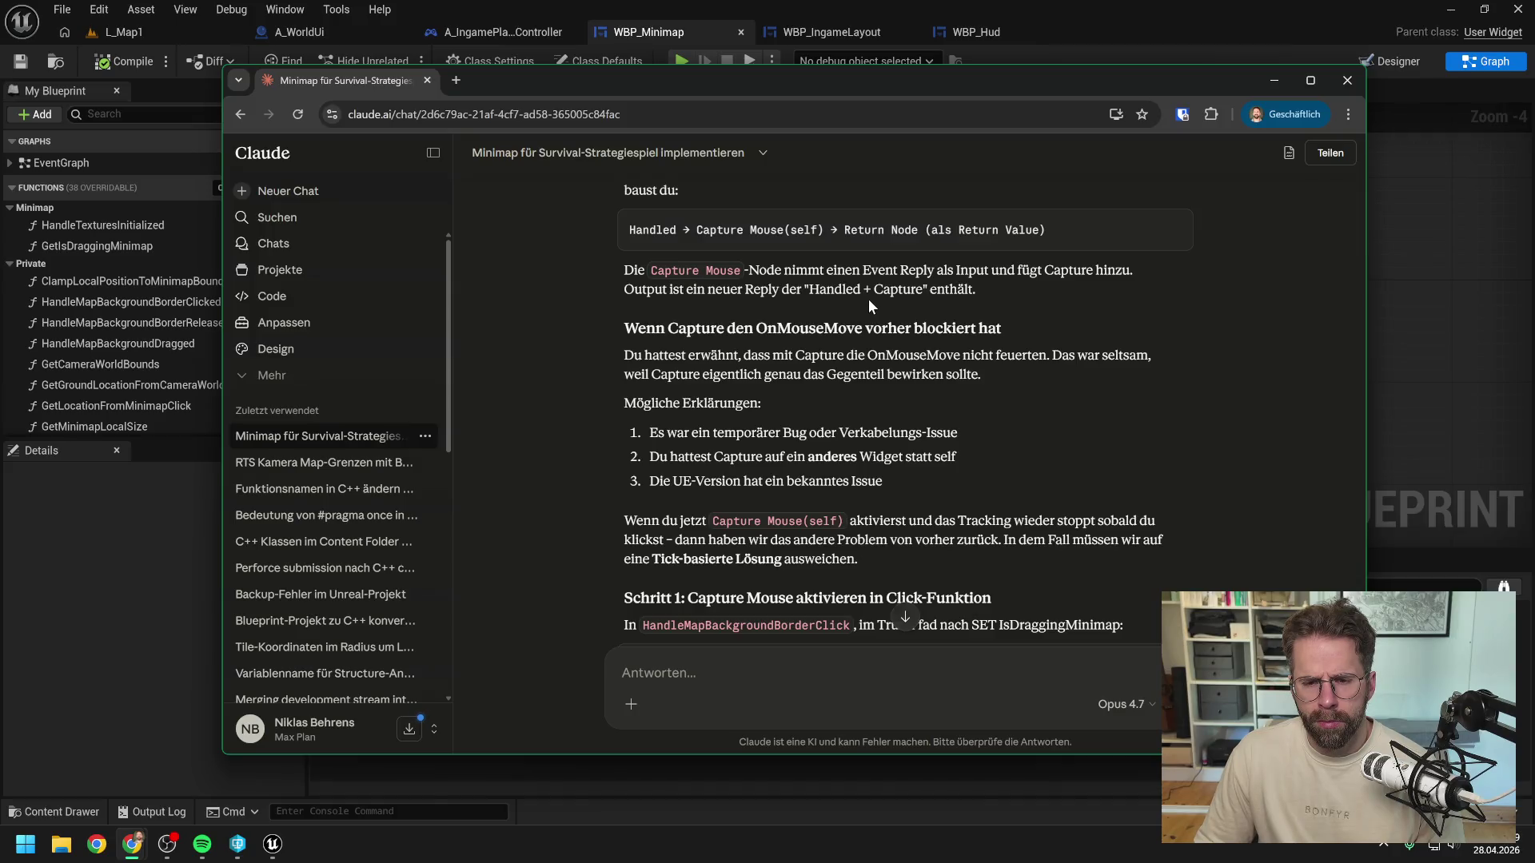
Step: Scroll Claude's answer to Capture Mouse fix steps 1–3, then move the chat aside to reveal Unreal
scroll(868, 299, "down", 2)
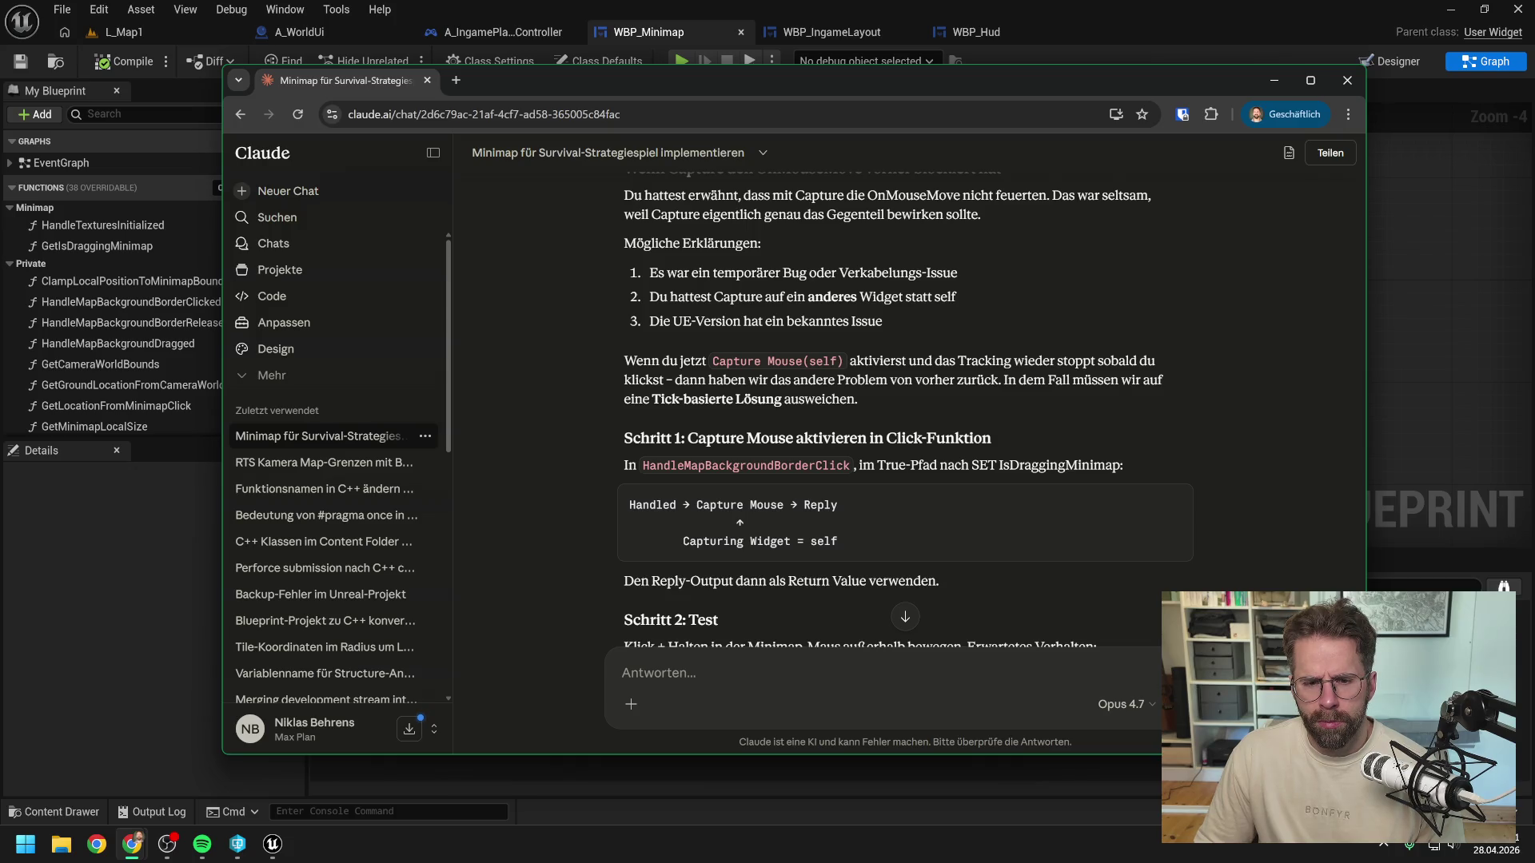
scroll(936, 297, "down", 1)
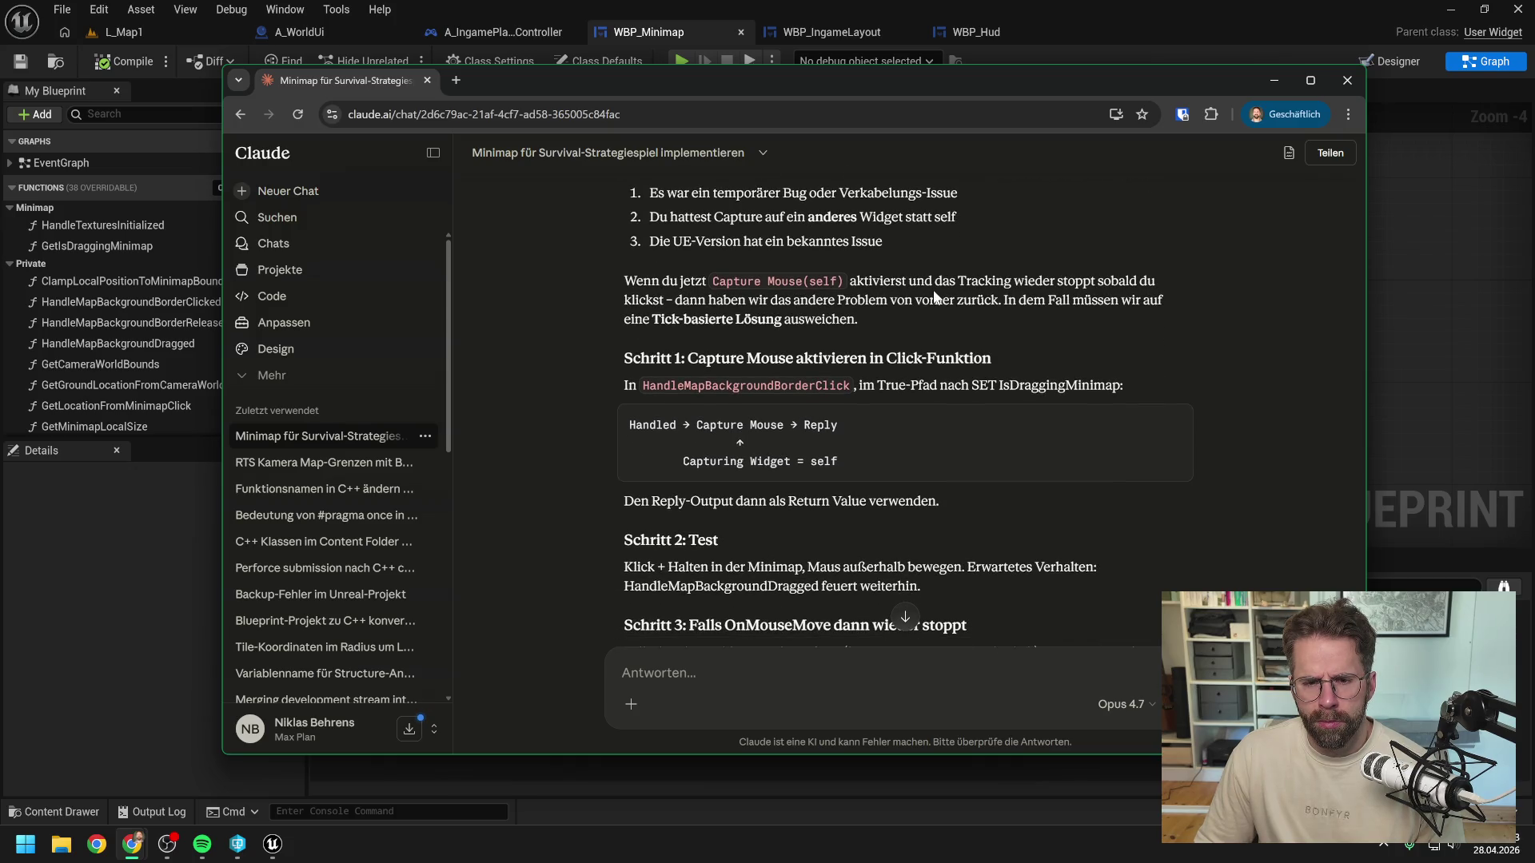
scroll(935, 297, "down", 2)
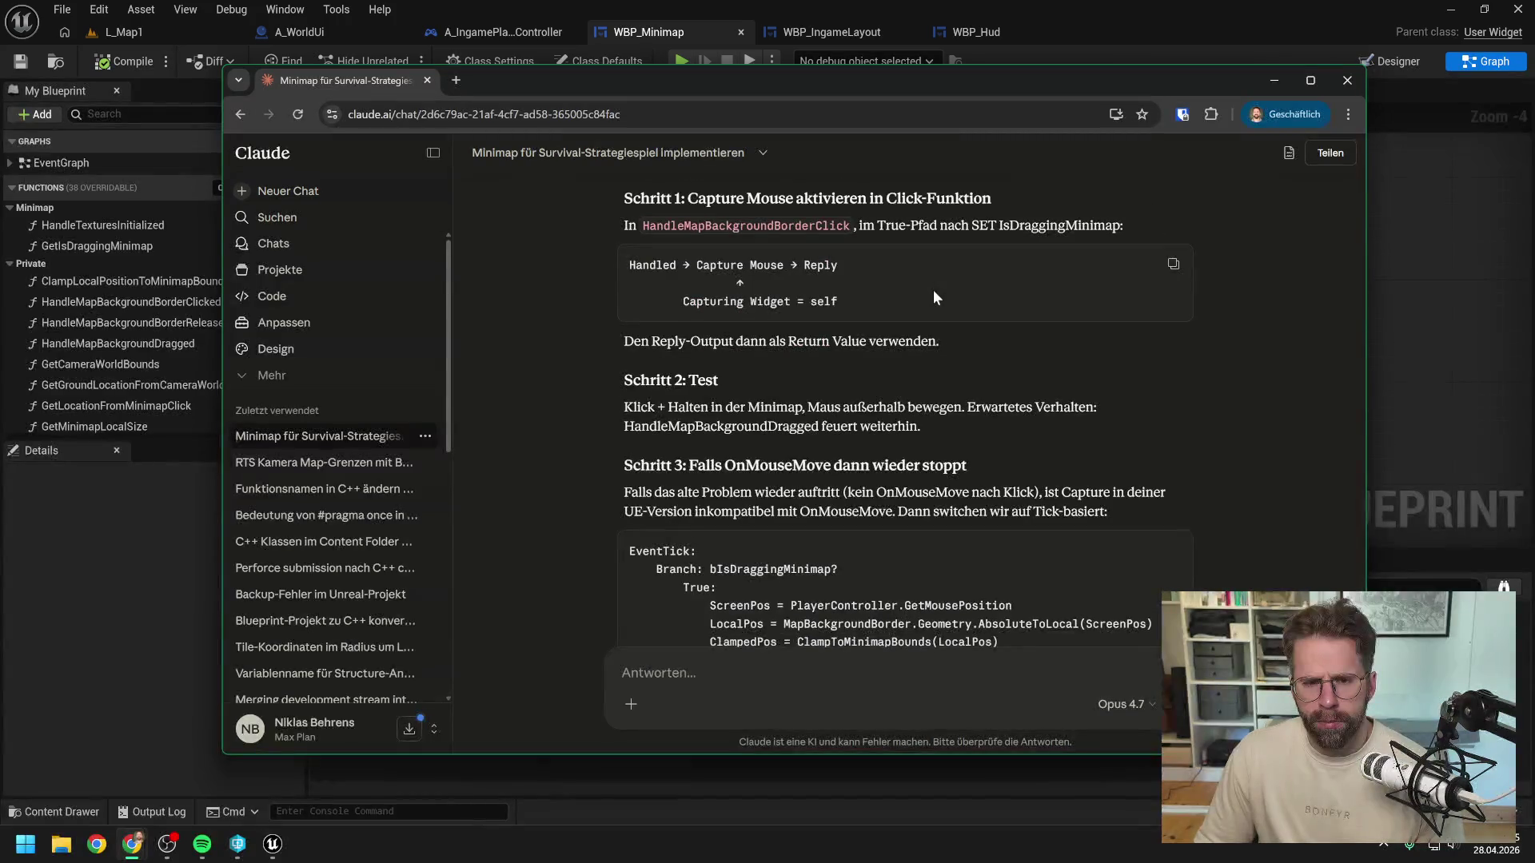
left_click_drag(795, 84, 1534, 85)
left_click(928, 232)
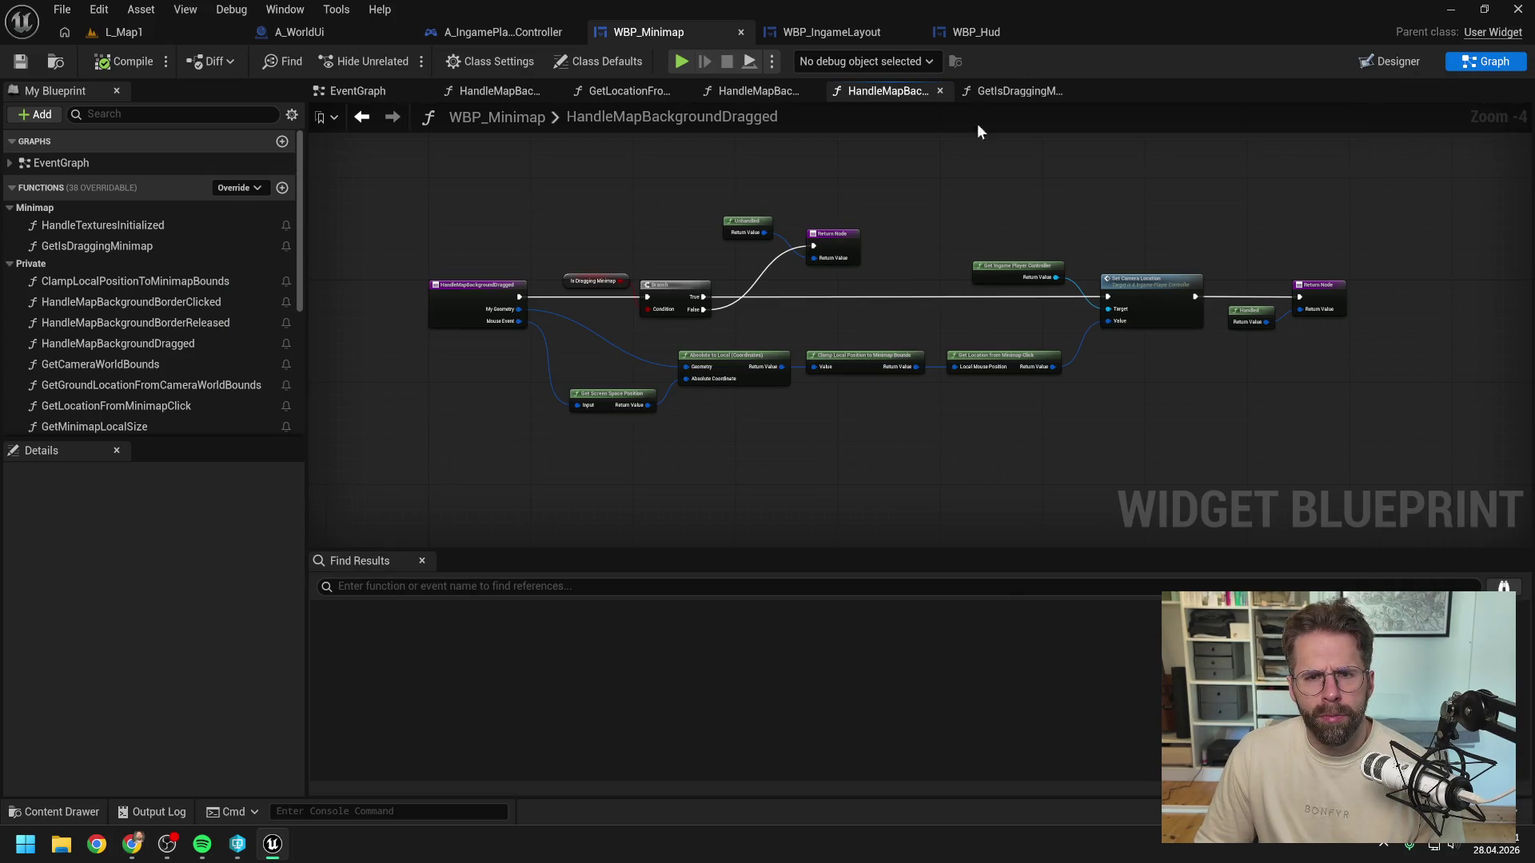
Step: In HandleMapBackgroundBorderClicked, add a Capture Mouse node from the returned reply feeding the Return Node
left_click(756, 91)
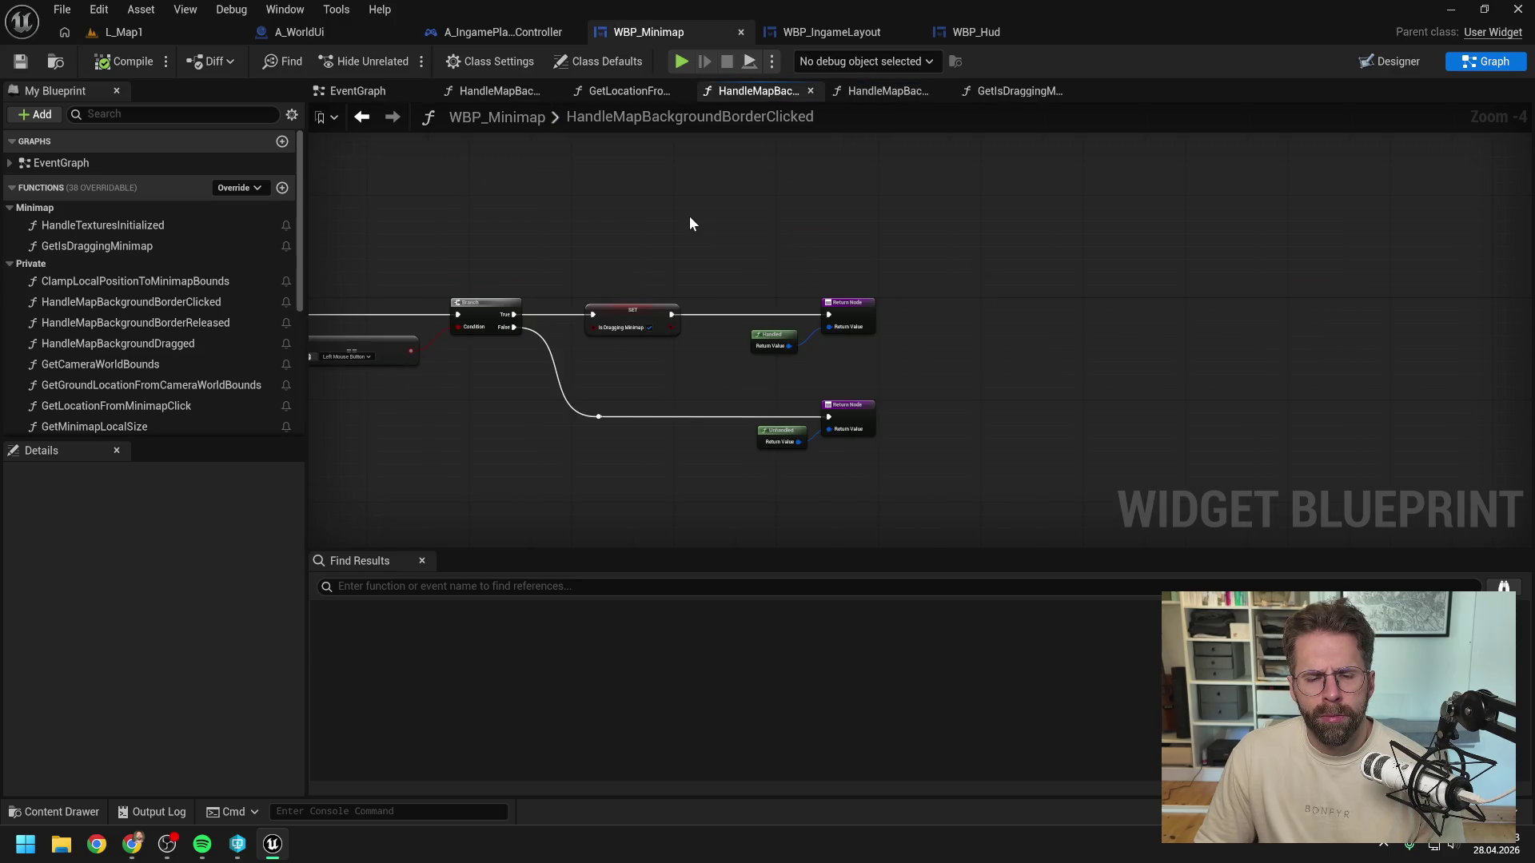
left_click_drag(690, 217, 1150, 214)
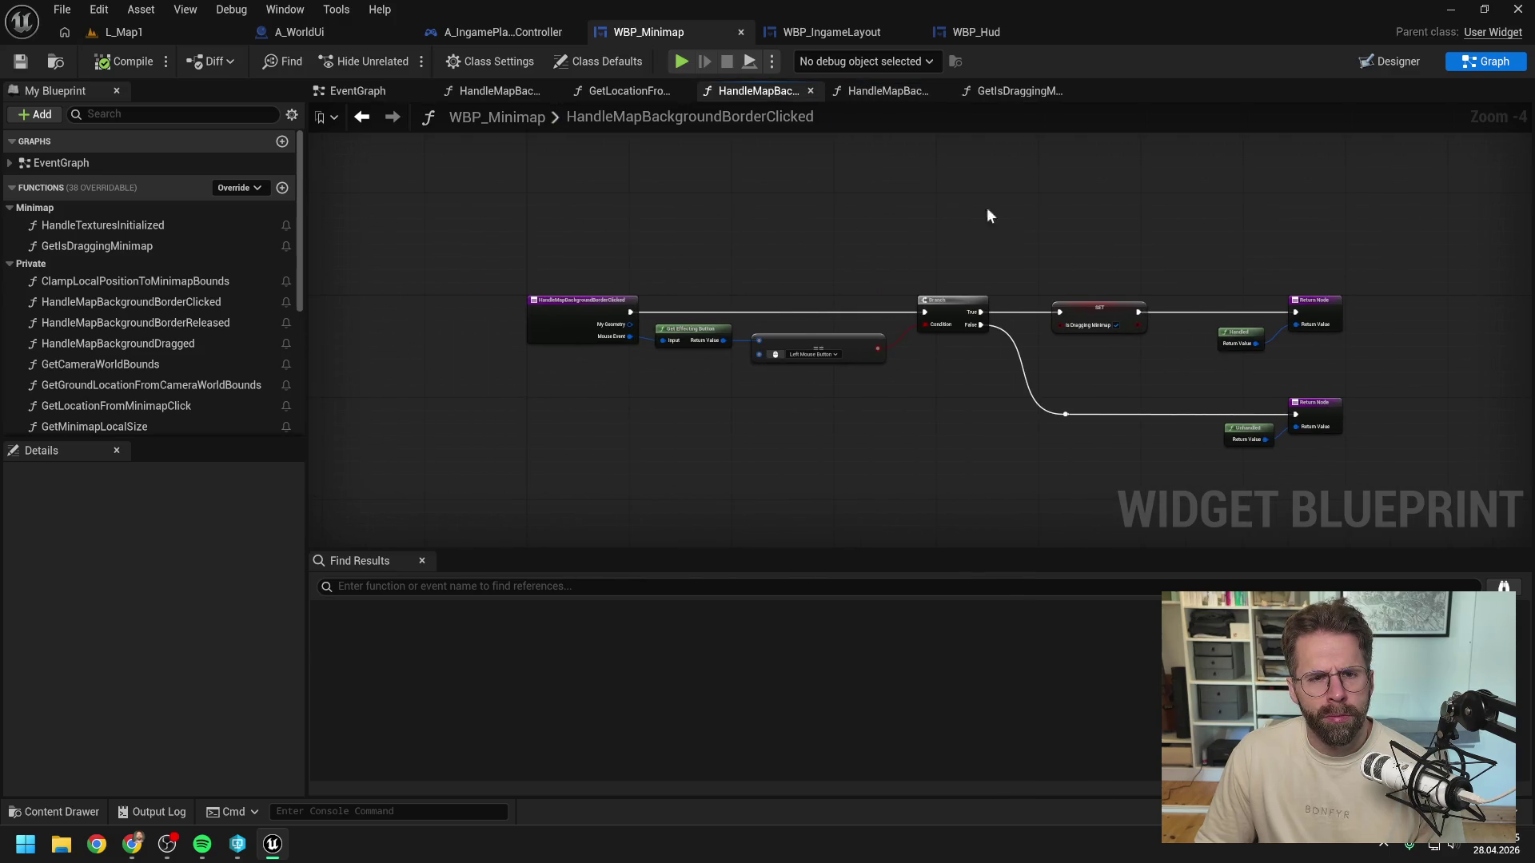
left_click_drag(1058, 208, 934, 207)
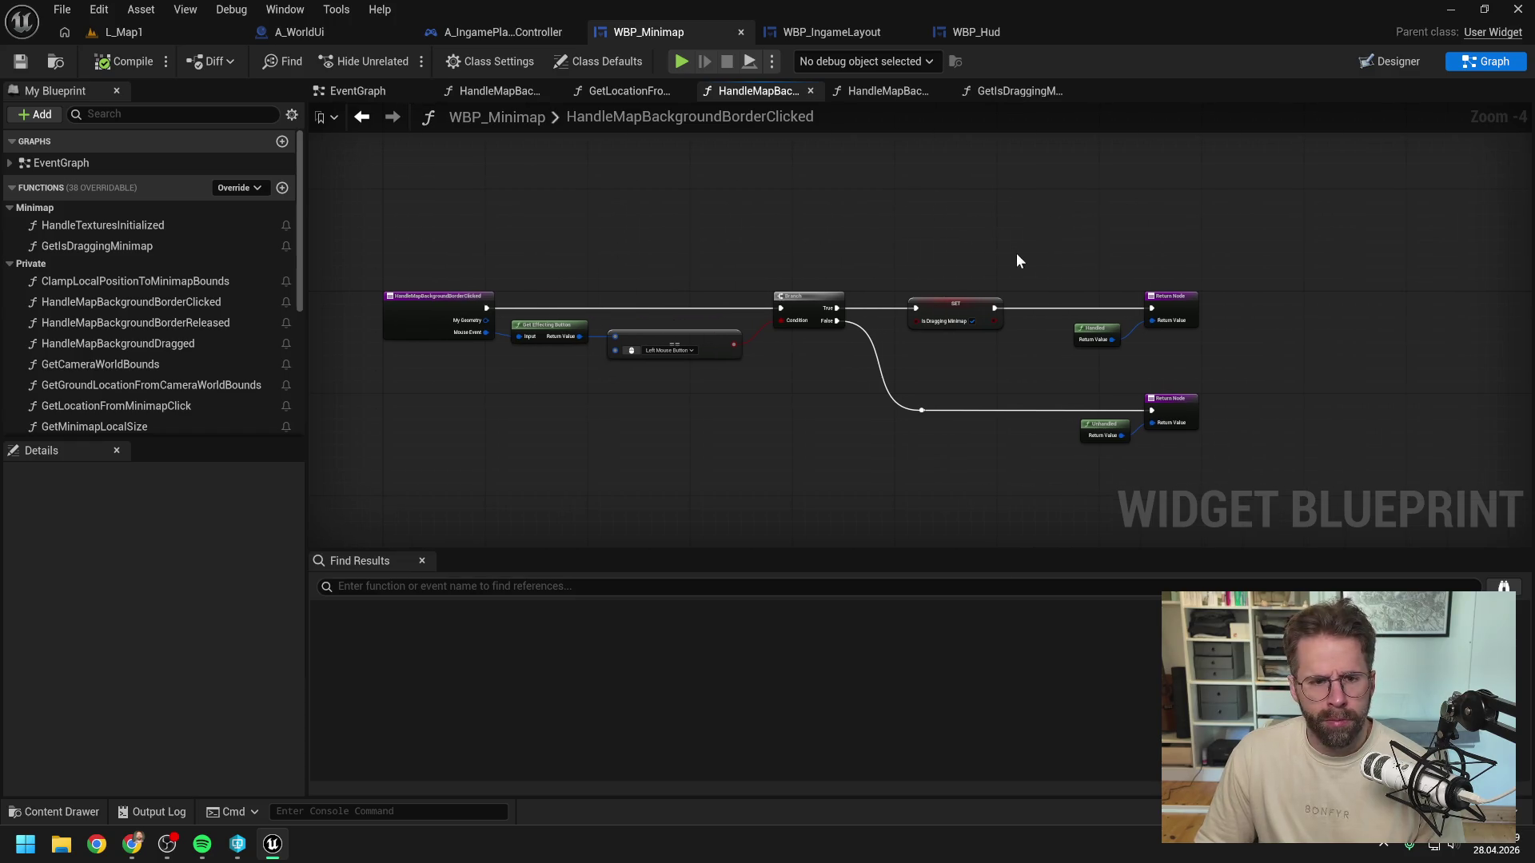
scroll(1015, 253, "up", 3)
left_click_drag(1060, 306, 1038, 349)
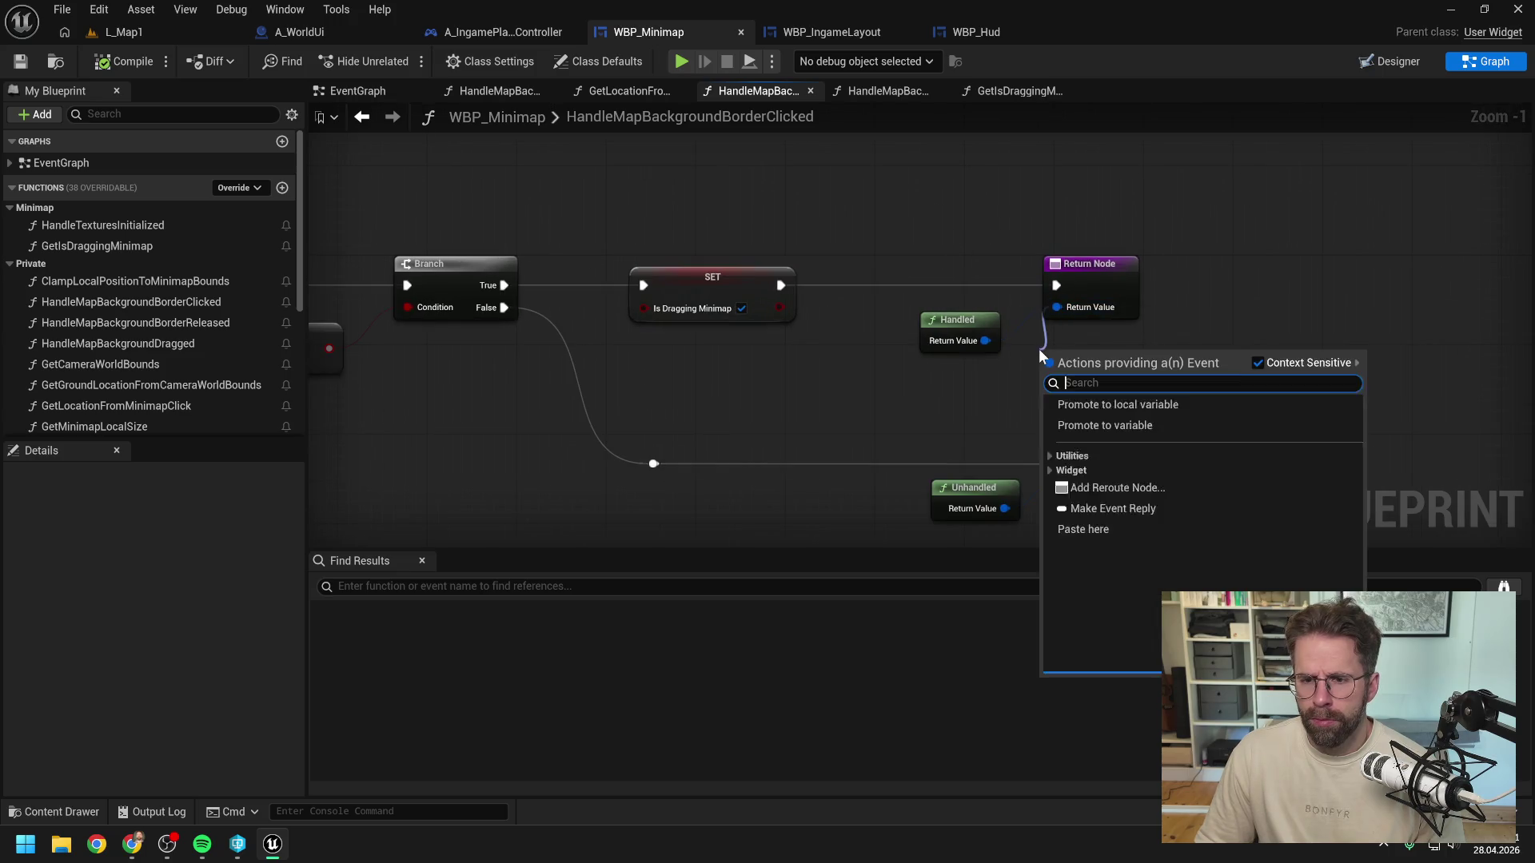
type("captur")
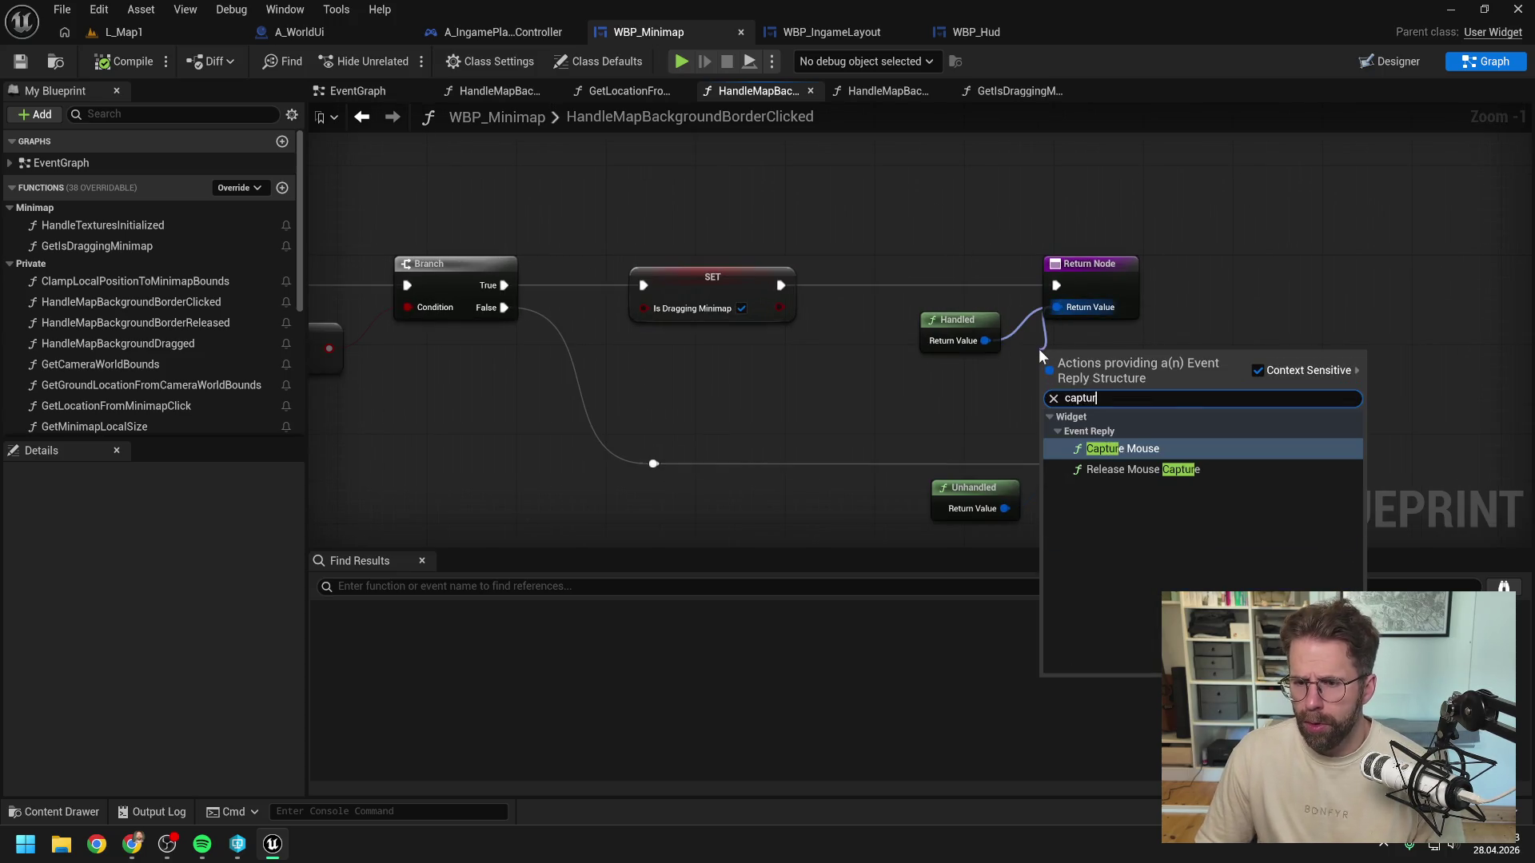
left_click(1144, 448)
Step: Wire Handled into Capture Mouse's Reply, tidy the node layout, and compile and save WBP_Minimap
left_click(1067, 416)
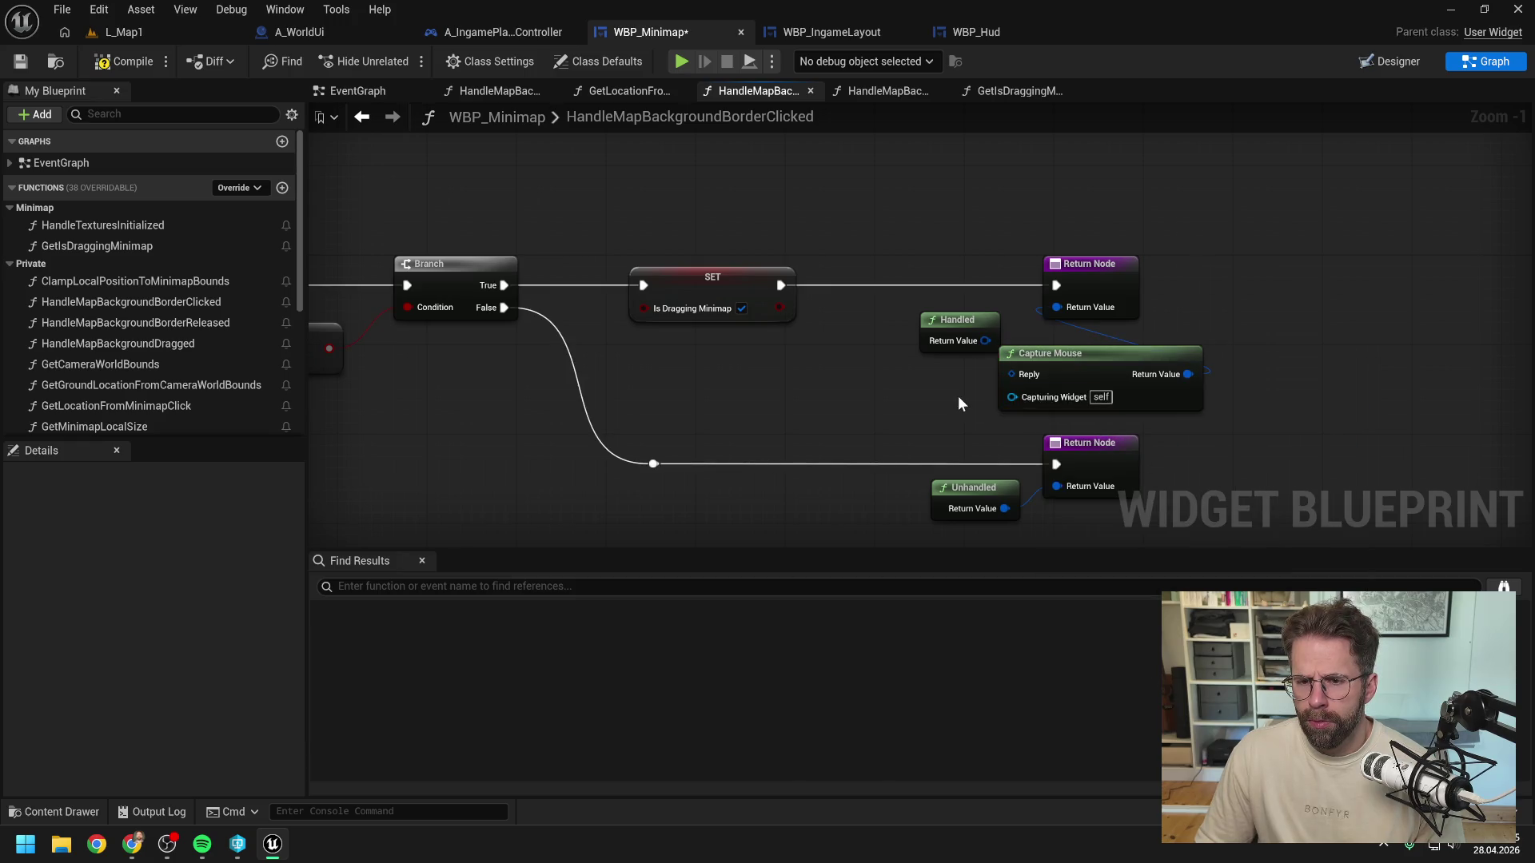
left_click_drag(970, 326, 913, 359)
left_click(990, 329)
left_click_drag(1078, 272, 1291, 272)
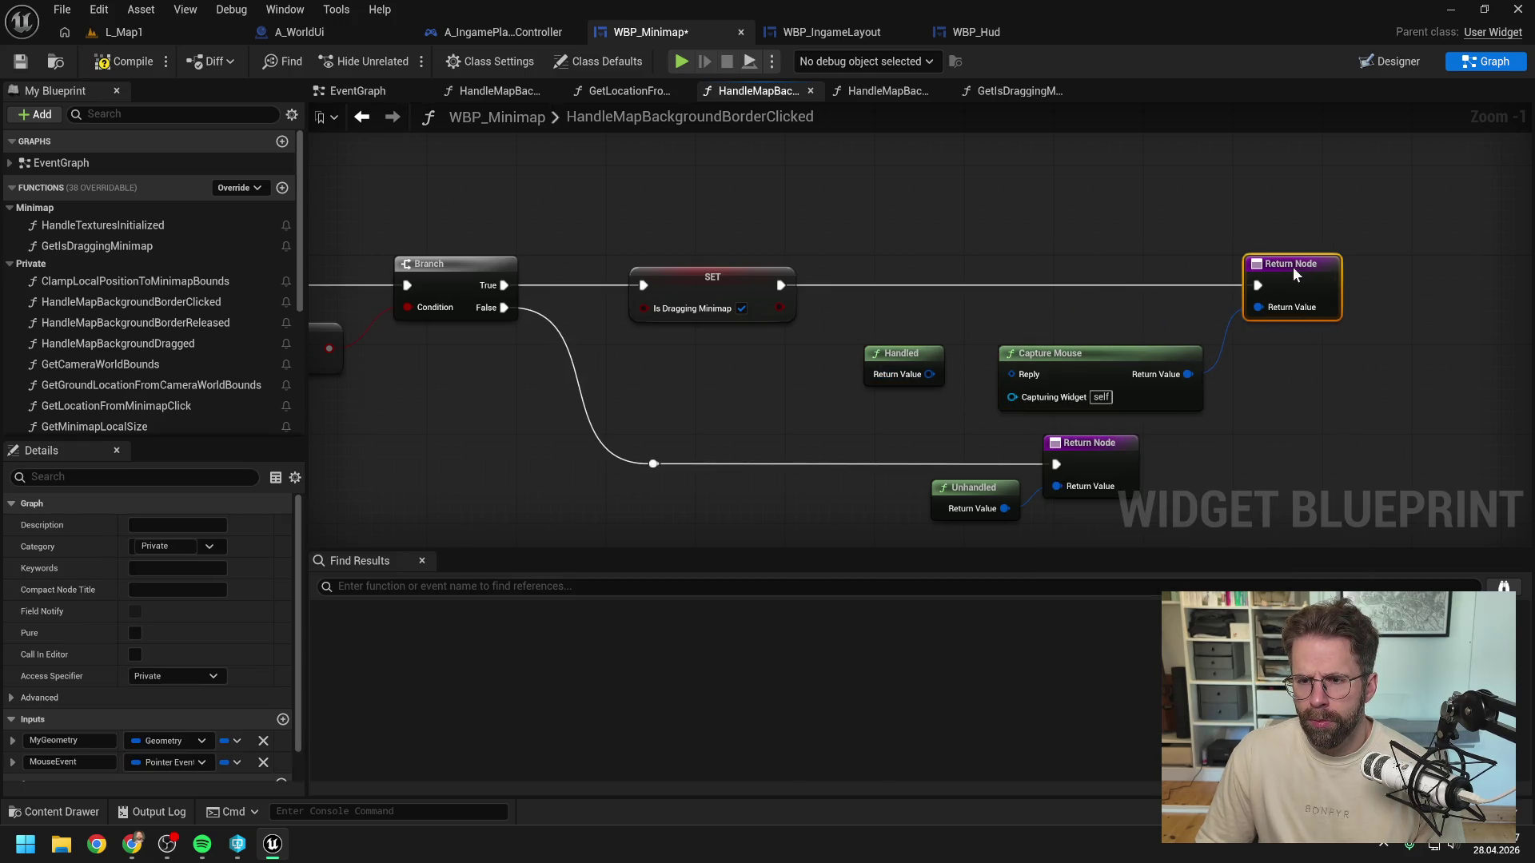
left_click_drag(1096, 367, 1096, 334)
left_click_drag(929, 374, 1010, 341)
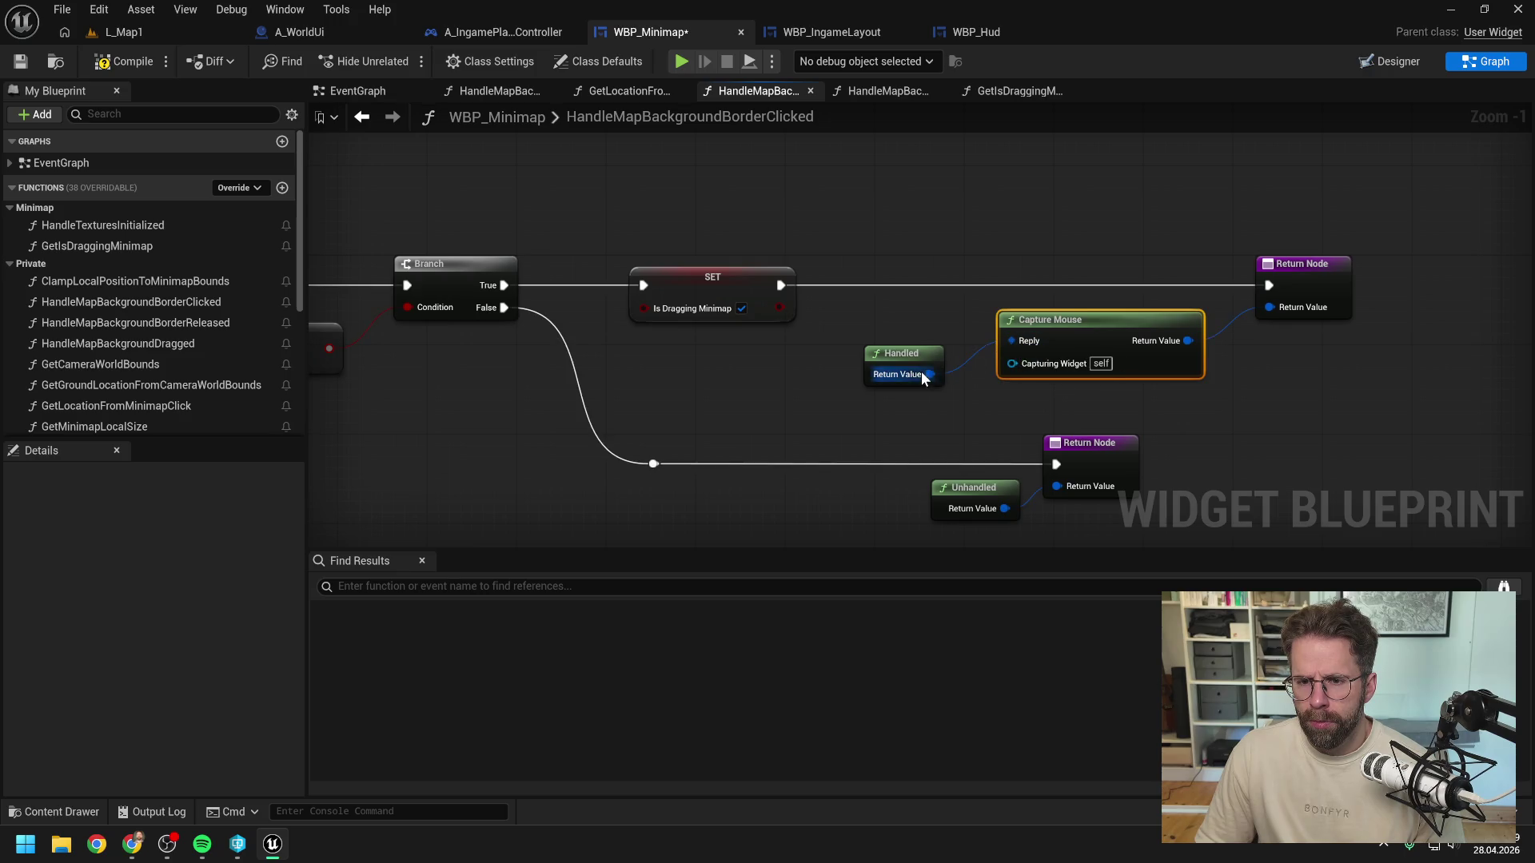
left_click_drag(891, 359, 902, 314)
left_click_drag(1016, 246, 931, 254)
key("ctrl+s")
Step: Review the graph's left-side nodes, then return to the L_Map1 level editor
scroll(839, 193, "down", 1)
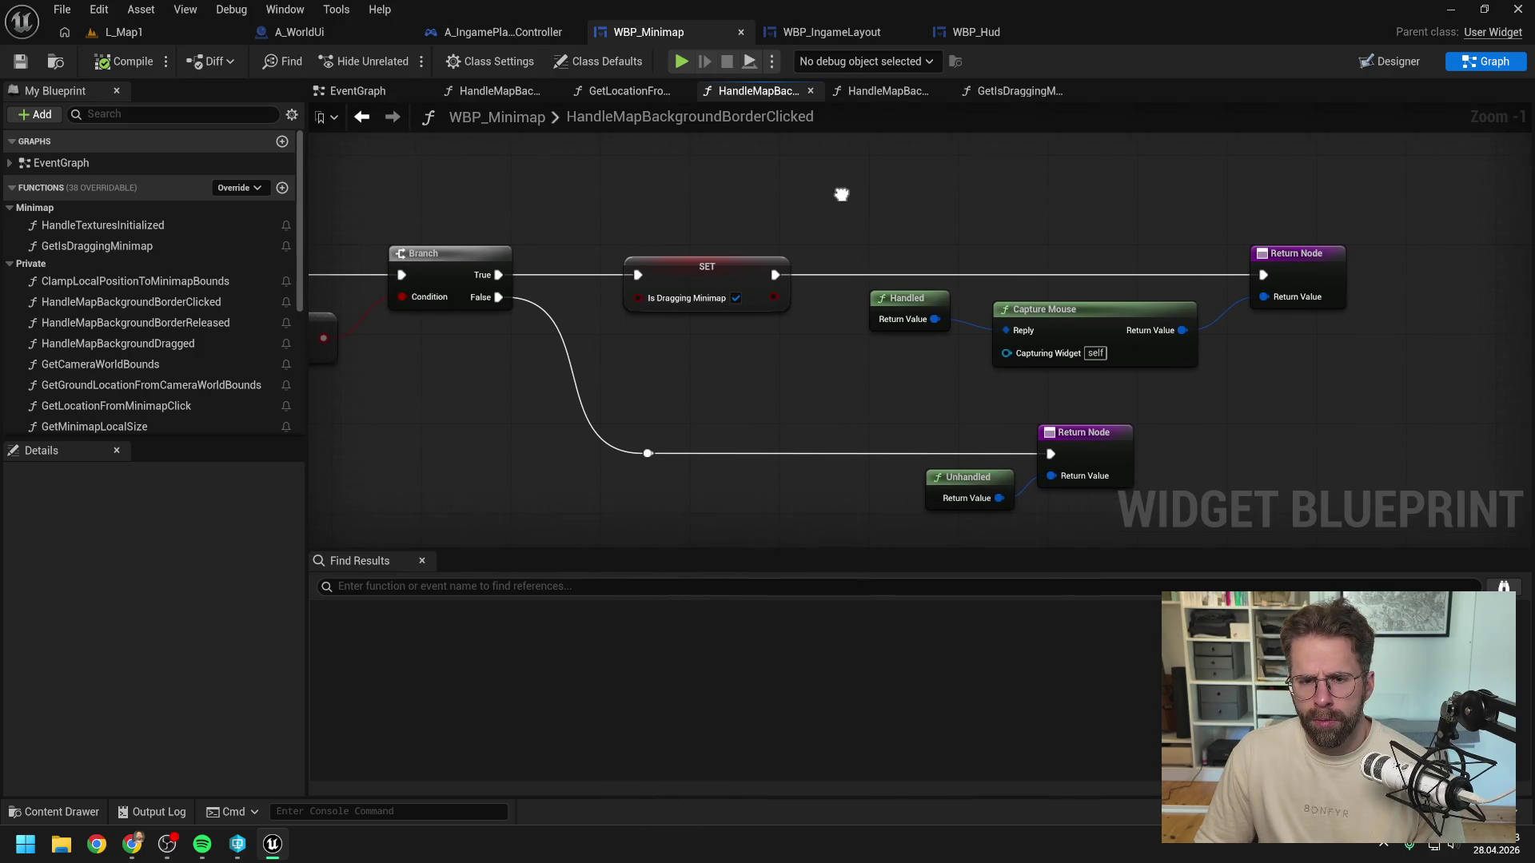
scroll(844, 195, "down", 1)
mouse_move(844, 195)
left_mouse_down()
mouse_move(1090, 195)
mouse_move(719, 202)
mouse_move(747, 216)
mouse_move(959, 209)
mouse_move(937, 213)
left_mouse_up()
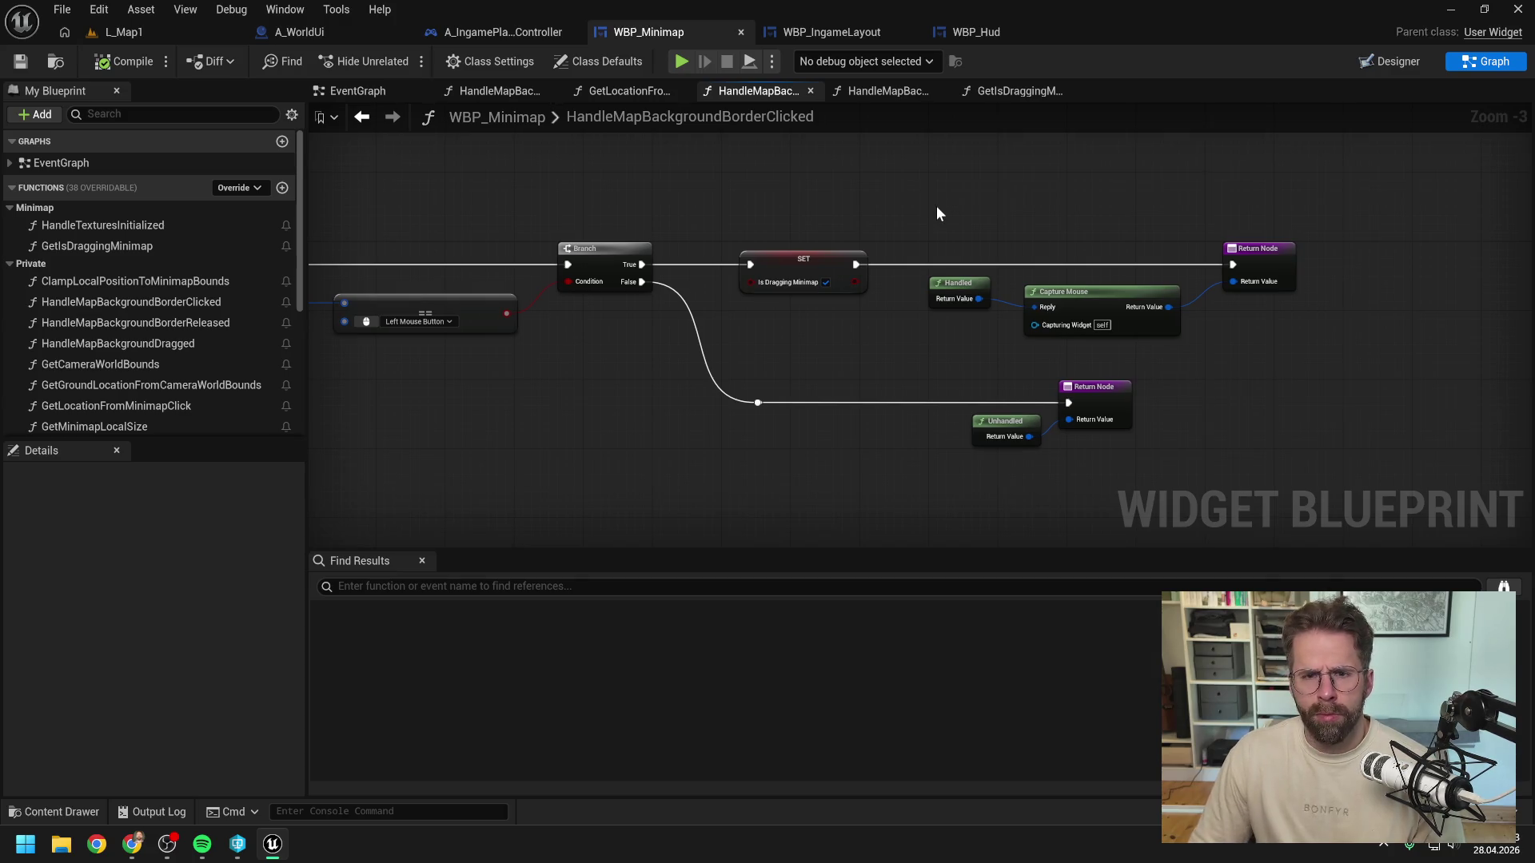
left_click(112, 32)
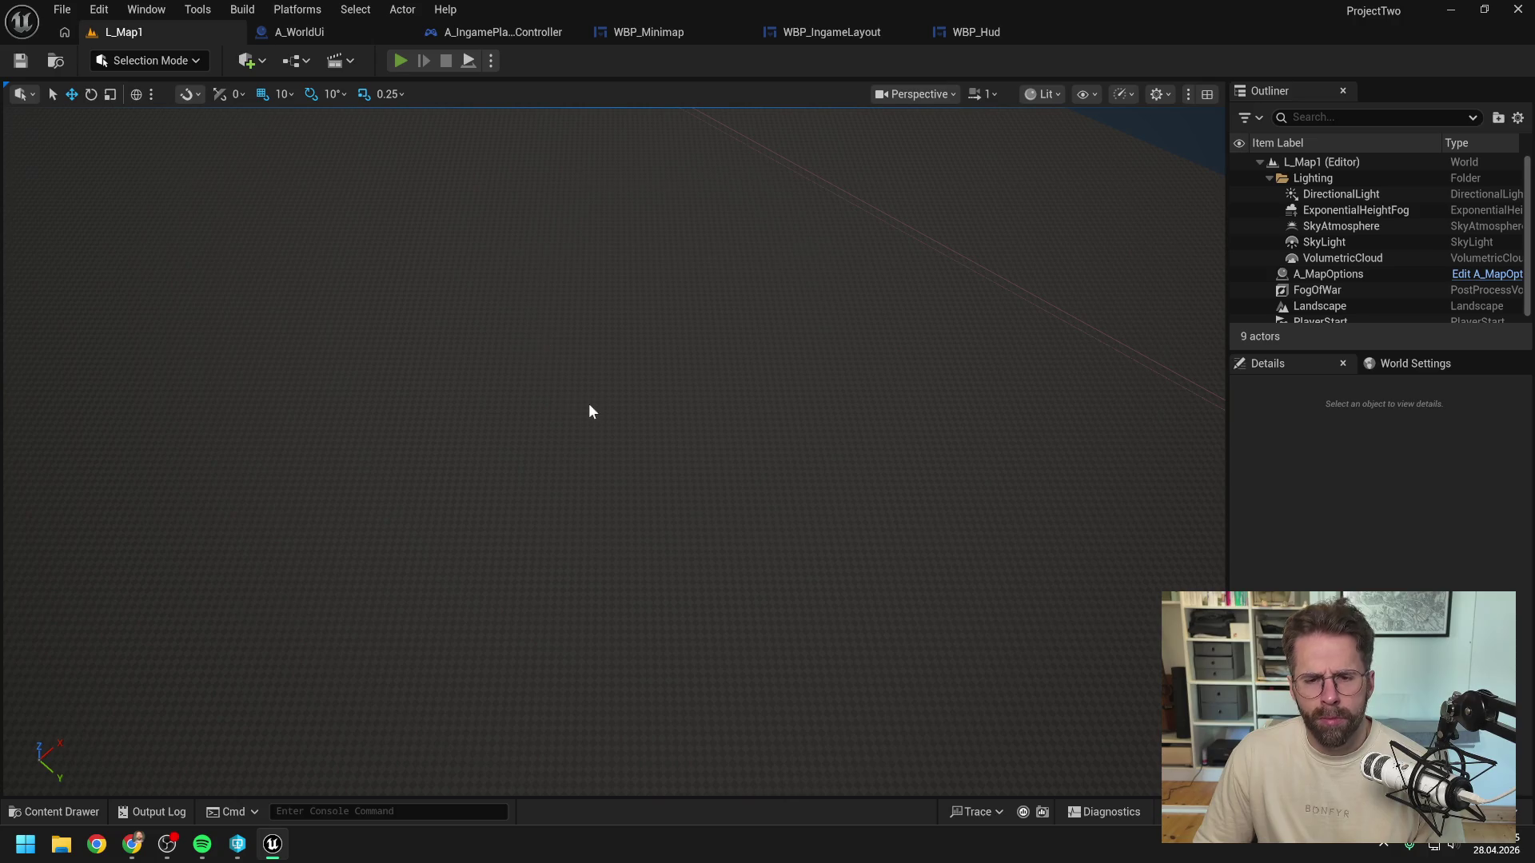
Step: Play-test the minimap click in L_Map1, then stop and view WBP_Hud's GetIsDraggingMinimap graph
key("alt+p")
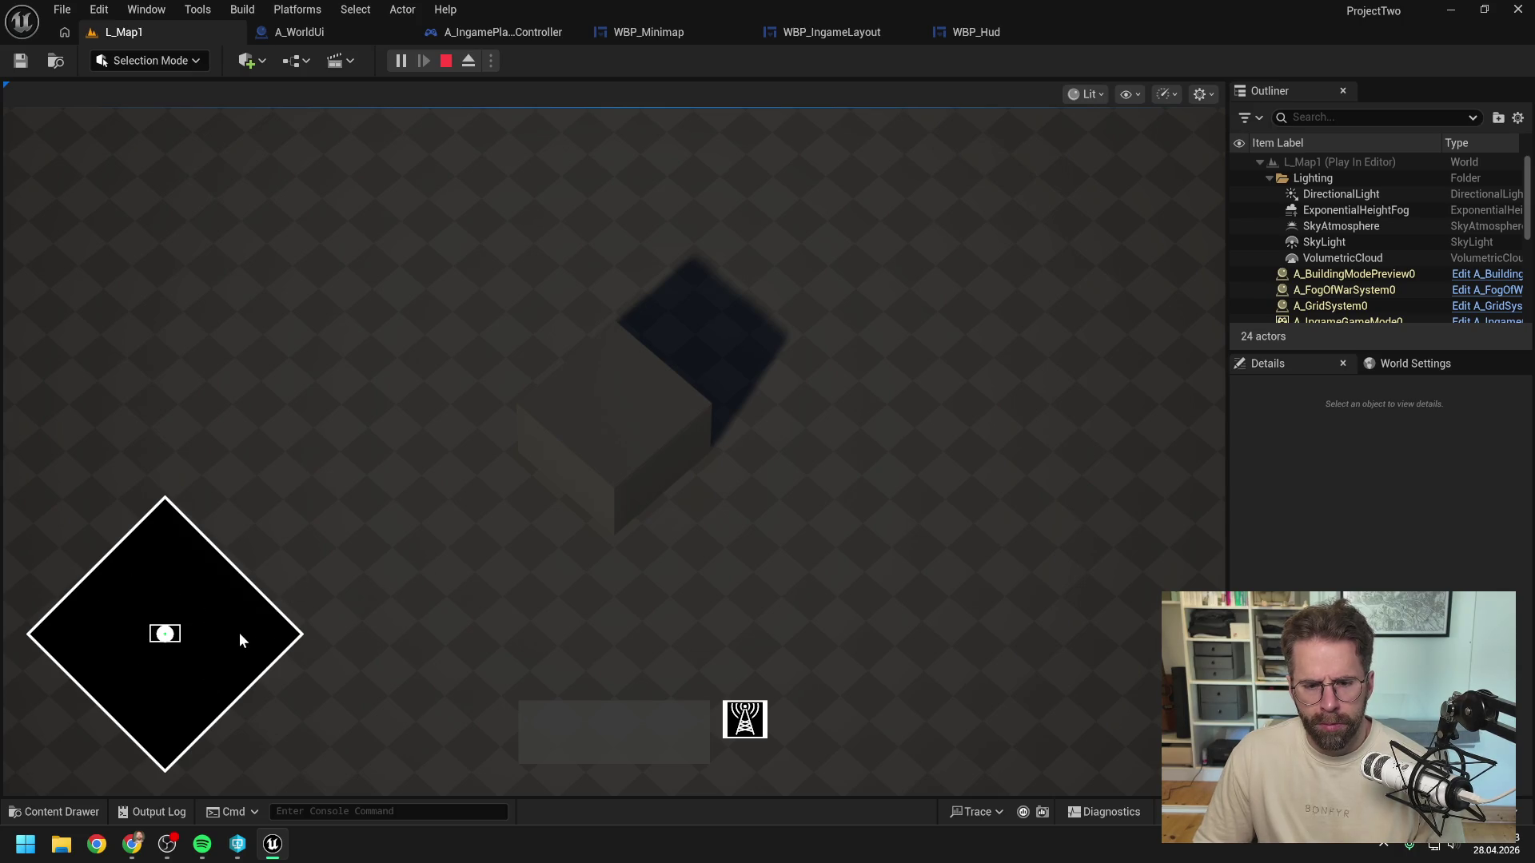
key("Escape")
left_click(992, 29)
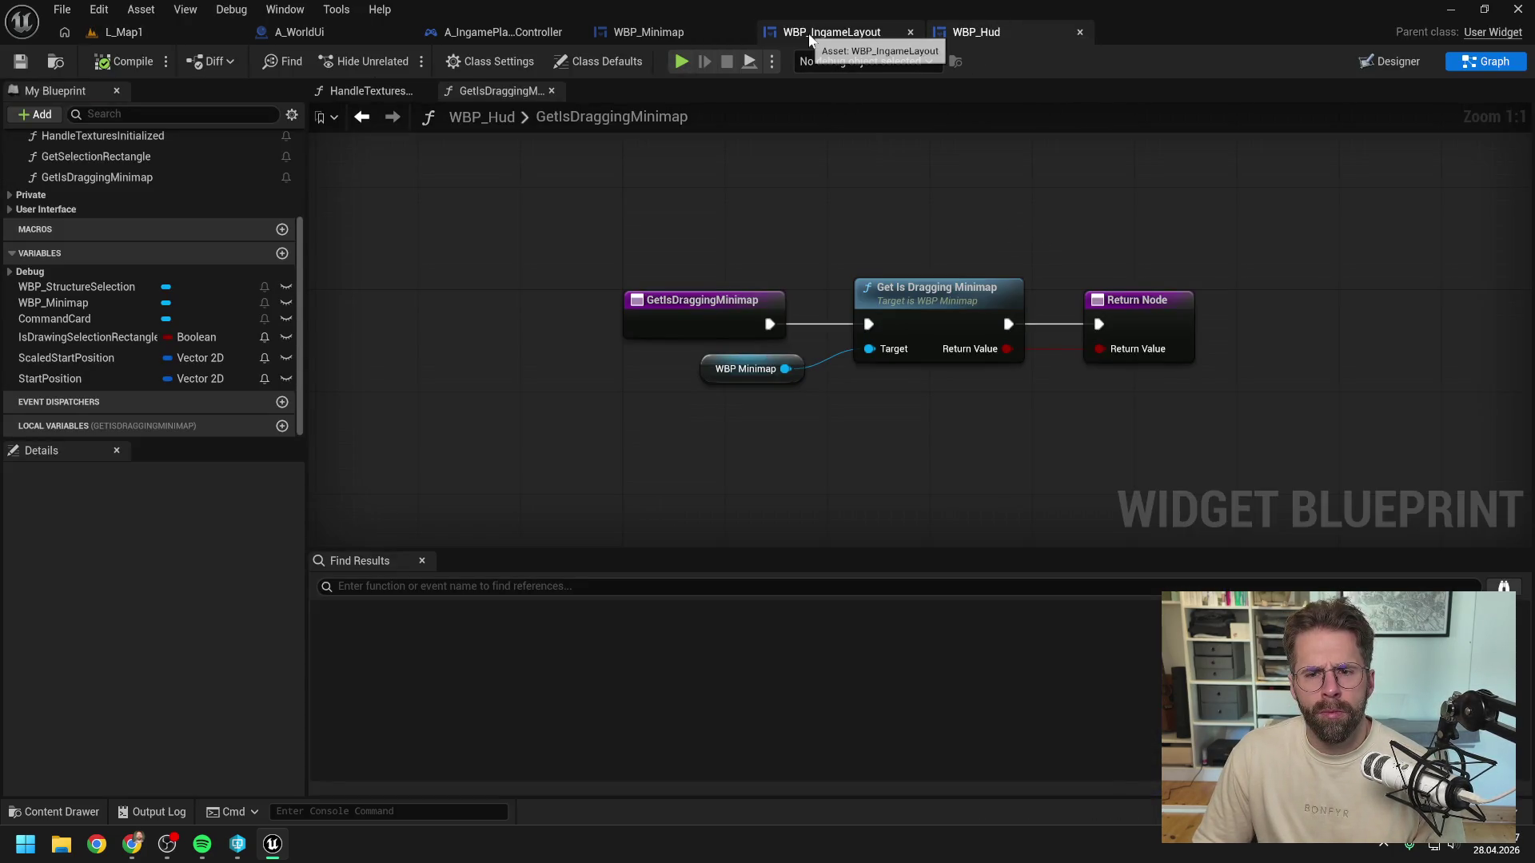
Step: Route WBP_Minimap's Branch True path through a 'Hello' Print String into SET IsDraggingMinimap, and compile
left_click(368, 32)
left_click(696, 35)
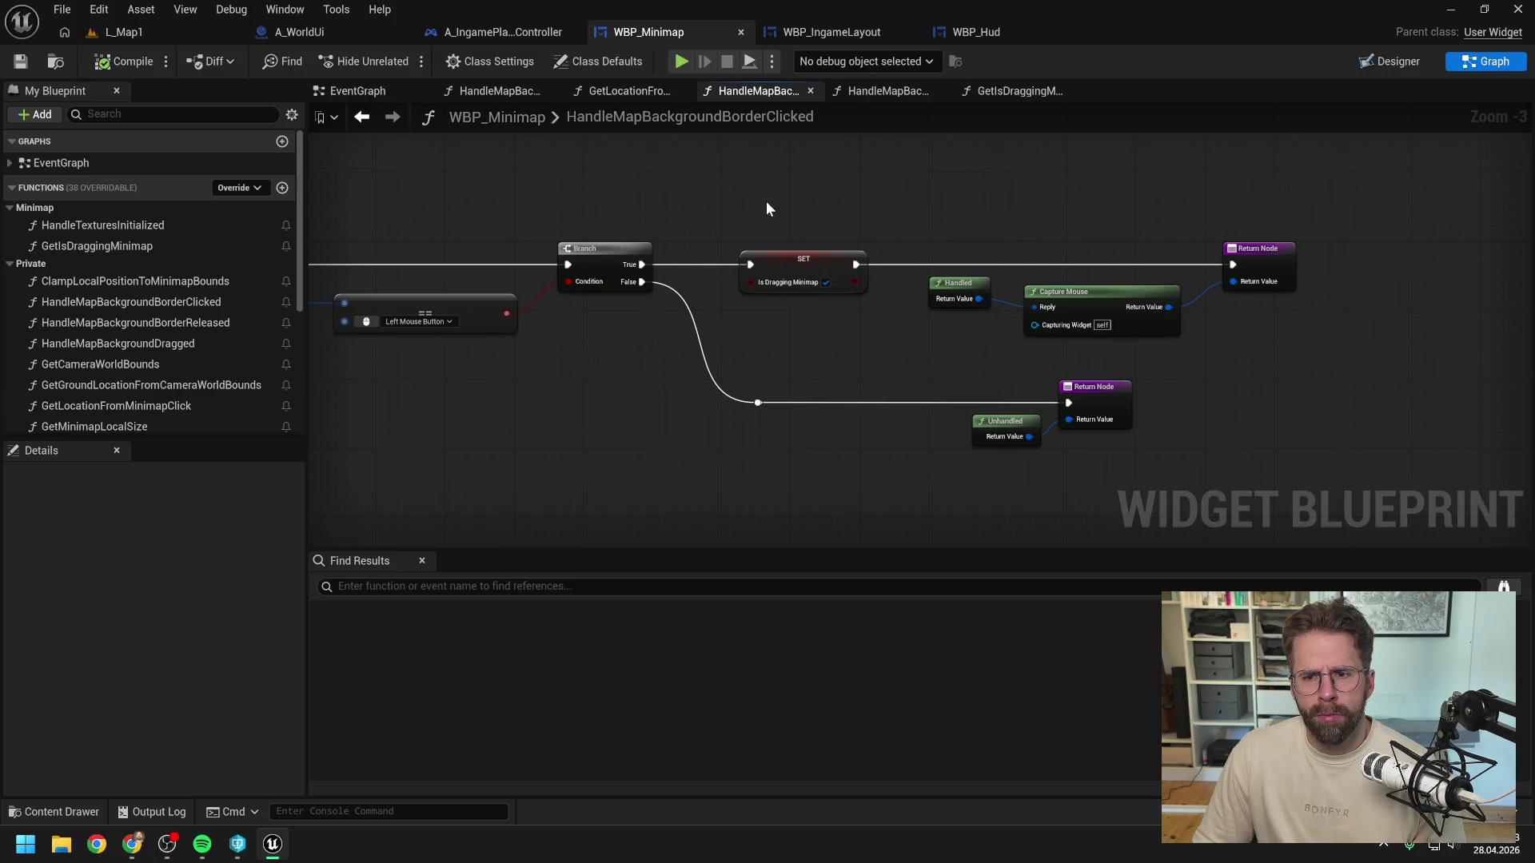
left_click_drag(766, 209, 870, 214)
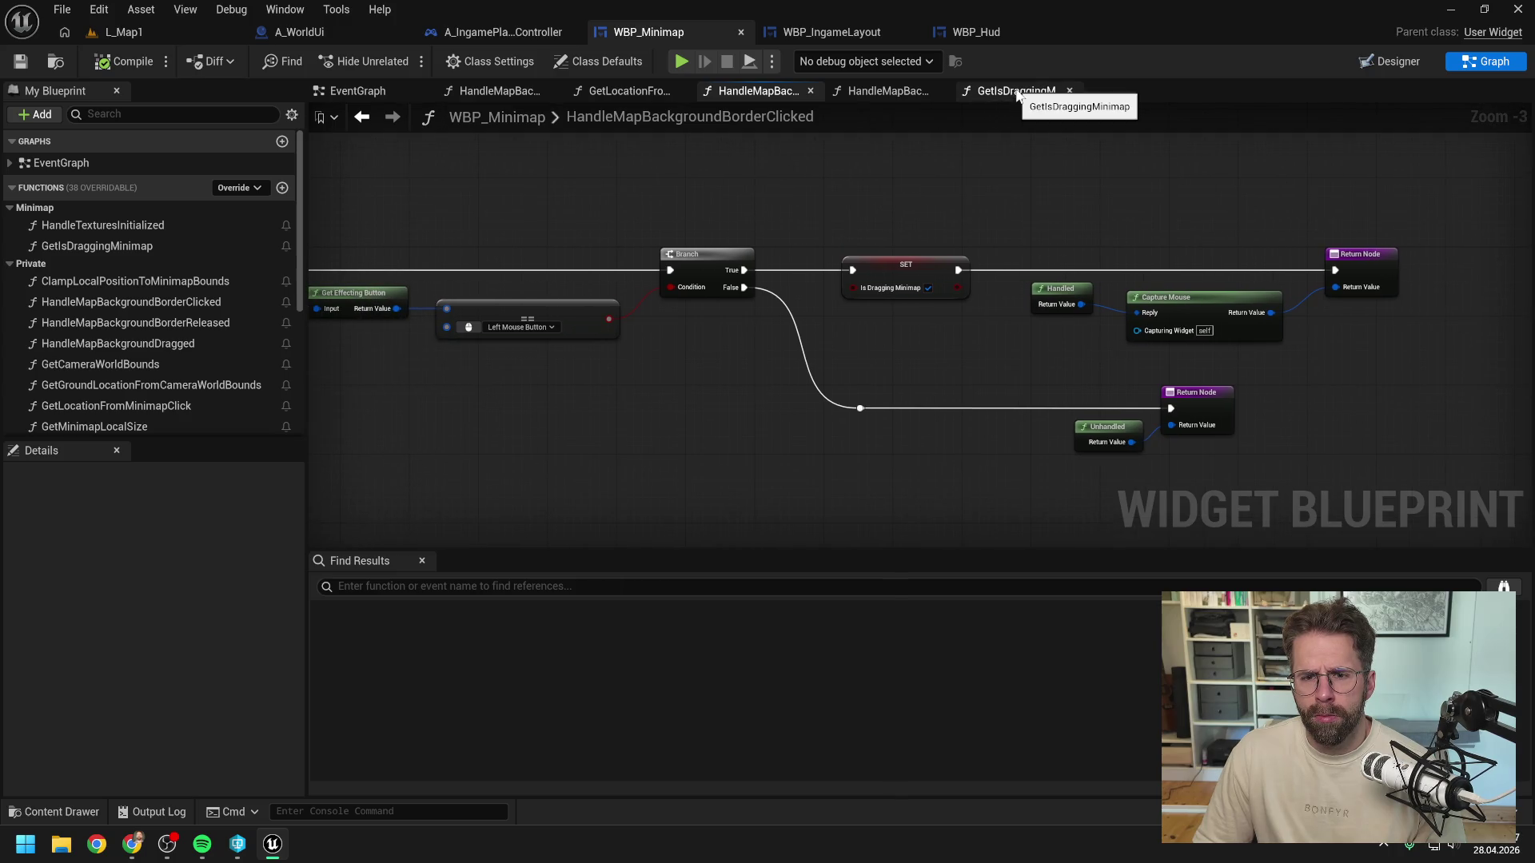
right_click(895, 222)
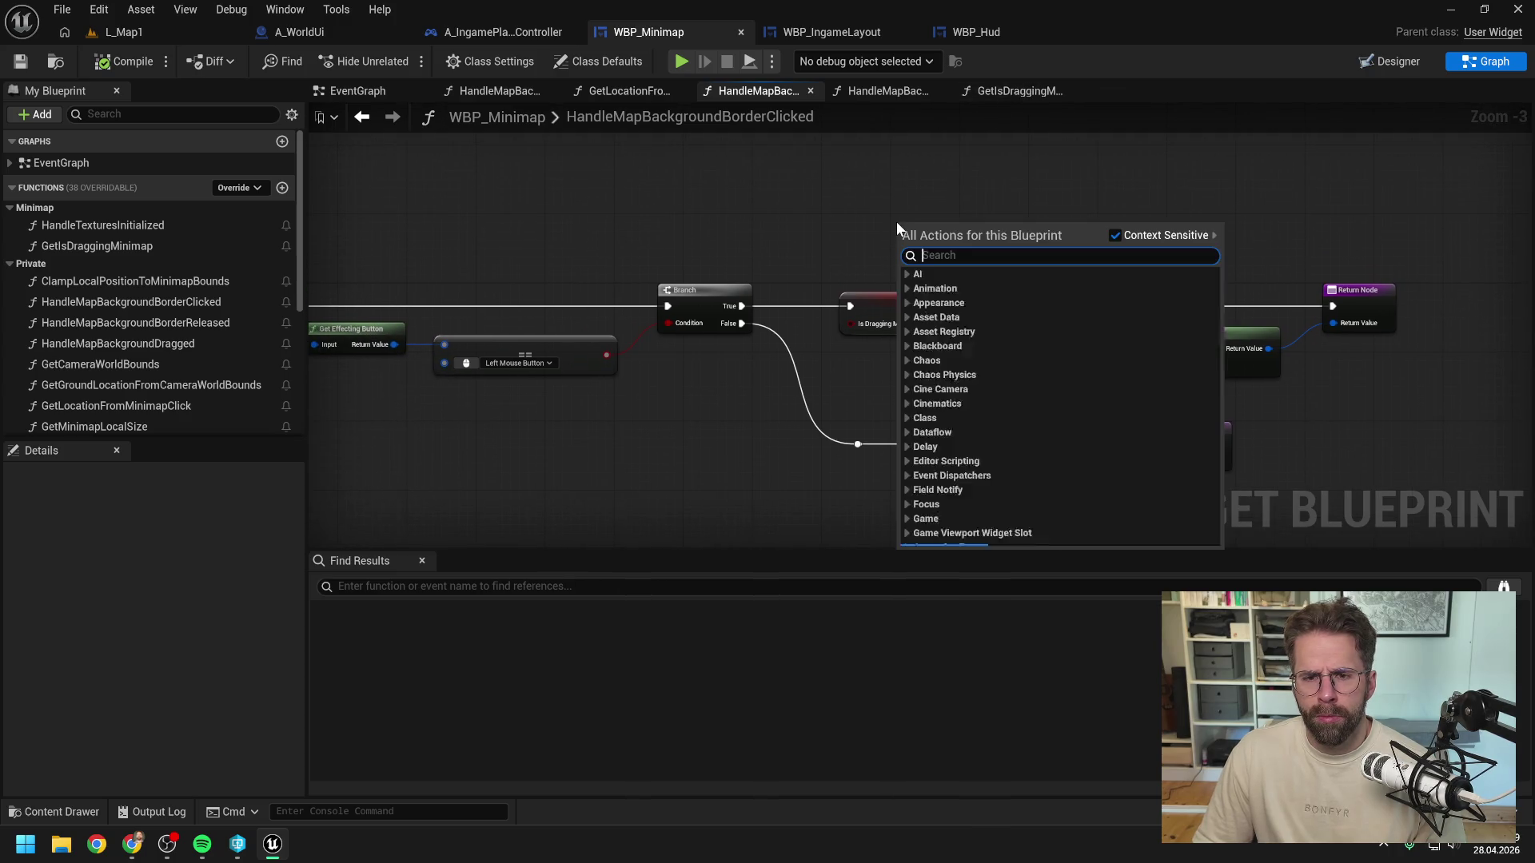
type("print")
key("Return")
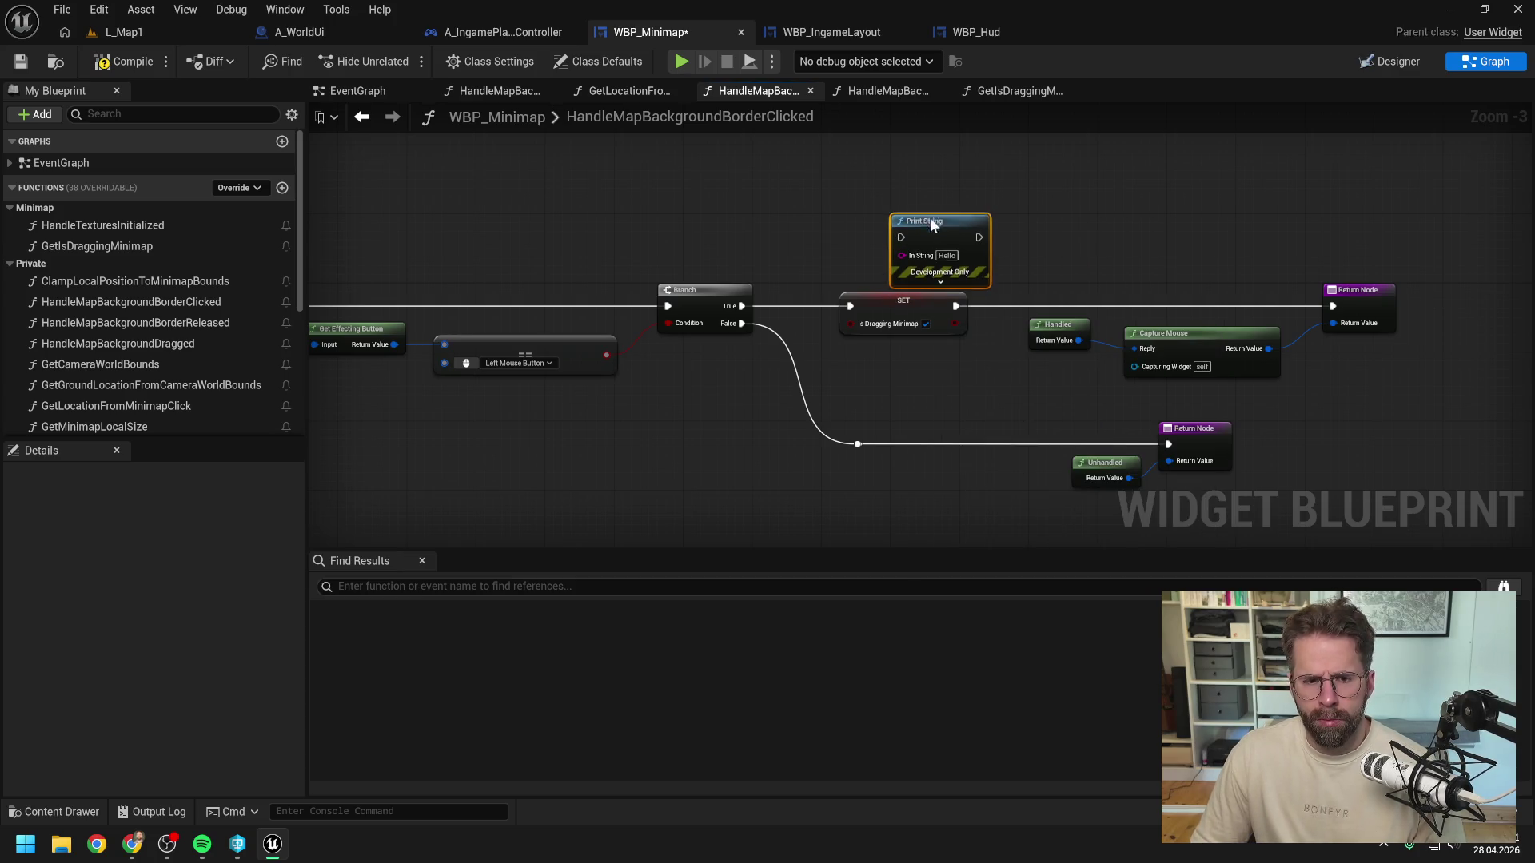
mouse_move(743, 304)
left_mouse_down()
mouse_move(892, 229)
mouse_move(857, 305)
left_mouse_up()
left_click(107, 57)
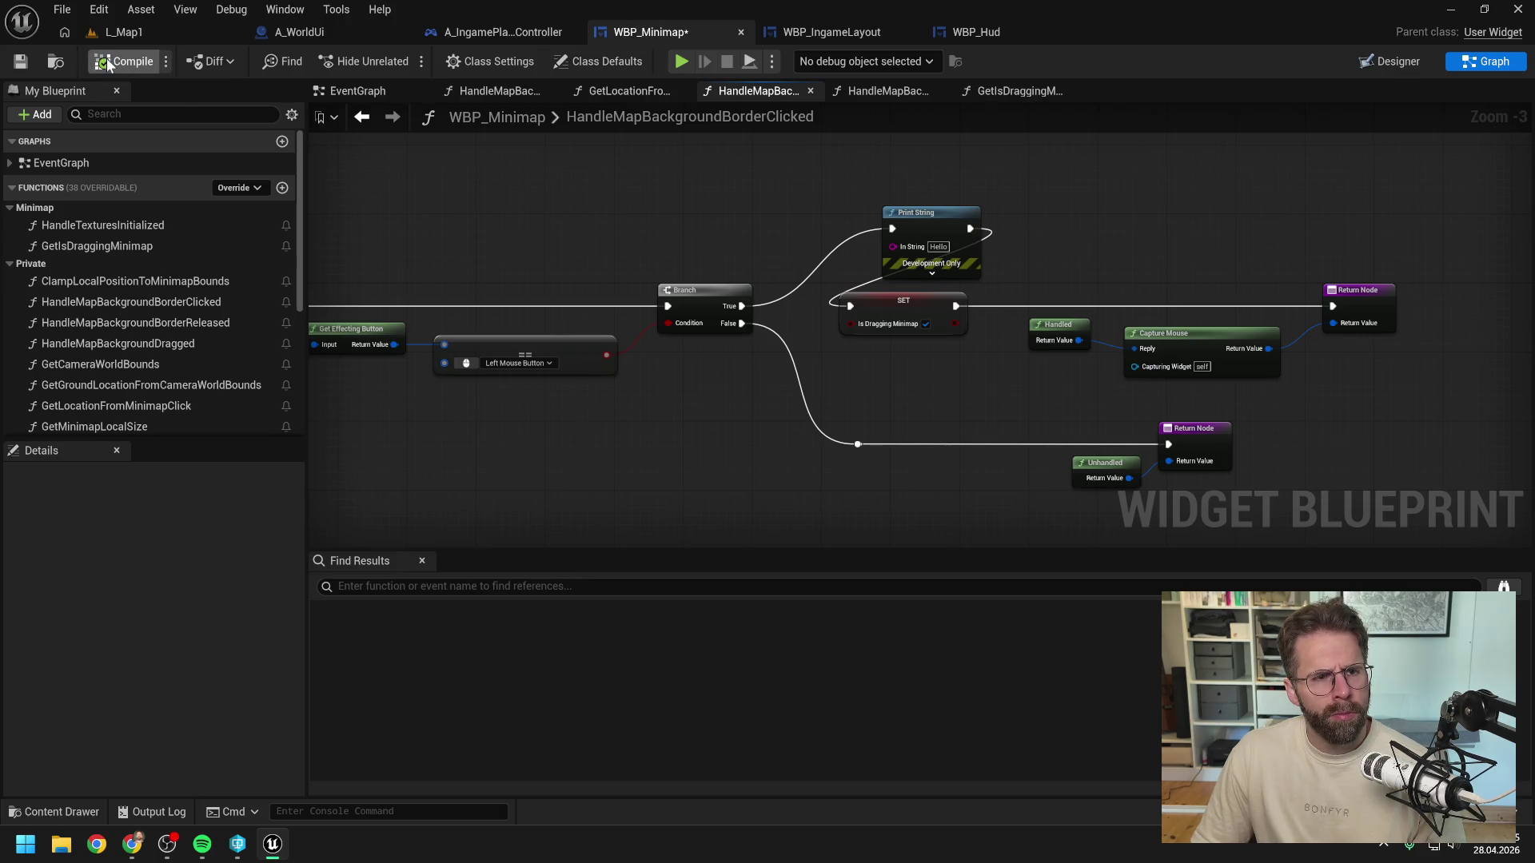
left_click(118, 32)
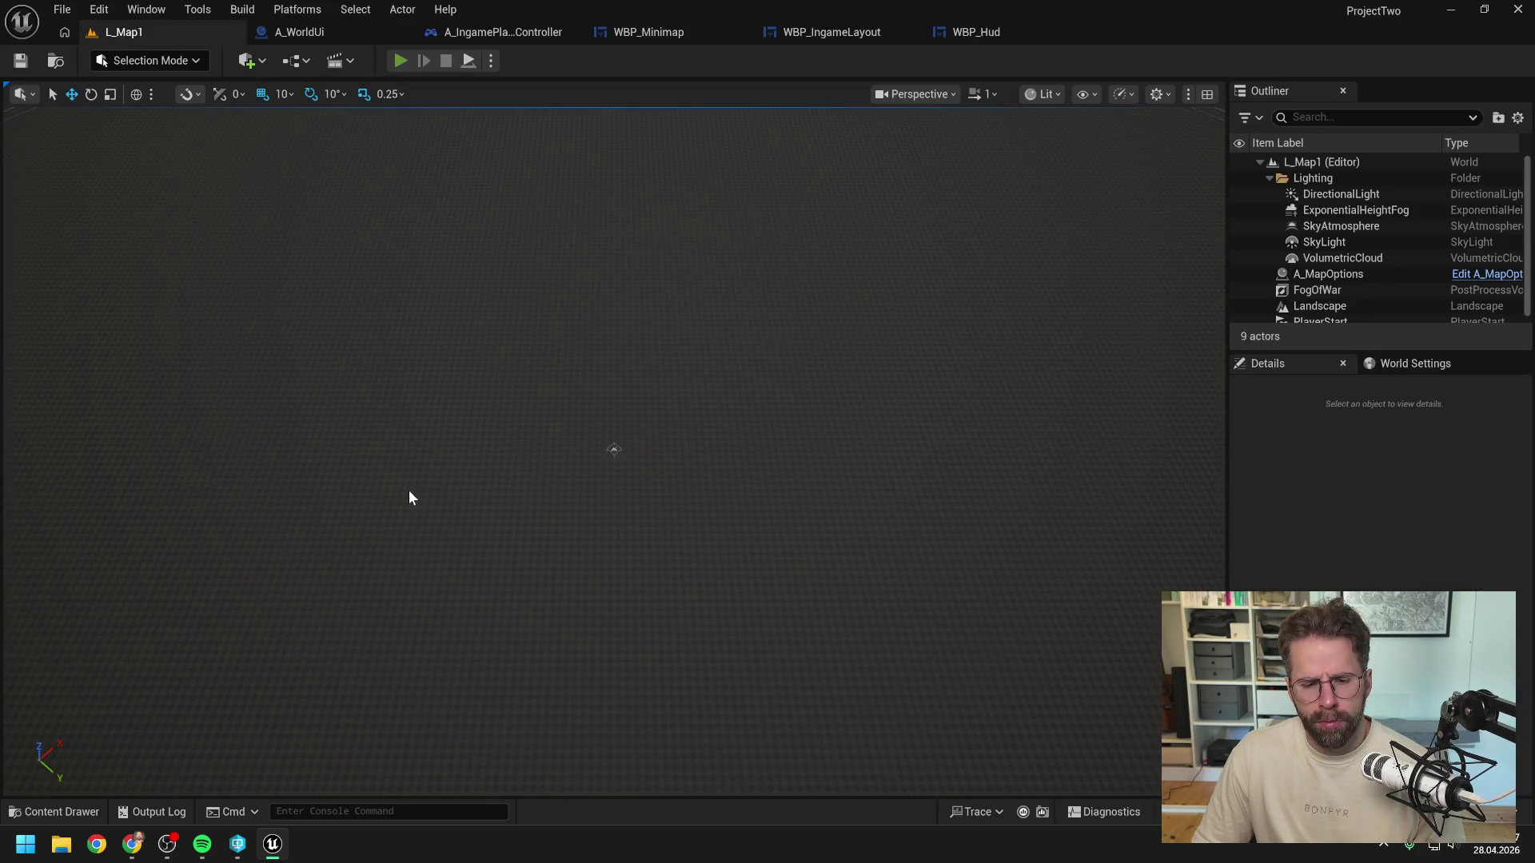
Step: Play-test L_Map1 to confirm the minimap click prints 'Hello', then view A_WorldUi's InitializeFogOfWar graph
key("alt+p")
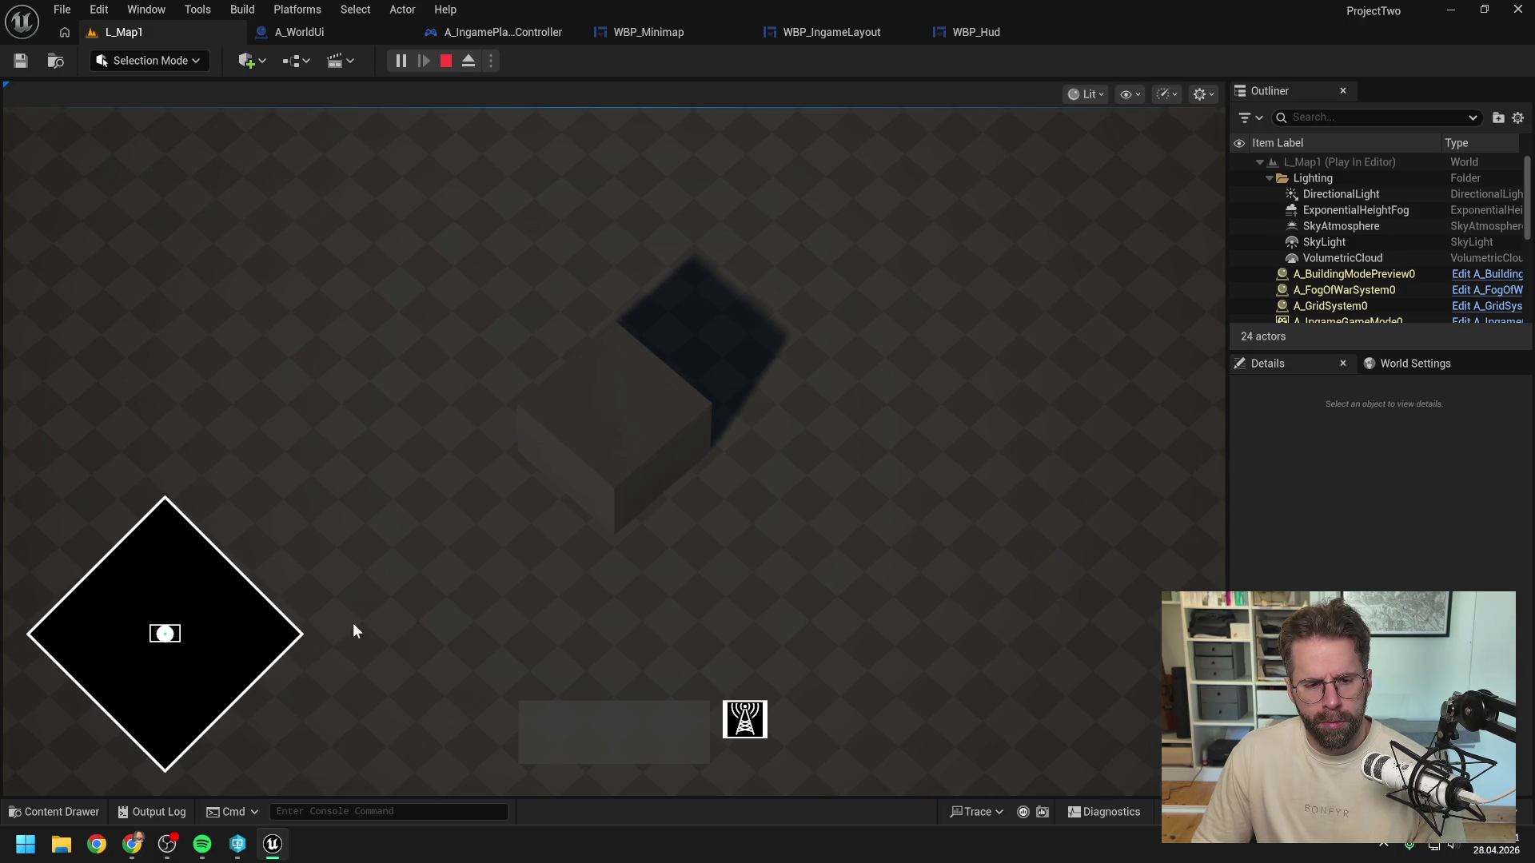
key("Escape")
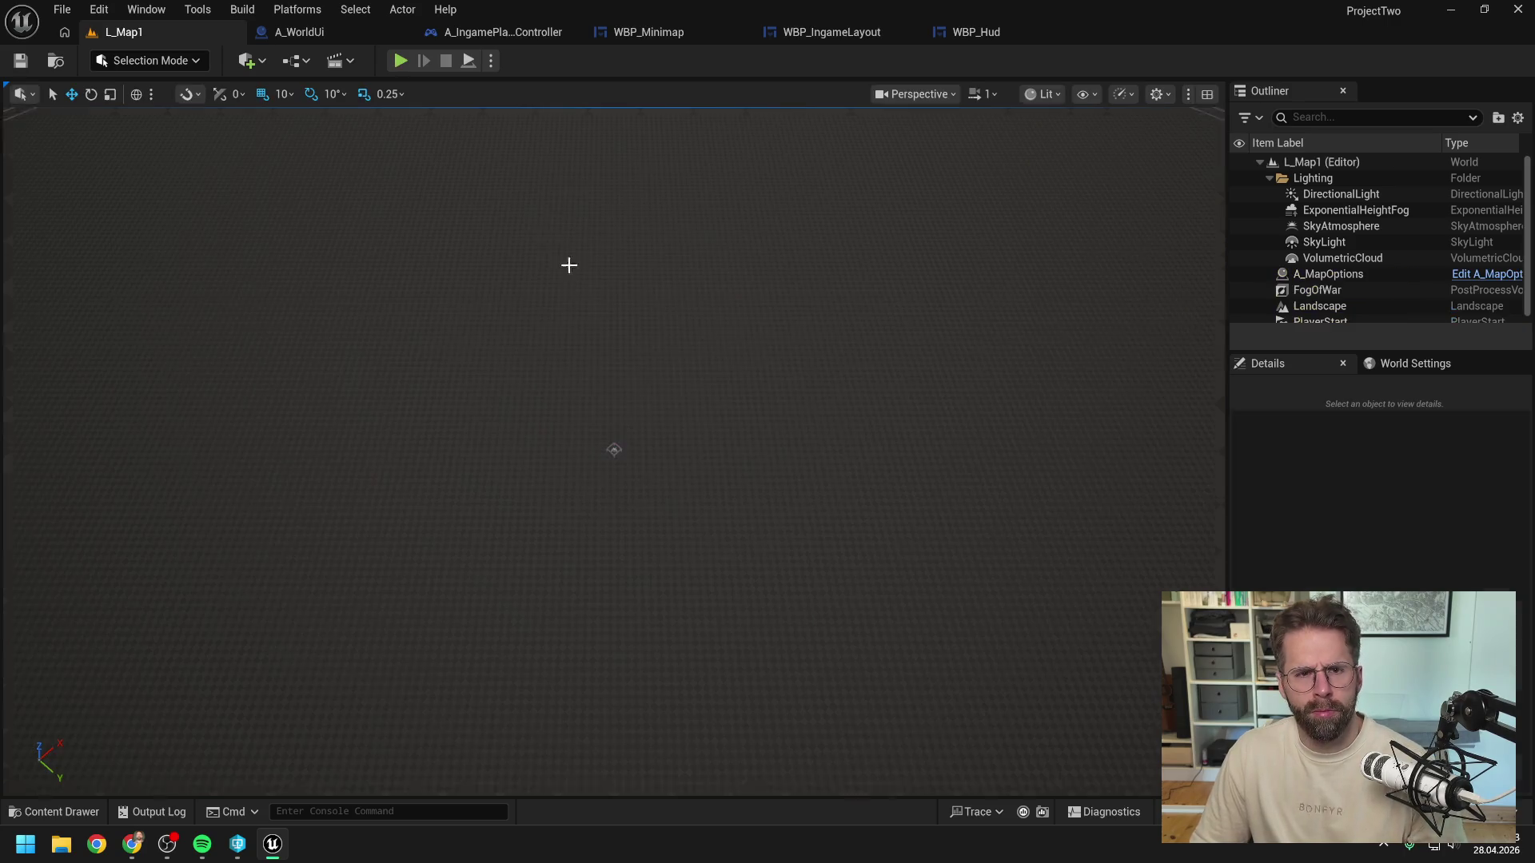
left_click(363, 31)
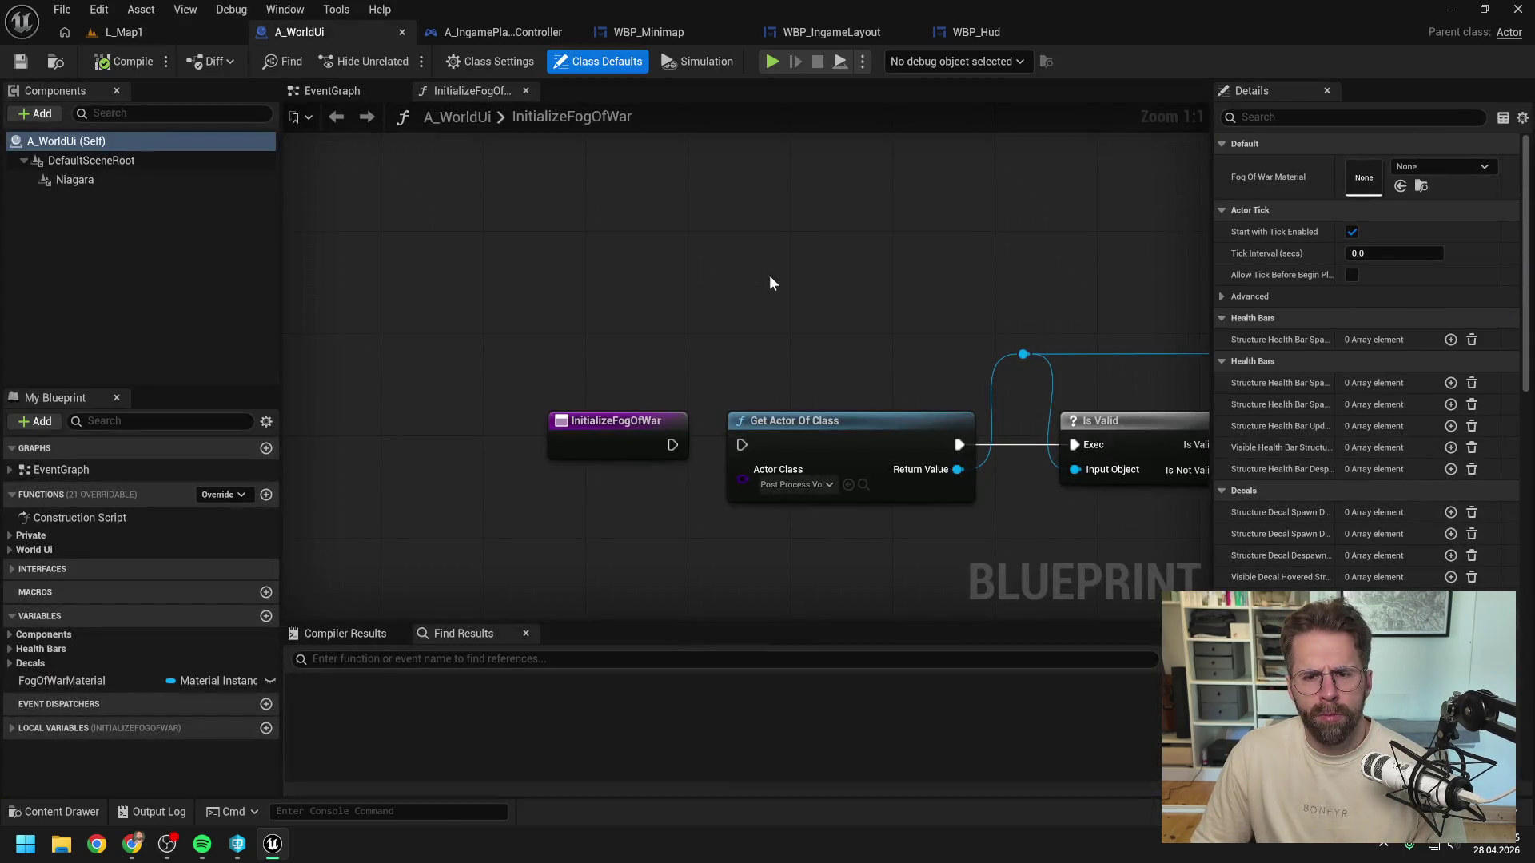
Step: In WBP_Minimap, change the clicked handler's Print String text to 'Clicked'
left_click(979, 32)
left_click(832, 32)
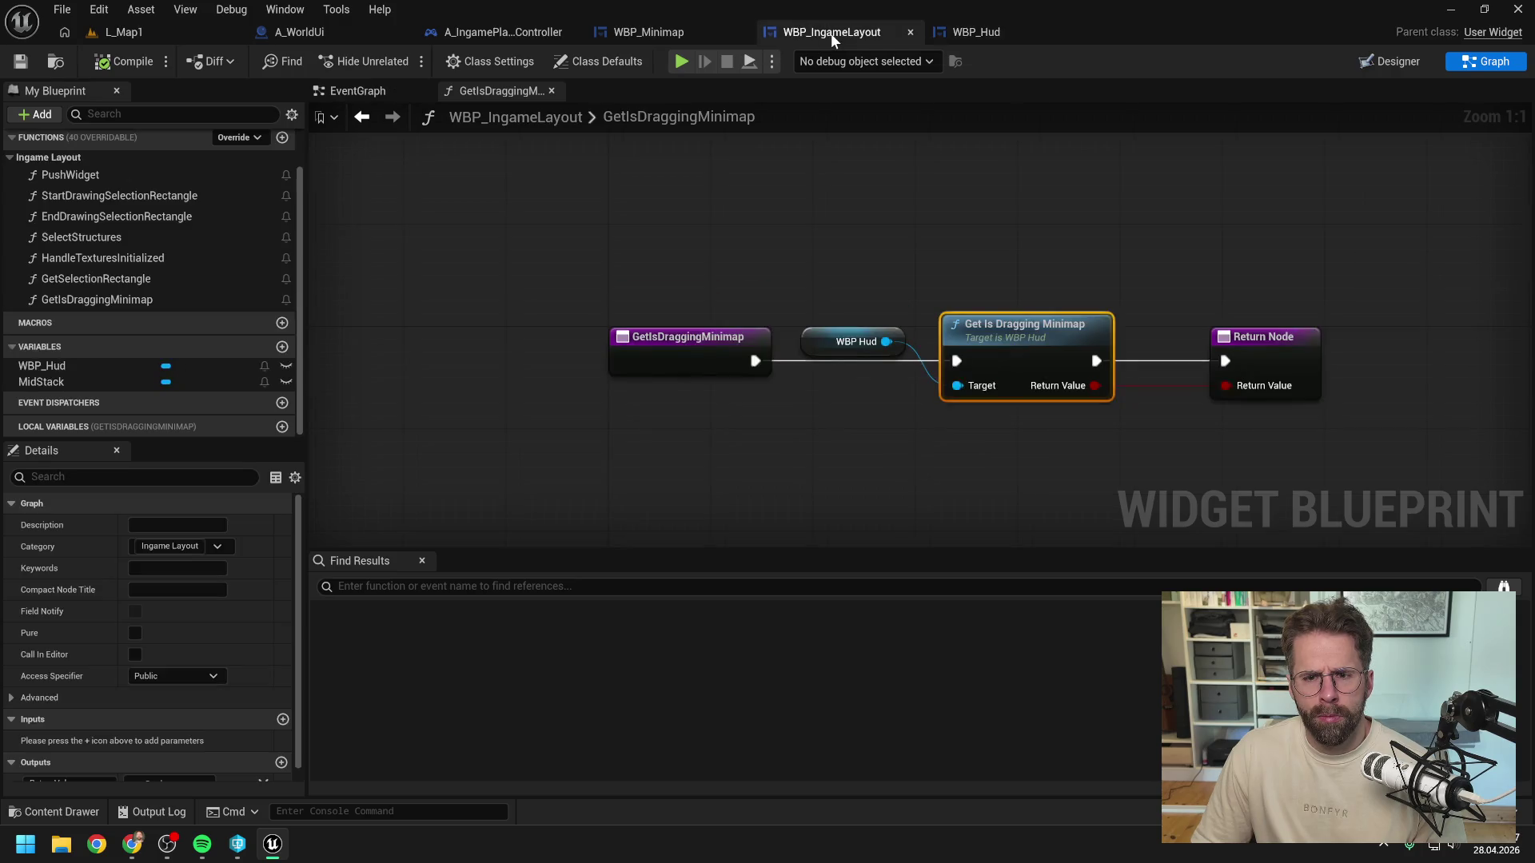
left_click(680, 30)
left_click_drag(925, 230, 813, 204)
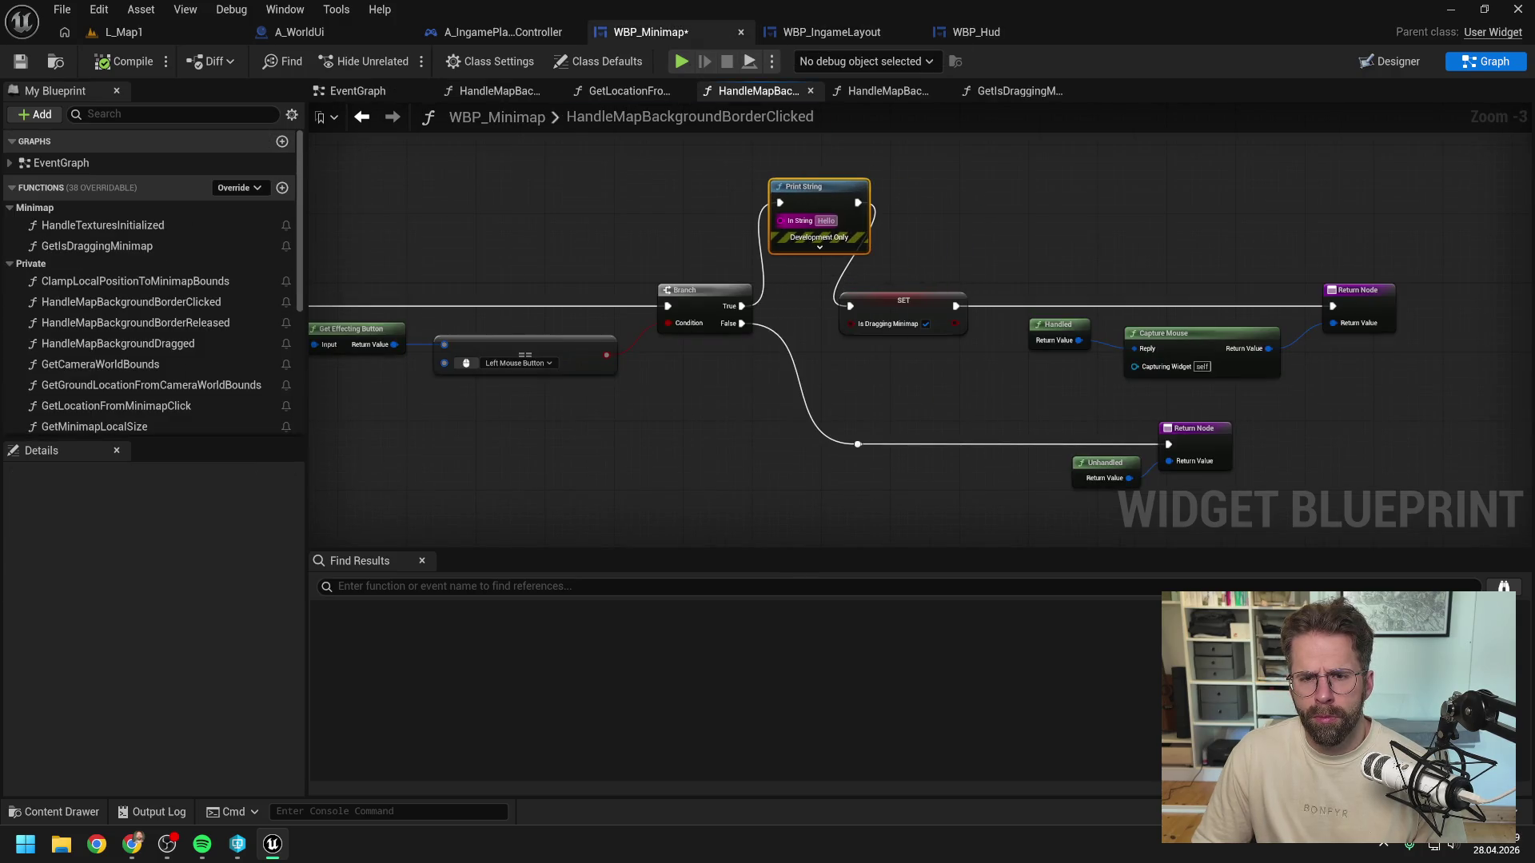
type("Clicked")
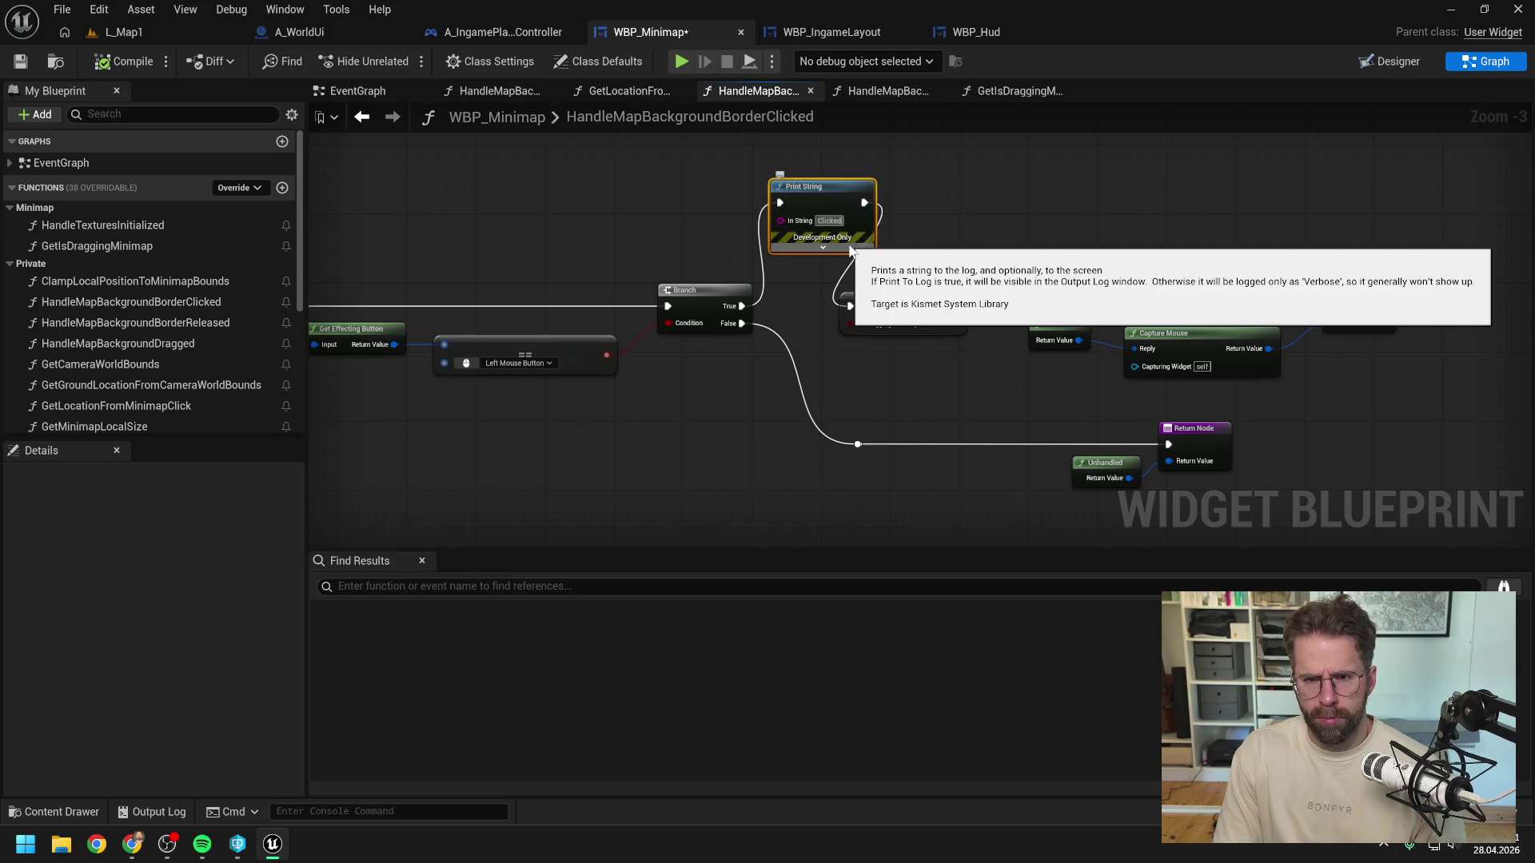
left_click(878, 268)
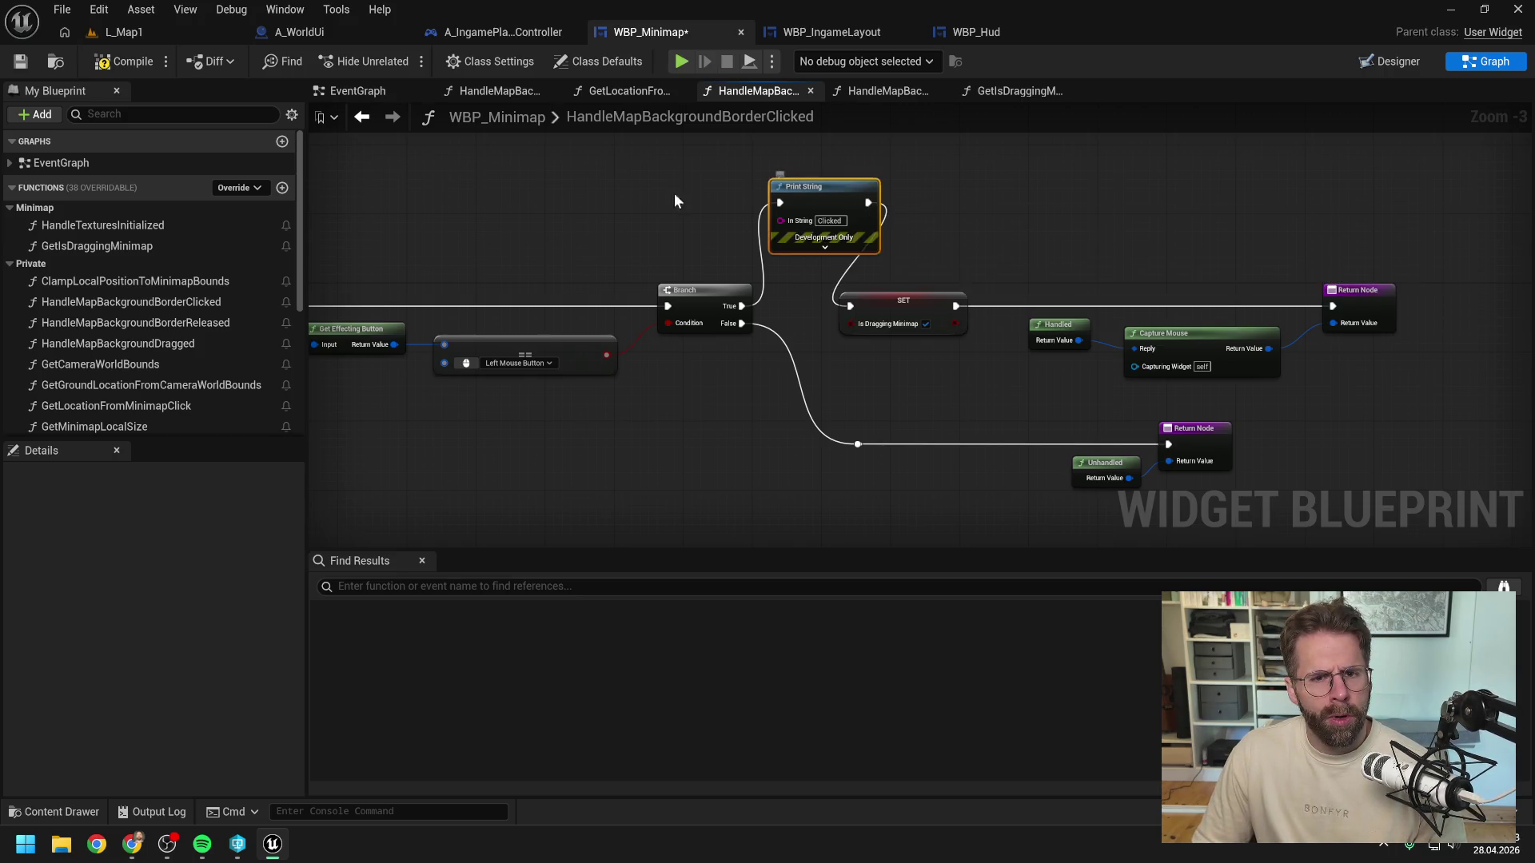
Step: Paste a 'Released' Print String into HandleMapBackgroundBorderReleased, compile, and start a play session in L_Map1
double_click(181, 324)
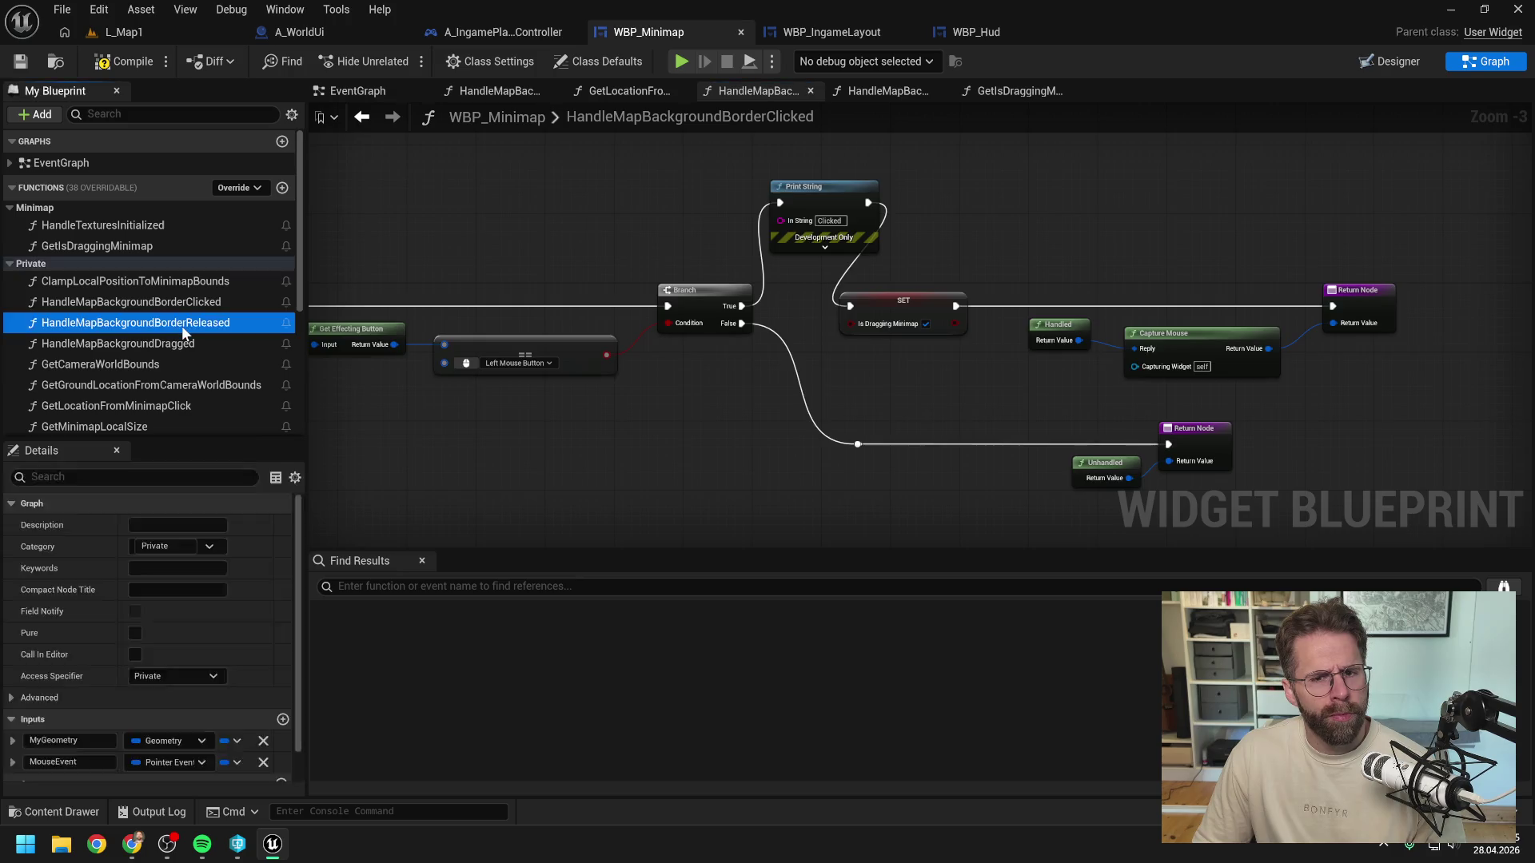
key("ctrl+v")
left_click_drag(813, 272, 844, 251)
mouse_move(788, 345)
left_mouse_down()
mouse_move(802, 268)
mouse_move(983, 345)
left_mouse_up()
type("Released")
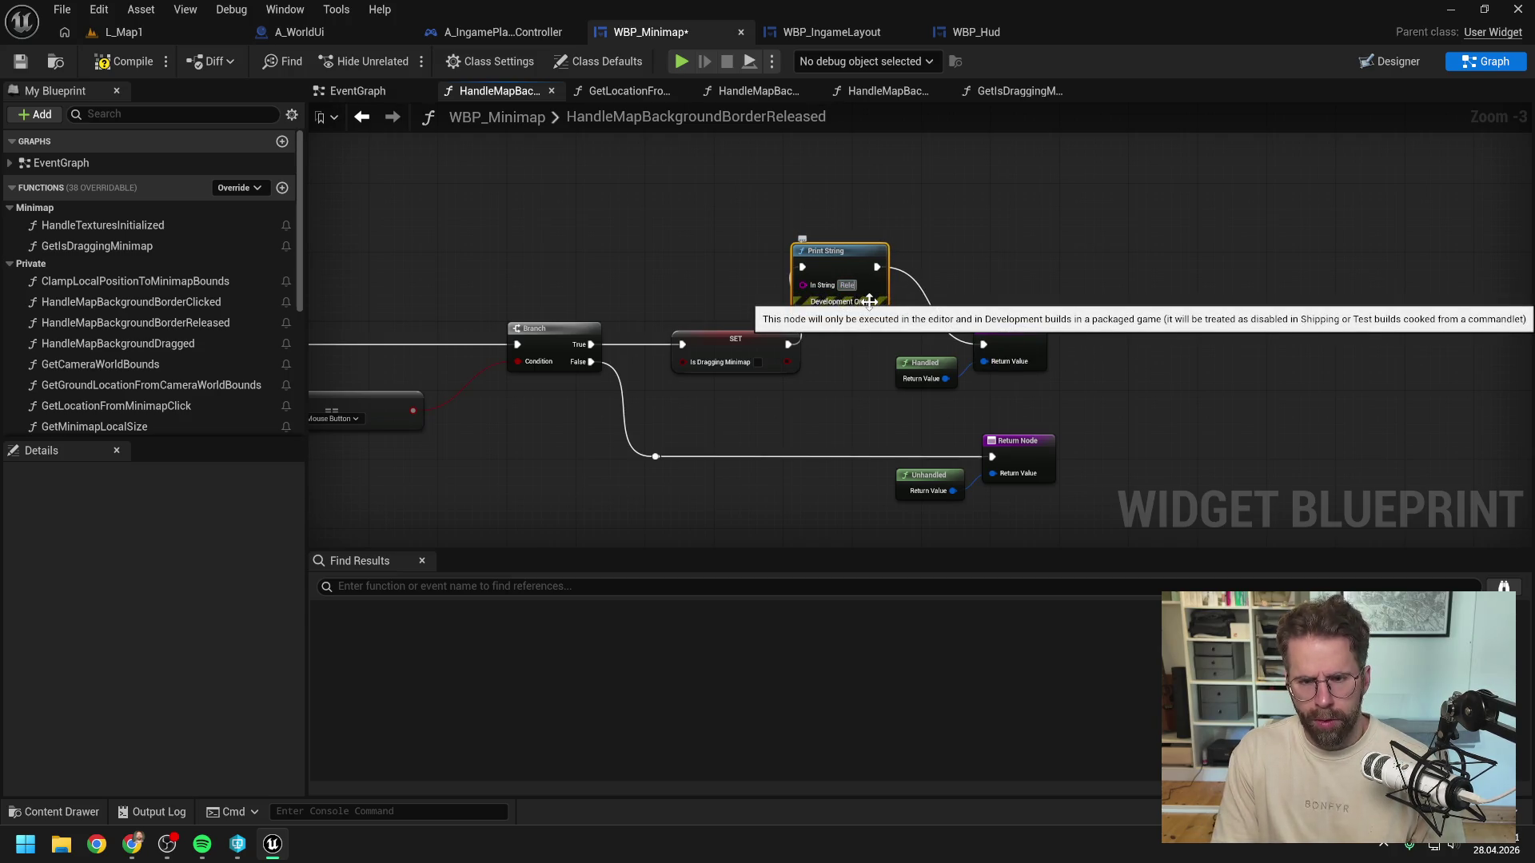
left_click(802, 200)
left_click(124, 60)
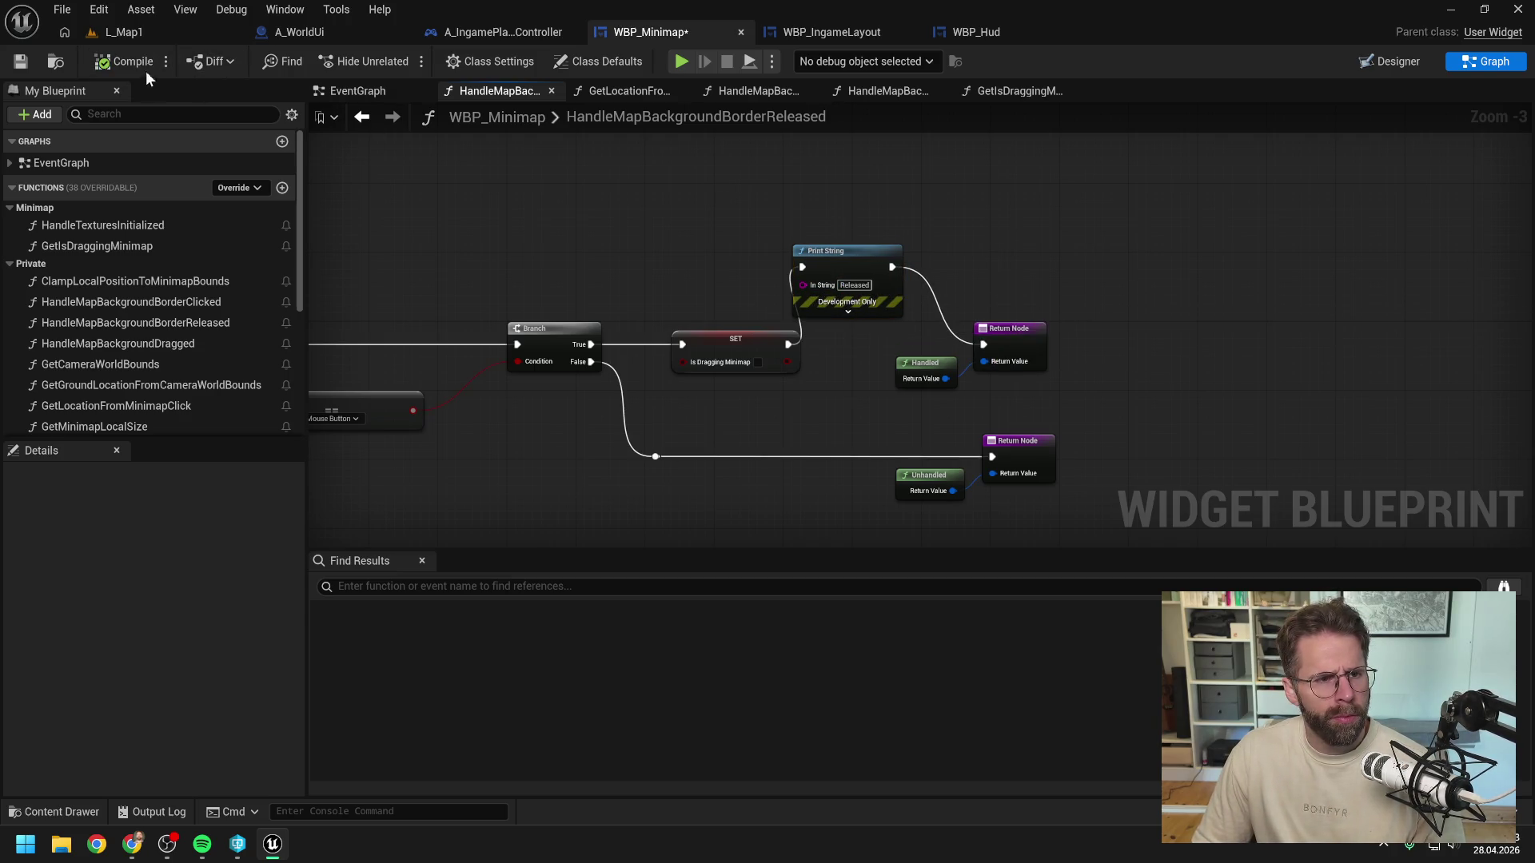
left_click(128, 32)
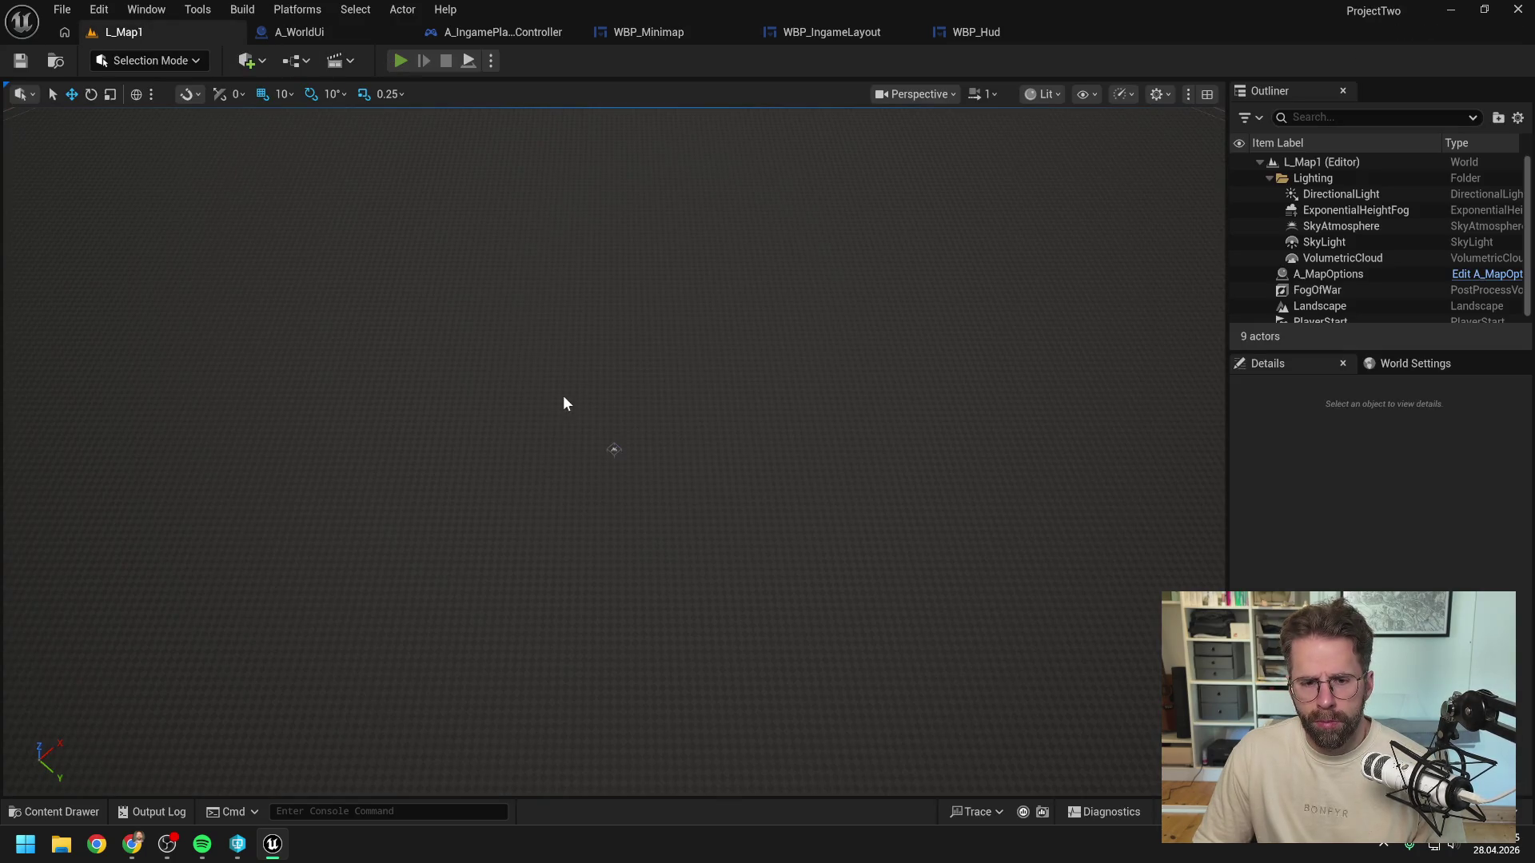
left_click(212, 615)
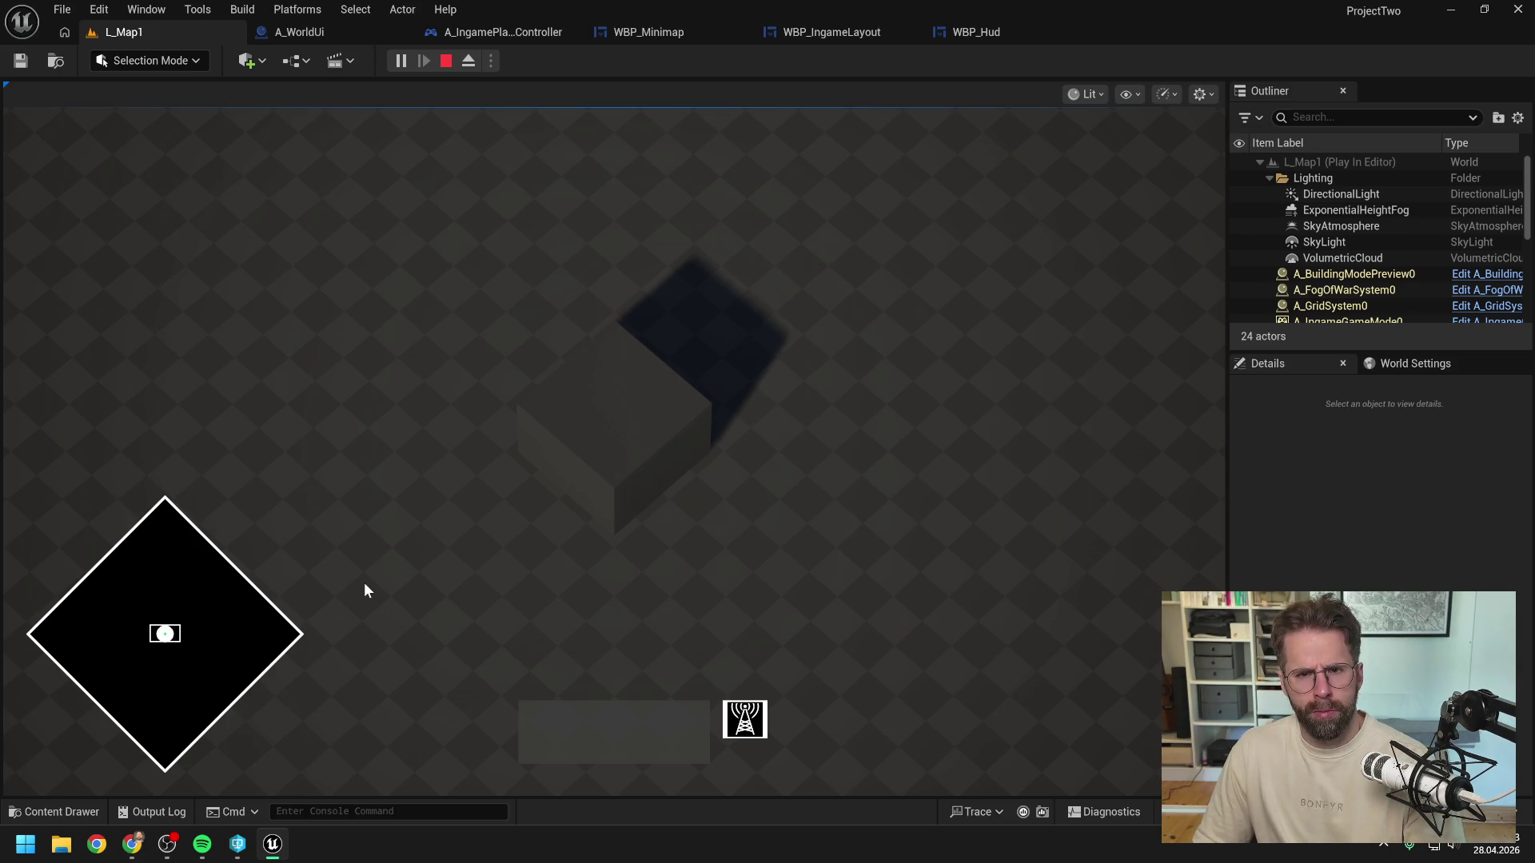
key("Escape")
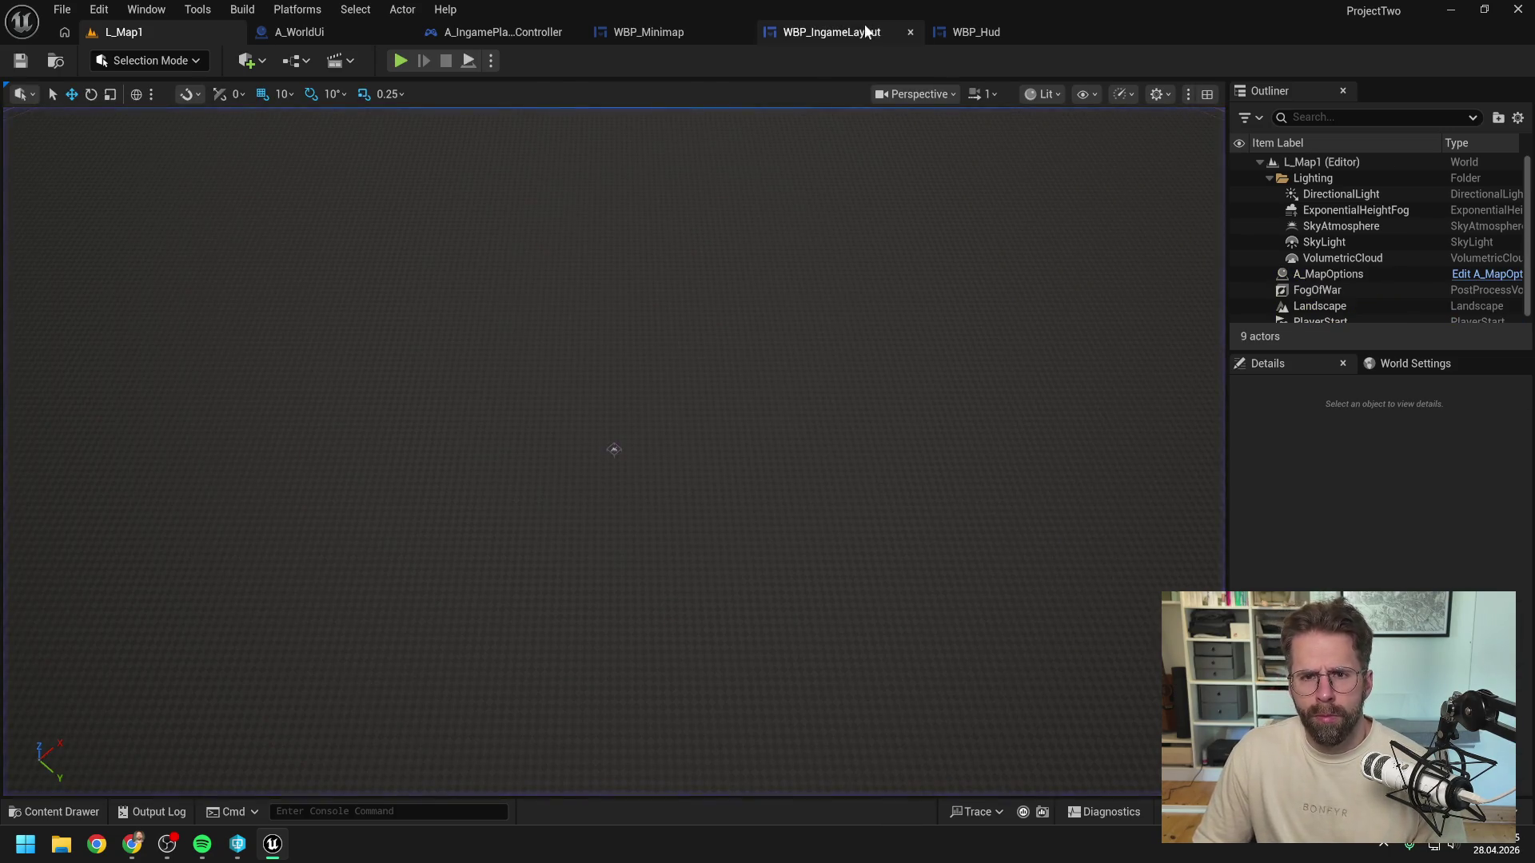
Step: Look through the WBP_IngameLayout, WBP_Hud, player controller and A_WorldUi blueprints, ending on WBP_Minimap's released handler
left_click(867, 31)
key("alt+Tab")
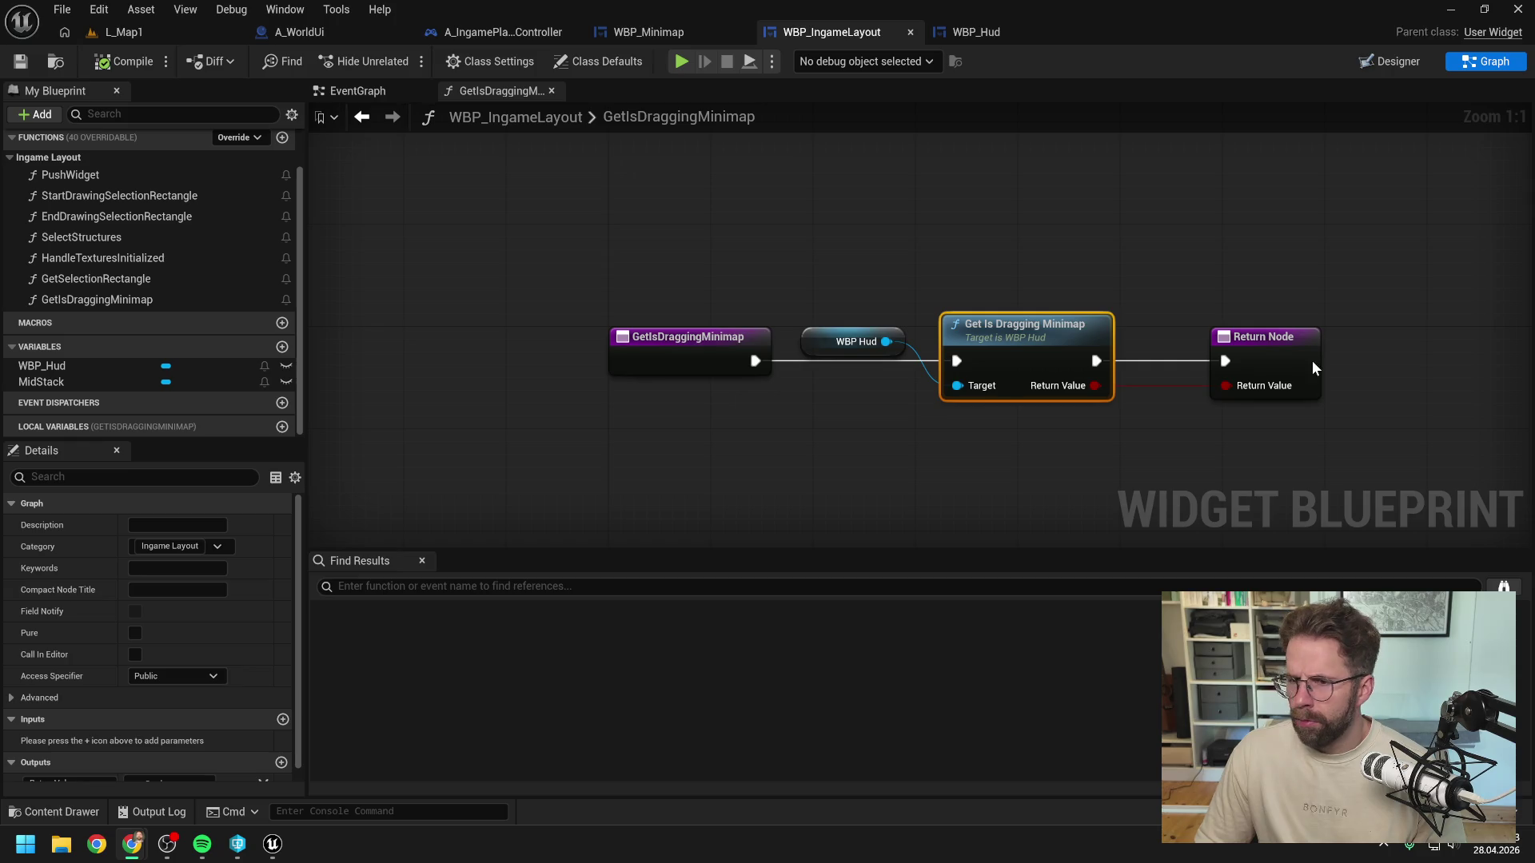
left_click(1082, 253)
left_click(973, 36)
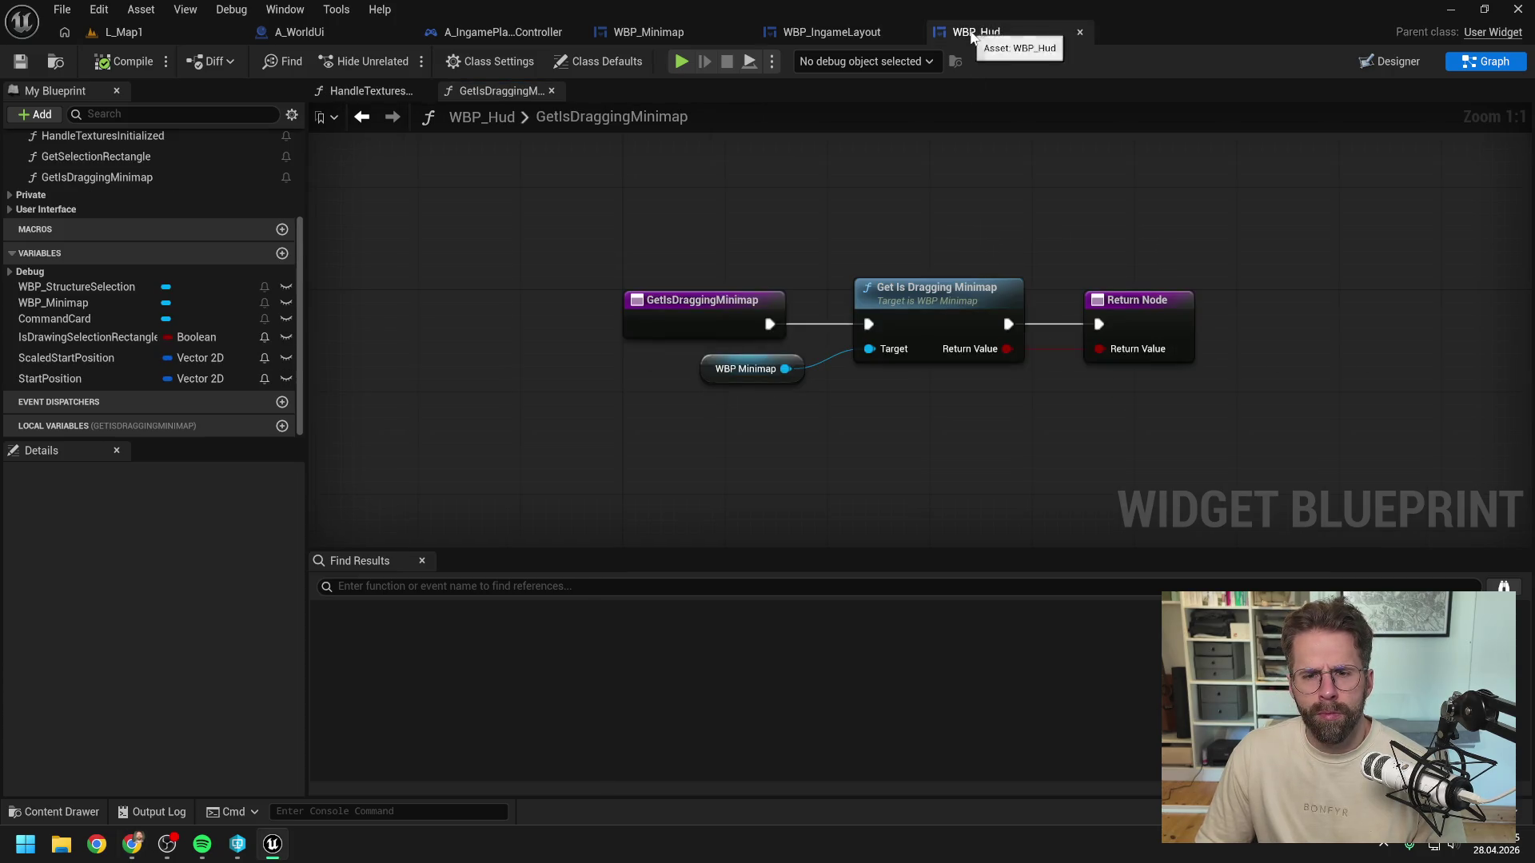
left_click(647, 32)
left_click(507, 31)
left_click(296, 31)
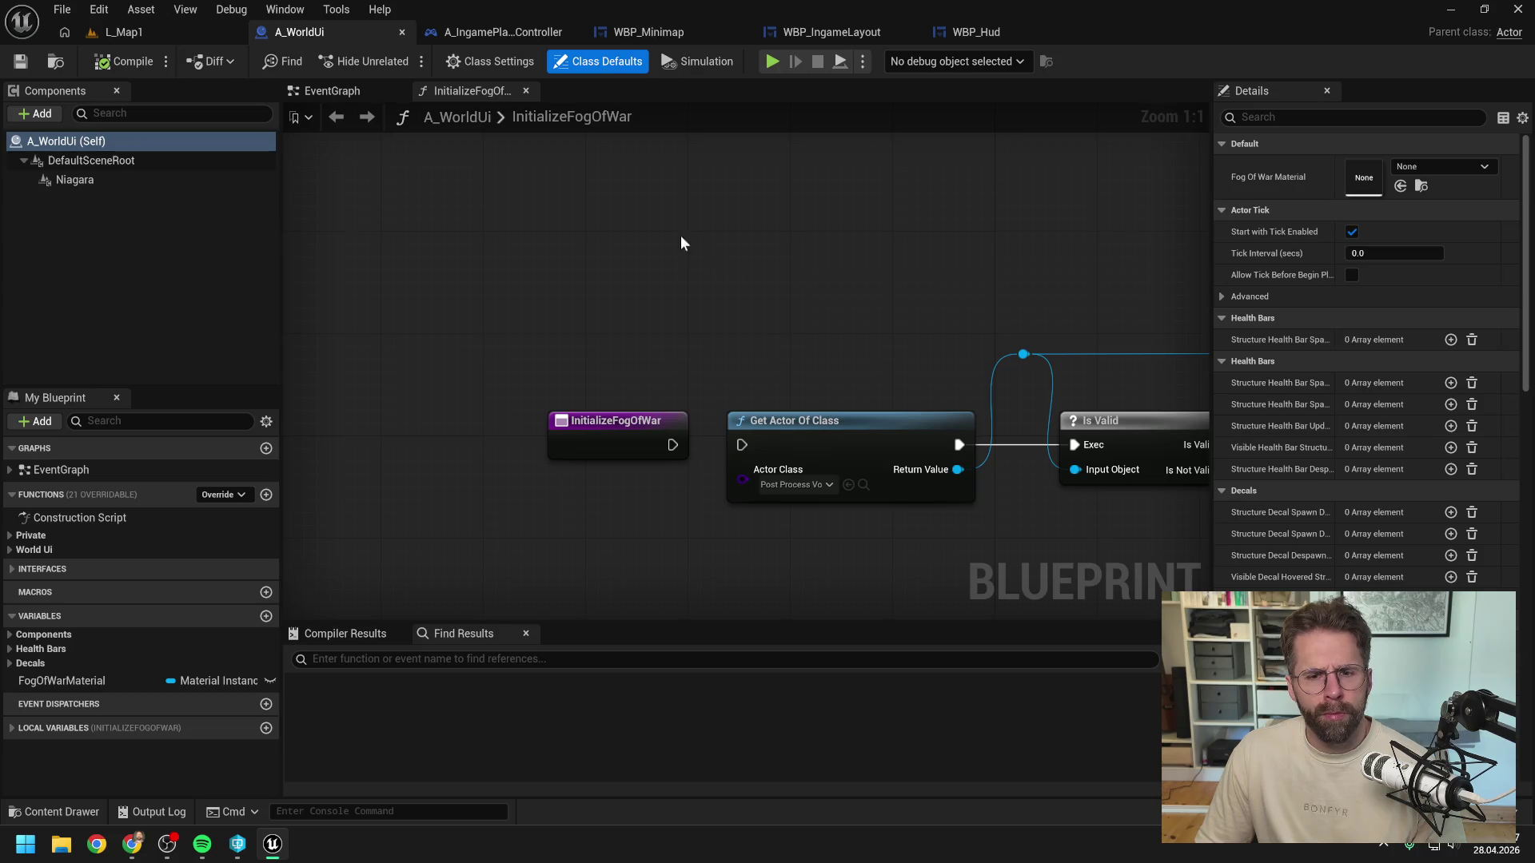
left_click(501, 30)
left_click(649, 32)
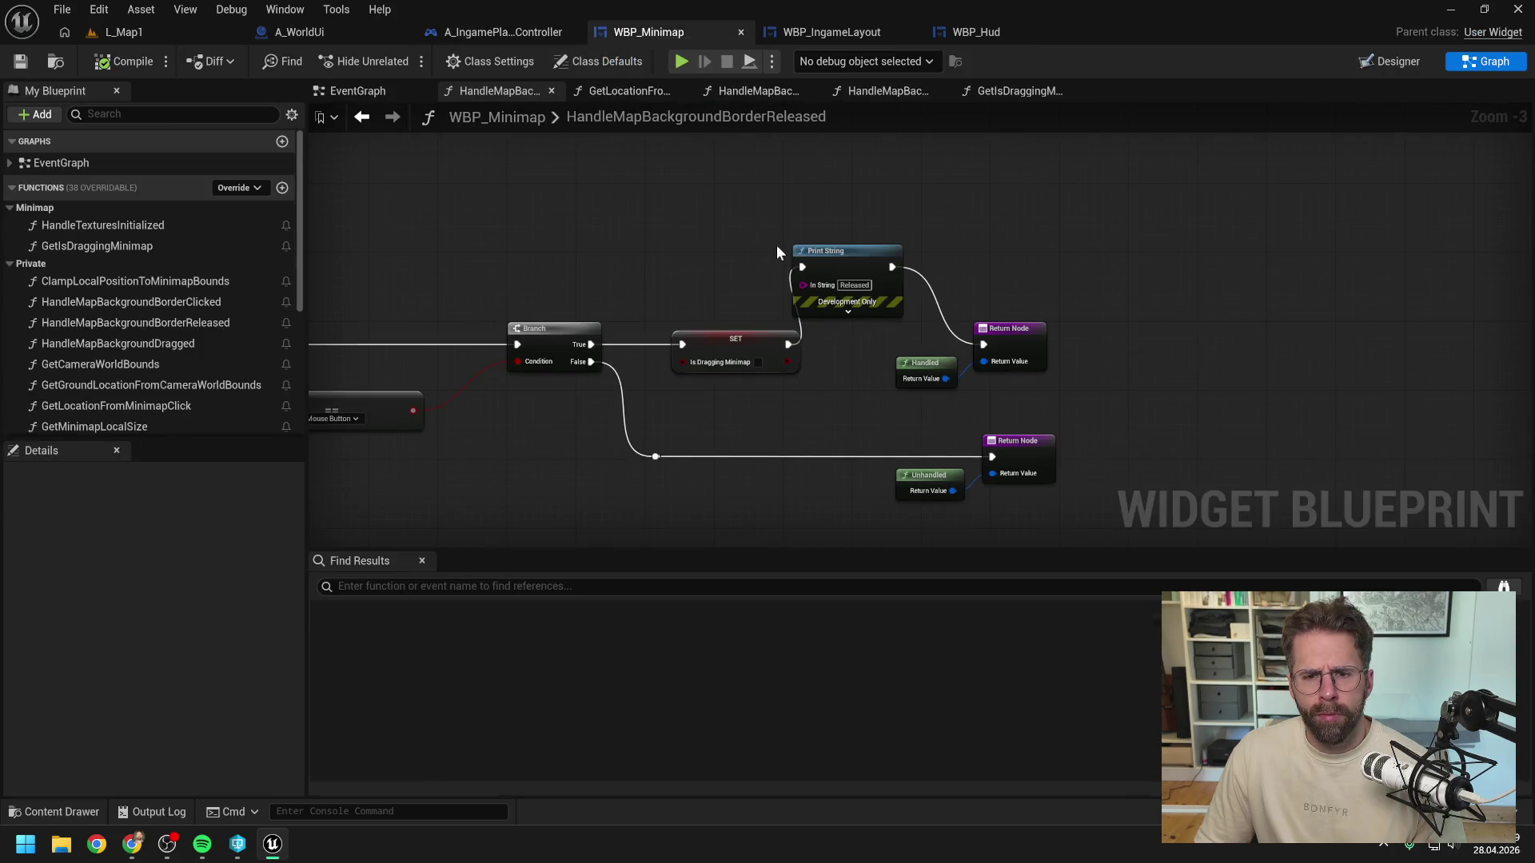
Step: Route SET's execution into the 'Released' Print String and save WBP_Minimap
left_click_drag(789, 345, 982, 346)
left_click_drag(788, 345, 802, 267)
key("ctrl+s")
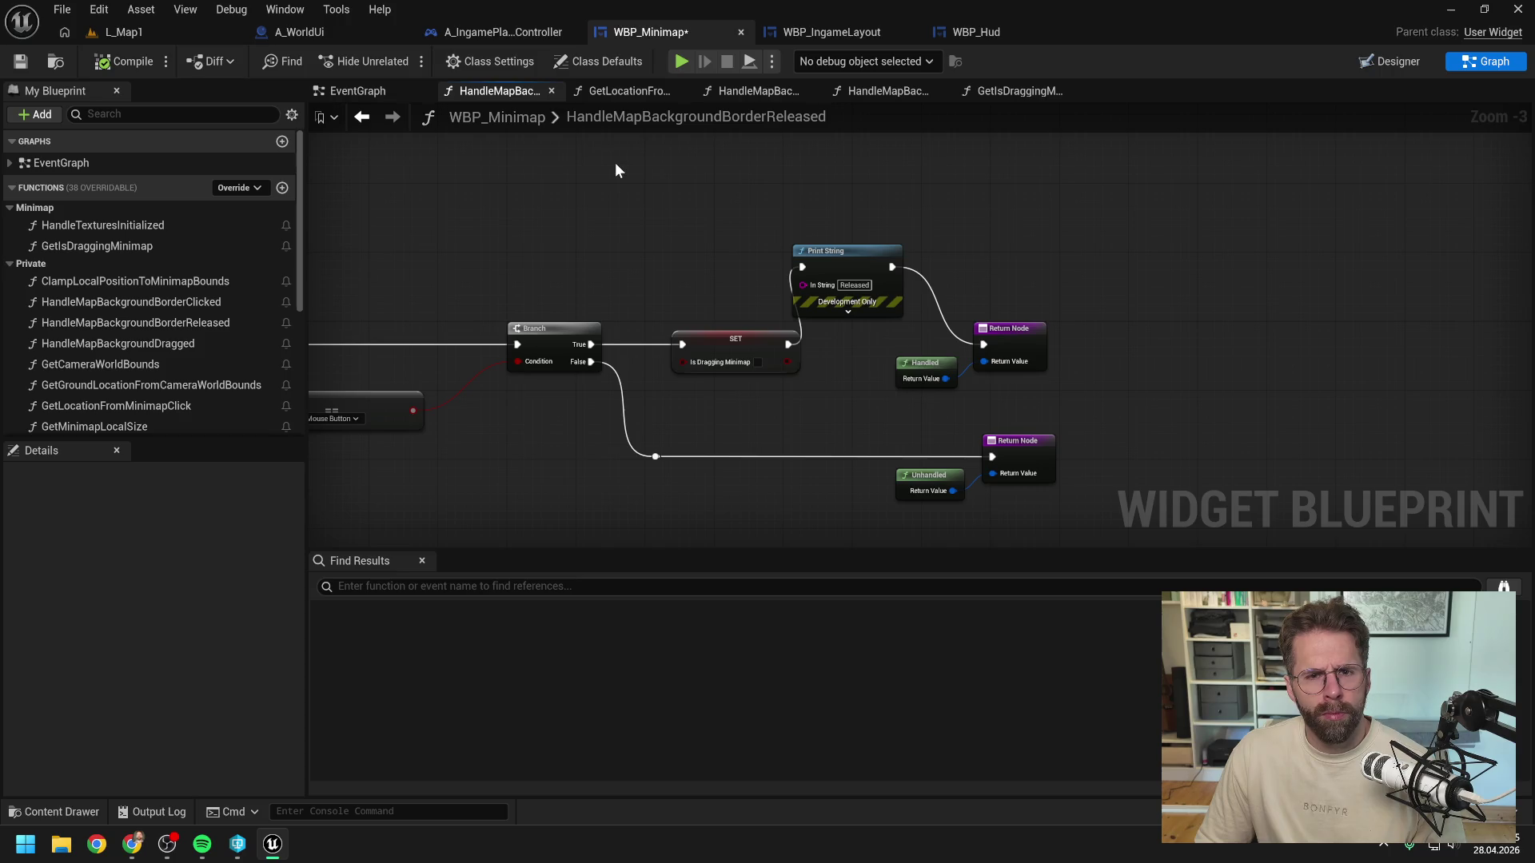
left_click(760, 91)
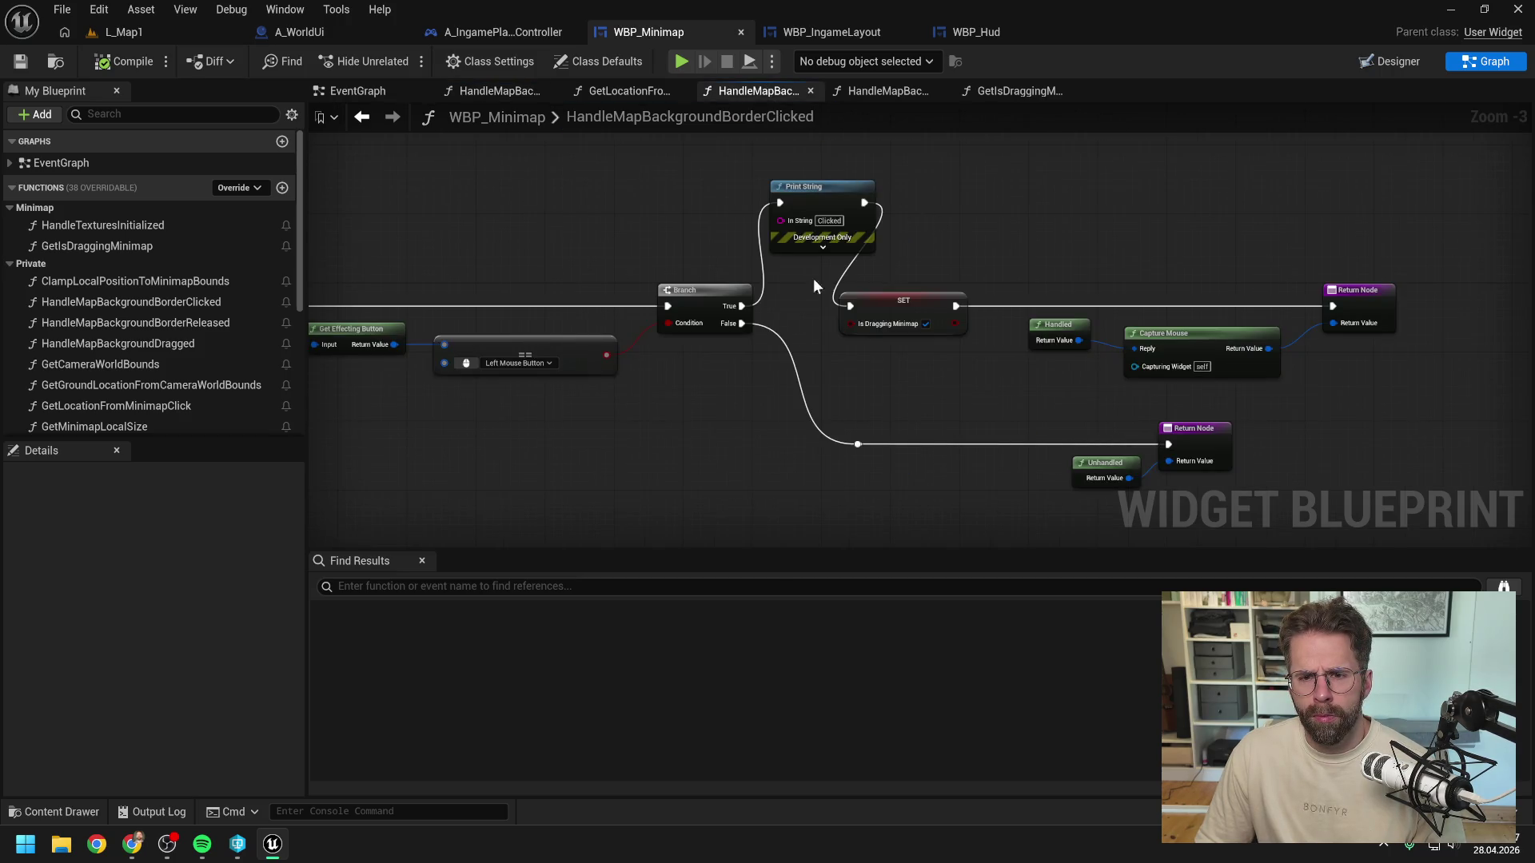
Step: In BorderClicked, wire Branch True directly to SET, delete the 'Clicked' Print String, and save
left_click_drag(742, 306, 857, 307)
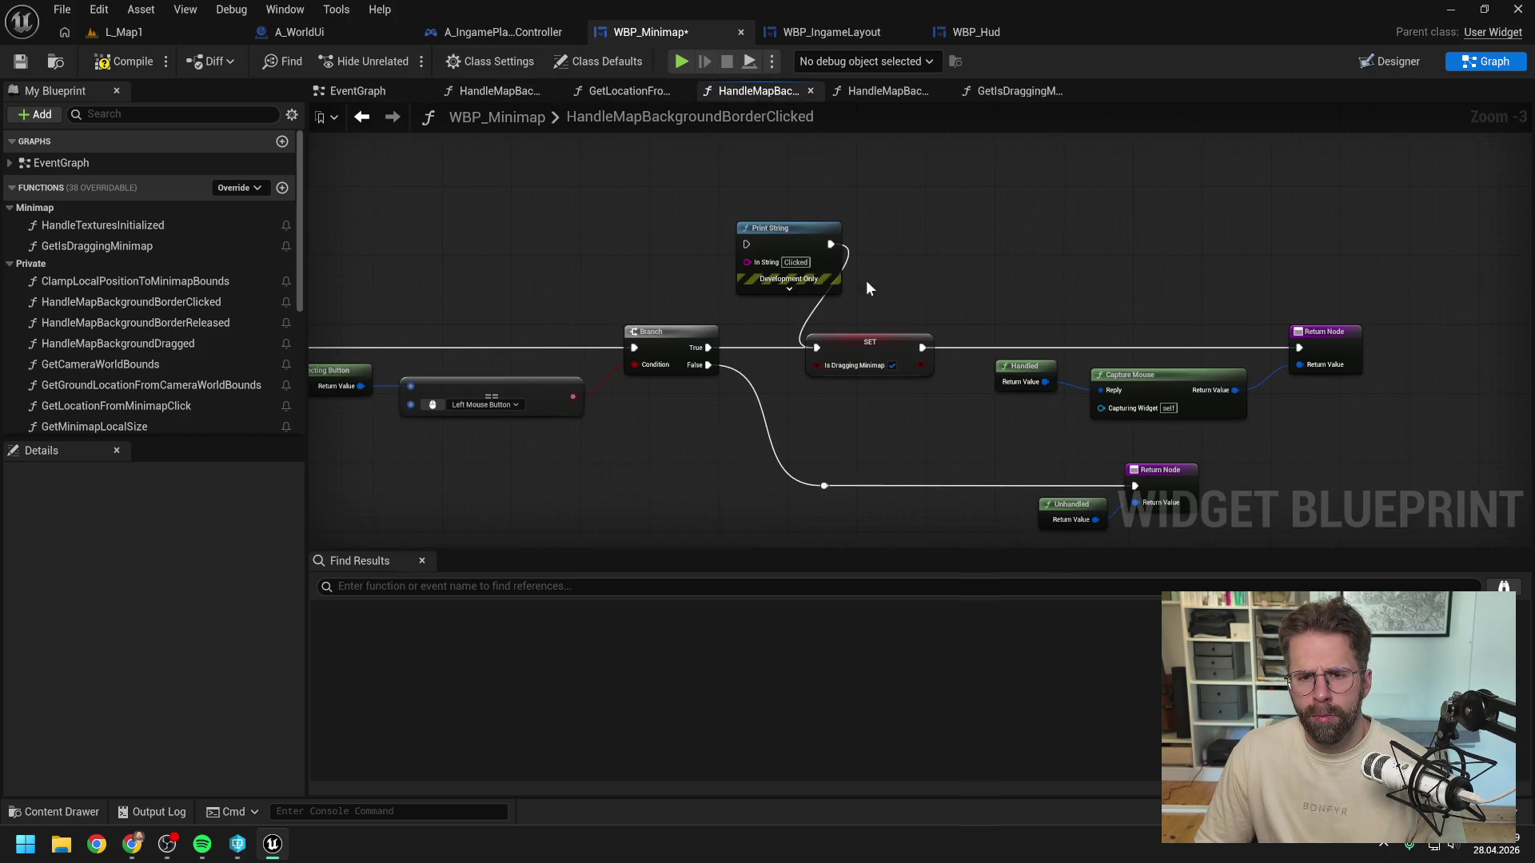
left_click(789, 247)
key("Delete")
left_click_drag(789, 247, 831, 207)
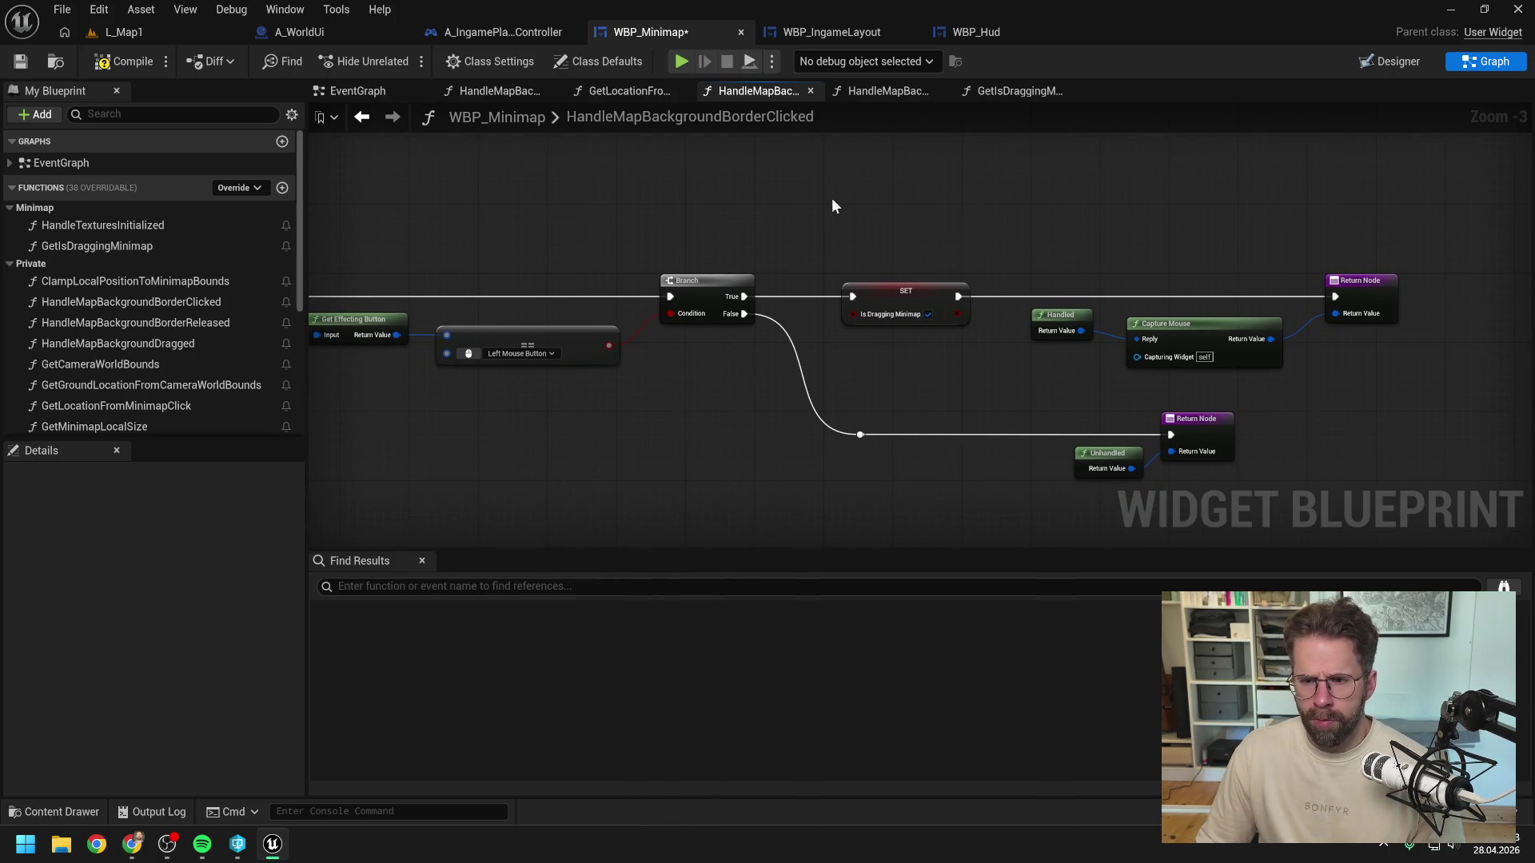
key("ctrl+s")
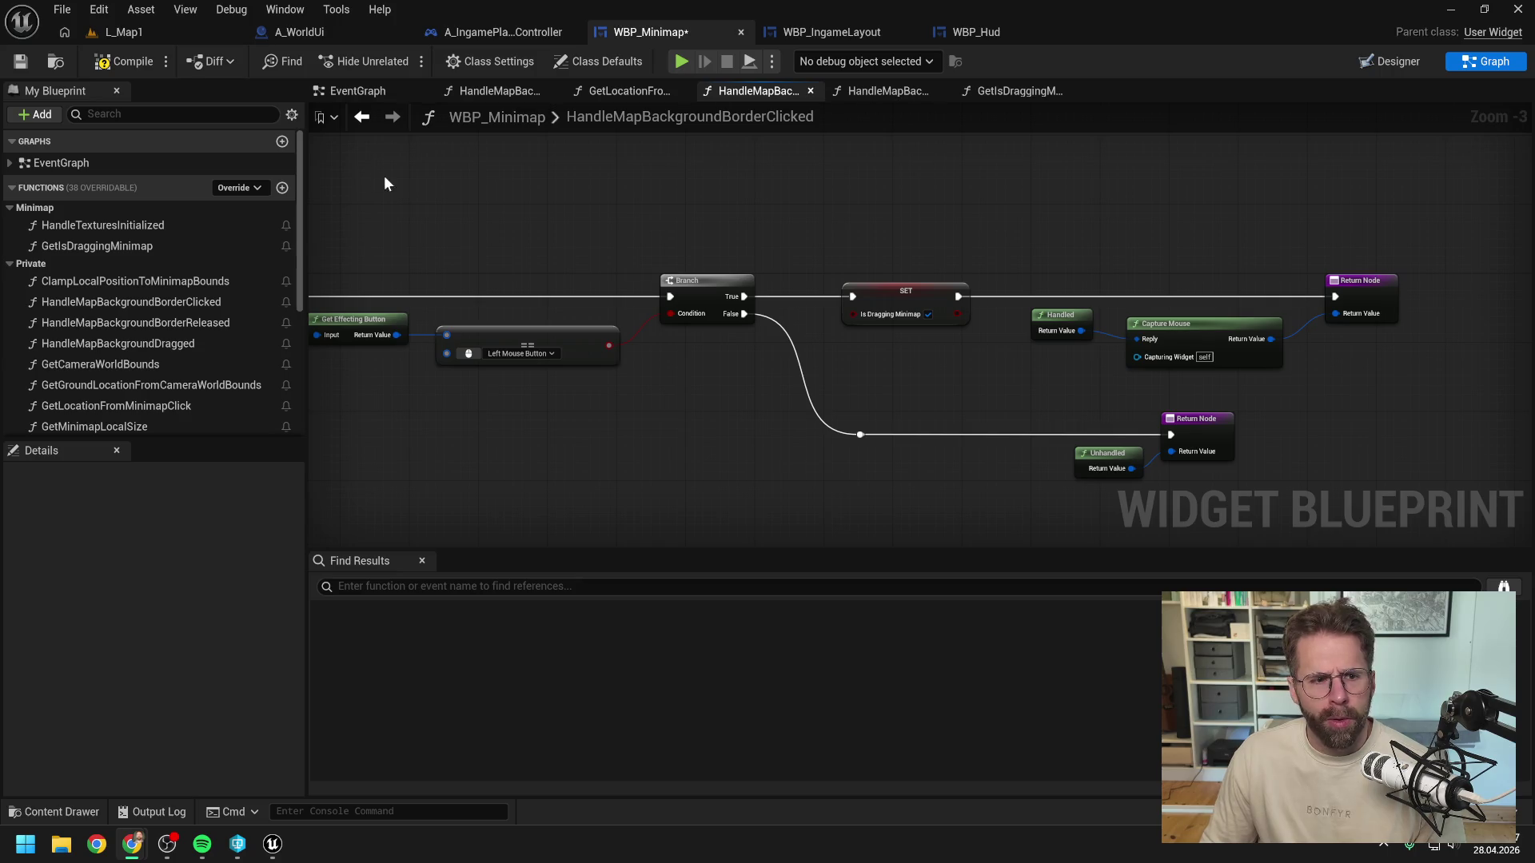
Step: In BorderReleased, wire entry → Print String → Branch and SET → Return Node, then compile
double_click(171, 320)
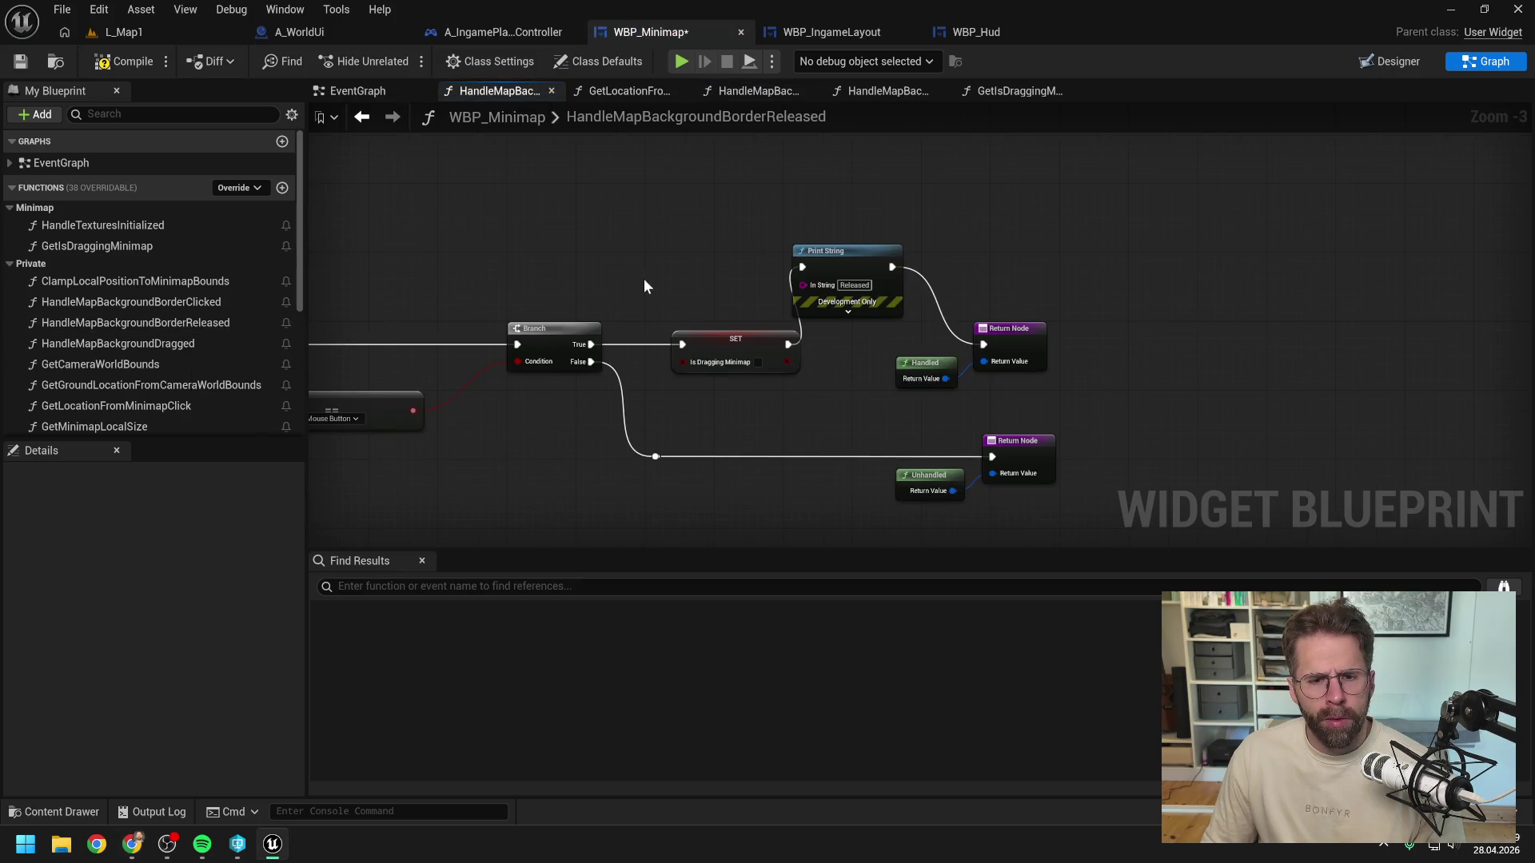
left_click_drag(640, 280, 1047, 252)
left_click_drag(436, 317, 1207, 239)
left_click_drag(1190, 316, 1386, 316)
mouse_move(1221, 241)
left_mouse_down()
mouse_move(720, 276)
mouse_move(919, 317)
left_mouse_up()
left_click(122, 61)
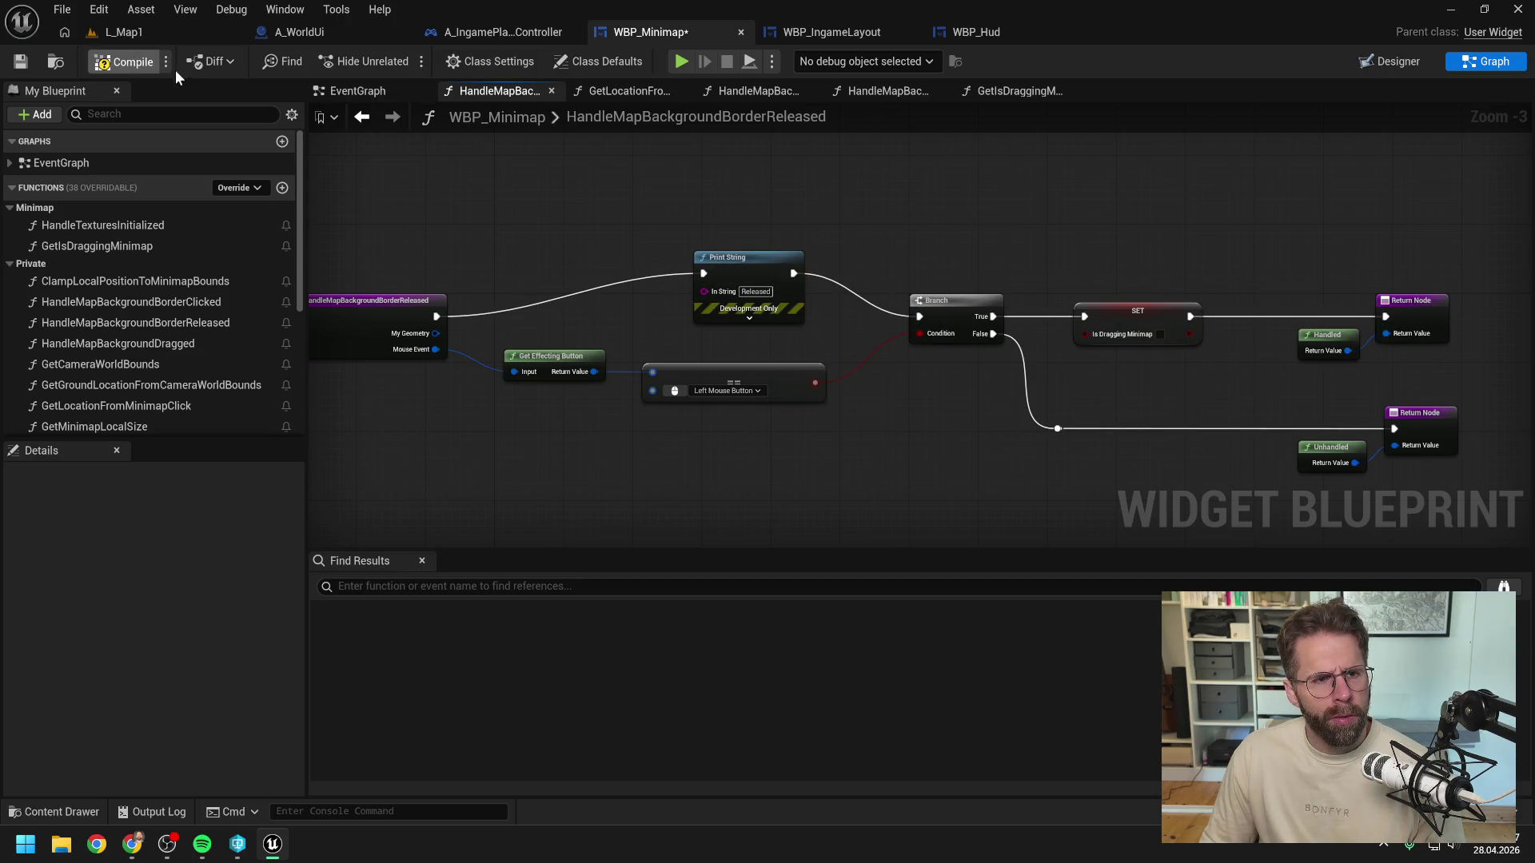
left_click(138, 32)
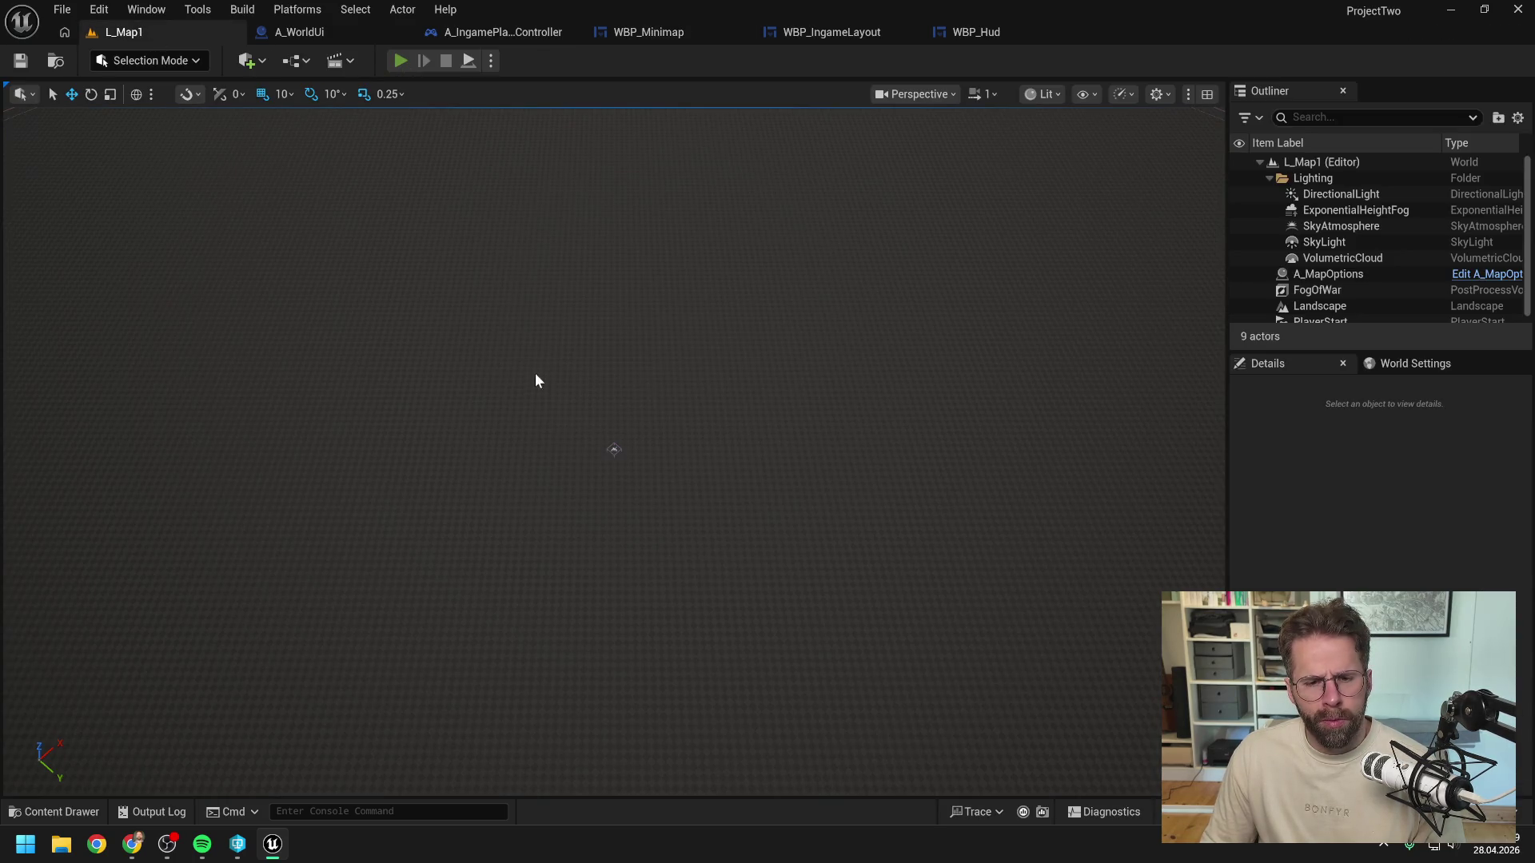
key("alt+p")
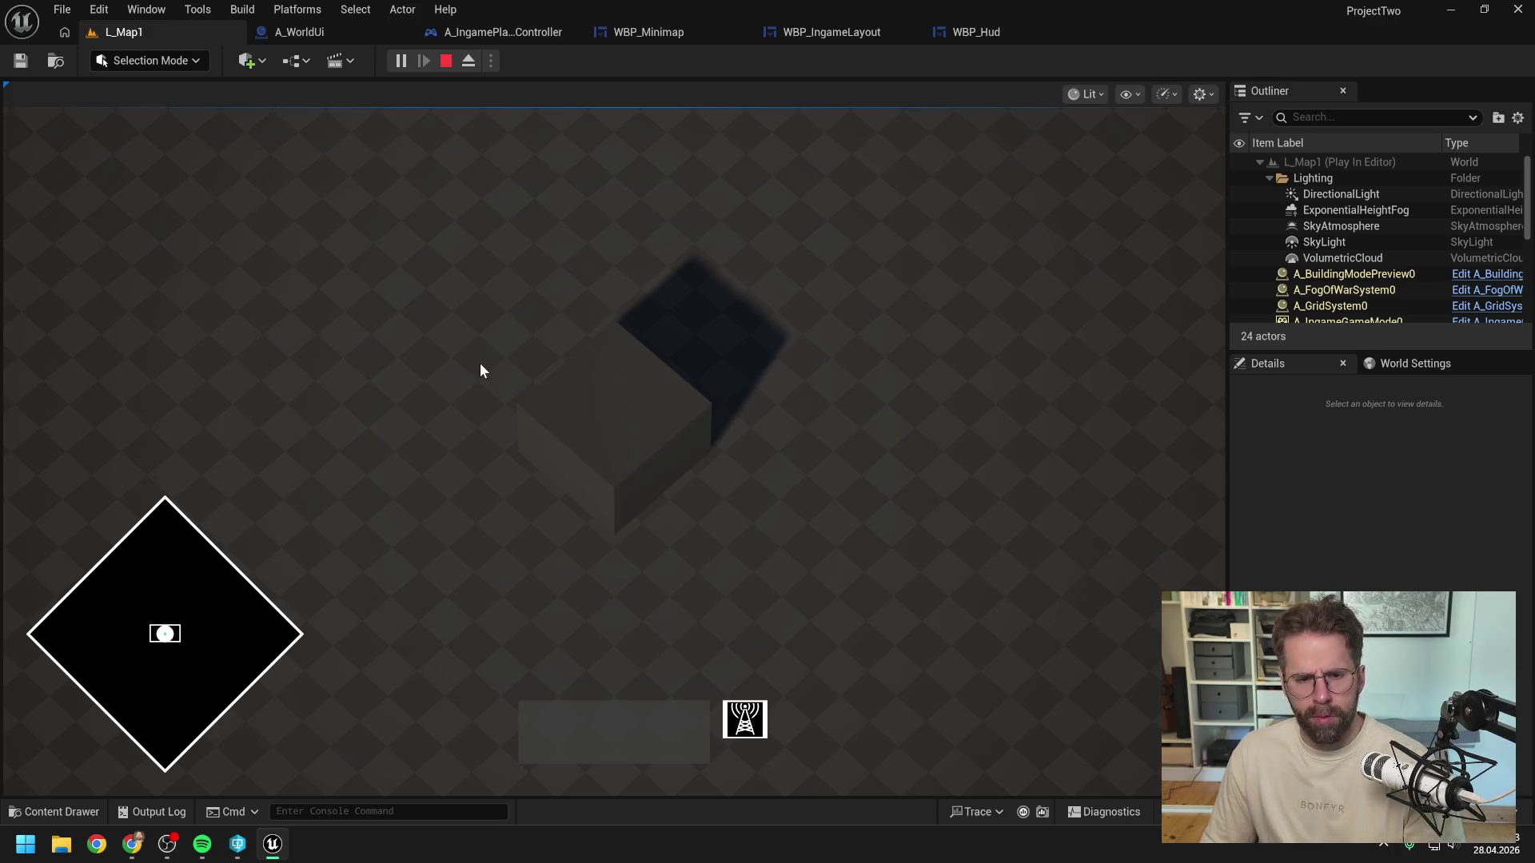
key("Escape")
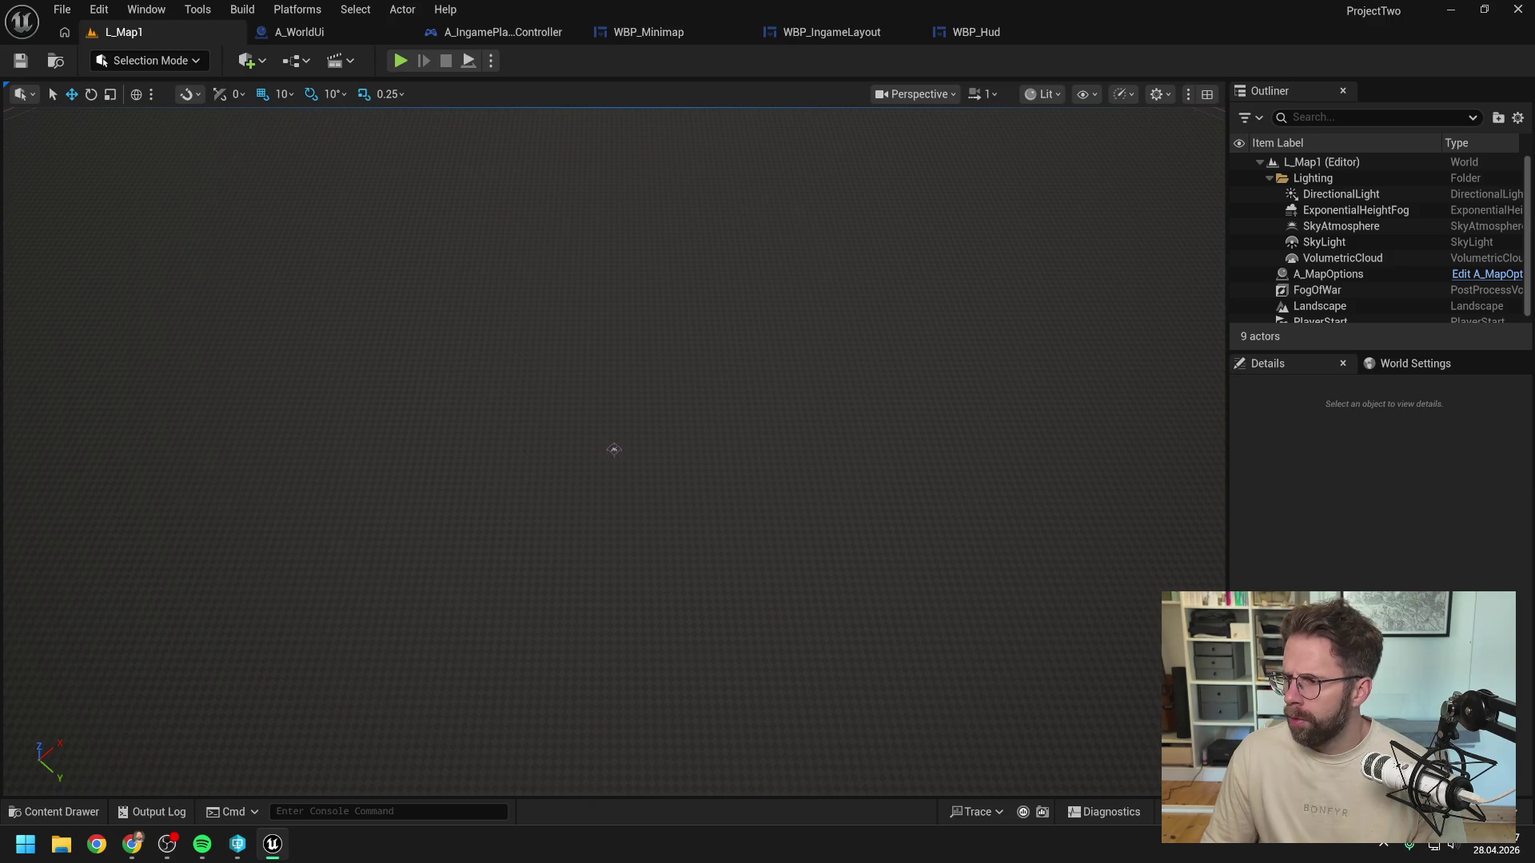
key("alt+Tab")
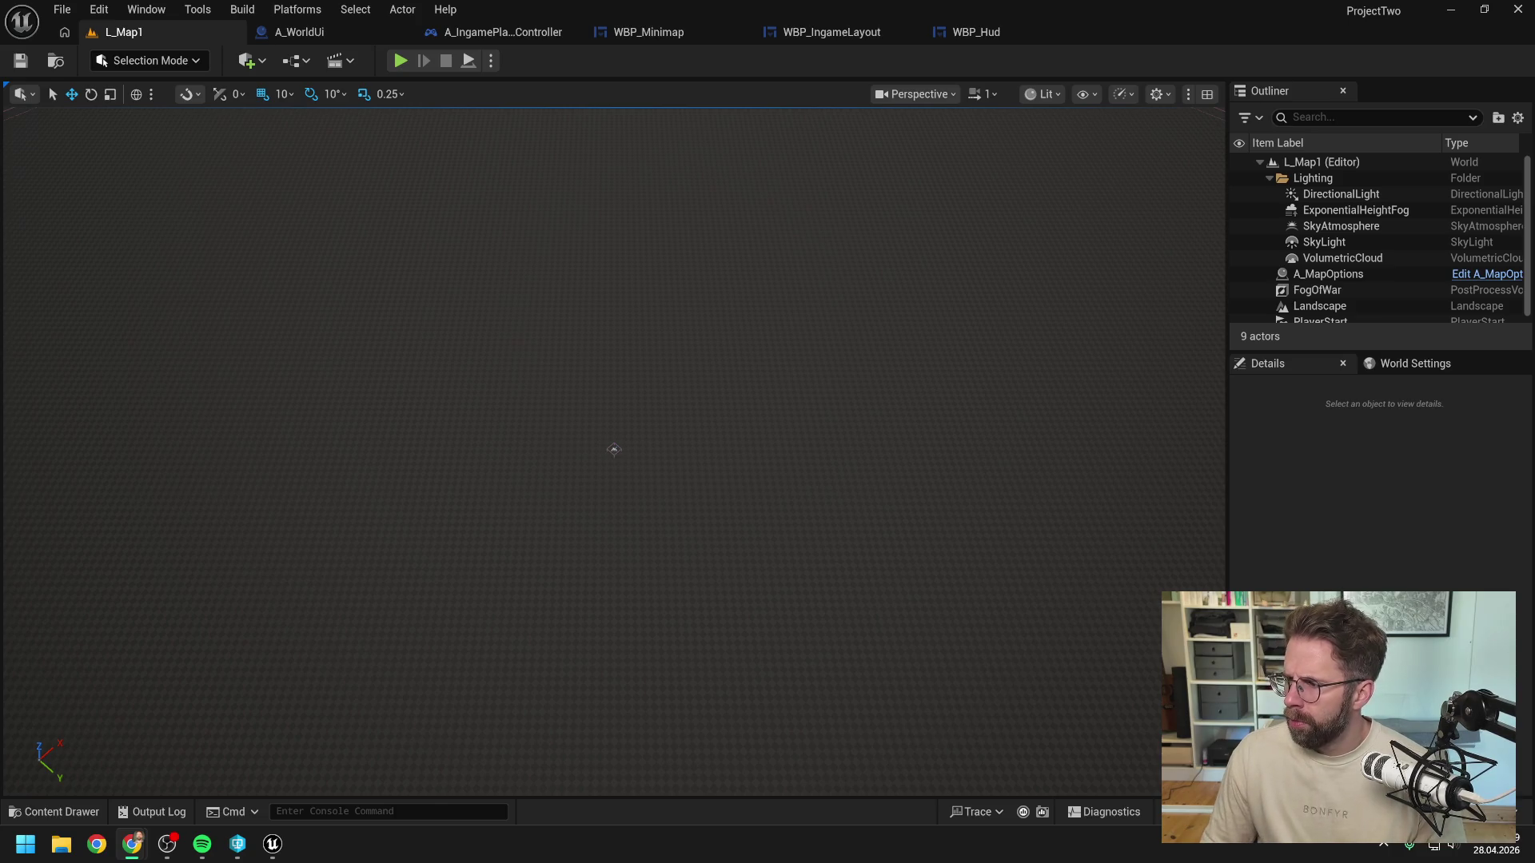
Step: Move through WBP_Hud and WBP_IngameLayout to WBP_Minimap's released handler, then switch to Claude
left_click(995, 32)
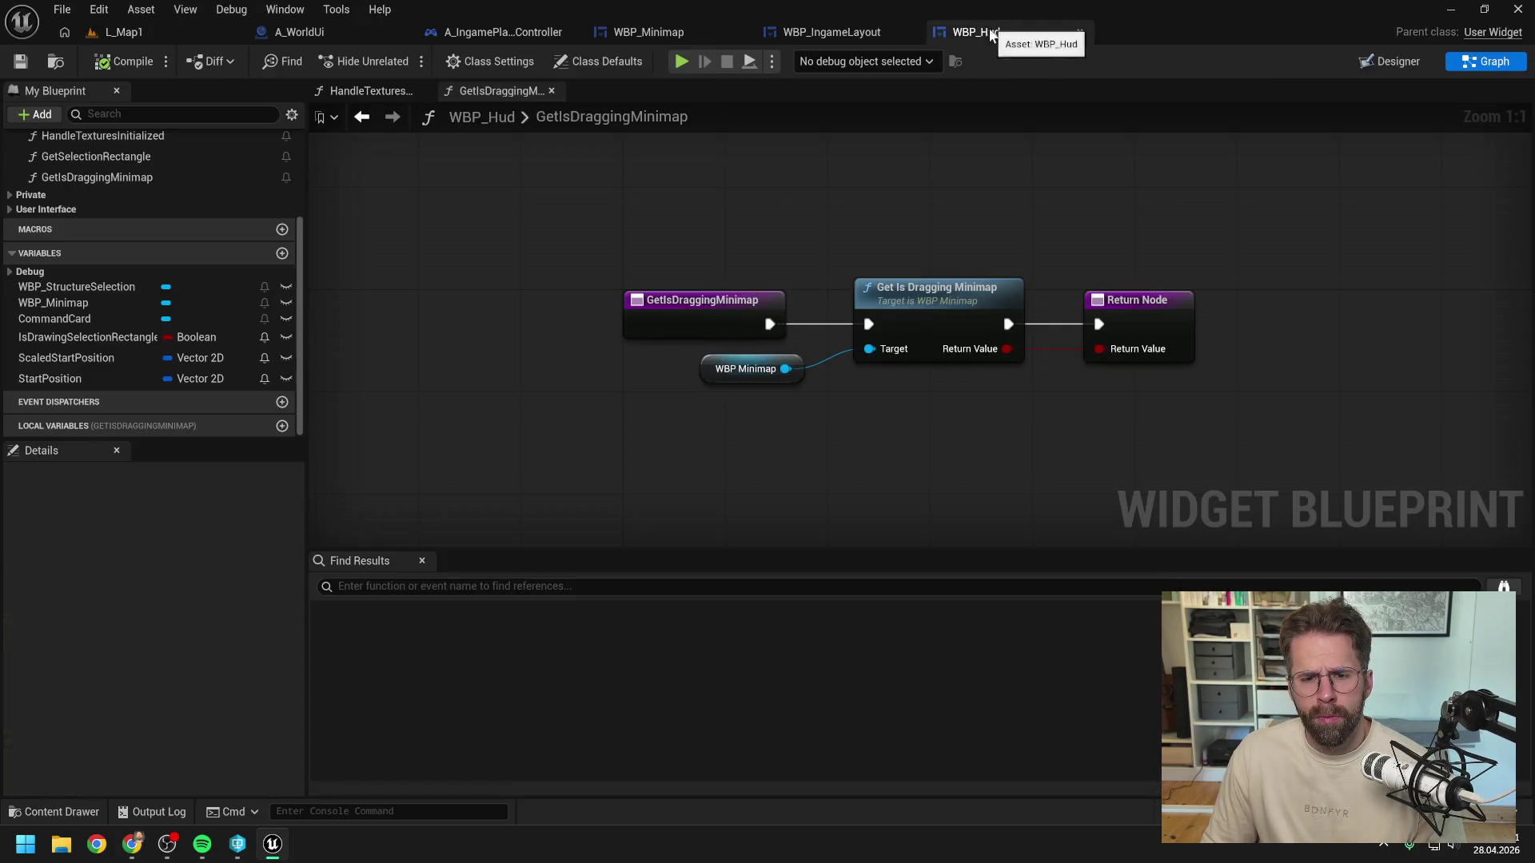
left_click(841, 32)
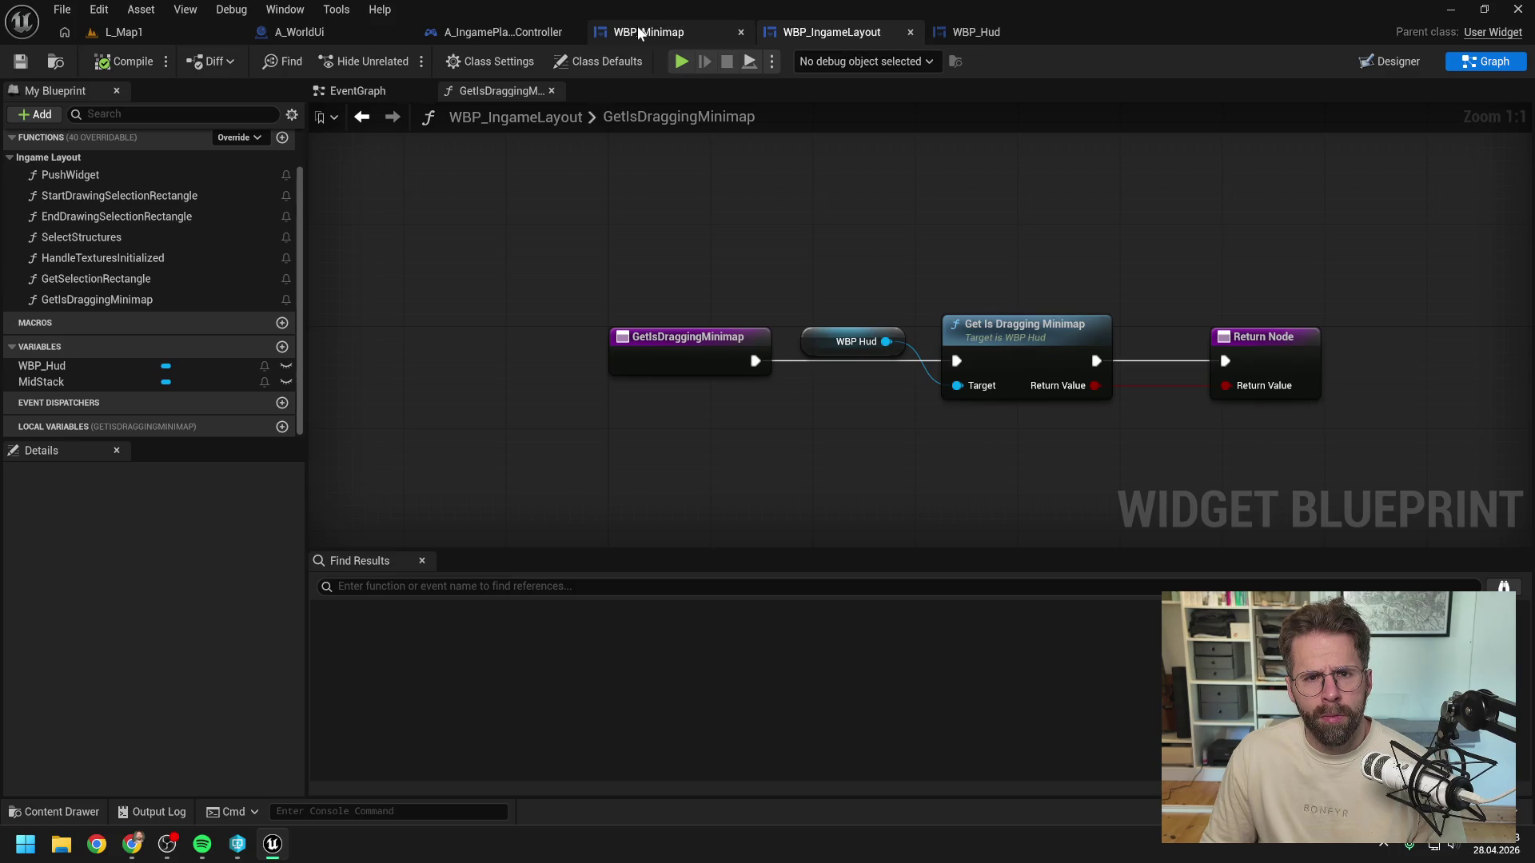
left_click(638, 32)
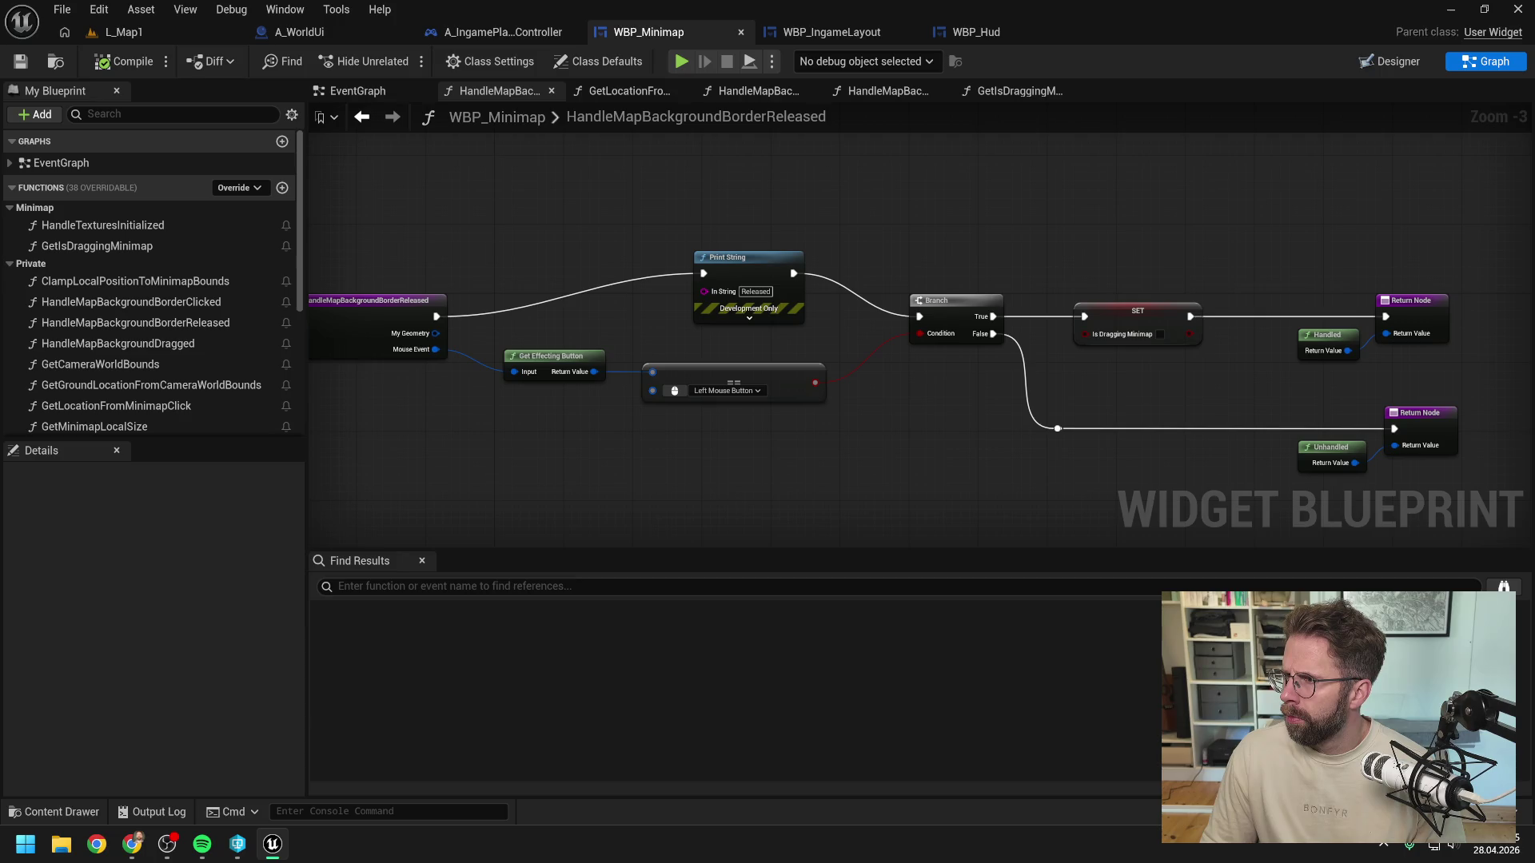
key("alt+Tab")
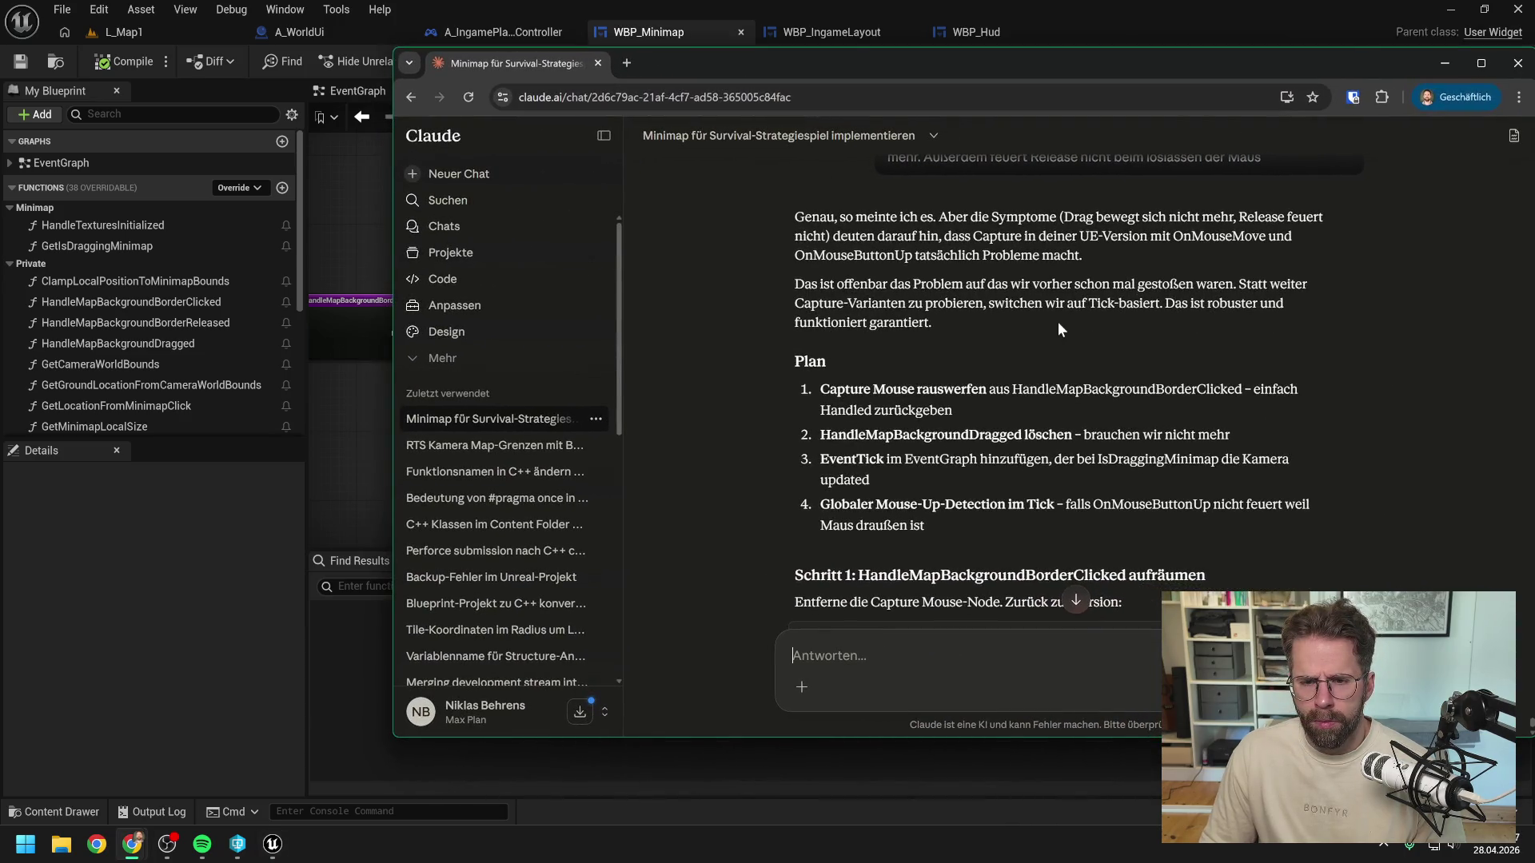
Step: Scroll past the Event Tick code to Claude's plan: drop Capture Mouse, unbind Dragged, add UpdateCameraFromMousePosition
scroll(1035, 327, "down", 1)
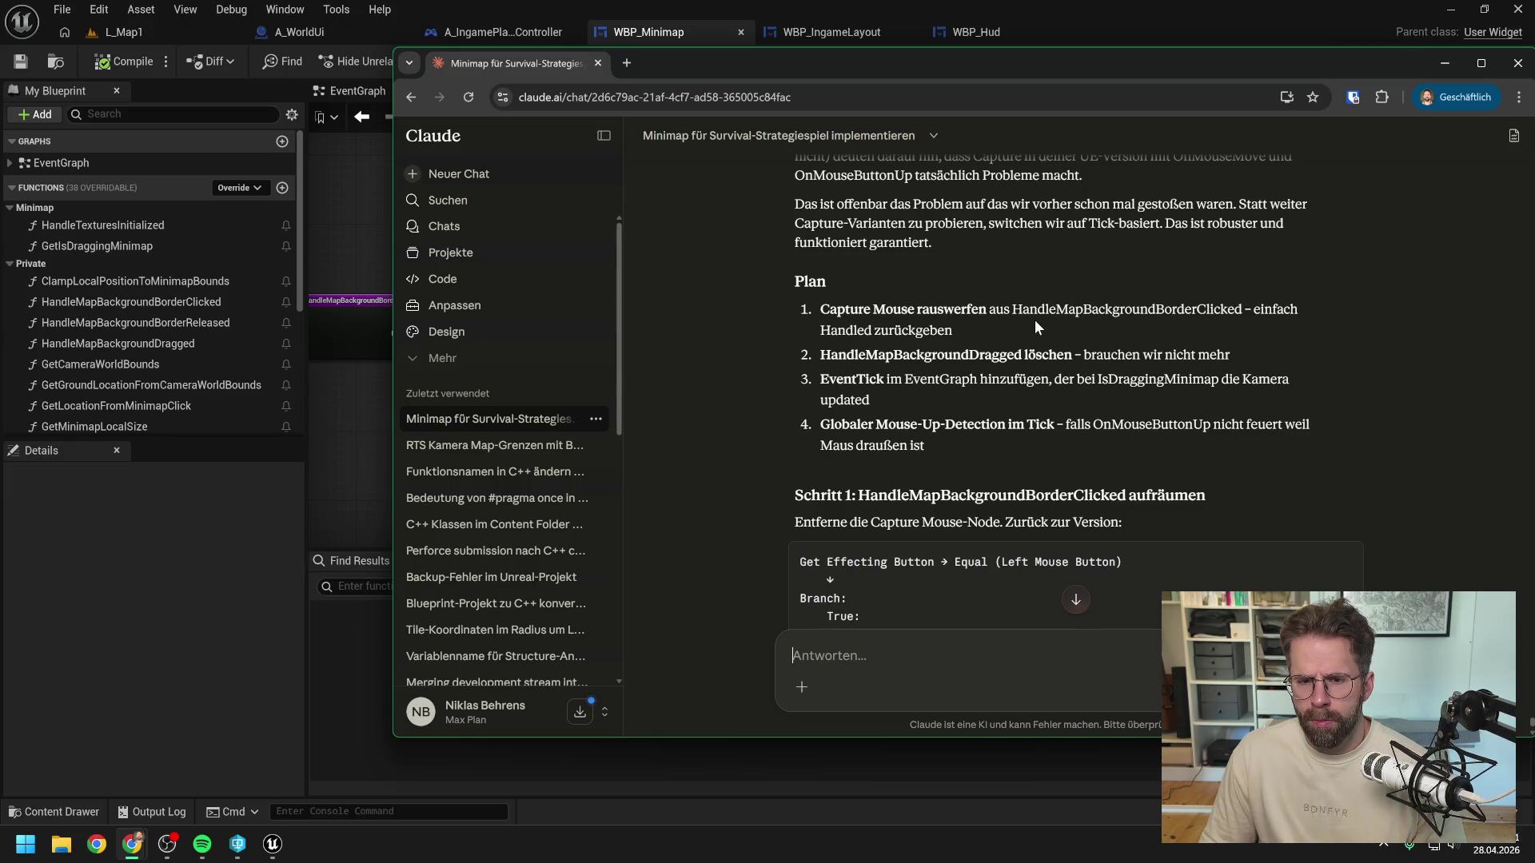
scroll(1034, 319, "down", 1)
scroll(1026, 318, "down", 1)
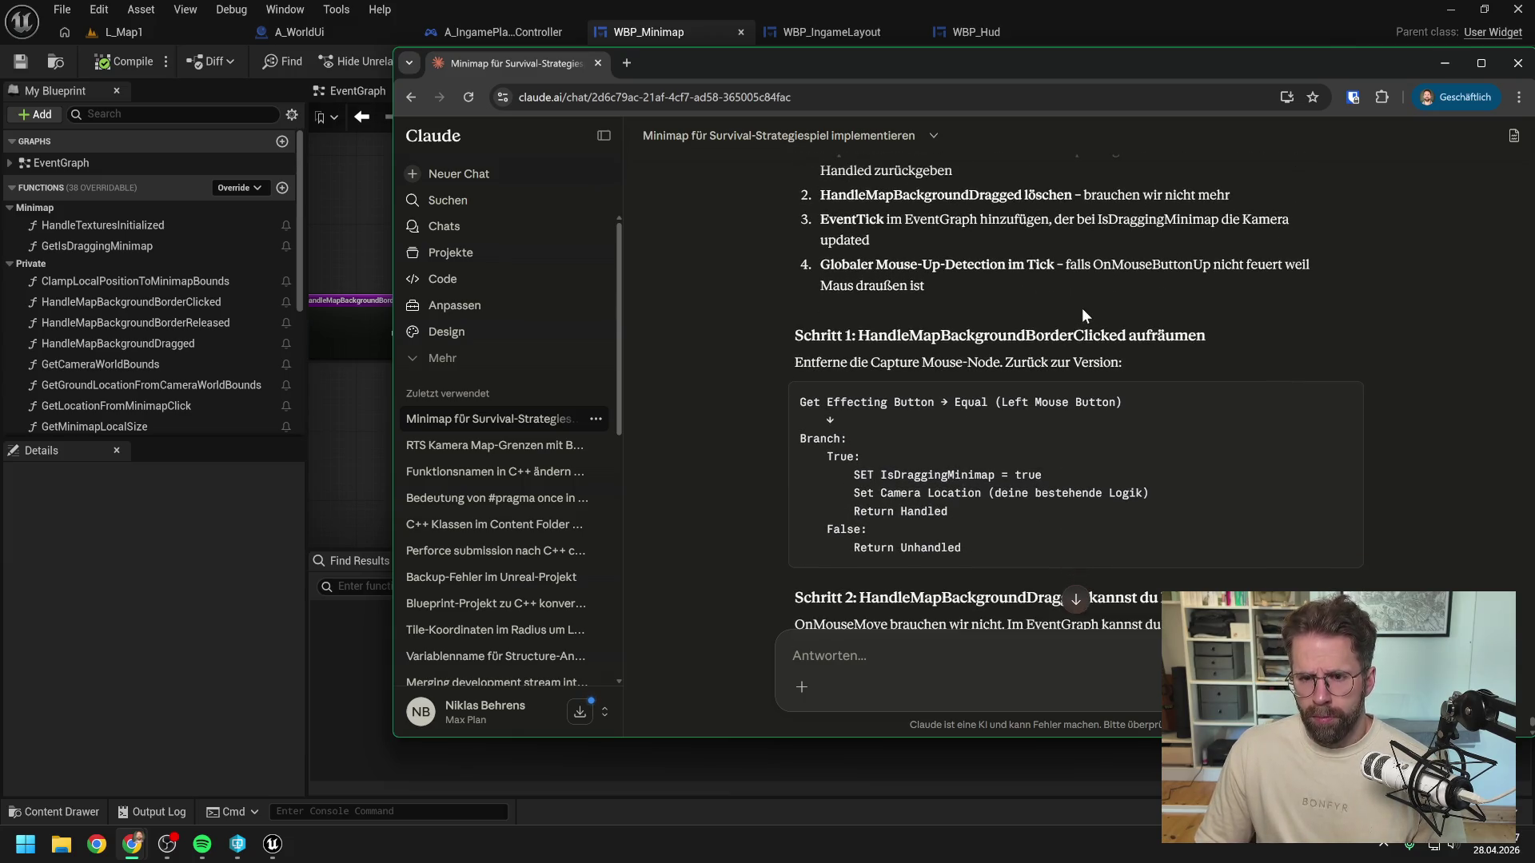
scroll(1096, 299, "down", 2)
scroll(1134, 309, "down", 1)
scroll(1134, 310, "down", 3)
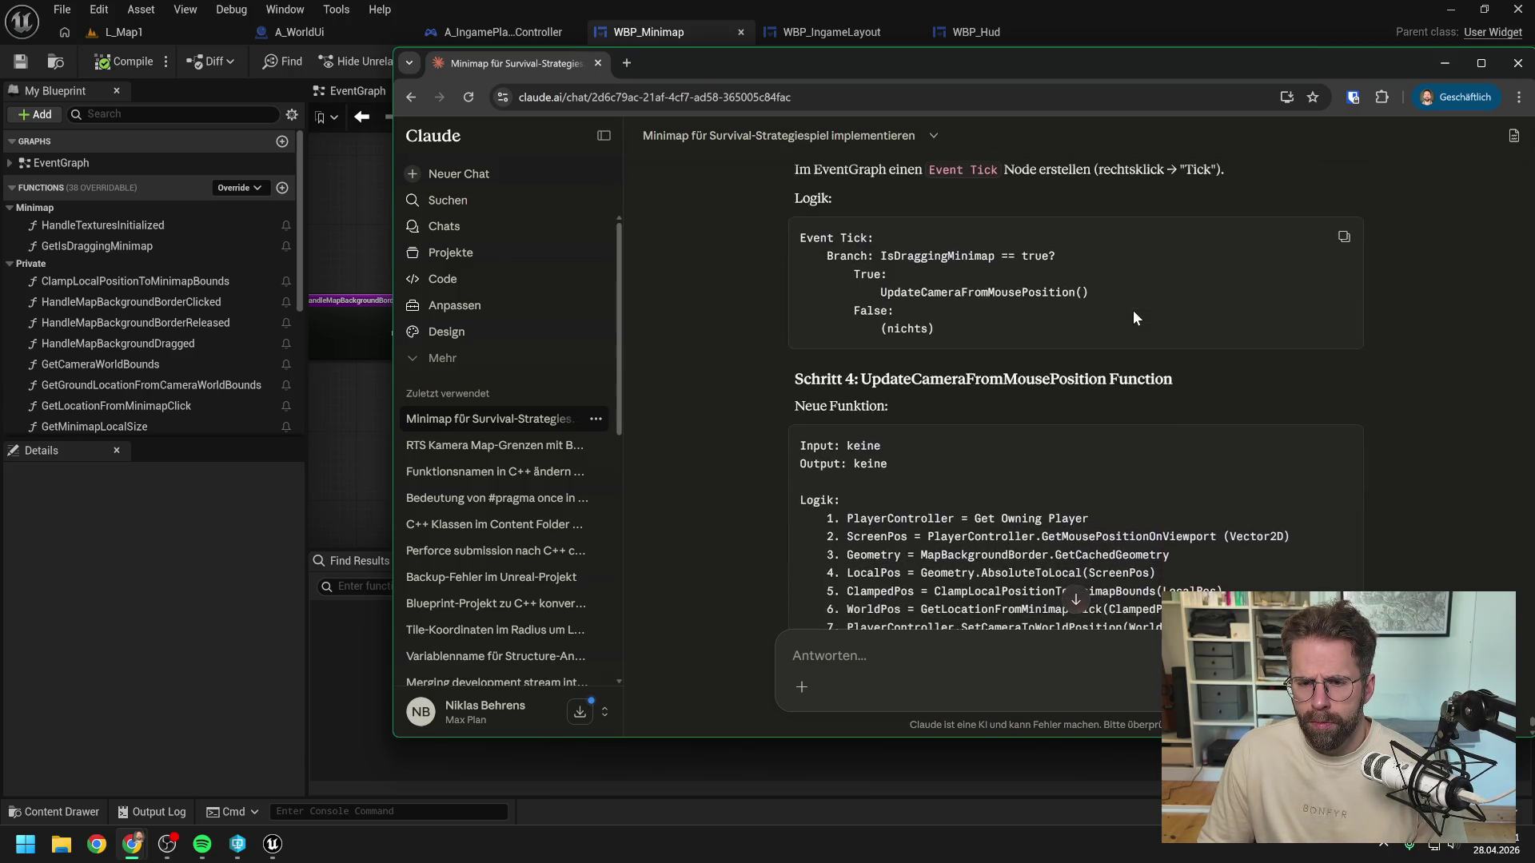
scroll(1134, 312, "down", 2)
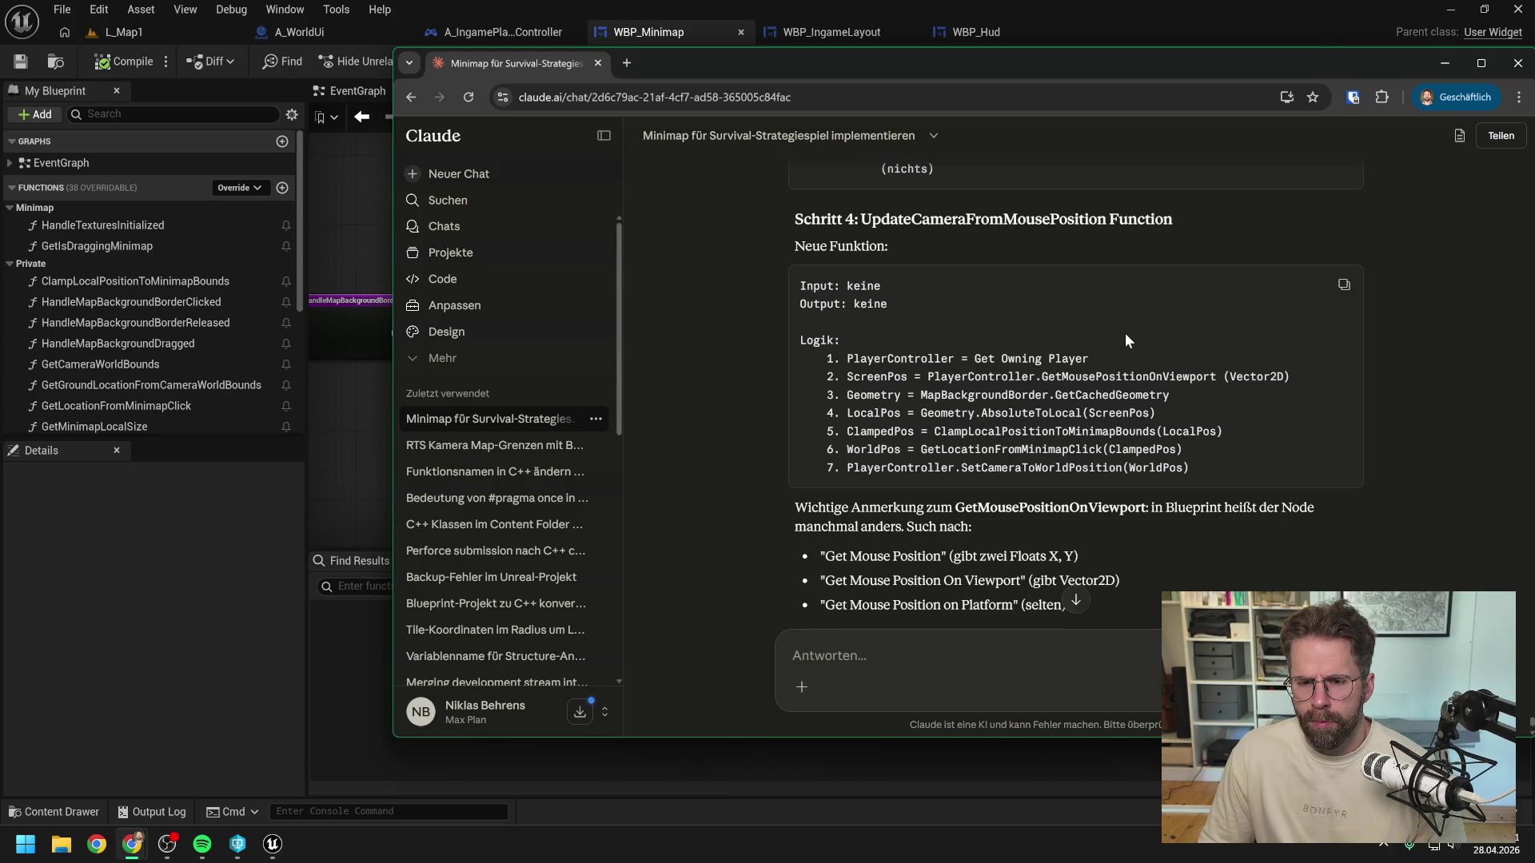
scroll(1133, 352, "down", 1)
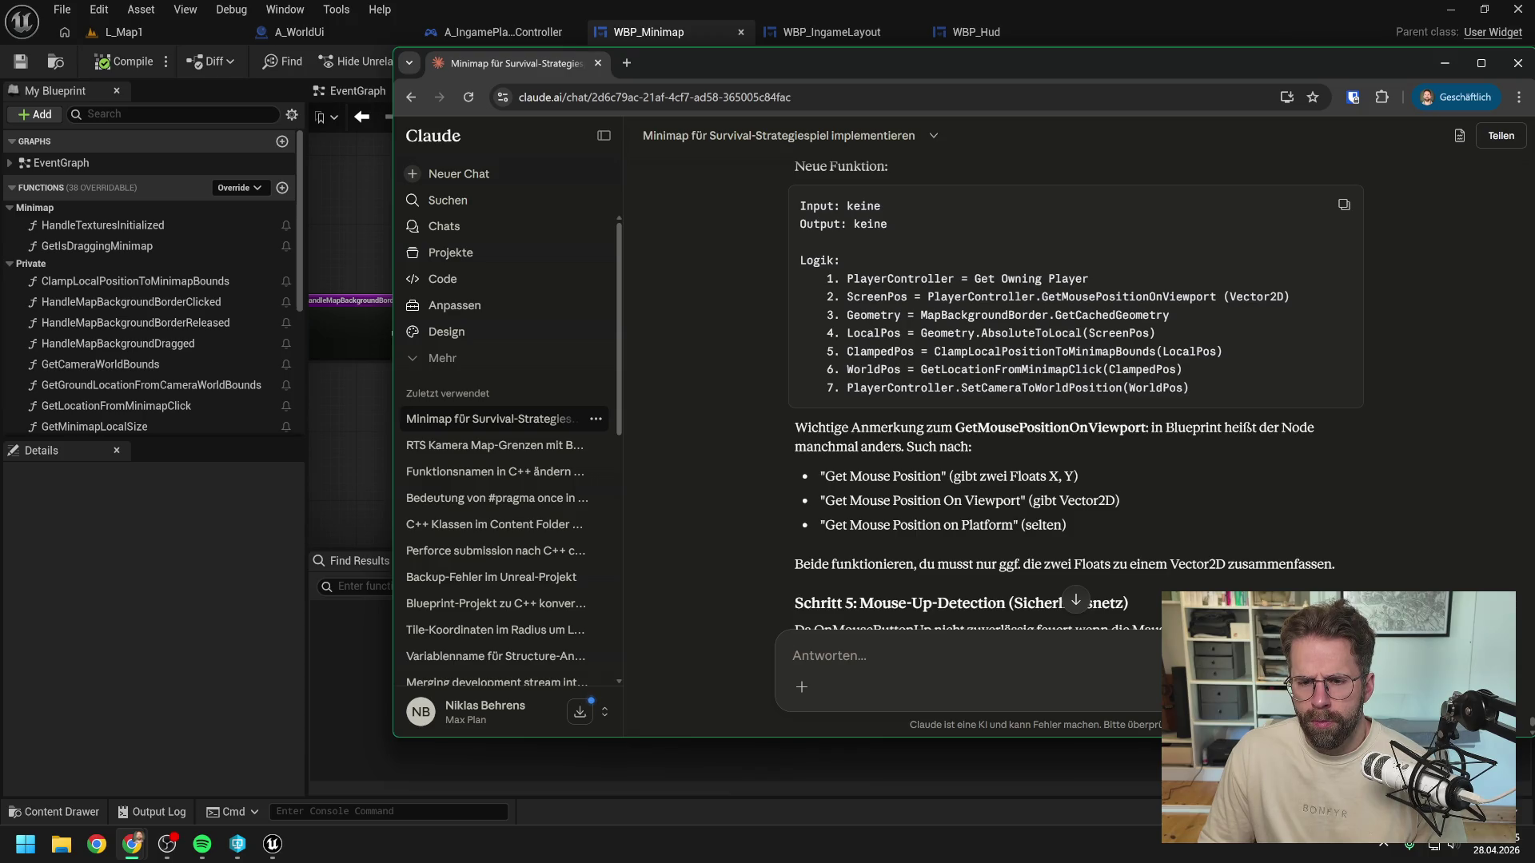
scroll(1135, 357, "down", 2)
scroll(1136, 357, "down", 1)
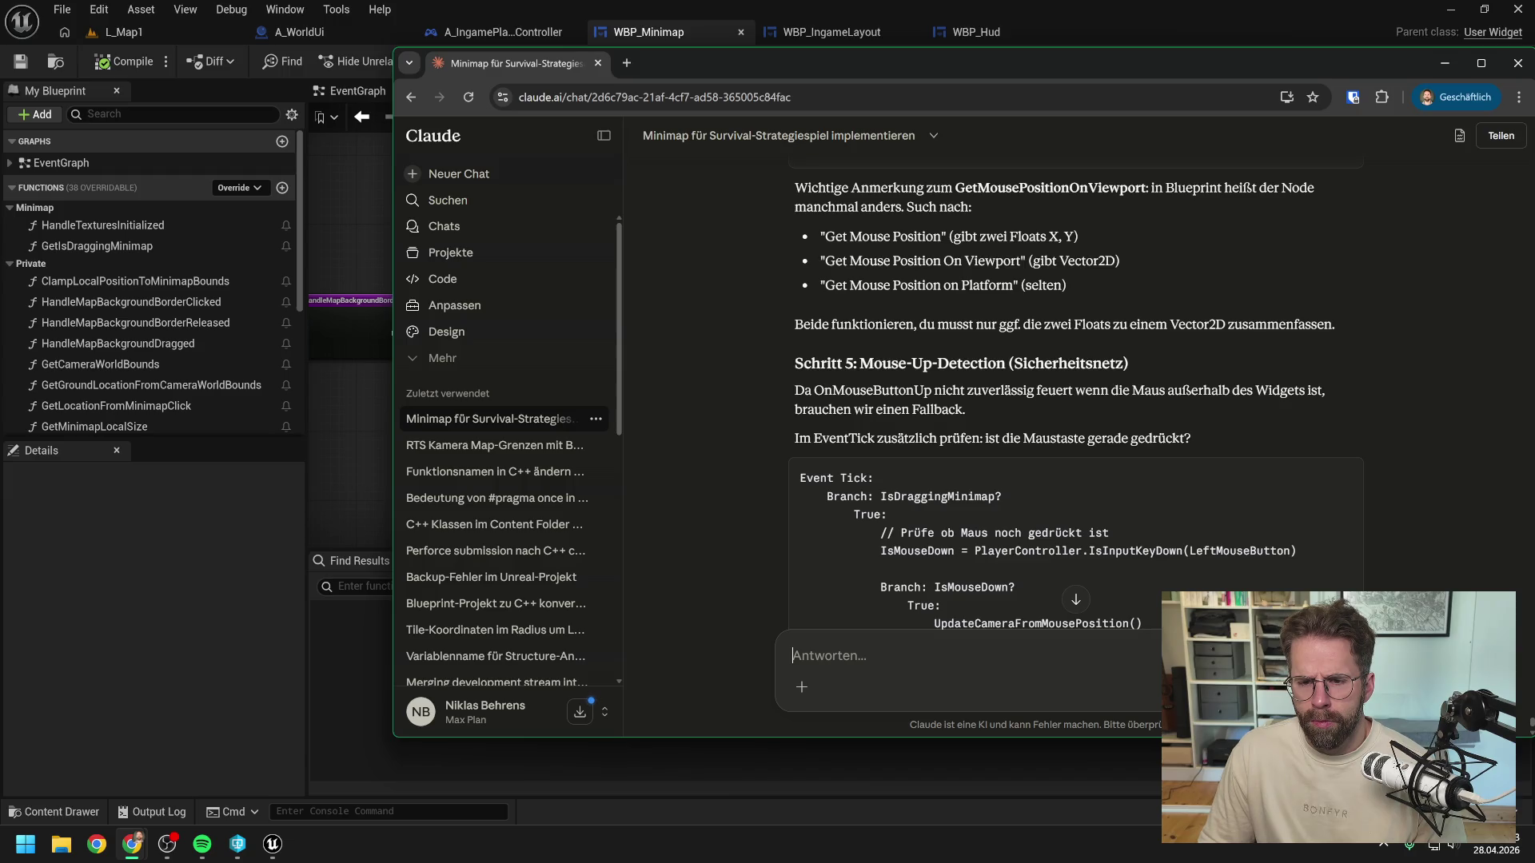
scroll(1077, 394, "down", 2)
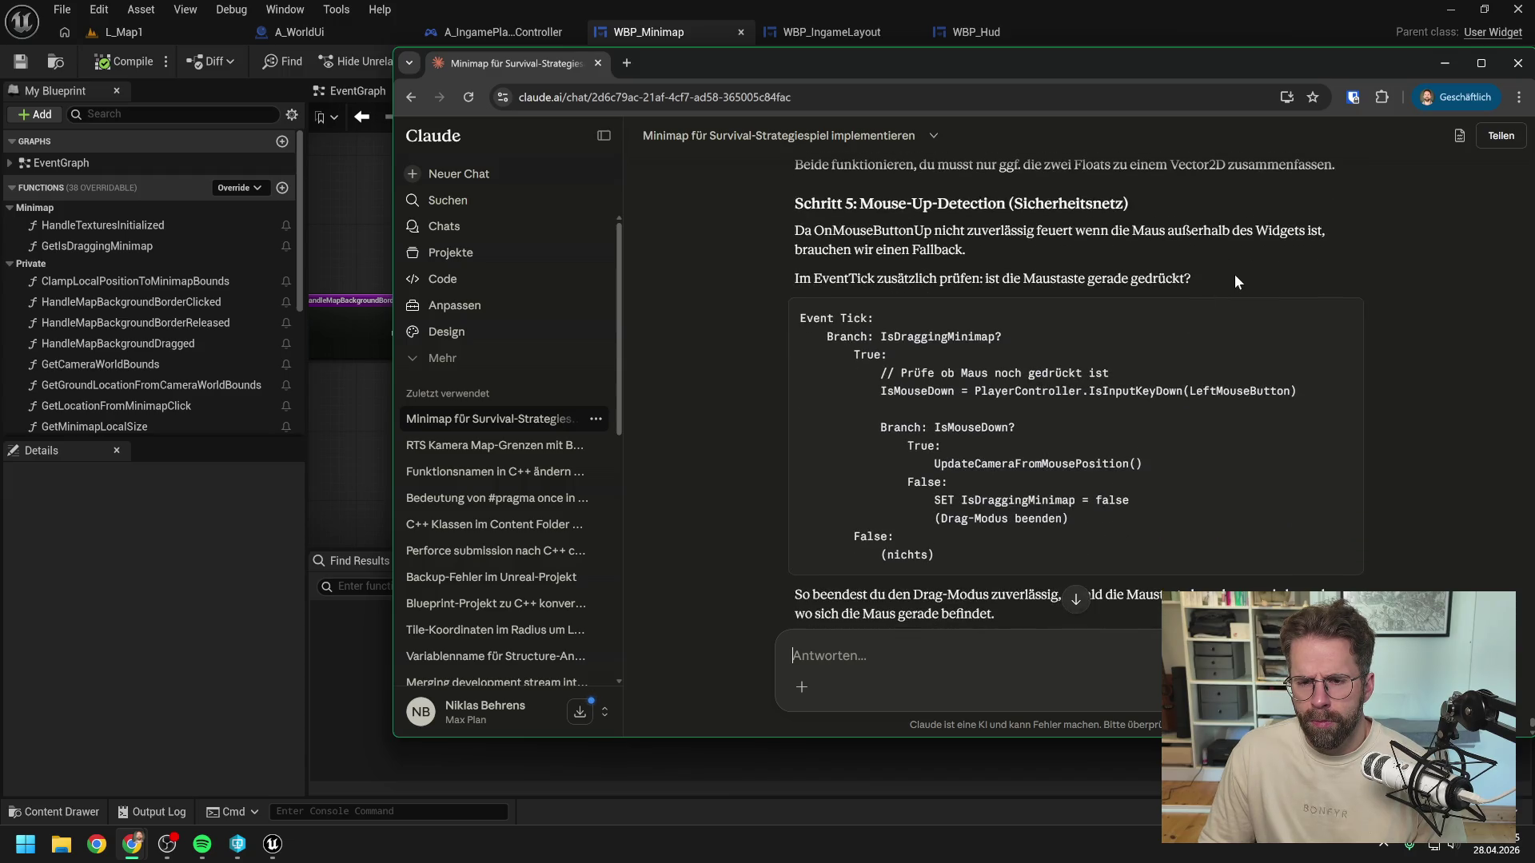
scroll(1244, 269, "down", 3)
scroll(1244, 267, "down", 2)
scroll(1244, 267, "down", 1)
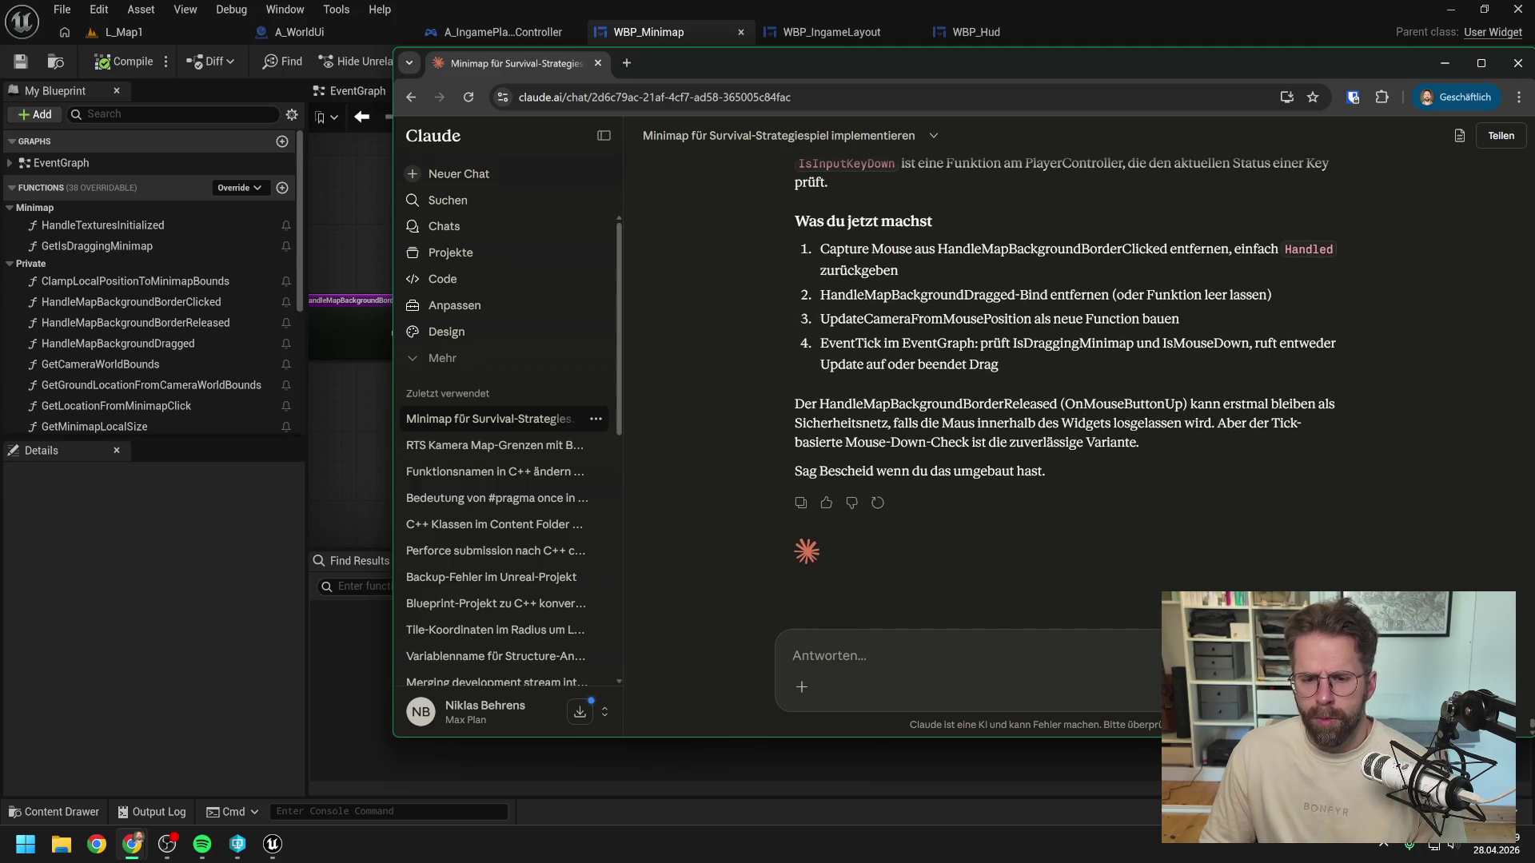
Step: Draft the question: start the minimap drag with the Background's MouseButtonDown event, switching IsDraggingMinimap
type("Können wir")
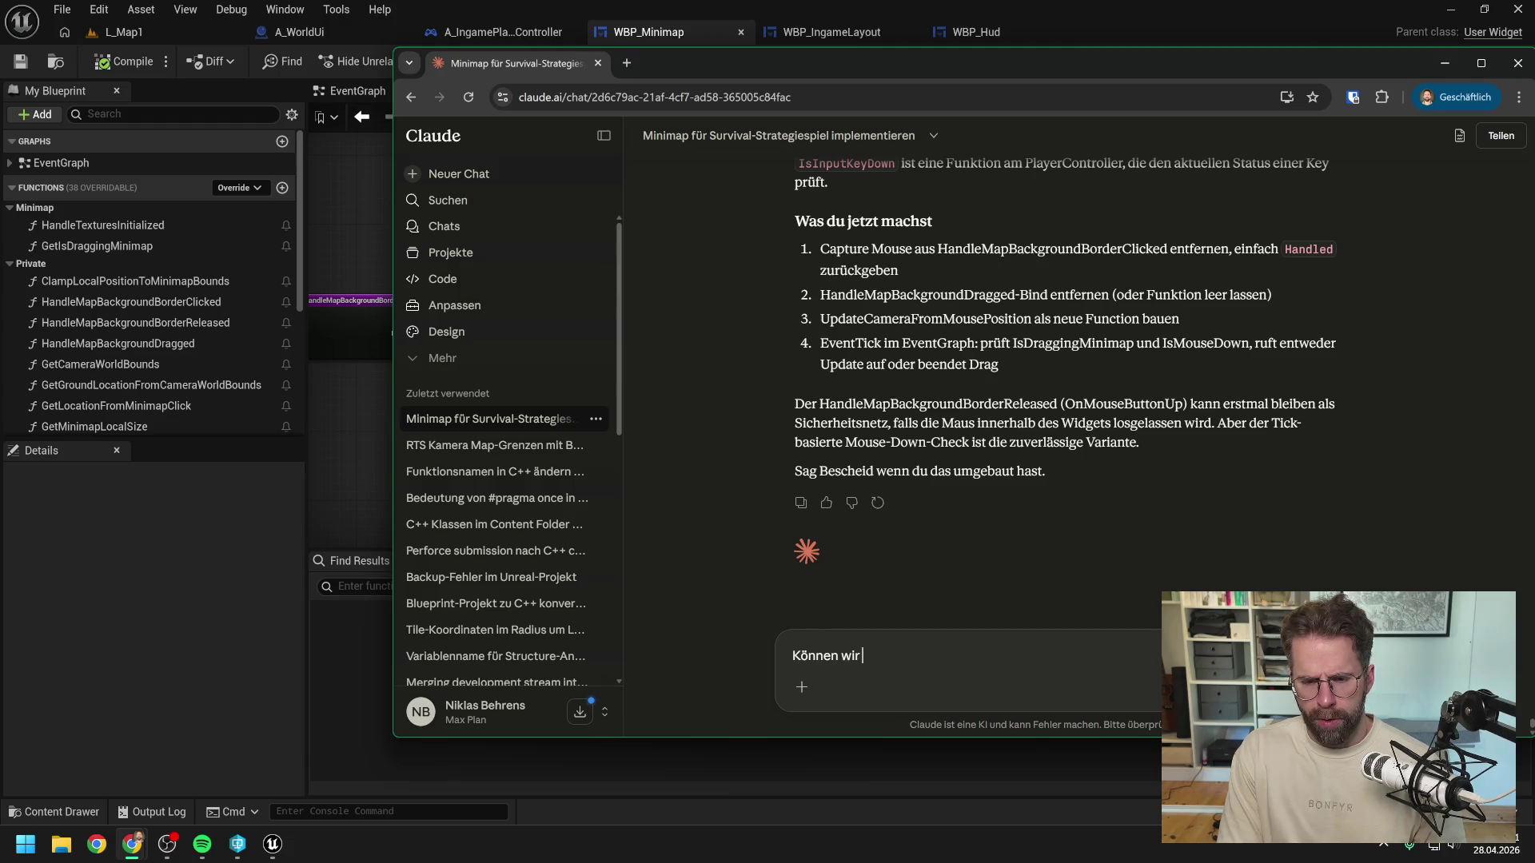
type(" das nicht dann so aufbauen:")
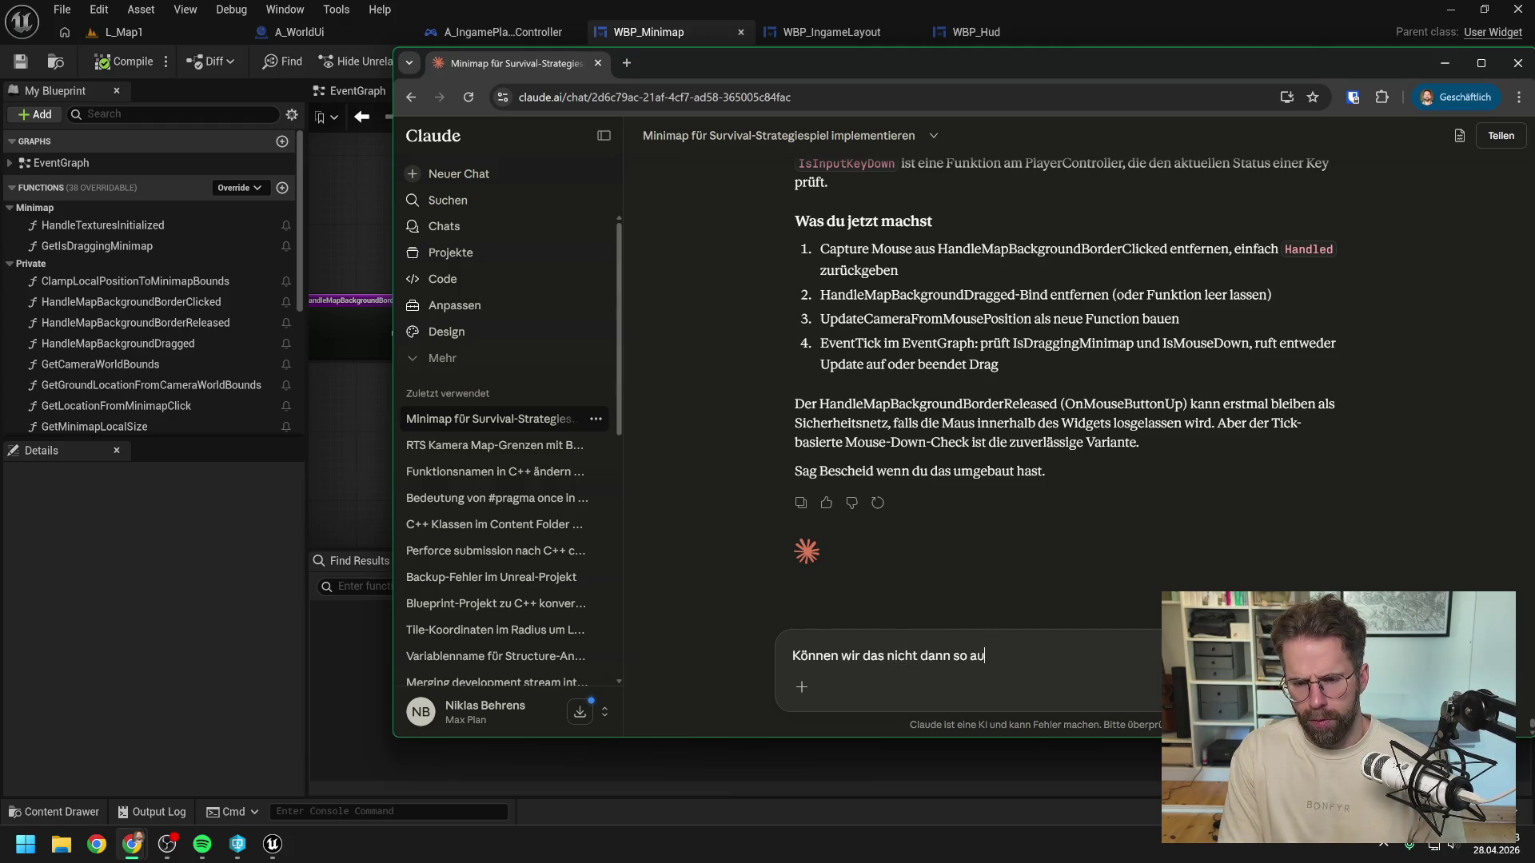
key("BackSpace")
type("?")
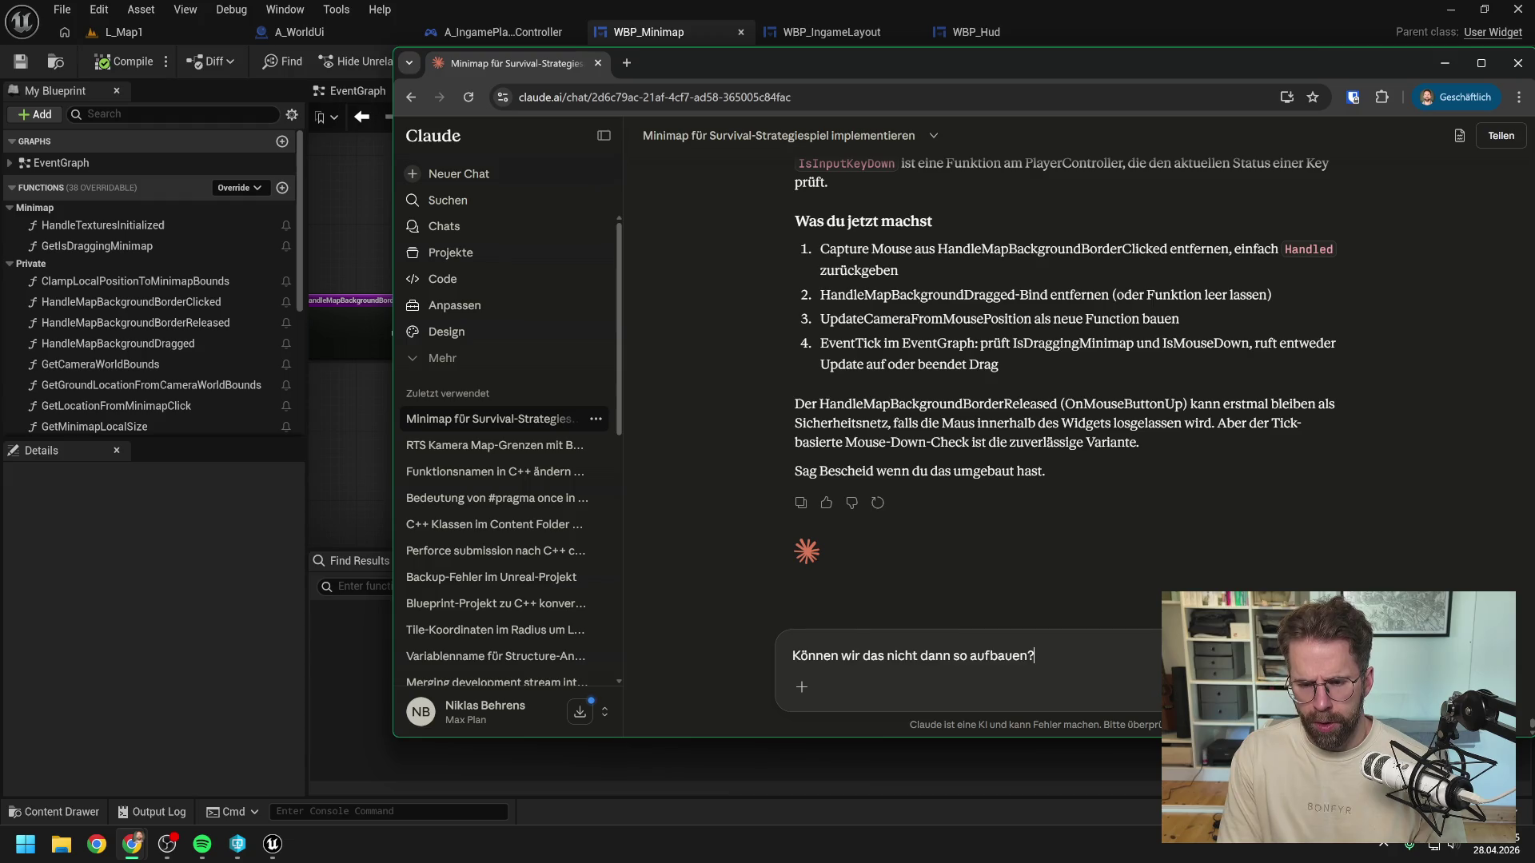
key("shift+Return")
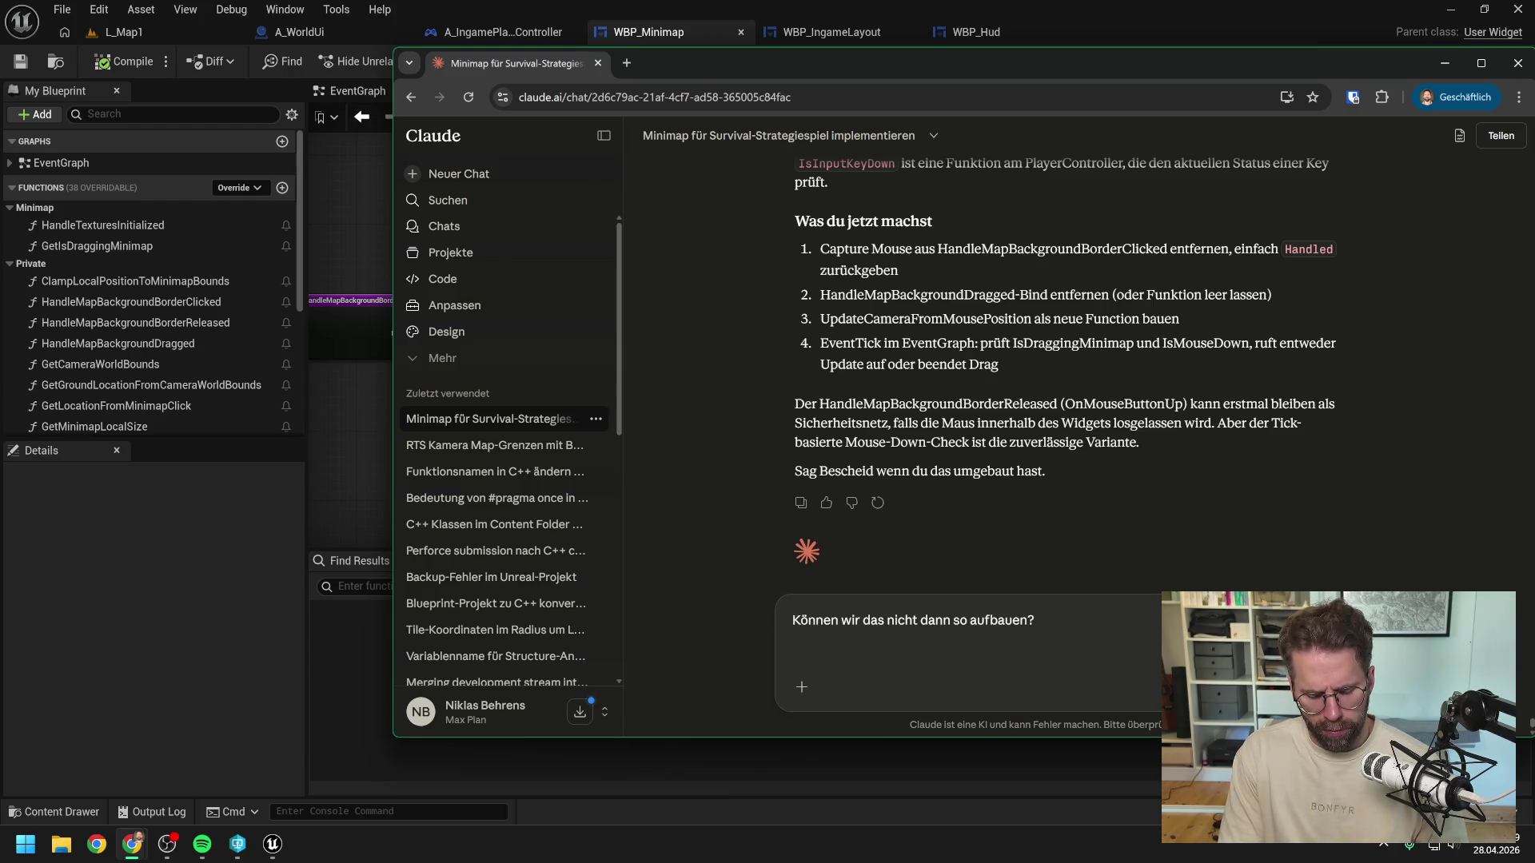
type("Wir nutzen ")
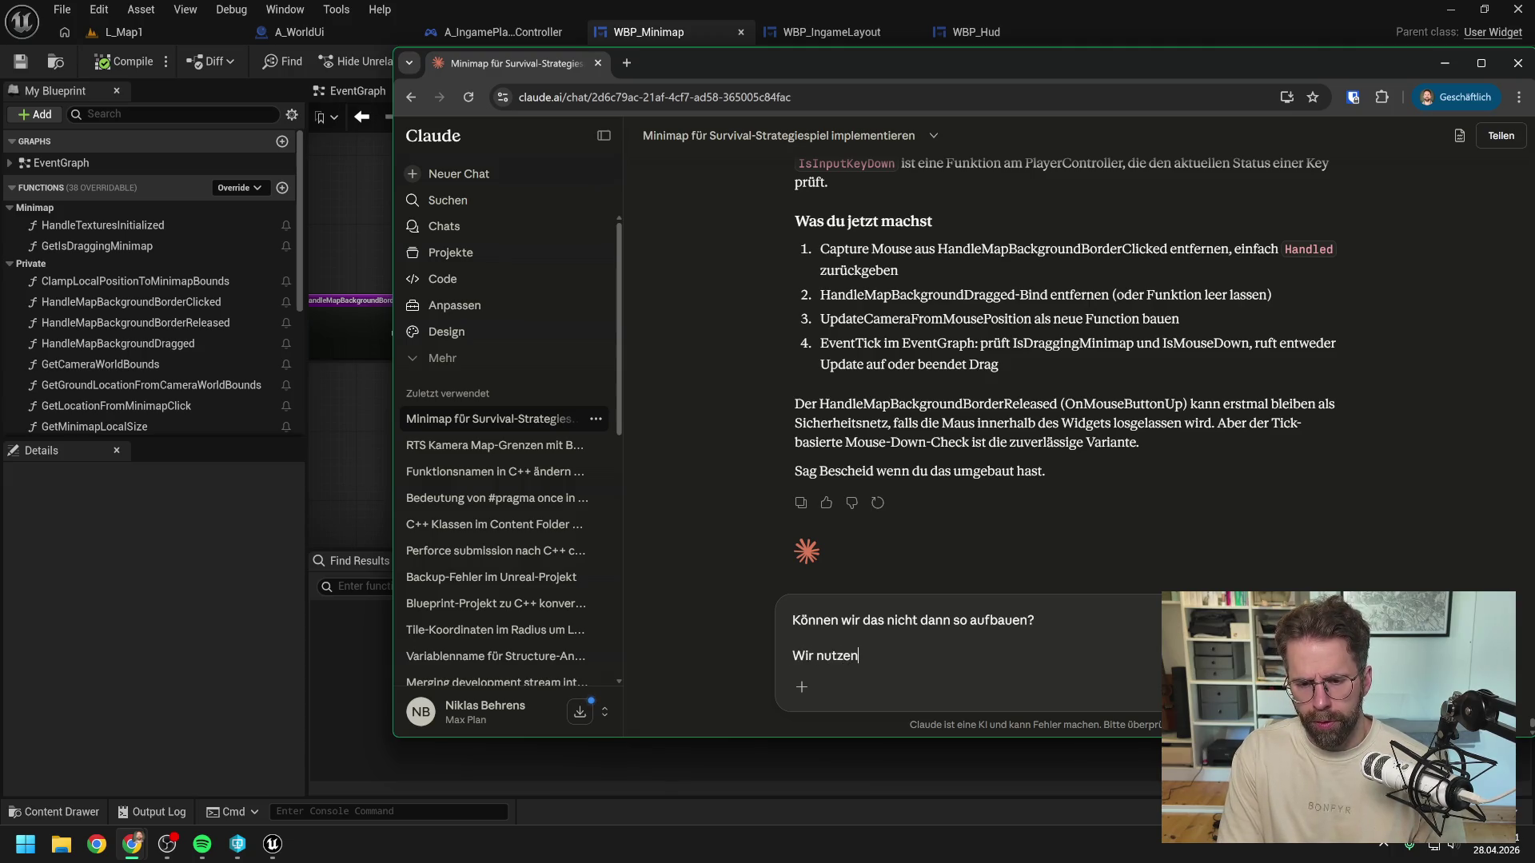
type("Mou")
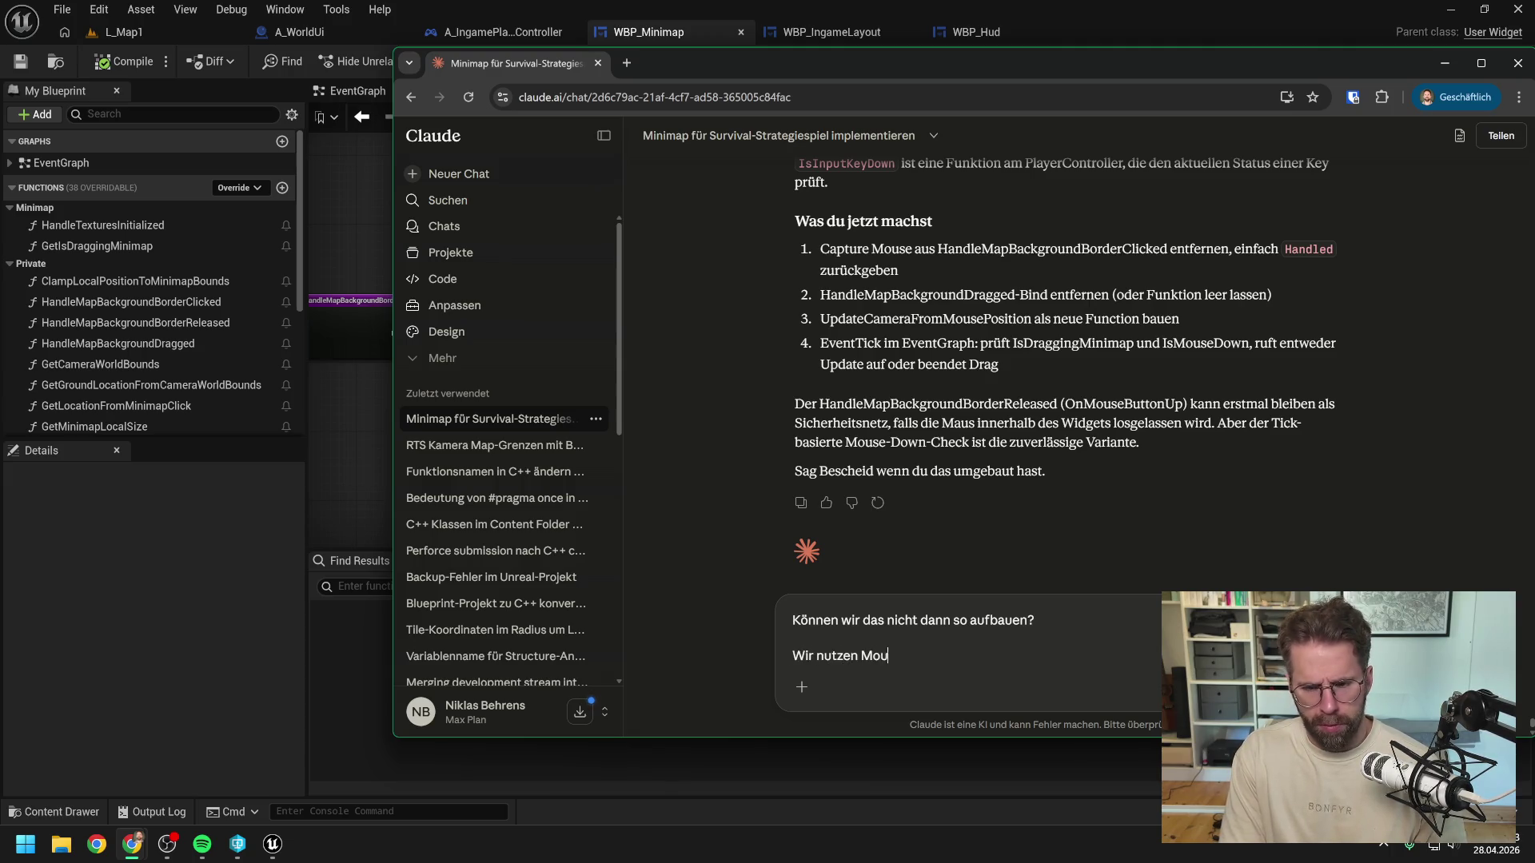
type("seButtonDown Event im")
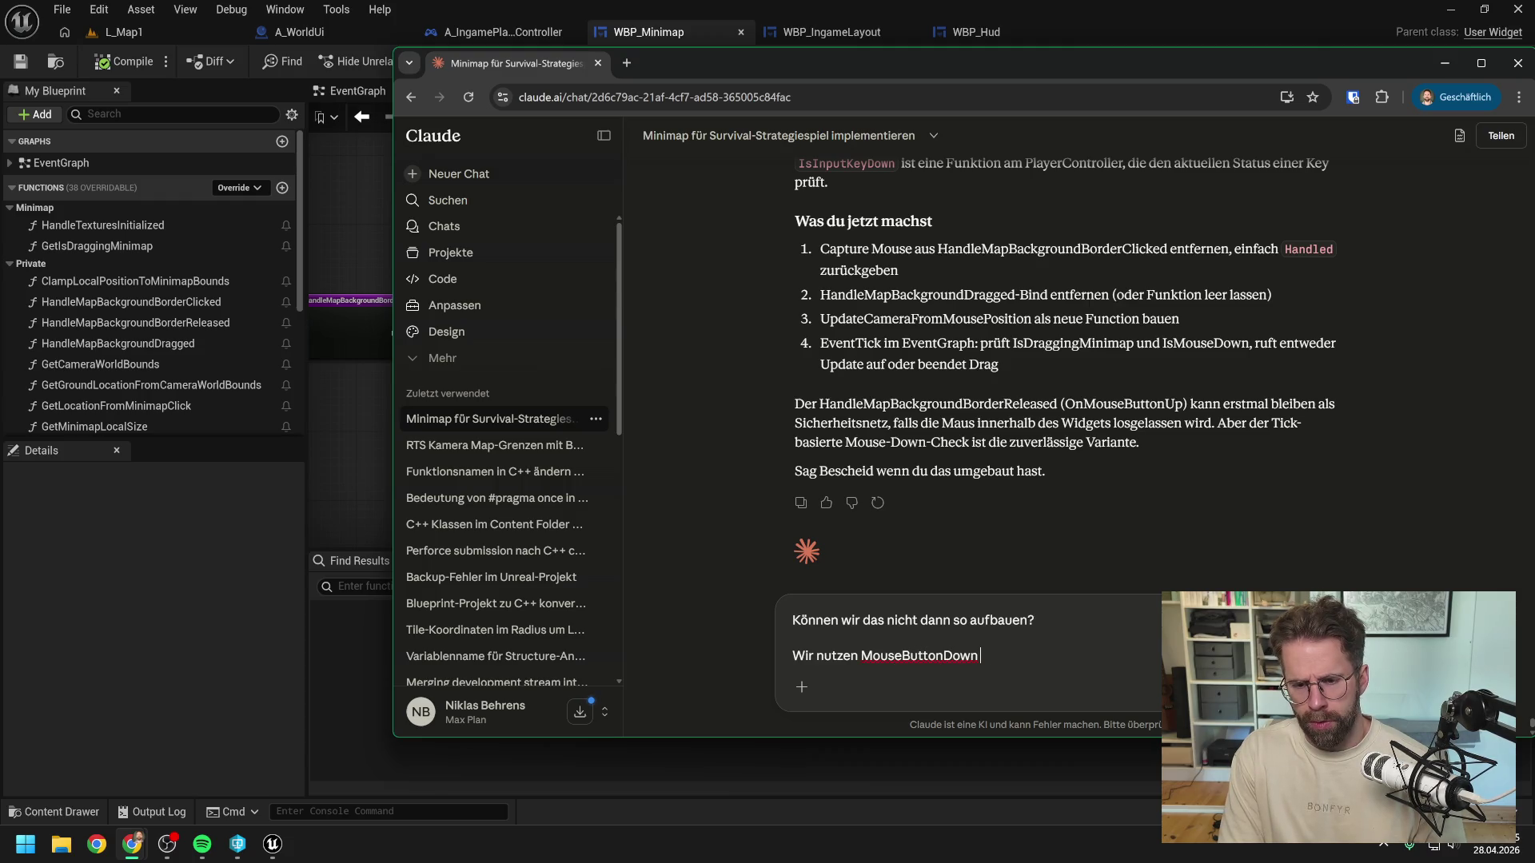
key("BackSpace")
key("BackSpace")
type("vom Background, um")
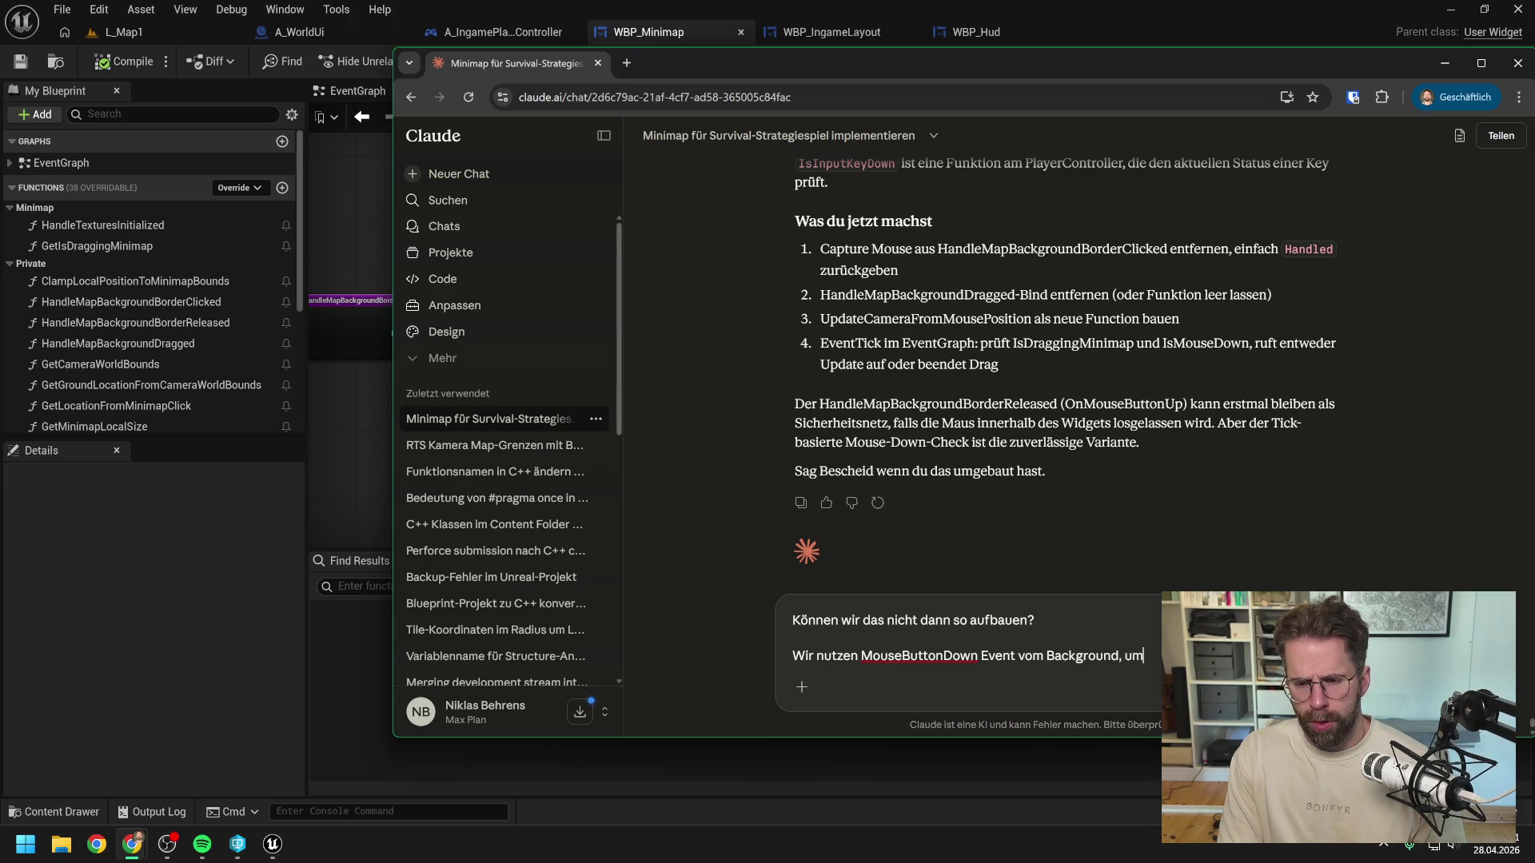
type(" zu")
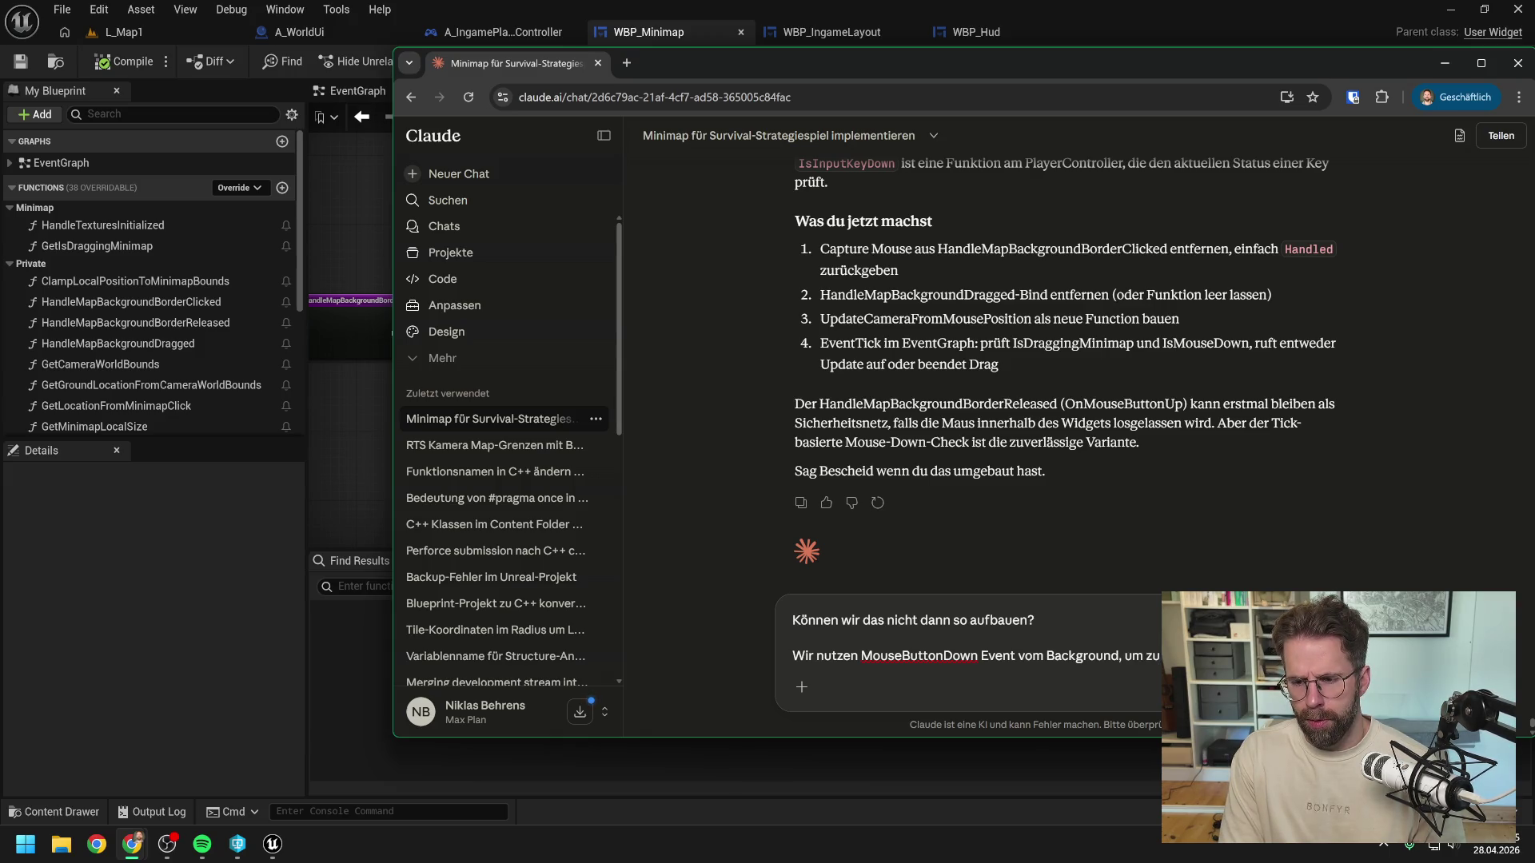
type(" Minimap anfangen")
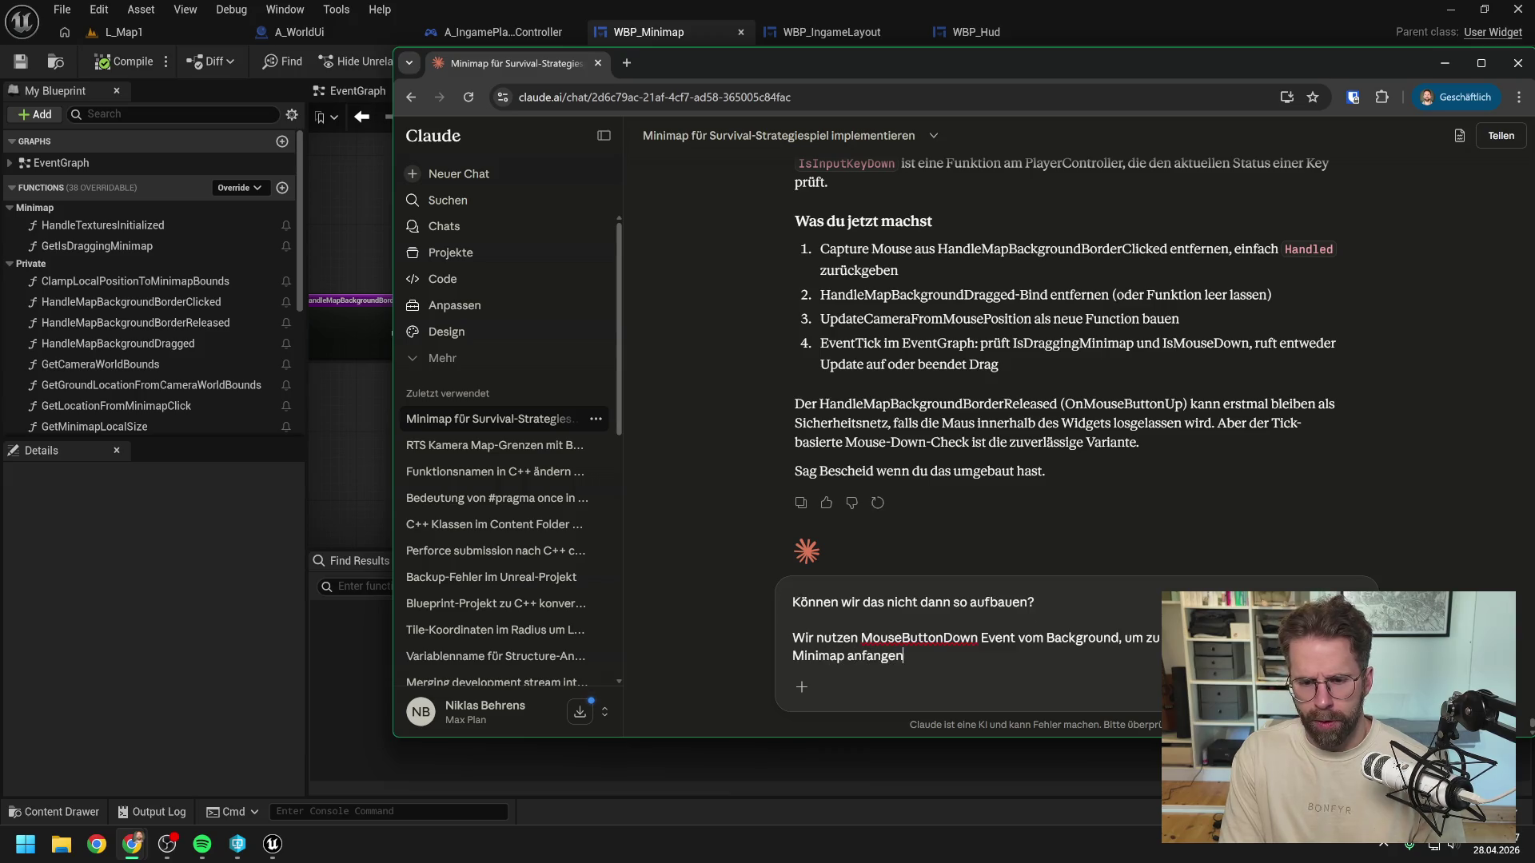
type(" zu klicken.")
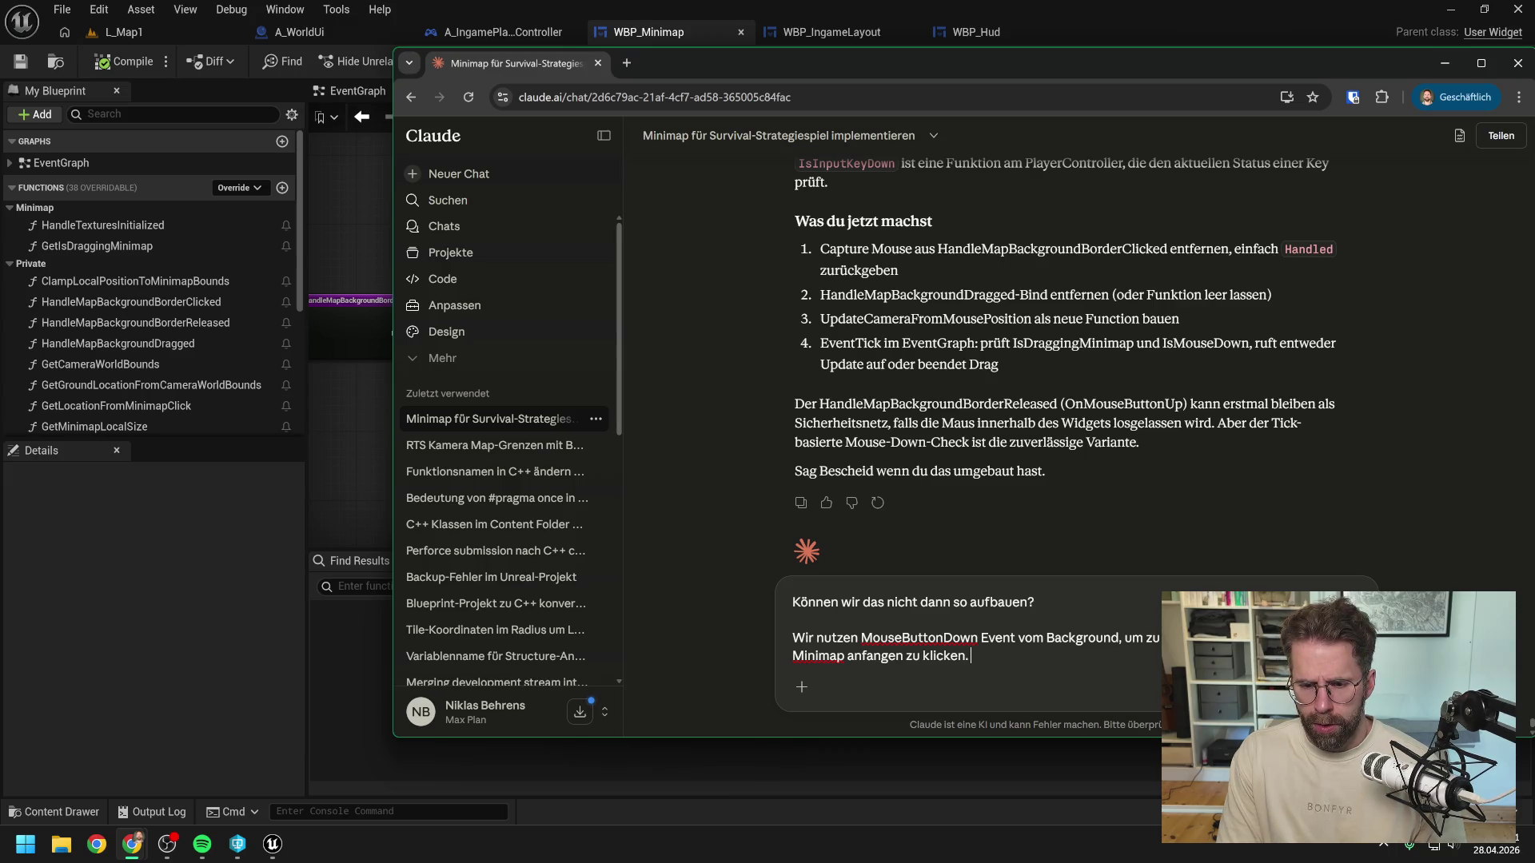
key("BackSpace")
key("BackSpace")
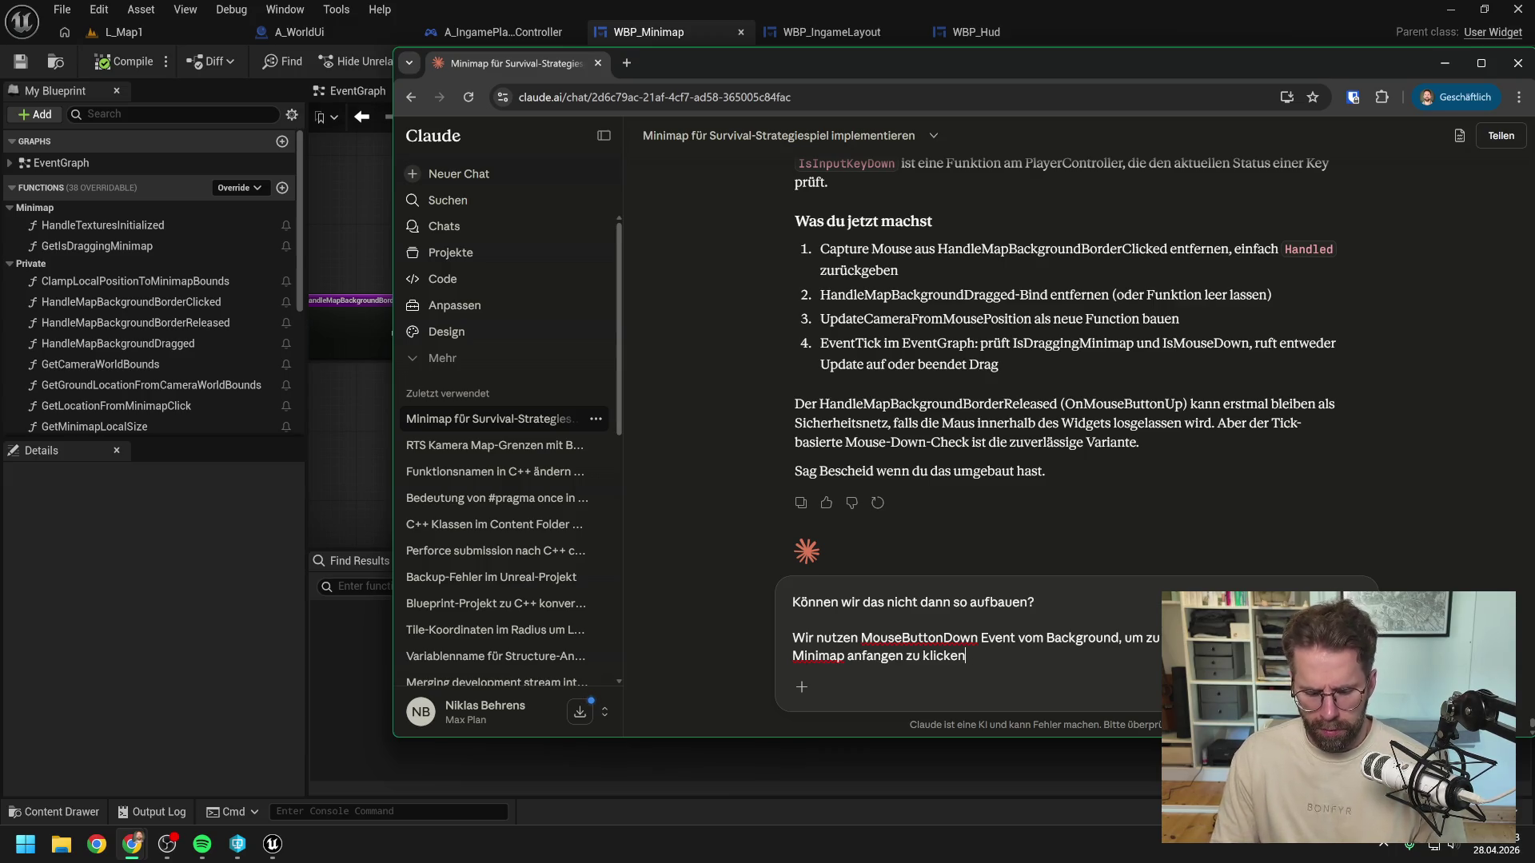
type(".")
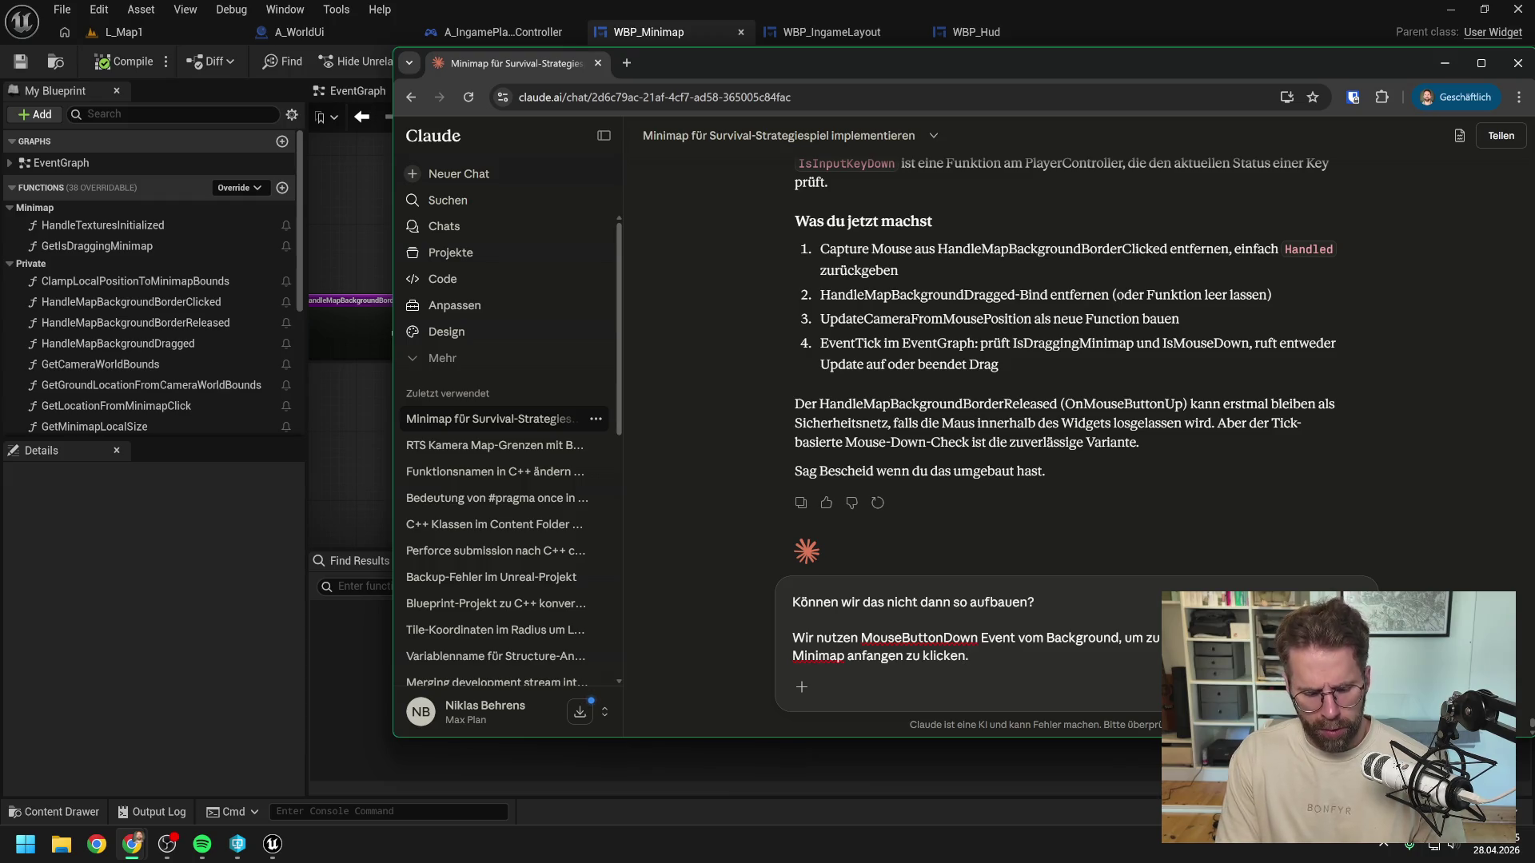
type(" Da schalten wir")
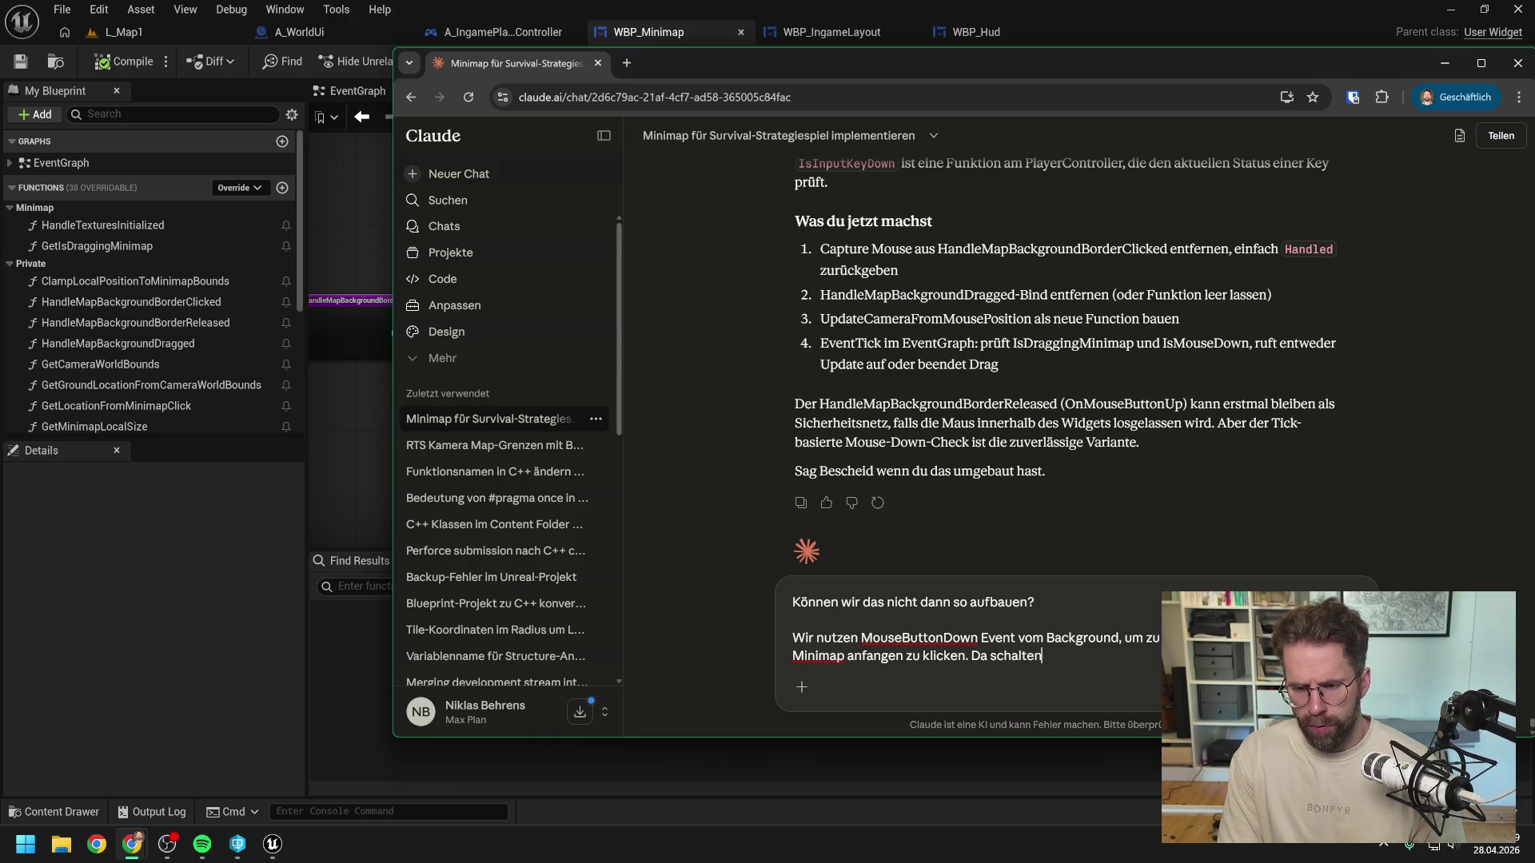
type(" Is")
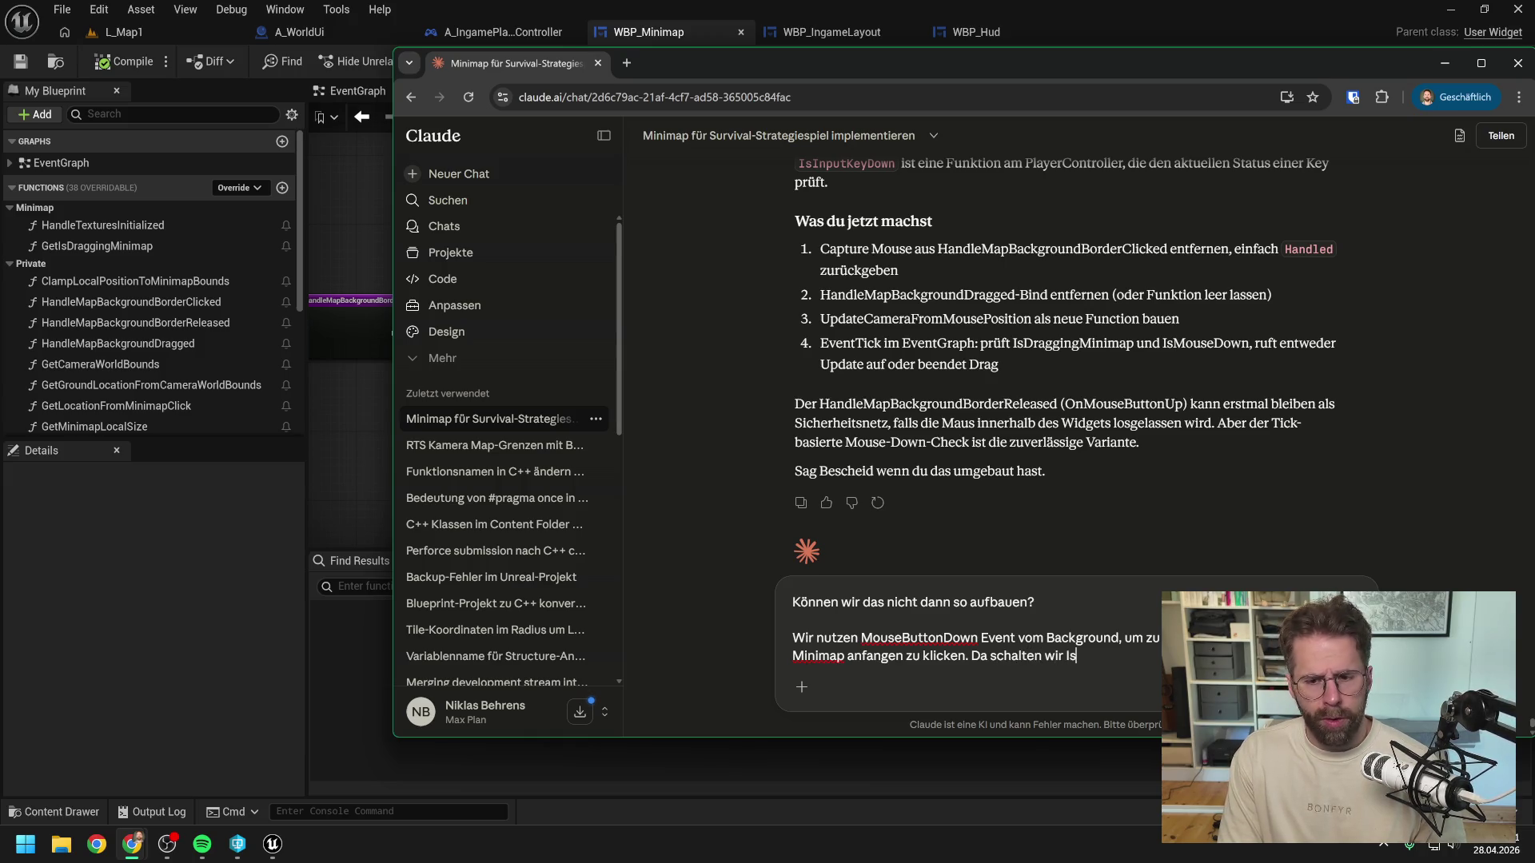
type("DraggingMinim")
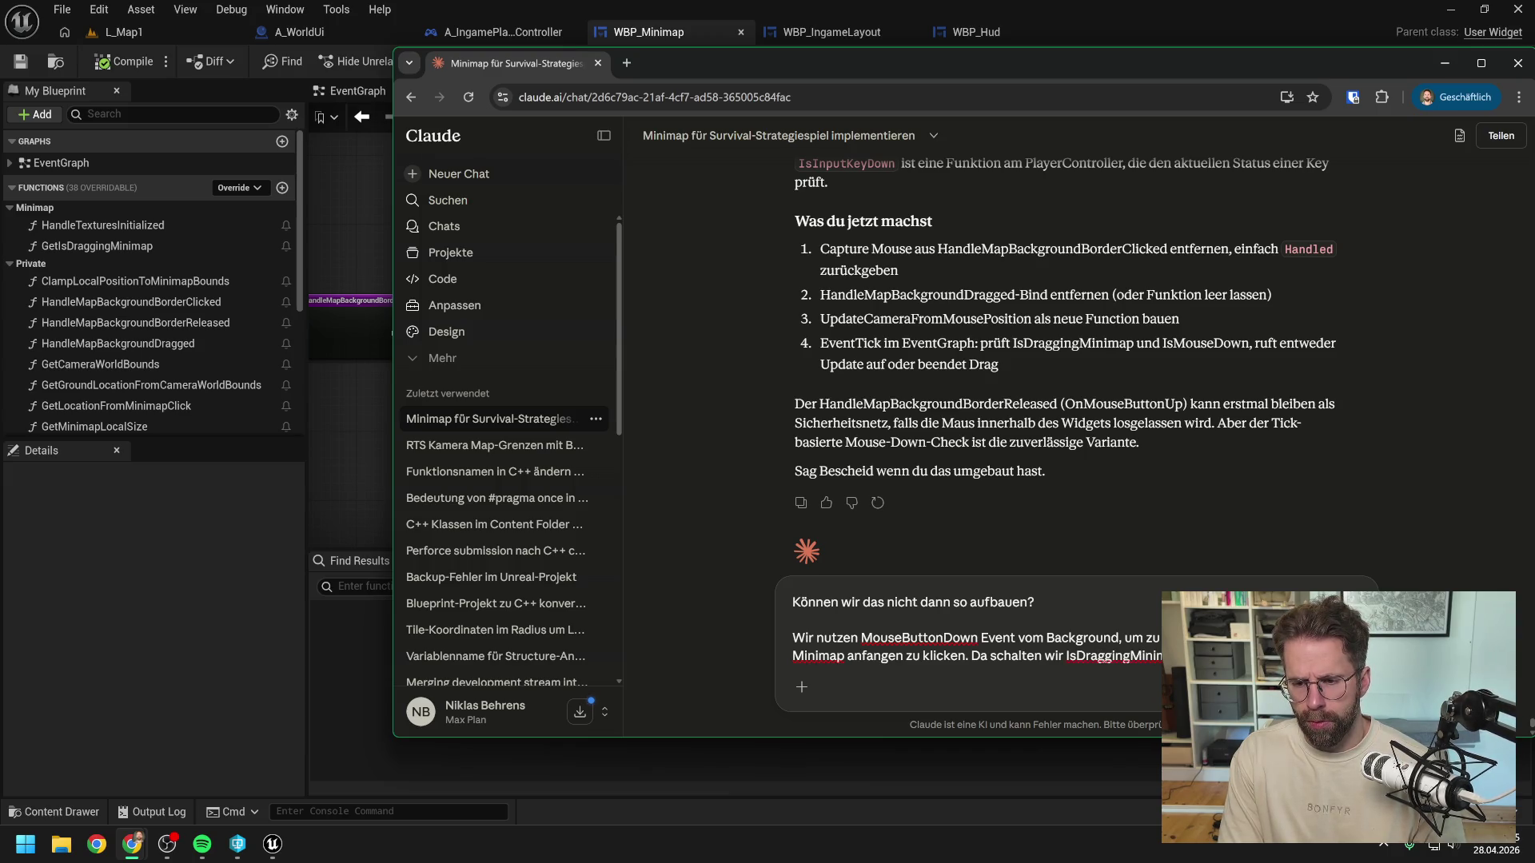
Step: Add that Tick tracks the position until the mouse is released, then send the question
key("shift+Return")
key("shift+Return")
type("Im ")
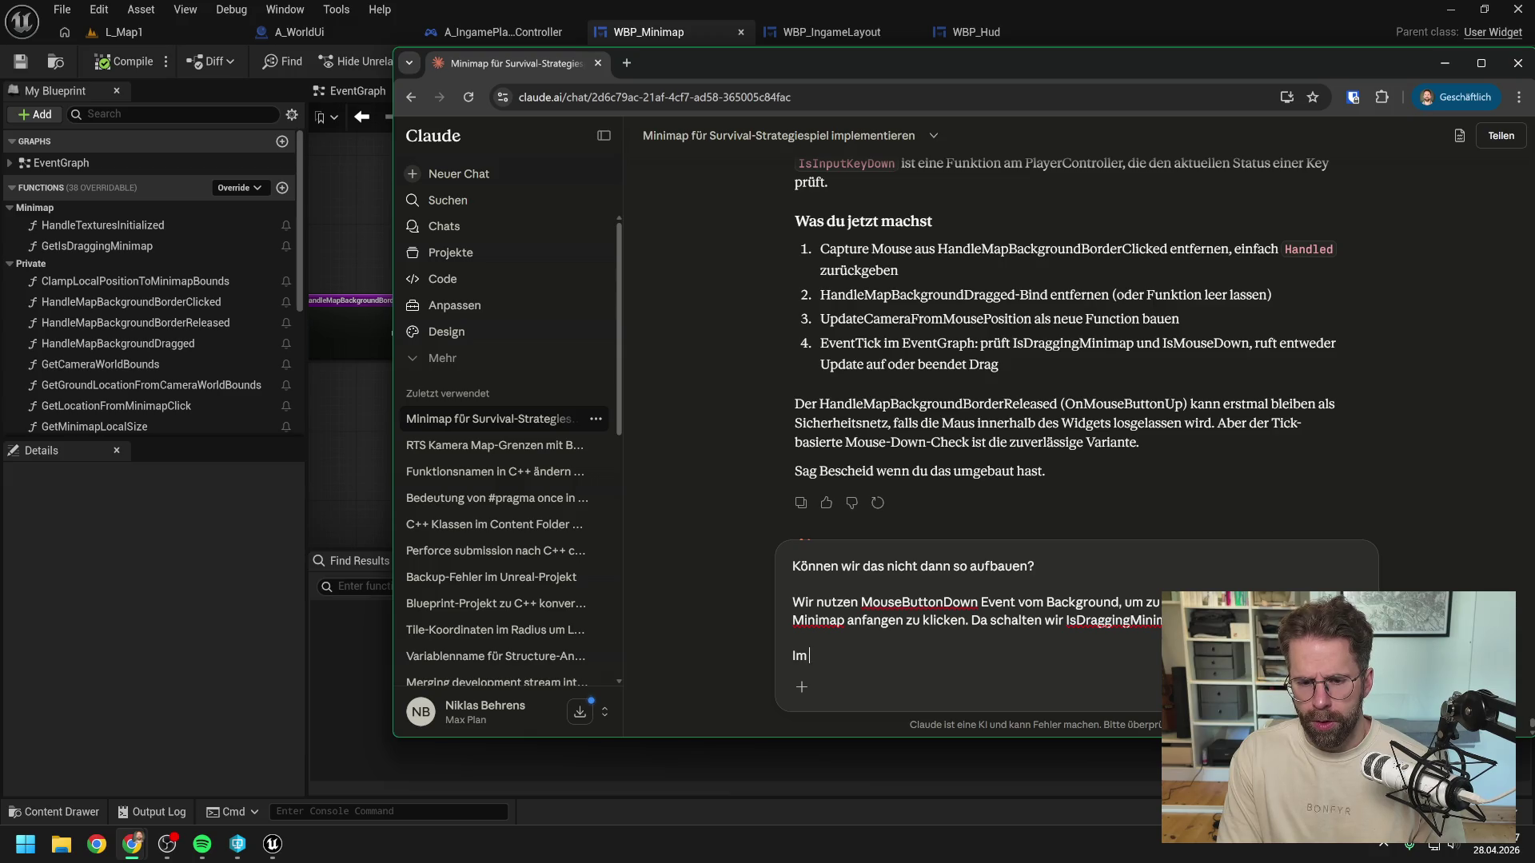
type("Tick ")
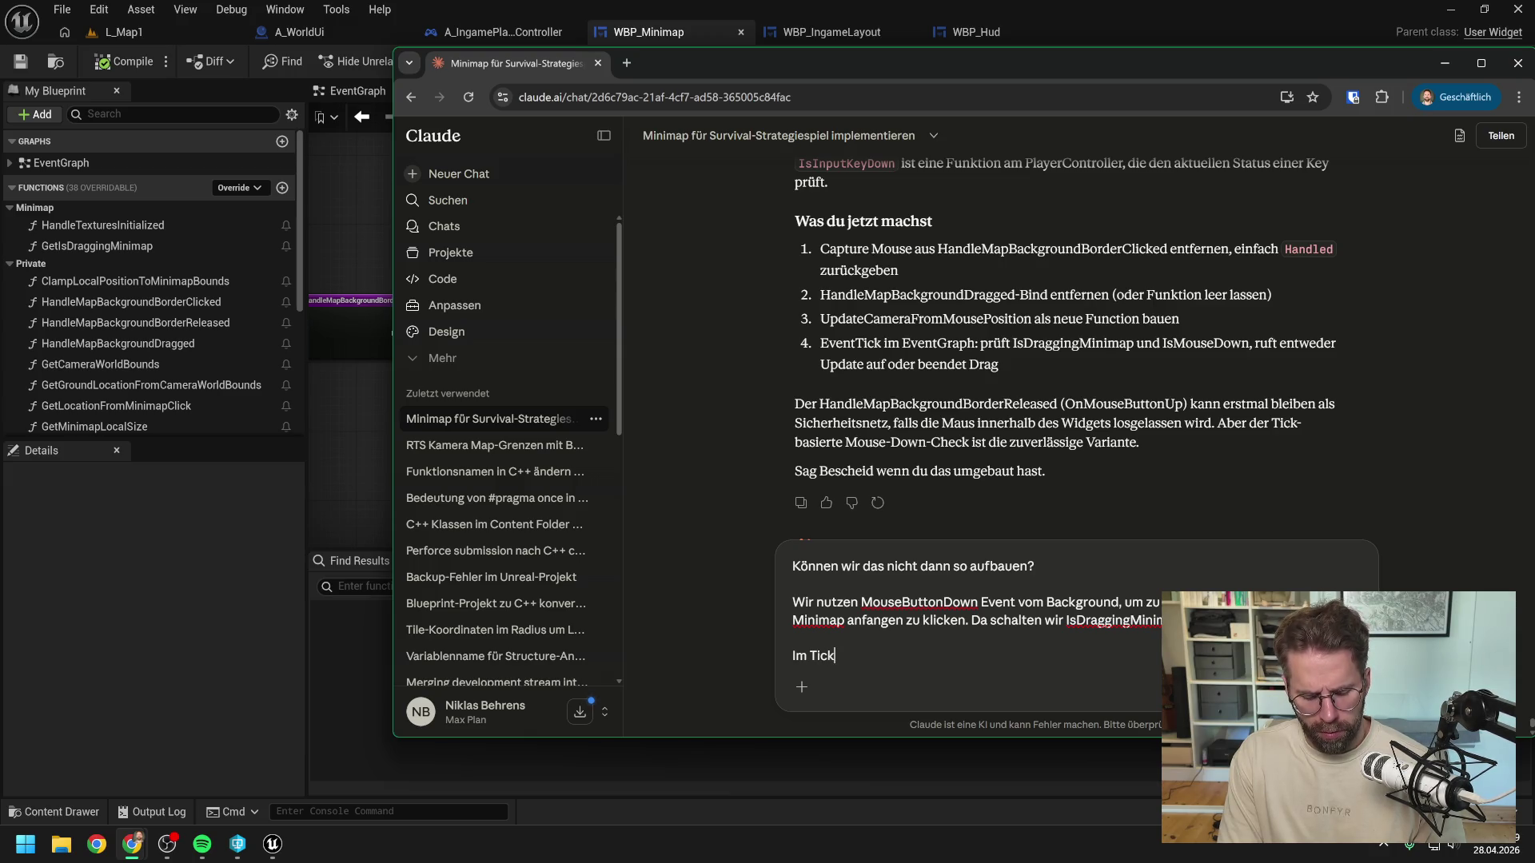
type("tracken wir dann solange")
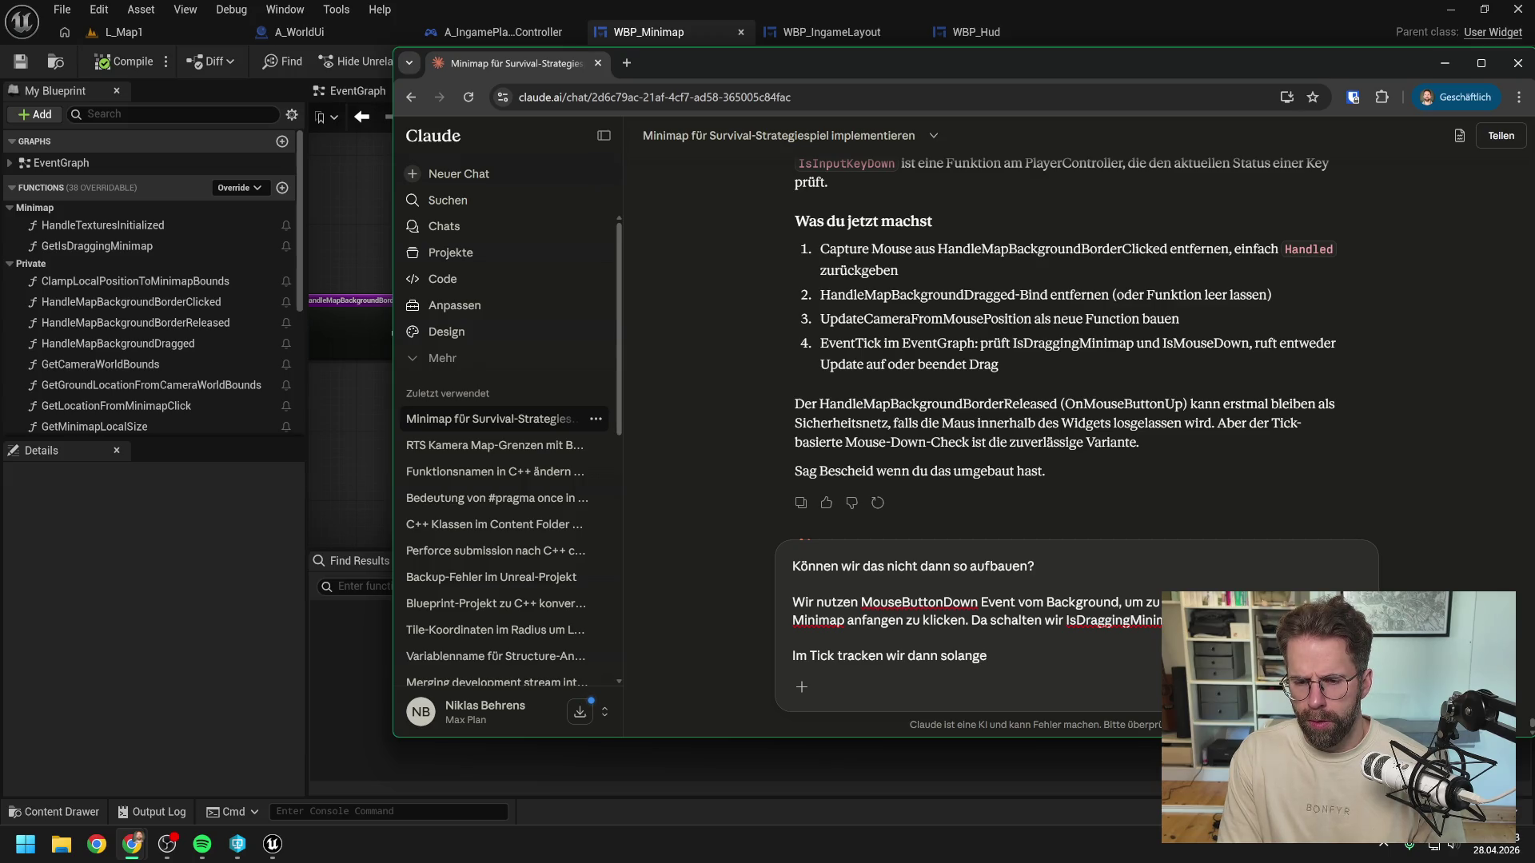
type(" die Pos")
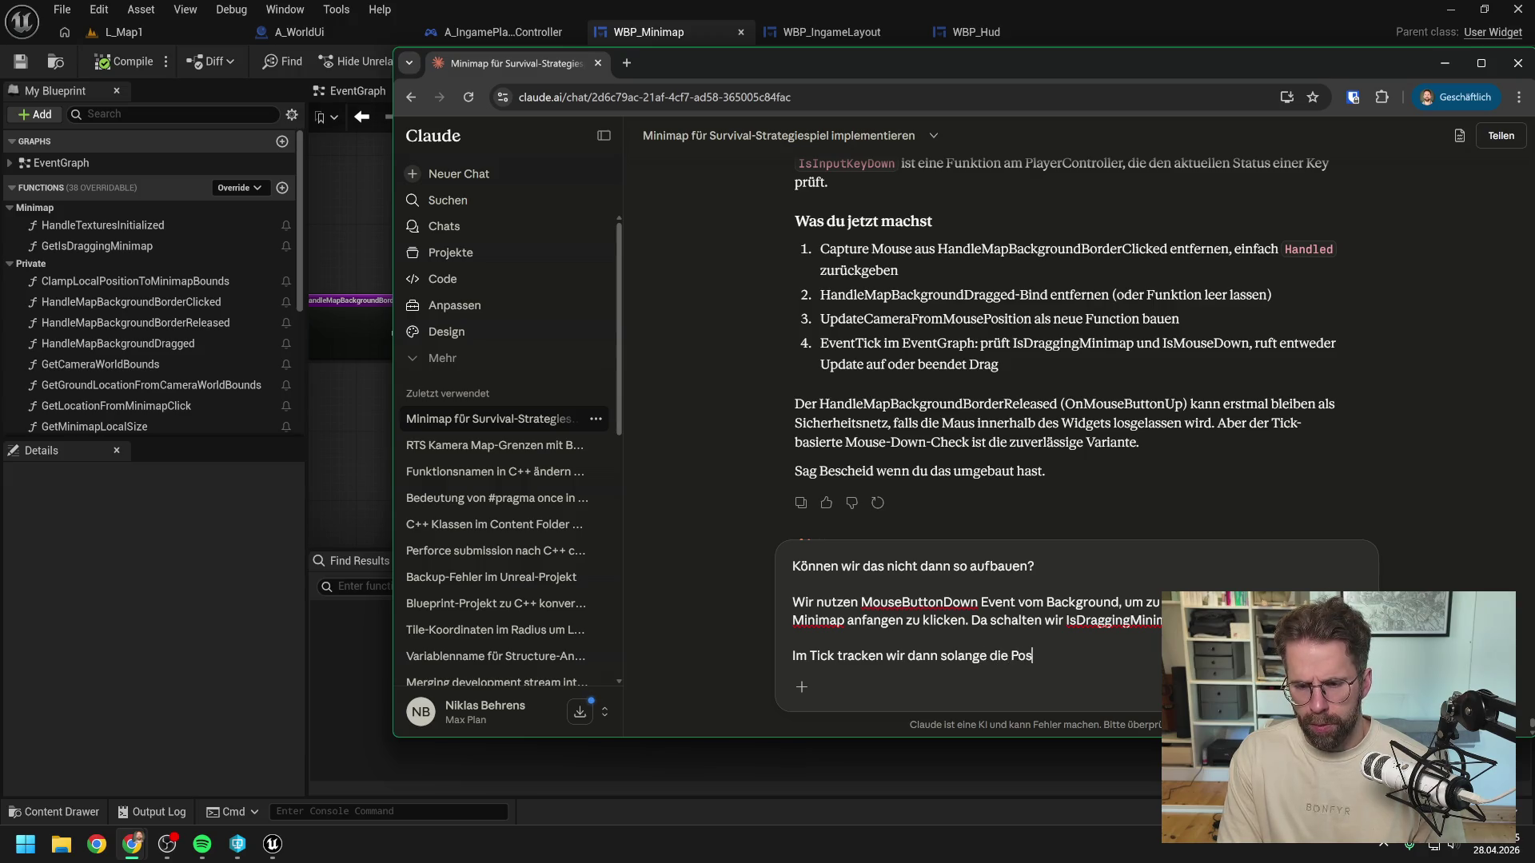
type("ition")
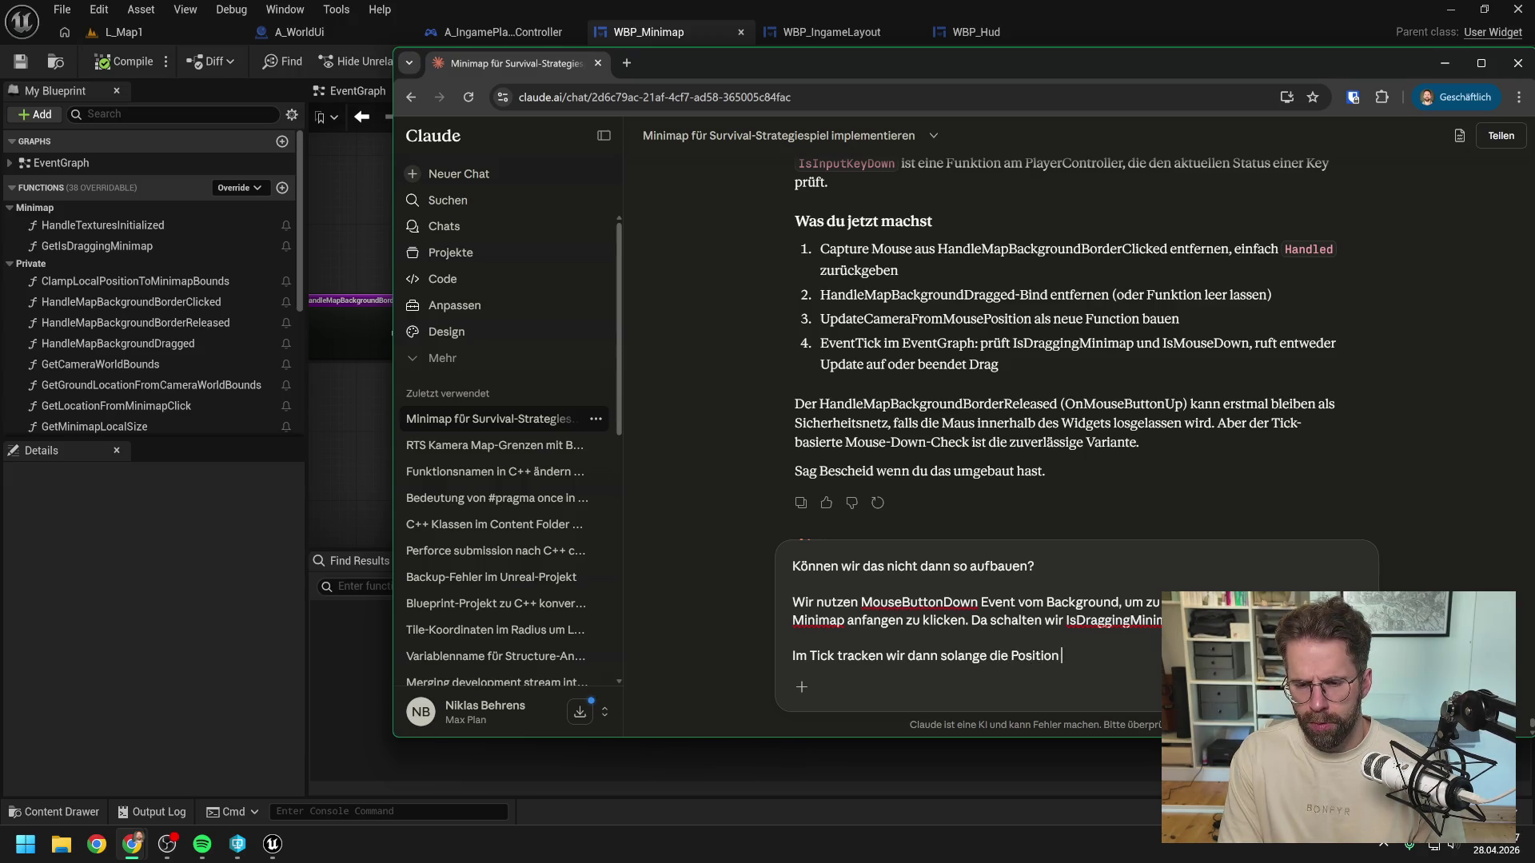
type(" bis wir die ")
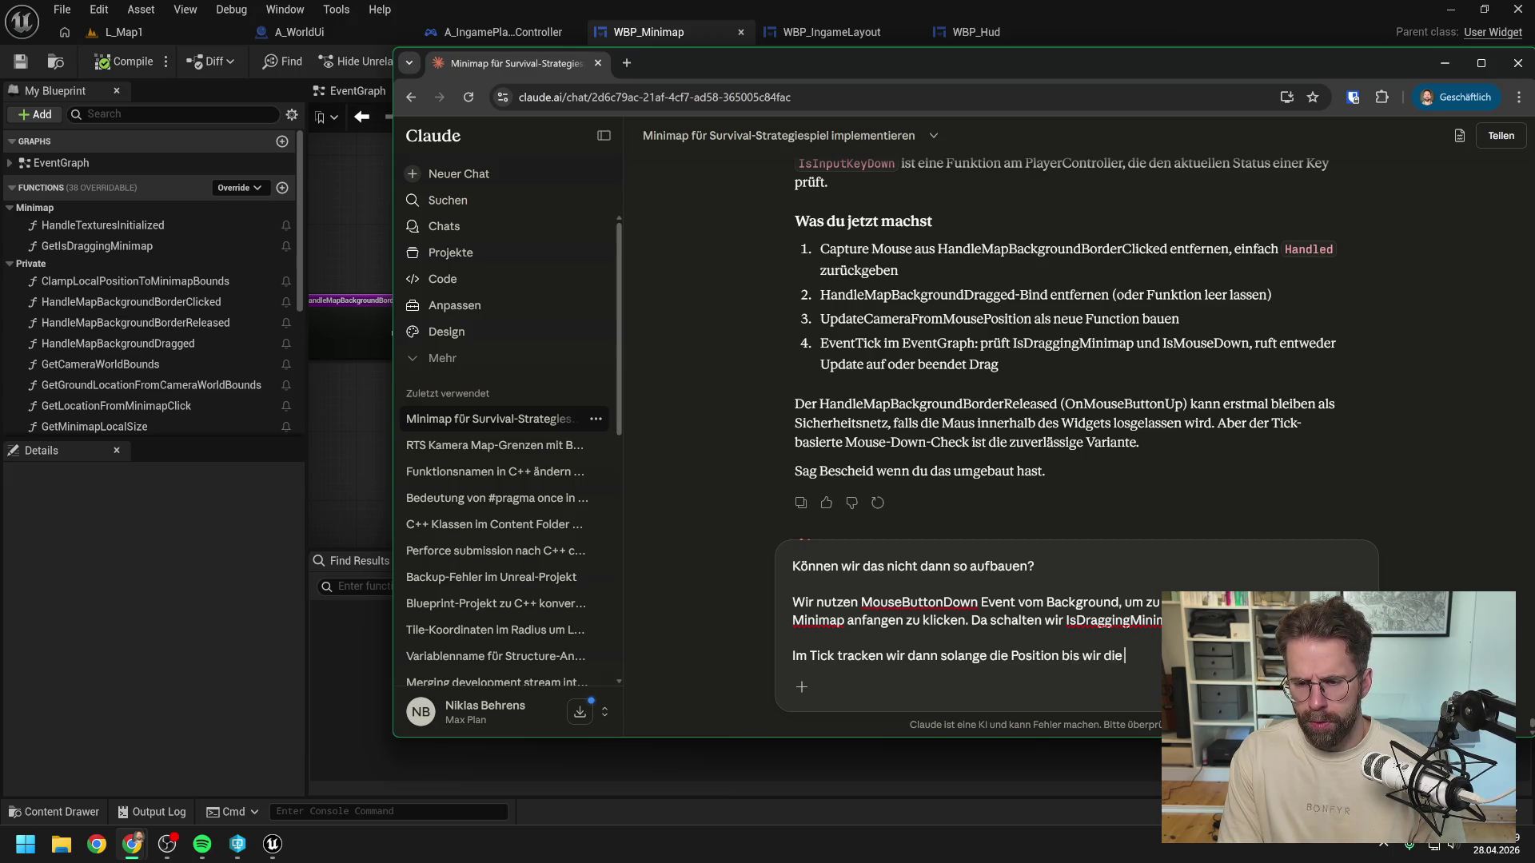
type("Mause")
key("BackSpace")
key("BackSpace")
key("BackSpace")
type("ouse")
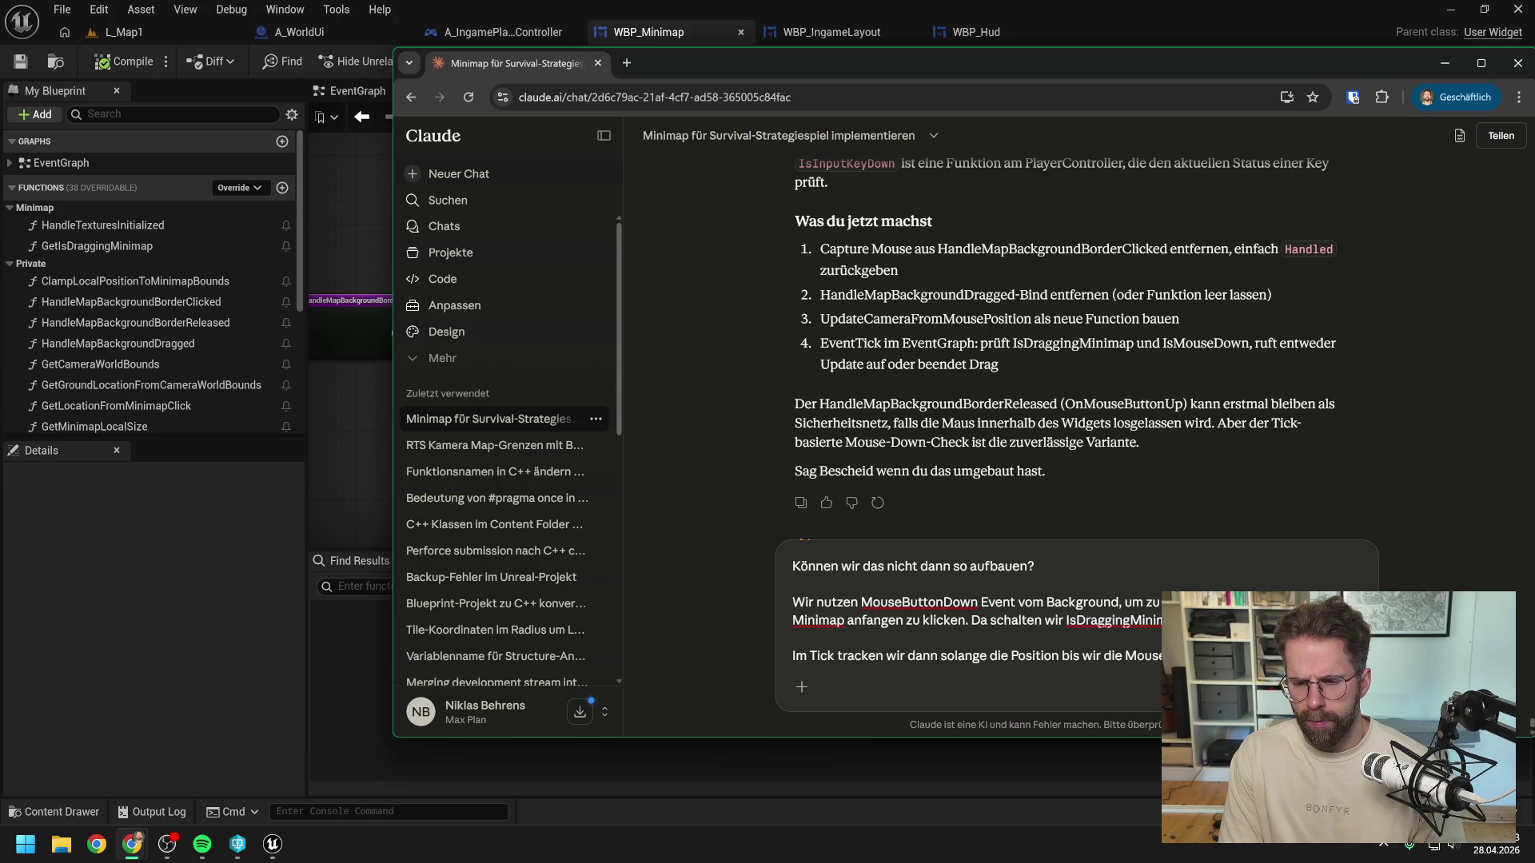
key("BackSpace")
key("BackSpace")
key("BackSpace")
type("aust")
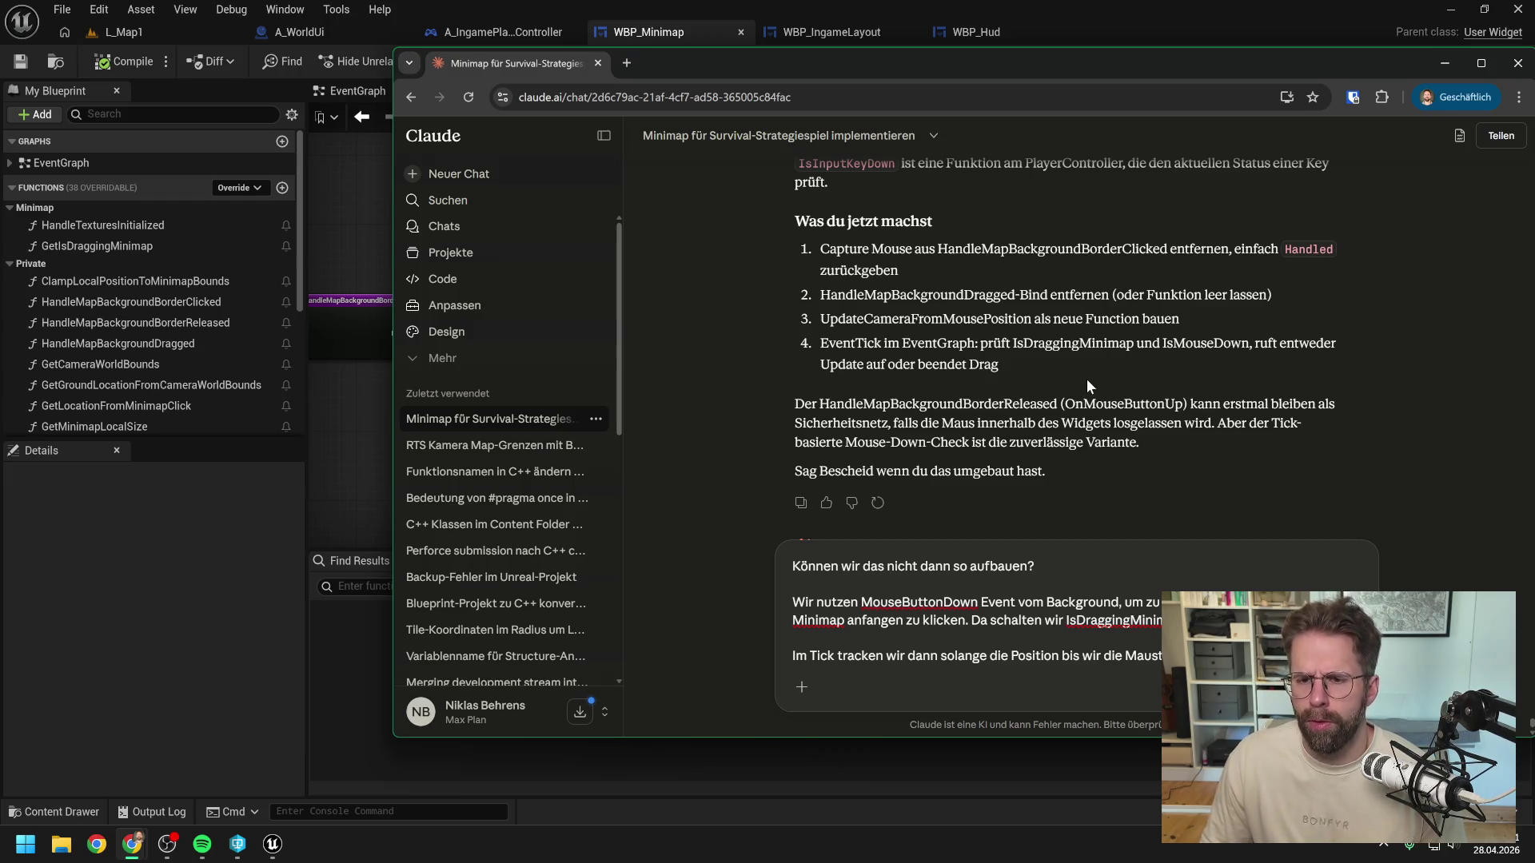
scroll(1063, 344, "up", 1)
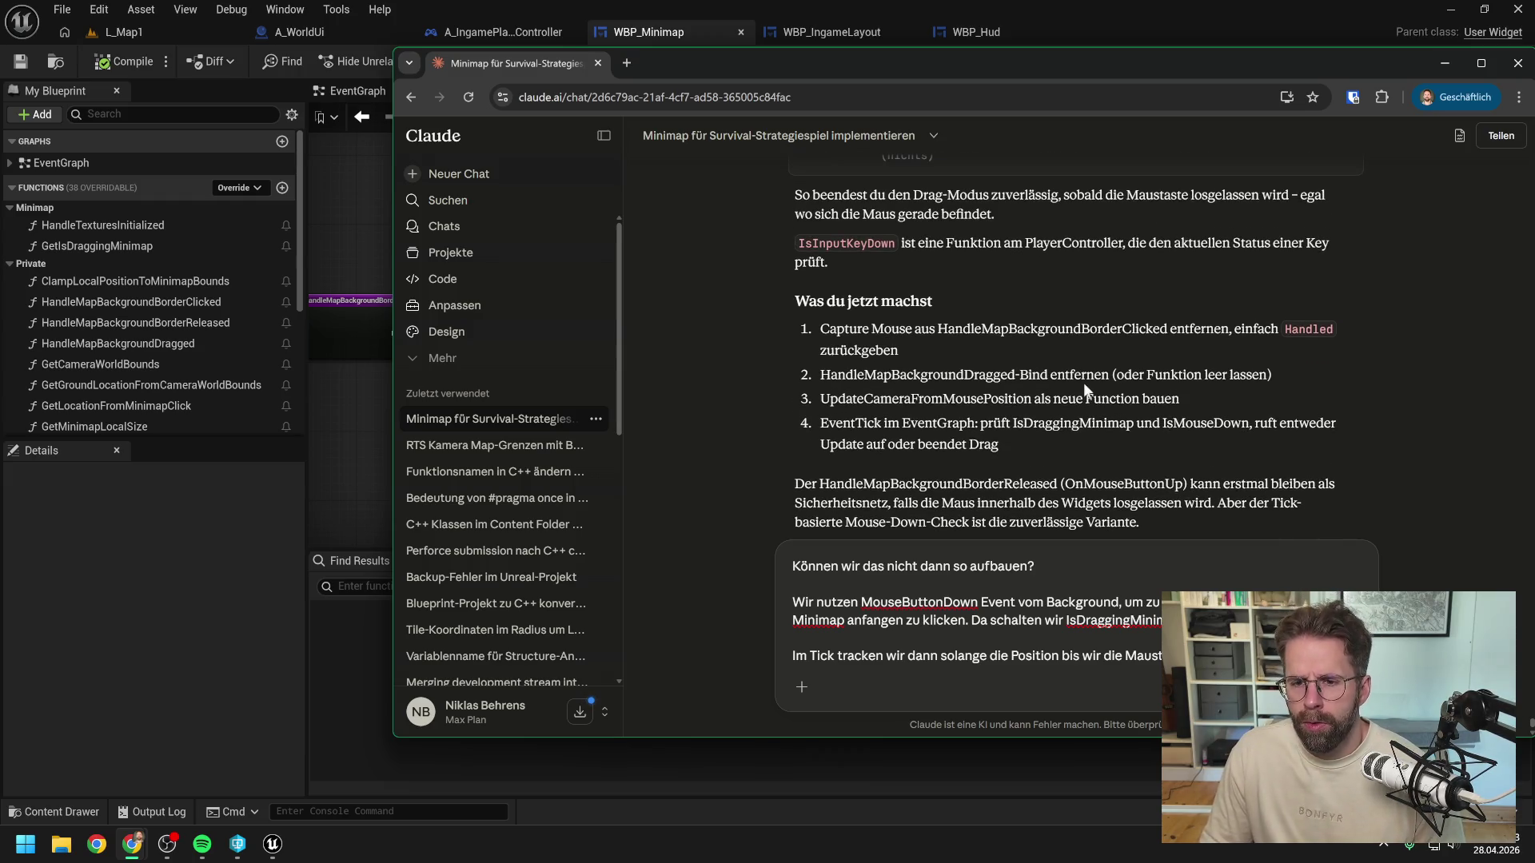
scroll(1083, 382, "up", 1)
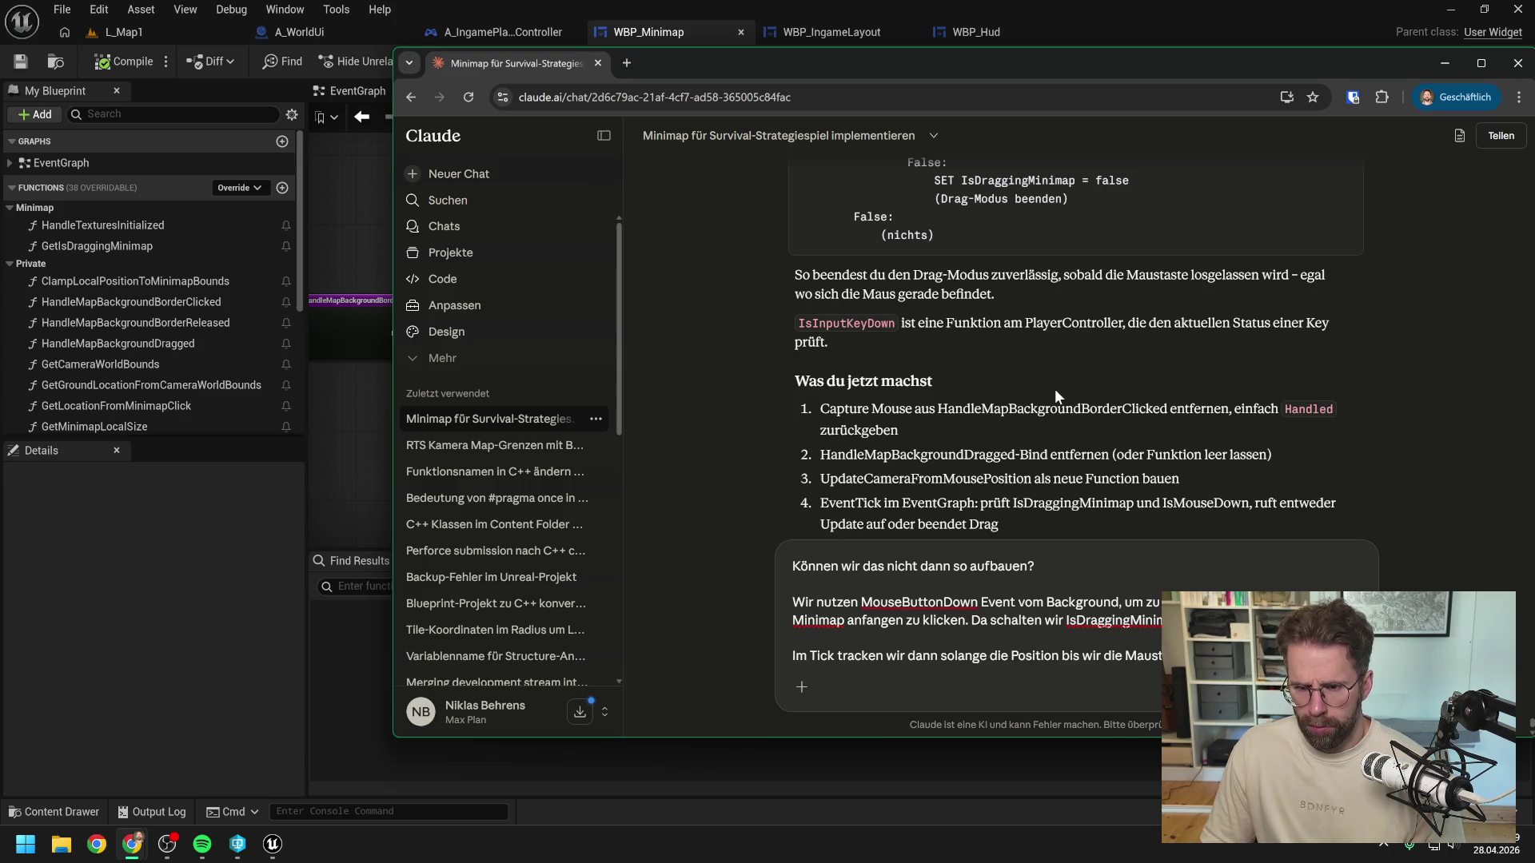
scroll(1054, 388, "down", 3)
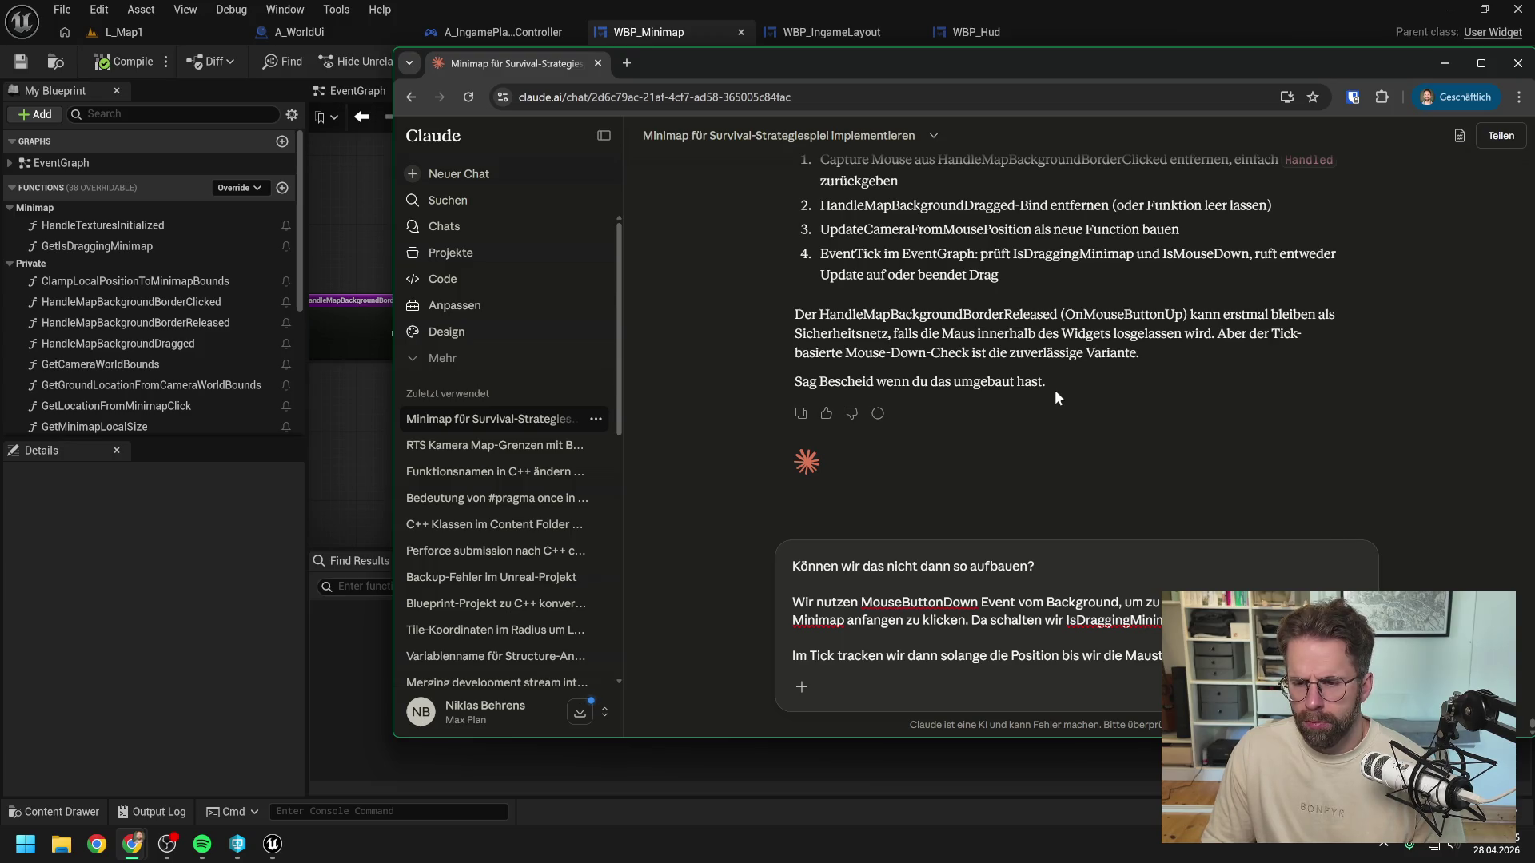
key("Return")
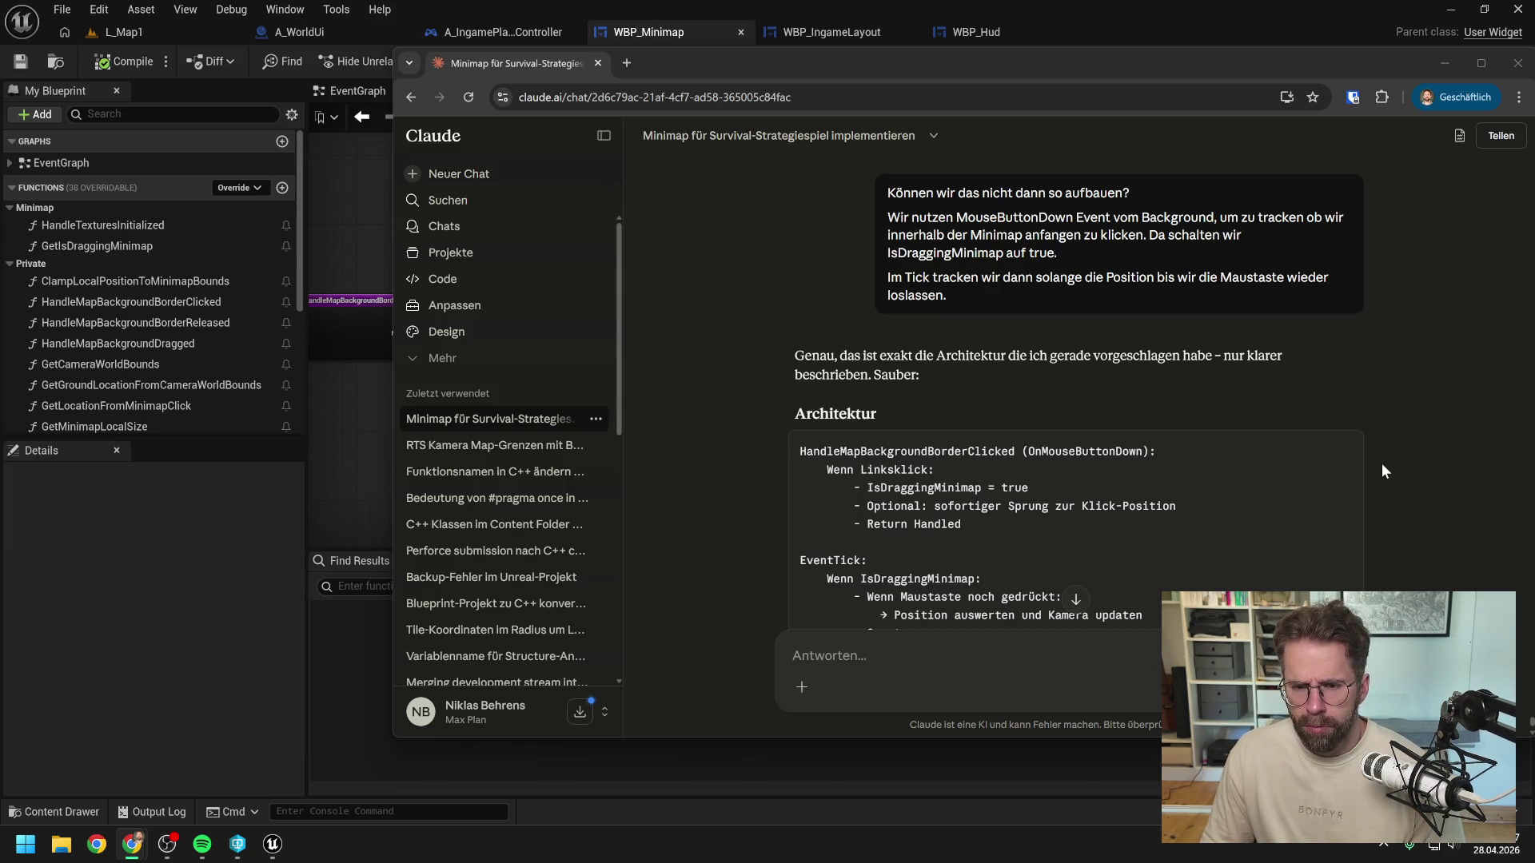
Step: Read through Claude's reply on the MouseButtonDown/Tick drag architecture and return to the Unreal Editor
scroll(1393, 467, "down", 2)
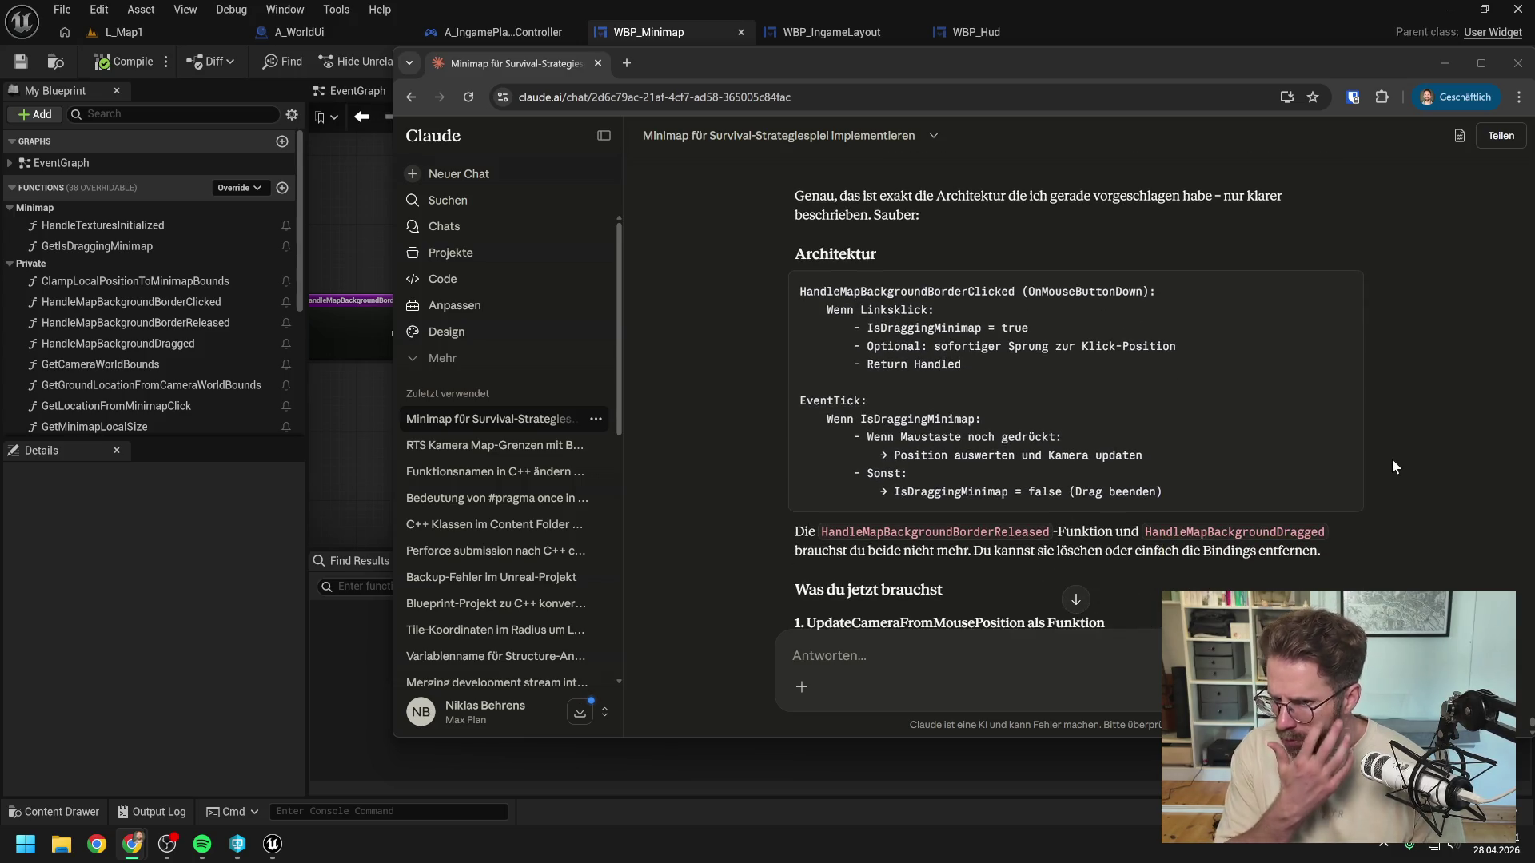
scroll(1387, 460, "down", 1)
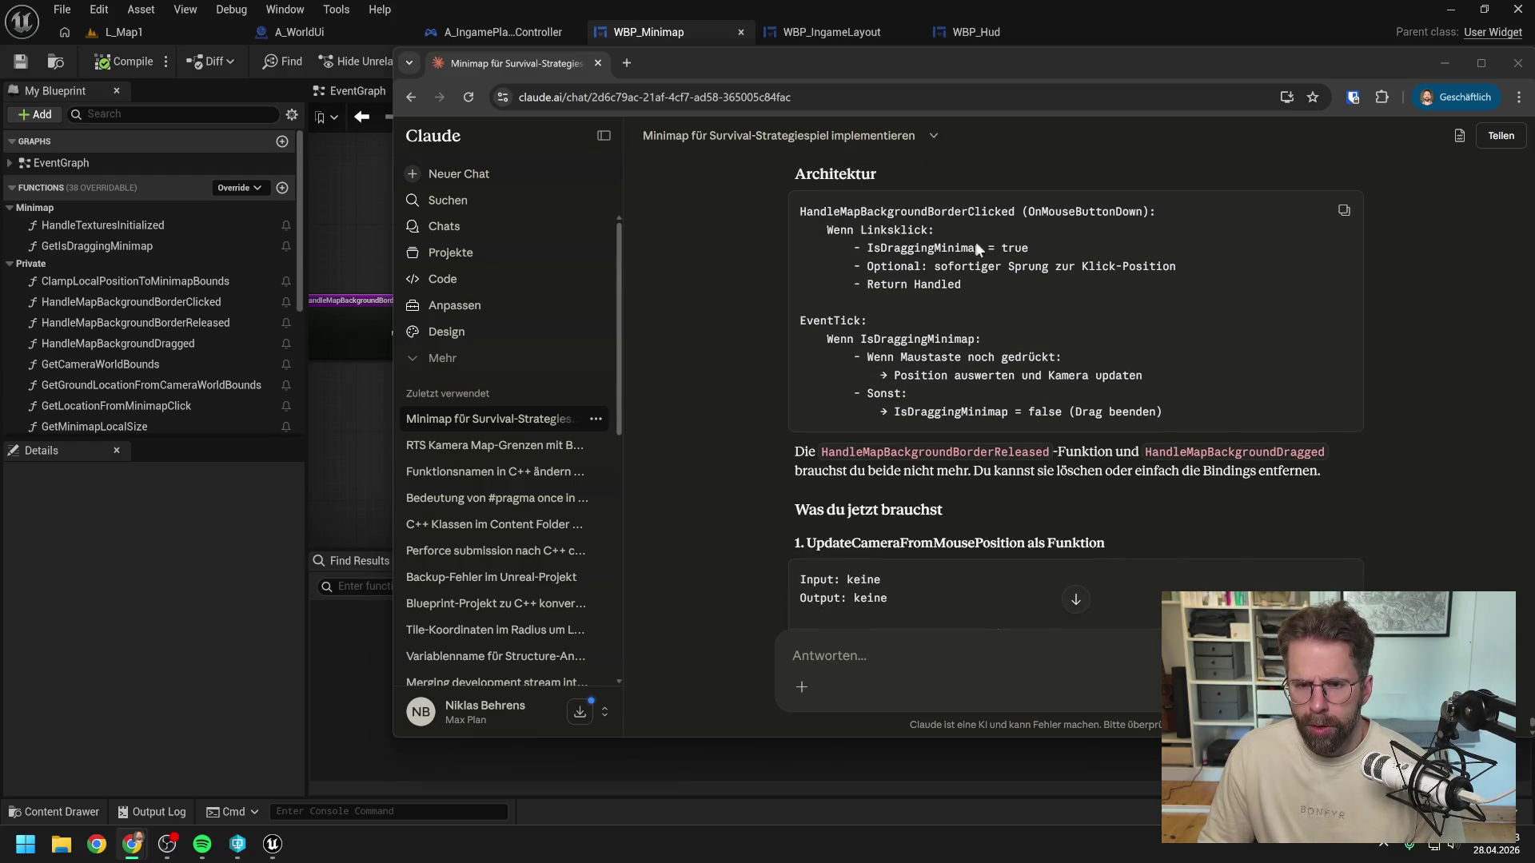
key("alt+Tab")
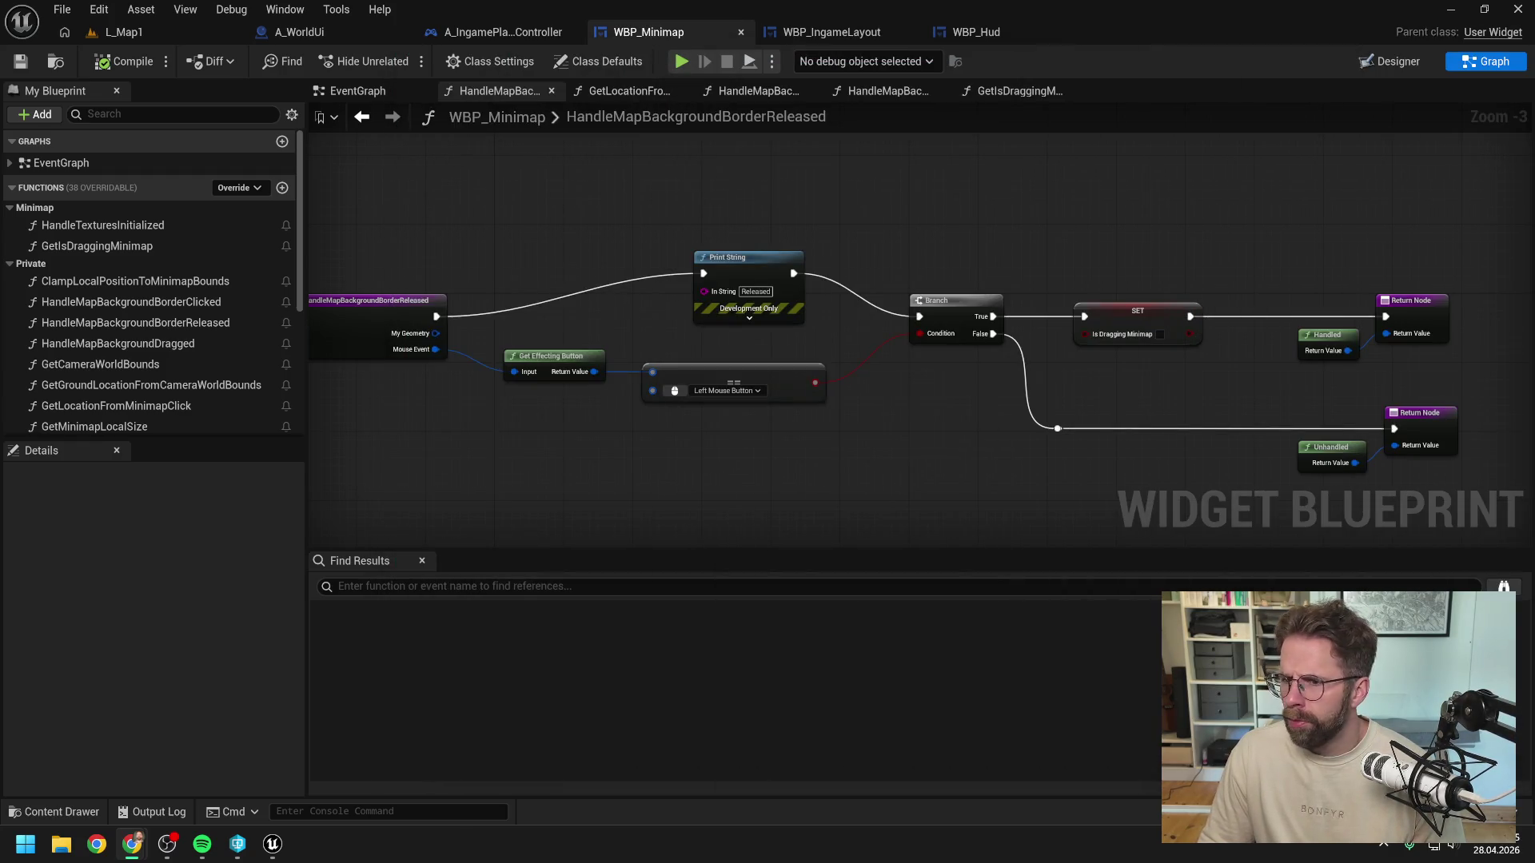
Step: Disconnect Print String from the HandleMapBackgroundBorderReleased entry node
left_click(204, 324)
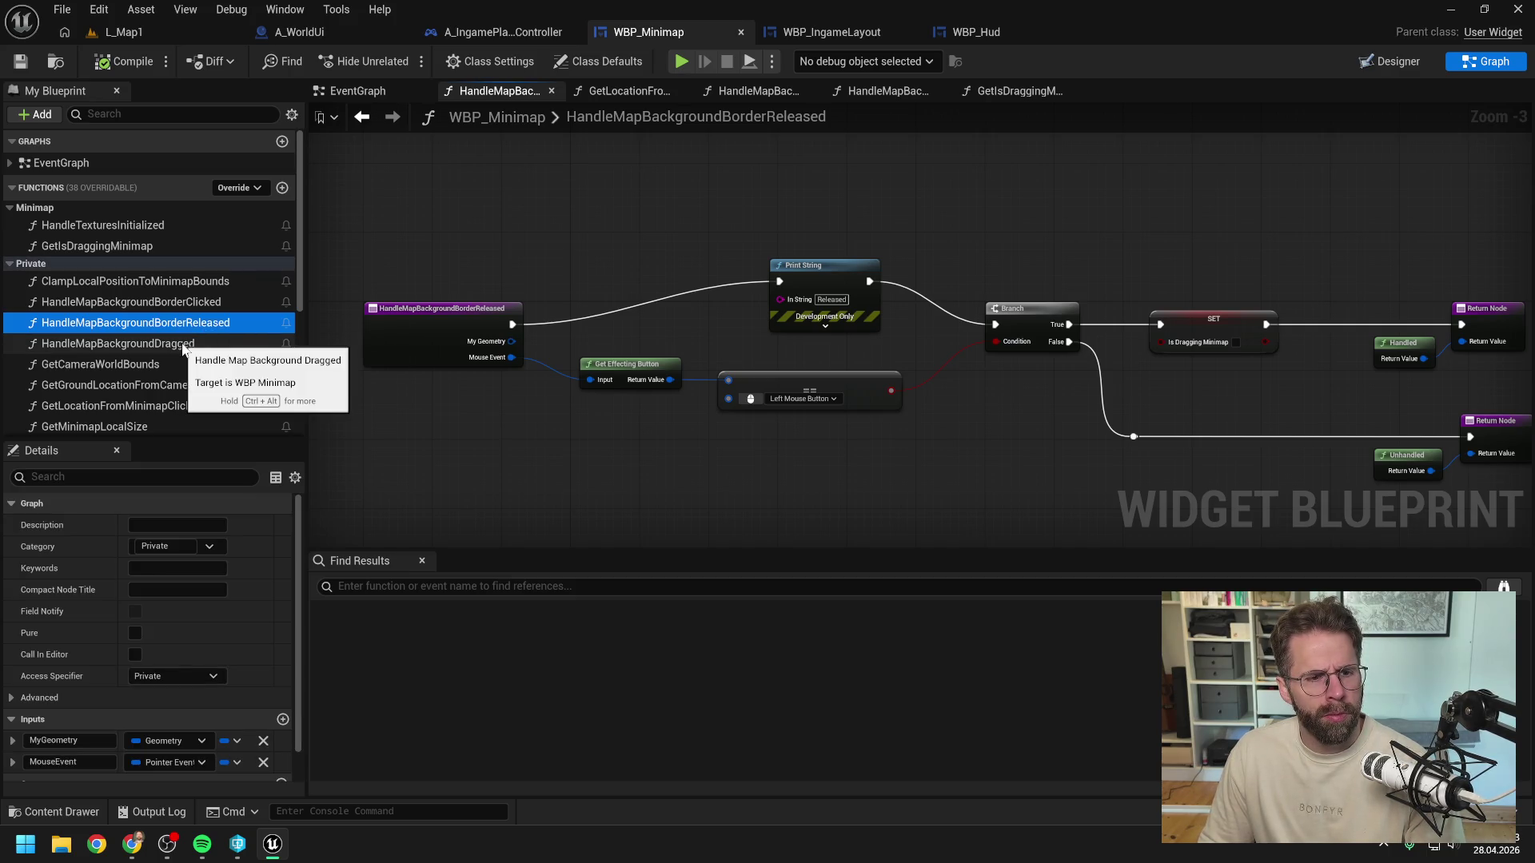
double_click(182, 344)
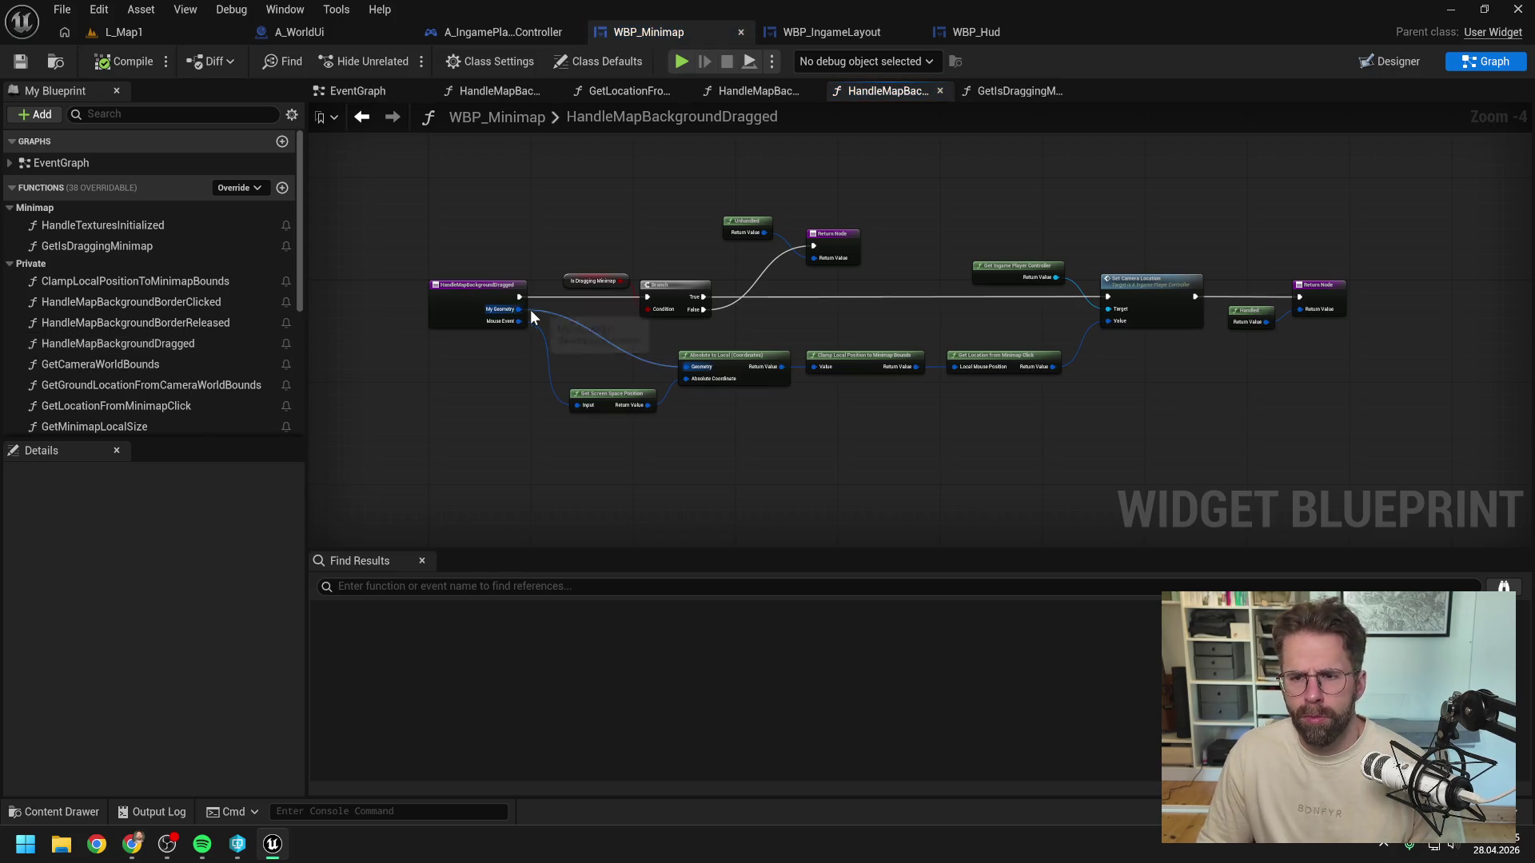
double_click(184, 324)
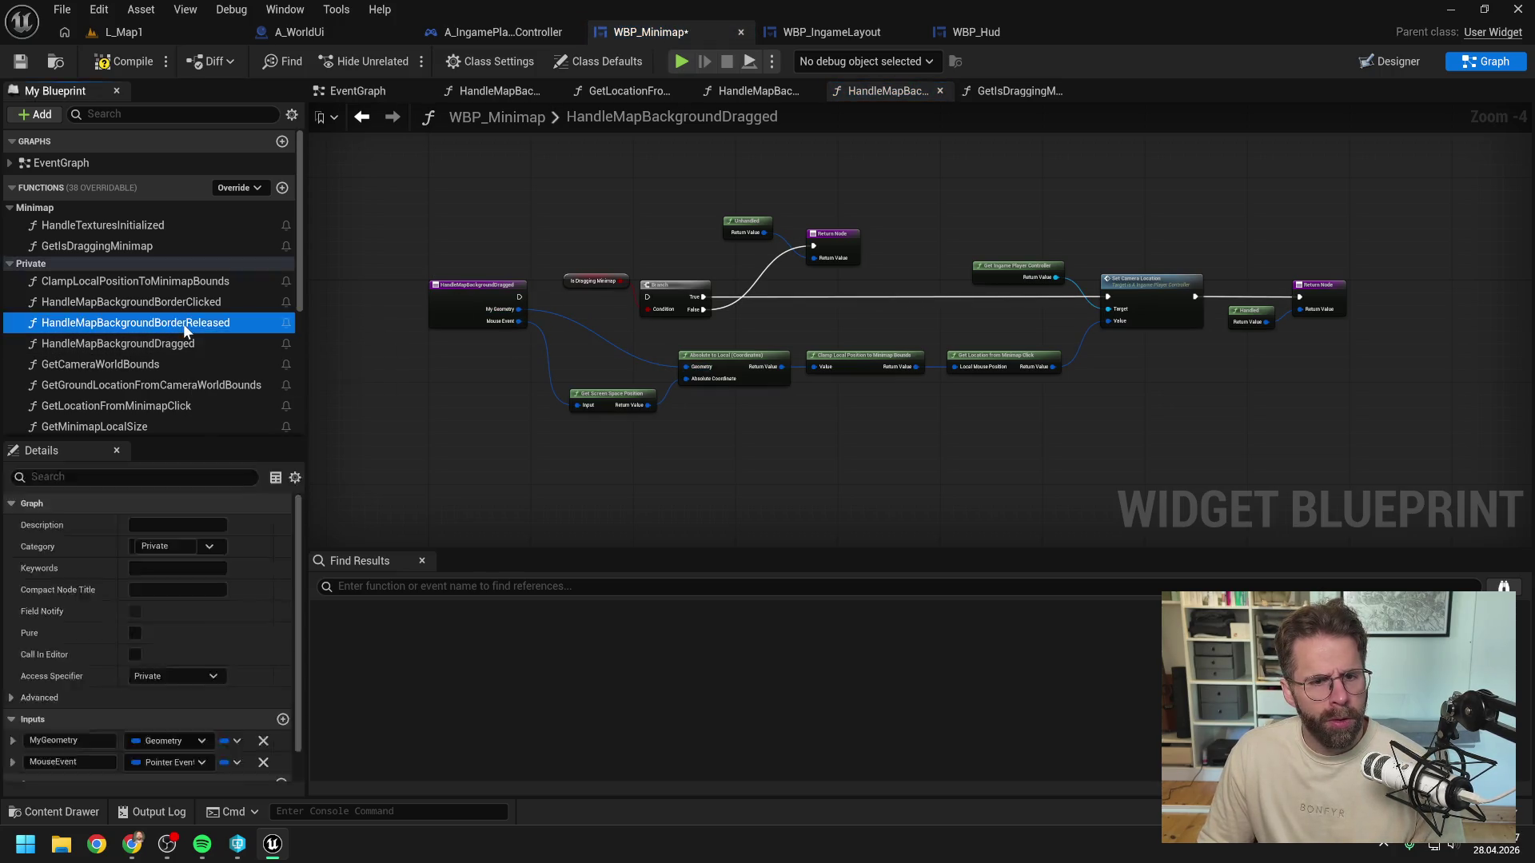
left_click(530, 323, "alt")
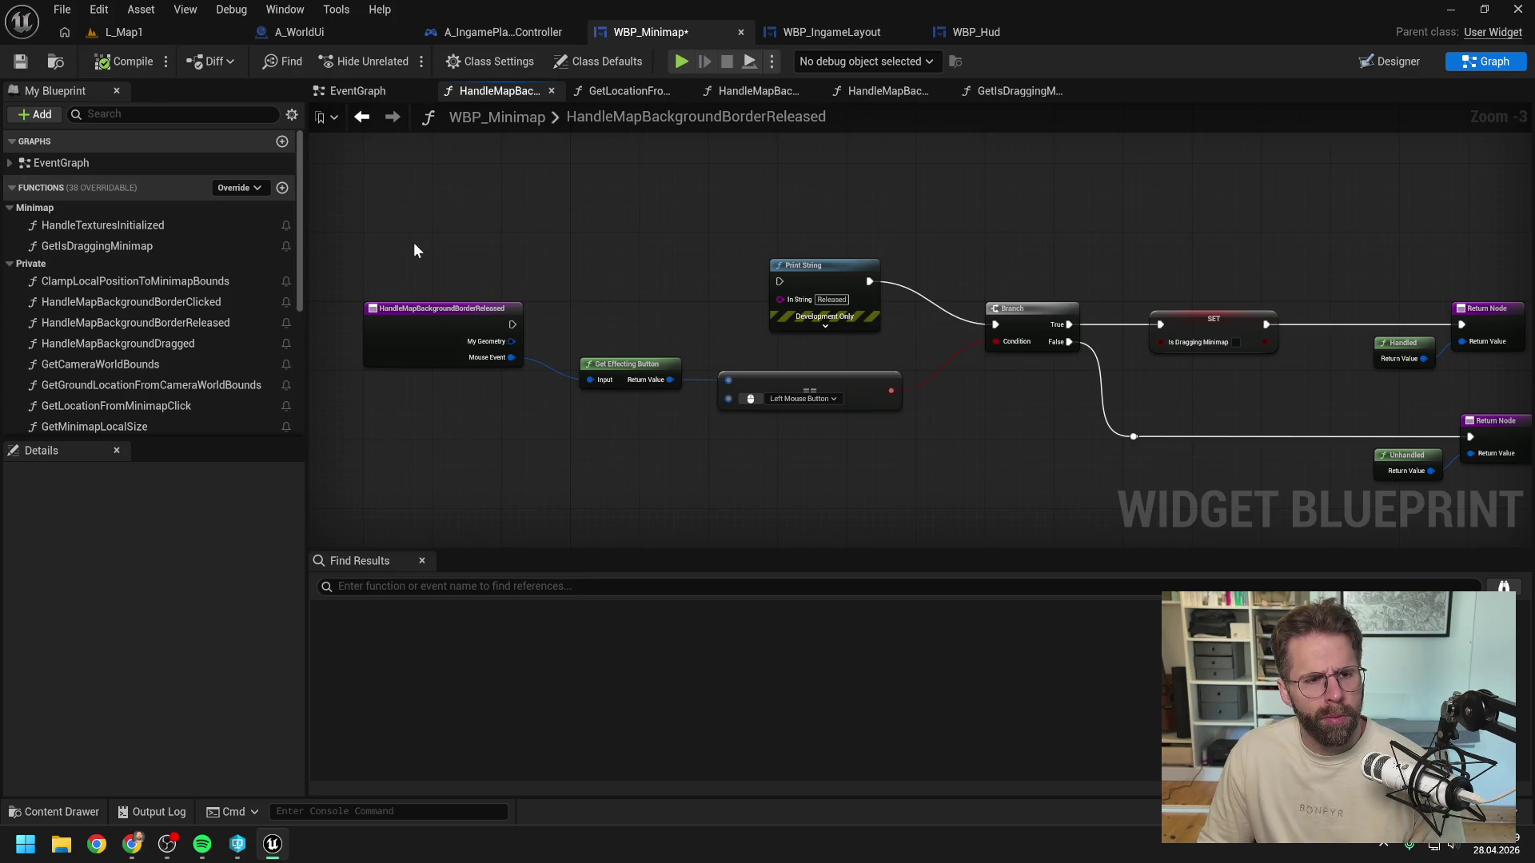
Step: In HandleMapBackgroundBorderClicked, return Handled directly, delete Capture Mouse, and tidy the nodes
double_click(166, 303)
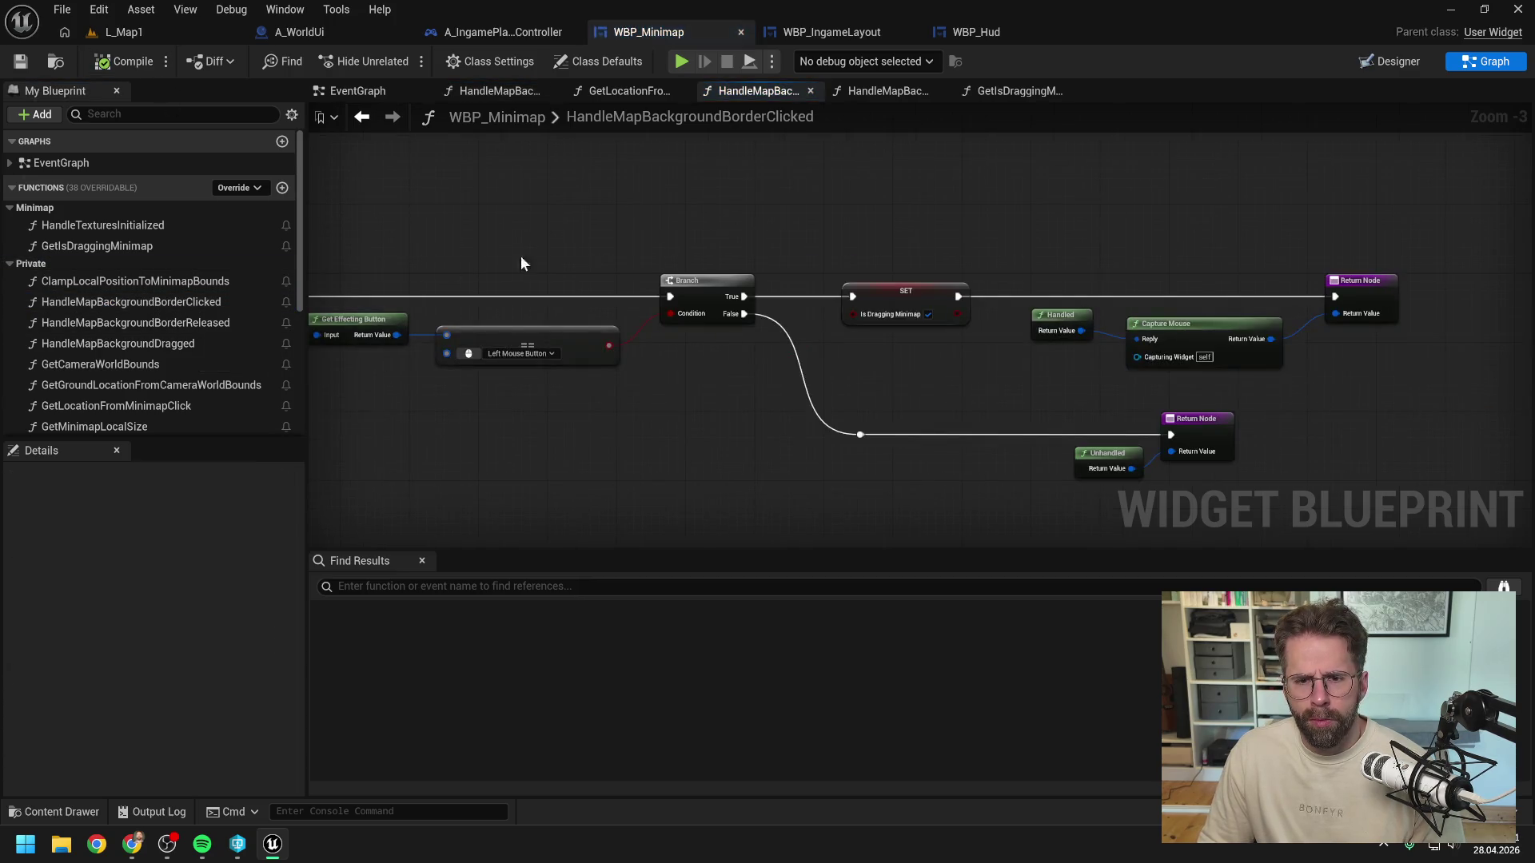
mouse_move(922, 327)
left_mouse_down()
mouse_move(1126, 326)
mouse_move(1176, 310)
left_mouse_up()
left_click(1043, 330)
key("Delete")
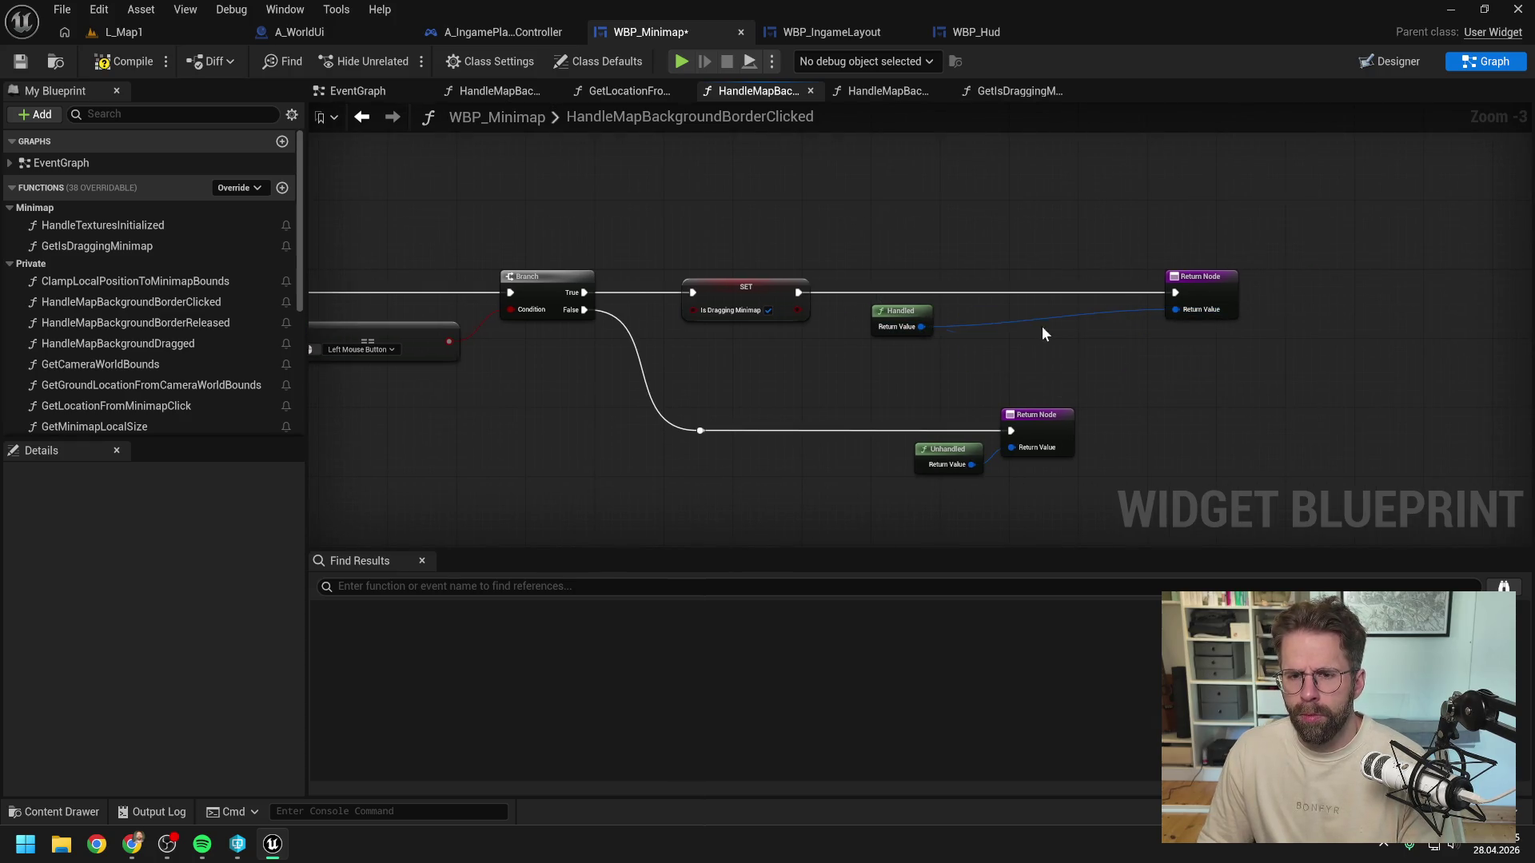
left_click_drag(902, 312, 940, 323)
left_click_drag(1186, 296, 1049, 295)
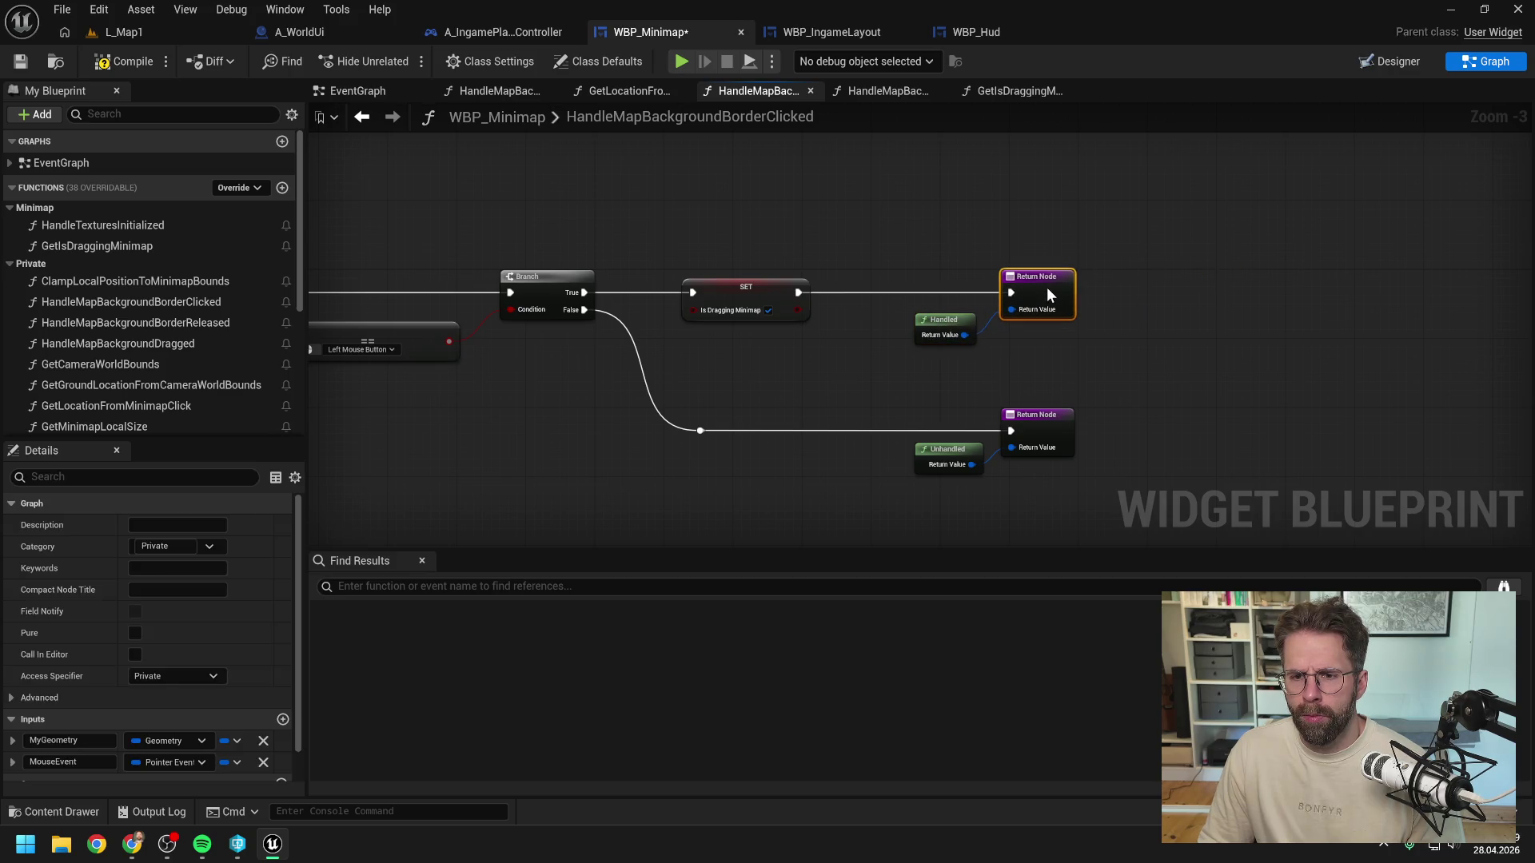
left_click(1165, 275)
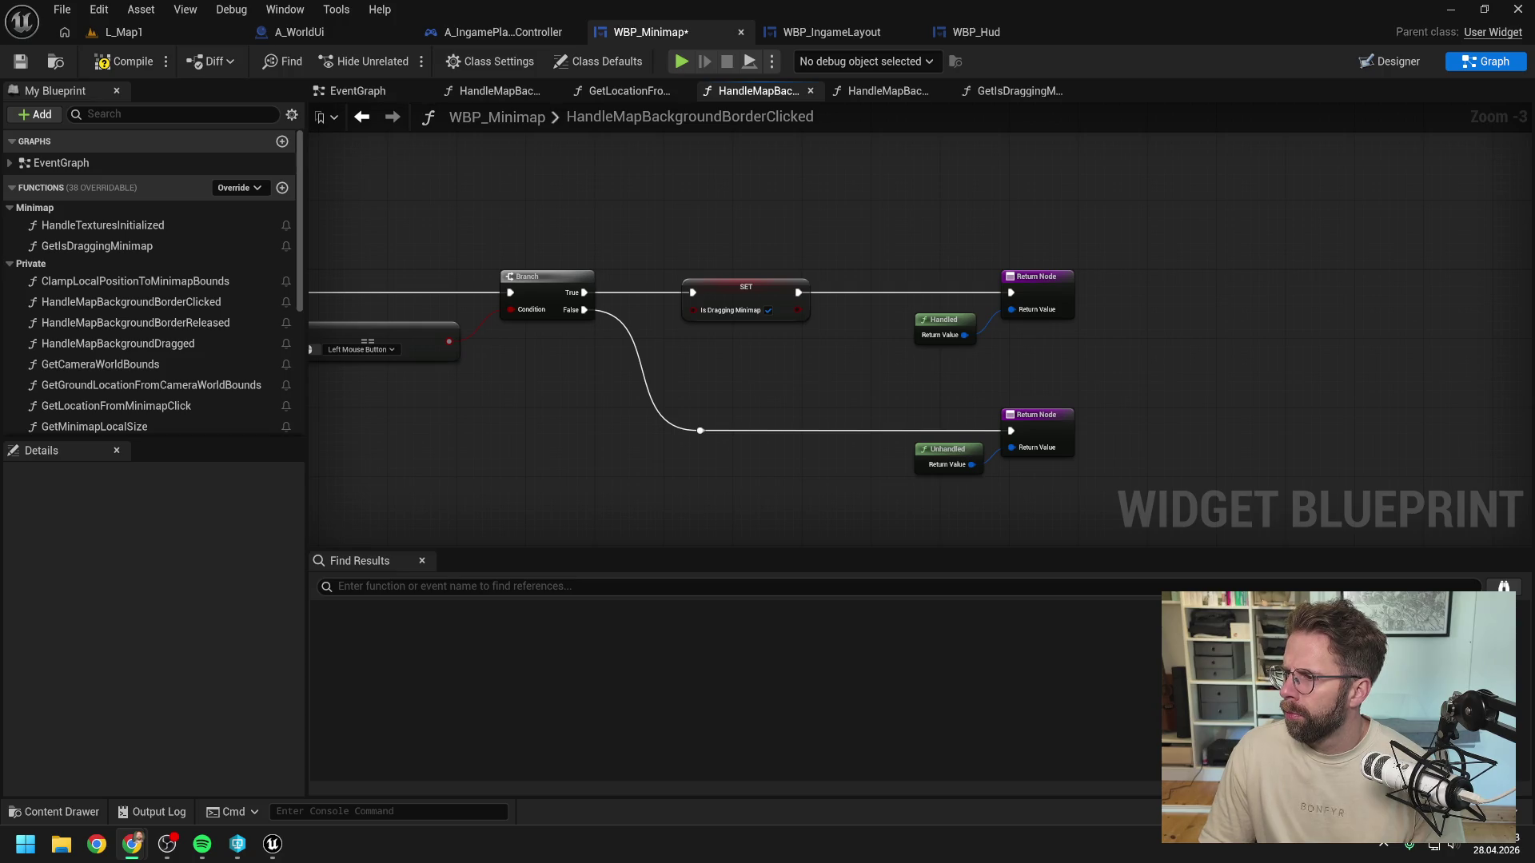
left_click(1220, 312)
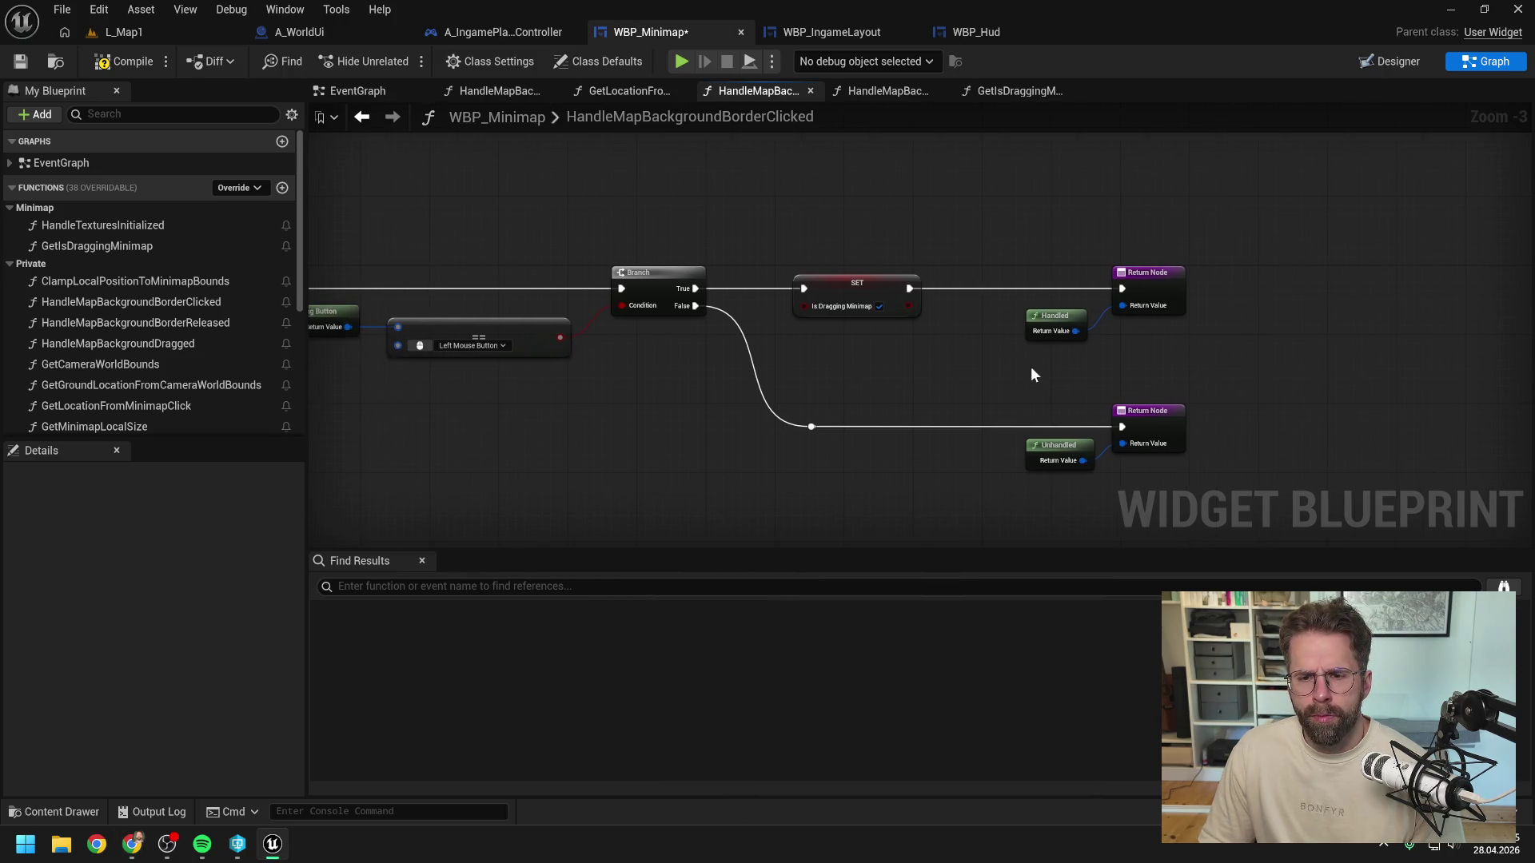
Step: Open WBP_Minimap's EventGraph and bring the Event Tick chain into view
scroll(1004, 363, "down", 1)
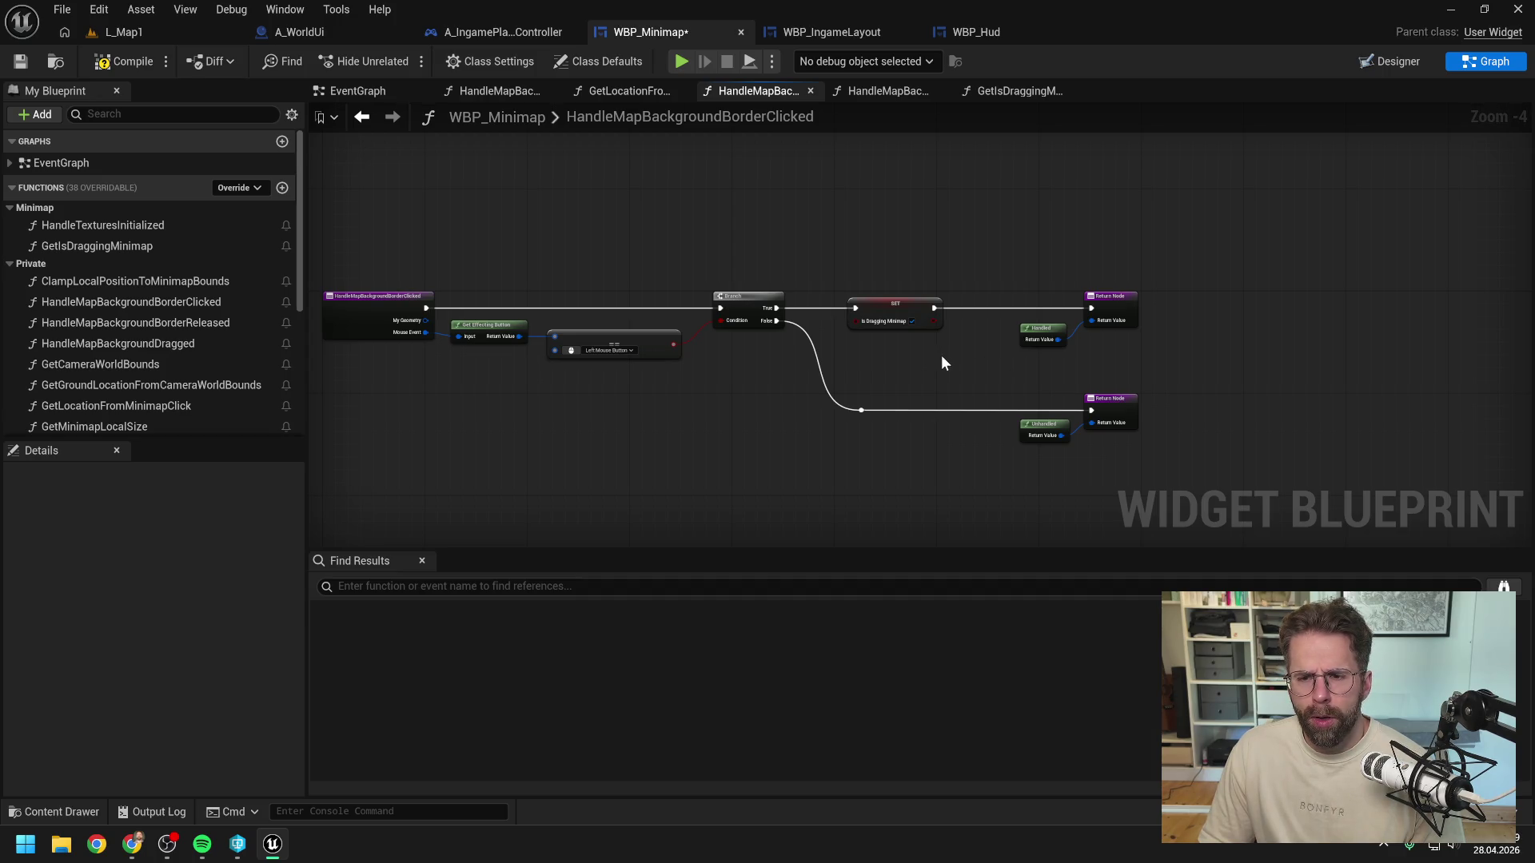
left_click_drag(937, 358, 999, 357)
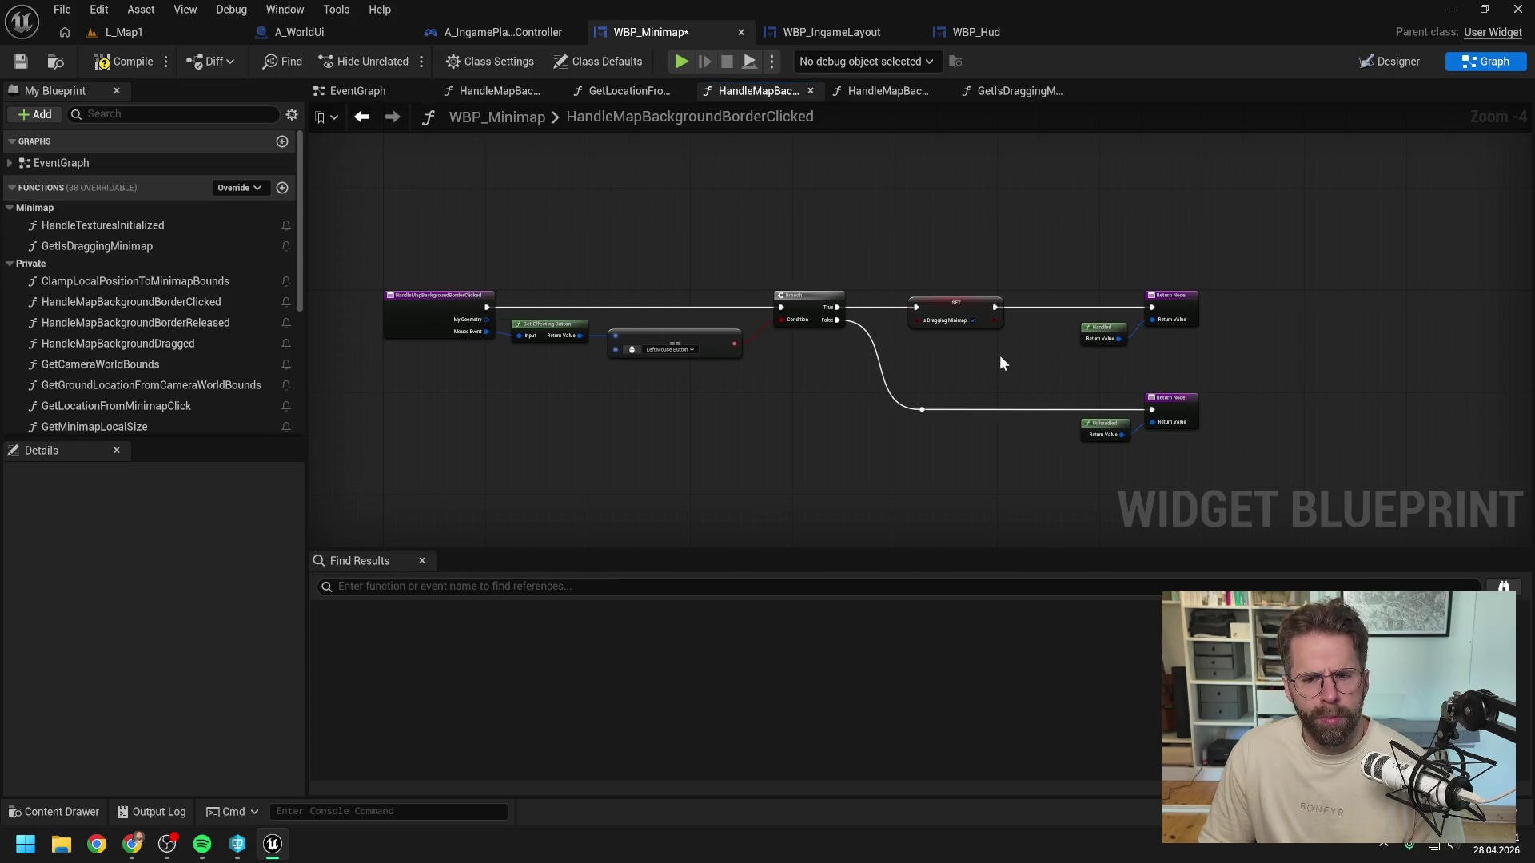
left_click(358, 94)
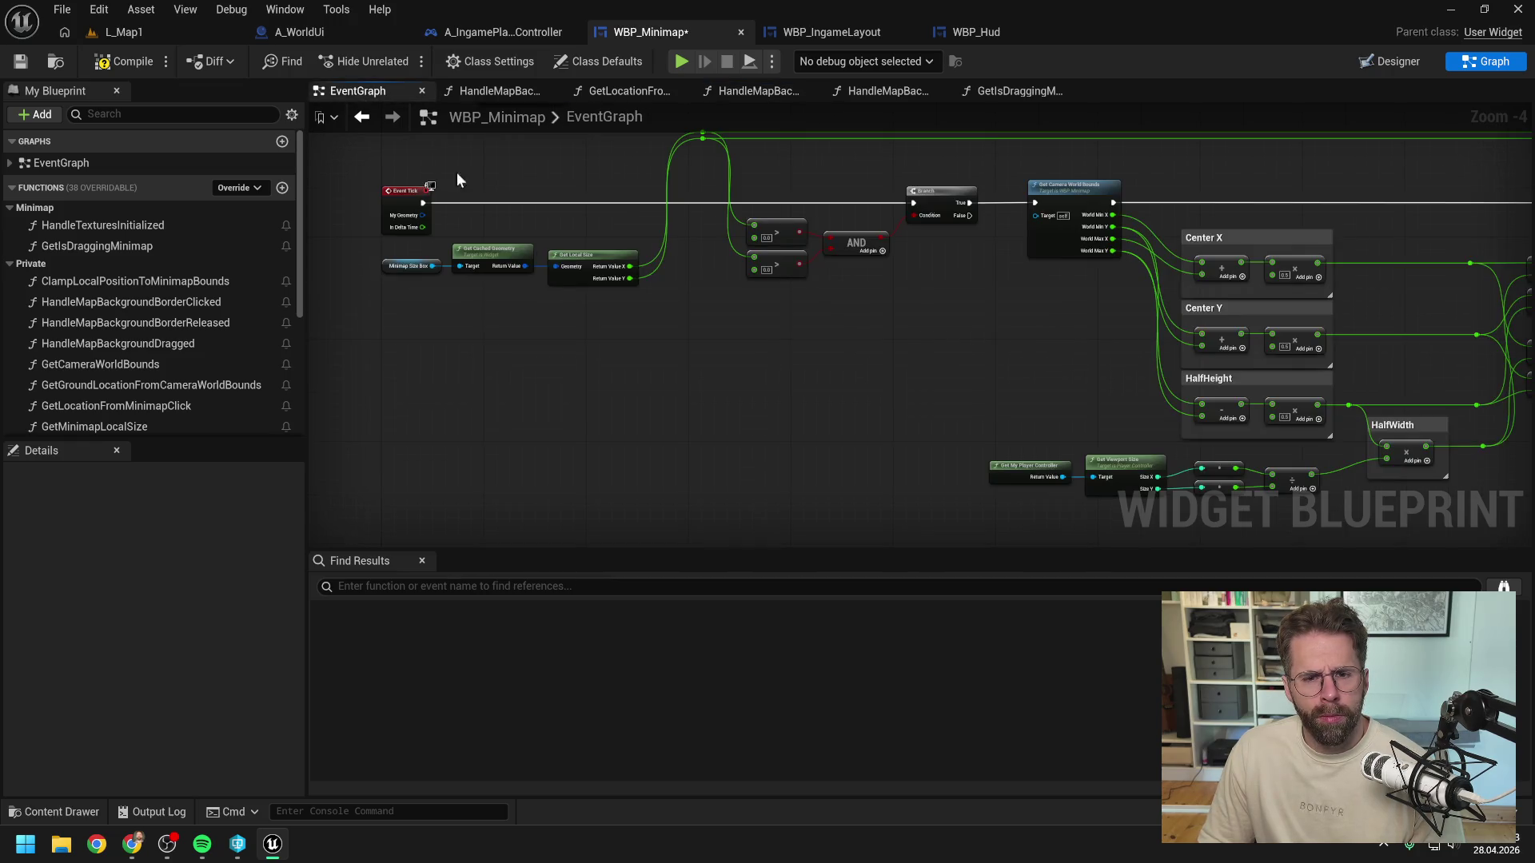
scroll(593, 334, "down", 1)
scroll(771, 346, "right", 5)
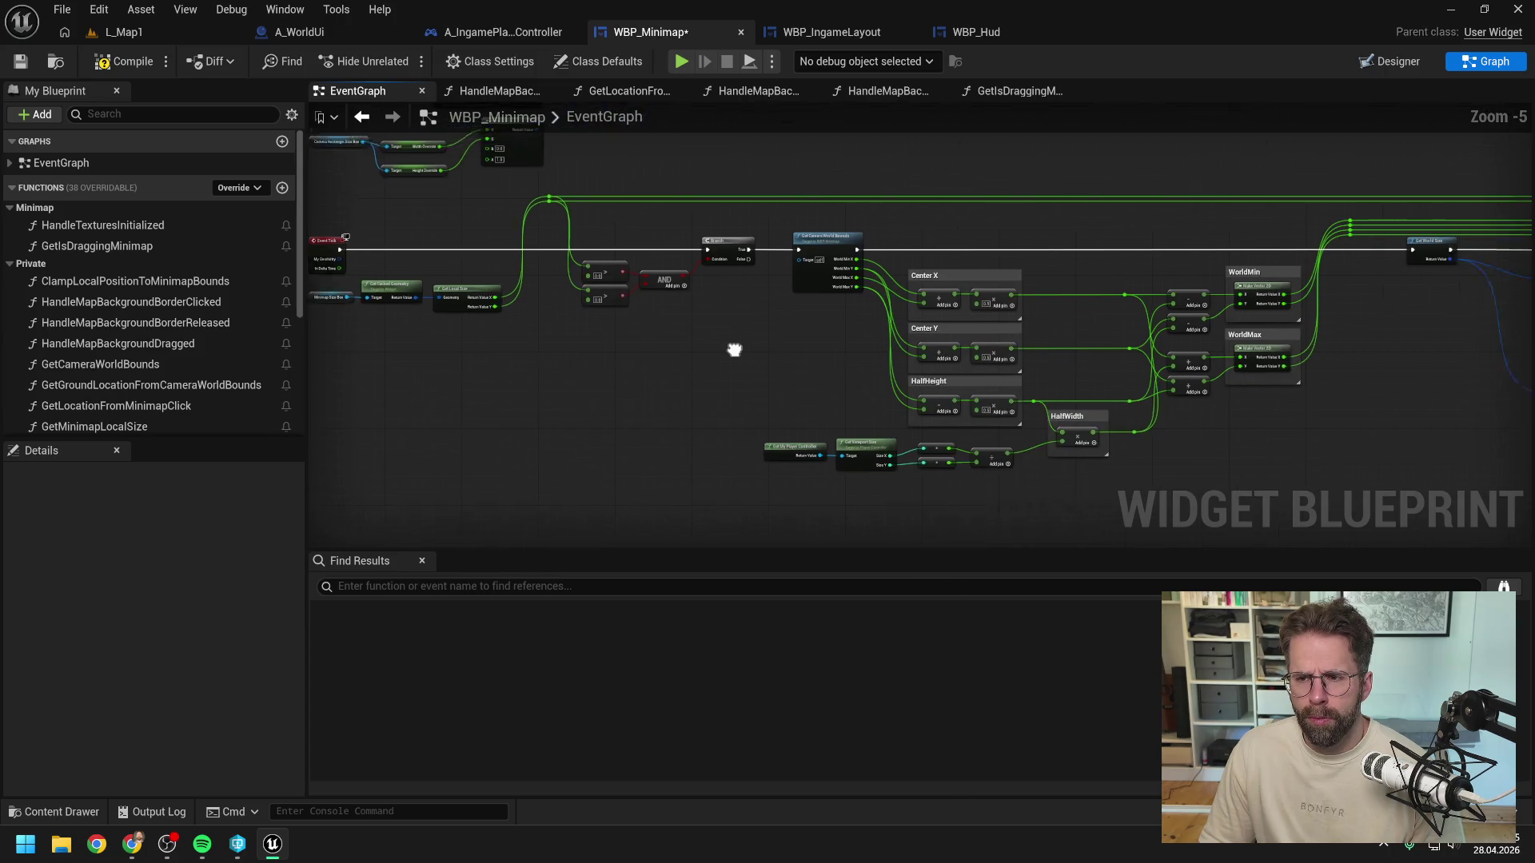
scroll(1199, 382, "right", 3)
scroll(790, 369, "right", 3)
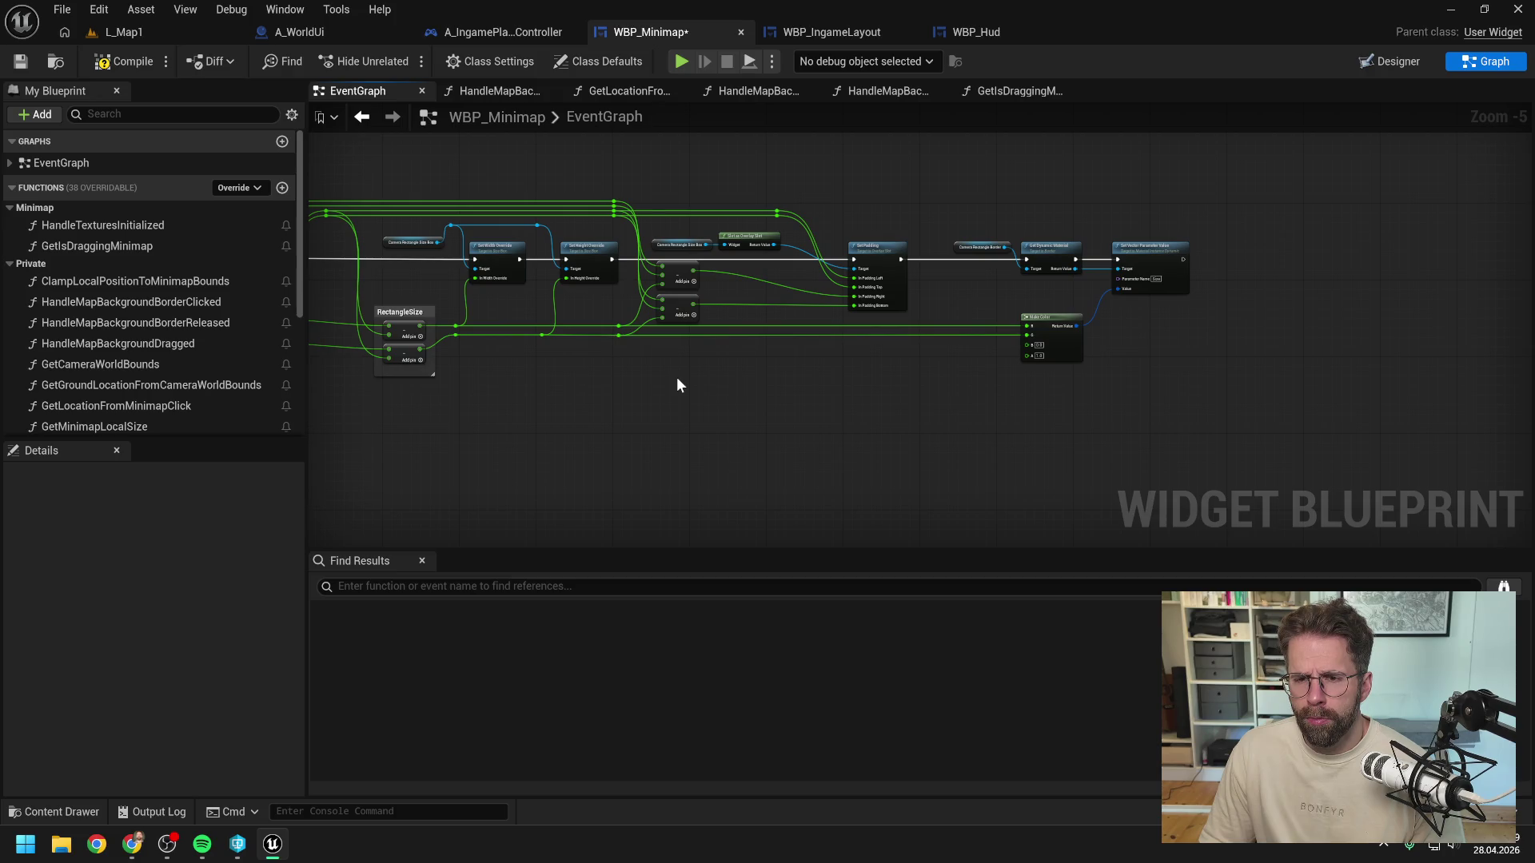
scroll(677, 384, "down", 1)
scroll(1103, 353, "left", 5)
scroll(727, 315, "down", 1)
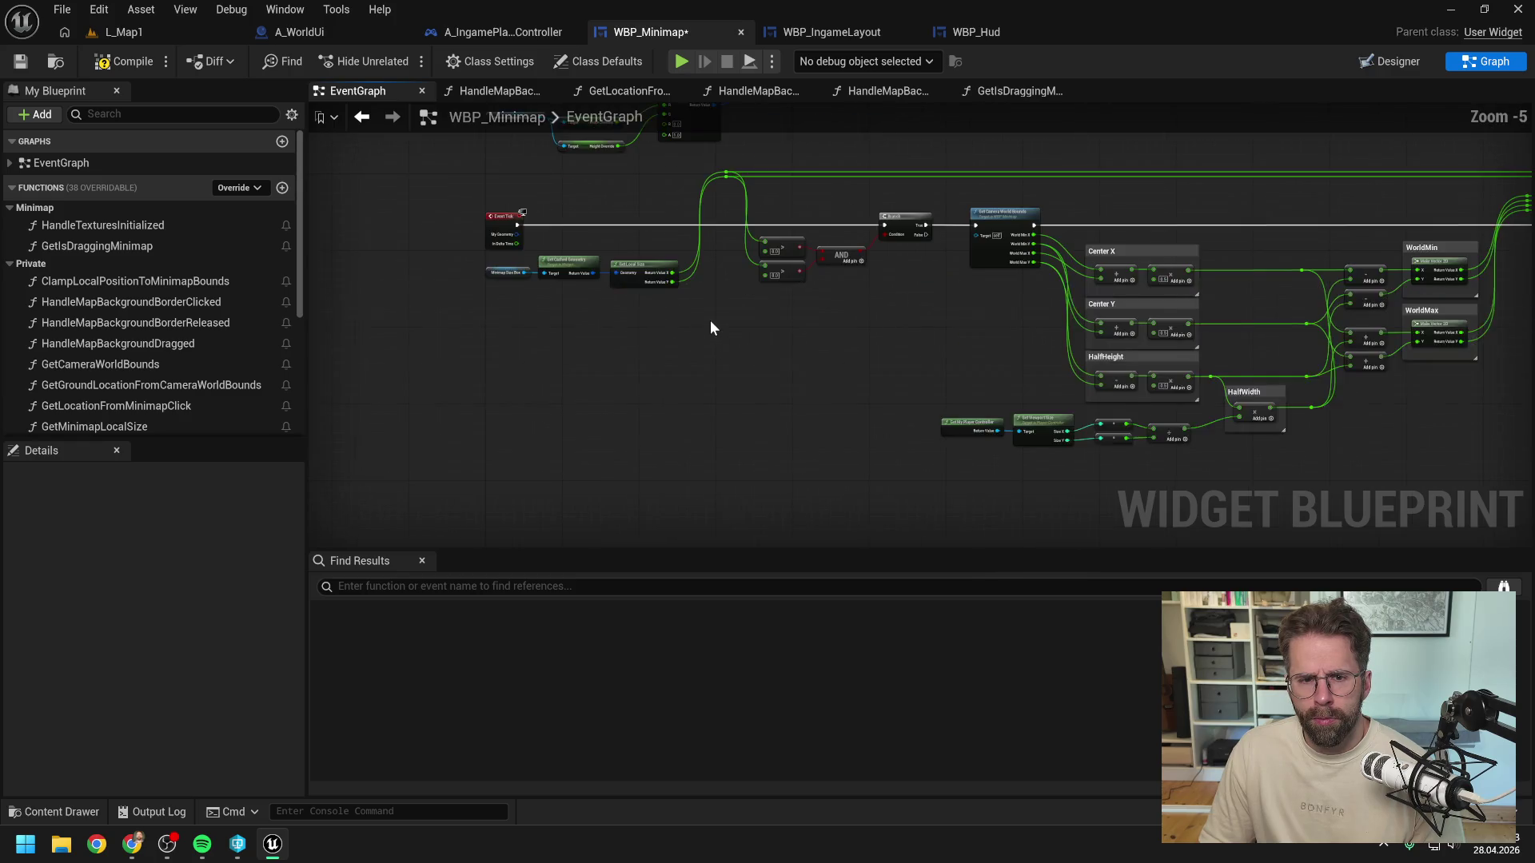
scroll(745, 342, "left", 2)
Step: Box-select every node after Event Tick computing Center, HalfWidth/HalfHeight and WorldMin/WorldMax
left_click(697, 342)
scroll(607, 371, "down", 1)
left_click_drag(569, 278, 1032, 464)
scroll(1032, 465, "right", 2)
mouse_move(573, 228)
left_mouse_down()
mouse_move(1323, 414)
mouse_move(1452, 425)
left_mouse_up()
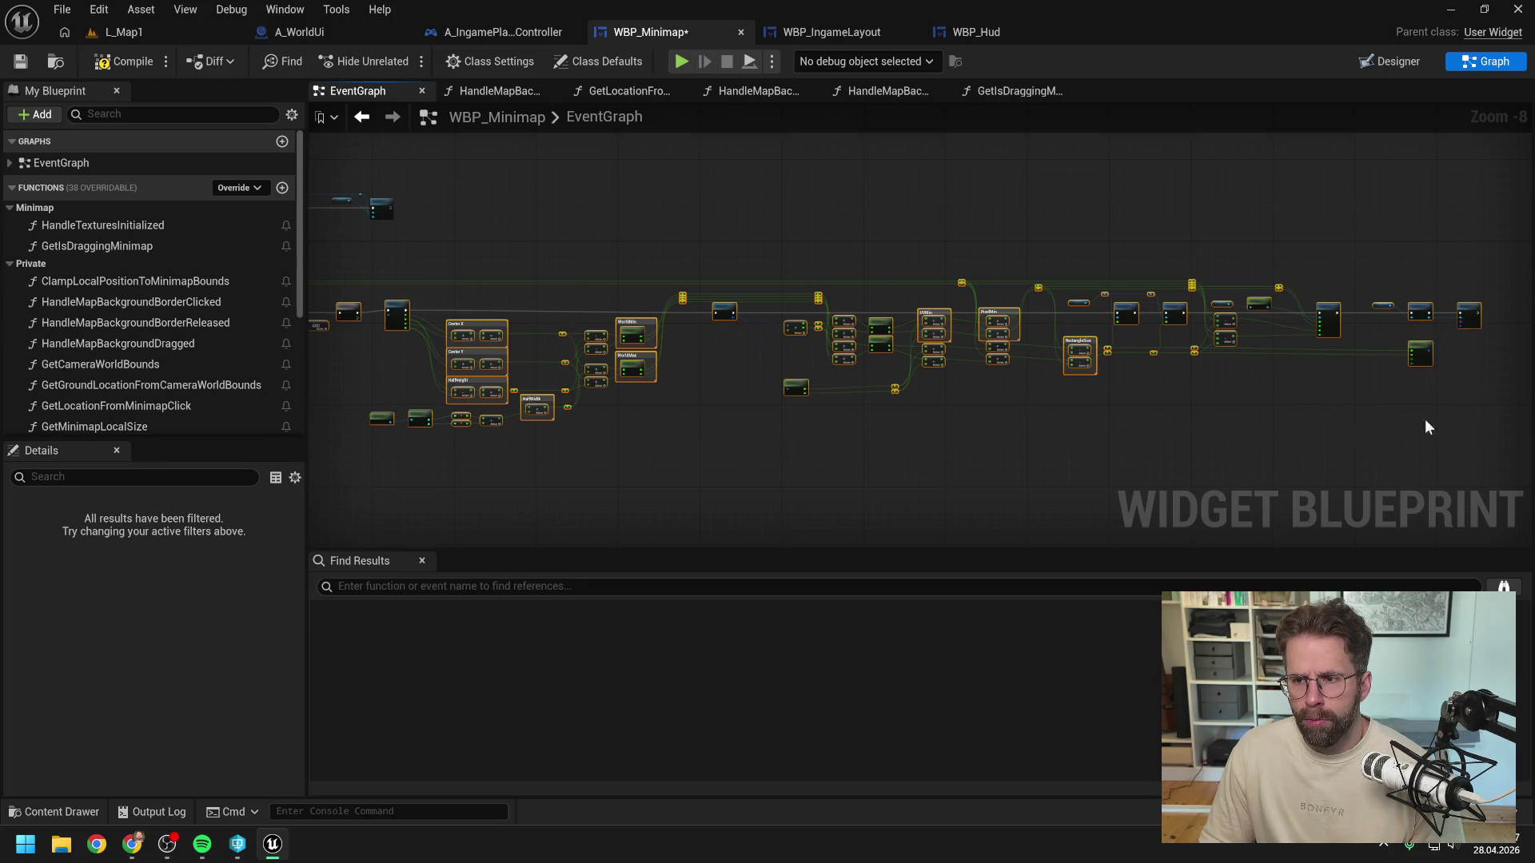
scroll(927, 427, "up", 4)
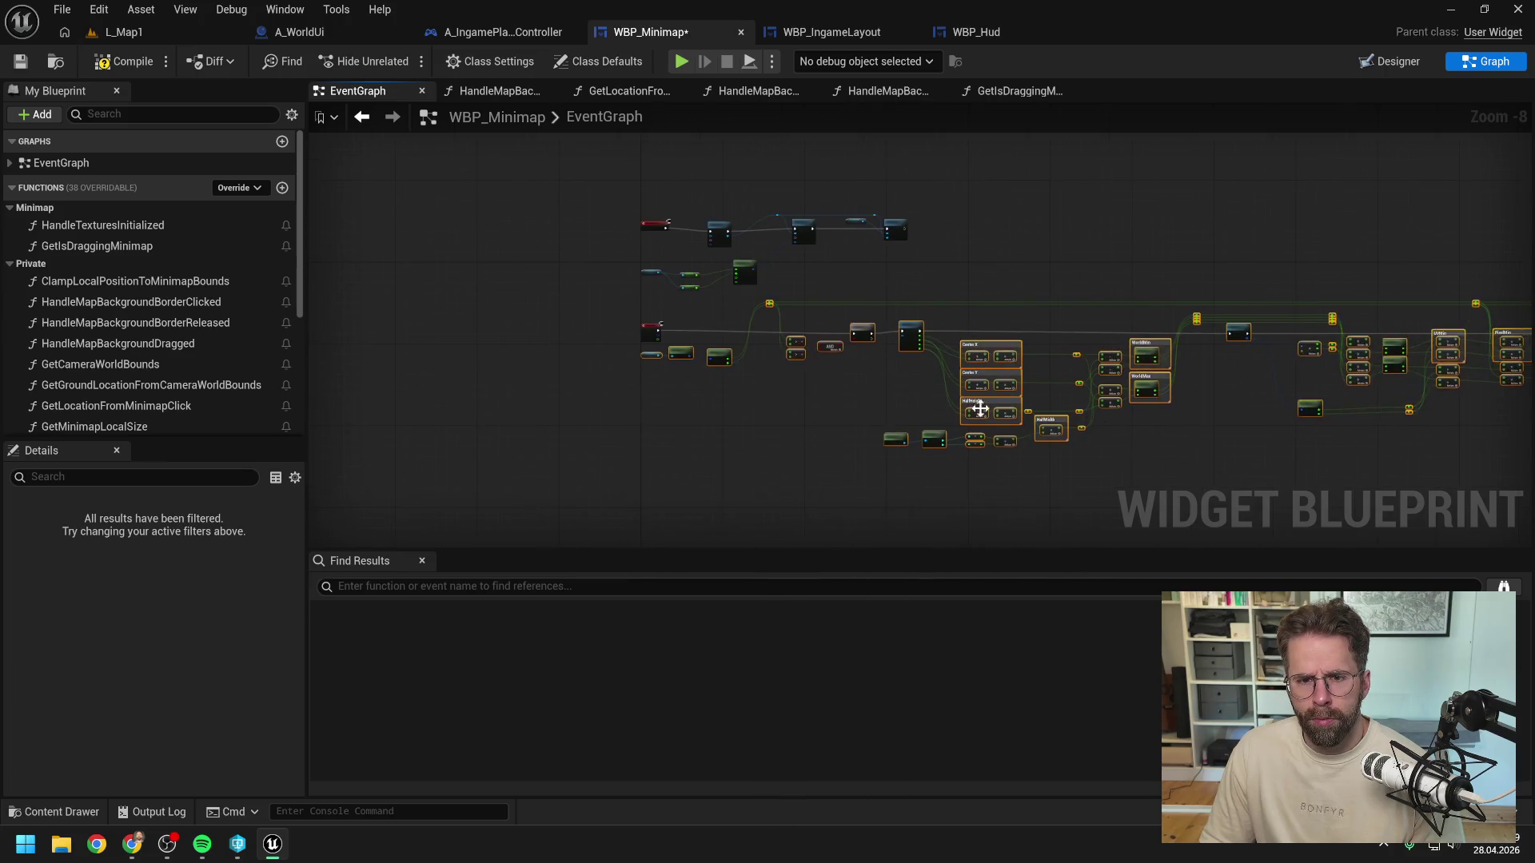
Step: Collapse the selected nodes into a function named UpdateCameraRectangle under Private functions
right_click(845, 212)
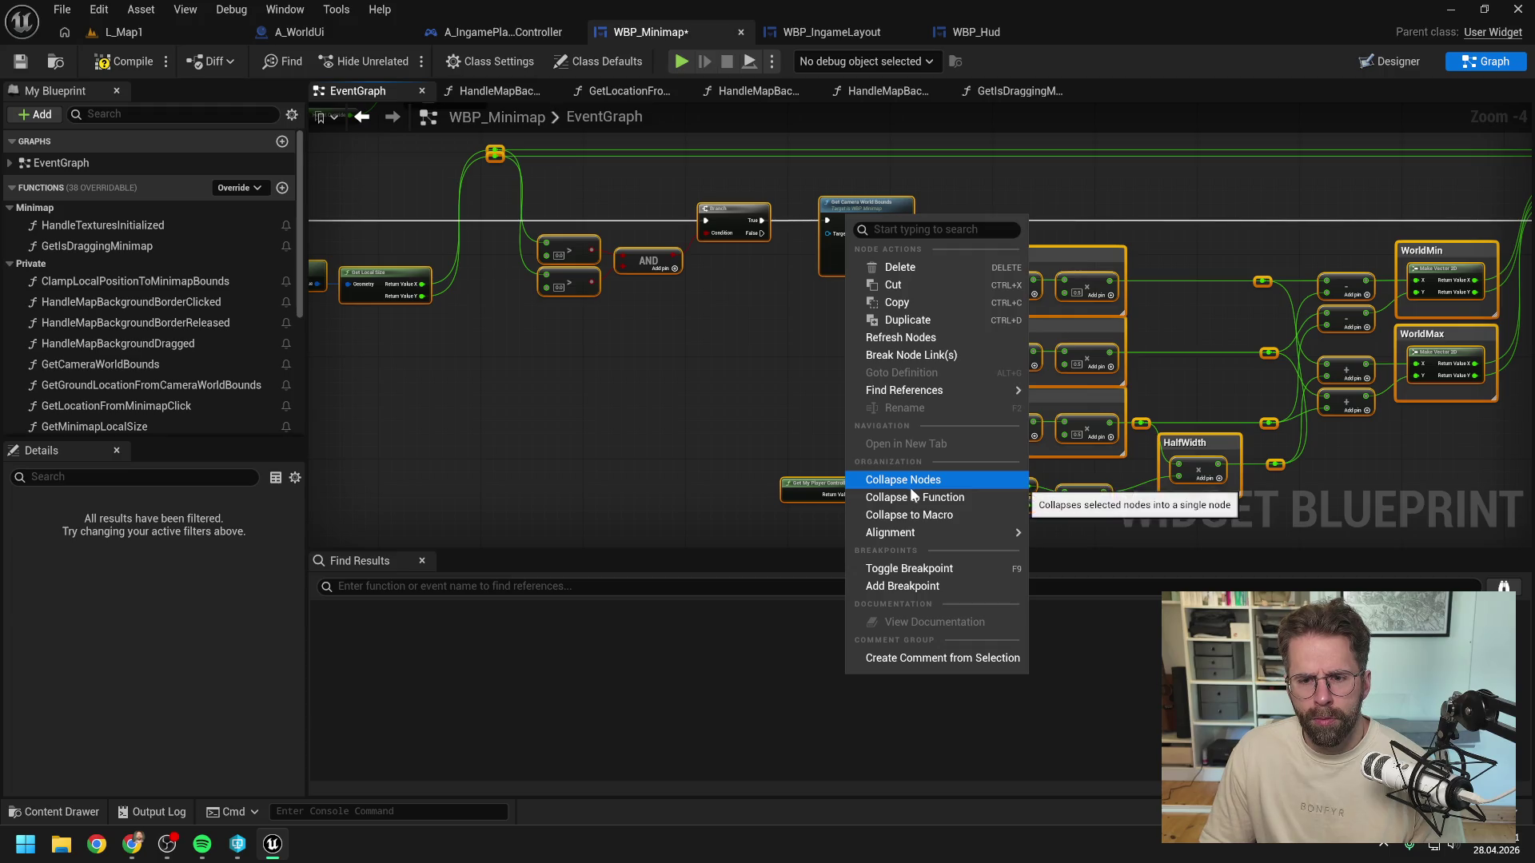
left_click(916, 498)
type("UpdateCamer")
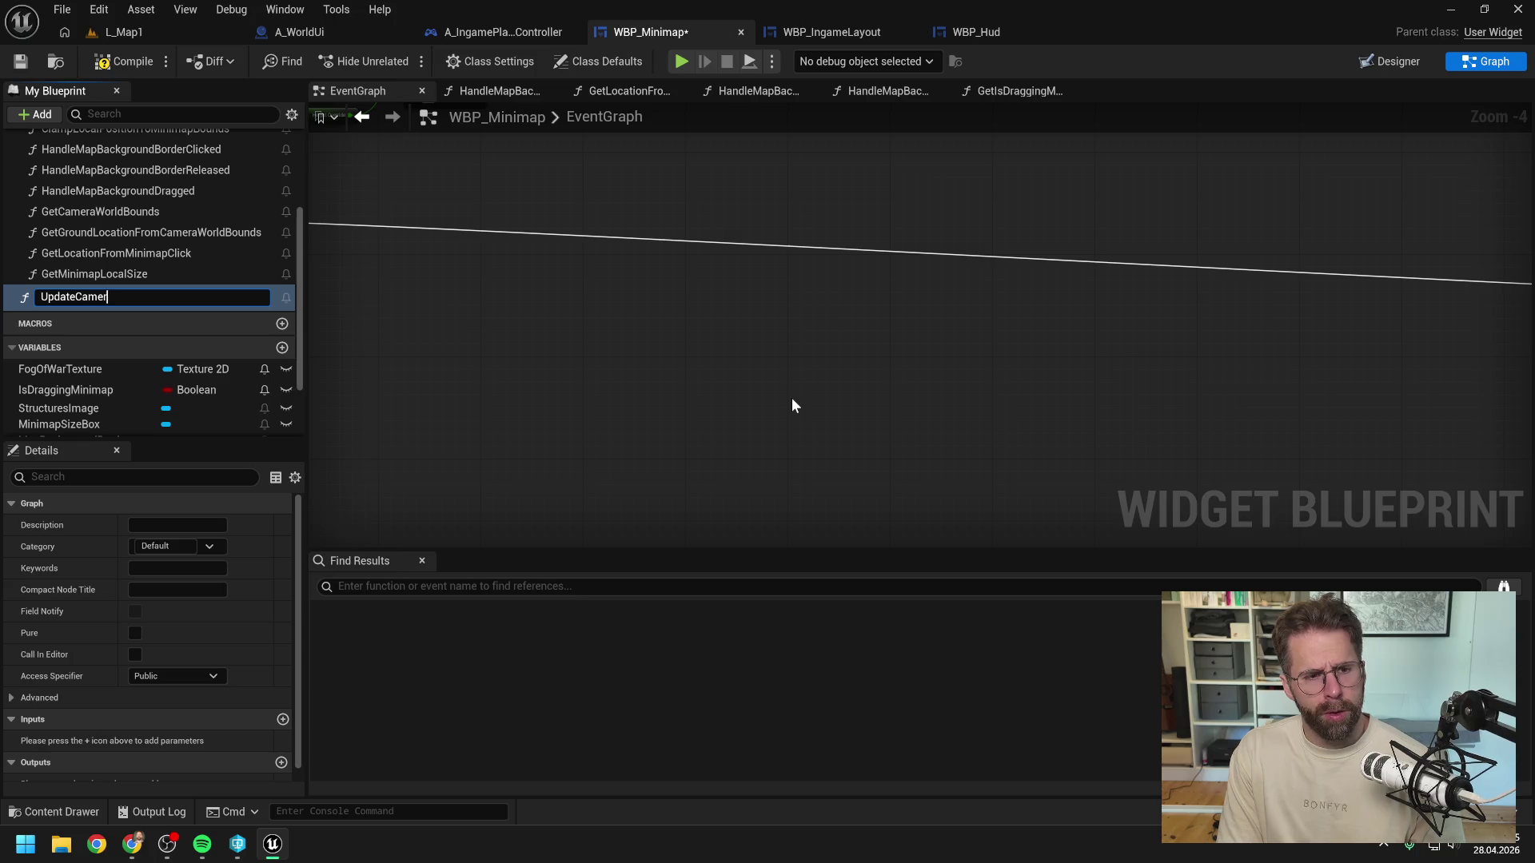
type("aRectangle")
key("Return")
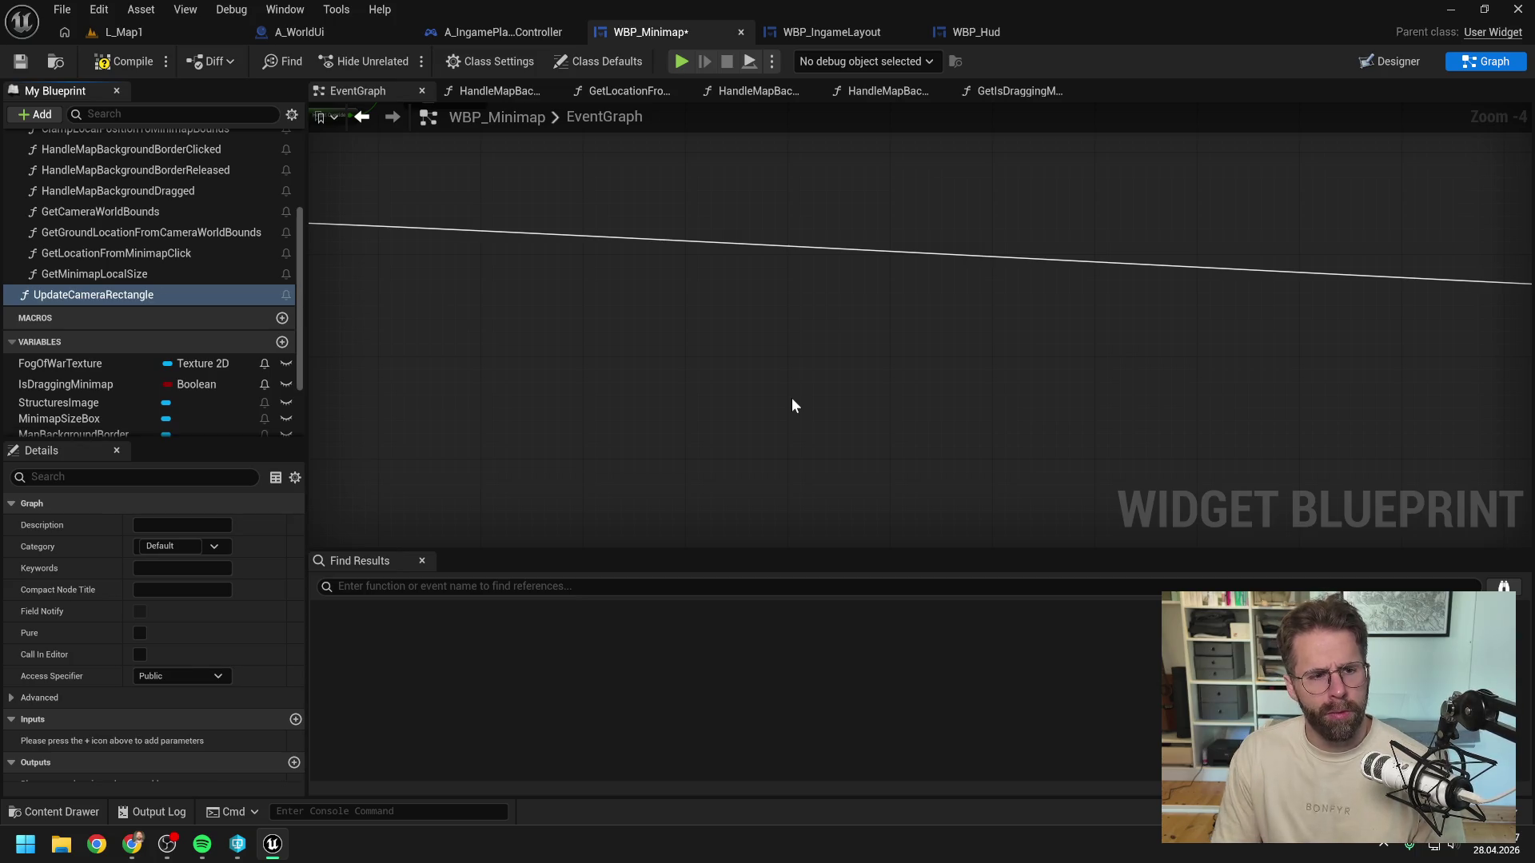
mouse_move(104, 294)
left_mouse_down()
mouse_move(126, 259)
mouse_move(128, 201)
left_mouse_up()
Step: Tidy the UpdateCameraRectangle graph's entry node, then compile and save the widget blueprint
scroll(1021, 273, "down", 7)
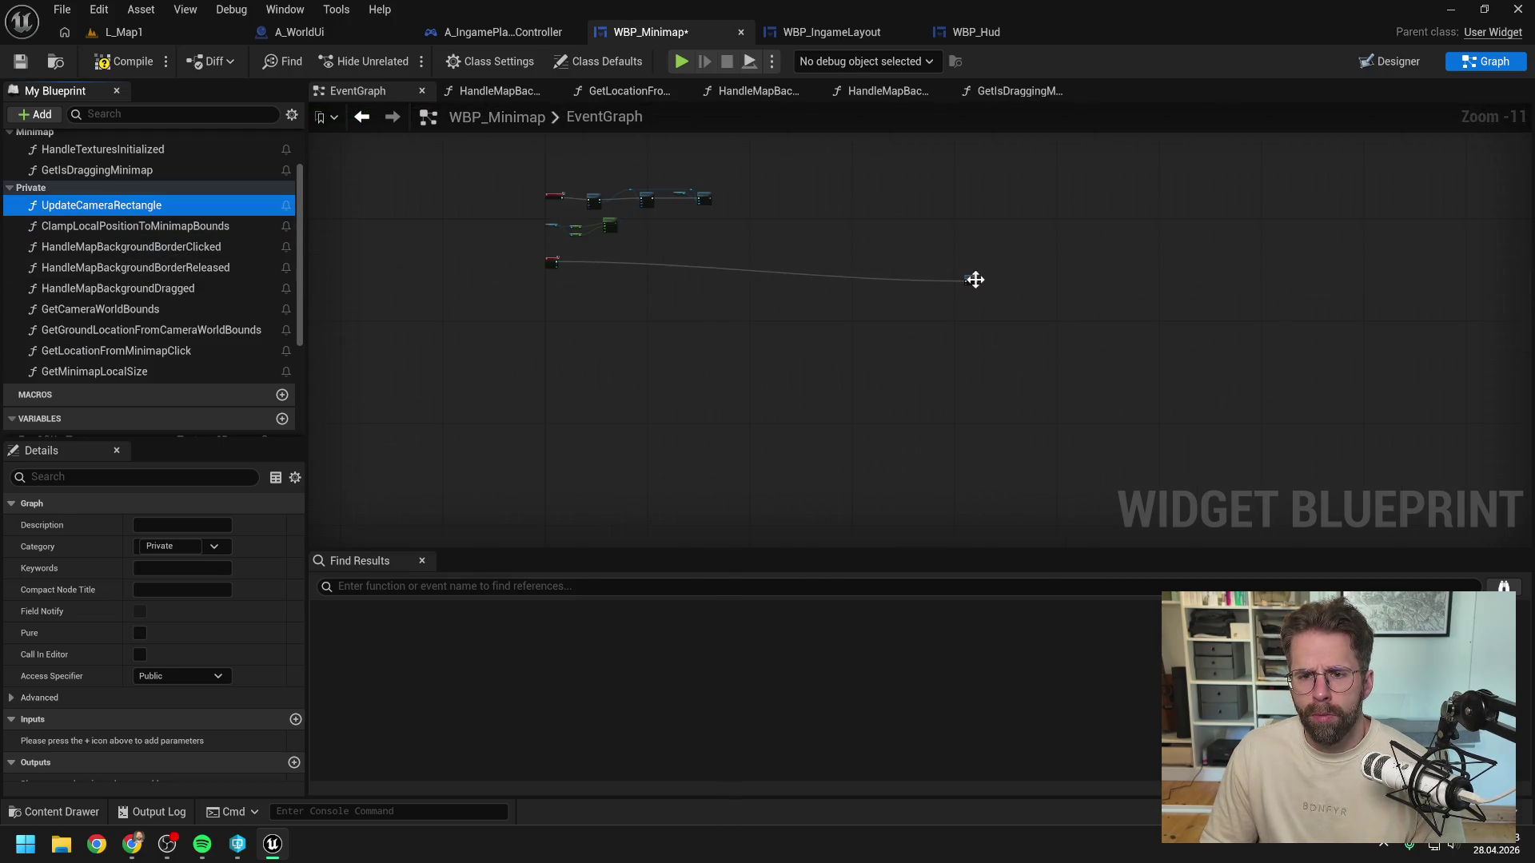
scroll(564, 264, "up", 4)
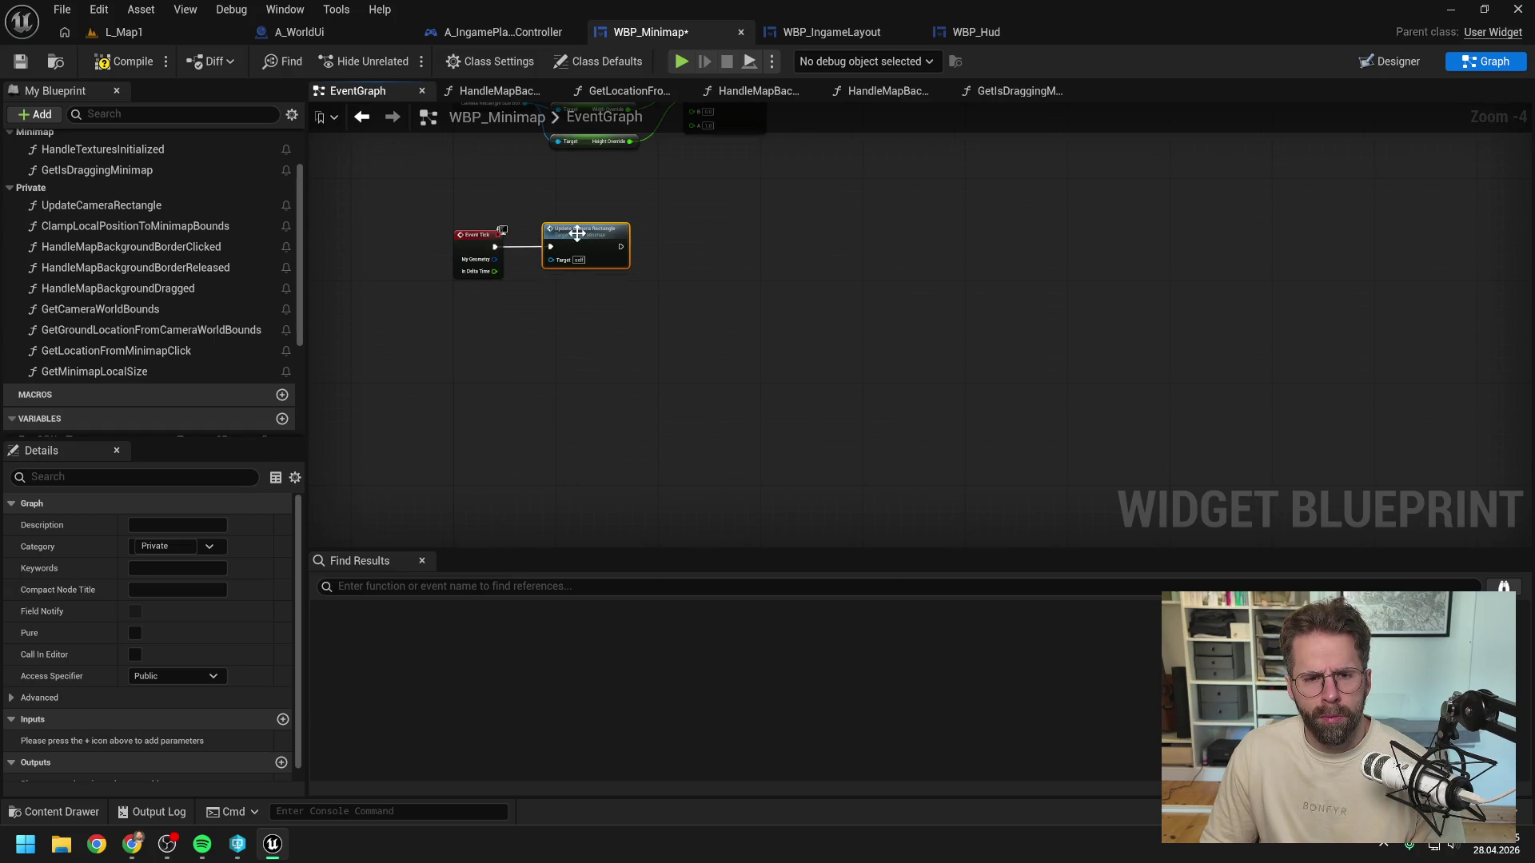
double_click(581, 237)
scroll(567, 243, "up", 6)
mouse_move(609, 346)
left_mouse_down()
mouse_move(732, 255)
mouse_move(670, 273)
left_mouse_up()
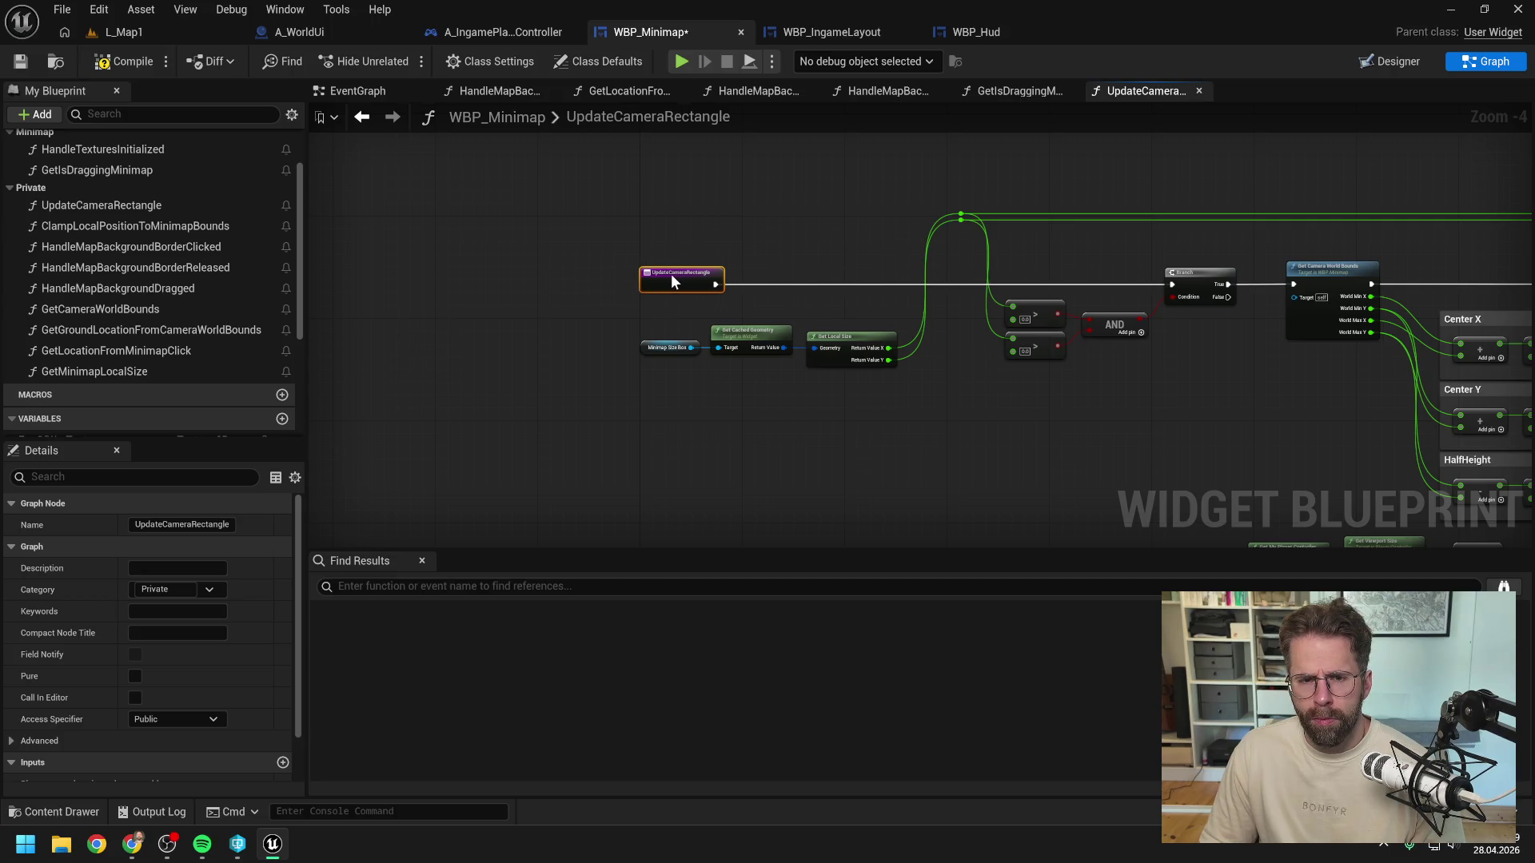
scroll(830, 238, "down", 7)
left_click(152, 61)
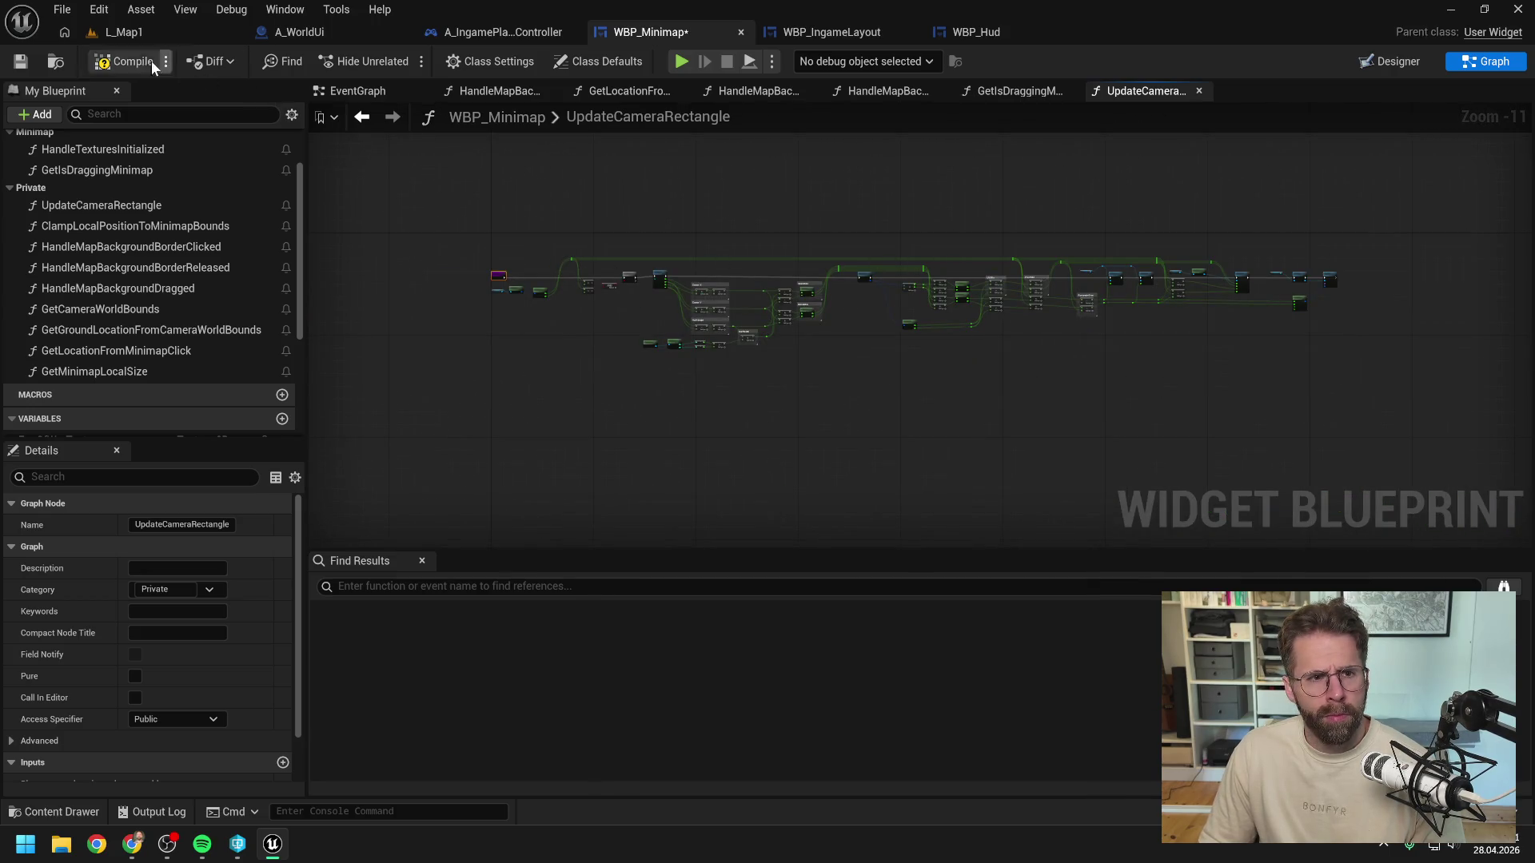
left_click(324, 90)
key("ctrl+s")
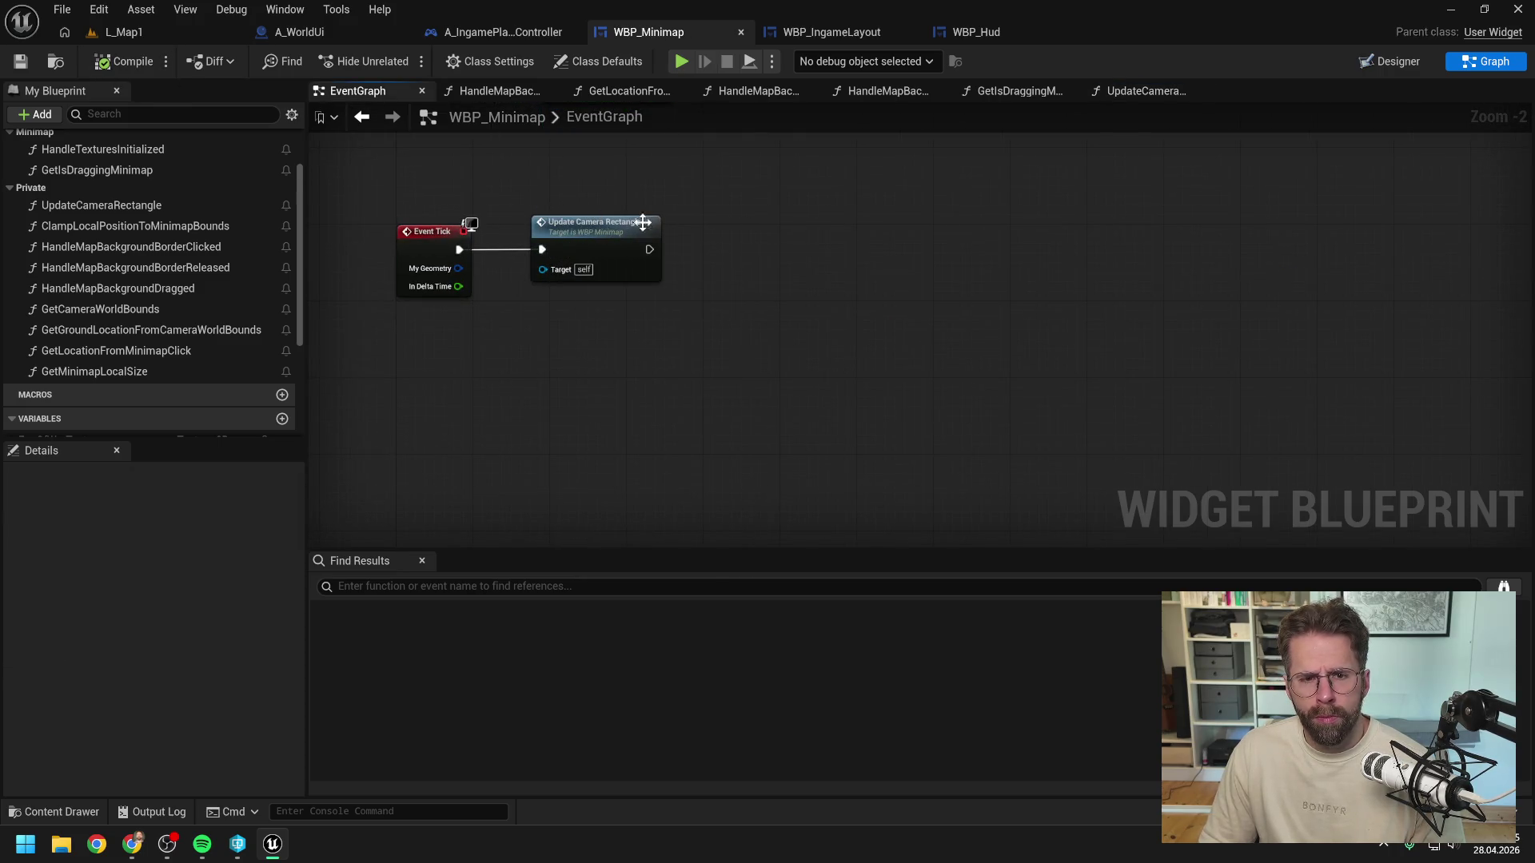
left_click_drag(734, 226, 749, 294)
scroll(216, 226, "up", 2)
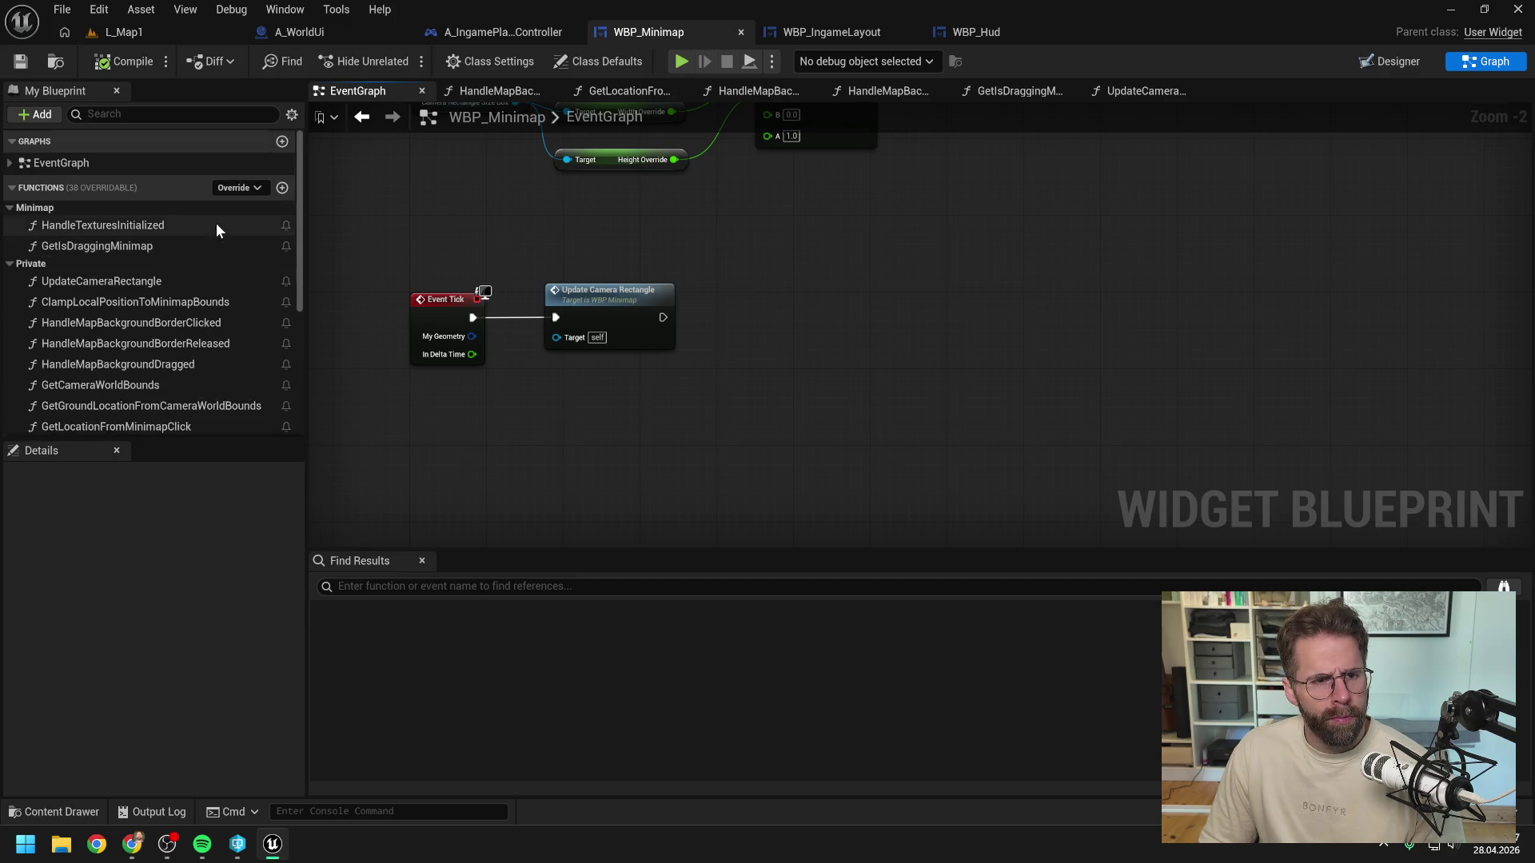
left_click(282, 189)
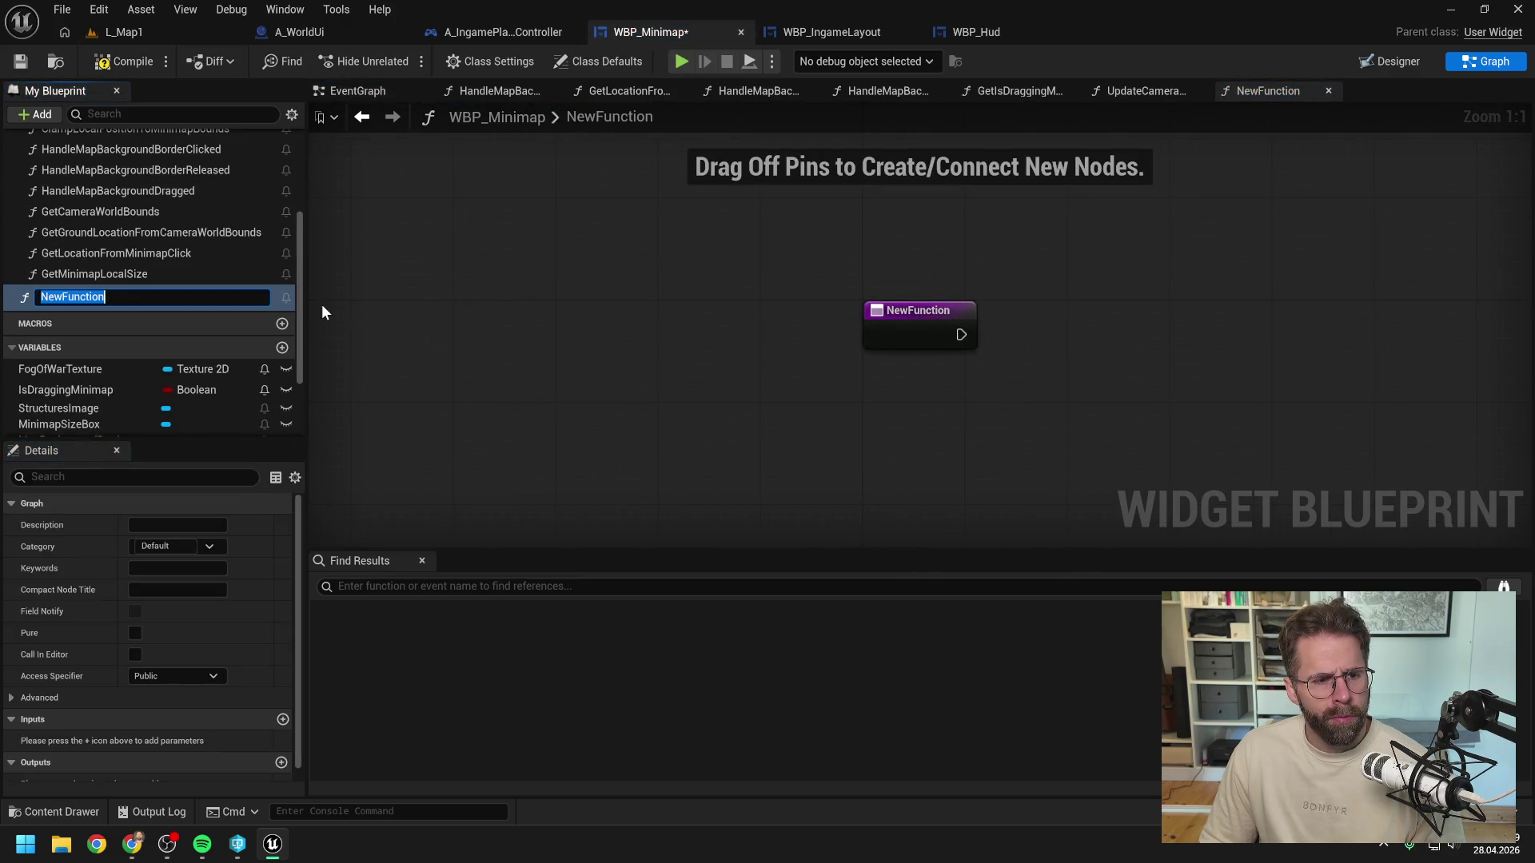
Step: Name the new function UpdateIsDraggingMinimap and call it after Update Camera Rectangle on Event Tick
type("U")
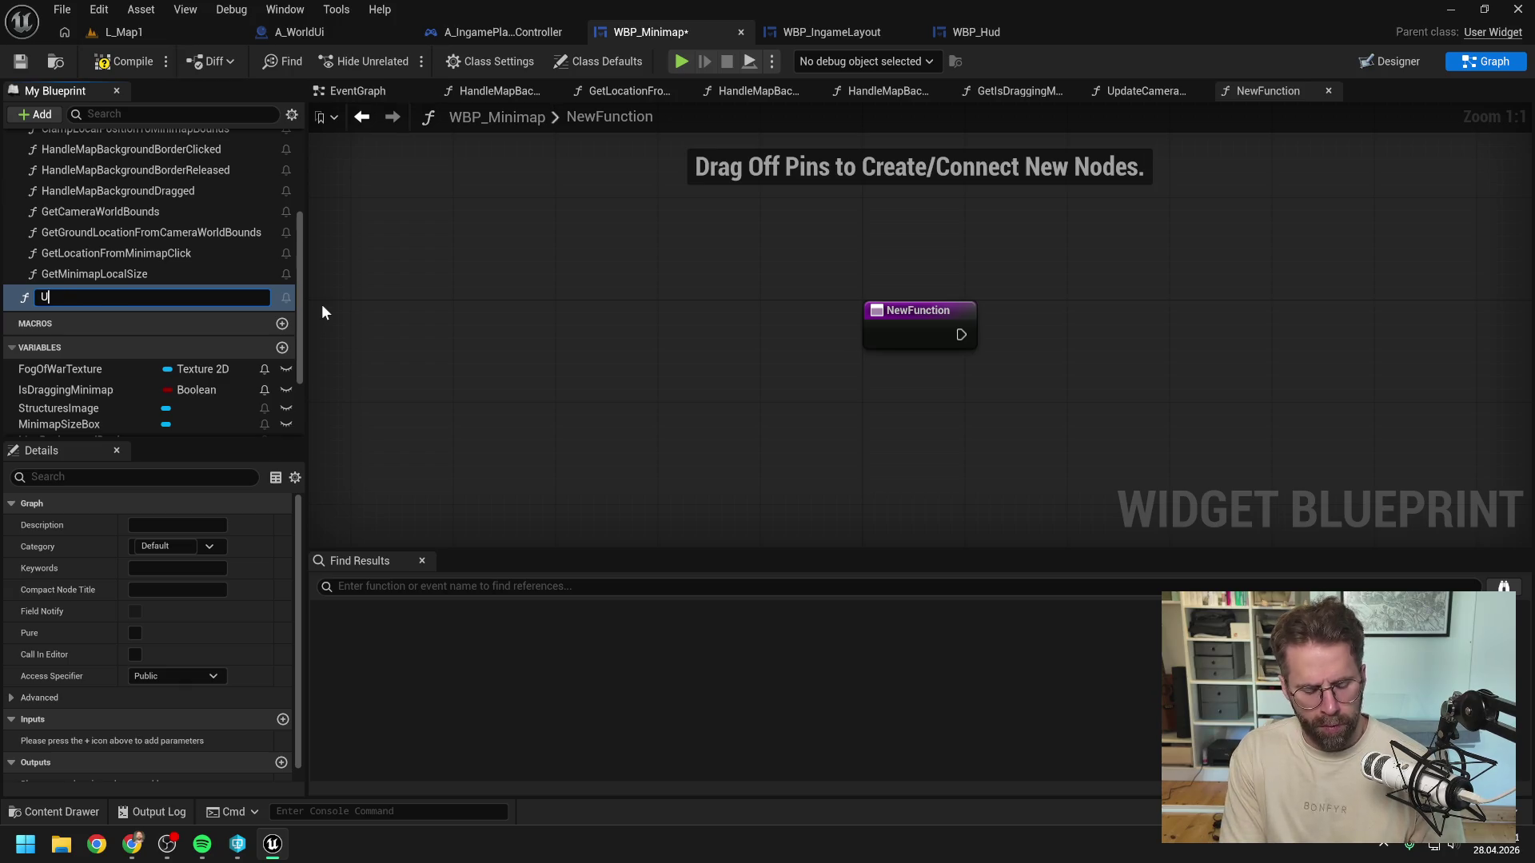
type("pdateI")
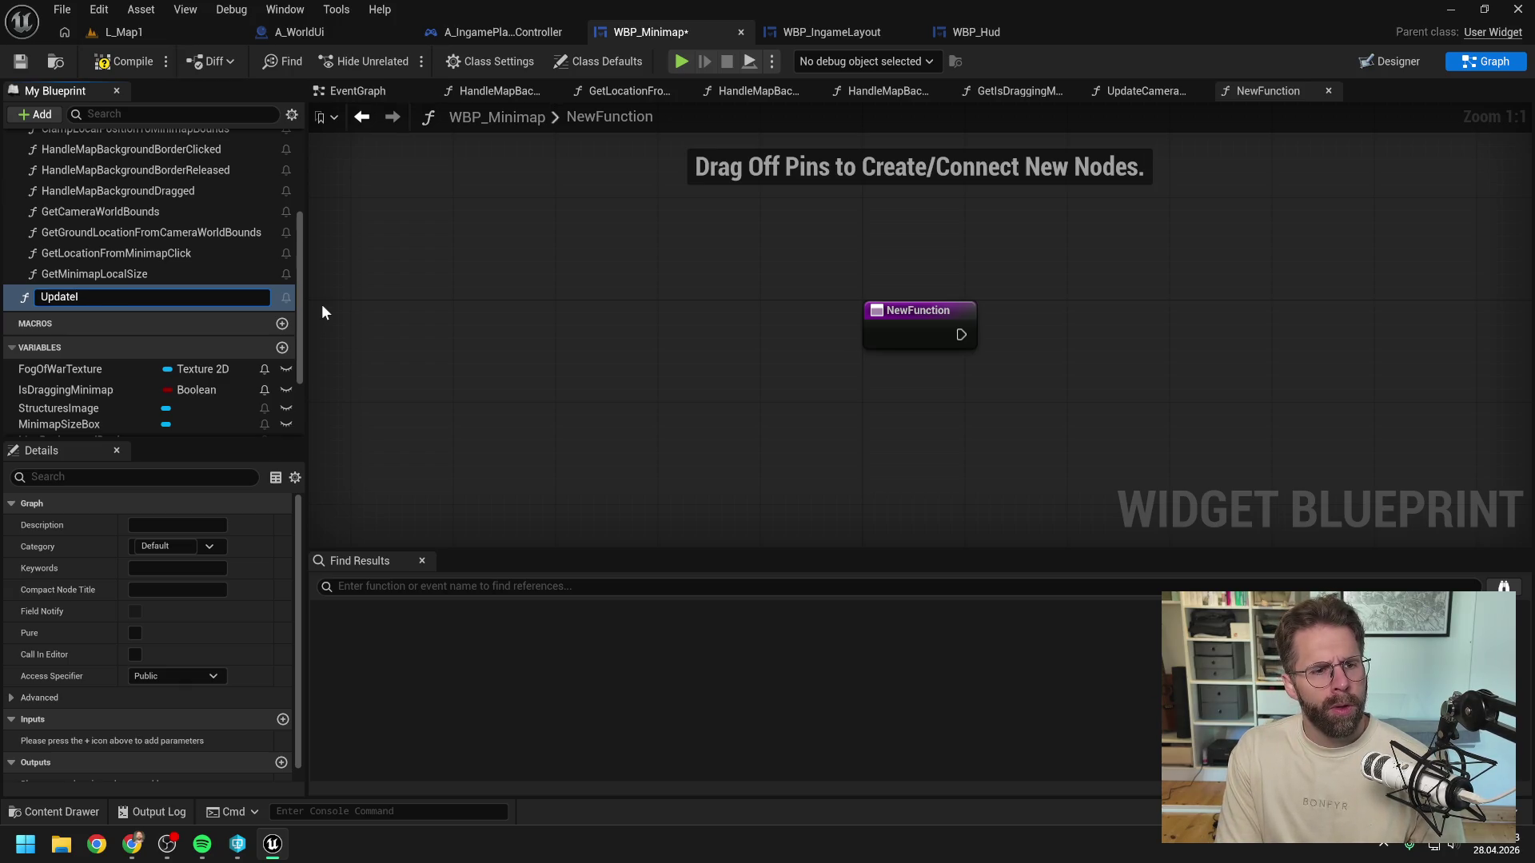
type("sDraggingMinimap")
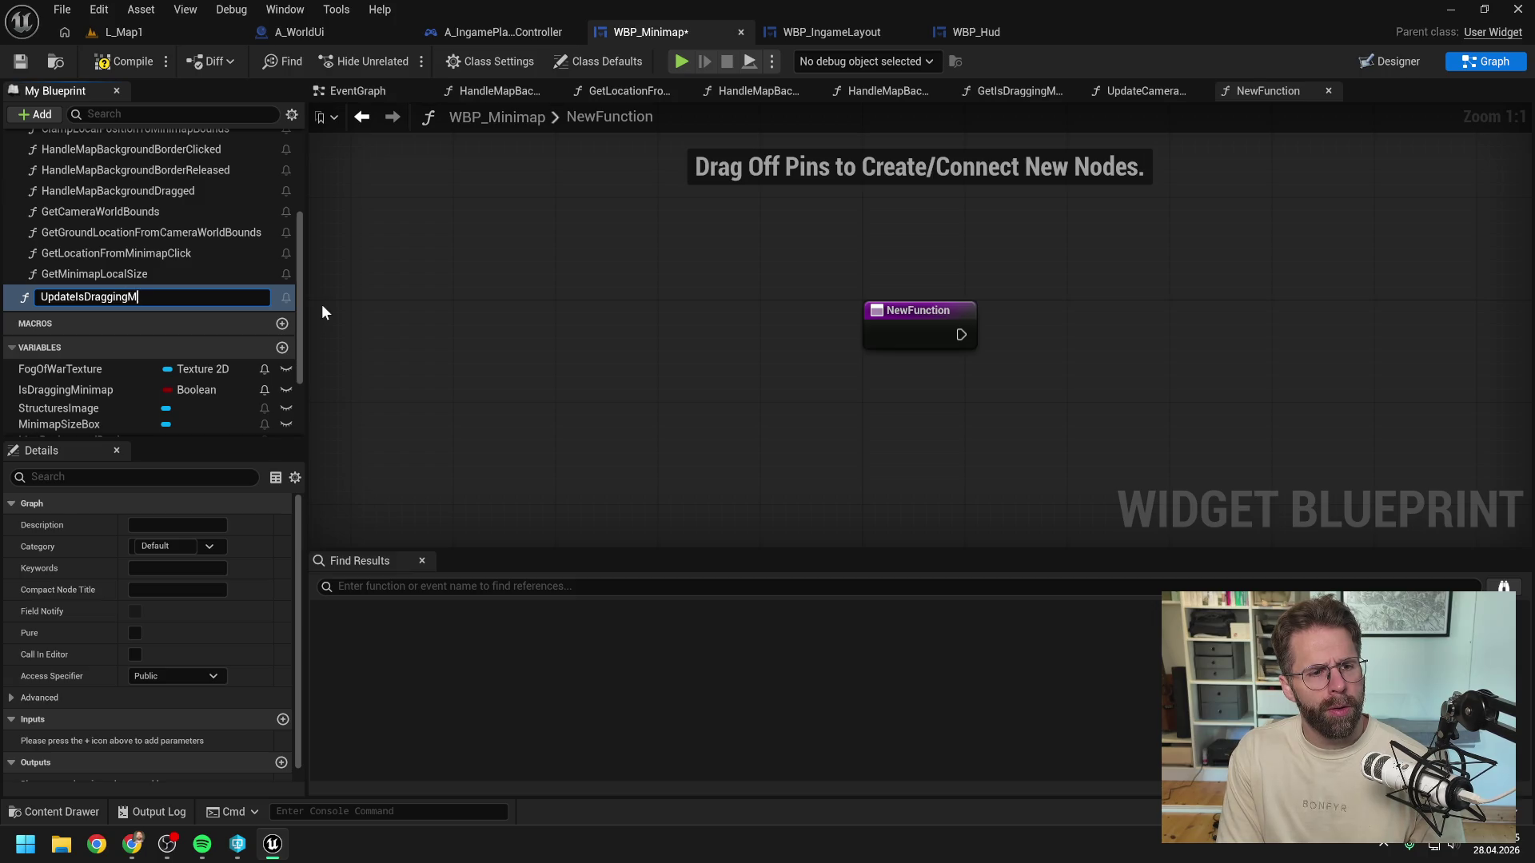
key("Return")
mouse_move(113, 292)
left_mouse_down()
mouse_move(123, 277)
mouse_move(90, 257)
left_mouse_up()
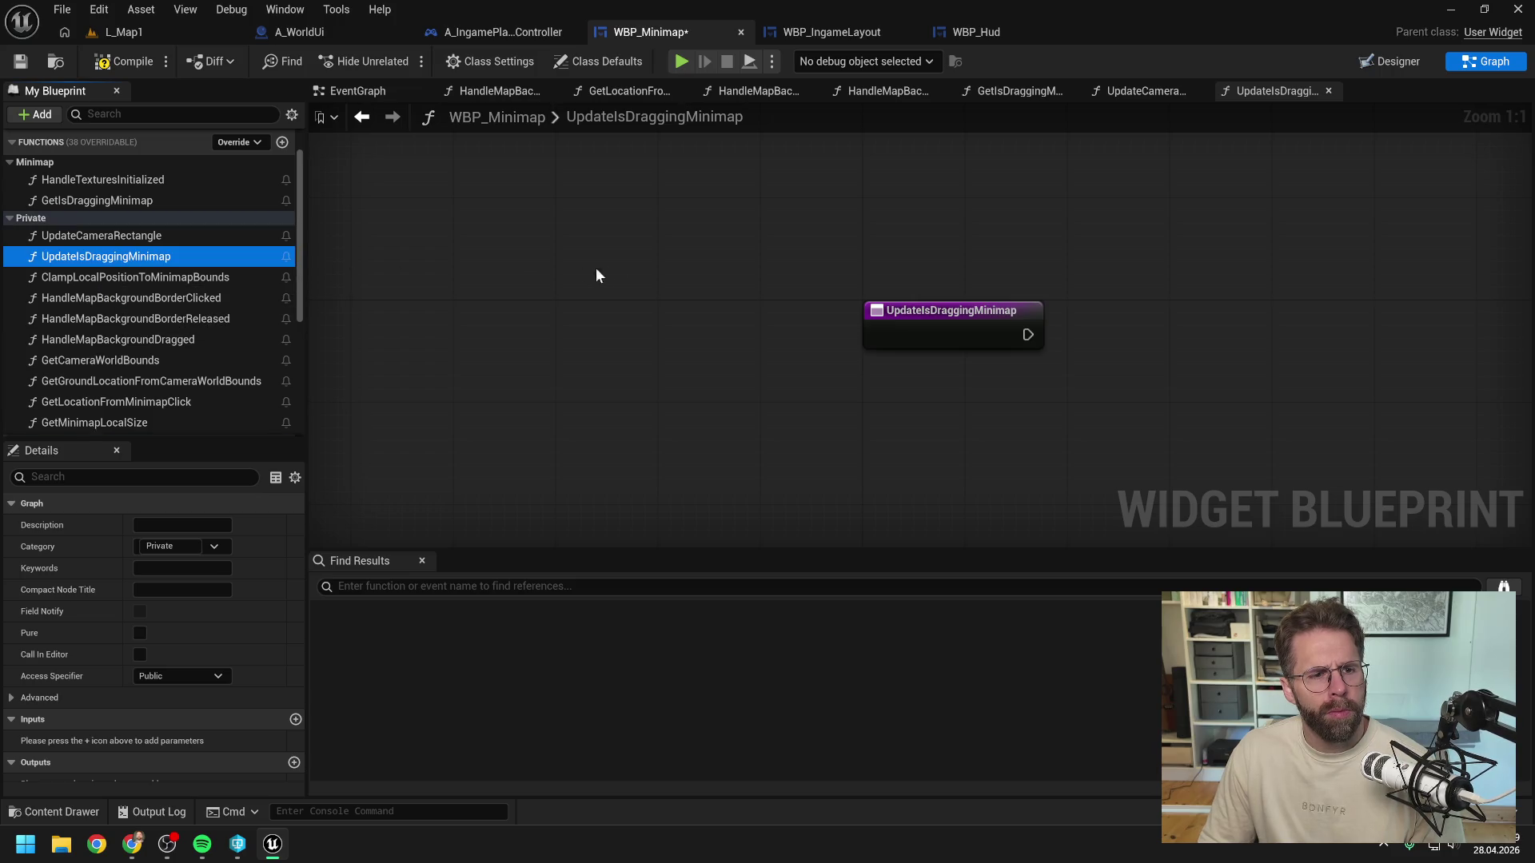
scroll(694, 277, "down", 2)
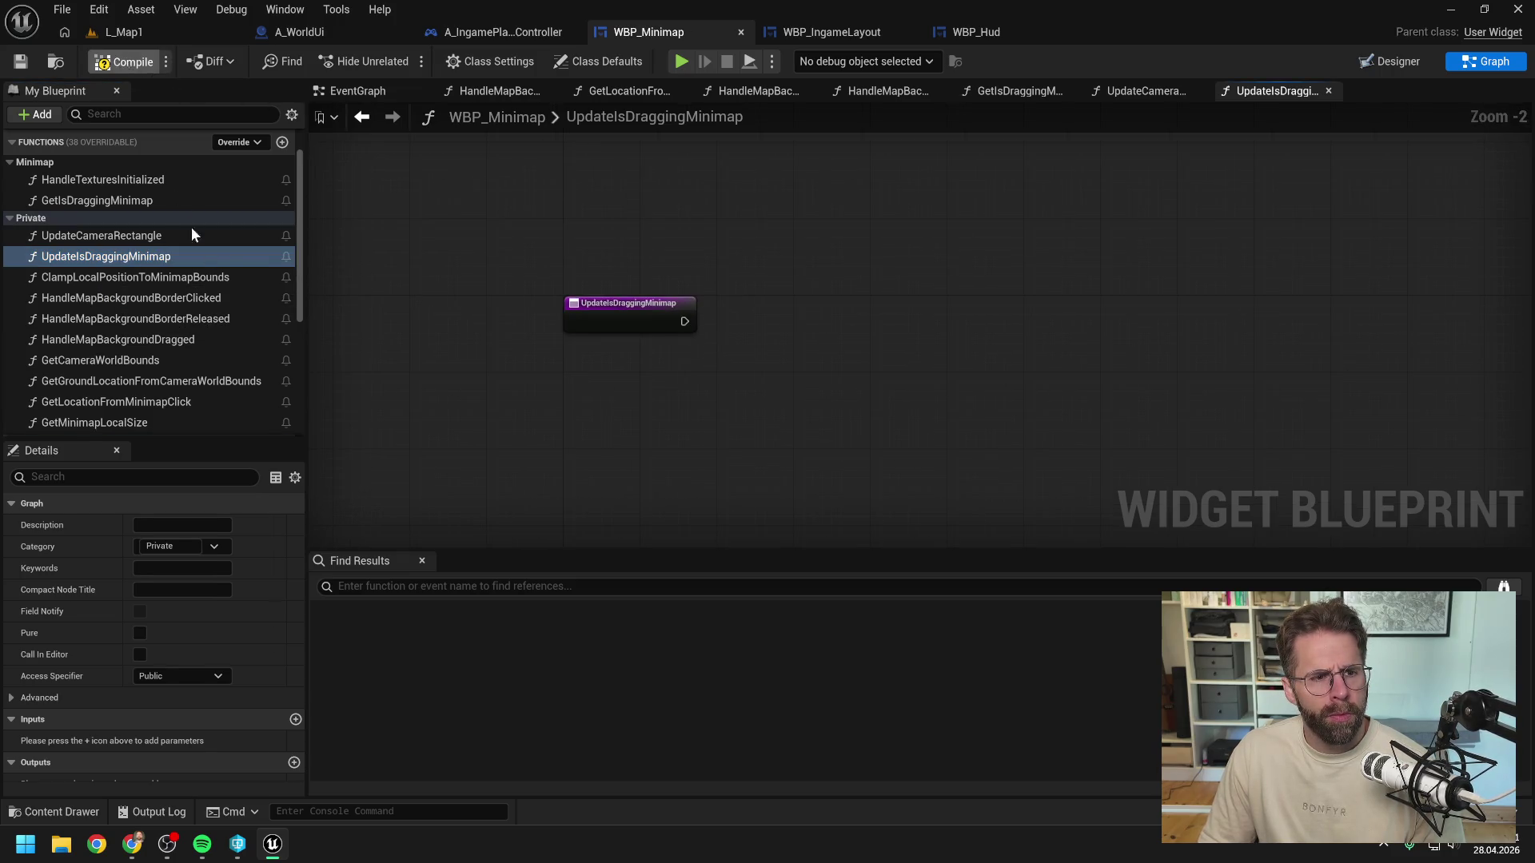
left_click(362, 118)
mouse_move(104, 256)
left_mouse_down()
mouse_move(511, 307)
mouse_move(754, 309)
left_mouse_up()
Step: Inside UpdateIsDraggingMinimap, add an IsDraggingMinimap getter driving a Branch
double_click(778, 303)
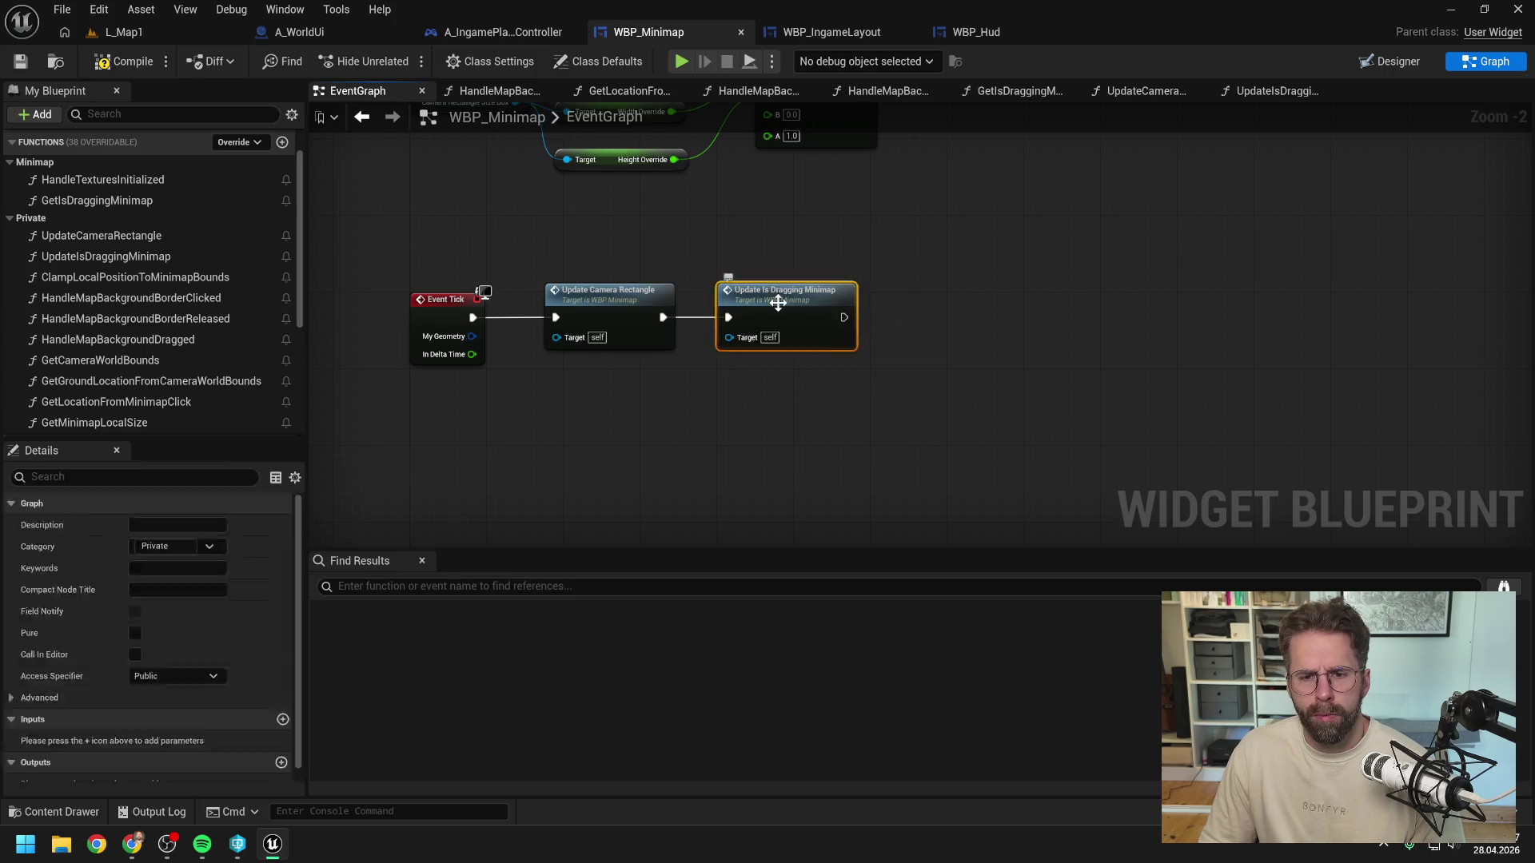
scroll(230, 318, "down", 4)
mouse_move(89, 334)
left_mouse_down()
mouse_move(649, 361)
mouse_move(696, 384)
mouse_move(626, 411)
mouse_move(776, 362)
left_mouse_up()
type("b")
key("Return")
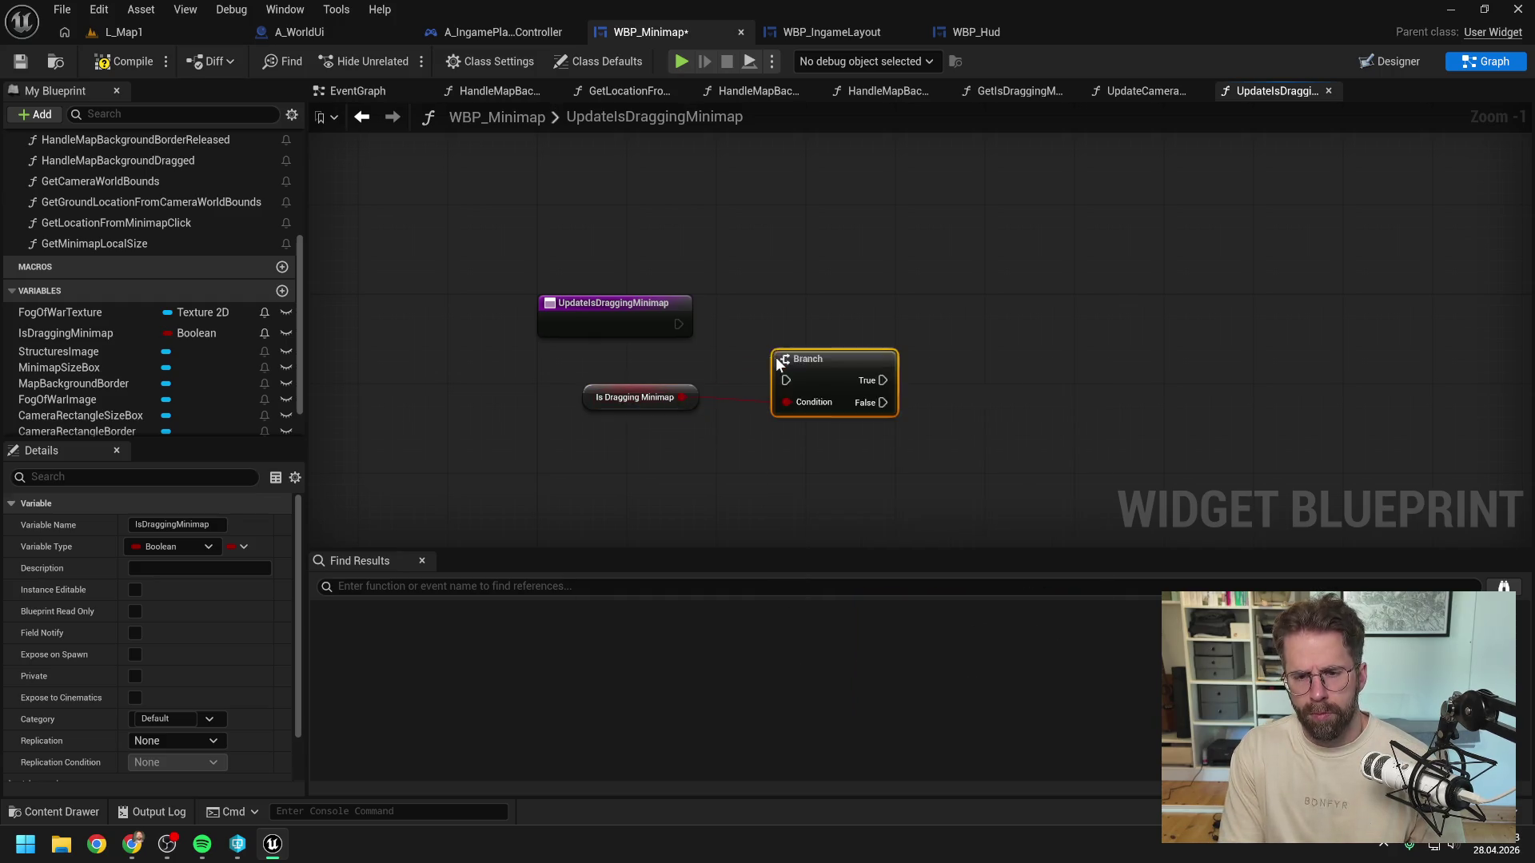
Step: Wire the function entry into the IsDraggingMinimap Branch and try searching for an 'is key down' node
mouse_move(665, 317)
left_mouse_down()
mouse_move(786, 380)
mouse_move(823, 319)
left_mouse_up()
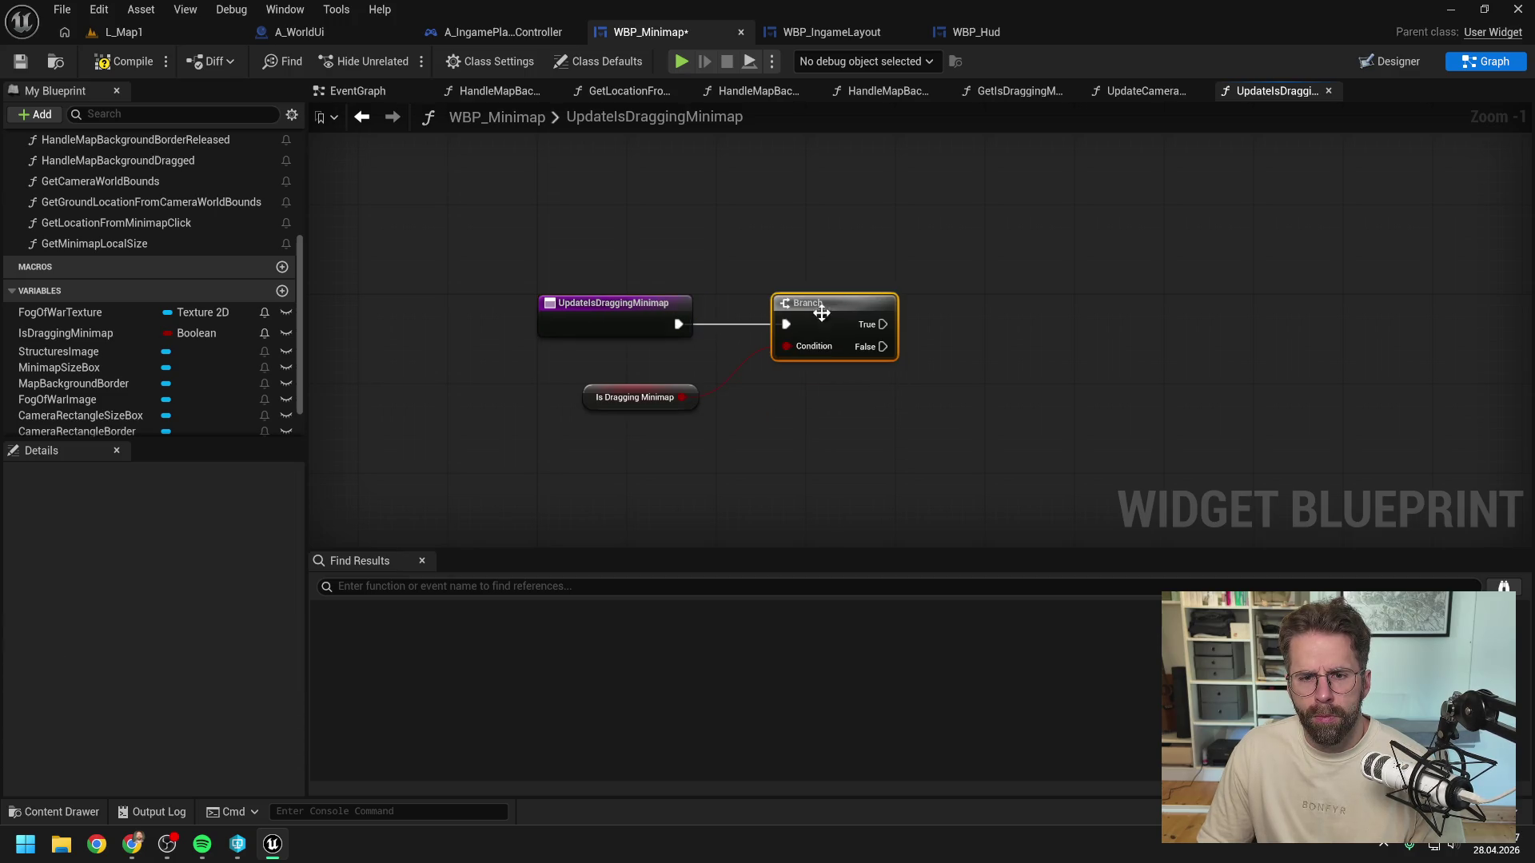
right_click(1001, 348)
type("is key down")
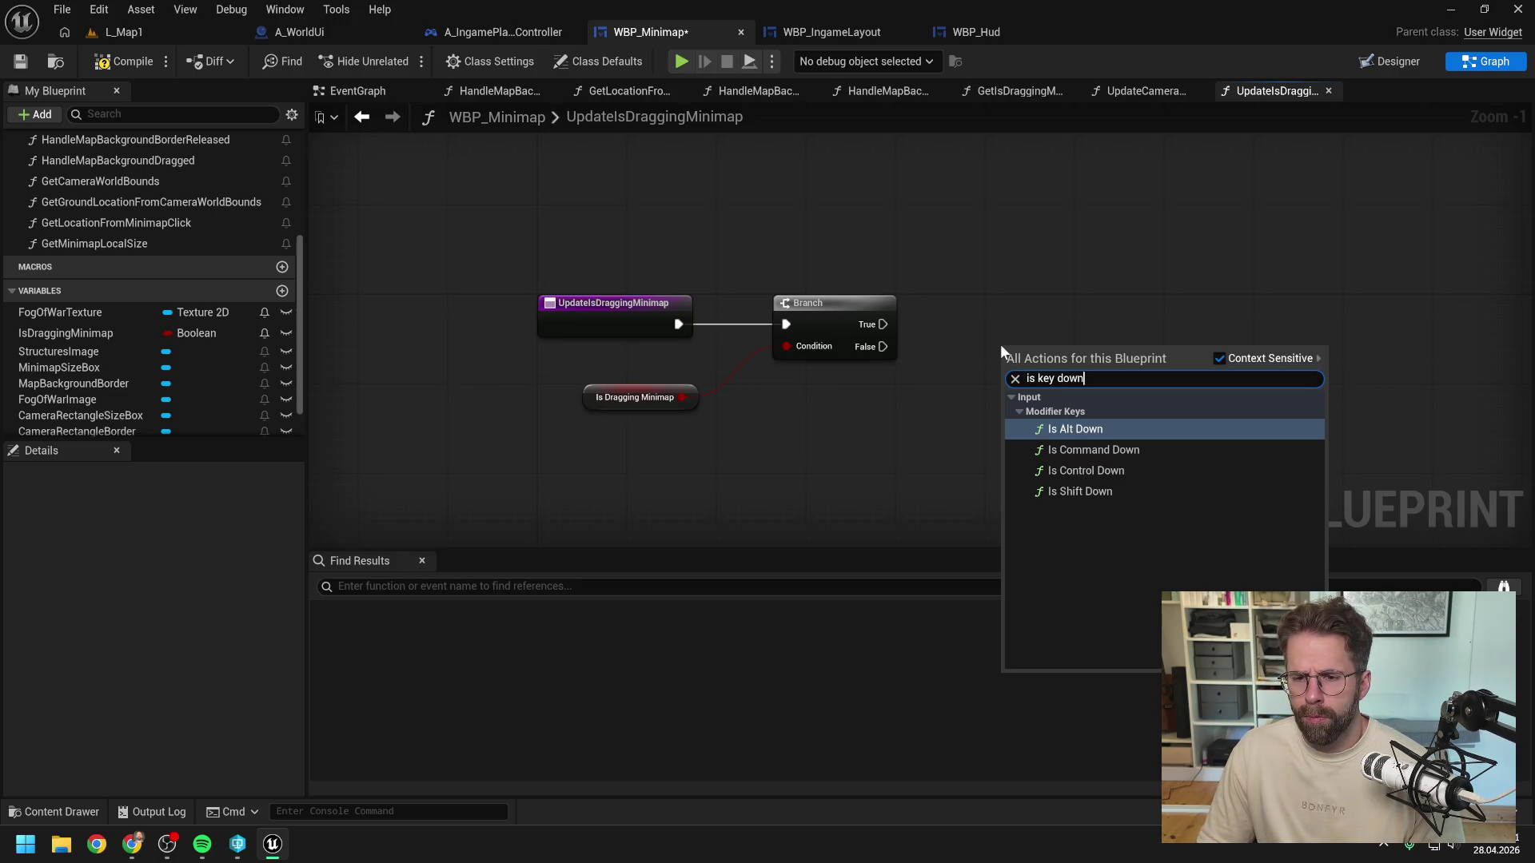
left_click_drag(1085, 379, 983, 380)
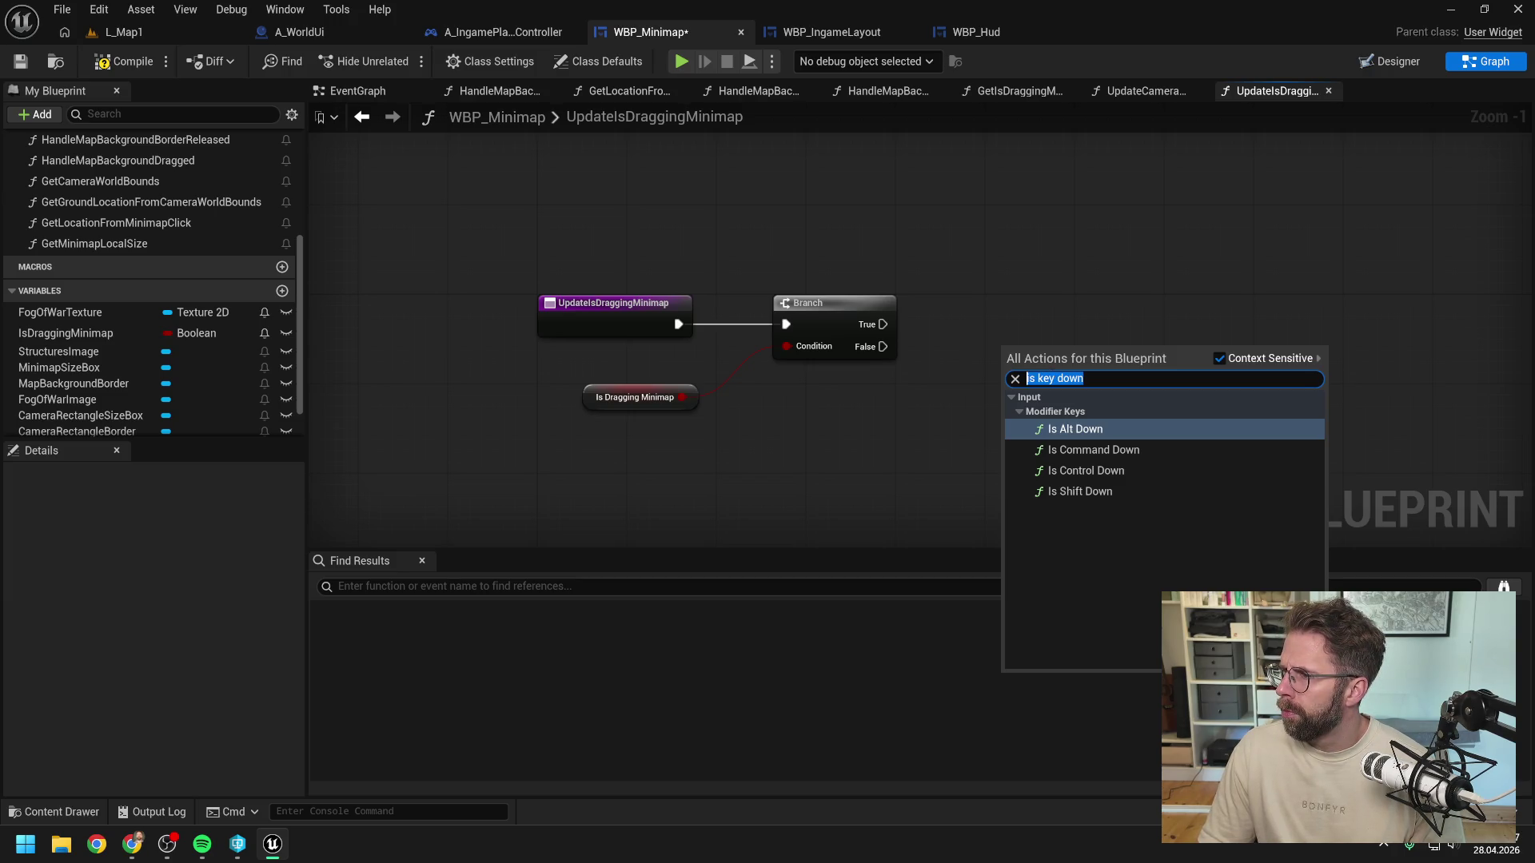
key("alt+Tab")
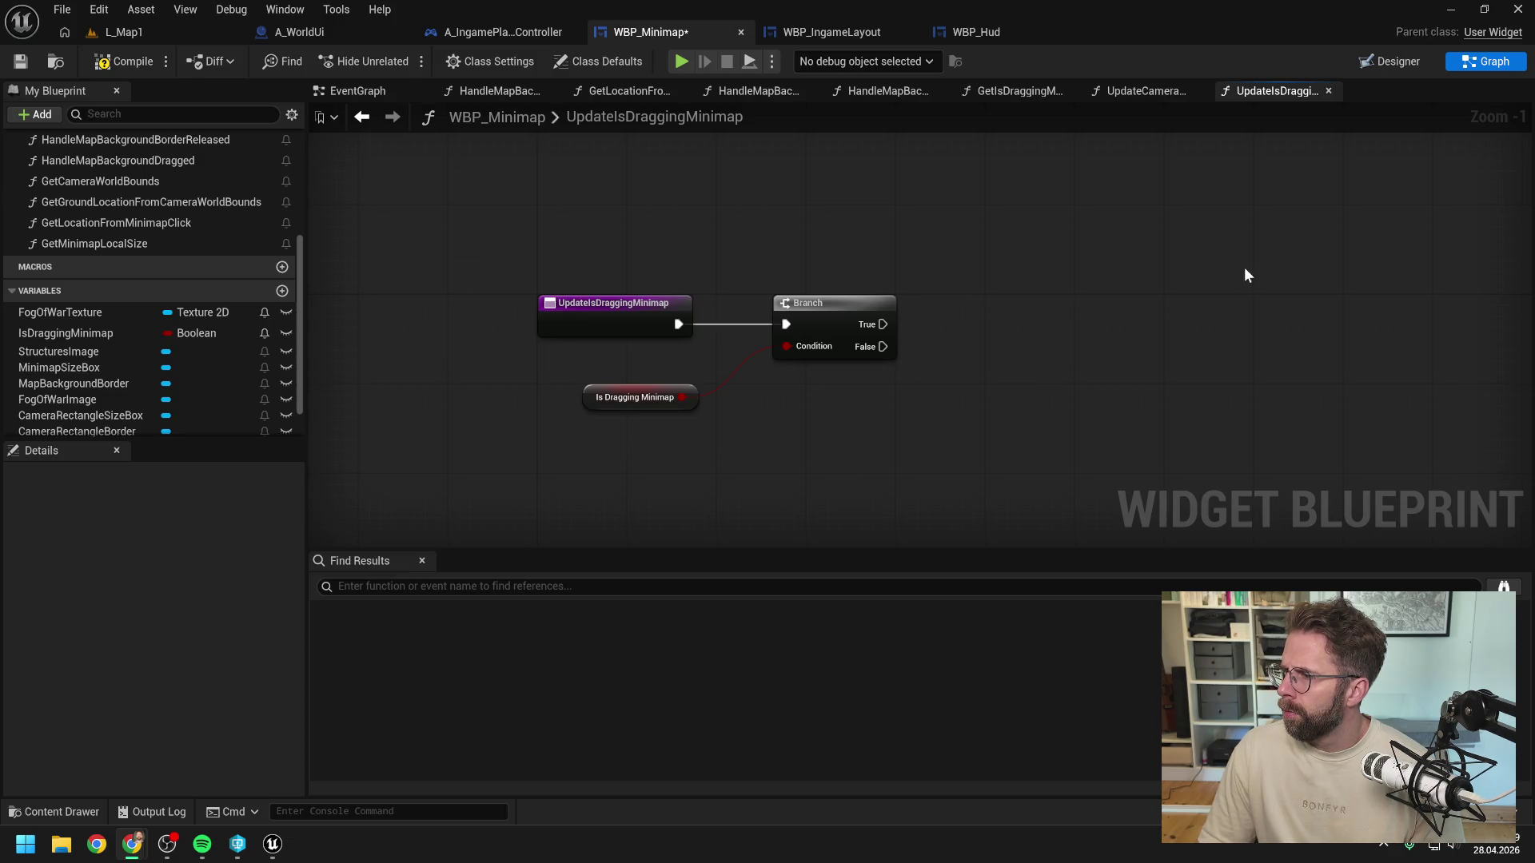
right_click(1060, 347)
Step: Add Get My Player Controller feeding Is Input Key Down set to Left Mouse Button
type("get my ")
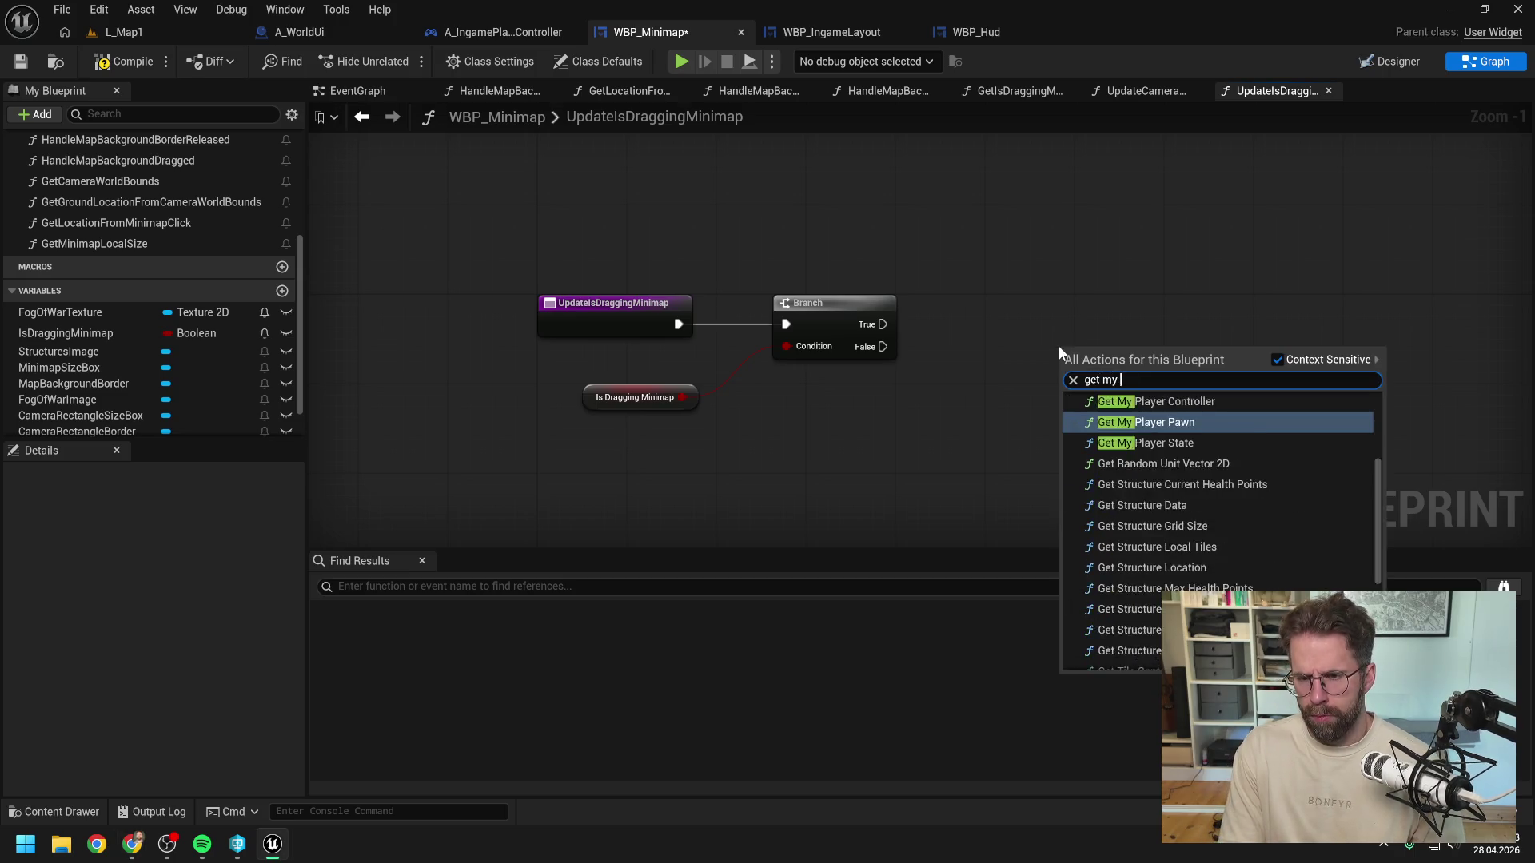
type("player co")
key("Return")
left_click_drag(1182, 369, 1239, 385)
type("isinpu")
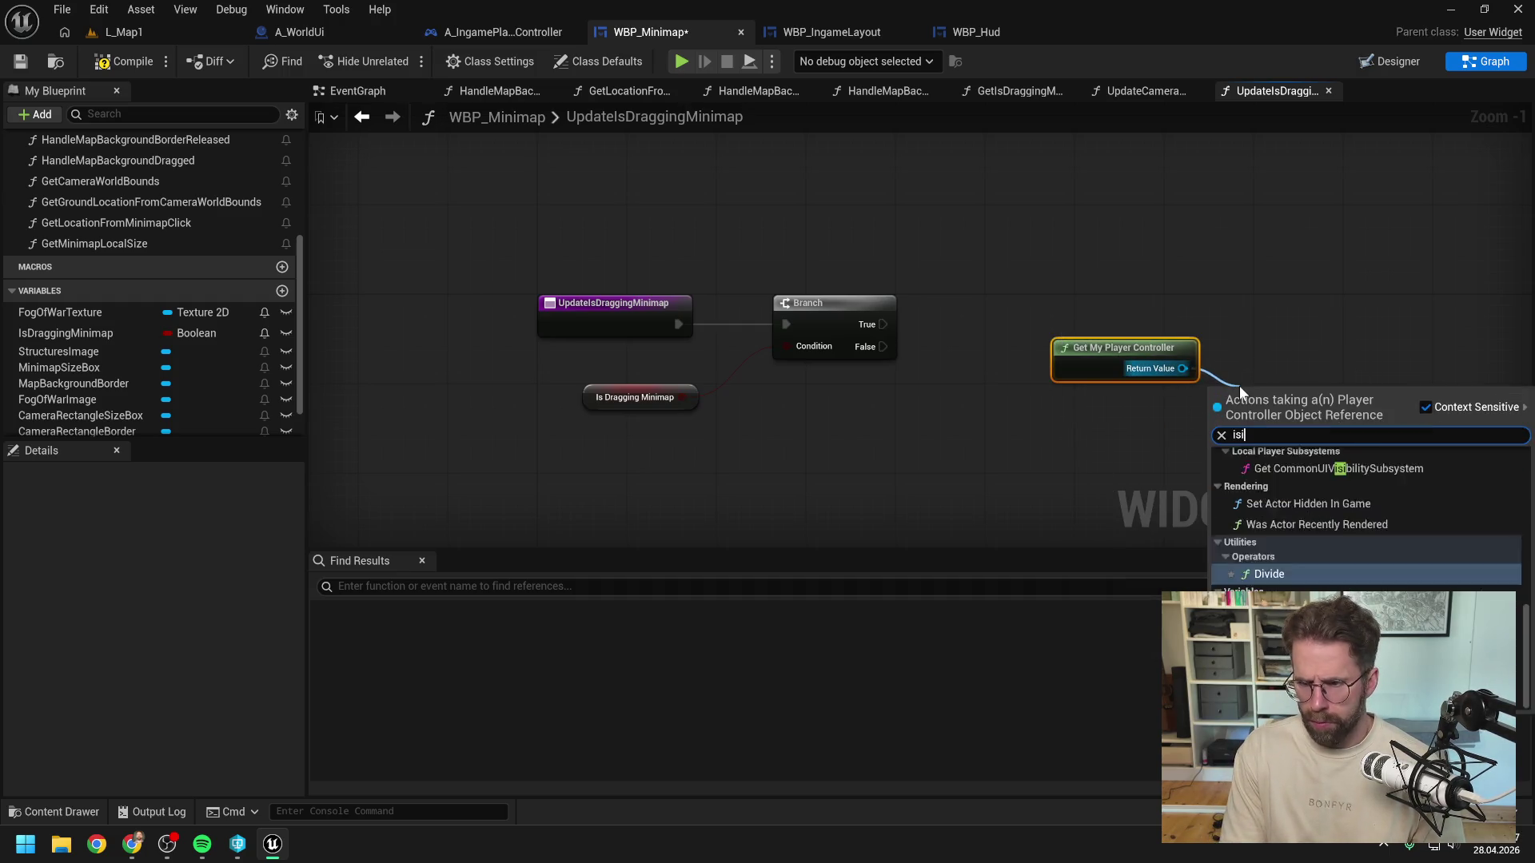
key("Return")
left_click(1276, 457)
left_click(1288, 451)
left_click_drag(1115, 353, 948, 231)
mouse_move(1326, 423)
left_mouse_down()
mouse_move(1312, 348)
mouse_move(1180, 232)
left_mouse_up()
Step: Drive a second Branch with the key-down result, run from the first Branch's True pin
left_click_drag(1327, 234, 1378, 315)
type("br")
key("Return")
left_click_drag(1055, 311, 866, 326)
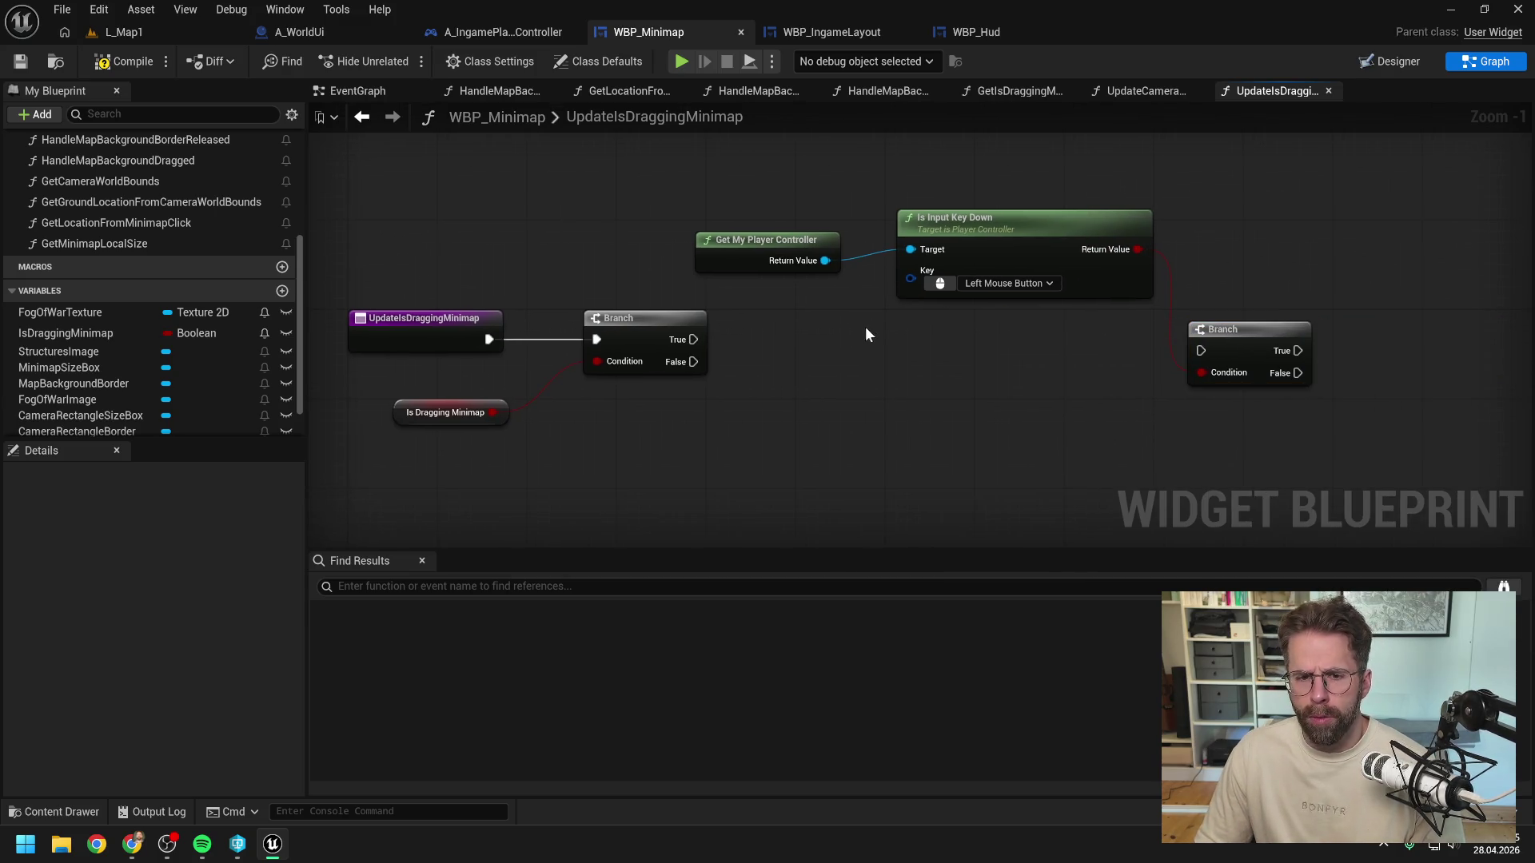
mouse_move(693, 339)
left_mouse_down()
mouse_move(1201, 350)
mouse_move(1268, 320)
mouse_move(1290, 329)
left_mouse_up()
mouse_move(752, 189)
left_mouse_down()
mouse_move(971, 283)
mouse_move(1071, 386)
left_mouse_up()
left_click(1148, 302)
mouse_move(1148, 302)
left_mouse_down()
mouse_move(1135, 325)
mouse_move(1221, 339)
left_mouse_up()
scroll(1068, 315, "down", 2)
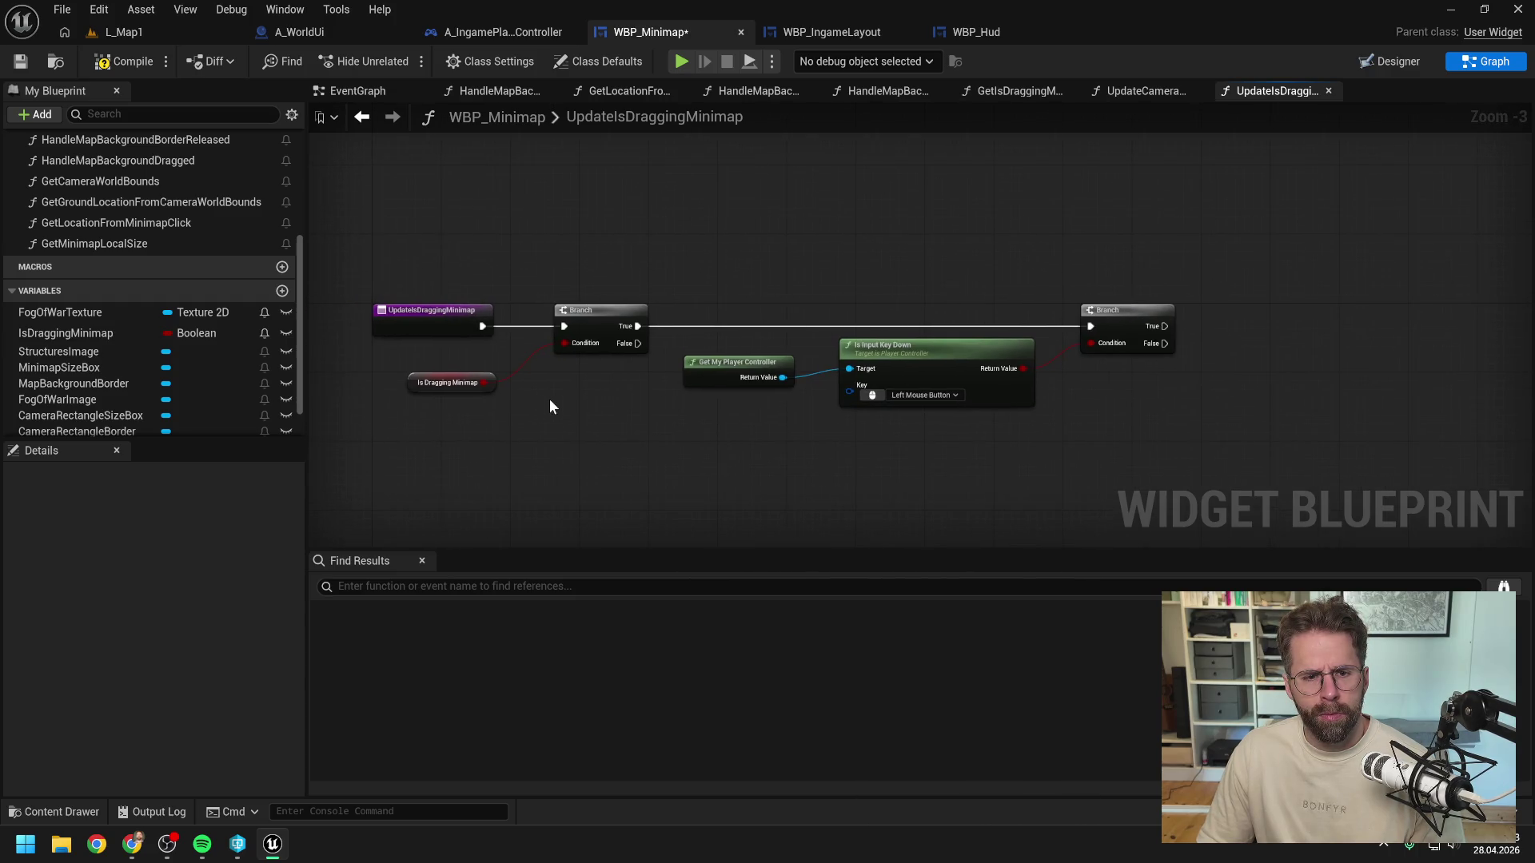
Step: Set IsDraggingMinimap to false on the second Branch's False pin
mouse_move(89, 332)
left_mouse_down()
mouse_move(1201, 347)
mouse_move(1249, 379)
mouse_move(1223, 393)
mouse_move(1160, 383)
left_mouse_up()
left_click(1279, 414)
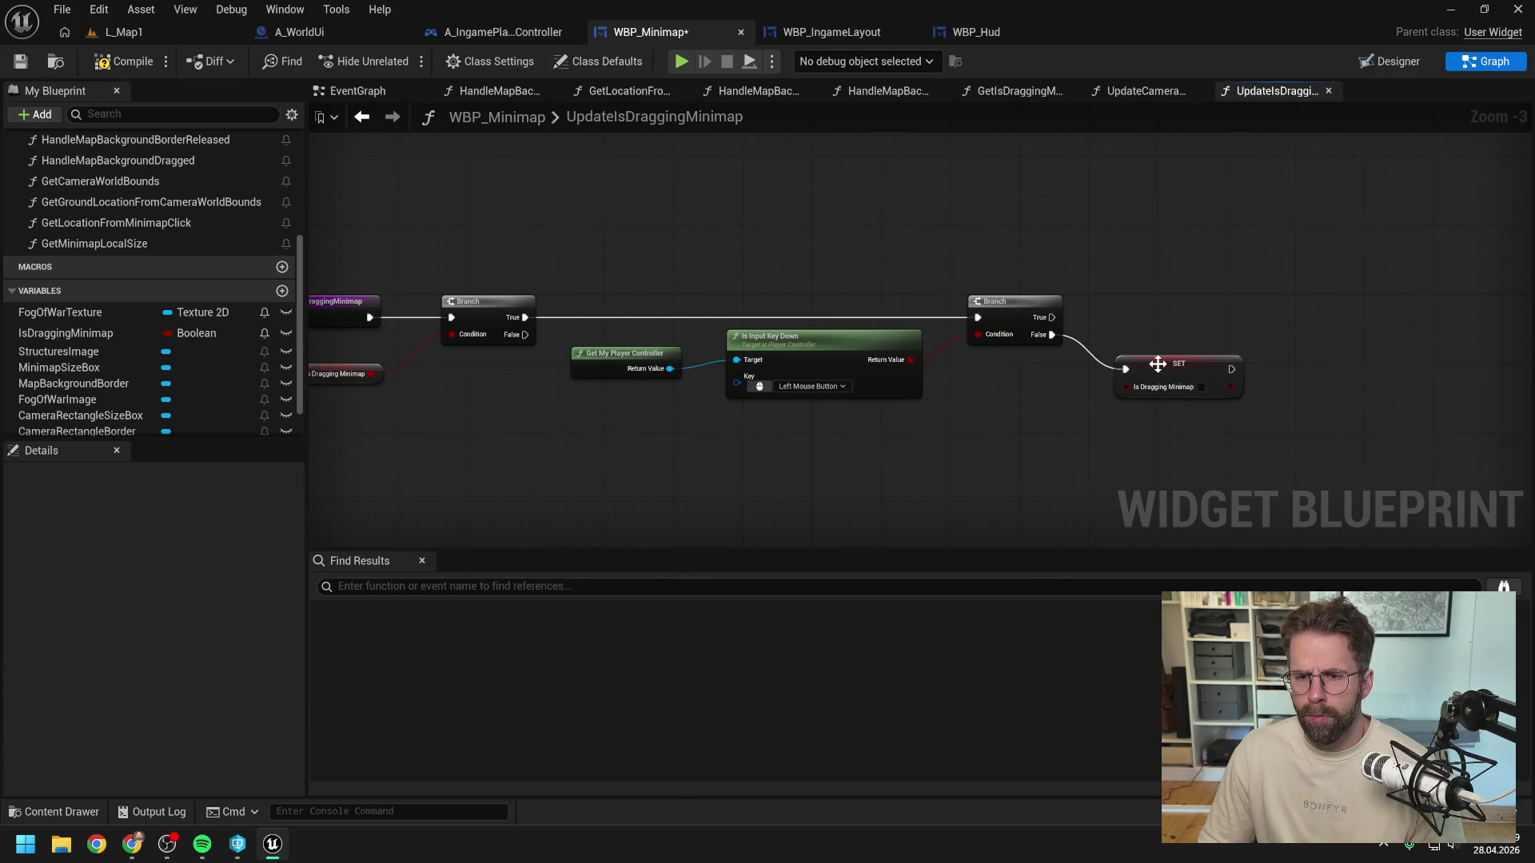
left_click(1153, 331)
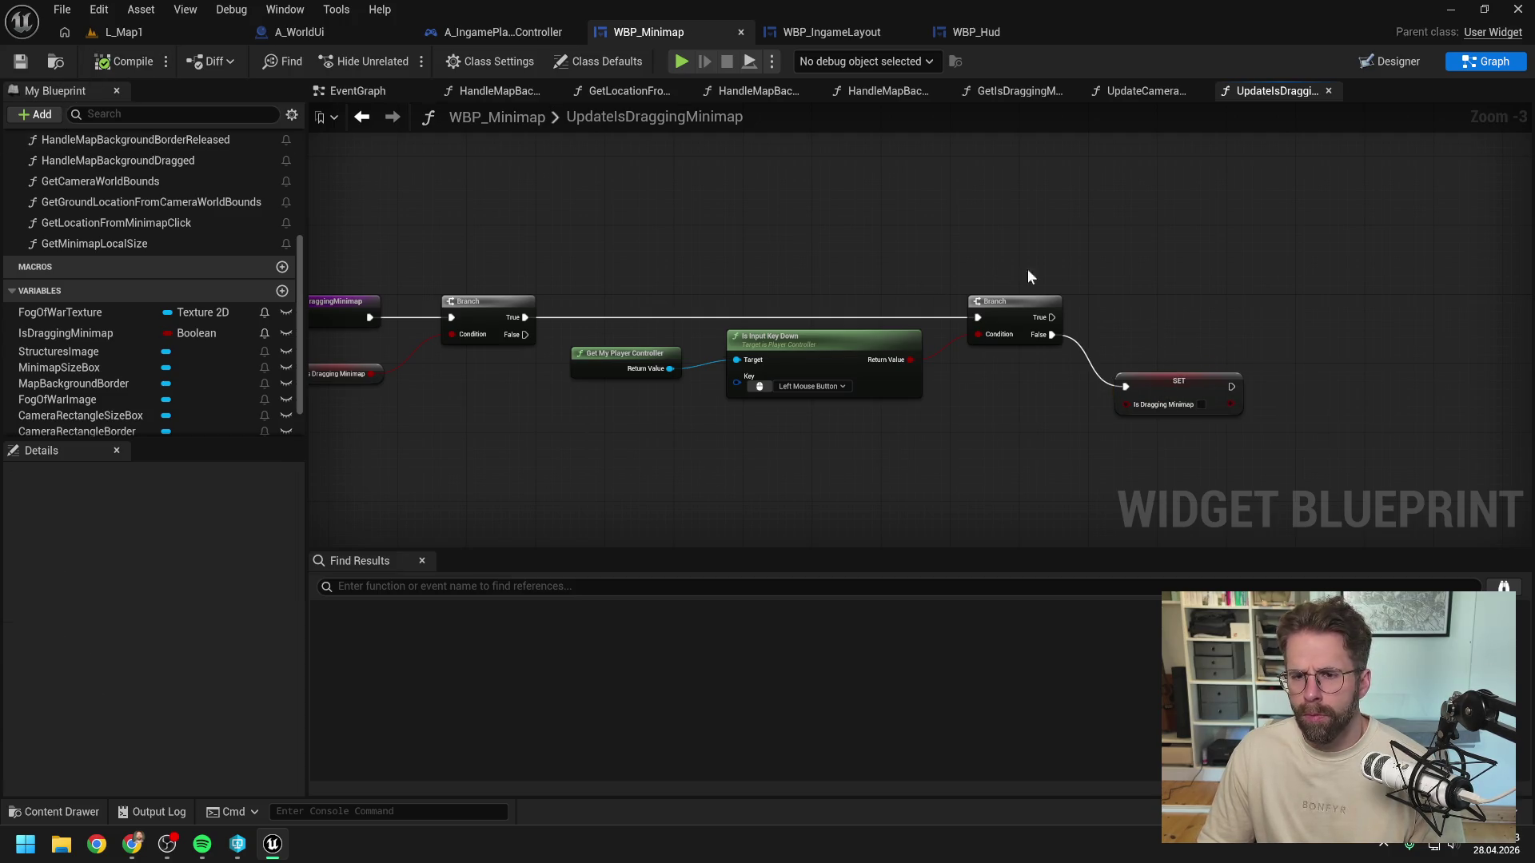
left_click_drag(1192, 302, 1095, 311)
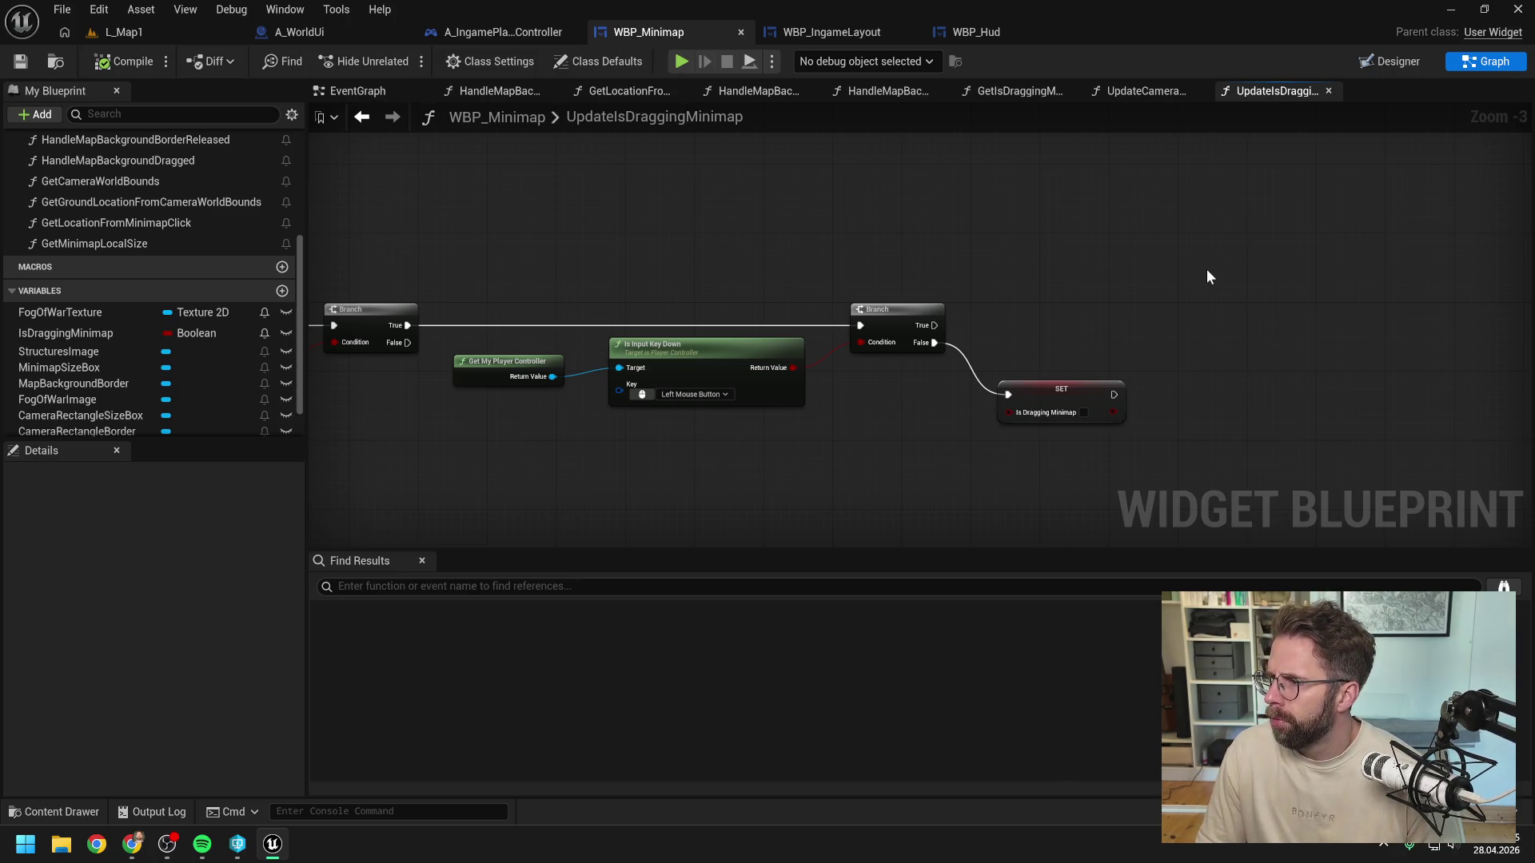
left_click_drag(1208, 276, 1139, 274)
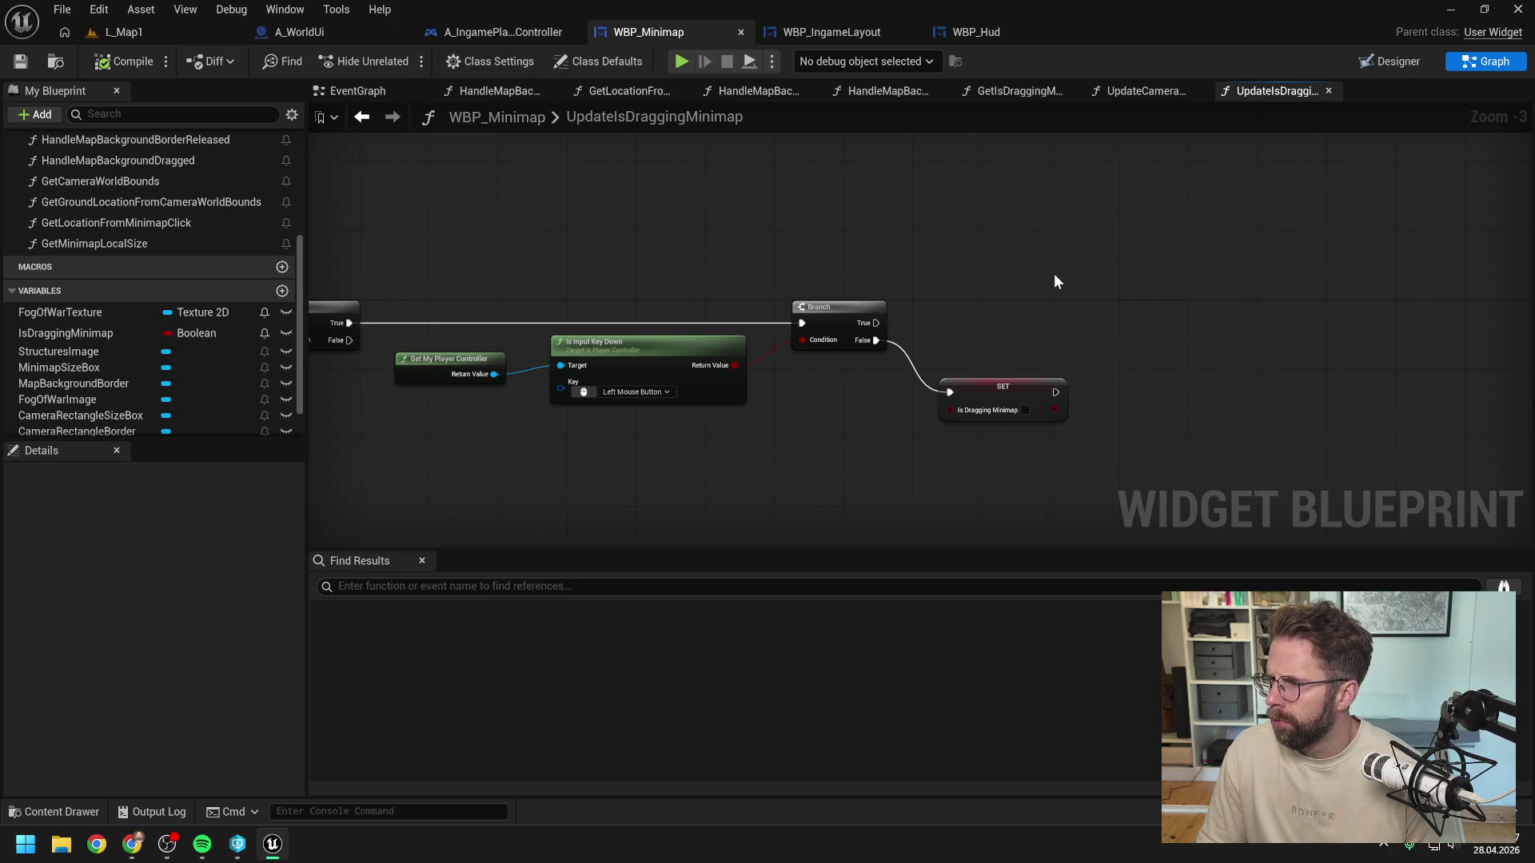
Step: Paste a second Get My Player Controller and add Get Mouse Position wired to it
left_click(459, 365)
key("ctrl+c")
key("ctrl+v")
left_click_drag(1034, 254, 1081, 271)
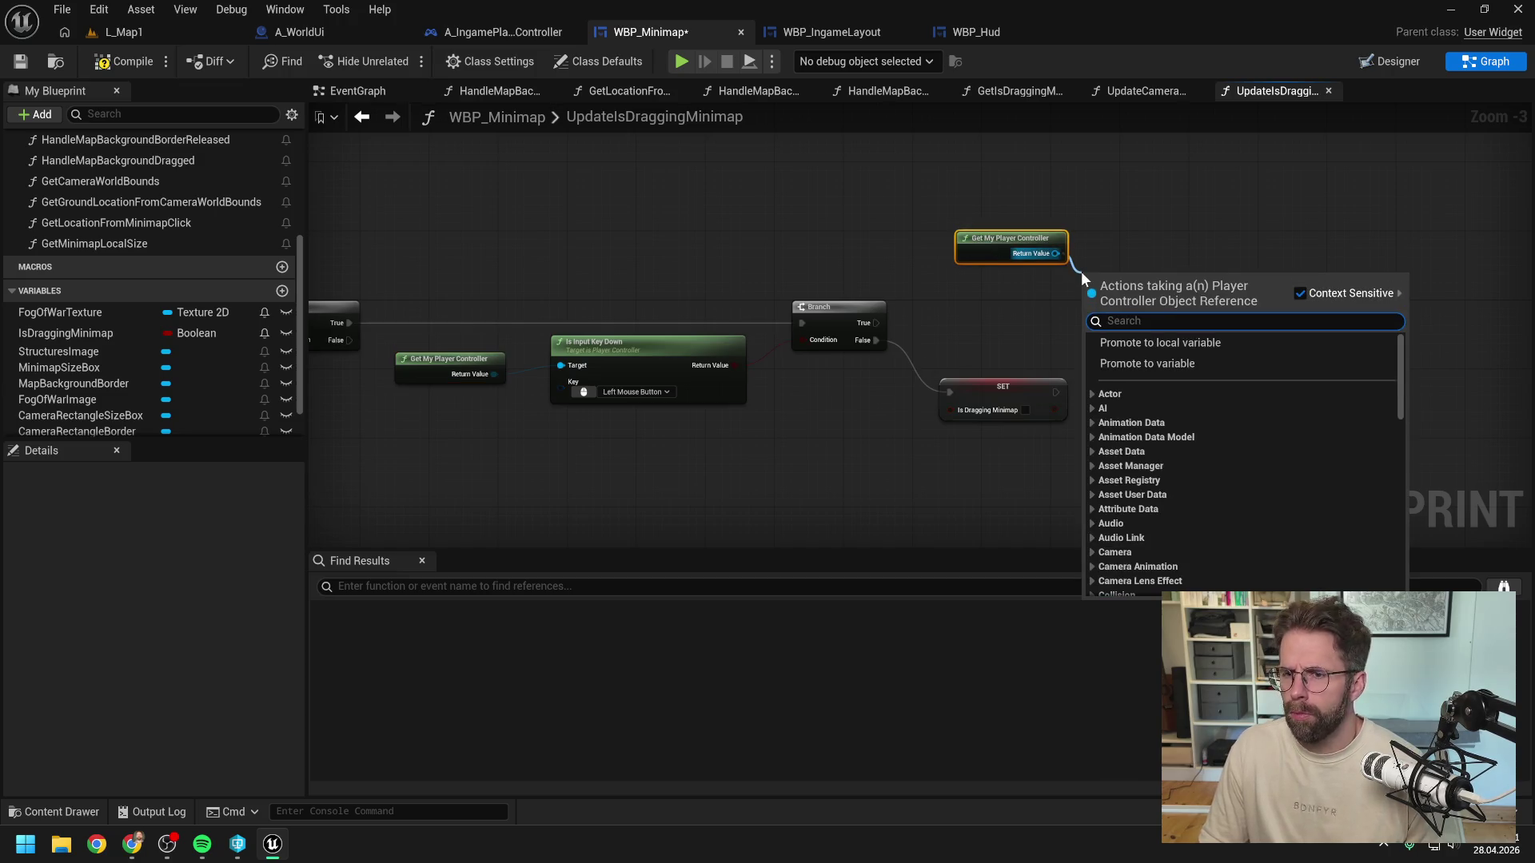
type("get mouse pos")
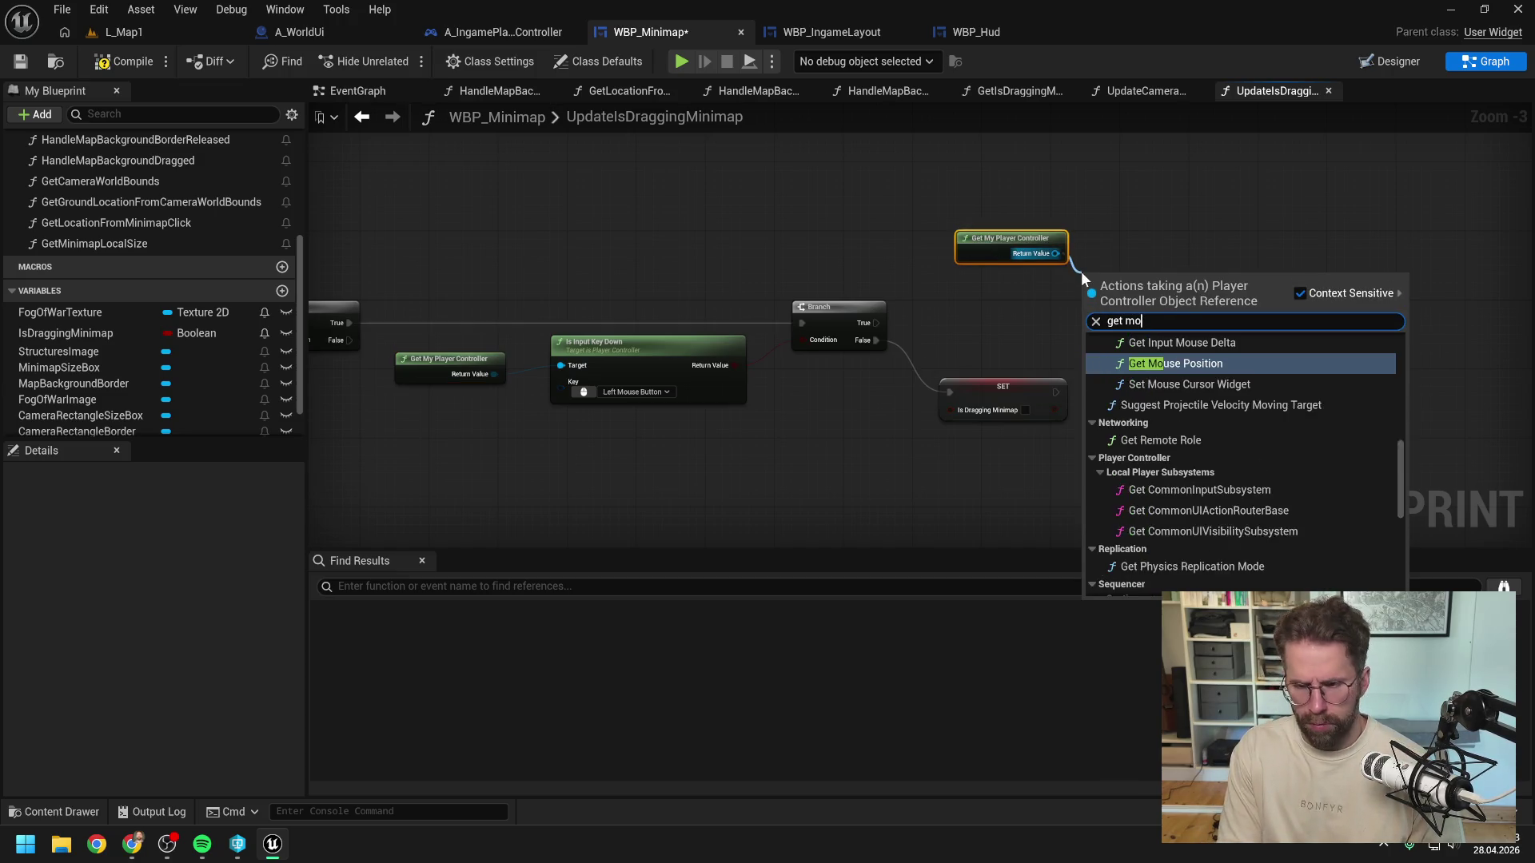
left_click(1196, 373)
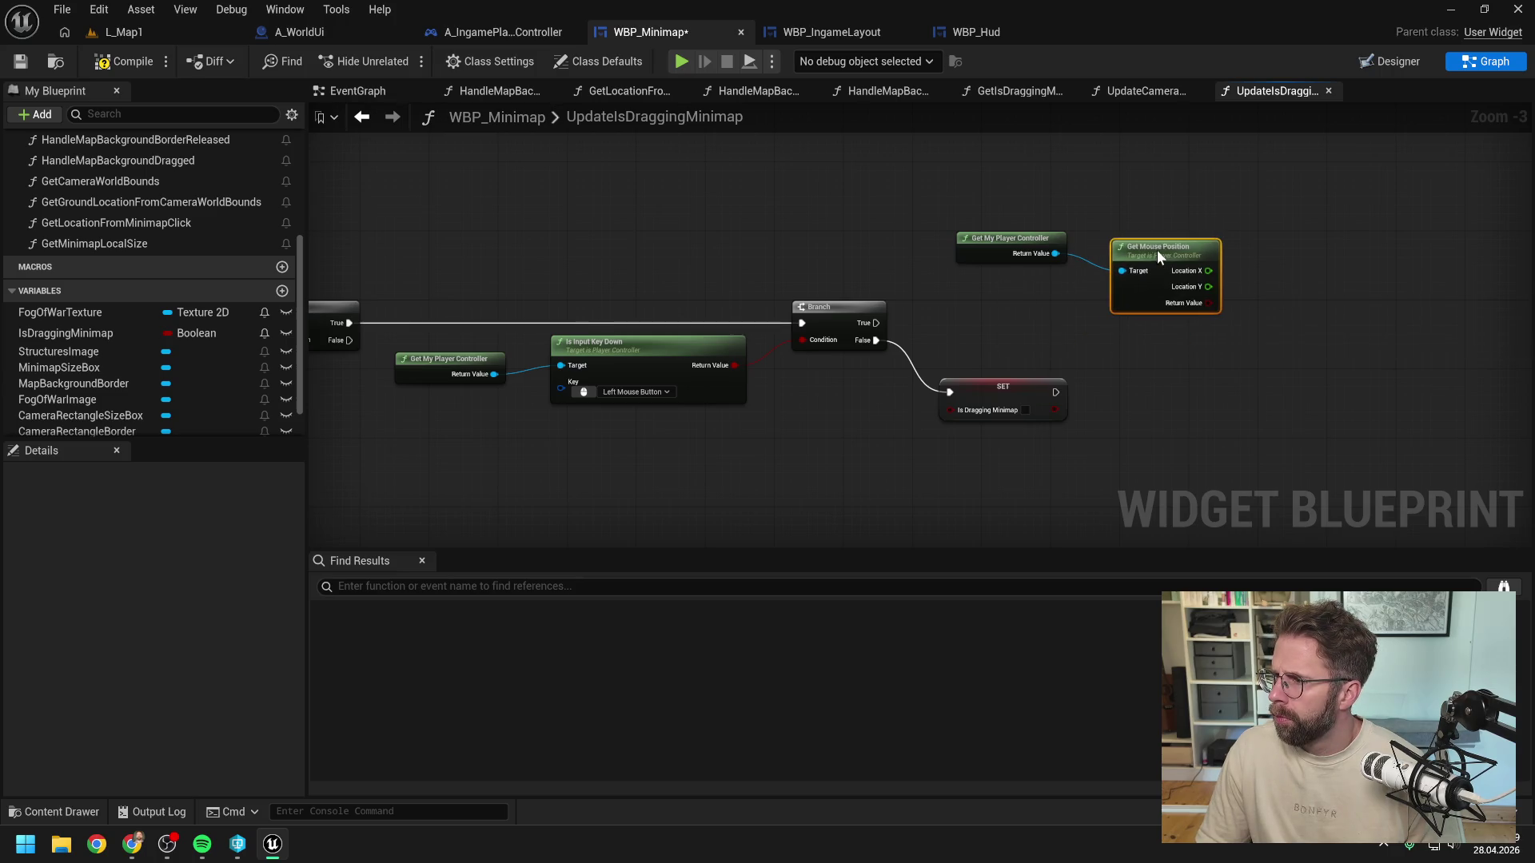
left_click(1027, 318)
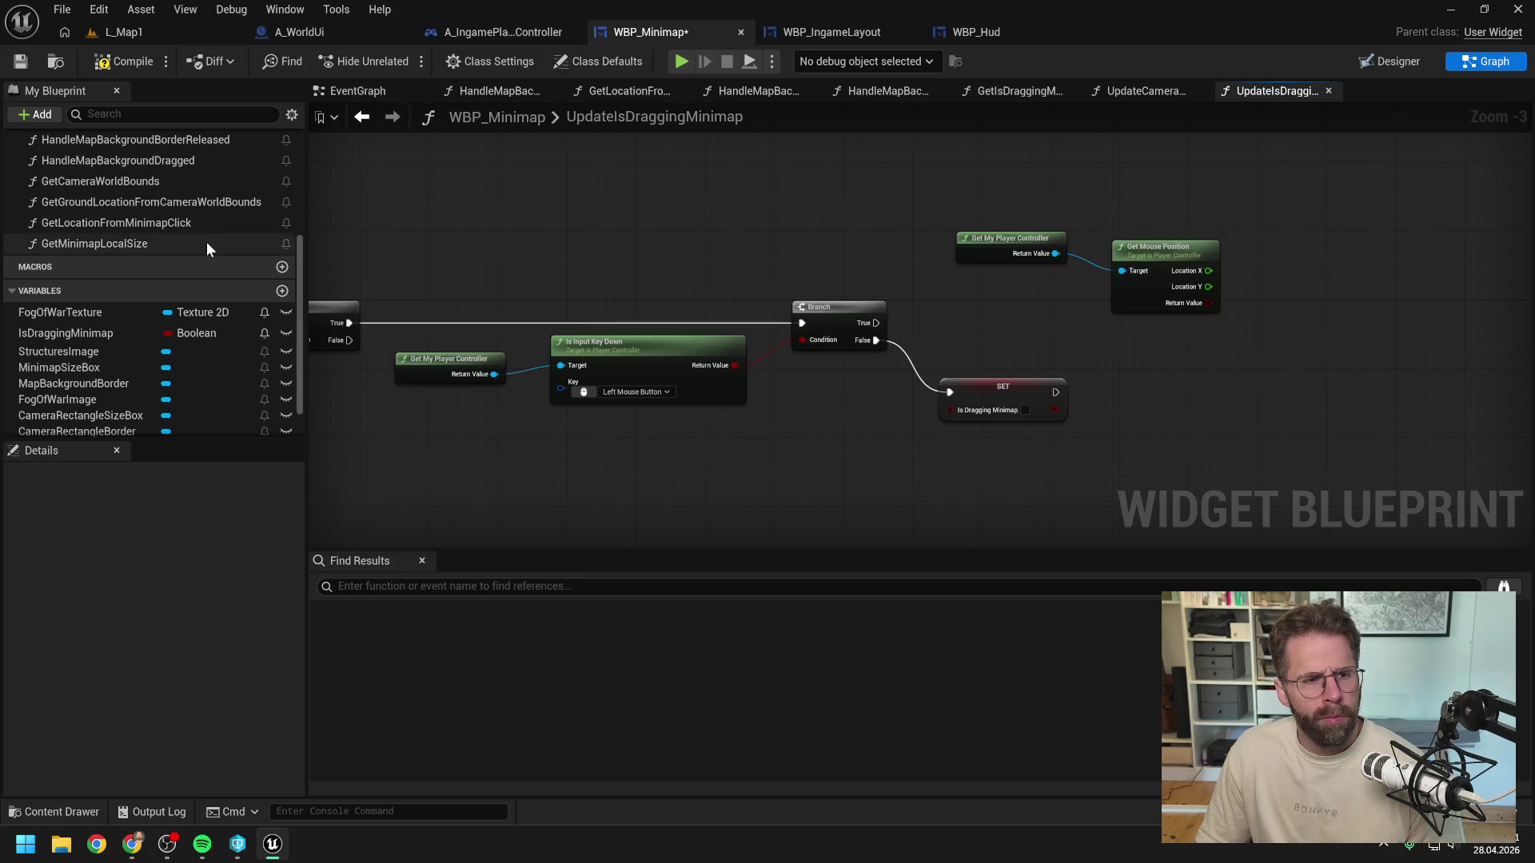
Step: In GetMinimapLocalSize, select the Map Background Border and Get Cached Geometry nodes for reuse
scroll(172, 233, "up", 2)
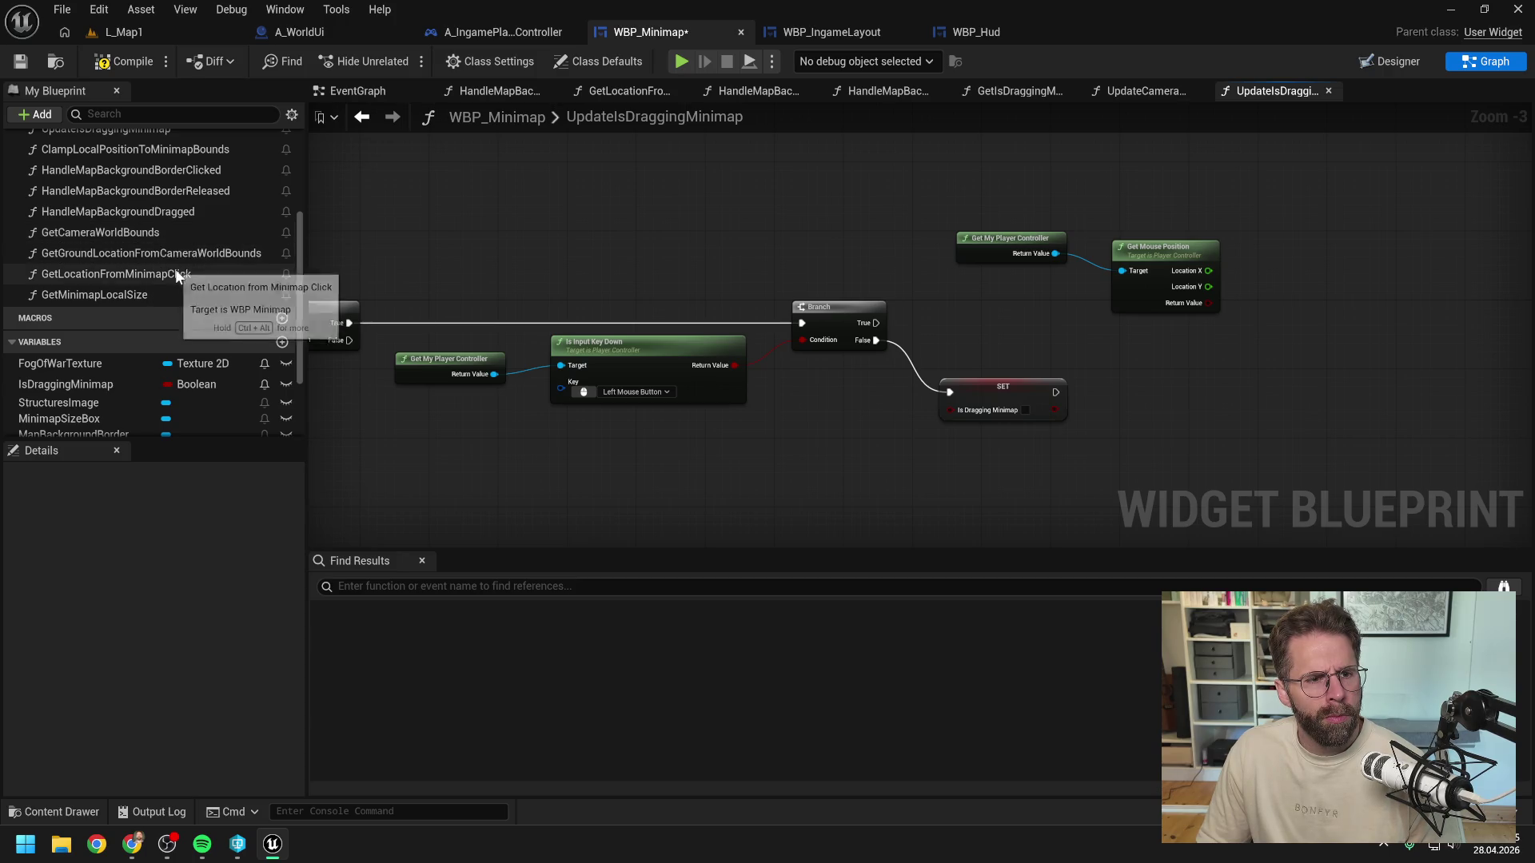
scroll(175, 269, "up", 2)
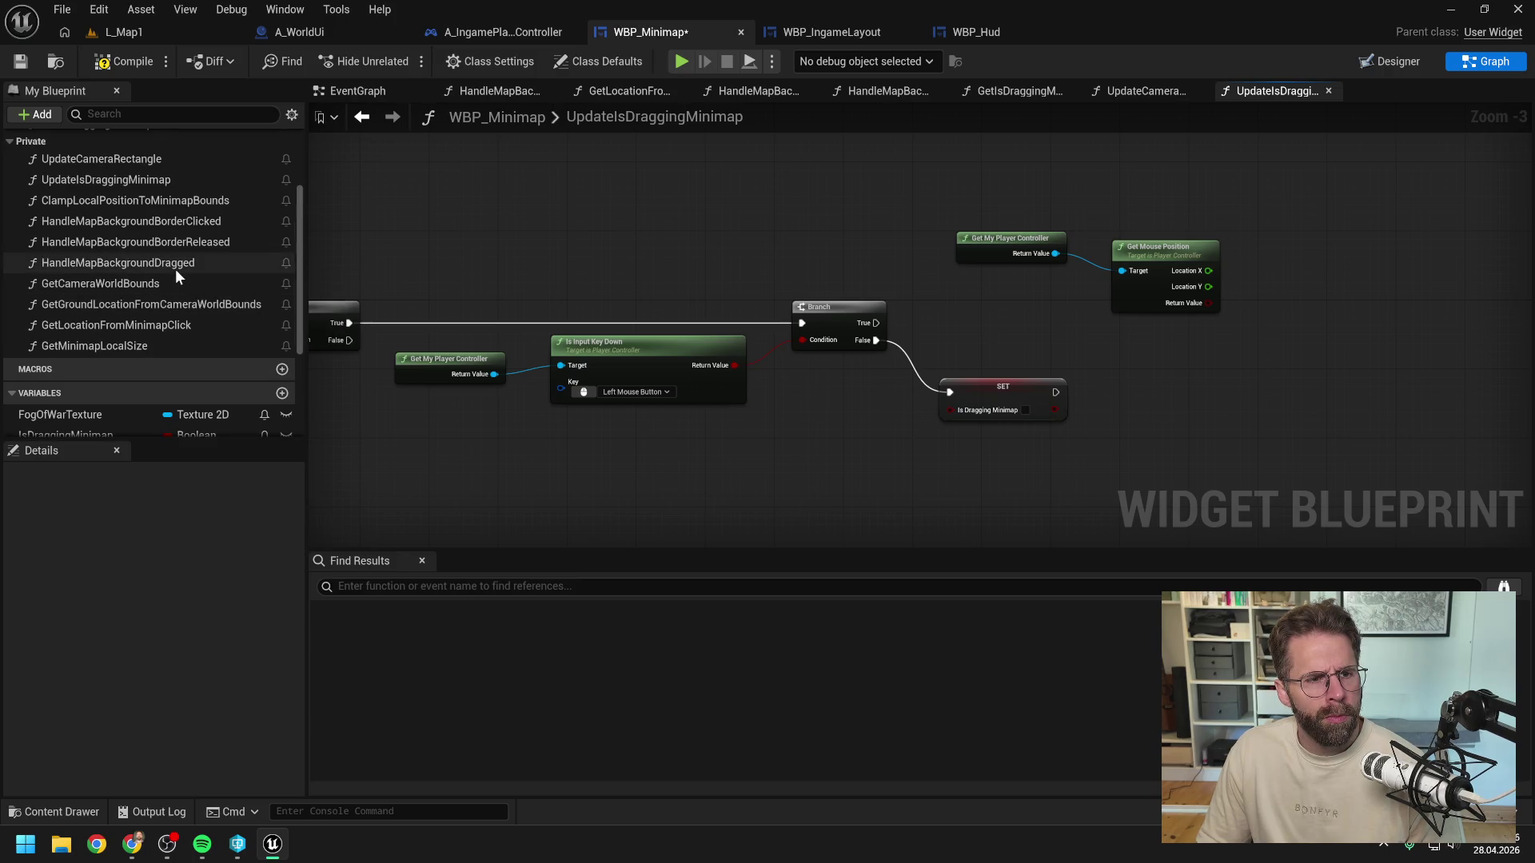
double_click(122, 347)
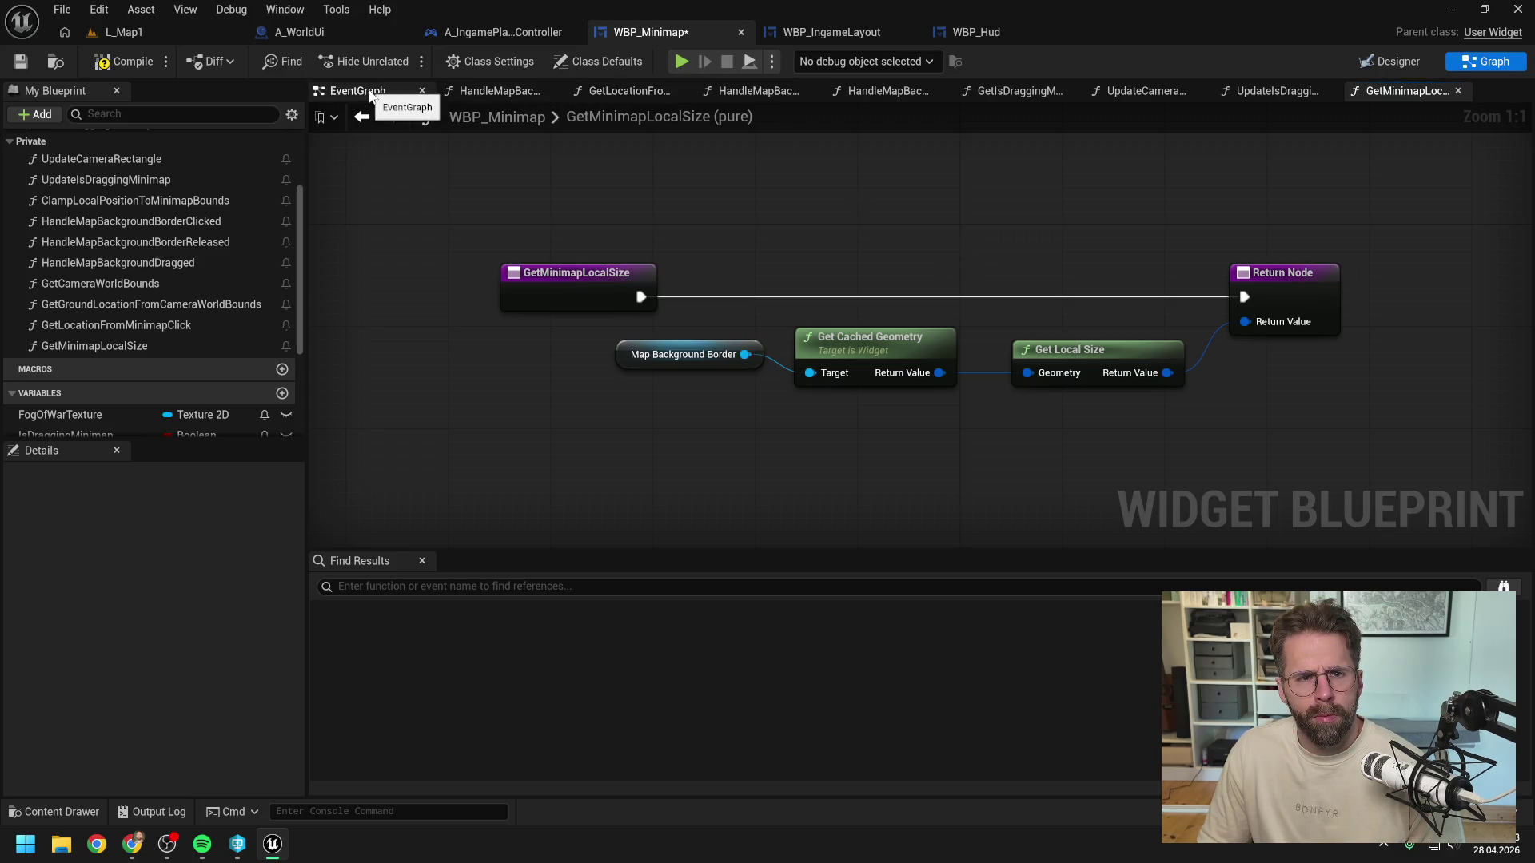
double_click(136, 180)
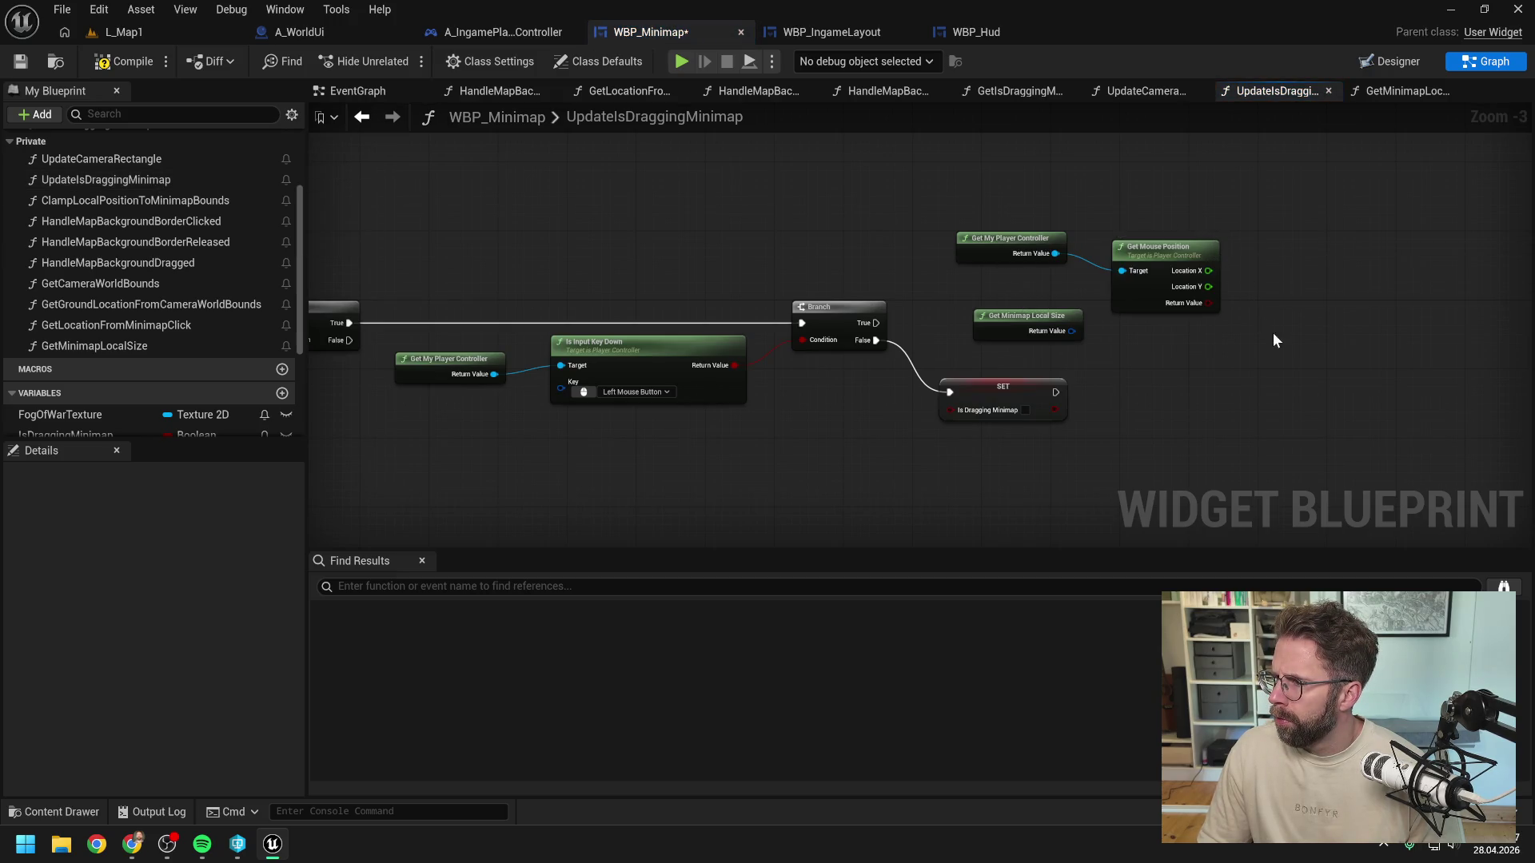
left_click_drag(1295, 371, 1216, 372)
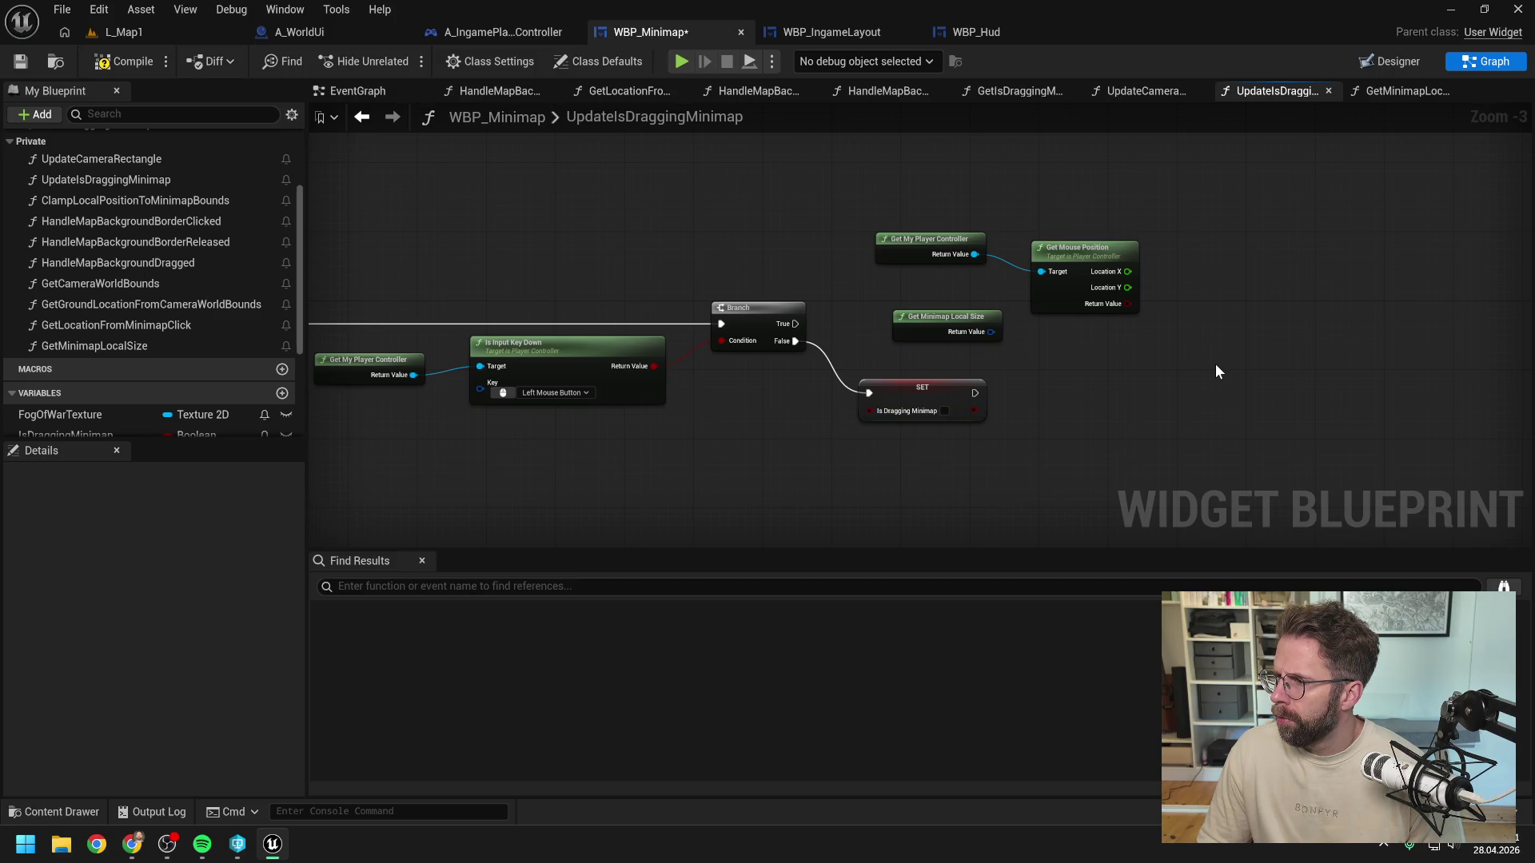
double_click(947, 324)
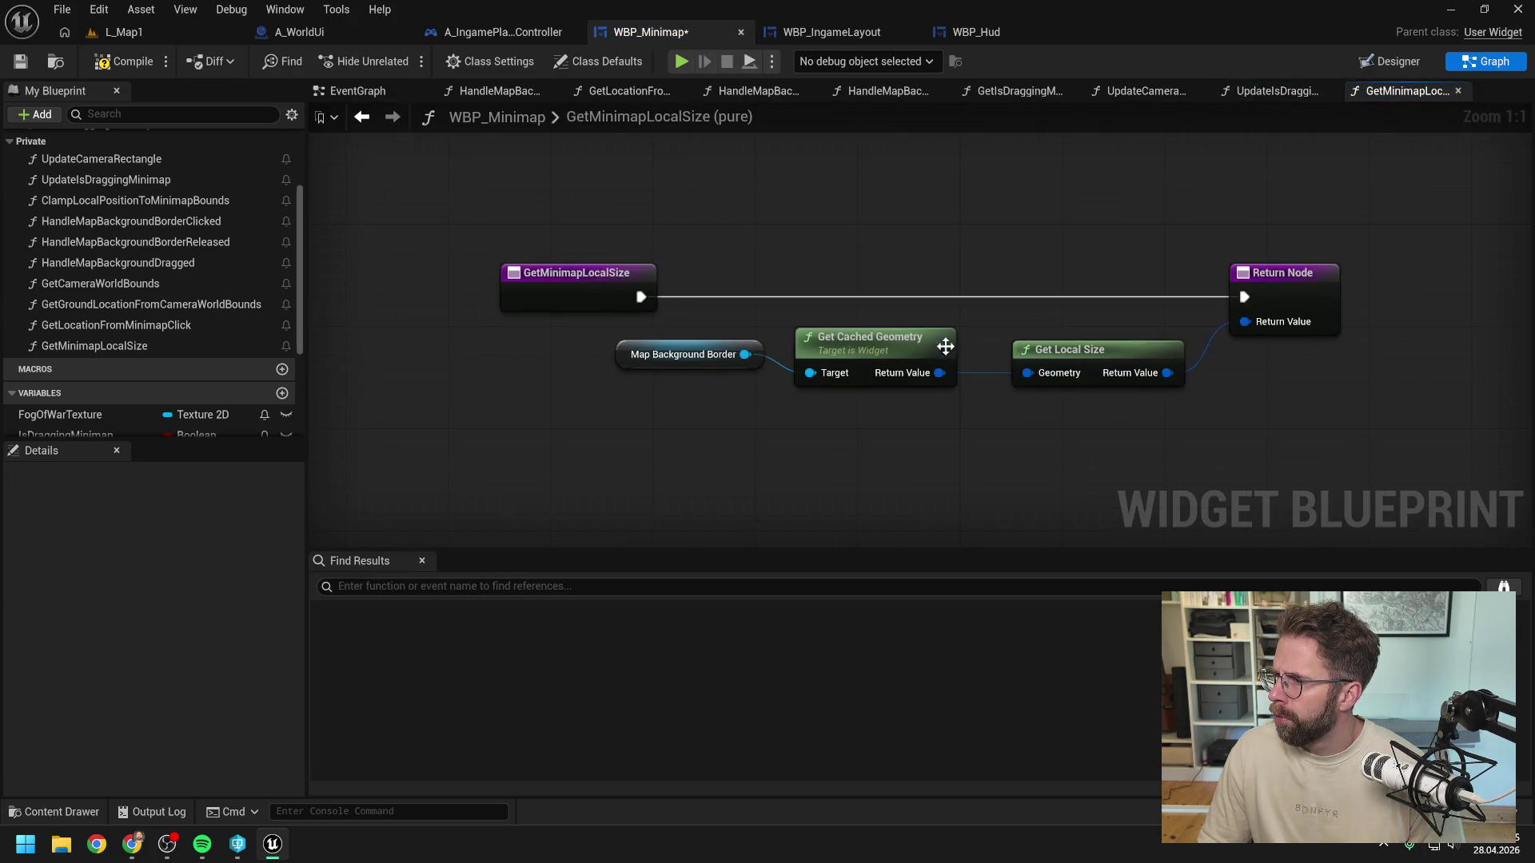
left_click_drag(927, 412, 712, 335)
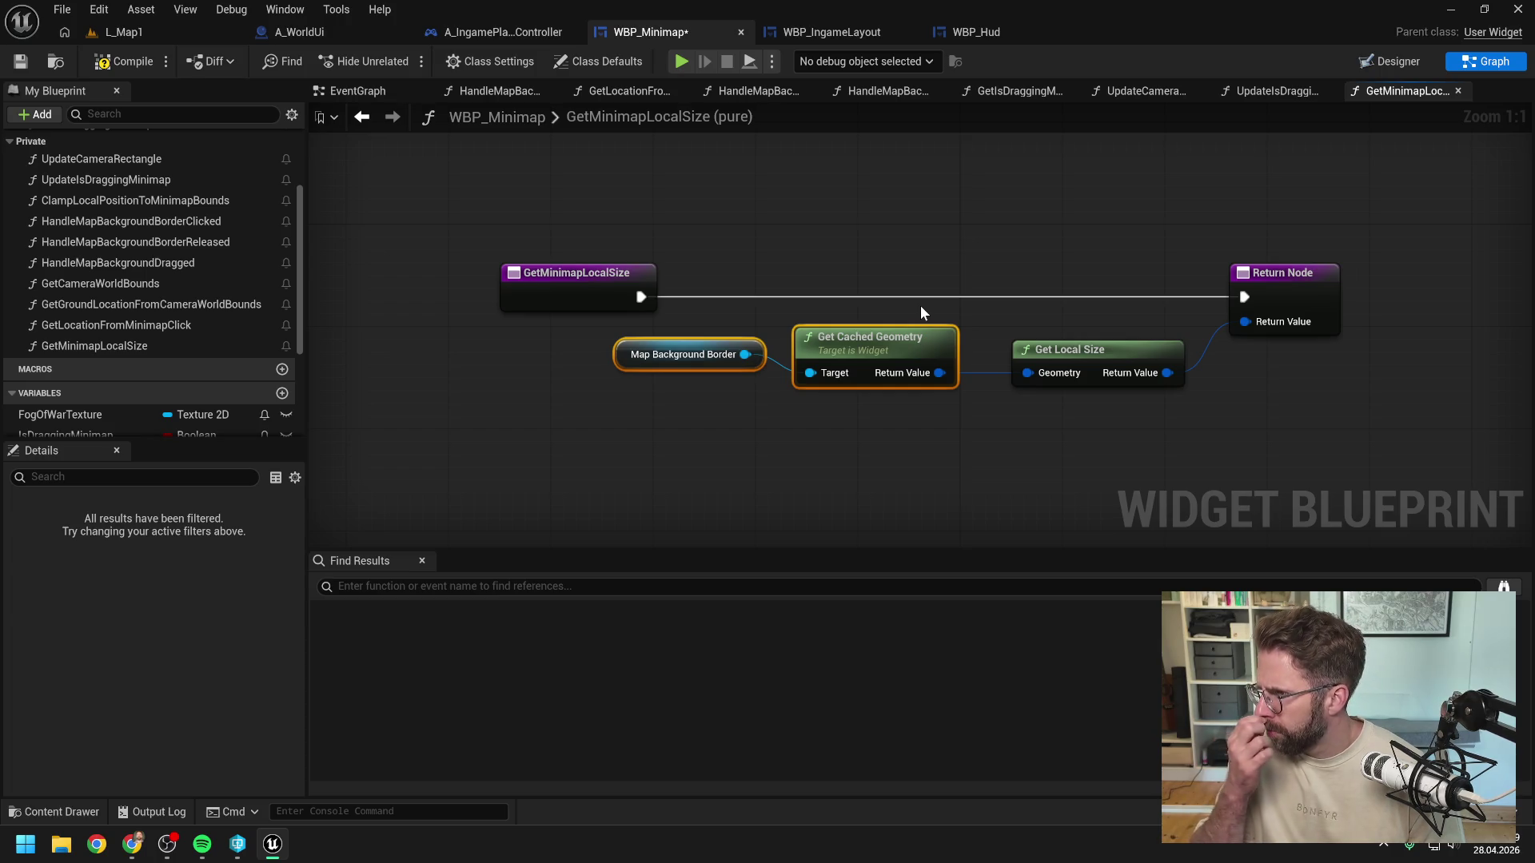
left_click(1034, 206)
Step: Paste the geometry nodes into UpdateIsDraggingMinimap and add Absolute to Local with a split Absolute Coordinate
left_click(1257, 92)
key("ctrl+v")
left_click_drag(1129, 402, 1190, 402)
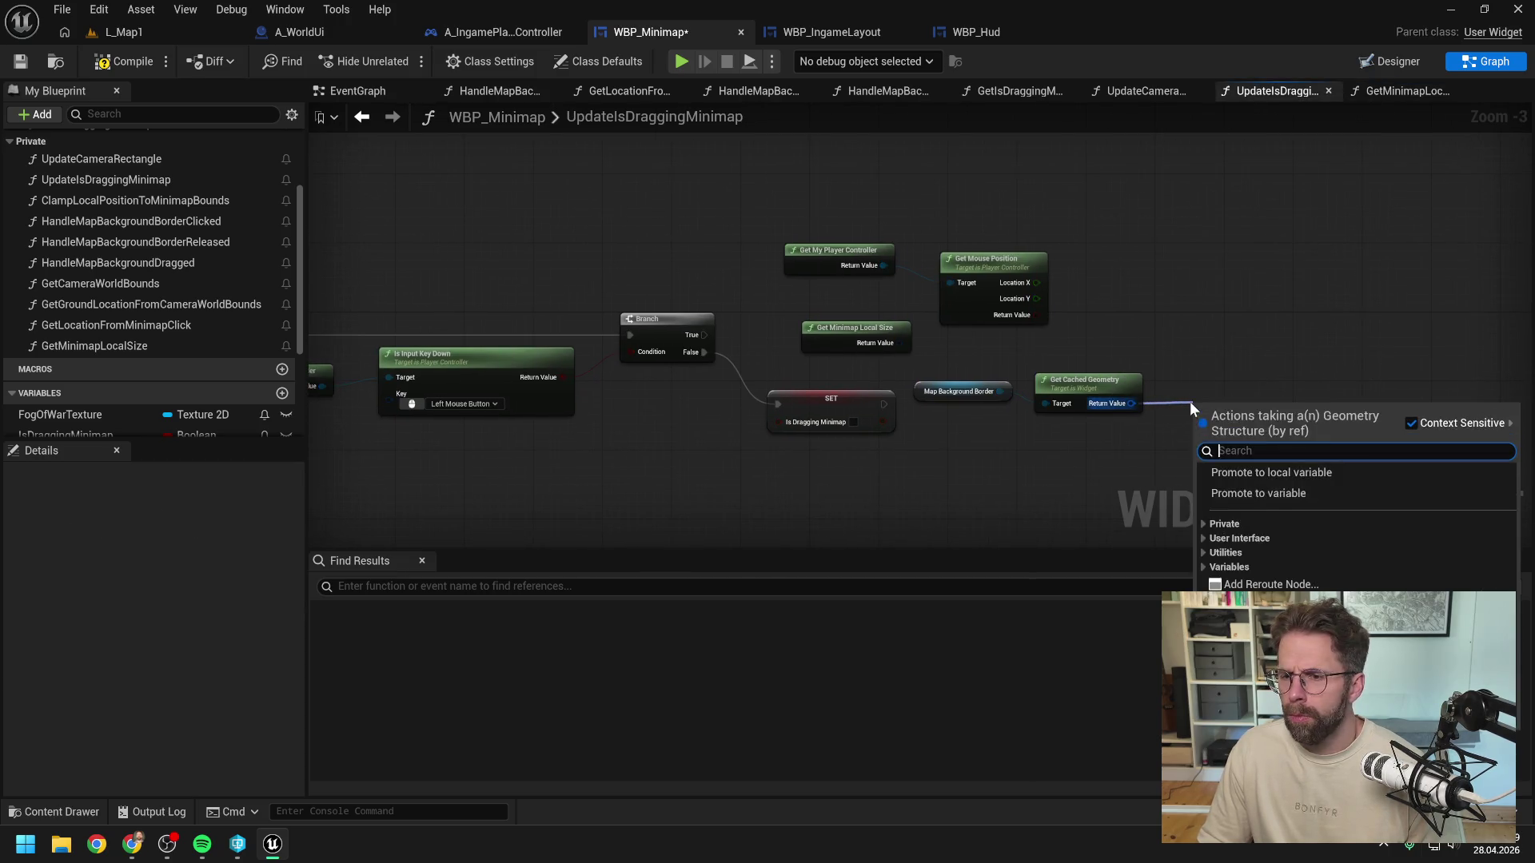
type("get")
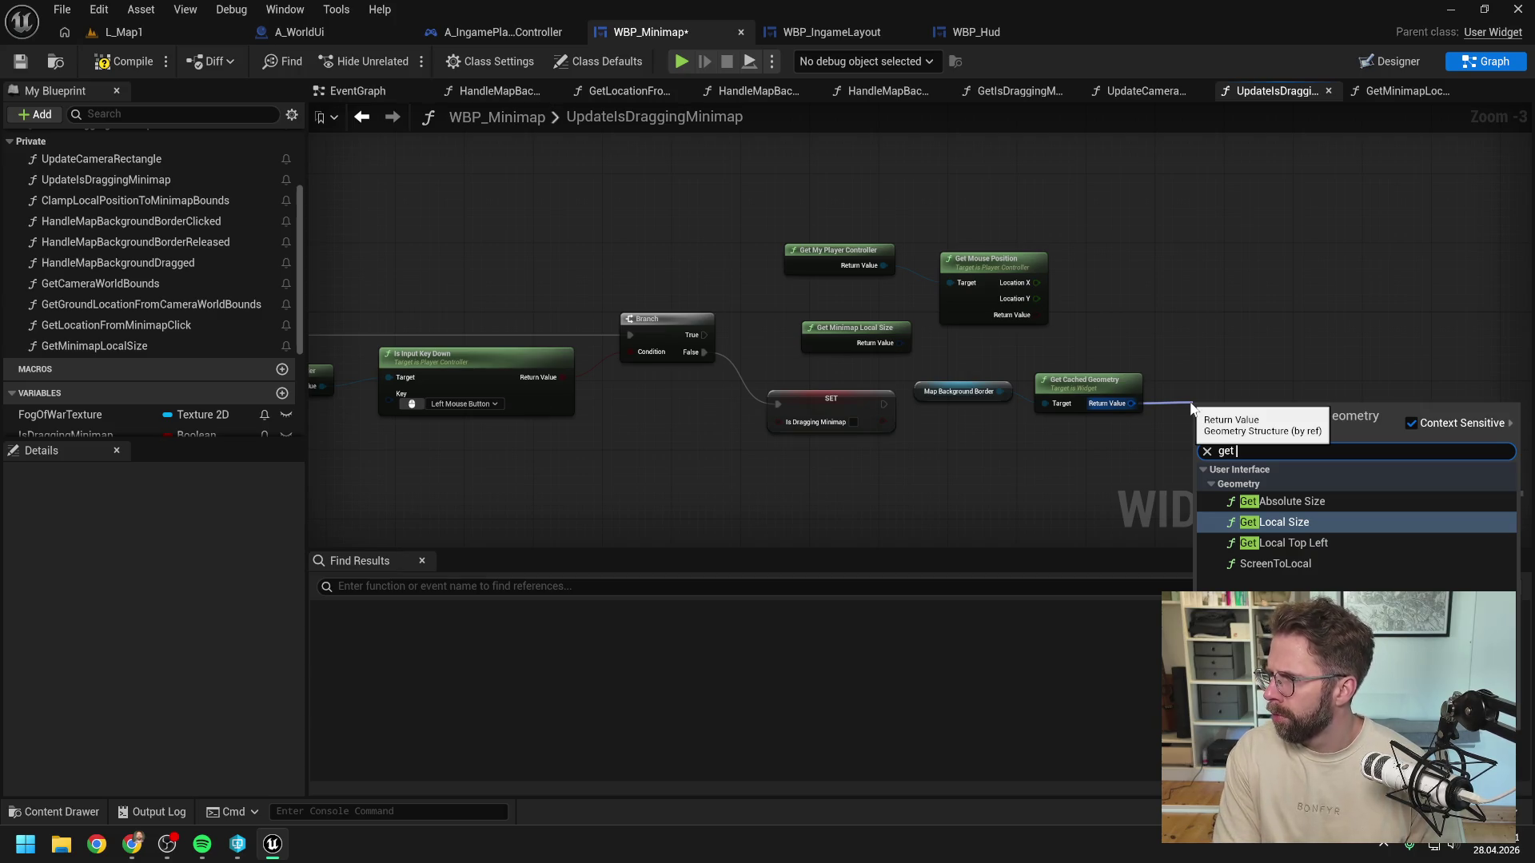
key("BackSpace")
key("BackSpace")
key("BackSpace")
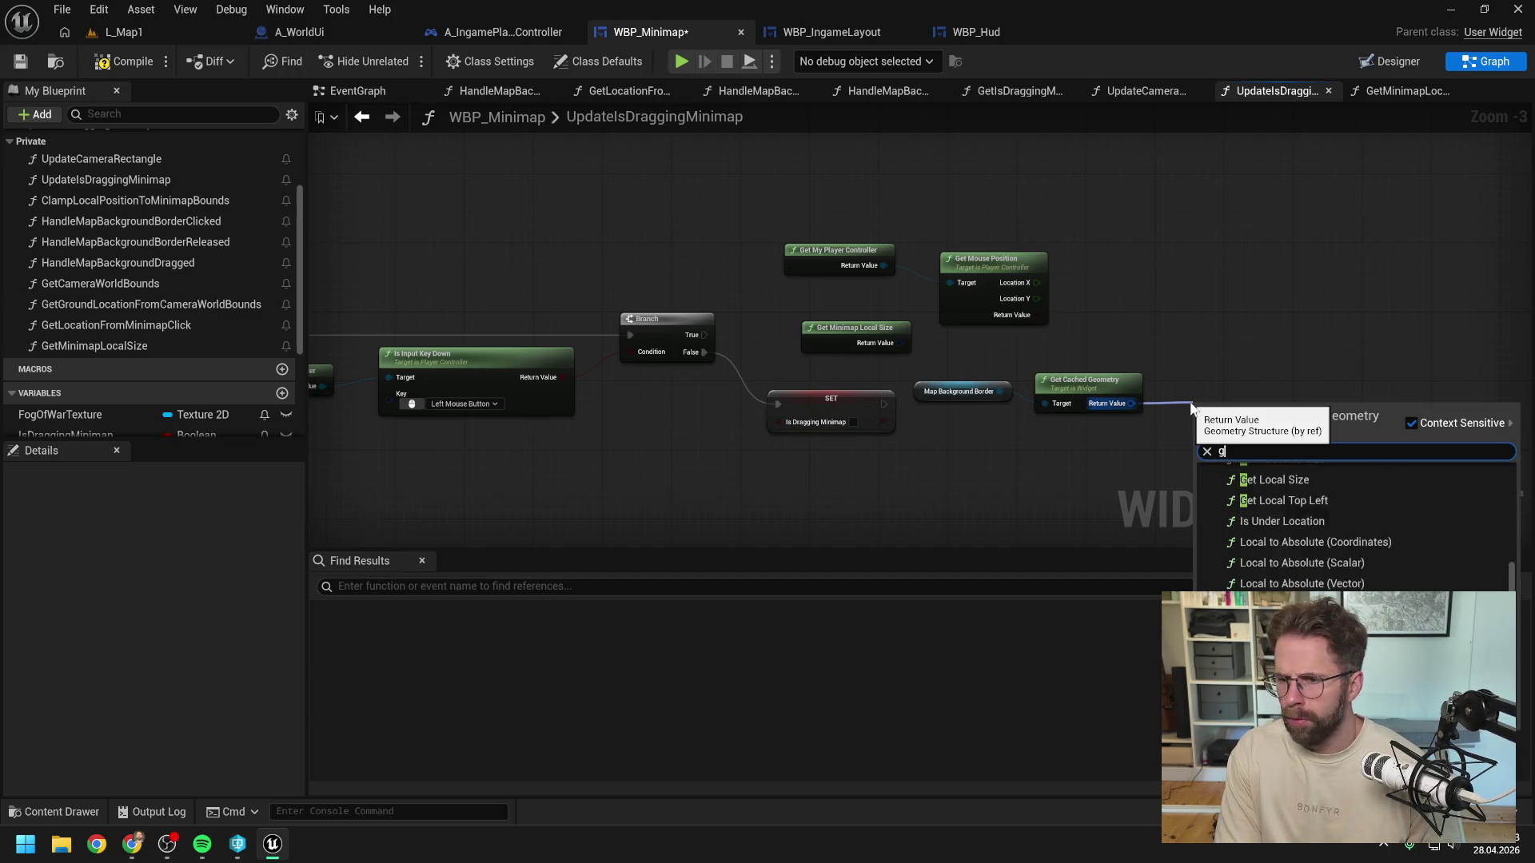
type("abso")
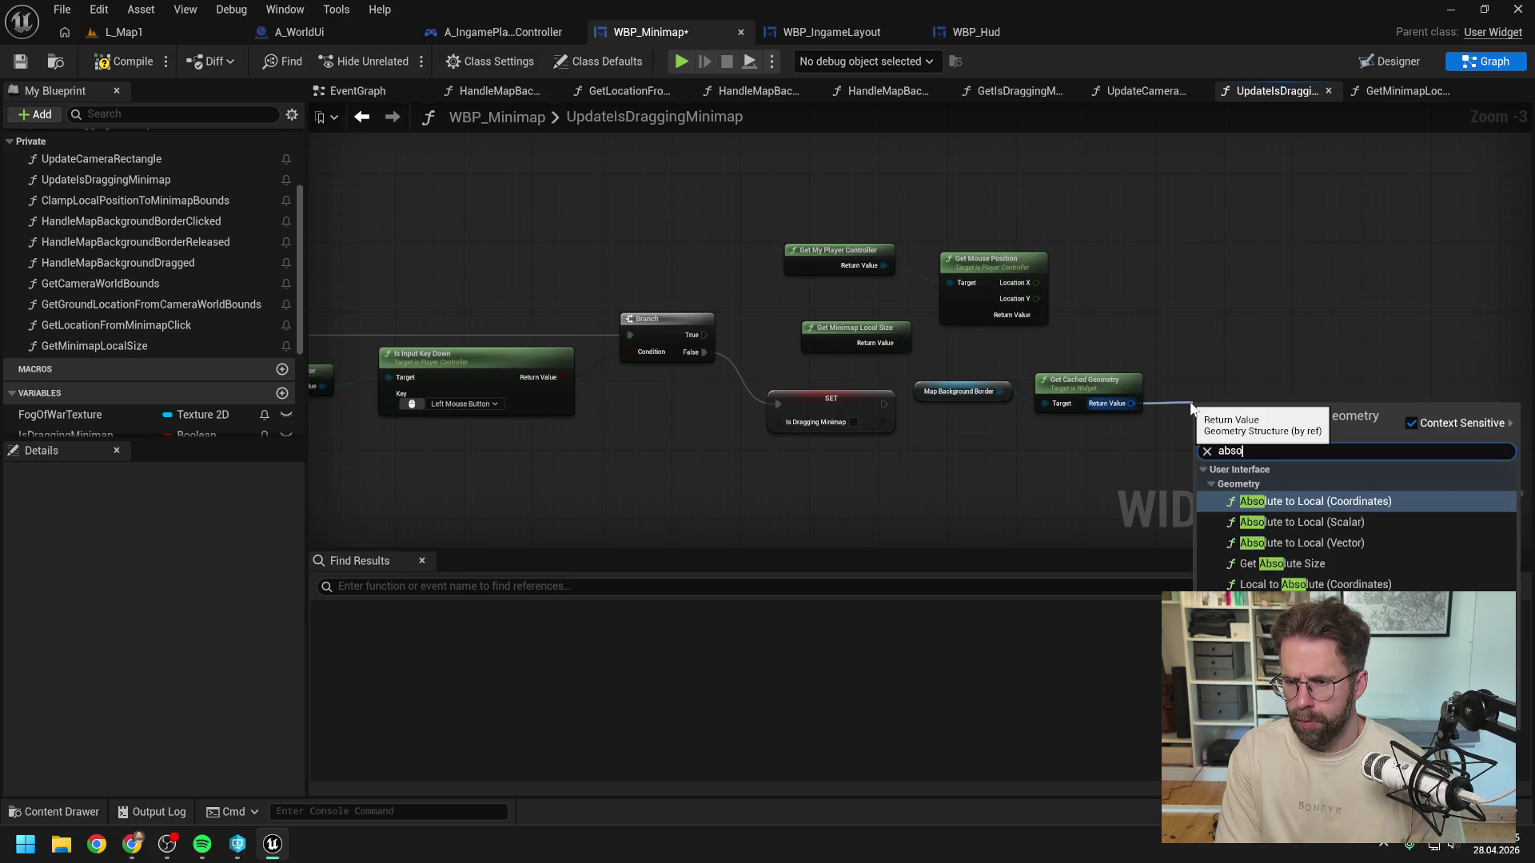
left_click(1307, 502)
left_click_drag(1260, 432, 1255, 415)
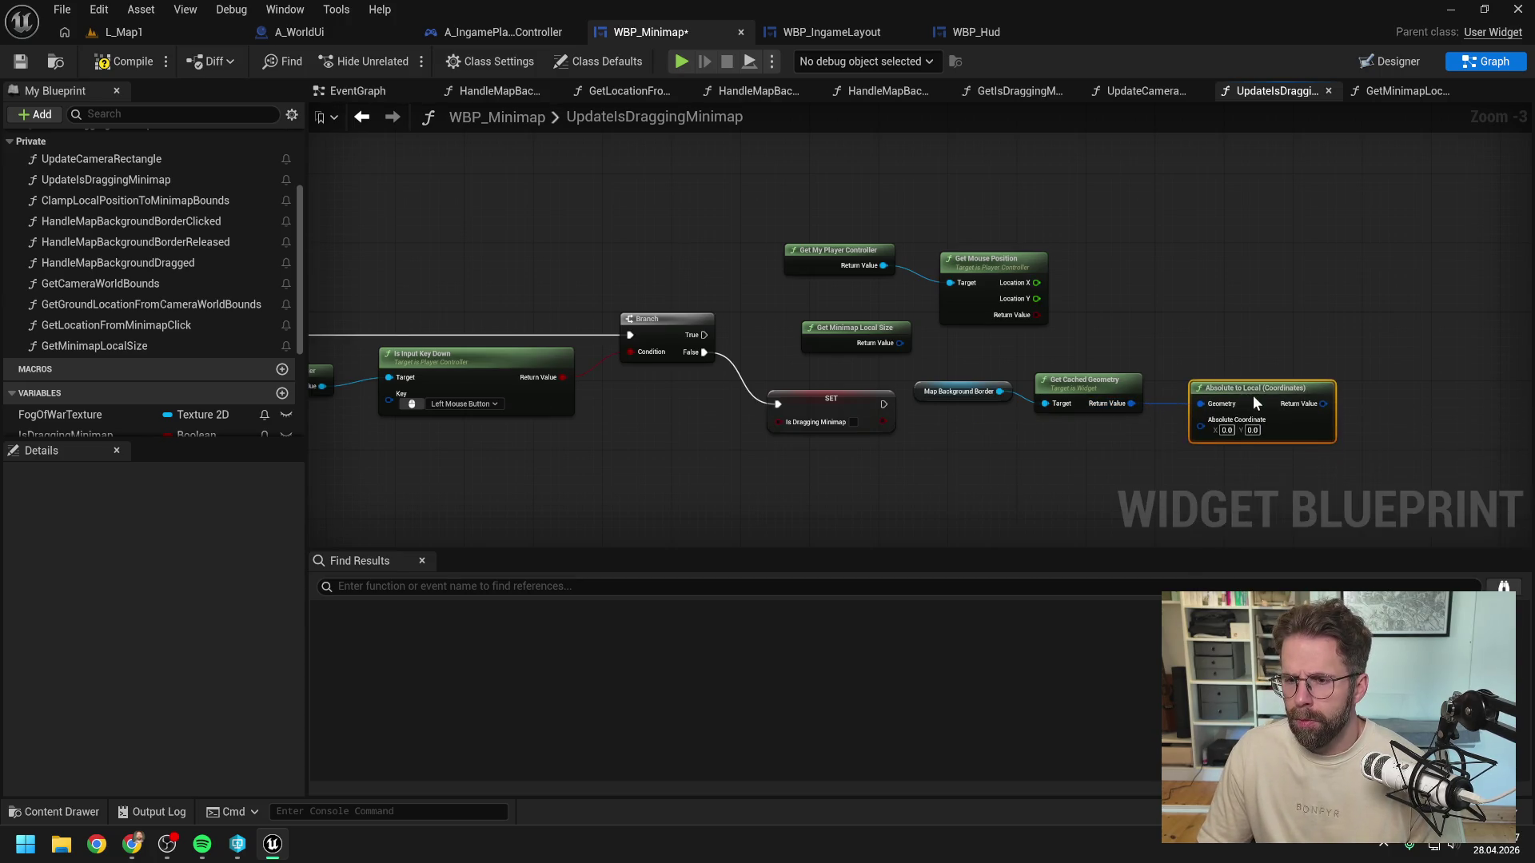
left_click(1154, 329)
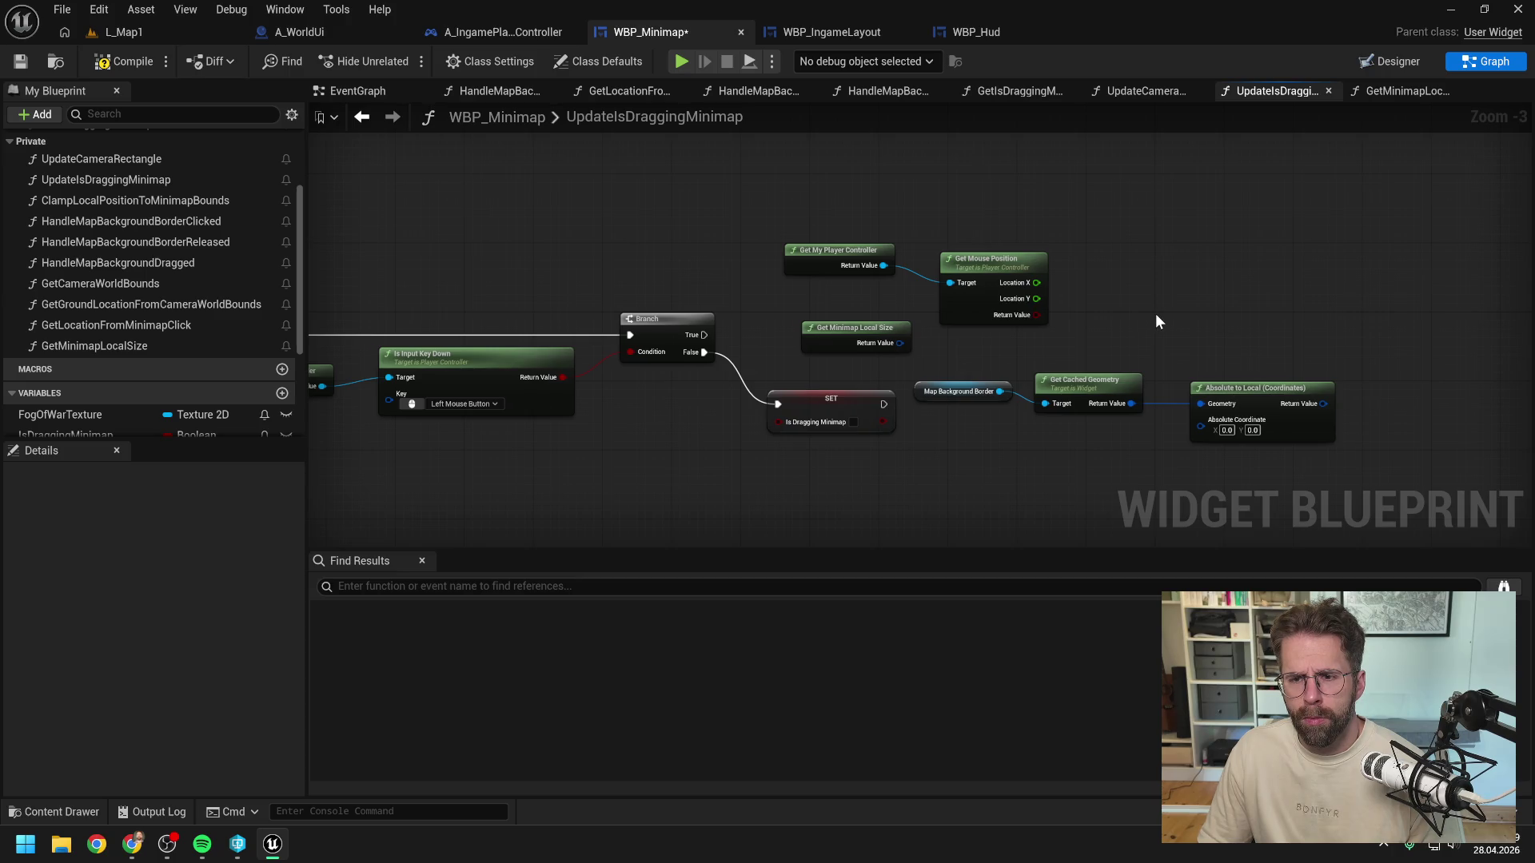
left_click_drag(1154, 314, 1077, 327)
right_click(1122, 444)
left_click(1167, 534)
Step: Move Get My Player Controller and Get Mouse Position beside SET and wire Location X/Y into the coordinates
left_click(828, 355)
left_click_drag(979, 340, 699, 252)
mouse_move(925, 277)
left_mouse_down()
mouse_move(1013, 464)
mouse_move(1052, 473)
mouse_move(1123, 434)
left_mouse_up()
left_click_drag(1054, 493, 1129, 457)
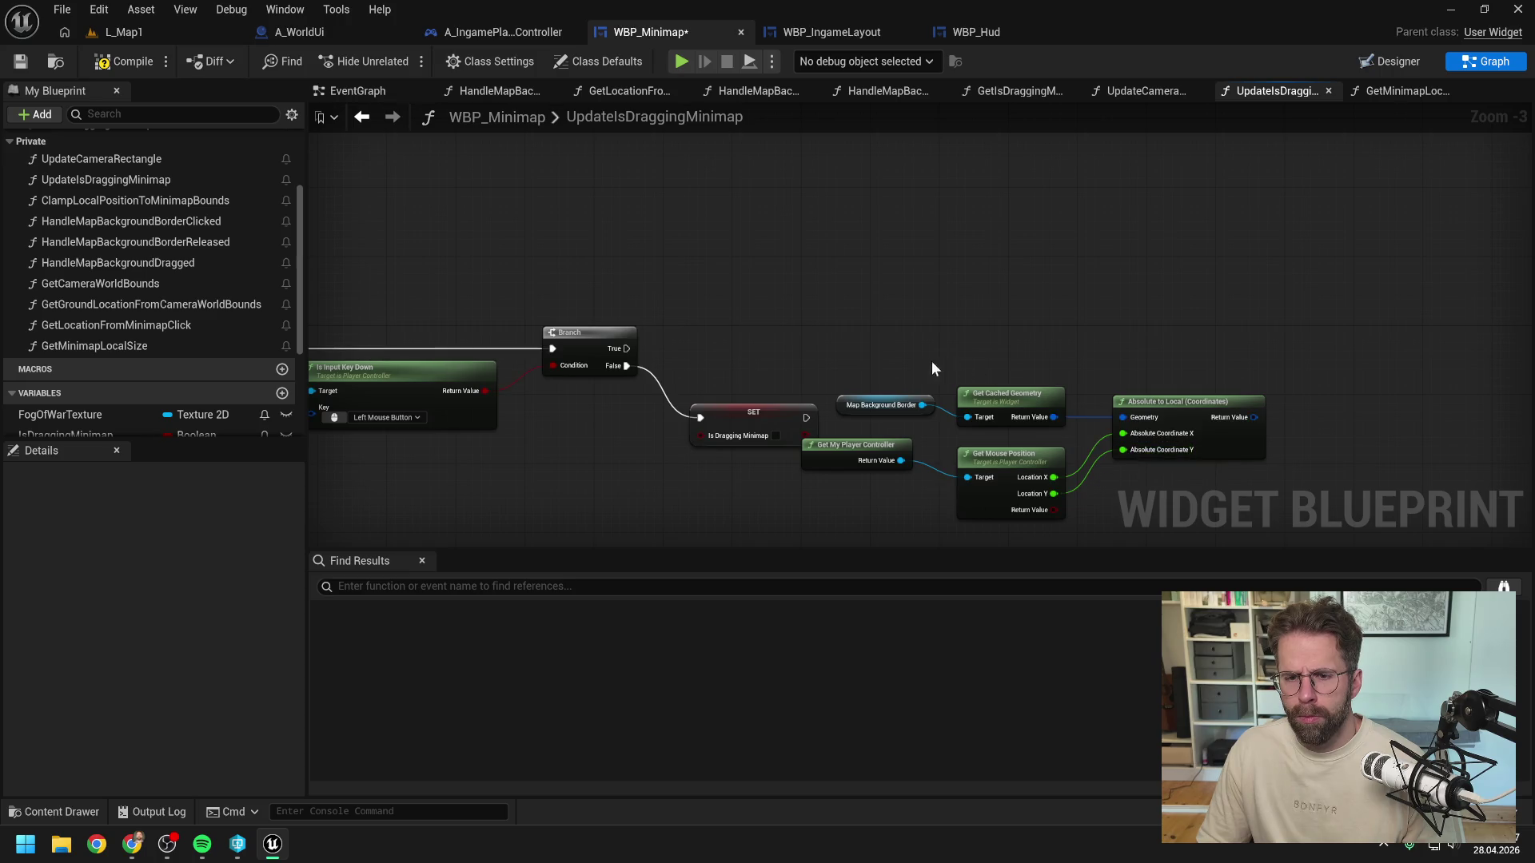
Step: Rearrange the geometry, mouse position and Absolute to Local nodes into a tidy aligned chain
mouse_move(921, 382)
left_mouse_down()
mouse_move(1015, 414)
mouse_move(1000, 359)
left_mouse_up()
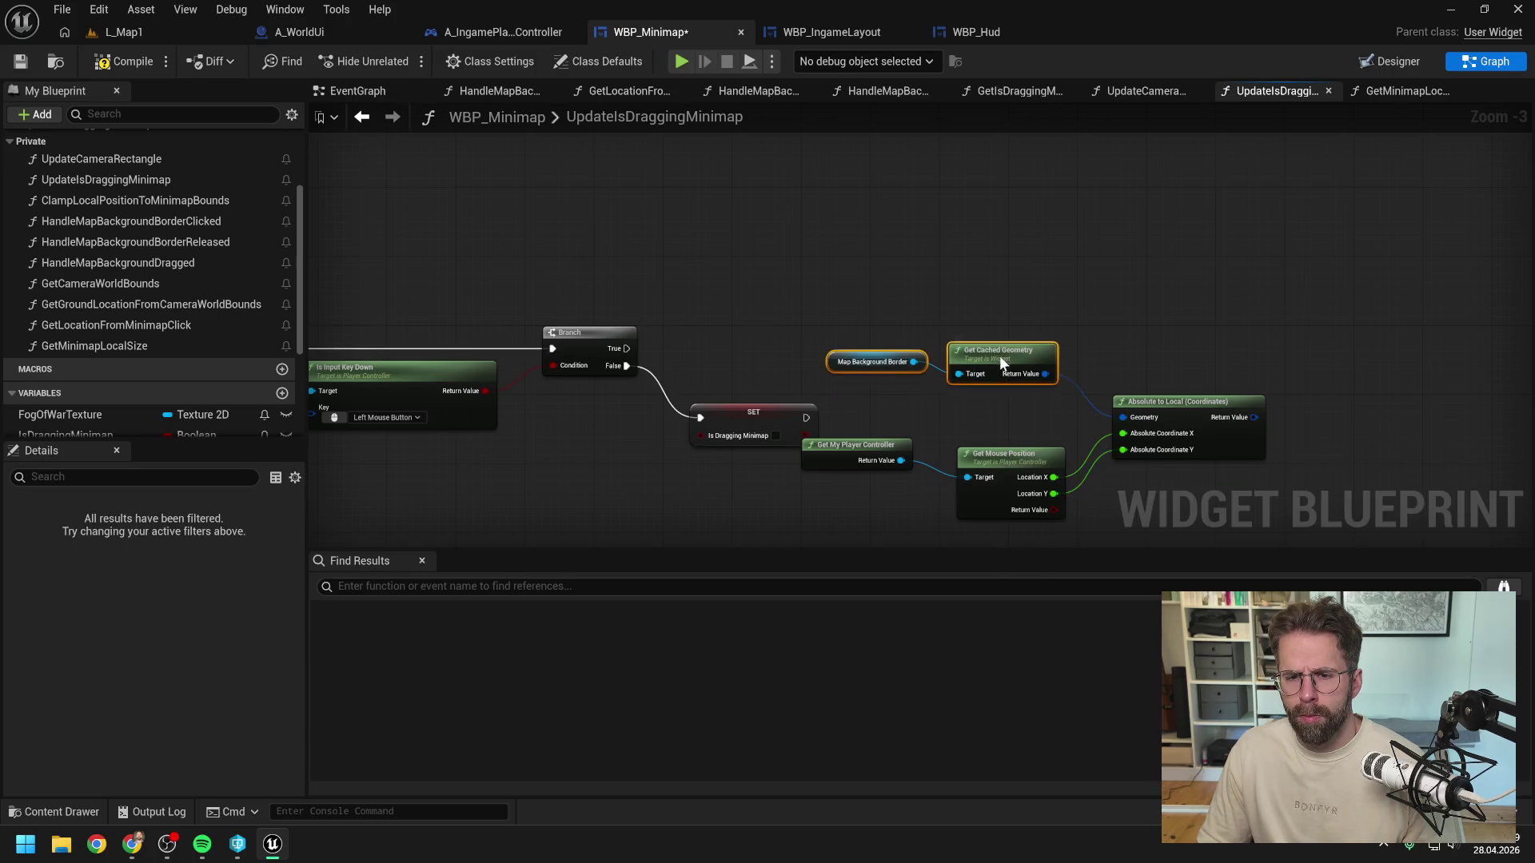
left_click_drag(1007, 454, 1001, 410)
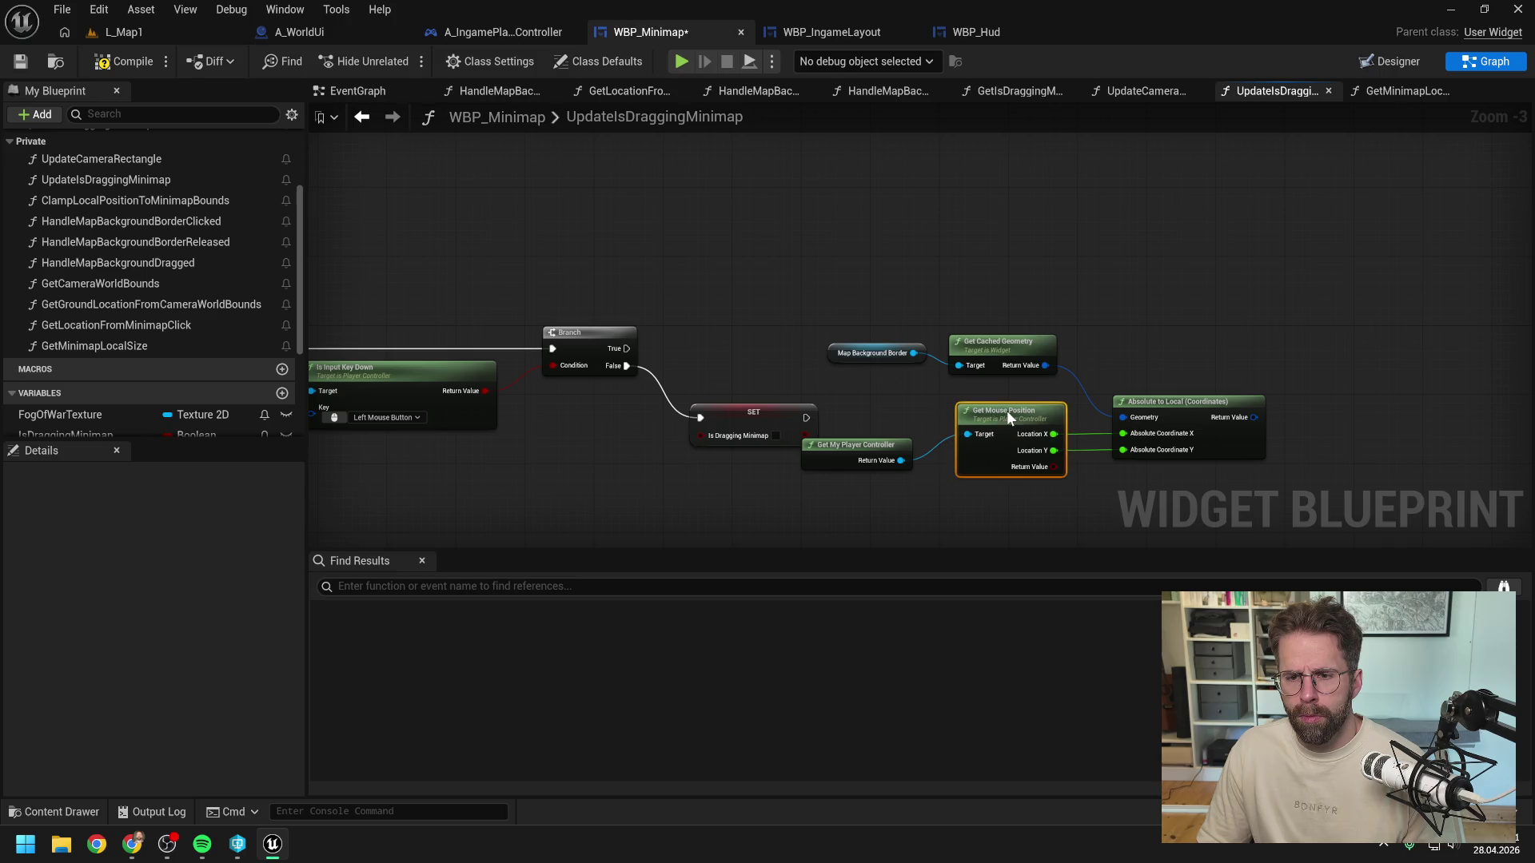
left_click_drag(880, 445, 904, 418)
mouse_move(842, 324)
left_mouse_down()
mouse_move(772, 324)
mouse_move(1082, 435)
mouse_move(1114, 366)
left_mouse_up()
left_click(1087, 379)
left_click_drag(822, 304, 967, 364)
left_click(1063, 313)
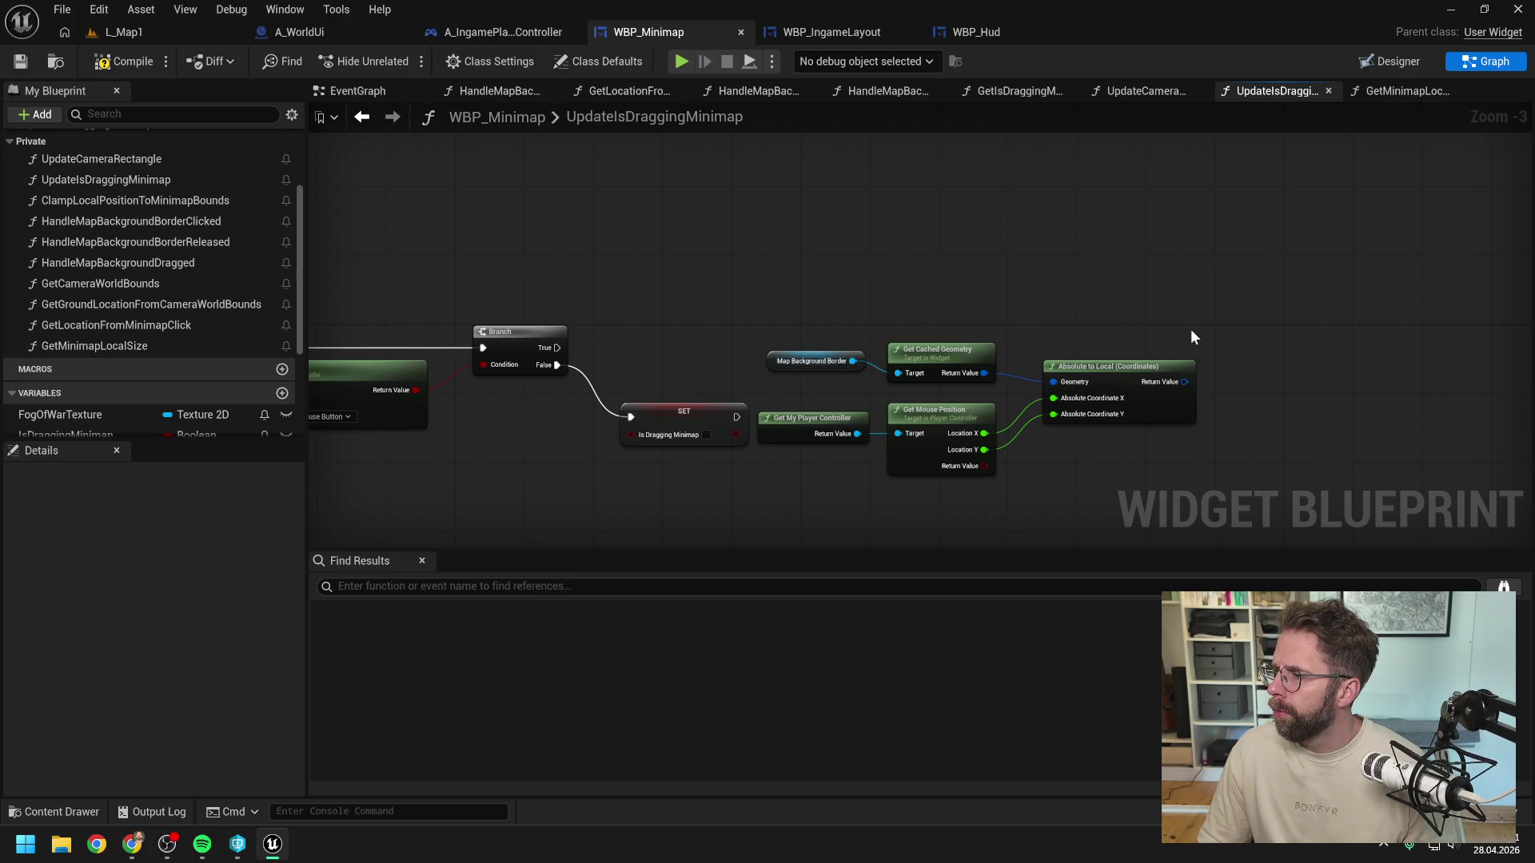
mouse_move(1191, 337)
left_mouse_down()
mouse_move(1215, 333)
mouse_move(1199, 344)
left_mouse_up()
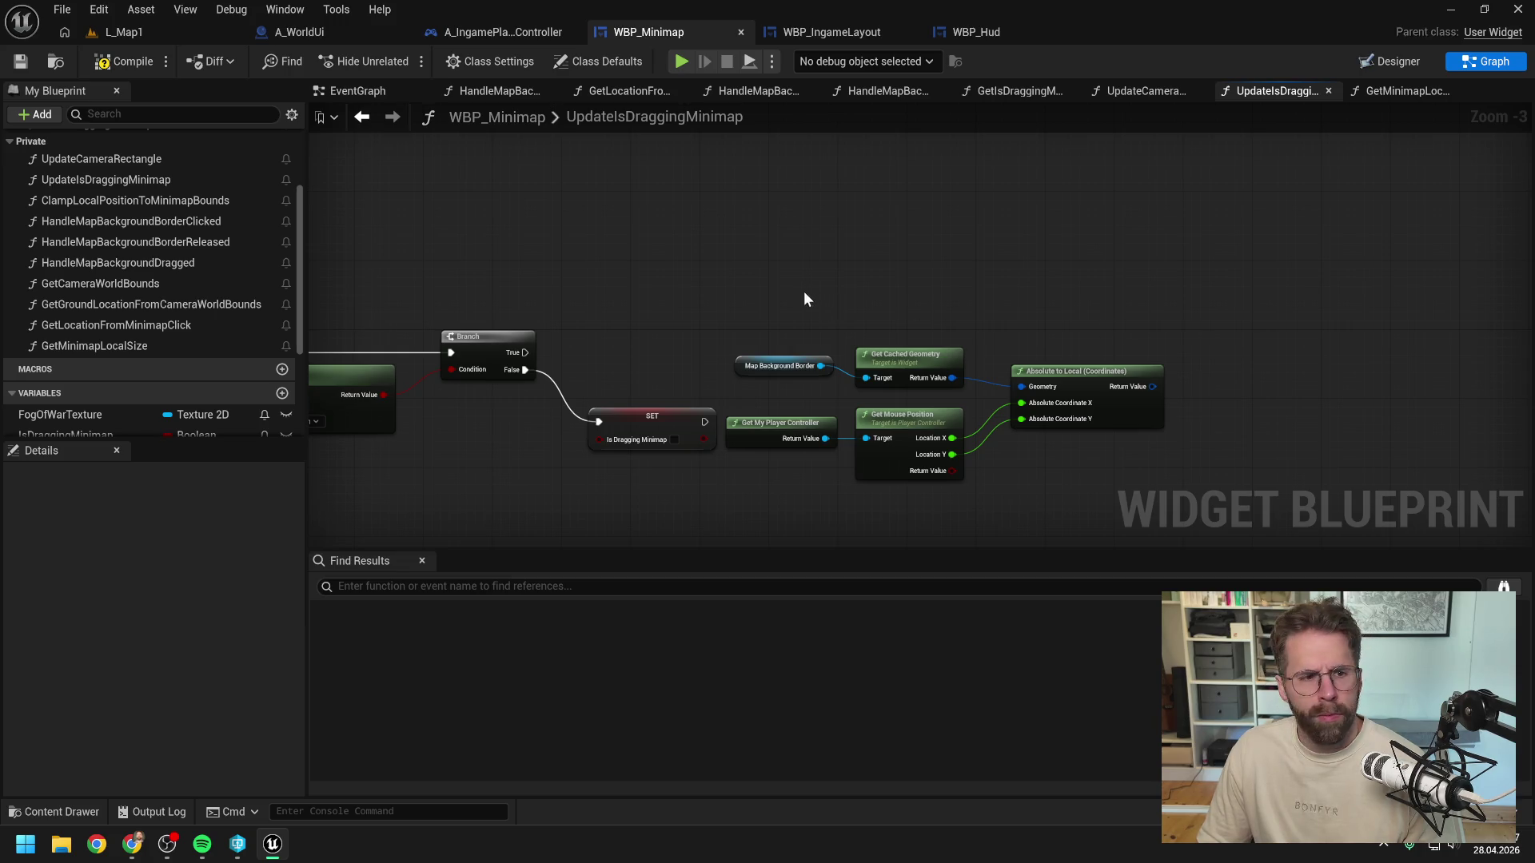
scroll(185, 296, "down", 1)
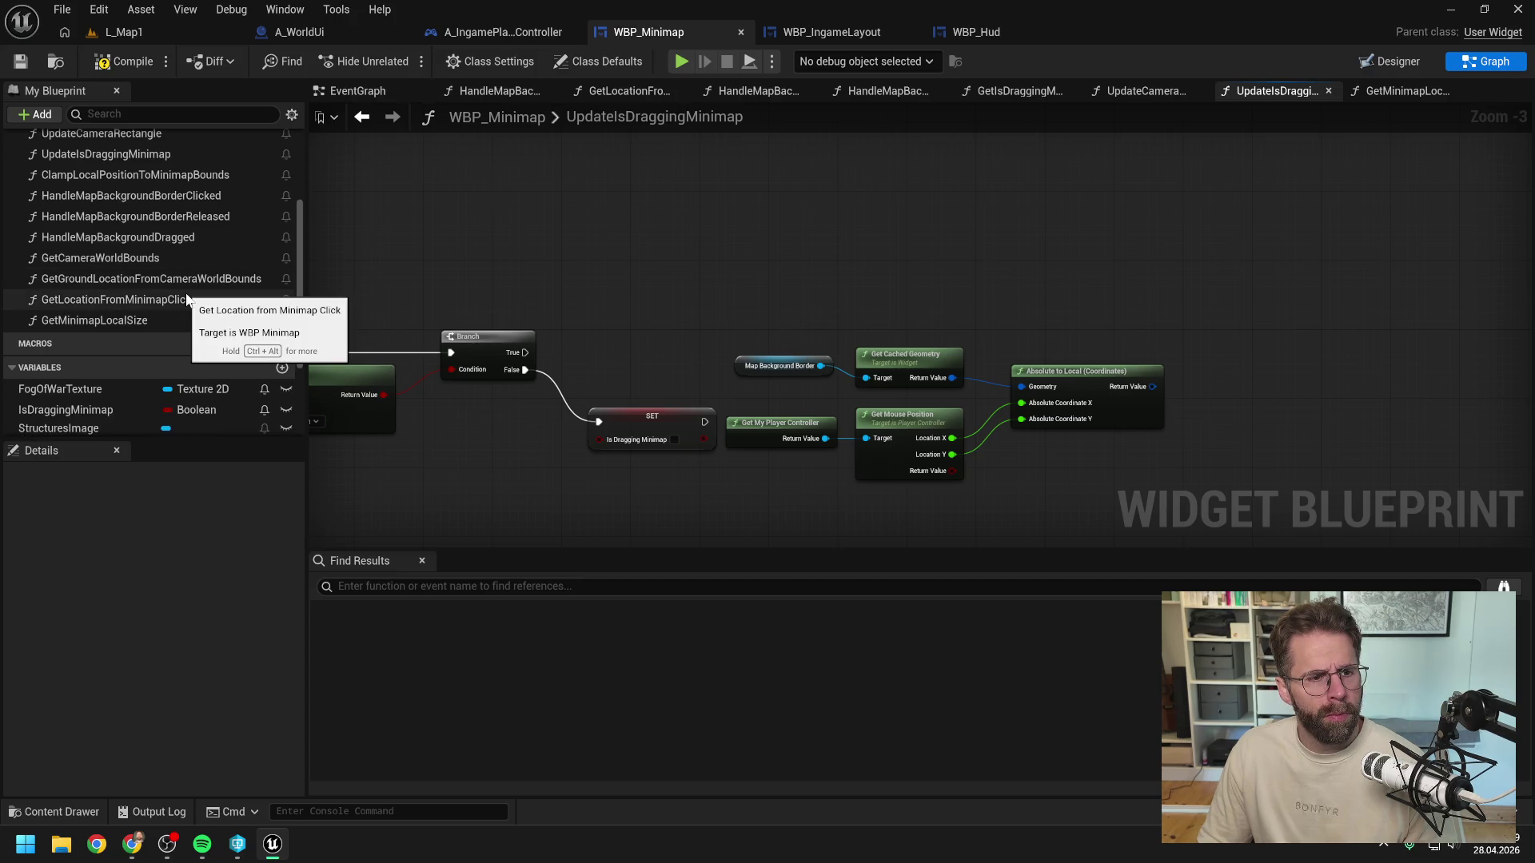
Step: Add a ClampLocalPositionToMinimapBounds node fed by Absolute to Local's result
left_click_drag(761, 286, 1080, 450)
left_click_drag(1097, 369, 1141, 352)
left_click(1123, 290)
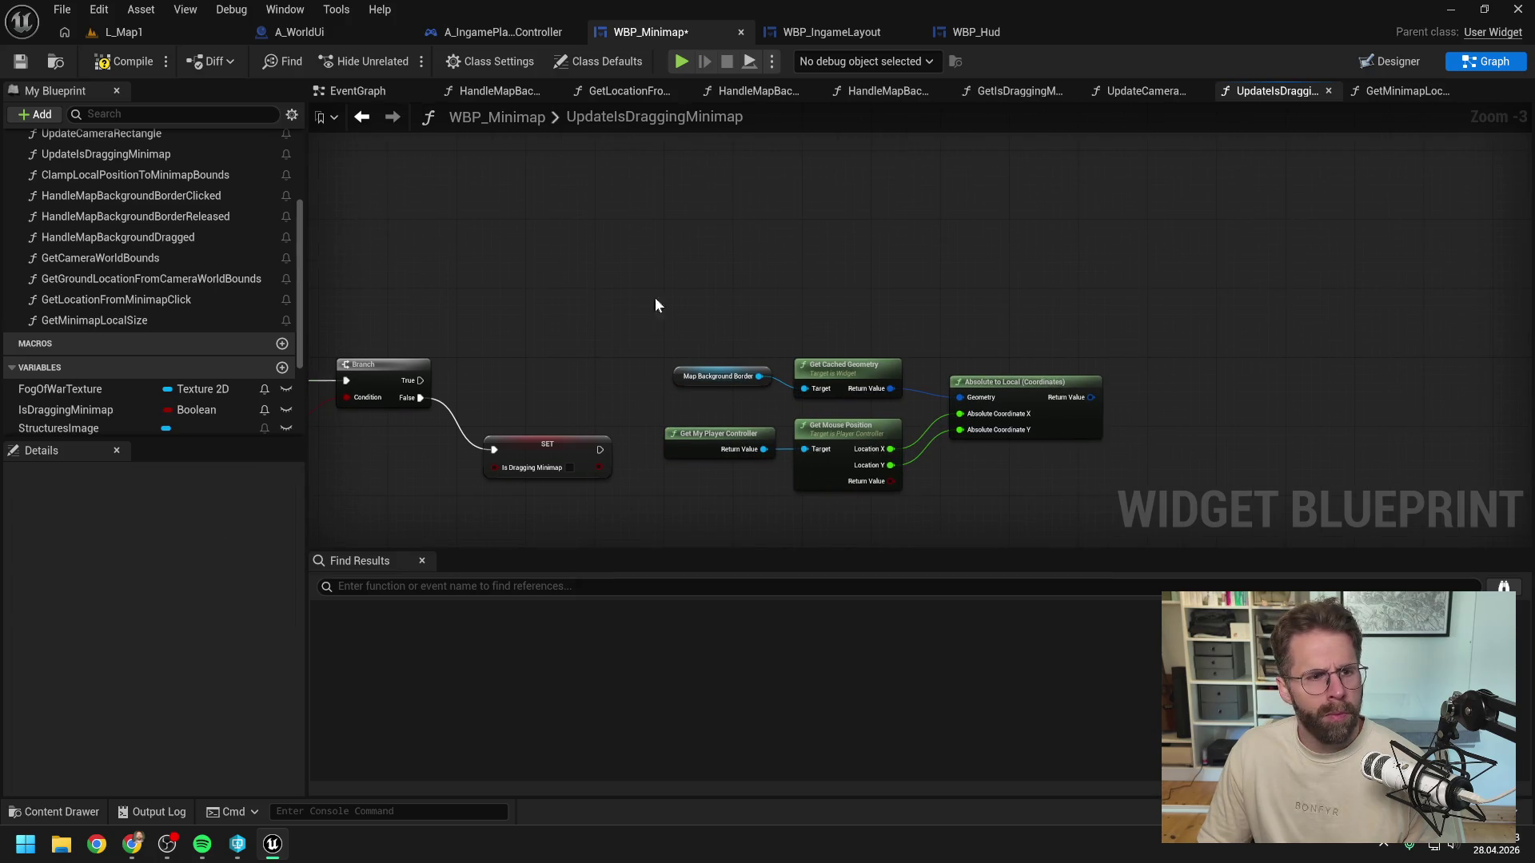
left_click(142, 175)
left_click_drag(142, 172, 1144, 342)
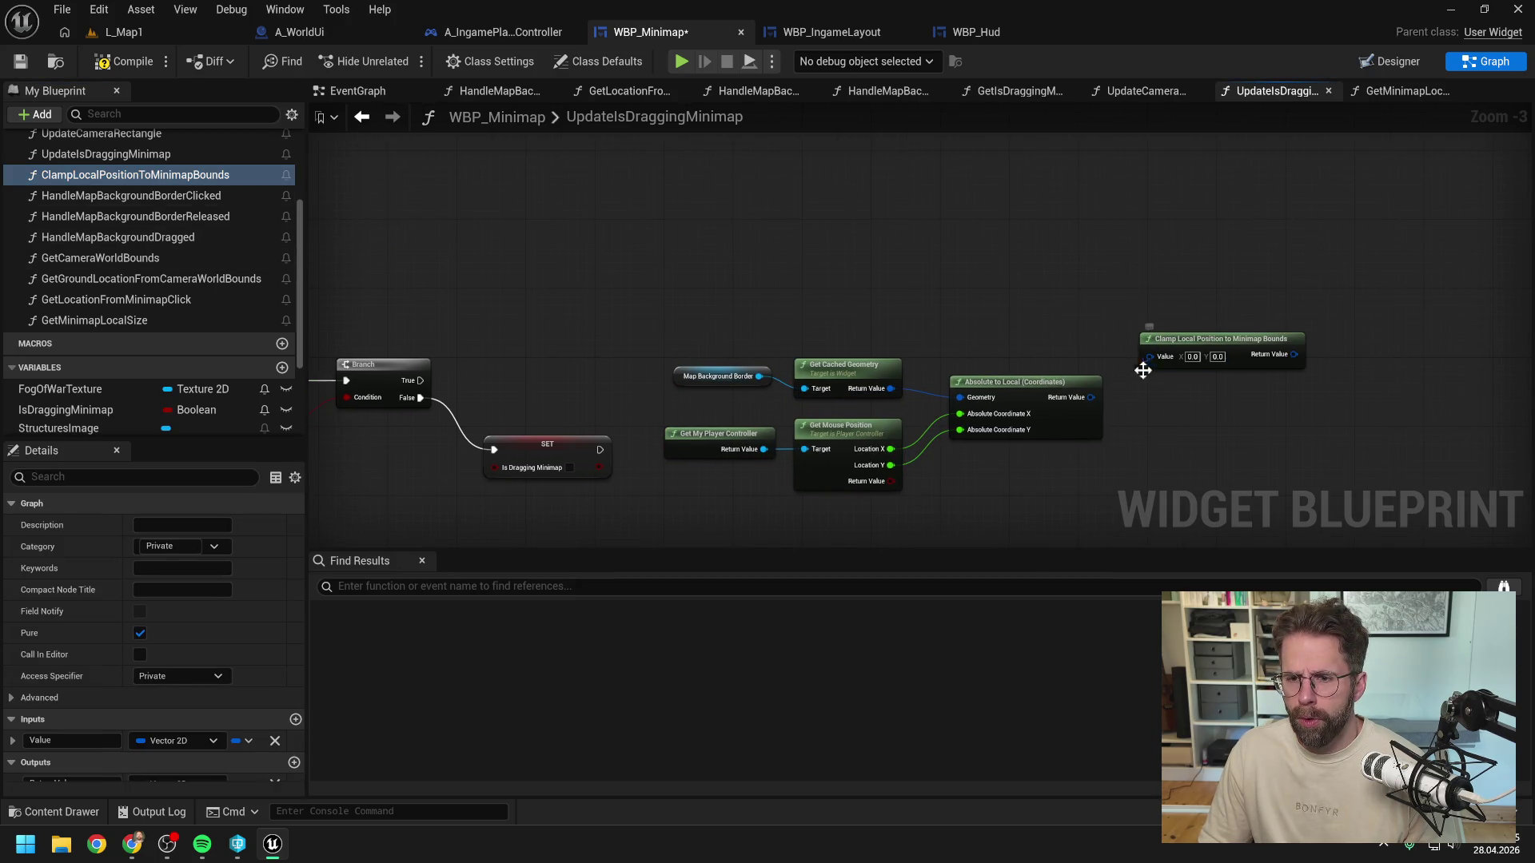
mouse_move(1092, 397)
left_mouse_down()
mouse_move(1177, 363)
mouse_move(1163, 381)
left_mouse_up()
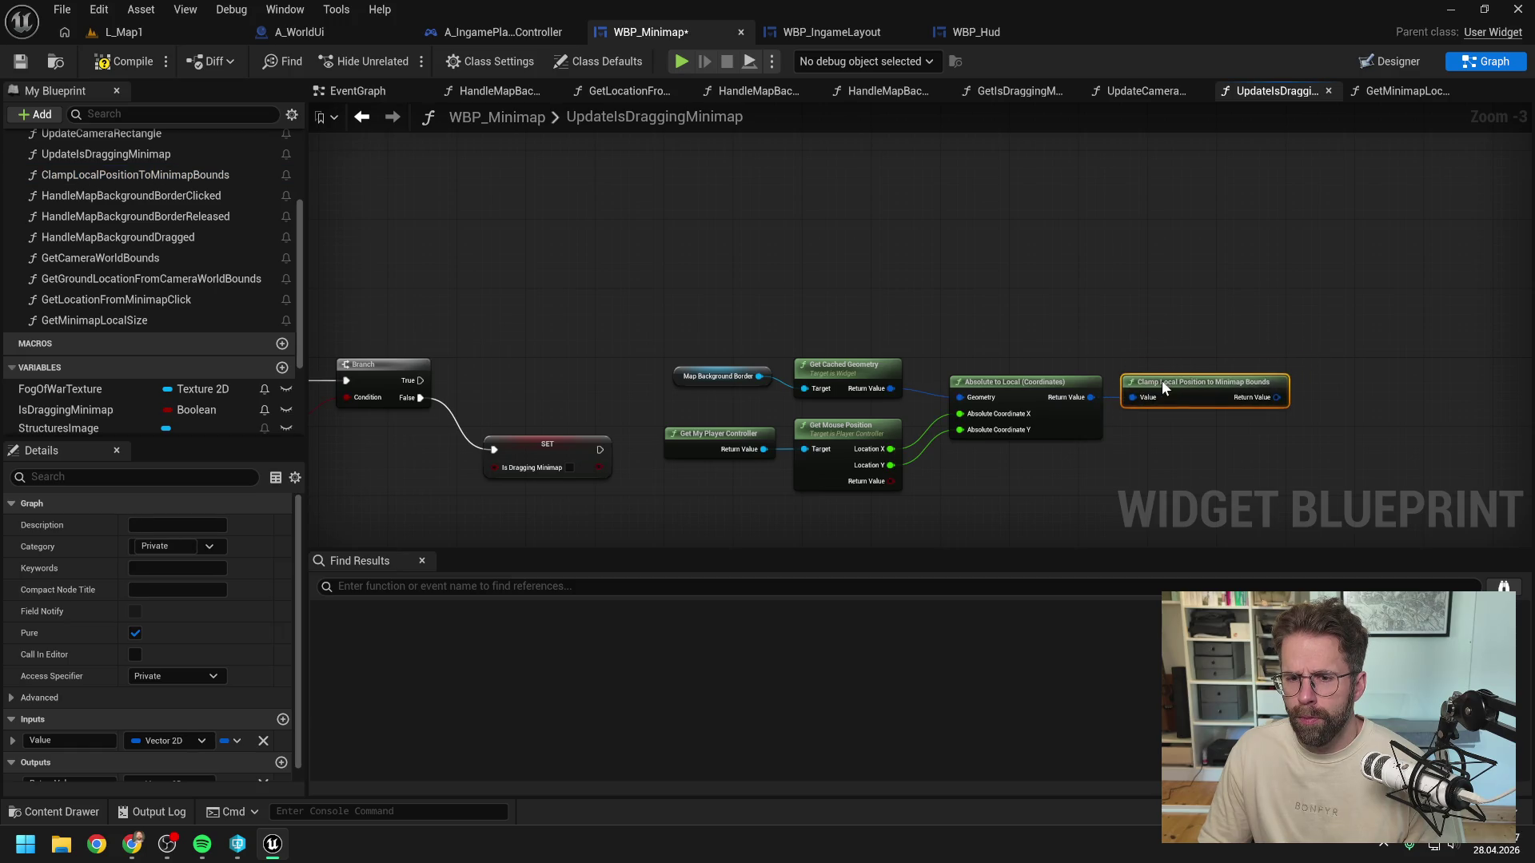
left_click(1130, 339)
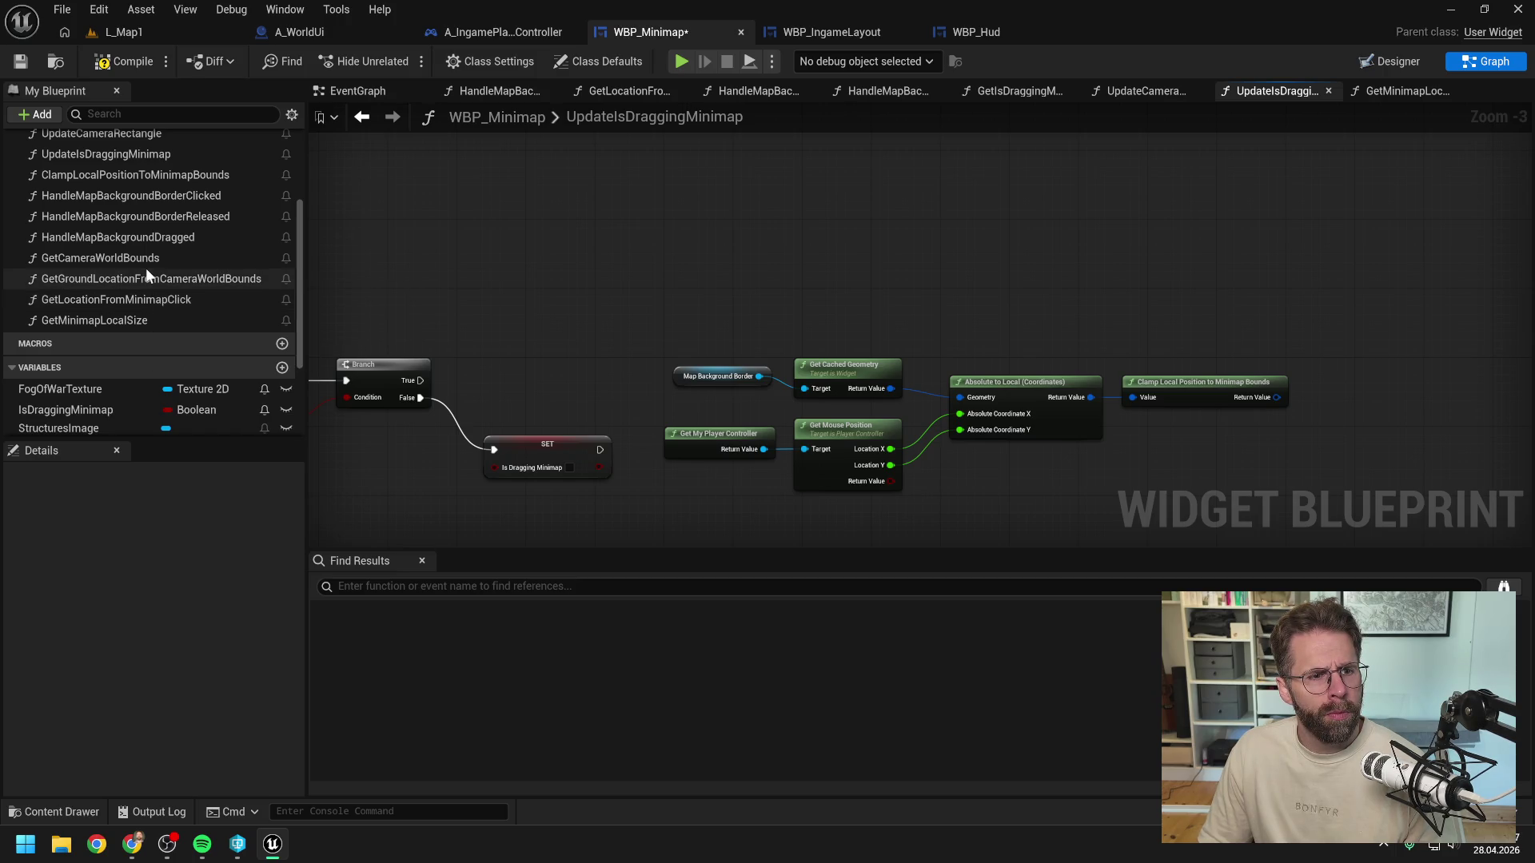
Step: Add Get Location From Minimap Click fed by the clamped position, then tidy the node chain
left_click_drag(144, 299, 1353, 377)
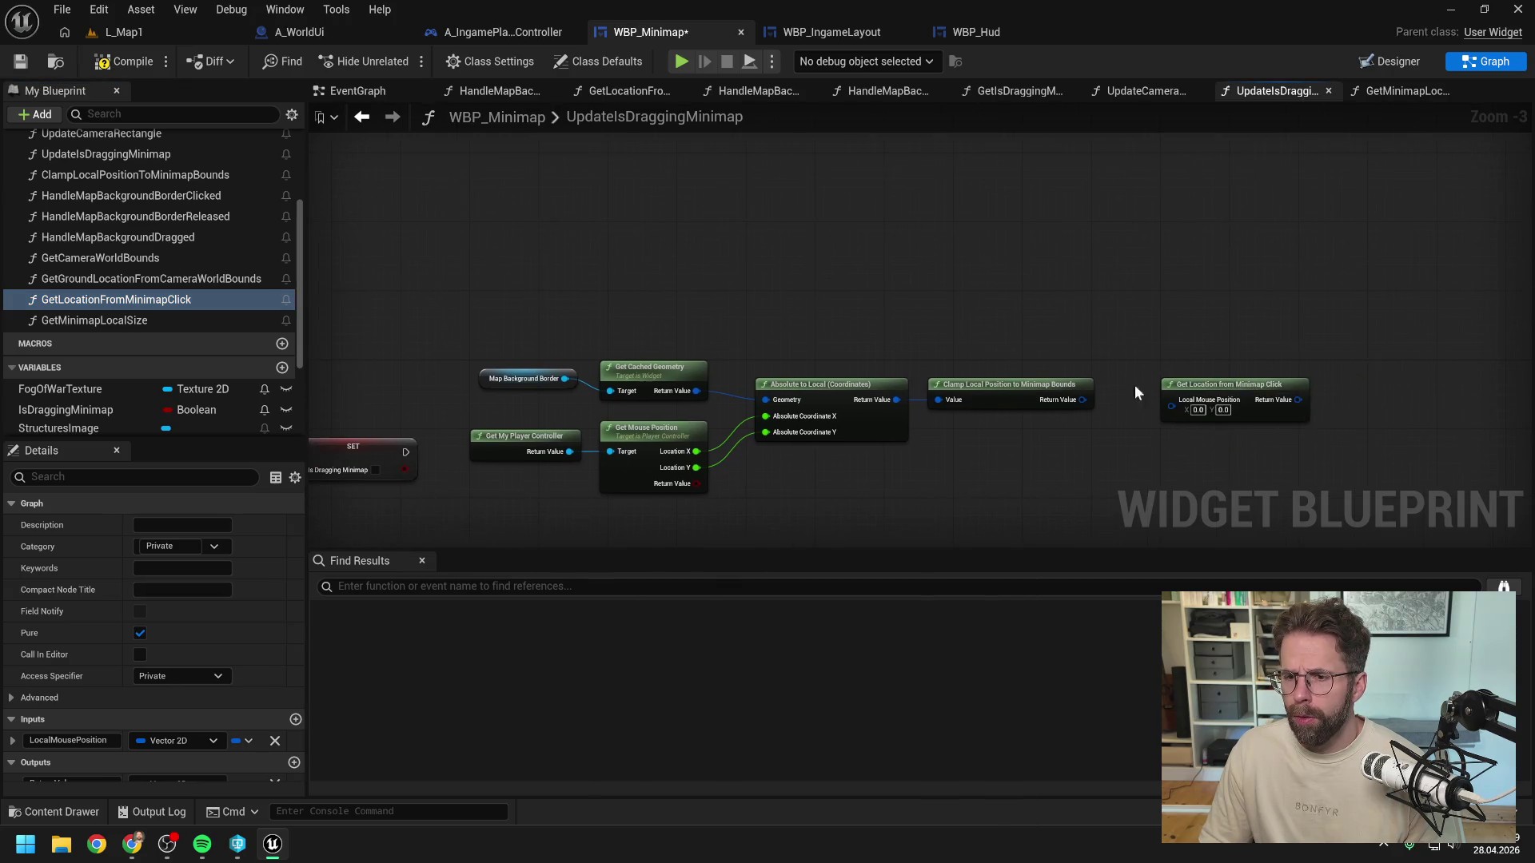
mouse_move(1083, 400)
left_mouse_down()
mouse_move(1172, 406)
mouse_move(1150, 390)
left_mouse_up()
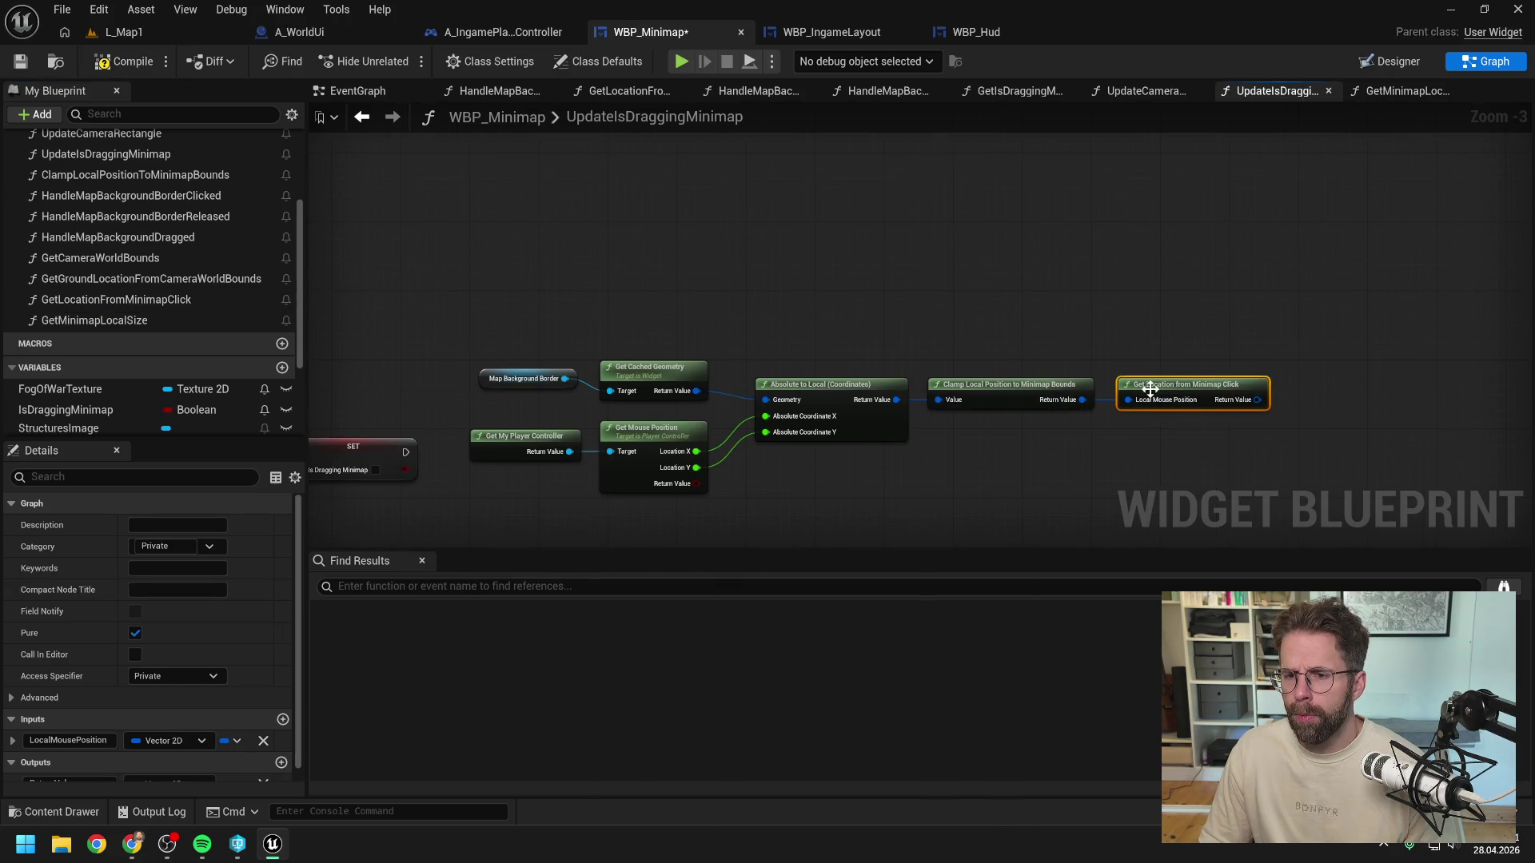
left_click(1140, 350)
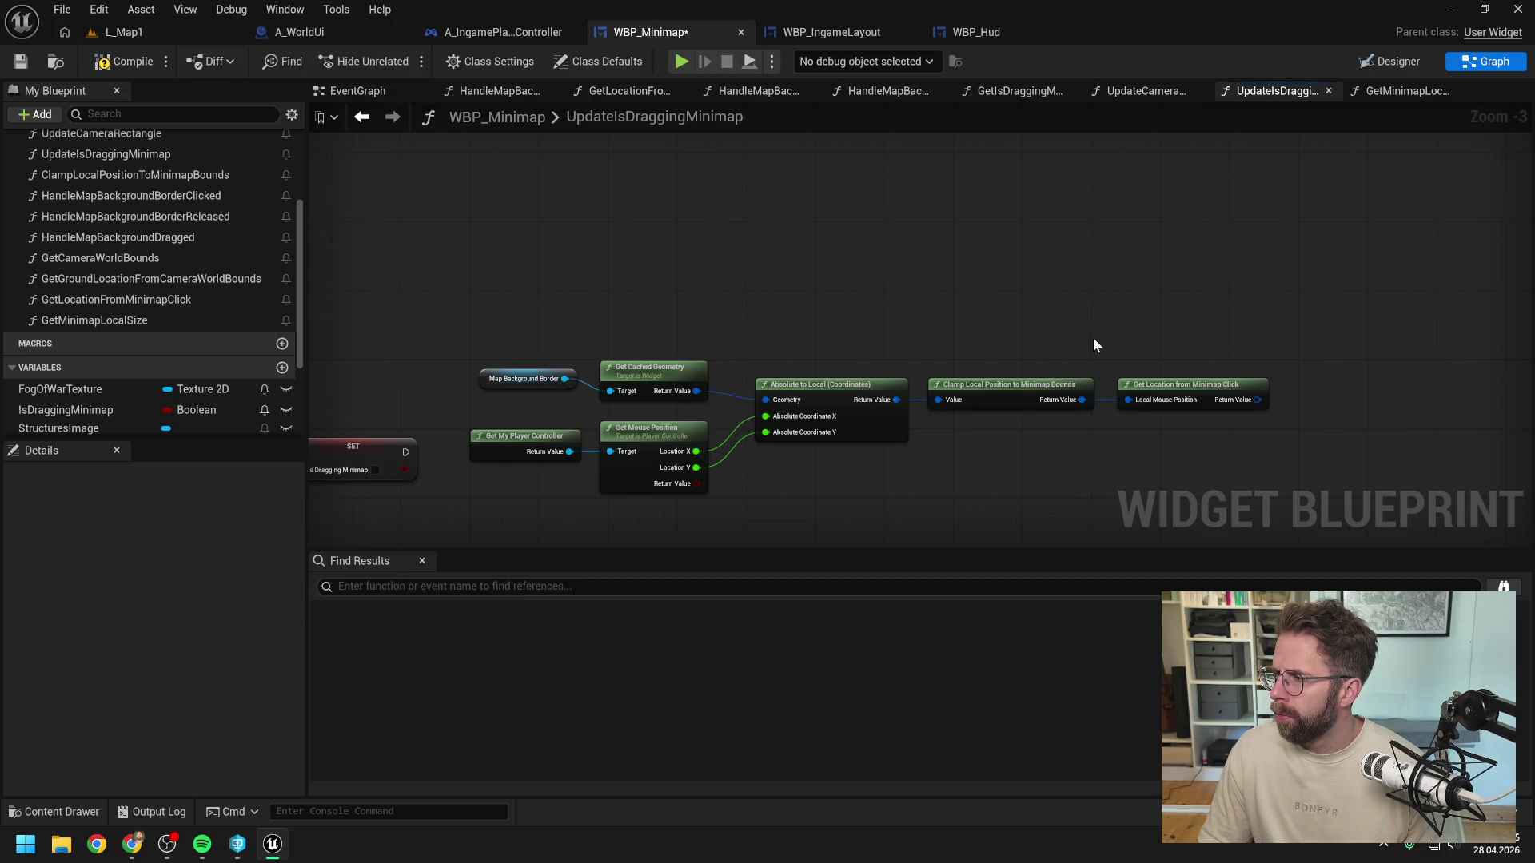
scroll(1095, 340, "down", 1)
left_click_drag(659, 330, 1221, 454)
mouse_move(772, 368)
left_mouse_down()
mouse_move(723, 309)
mouse_move(791, 373)
mouse_move(793, 406)
left_mouse_up()
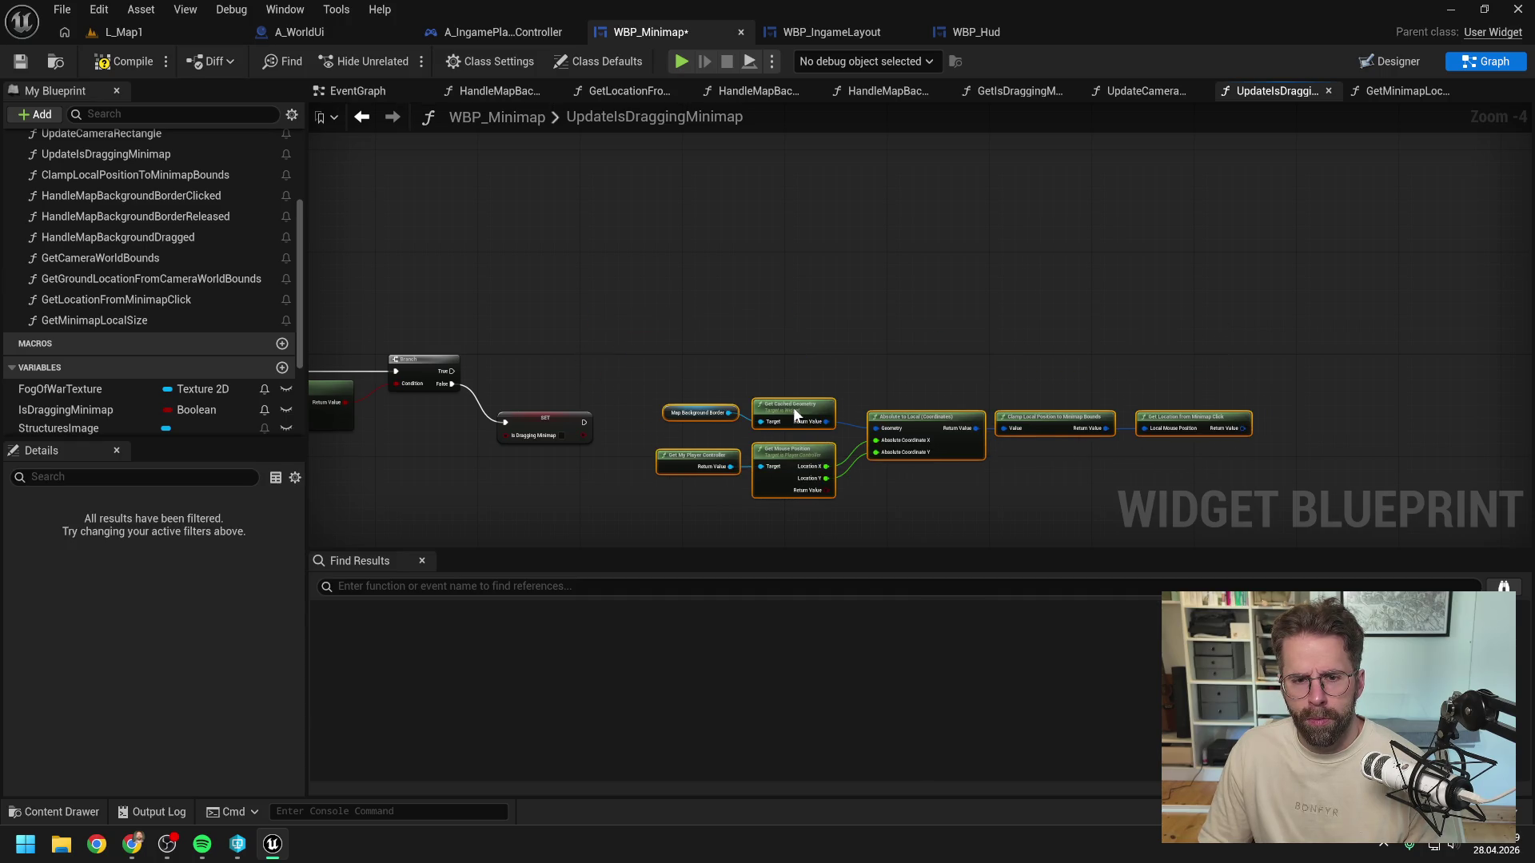
left_click(708, 440)
left_click(705, 456)
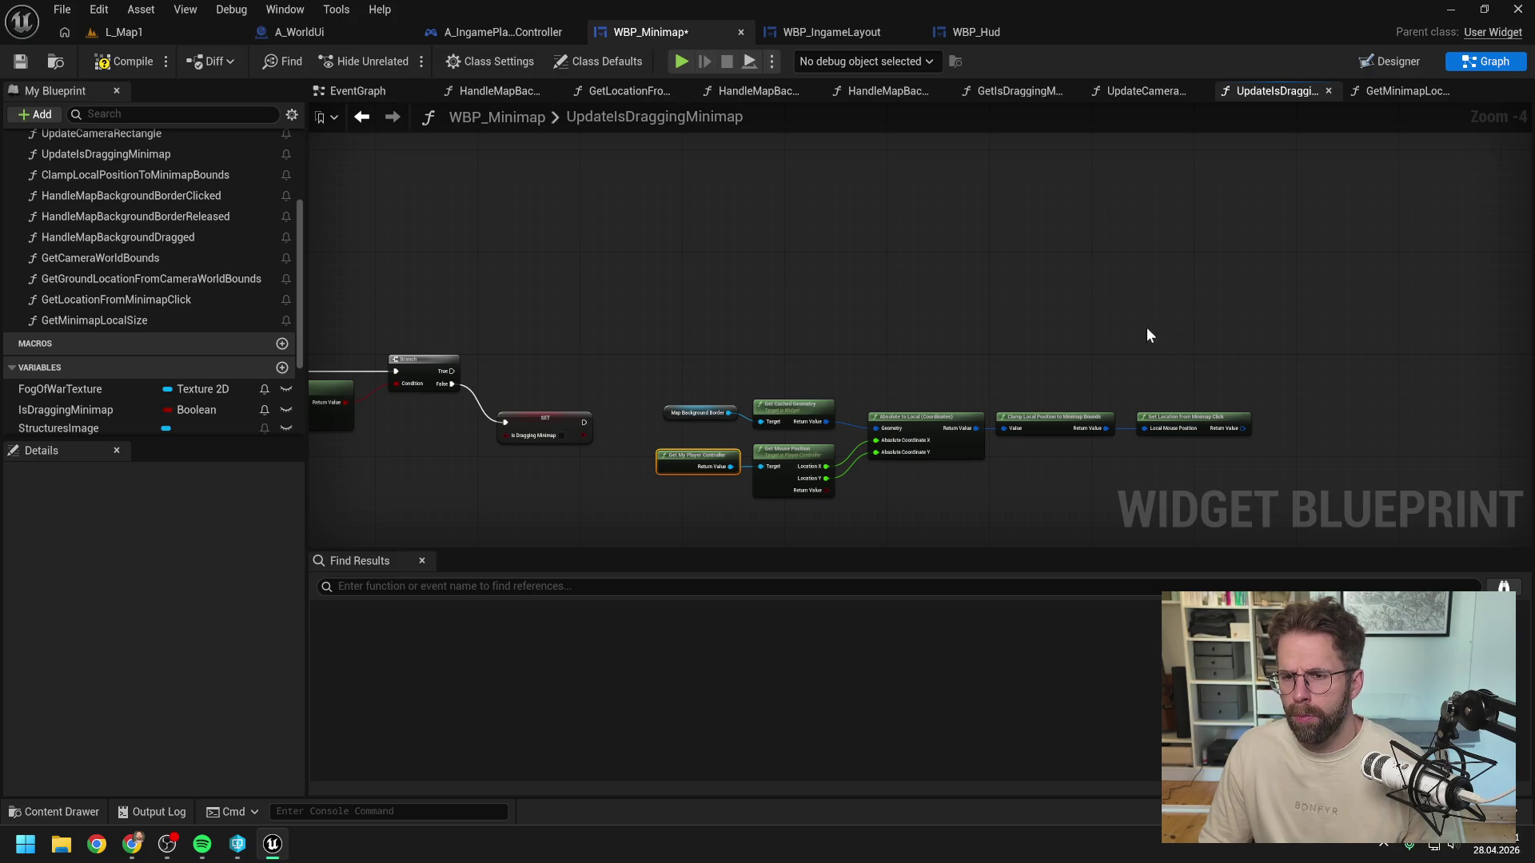
Step: Duplicate Get My Player Controller, abandon a 'set cam' search from it, and save the blueprint
key("ctrl+v")
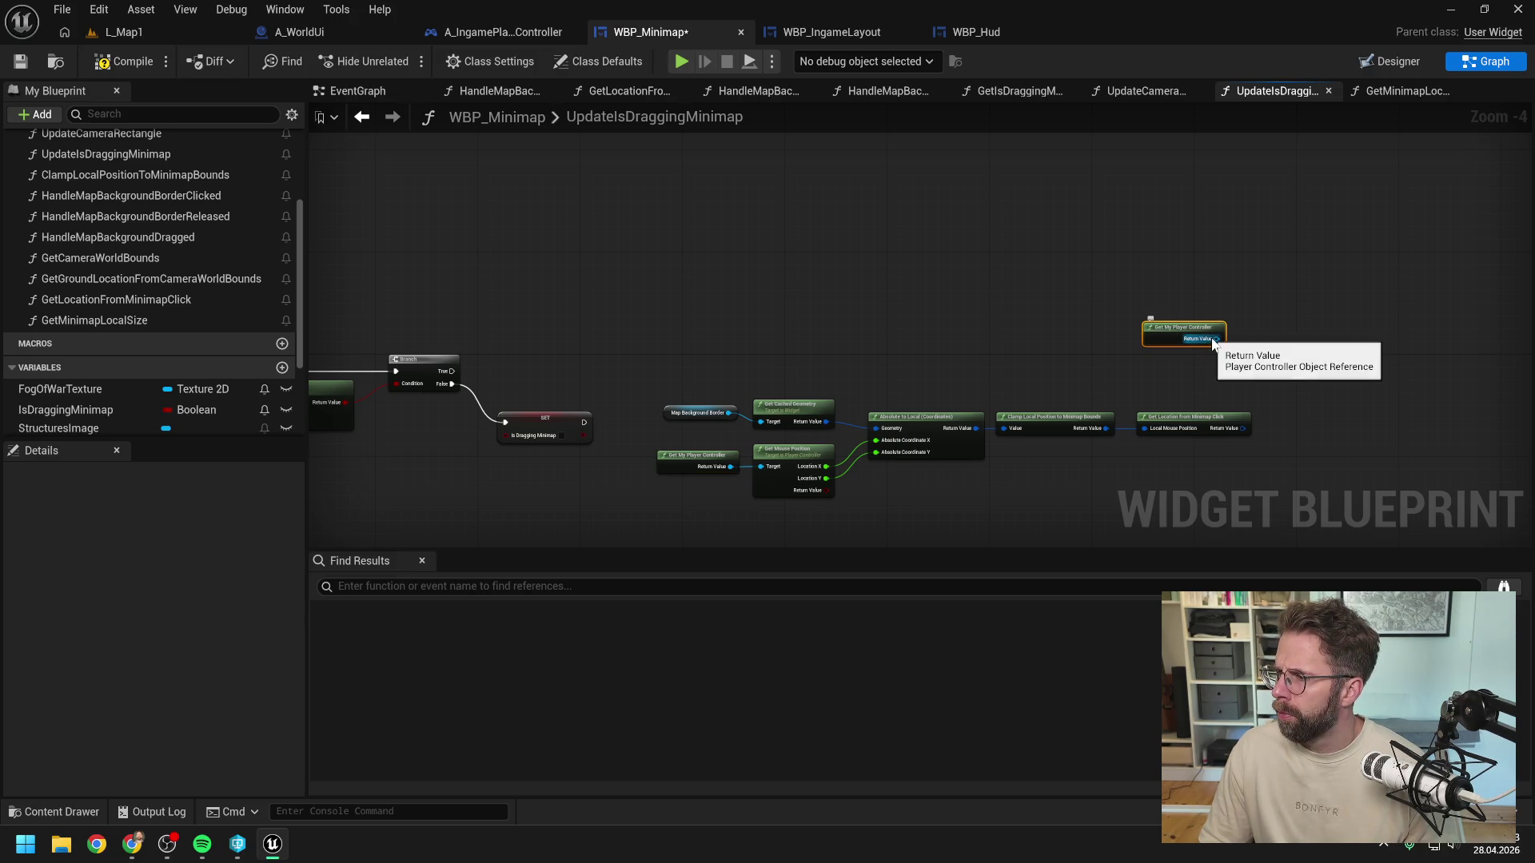
left_click_drag(1162, 335, 1196, 343)
type("set cam")
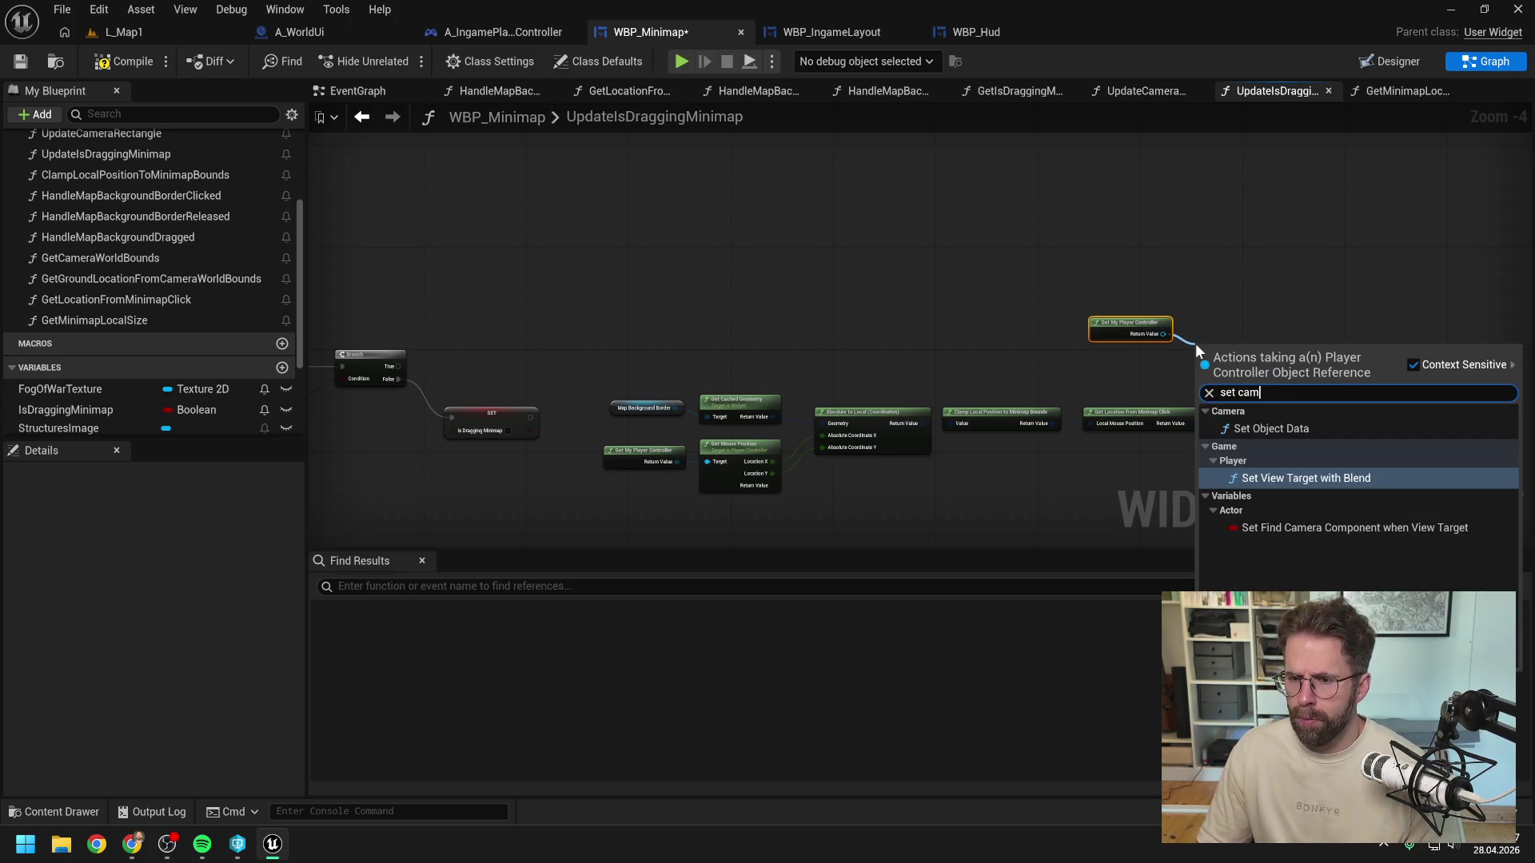
key("ctrl+a")
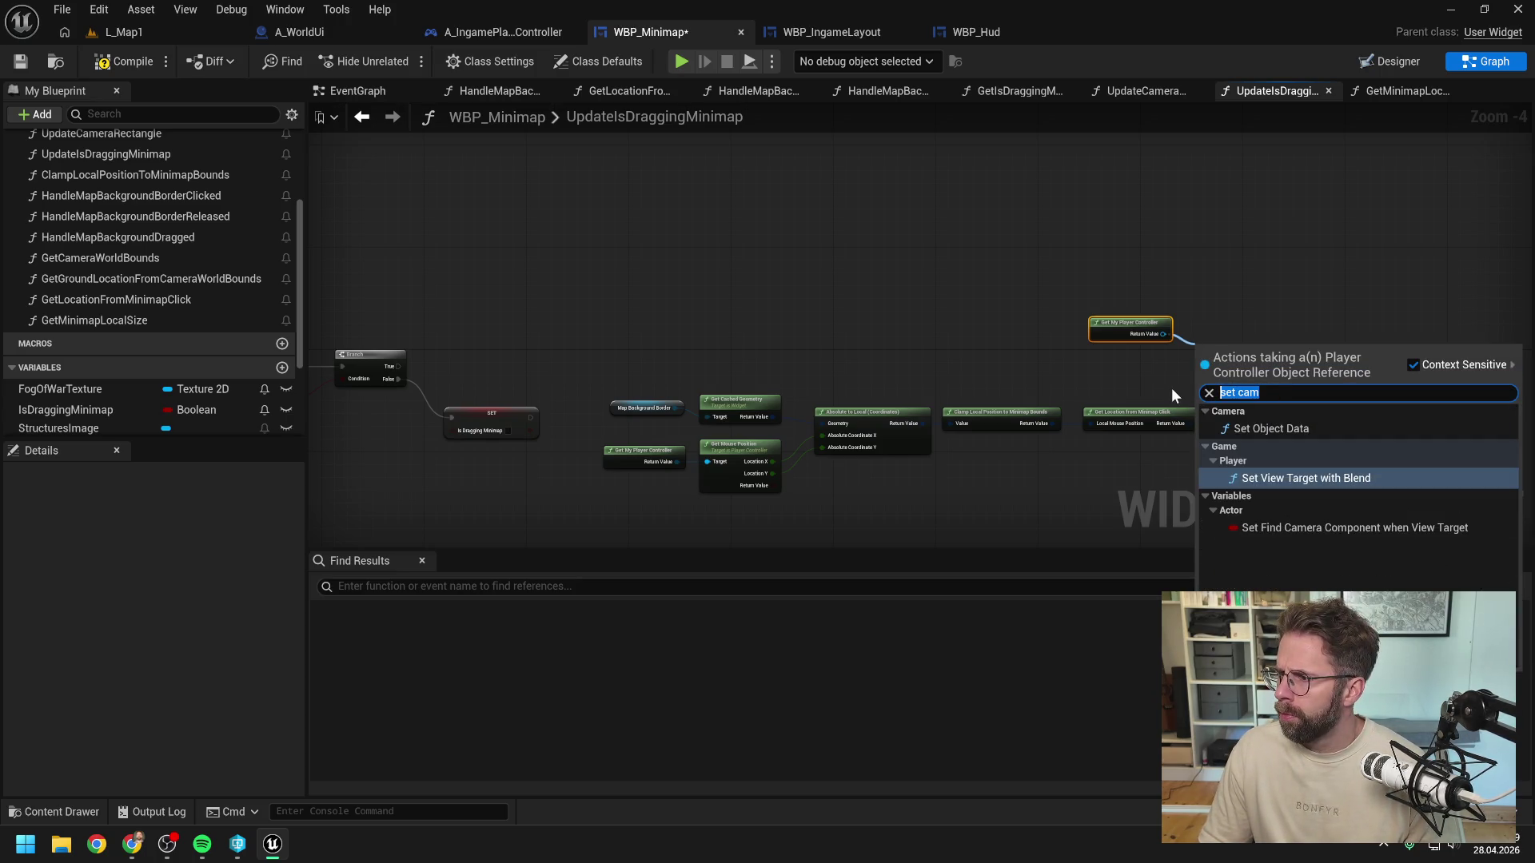
key("BackSpace")
left_click(950, 304)
key("ctrl+s")
Step: Look through the HandleMapBackgroundDragged and GetMinimapLocalSize graphs, then return to UpdateIsDraggingMinimap
scroll(137, 285, "up", 3)
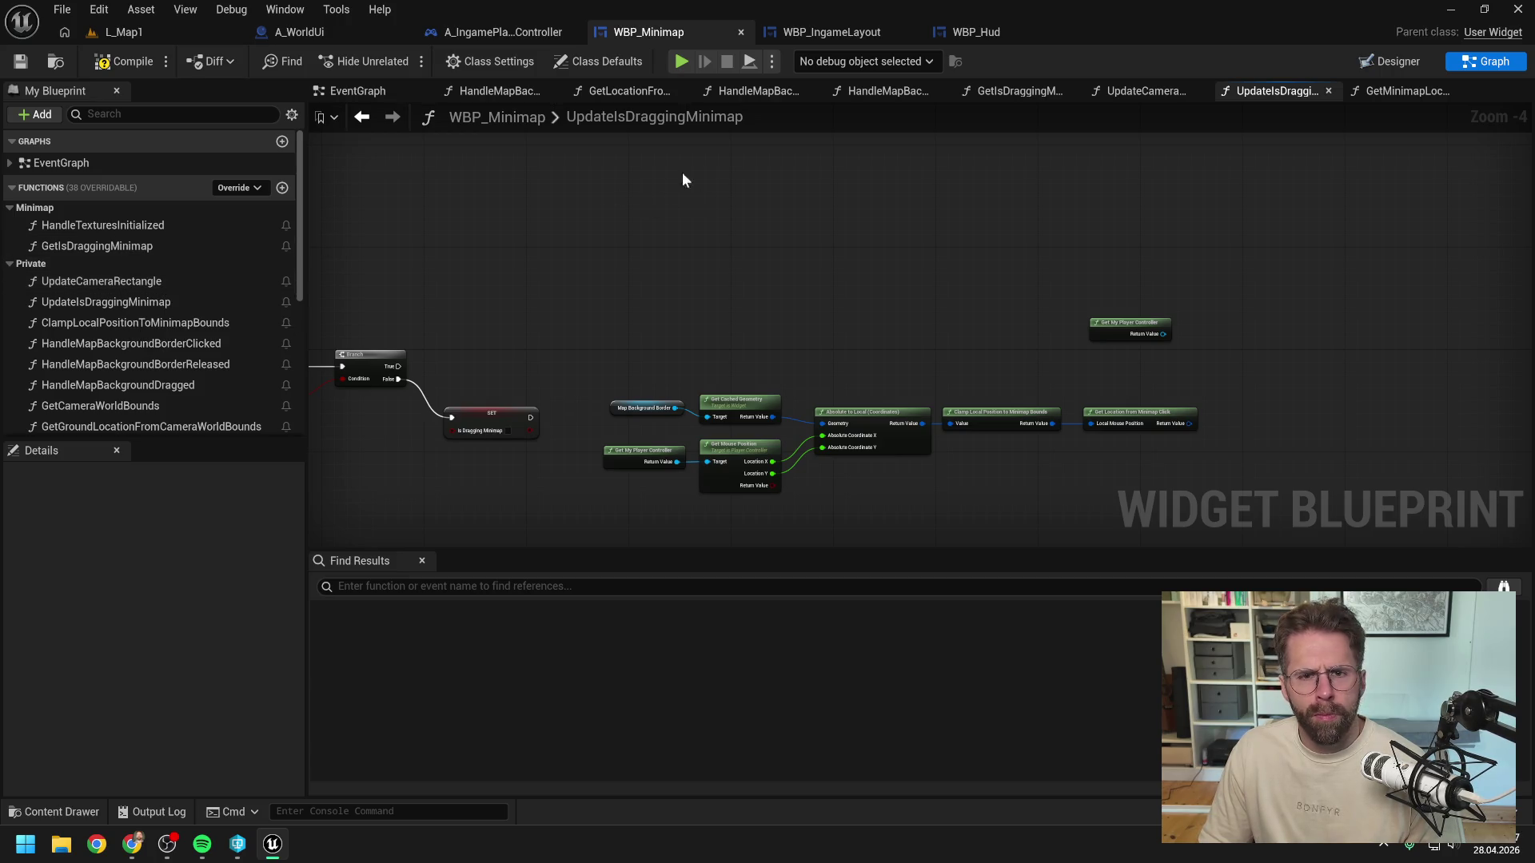
left_click(888, 91)
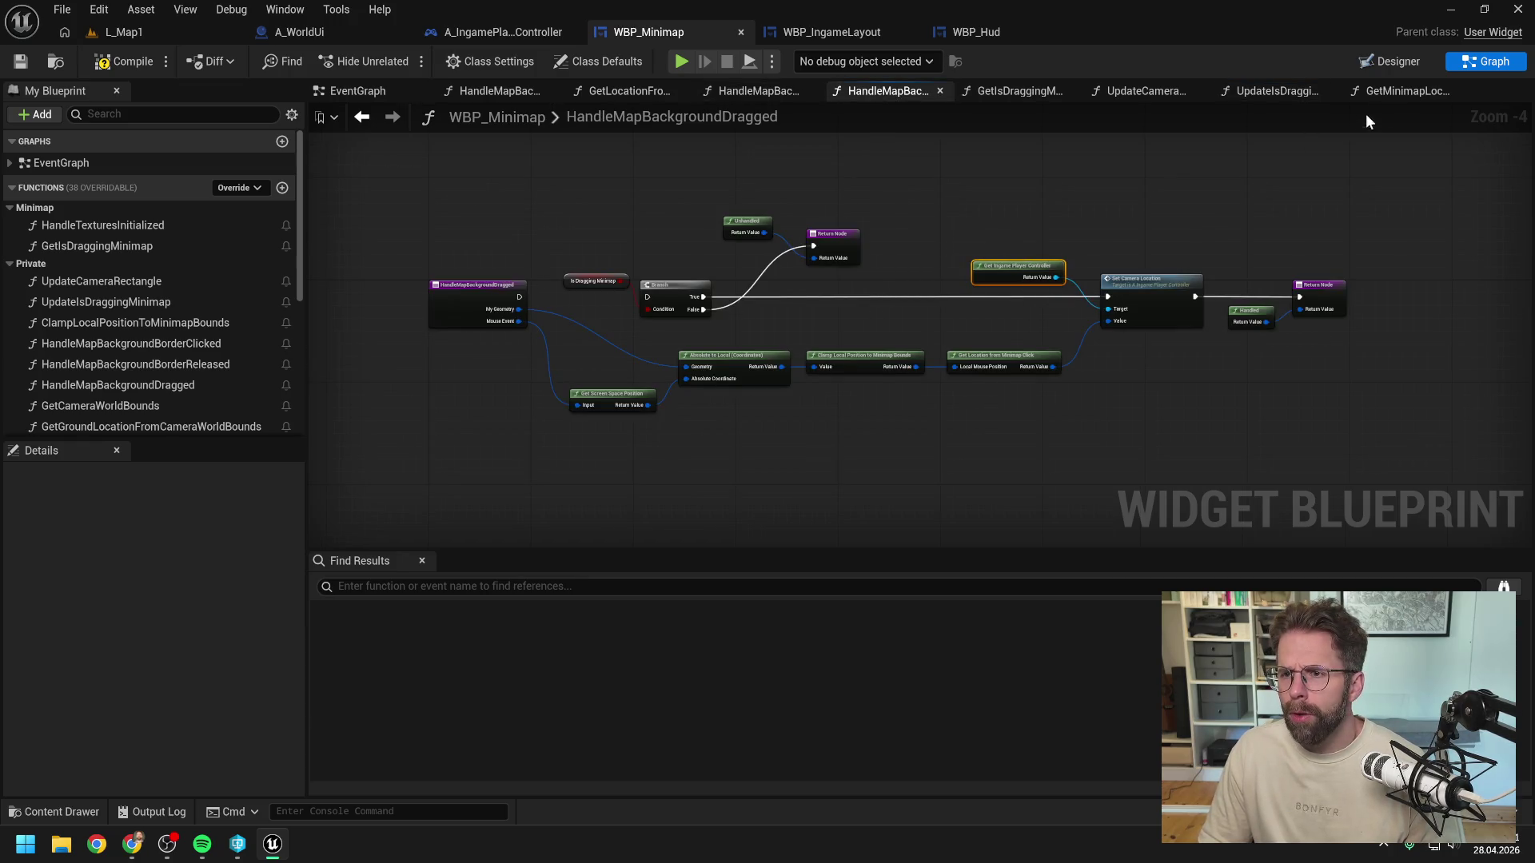
left_click(1368, 93)
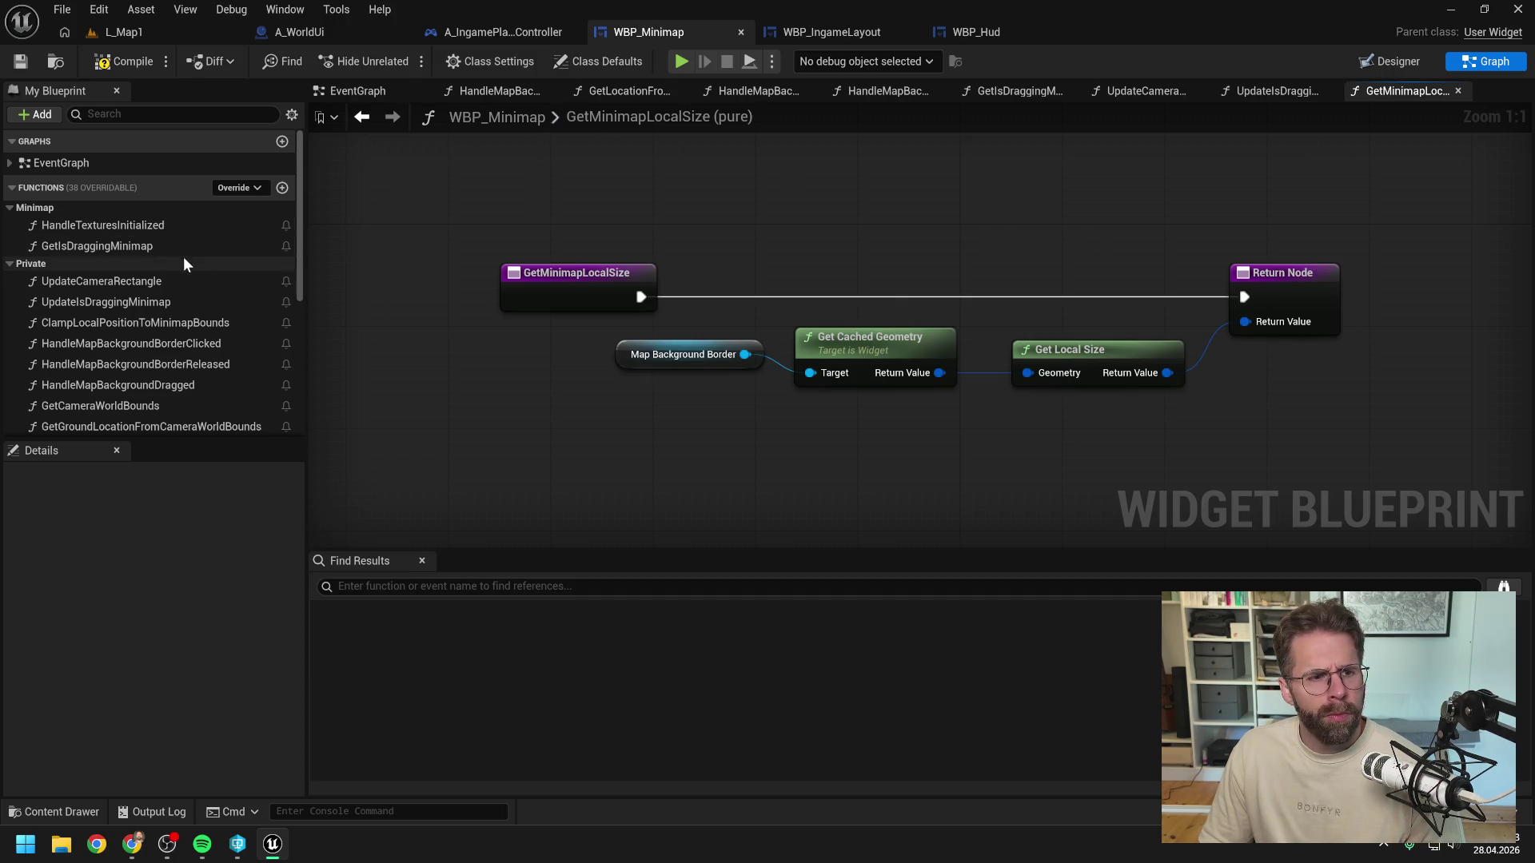
double_click(124, 301)
Step: Replace Get My Player Controller with a Get Ingame Player Controller node
left_click_drag(1163, 334, 1188, 348)
type("set camera loc")
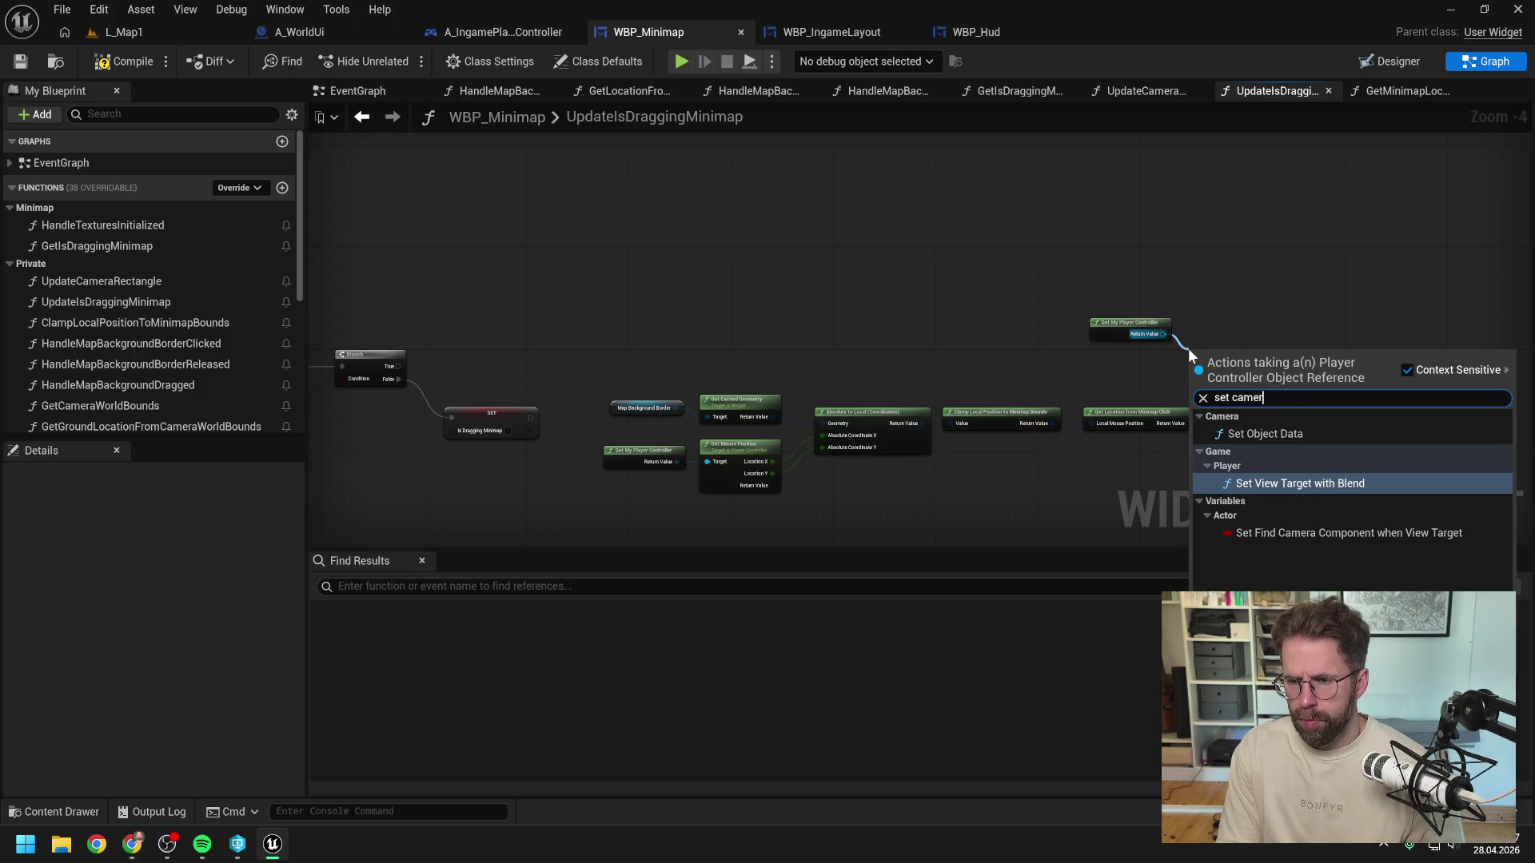
left_click(1229, 329)
right_click(1228, 329)
type("get ingame palywe")
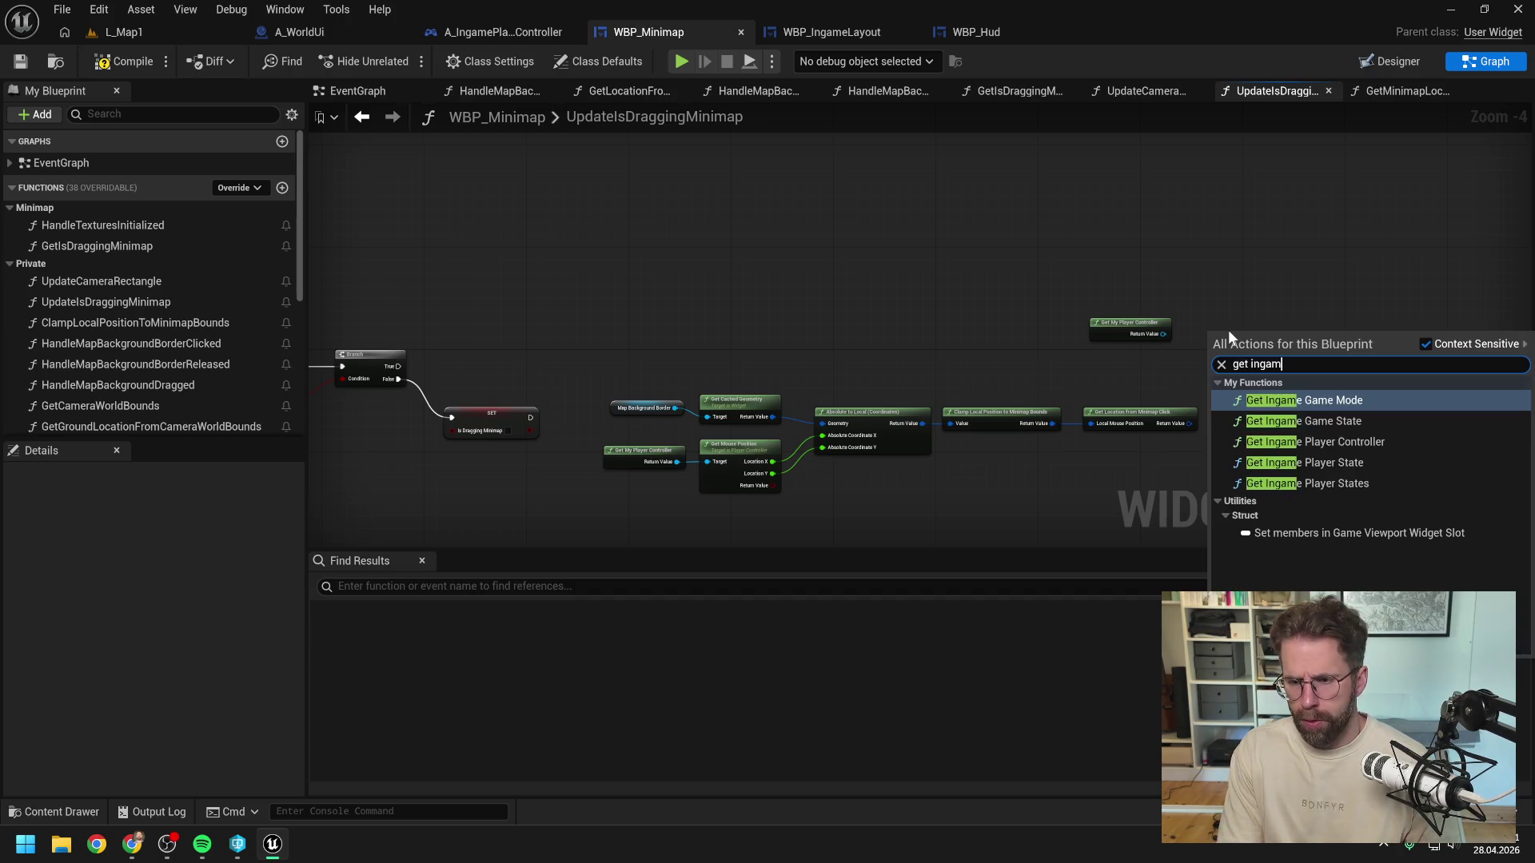
key("BackSpace")
key("BackSpace")
key("BackSpace")
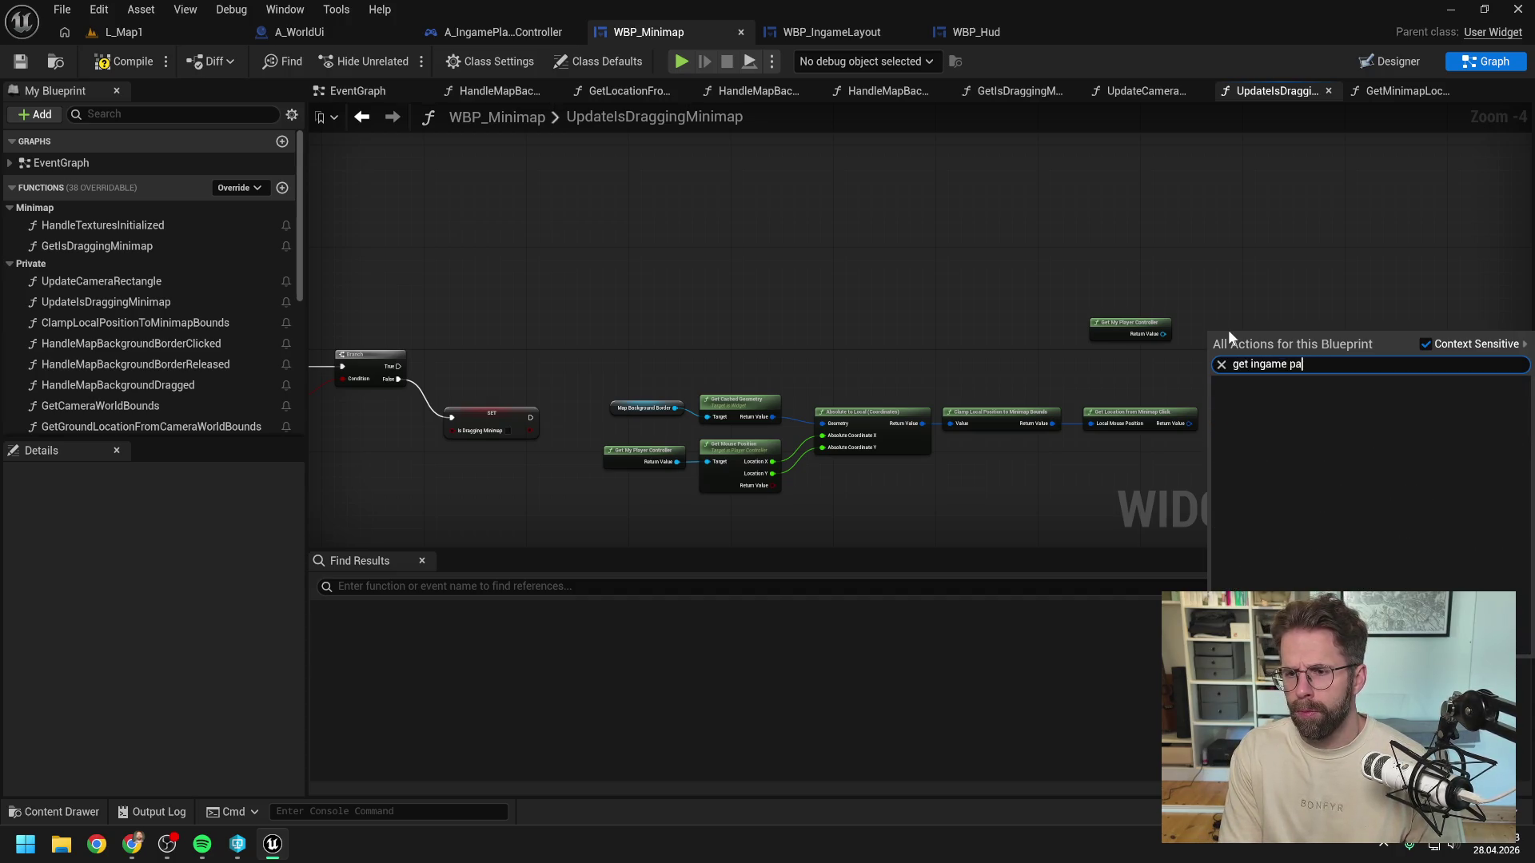
type("layer c")
key("Return")
left_click(1127, 323)
key("Delete")
Step: Add Set Camera Location on the ingame controller, driven by Branch True and the minimap click location
left_click_drag(1308, 346, 1323, 366)
type("set cam")
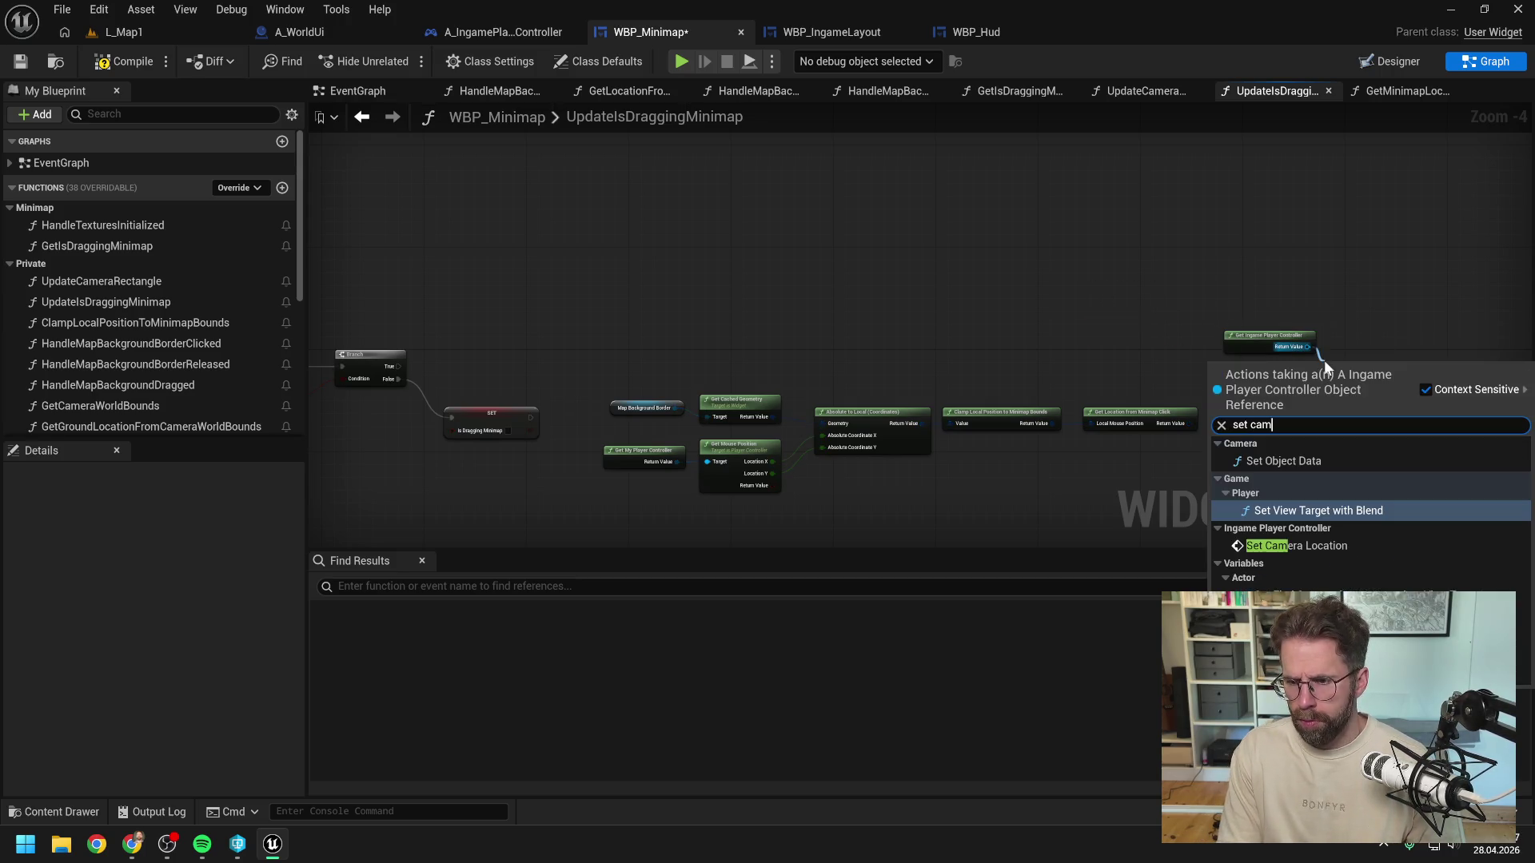
left_click(1321, 546)
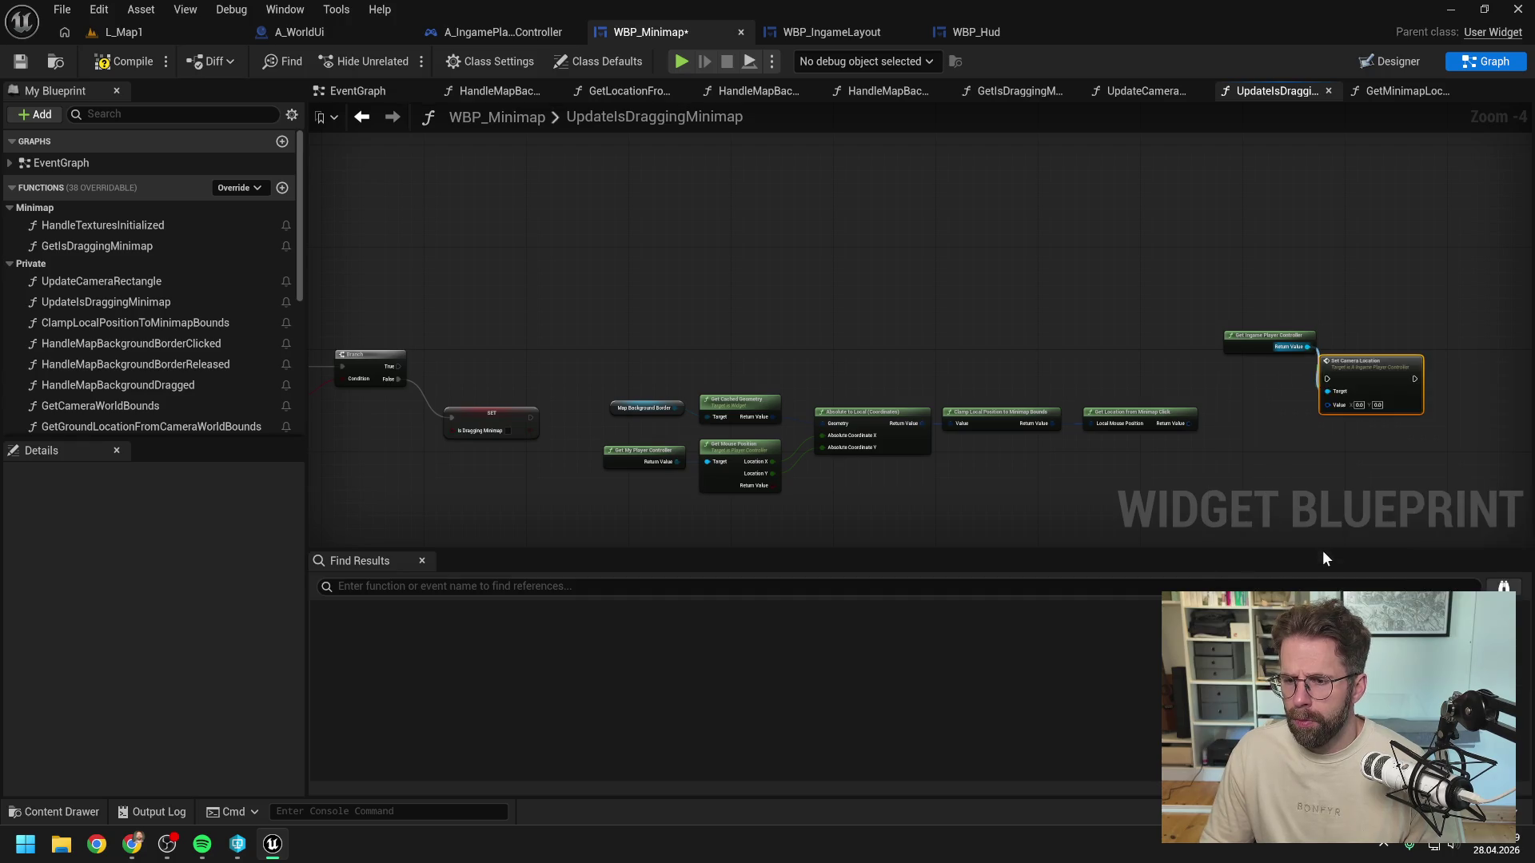
mouse_move(400, 366)
left_mouse_down()
mouse_move(1326, 380)
mouse_move(1375, 357)
left_mouse_up()
mouse_move(1189, 424)
left_mouse_down()
mouse_move(1372, 384)
mouse_move(726, 424)
mouse_move(601, 502)
left_mouse_up()
Step: Tidy the calculation nodes and SET Is Dragging Minimap below Set Camera Location, and compile
mouse_move(1140, 412)
left_mouse_down()
mouse_move(1252, 395)
mouse_move(1232, 402)
mouse_move(1230, 243)
mouse_move(1396, 261)
mouse_move(1214, 292)
mouse_move(1231, 342)
mouse_move(1210, 291)
left_mouse_up()
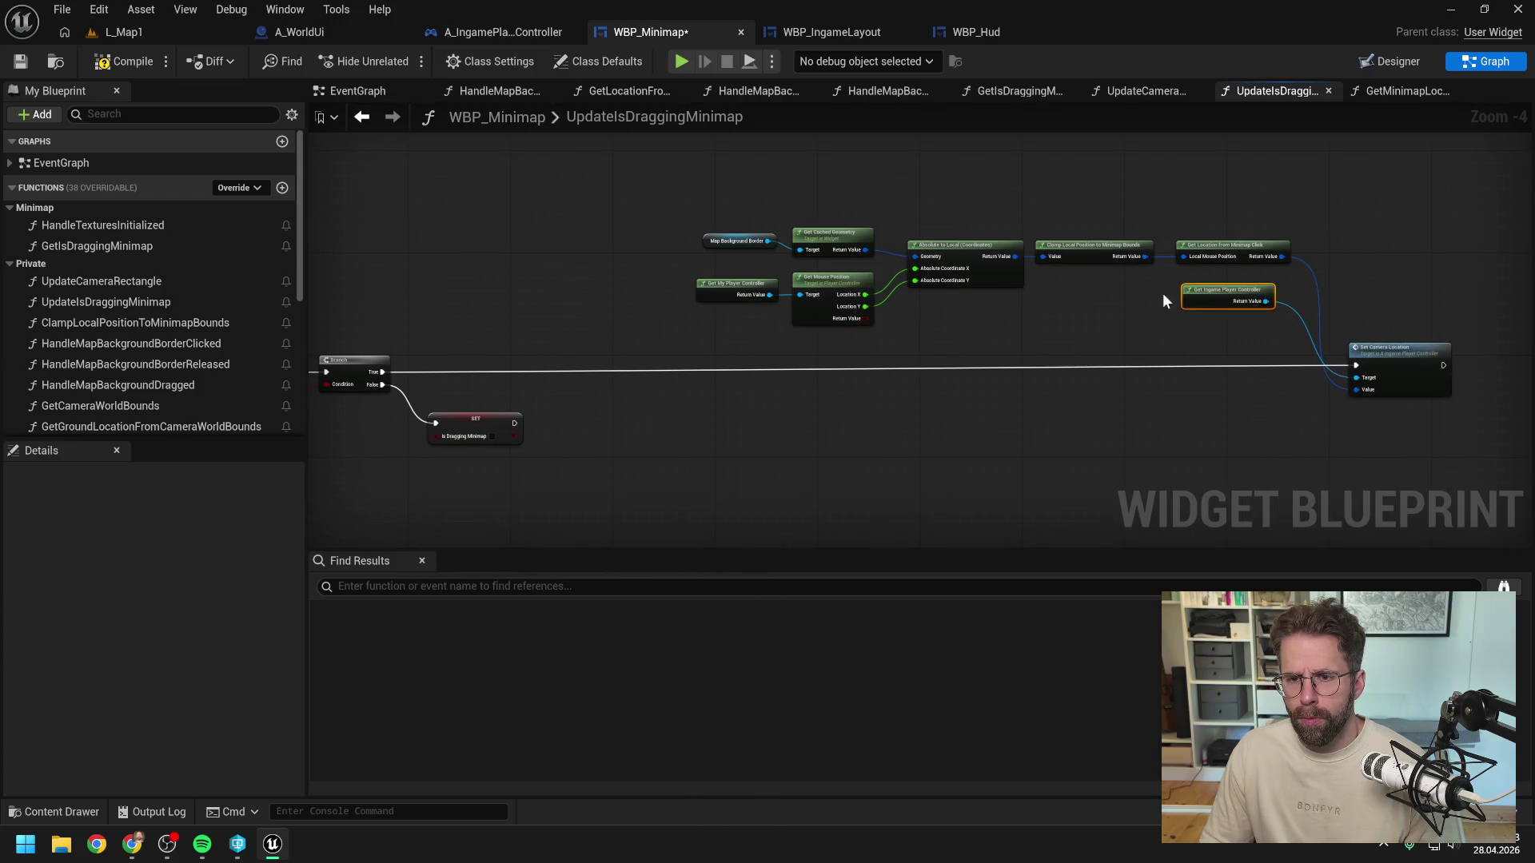
mouse_move(1375, 377)
left_mouse_down()
mouse_move(681, 384)
mouse_move(808, 332)
mouse_move(1215, 321)
mouse_move(1312, 356)
mouse_move(1202, 351)
left_mouse_up()
left_click(1199, 301)
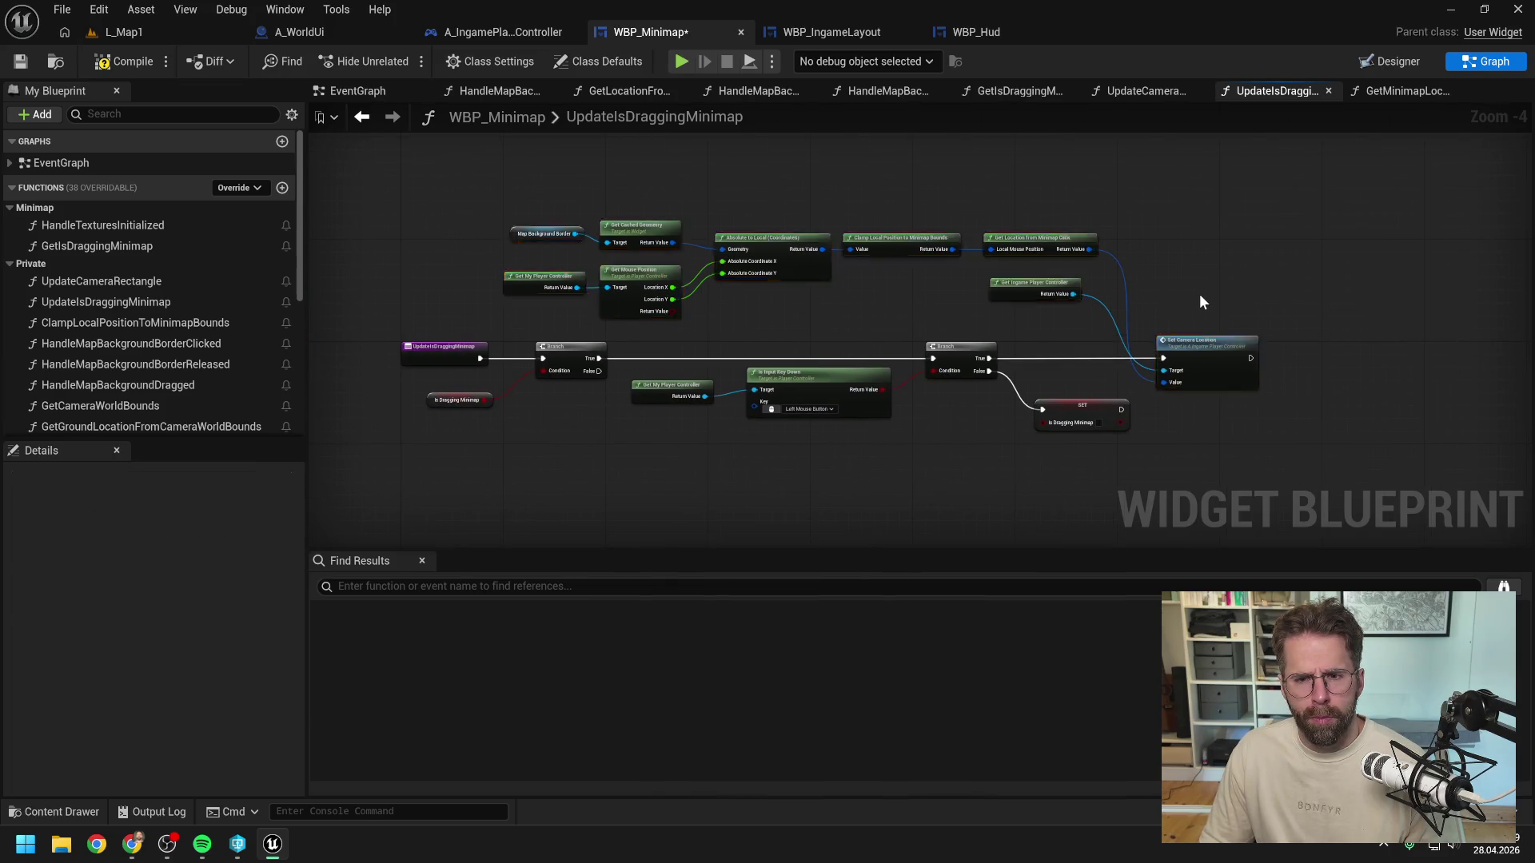
left_click_drag(1085, 417, 1205, 423)
left_click(1151, 401)
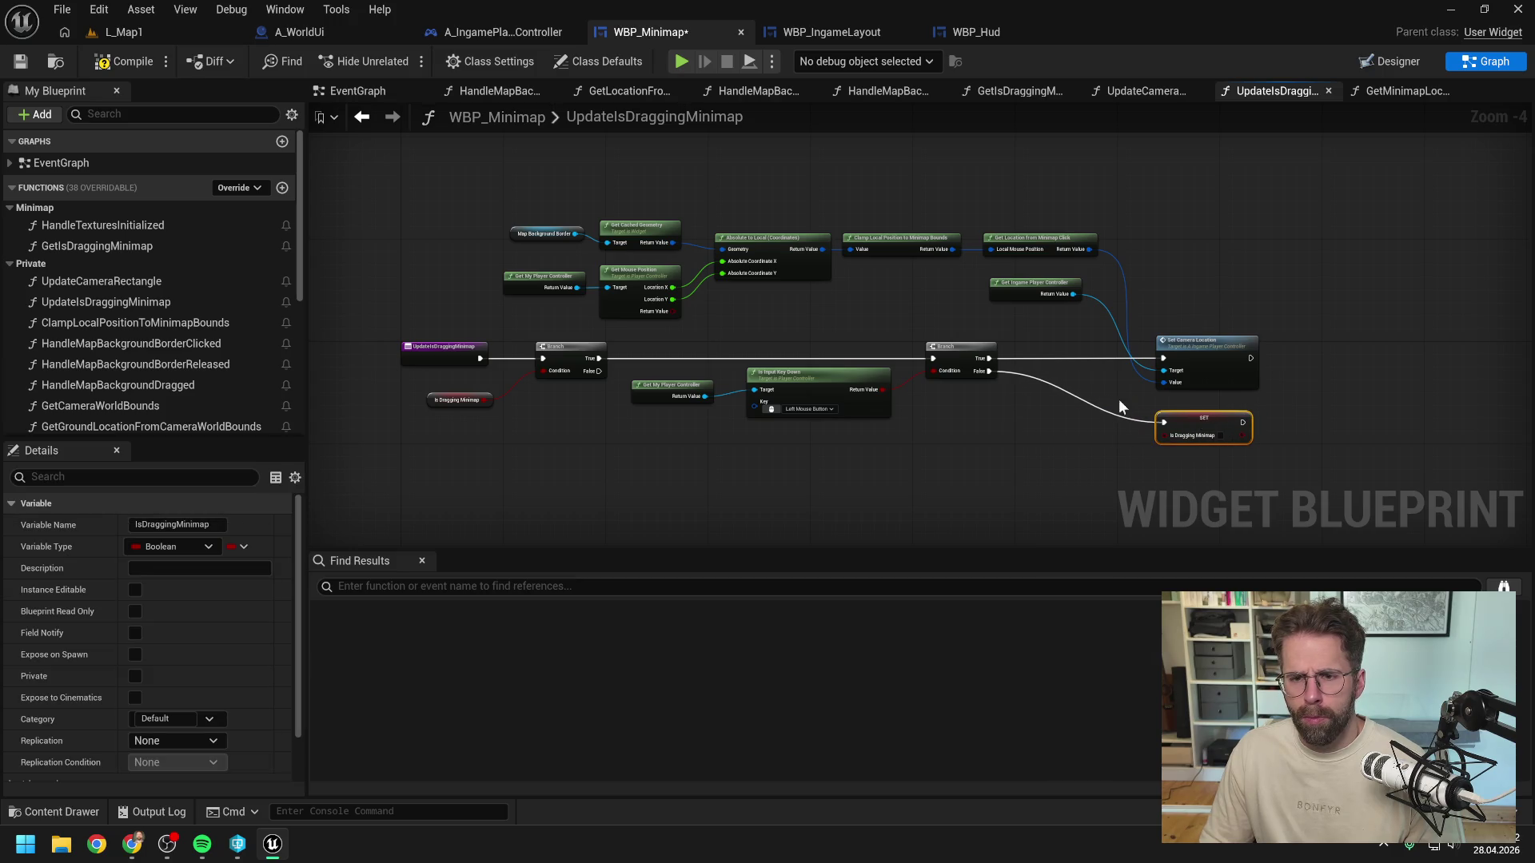
left_click(132, 64)
left_click_drag(1057, 318, 1054, 326)
mouse_move(473, 194)
left_mouse_down()
mouse_move(1006, 296)
mouse_move(1048, 252)
left_mouse_up()
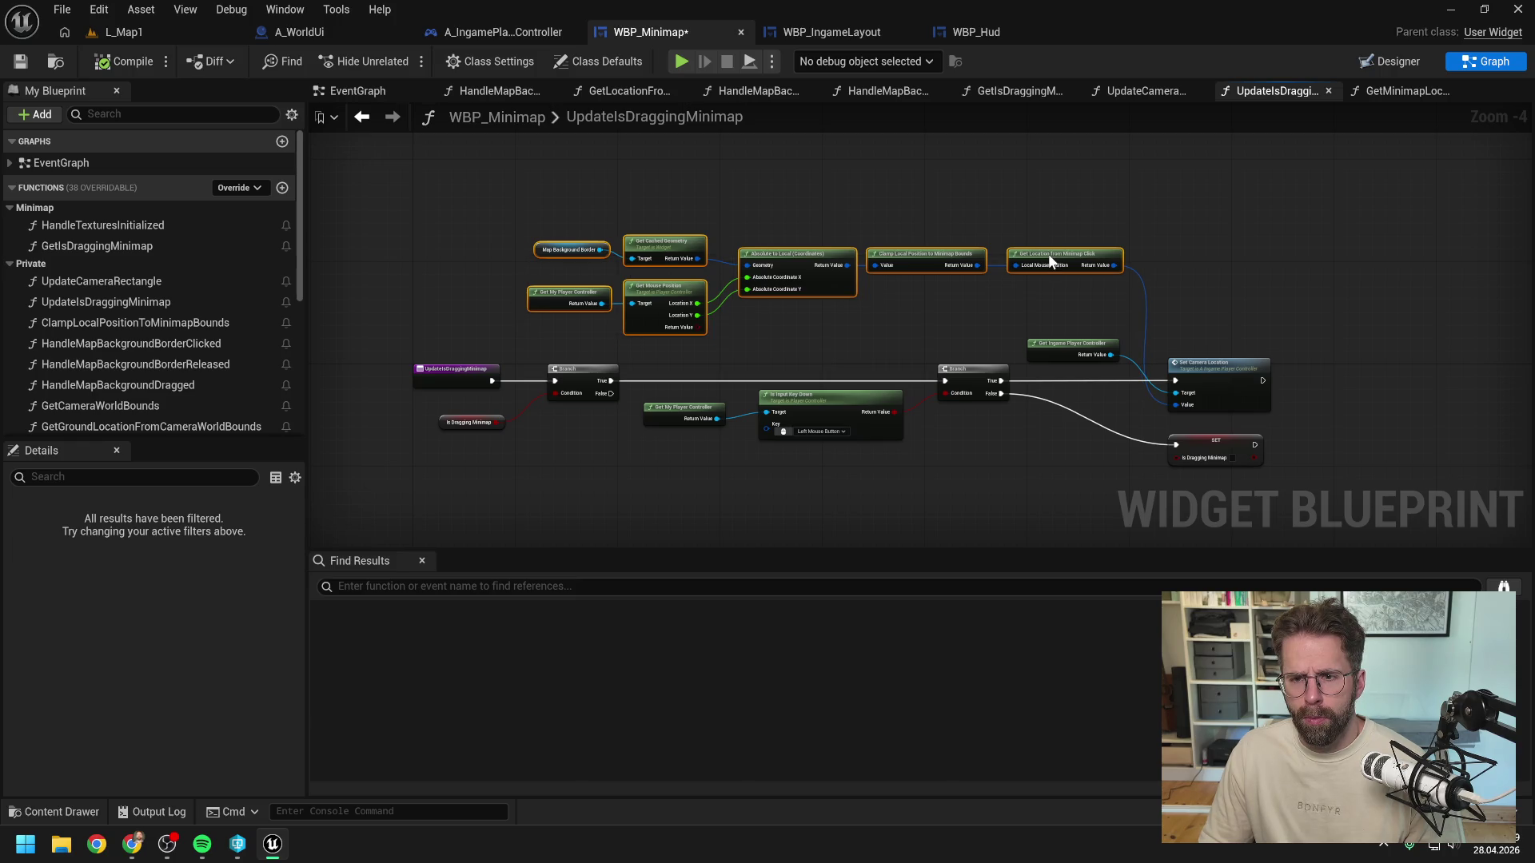
left_click(1038, 204)
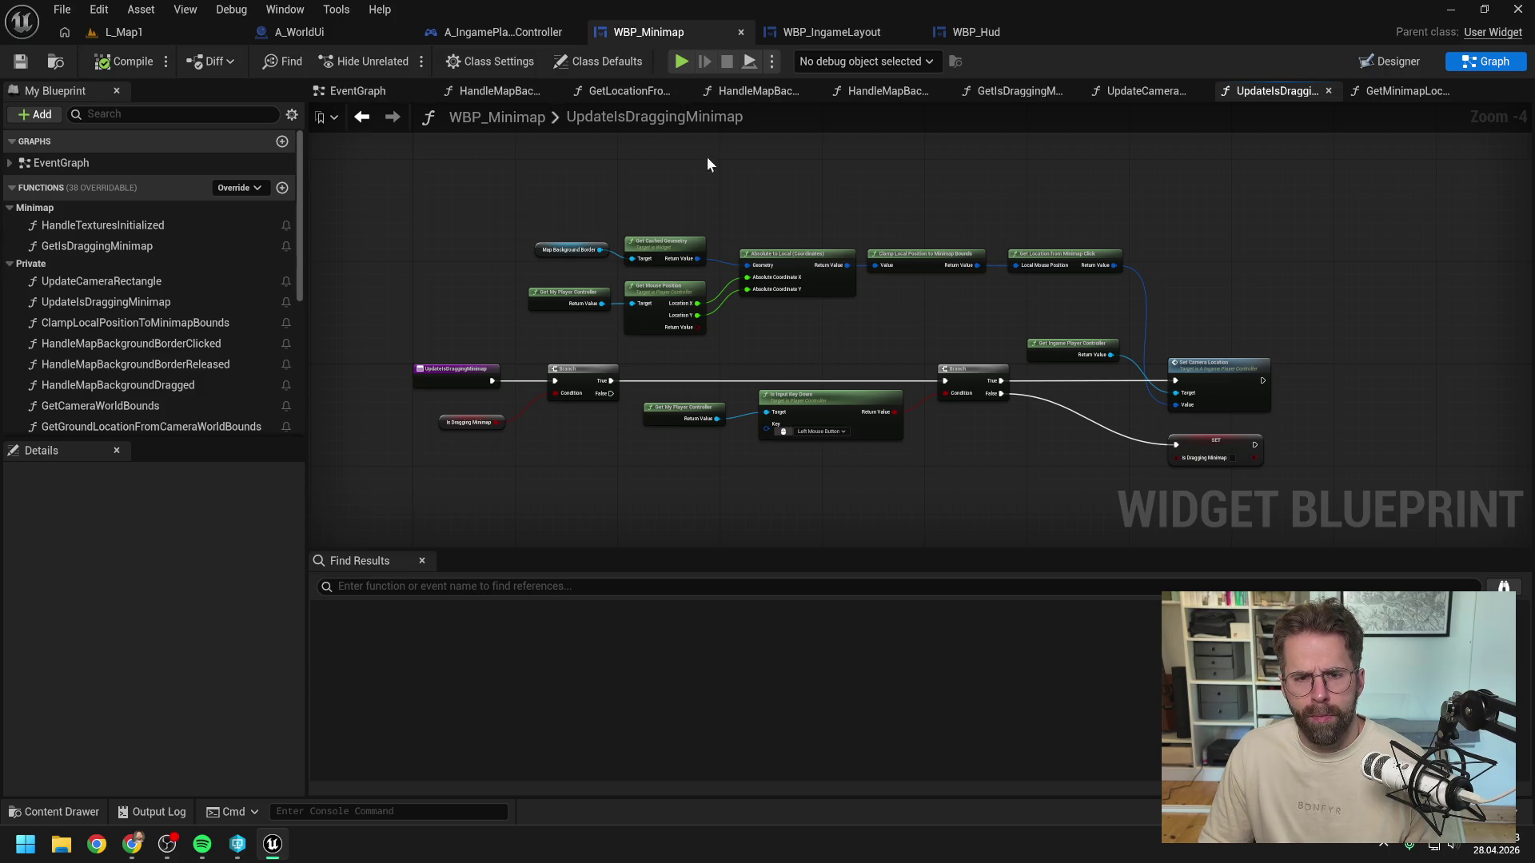
left_click(168, 34)
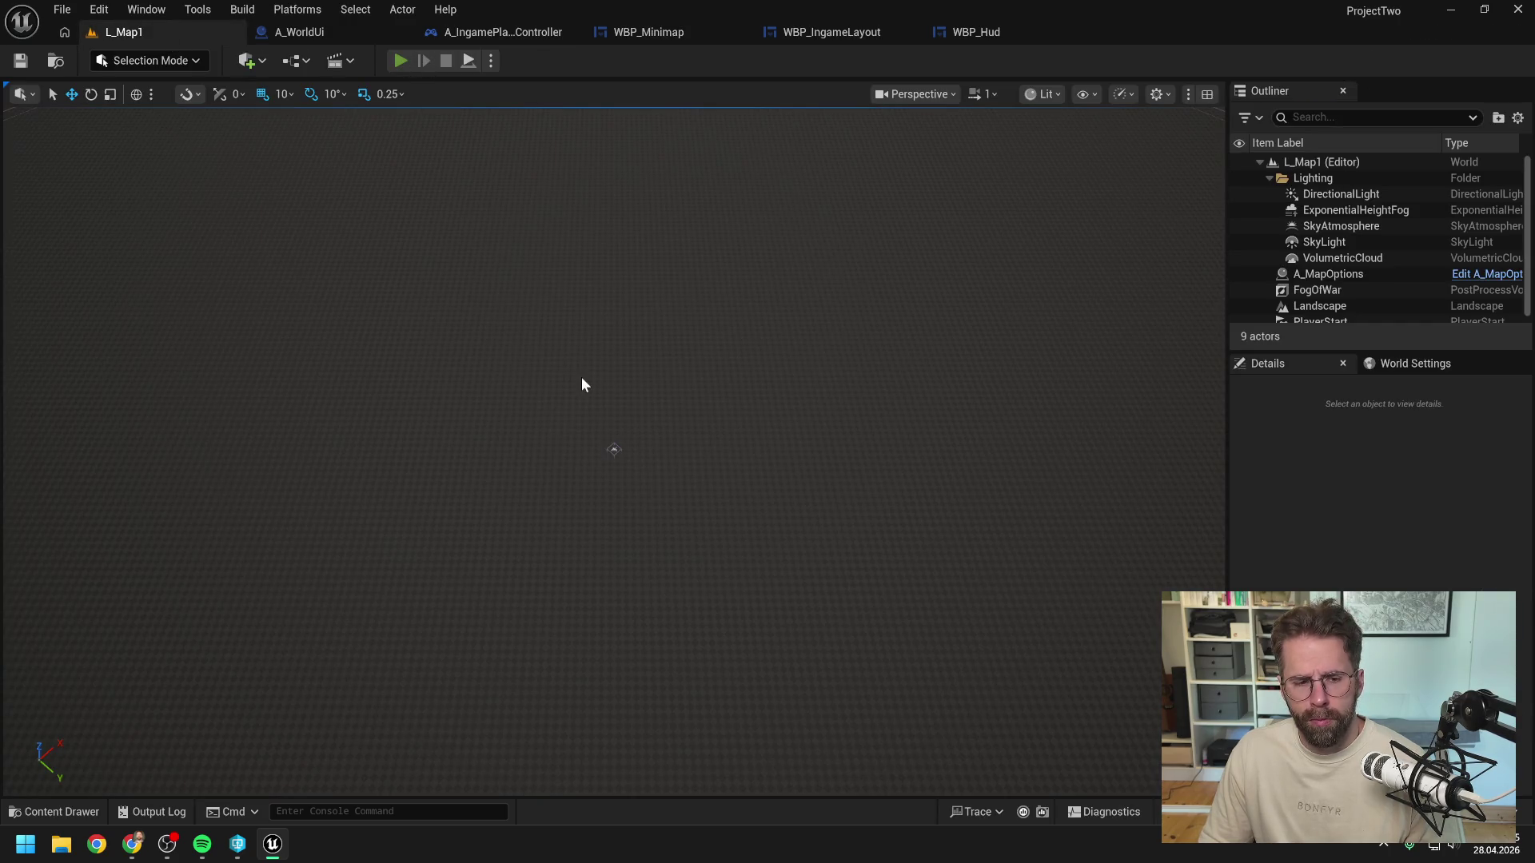
key("alt+p")
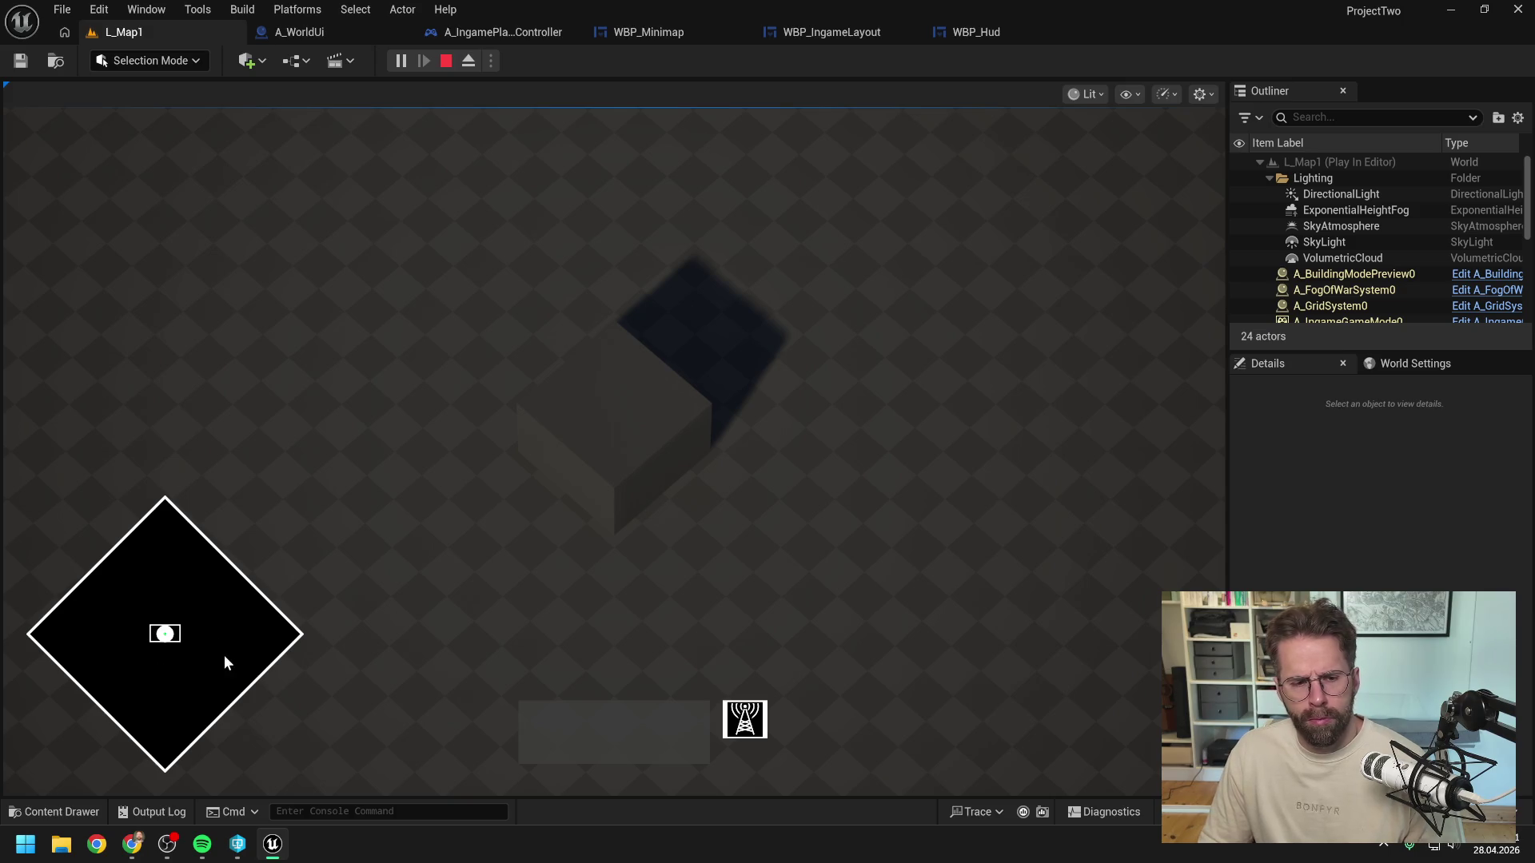
key("Escape")
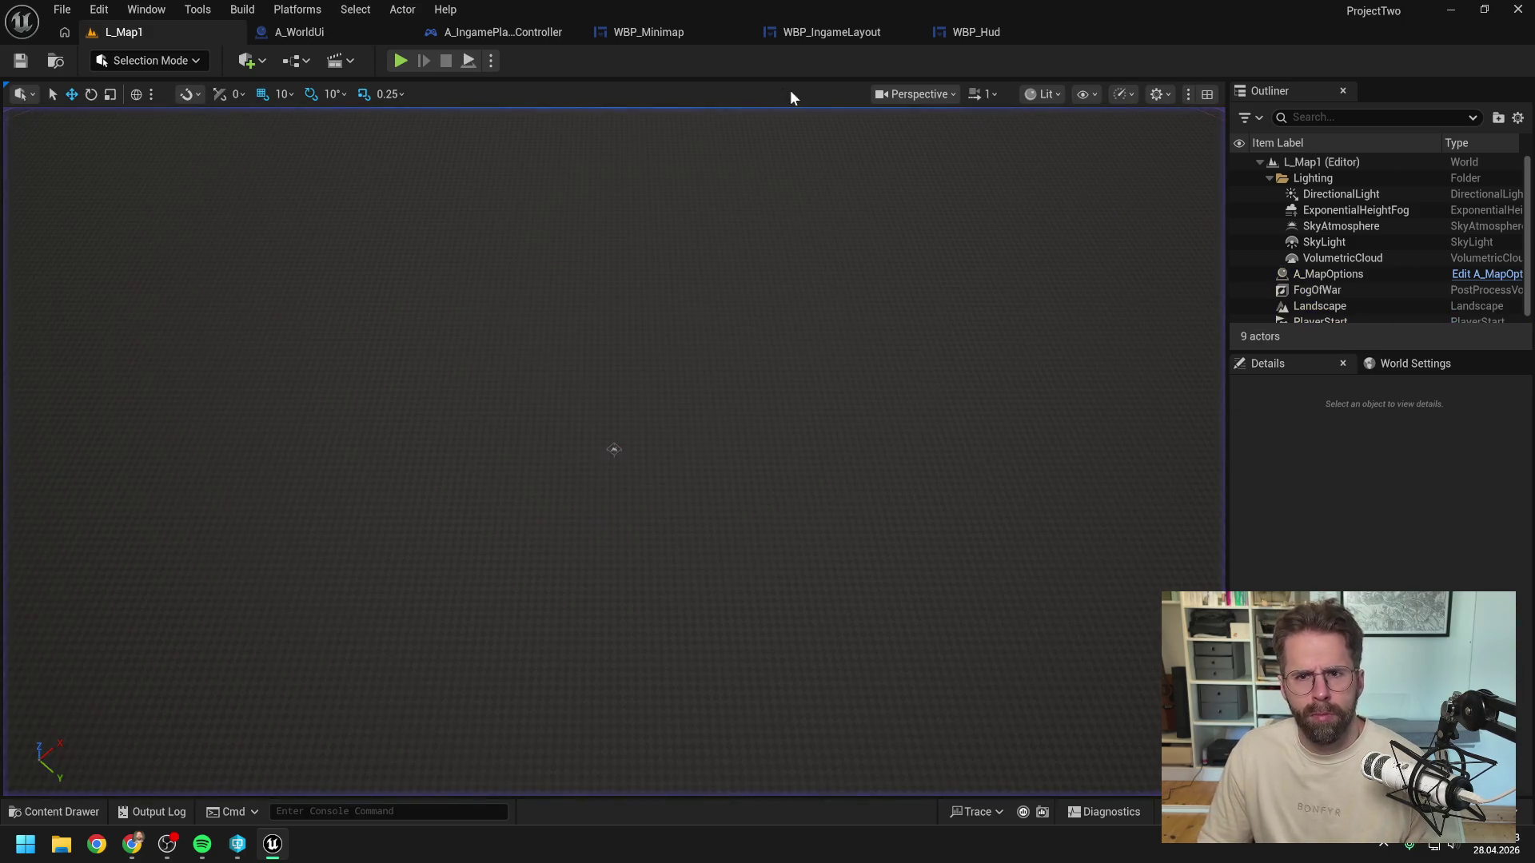
left_click(998, 30)
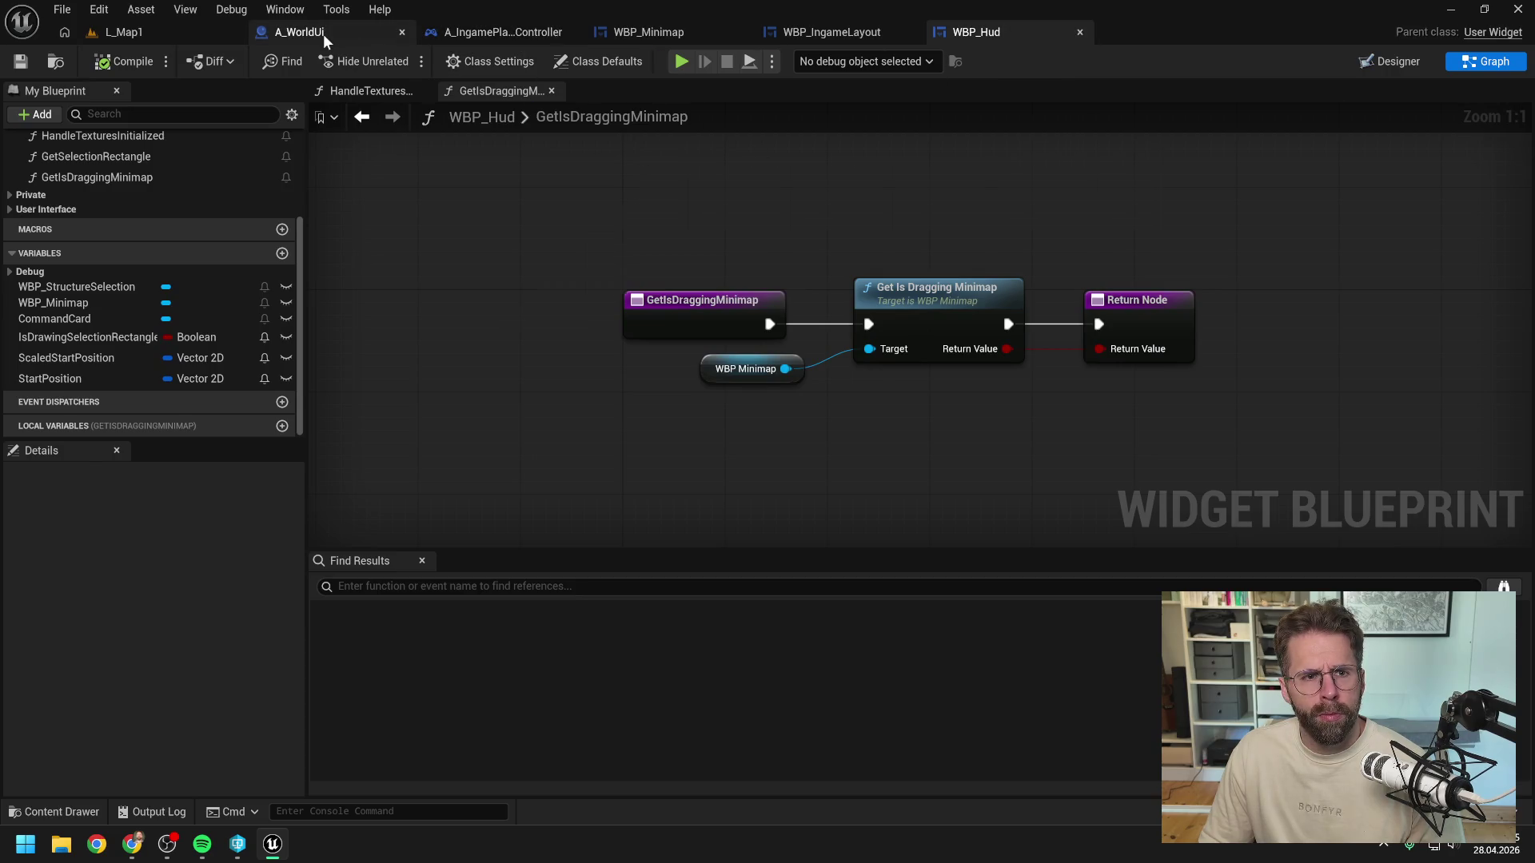
left_click(323, 34)
left_click(632, 32)
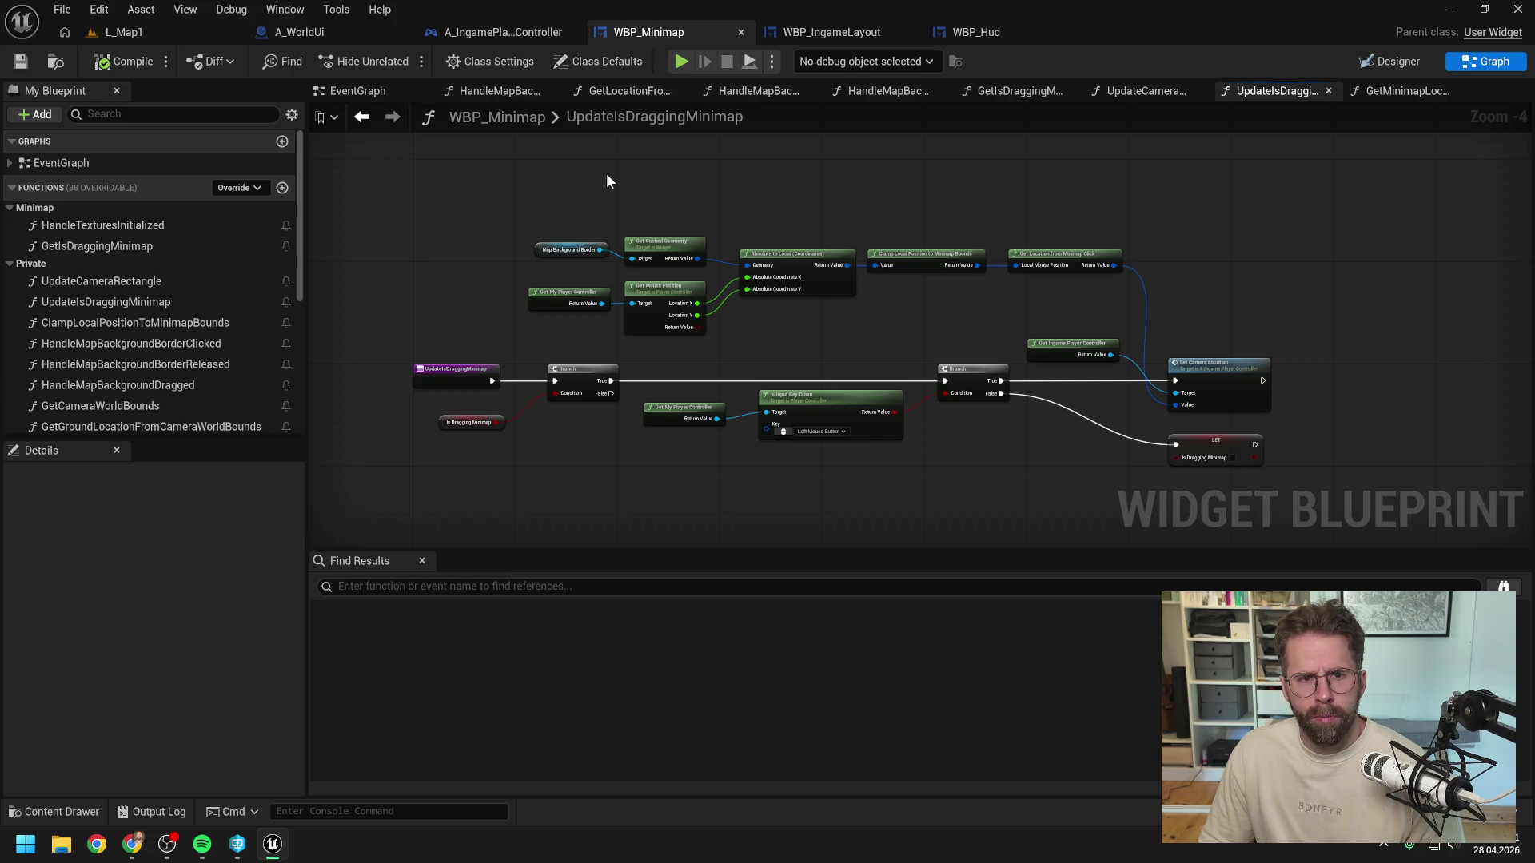
left_click(340, 91)
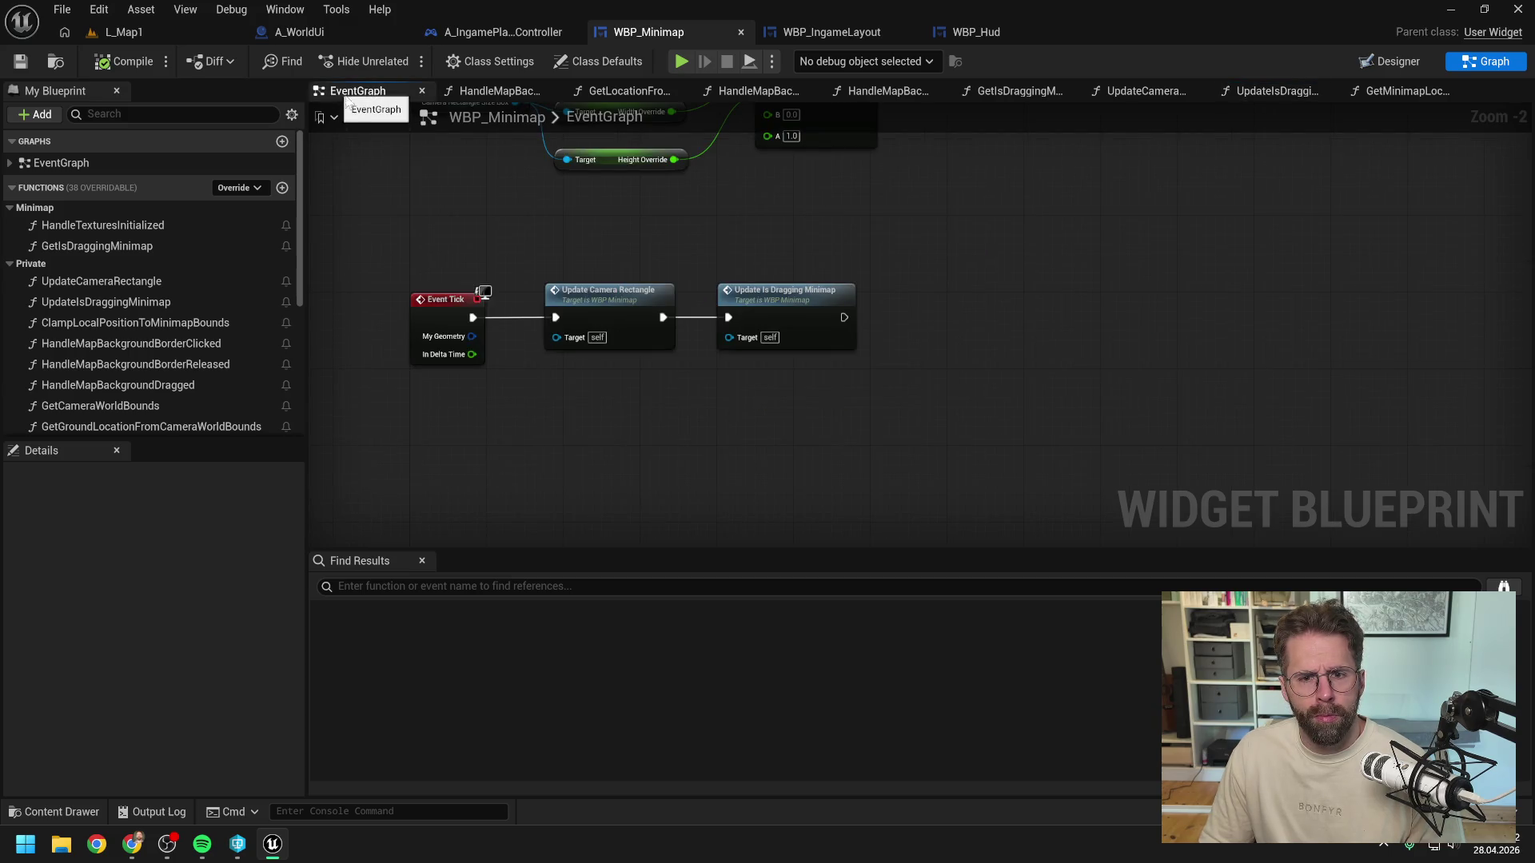
double_click(785, 296)
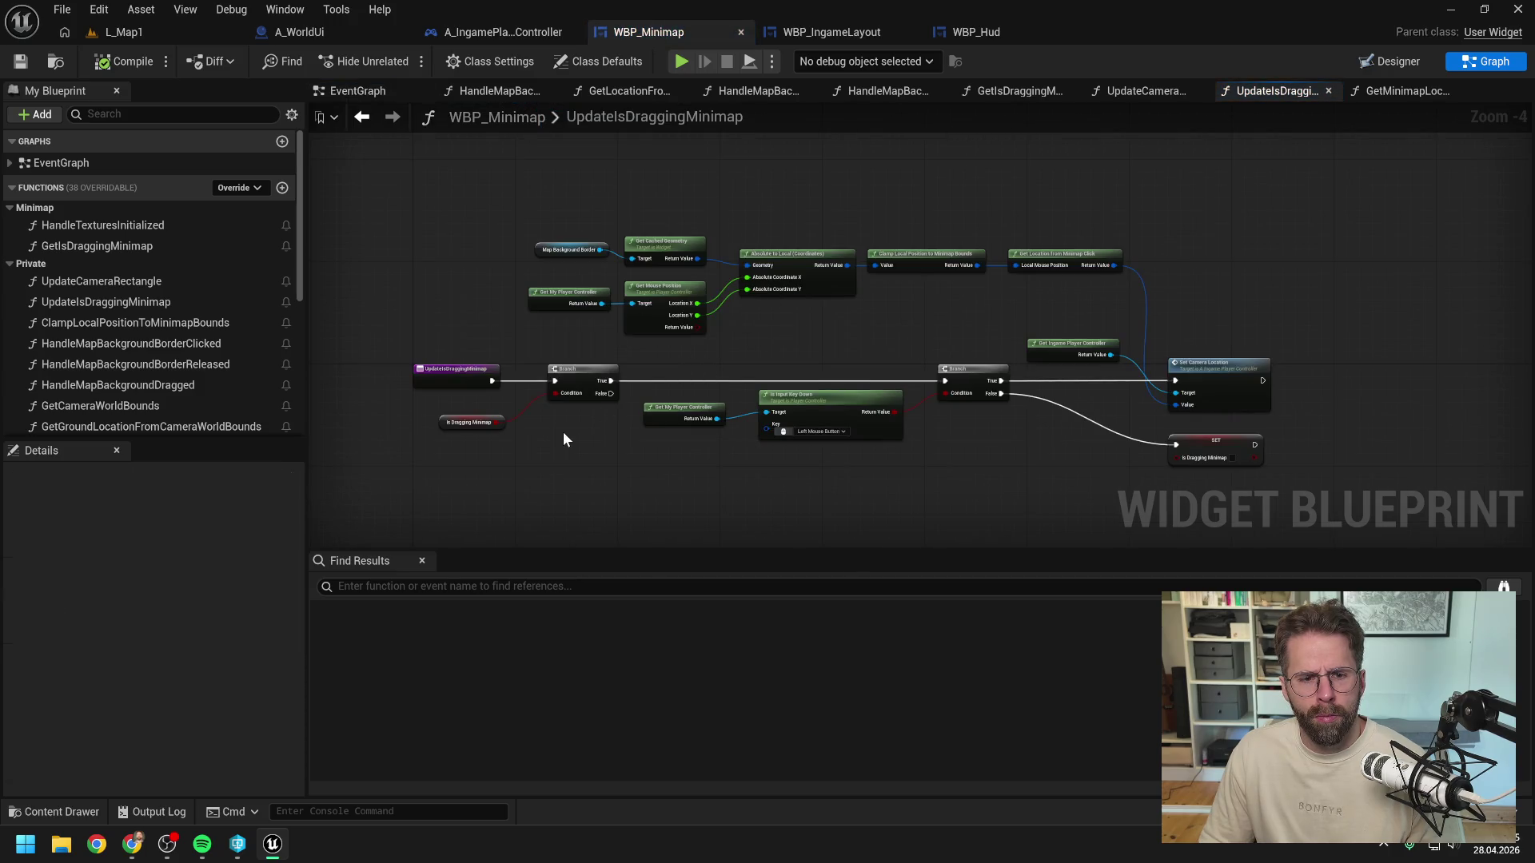
Step: Insert a 'Hello' Print String on the Branch's True path and compile the blueprint
right_click(776, 349)
type("p")
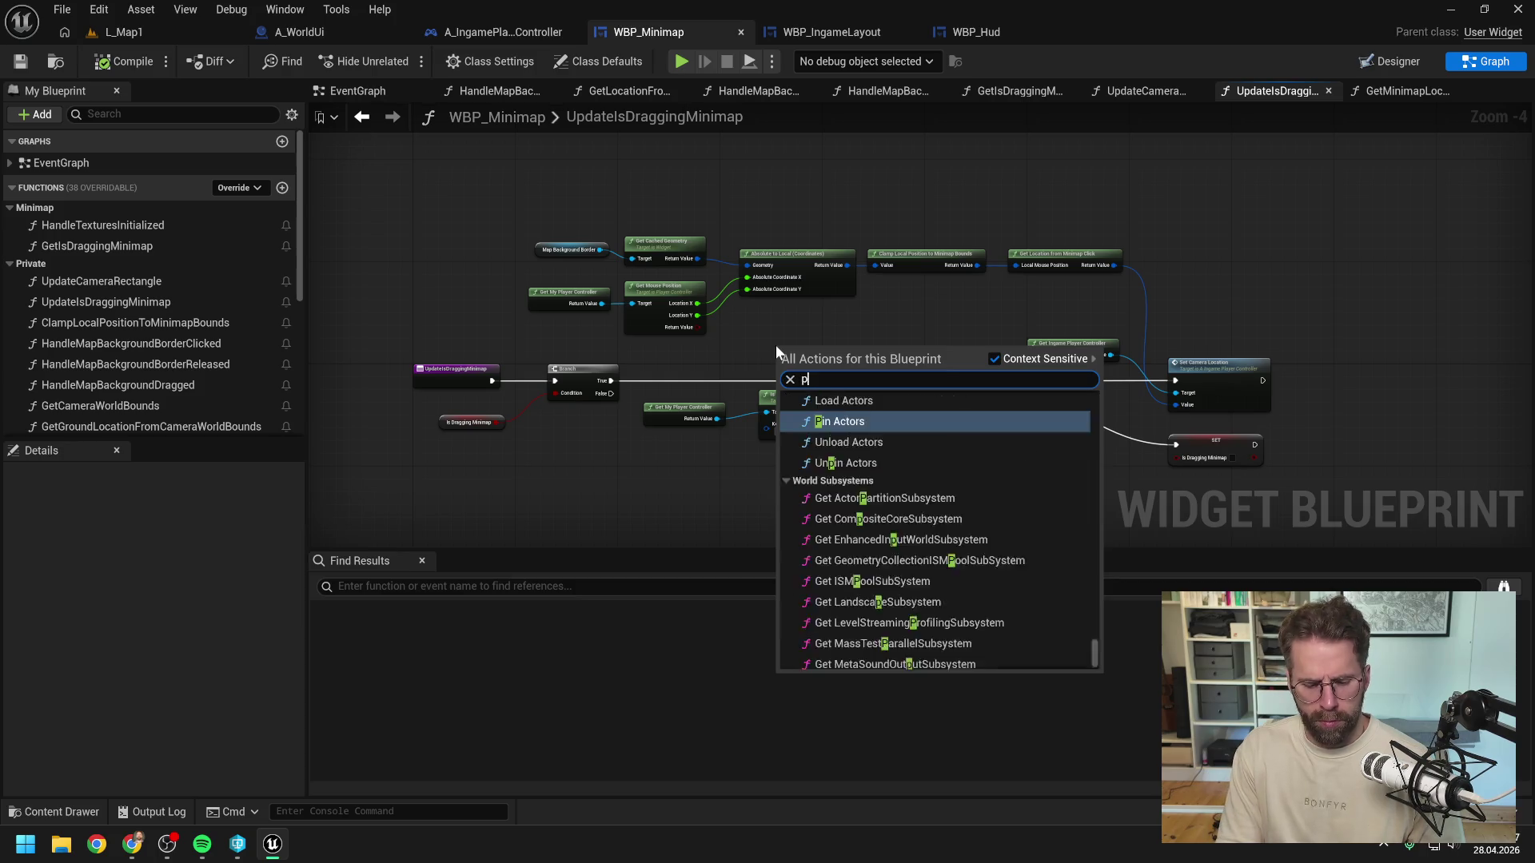
type("rint")
key("Return")
mouse_move(612, 381)
left_mouse_down()
mouse_move(710, 372)
mouse_move(779, 343)
mouse_move(943, 380)
left_mouse_up()
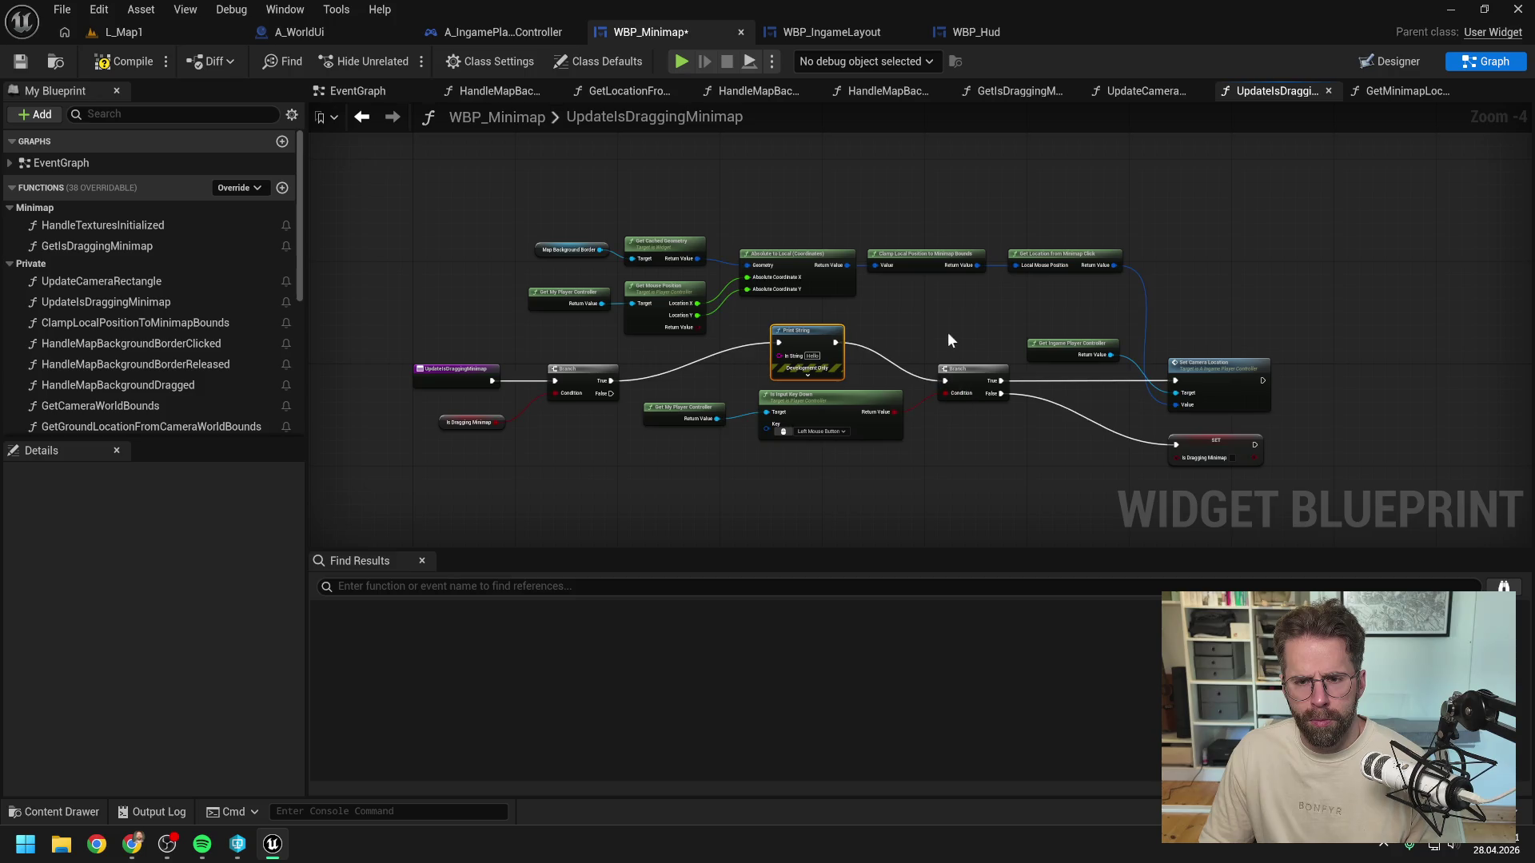
left_click(124, 61)
Step: Play-test L_Map1, then glance at A_WorldUi and return to WBP_Minimap
left_click(128, 32)
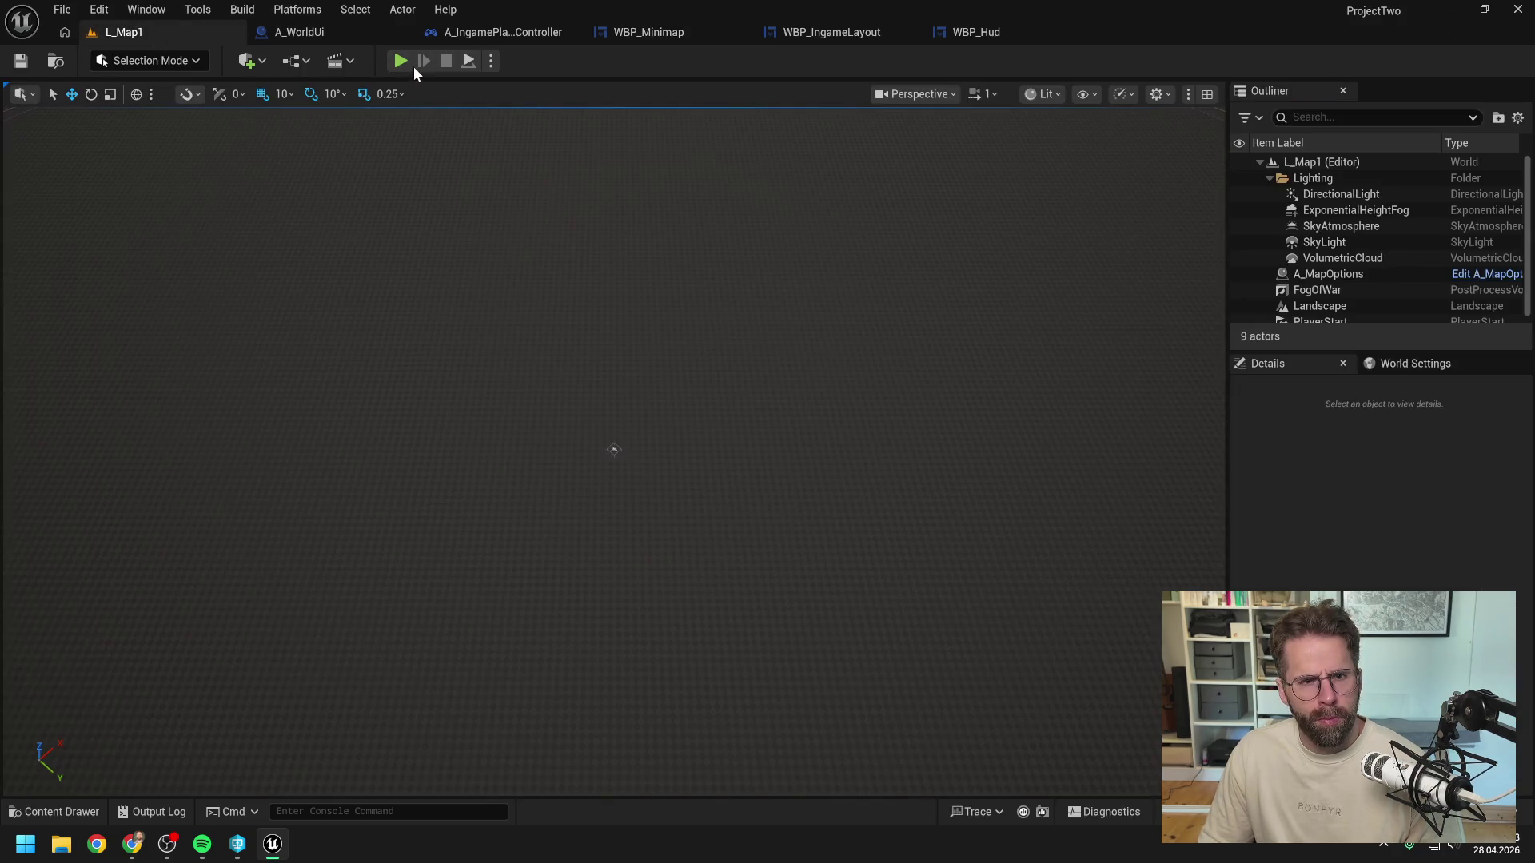
key("alt+p")
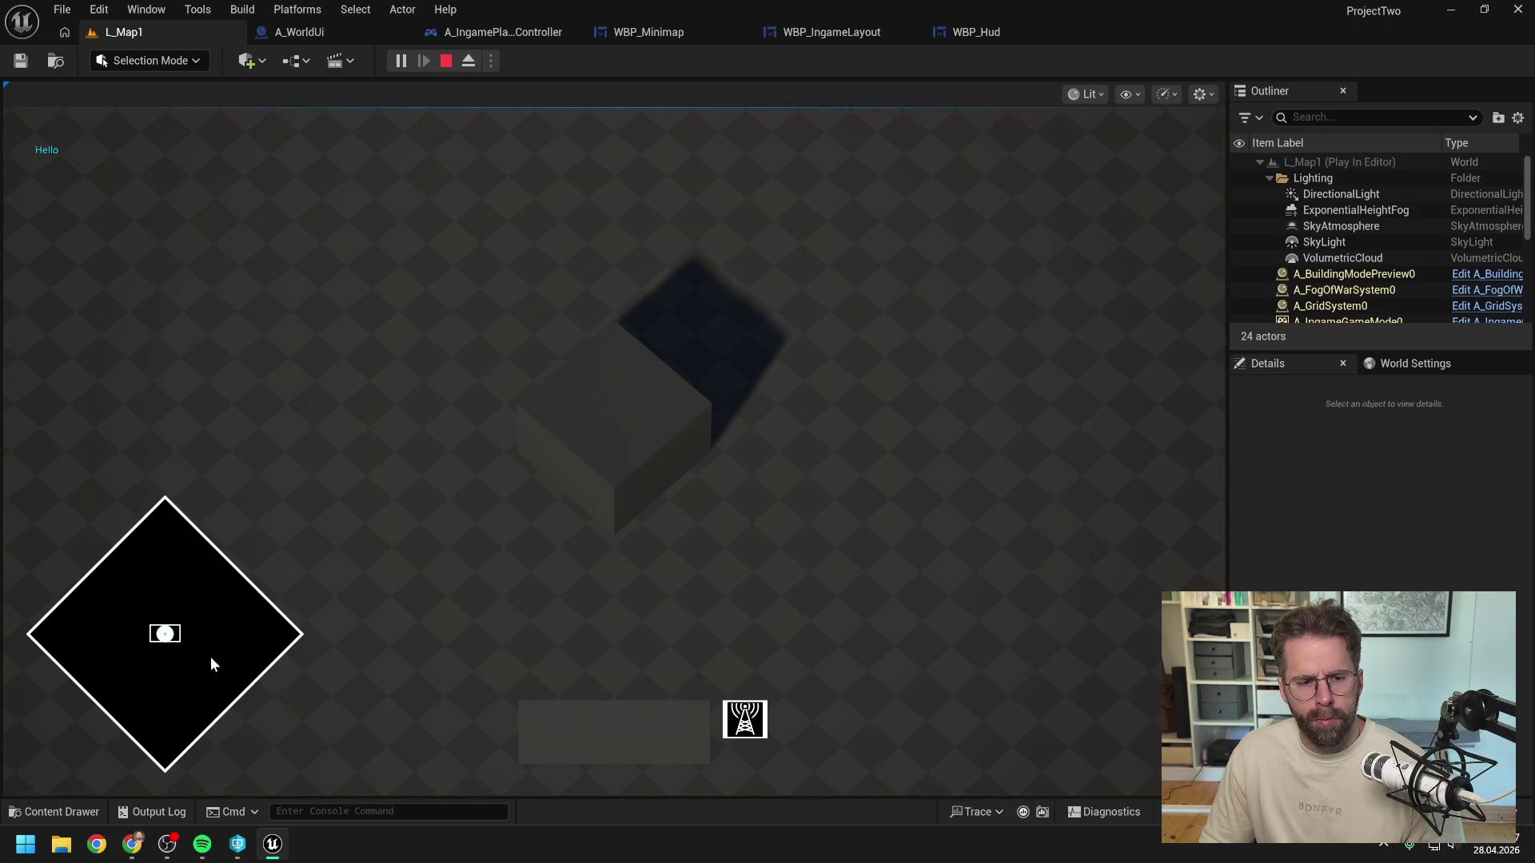
key("Escape")
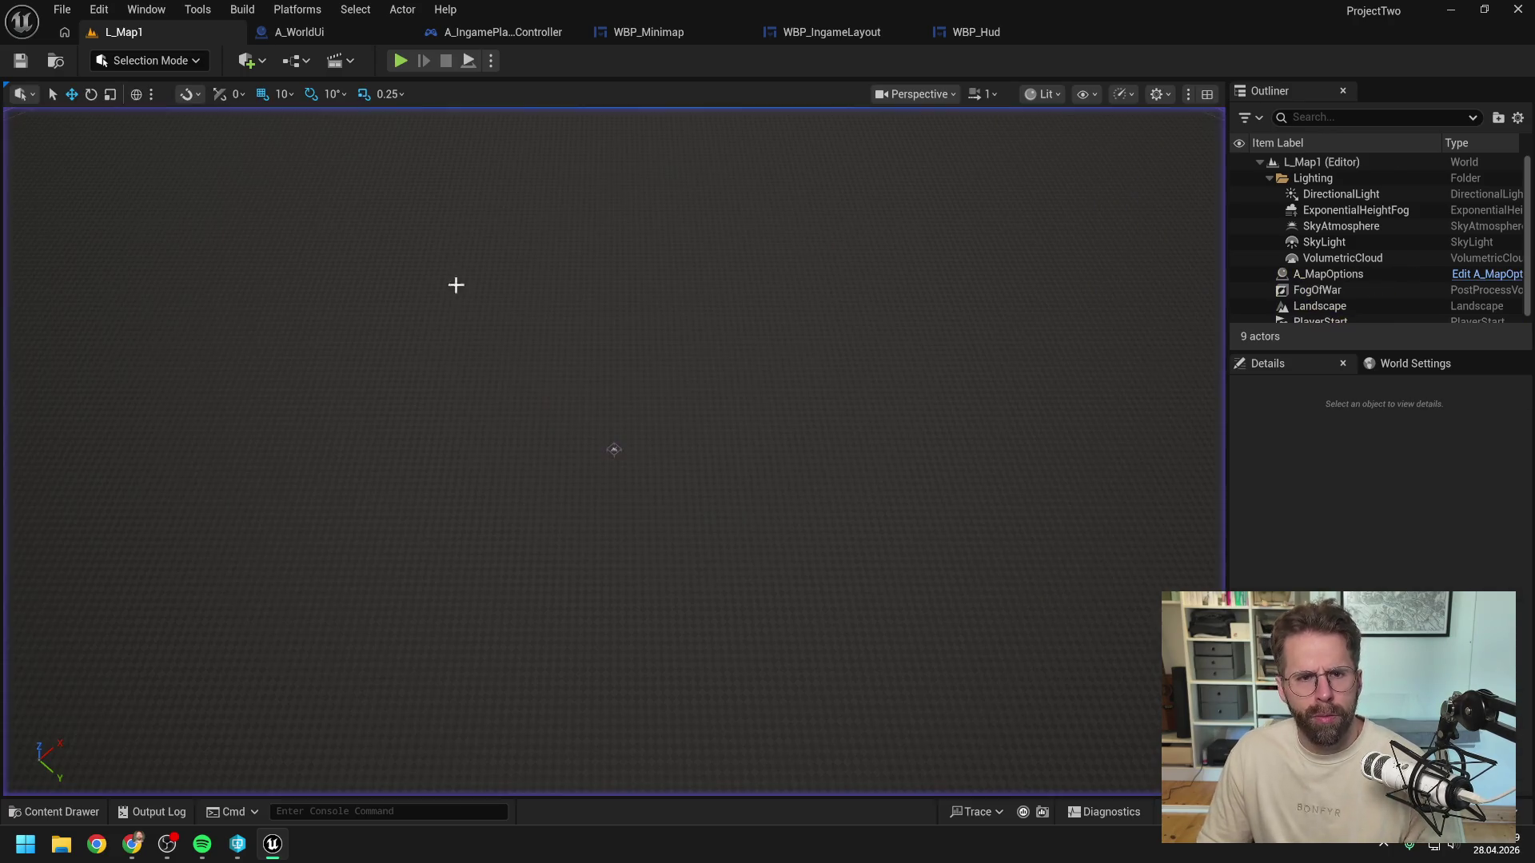
left_click(329, 31)
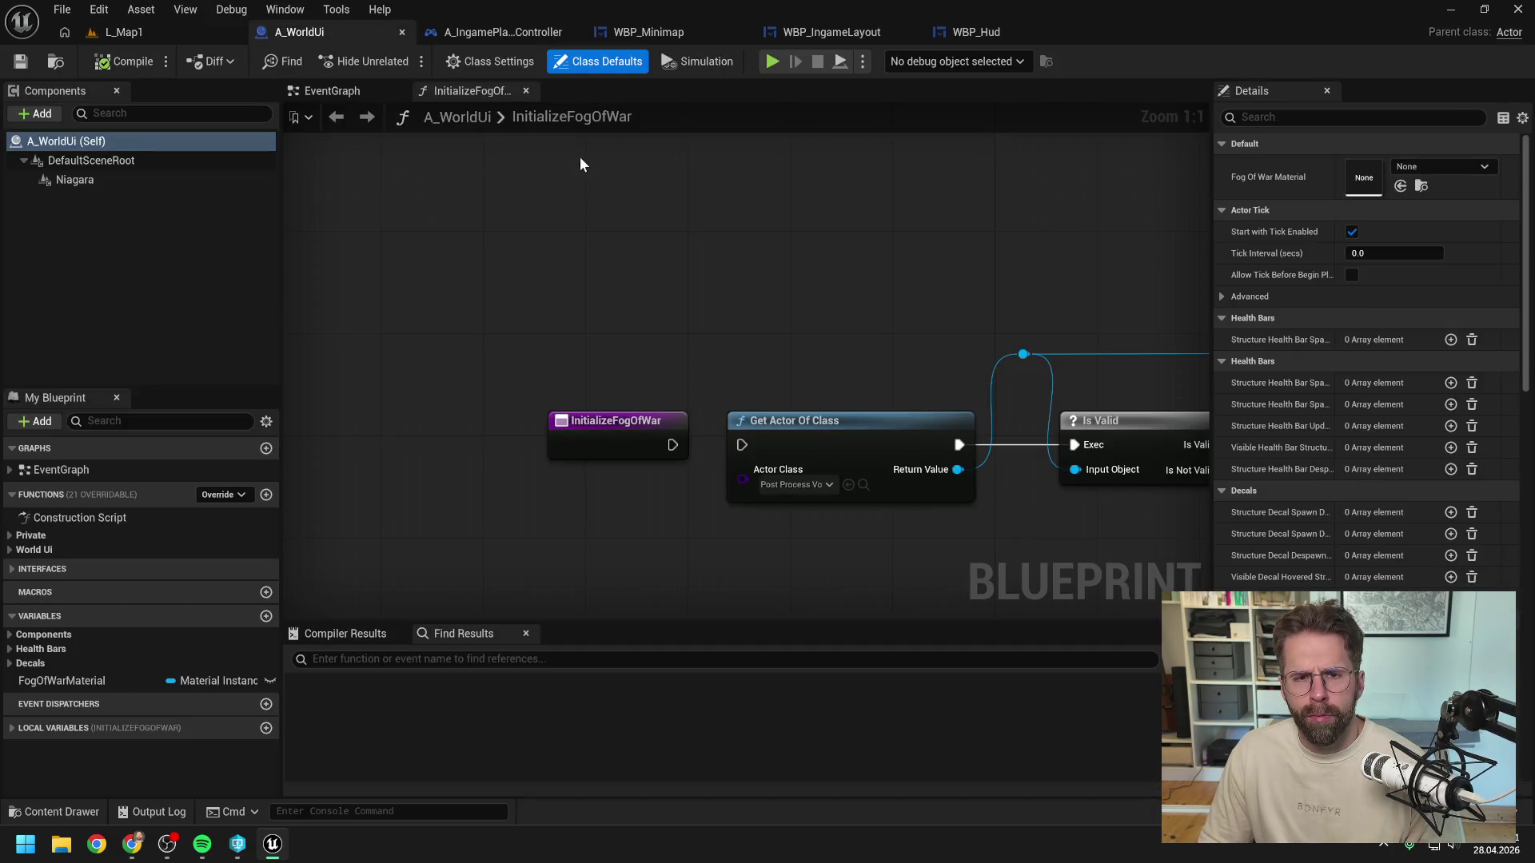
left_click(650, 32)
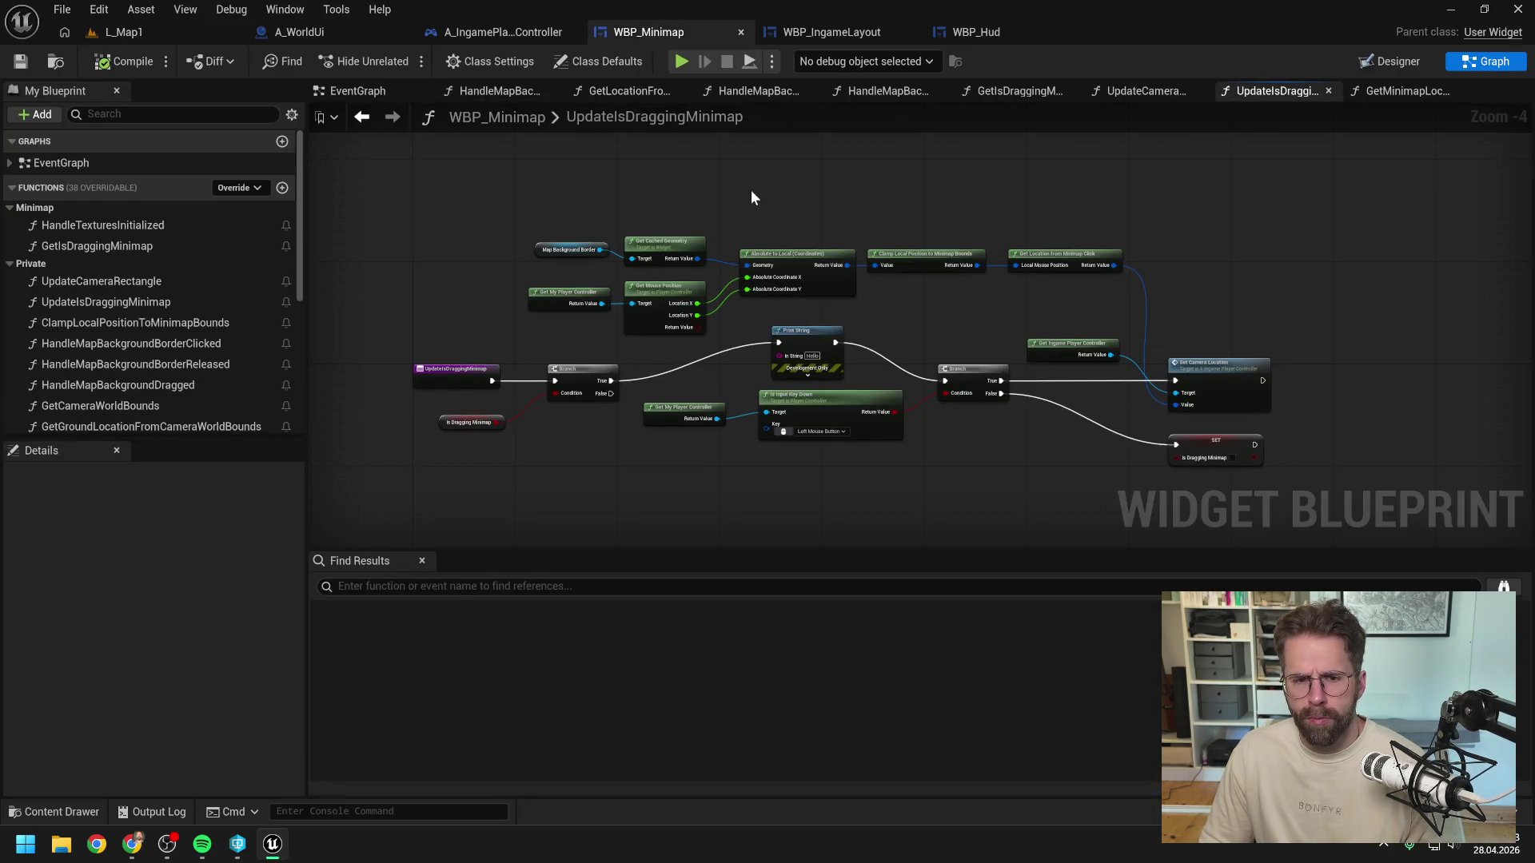
Step: Review the border released/dragged handler graphs and the MapBackgroundBorder widget's settings in the designer
double_click(191, 364)
scroll(624, 280, "down", 1)
double_click(120, 385)
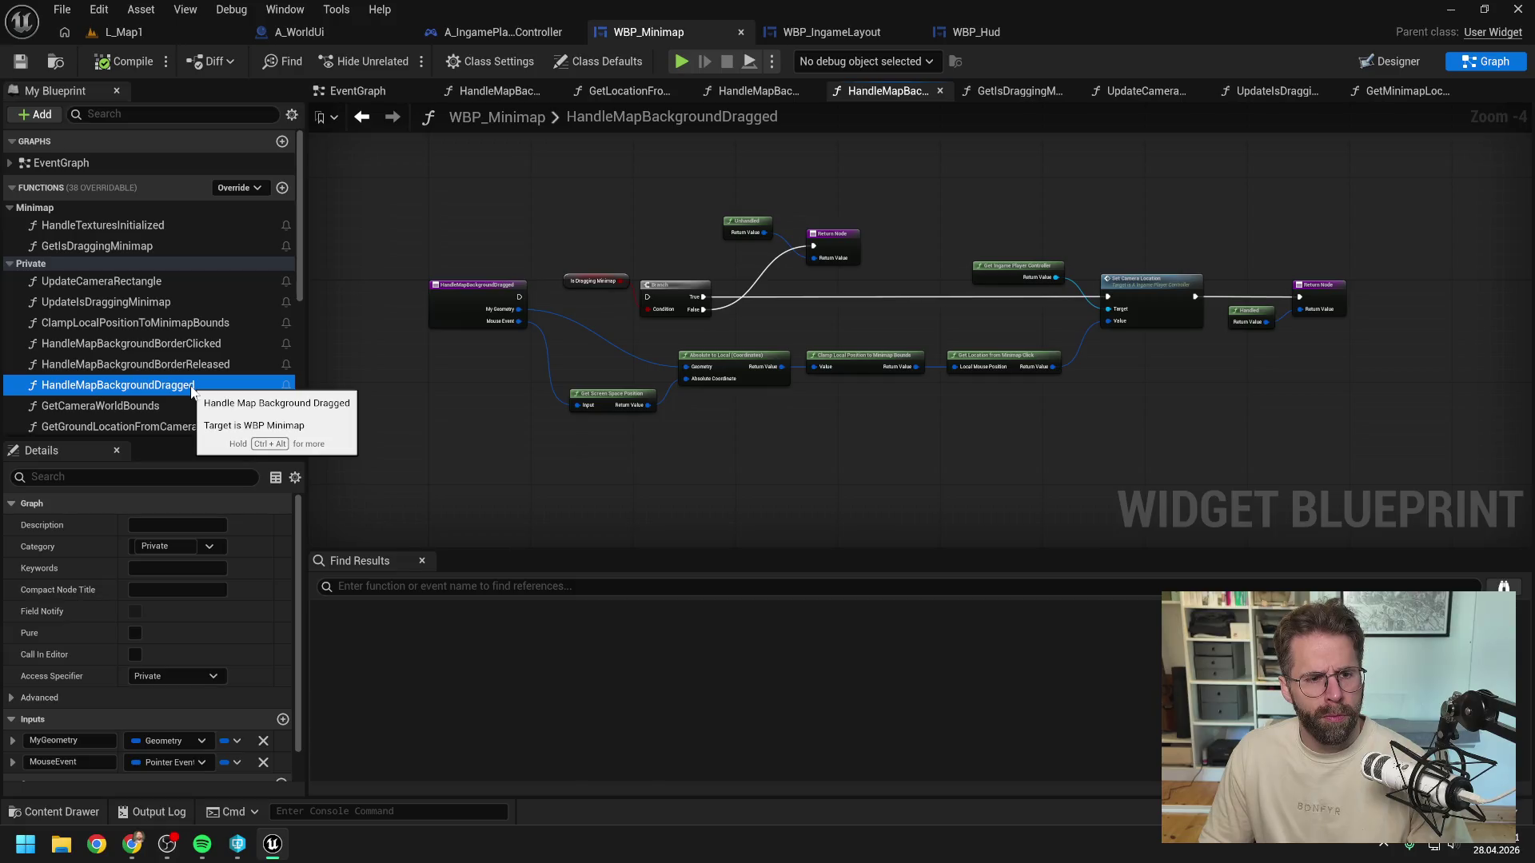
left_click(1388, 61)
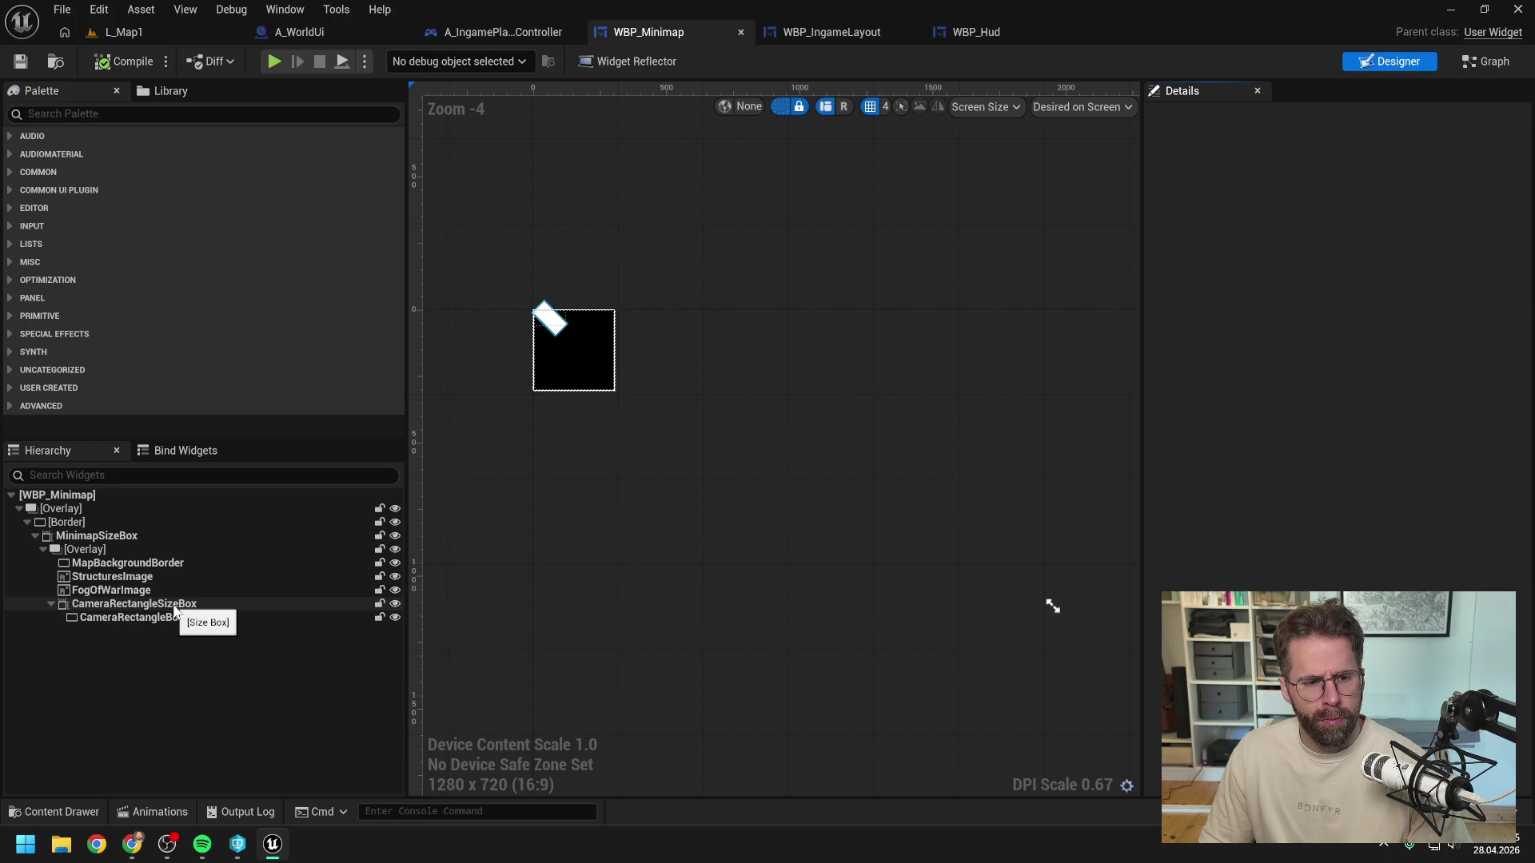
left_click(128, 562)
scroll(1293, 455, "down", 5)
scroll(1293, 454, "down", 5)
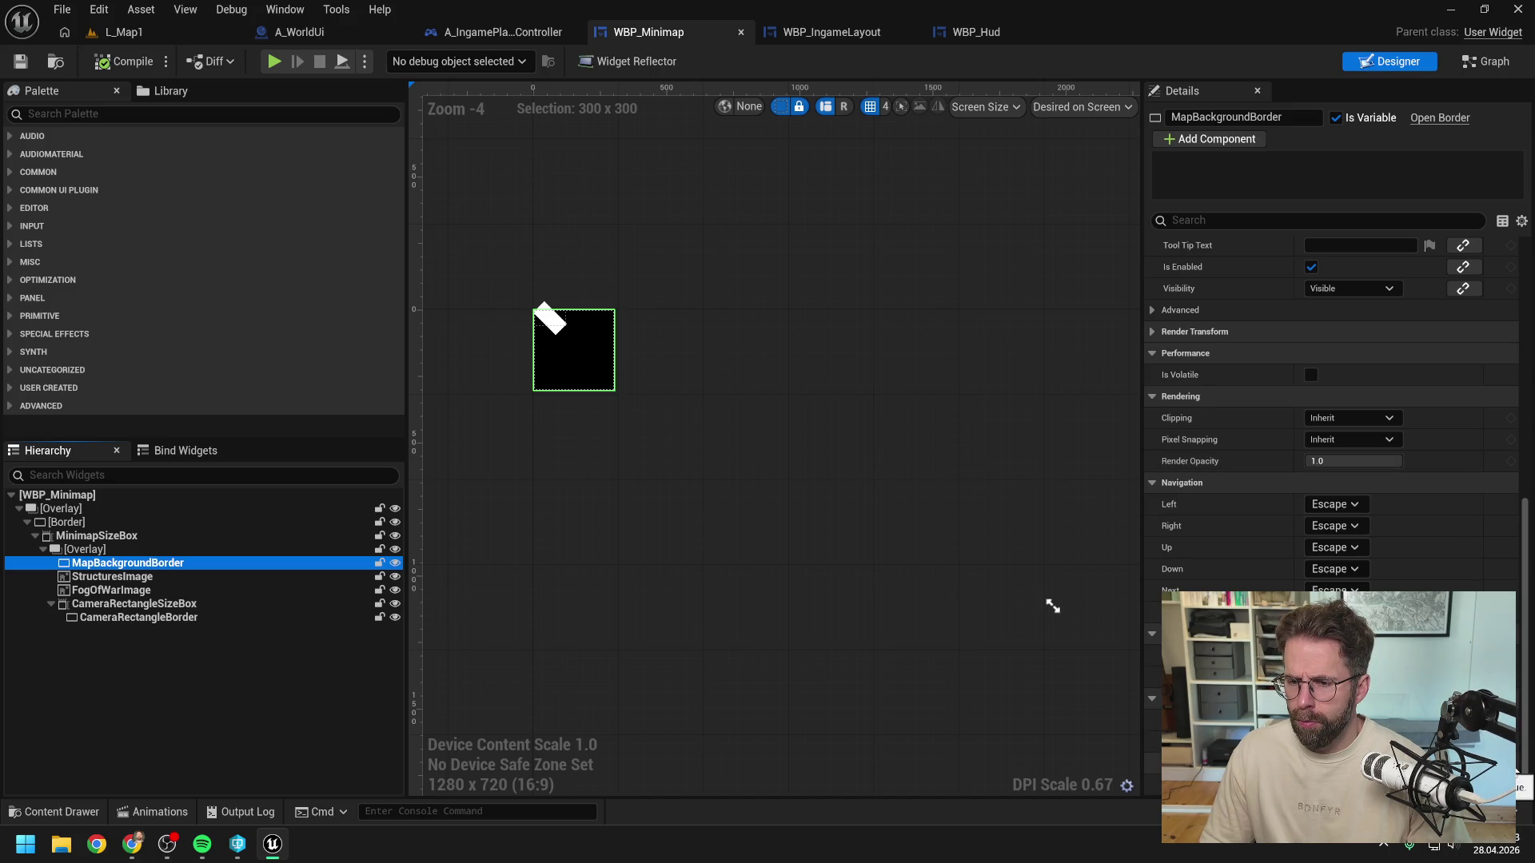
left_click(573, 349)
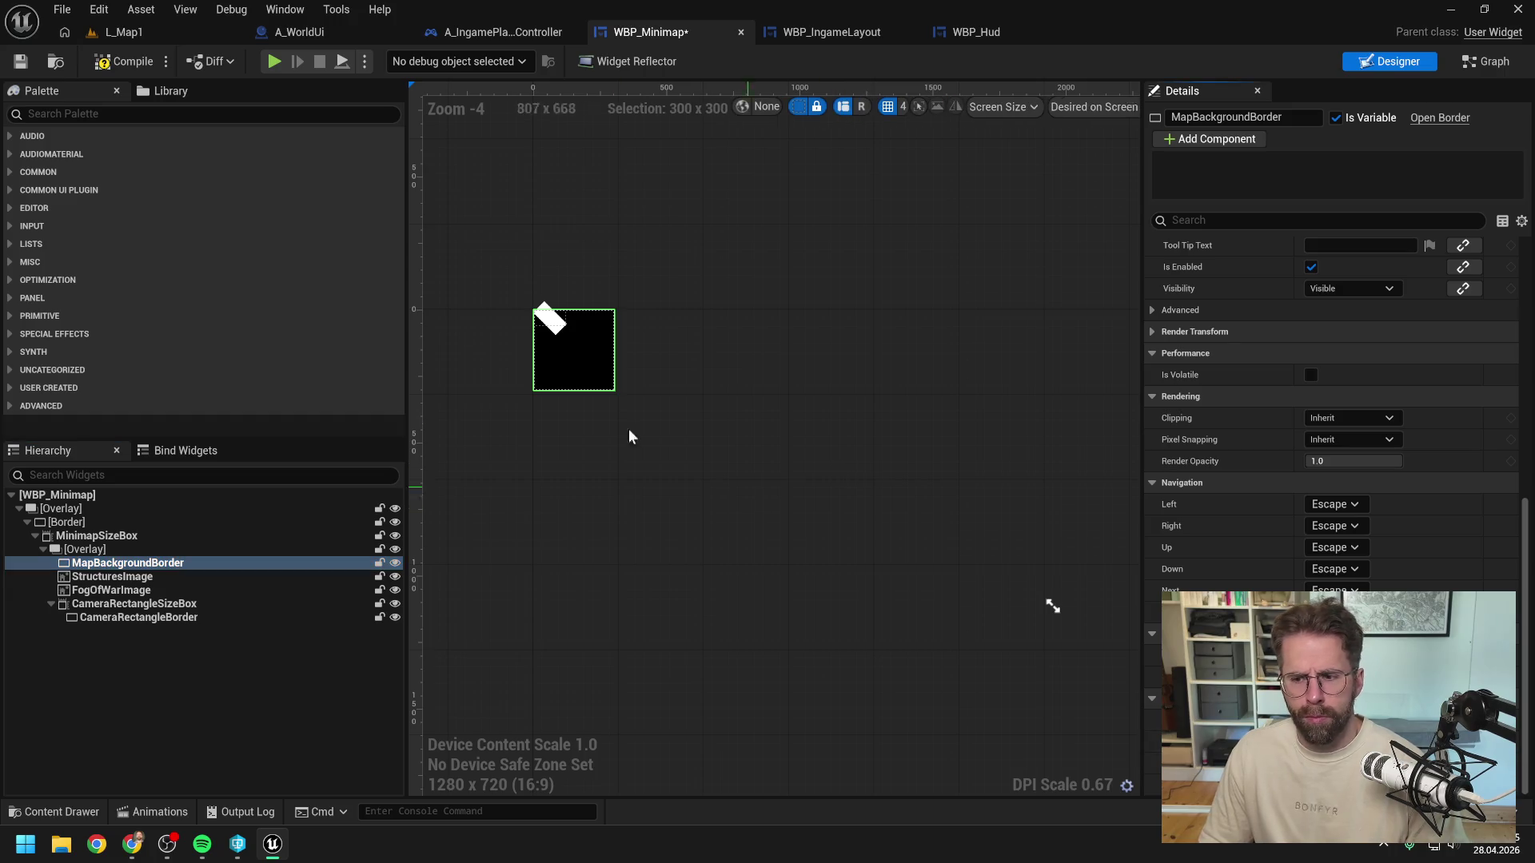
Step: Play-test L_Map1 again, then check WBP_Hud and come back to the WBP_Minimap editor
left_click(122, 32)
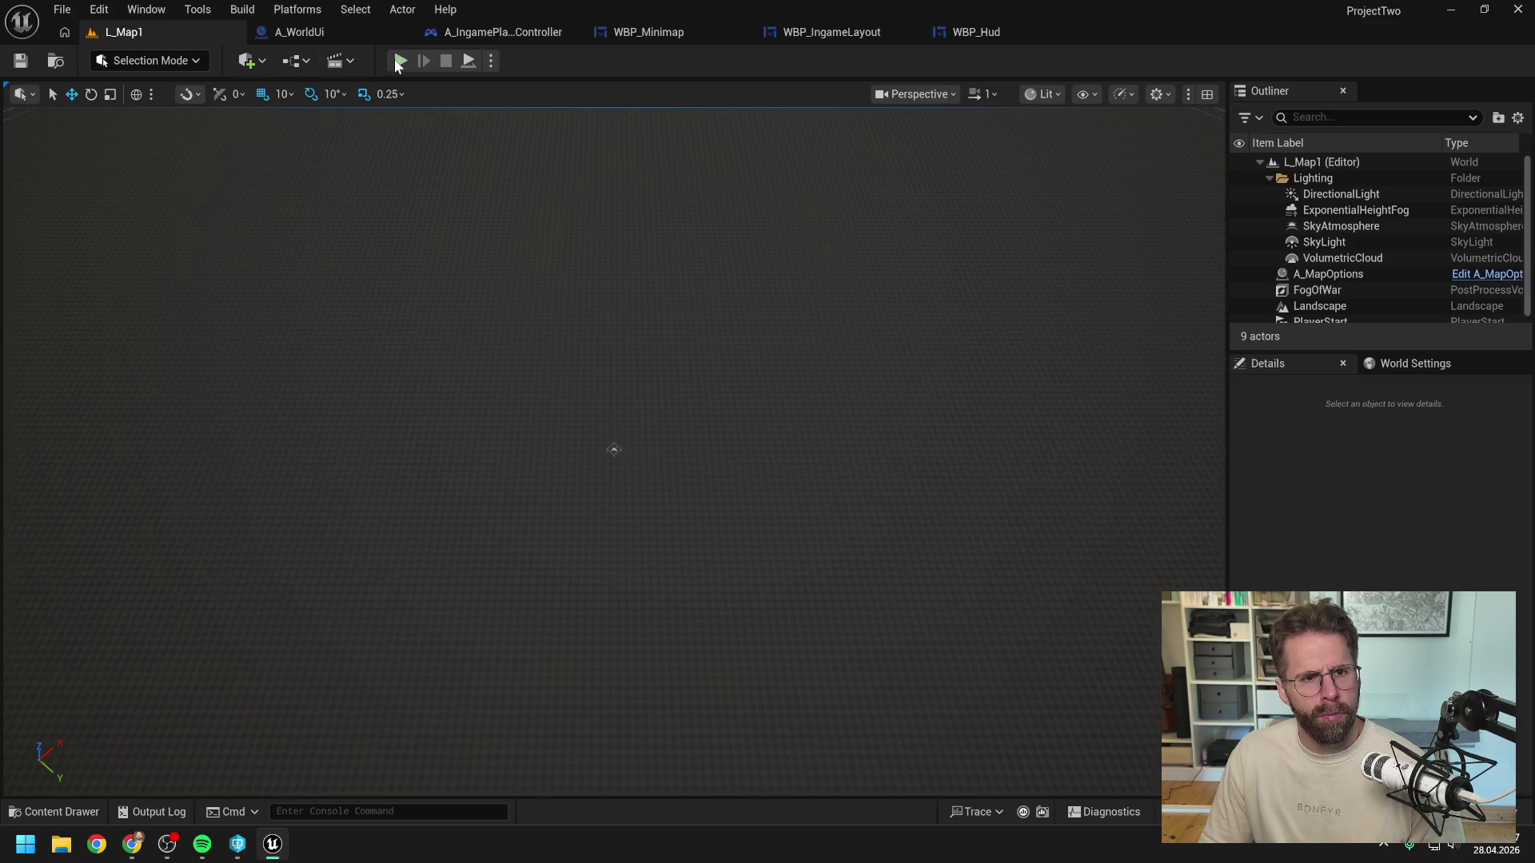
key("alt+p")
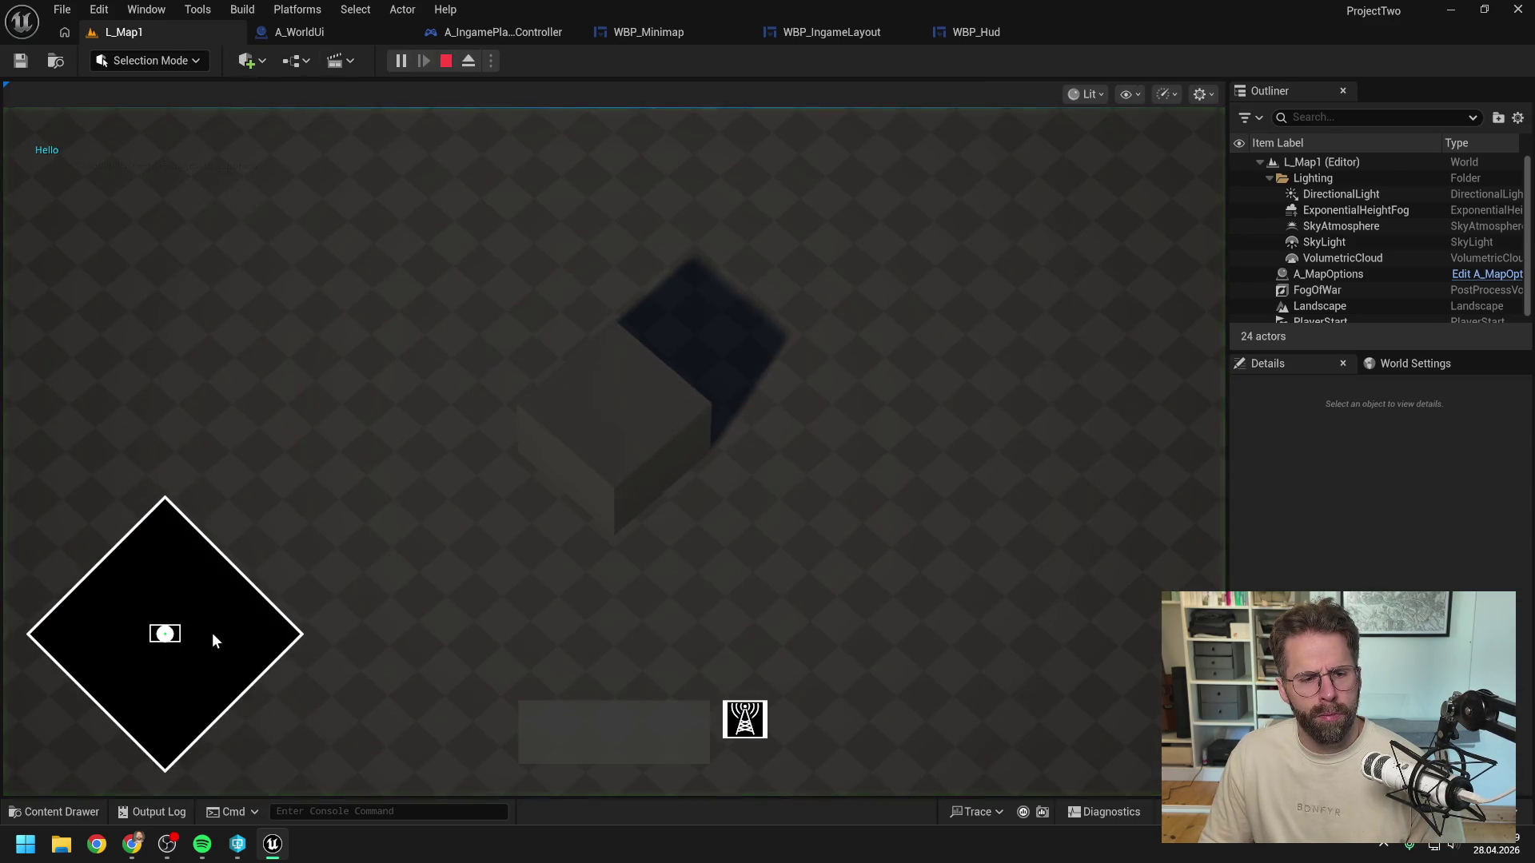
key("Escape")
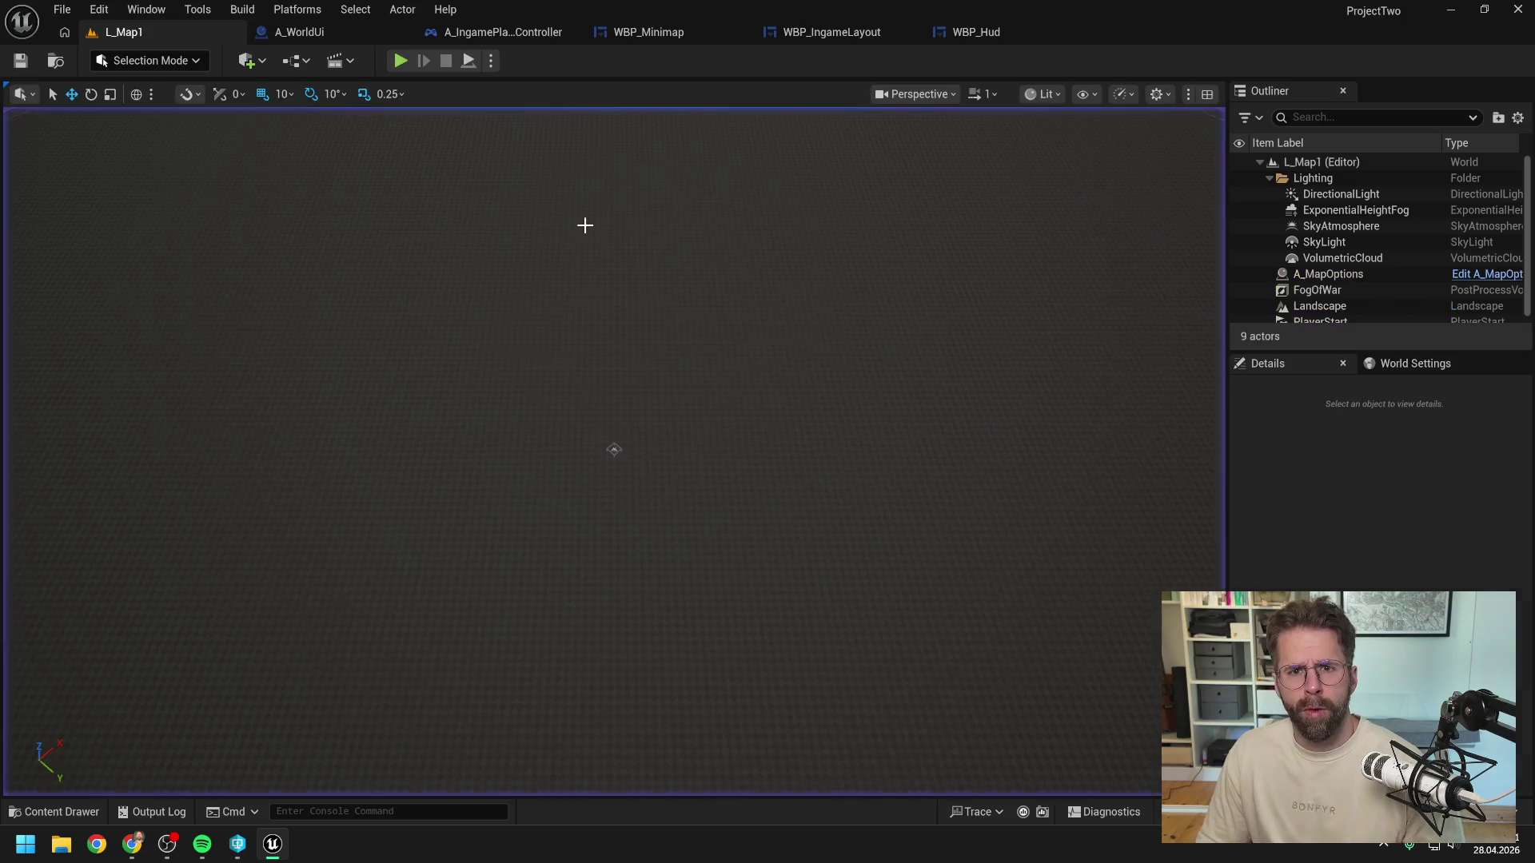
left_click(672, 31)
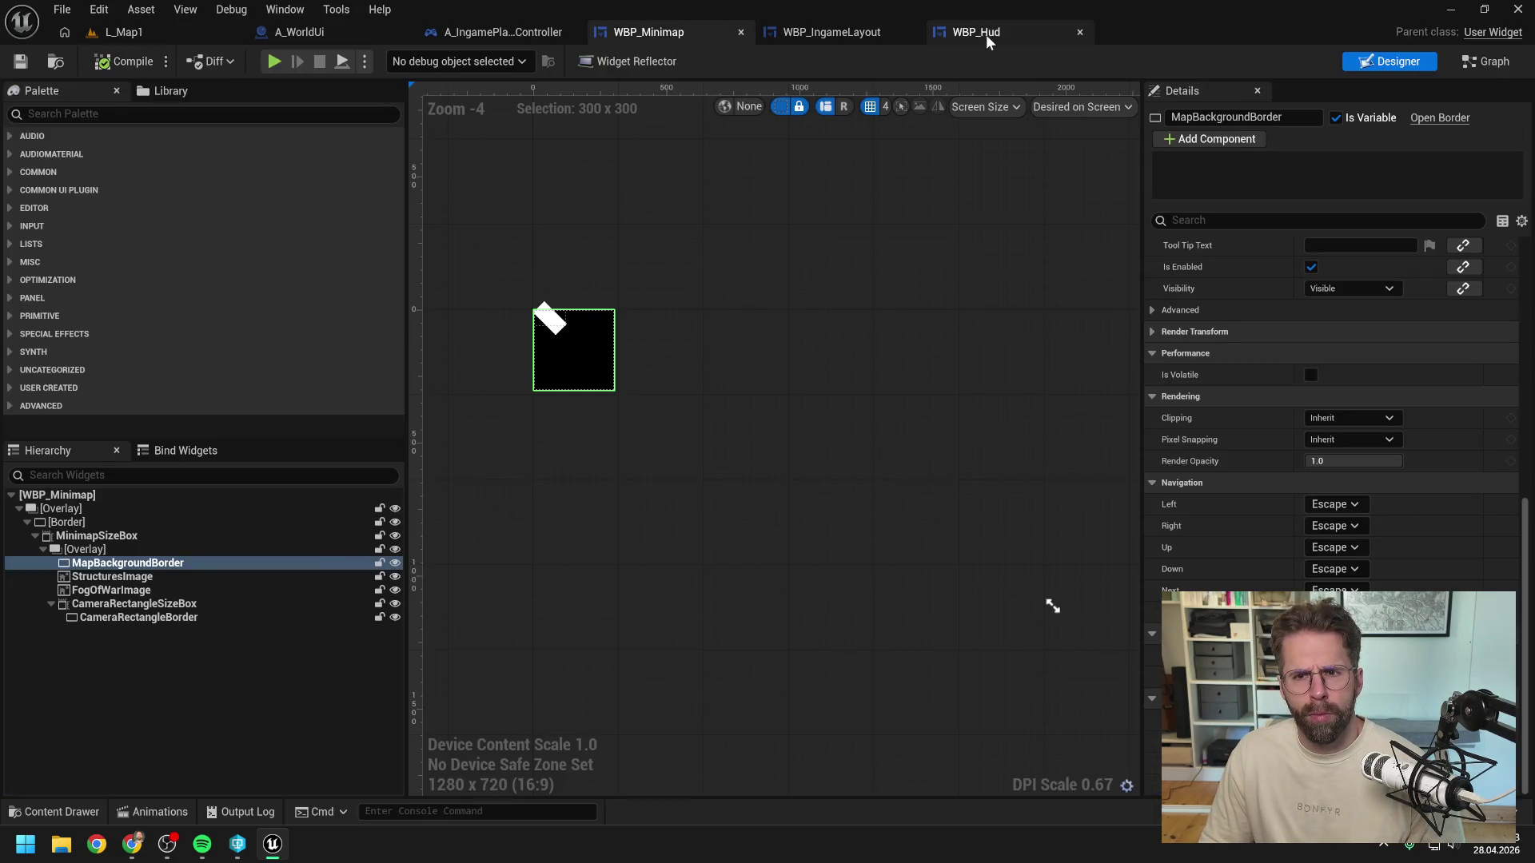
left_click(995, 32)
left_click(616, 36)
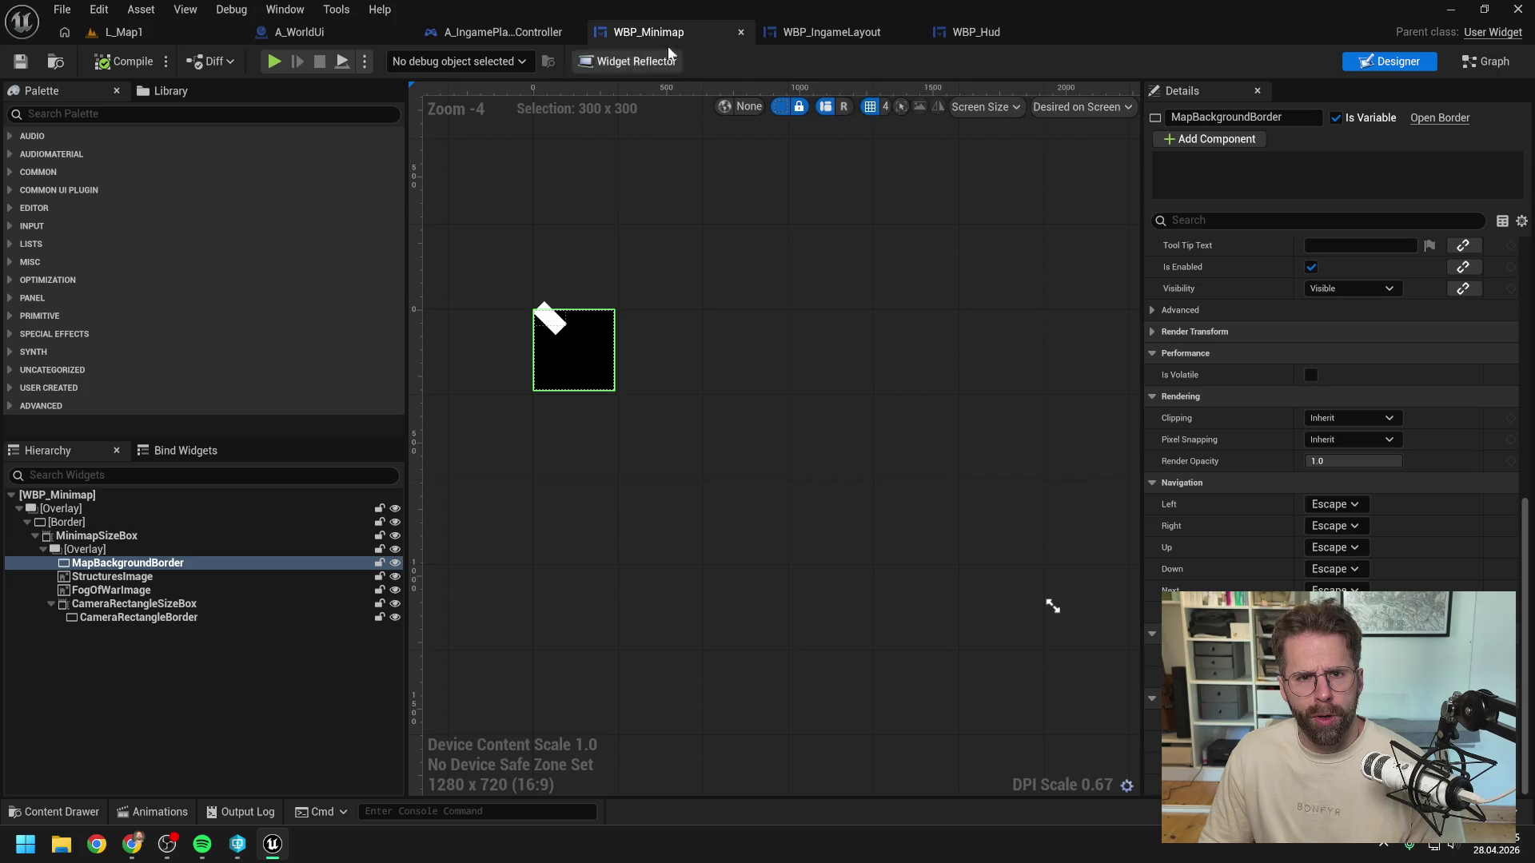
Step: Switch WBP_Minimap to Graph mode and close every graph tab except EventGraph
left_click(1485, 67)
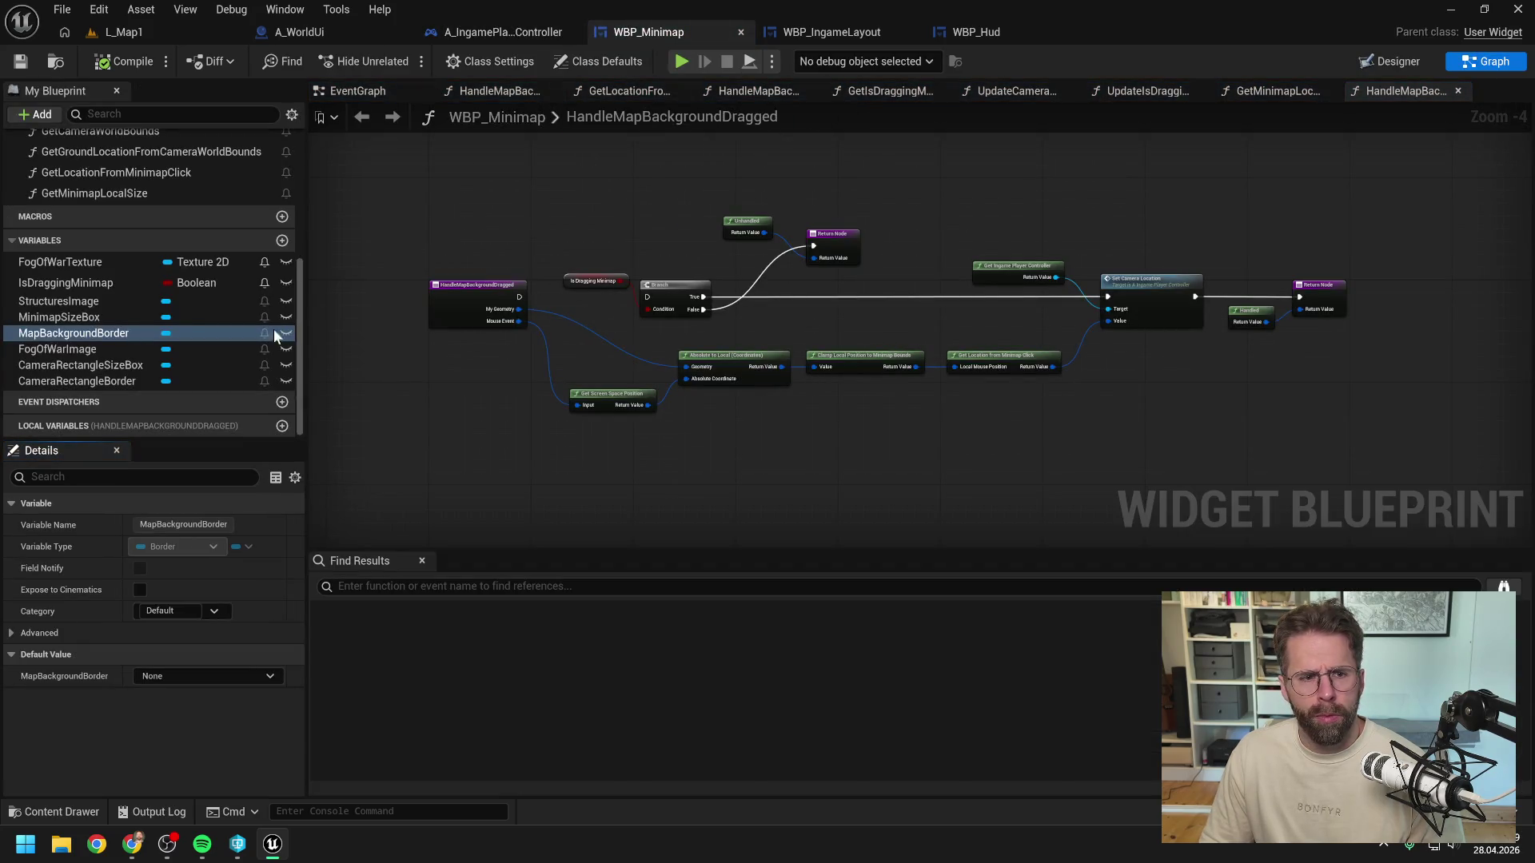
scroll(120, 250, "up", 5)
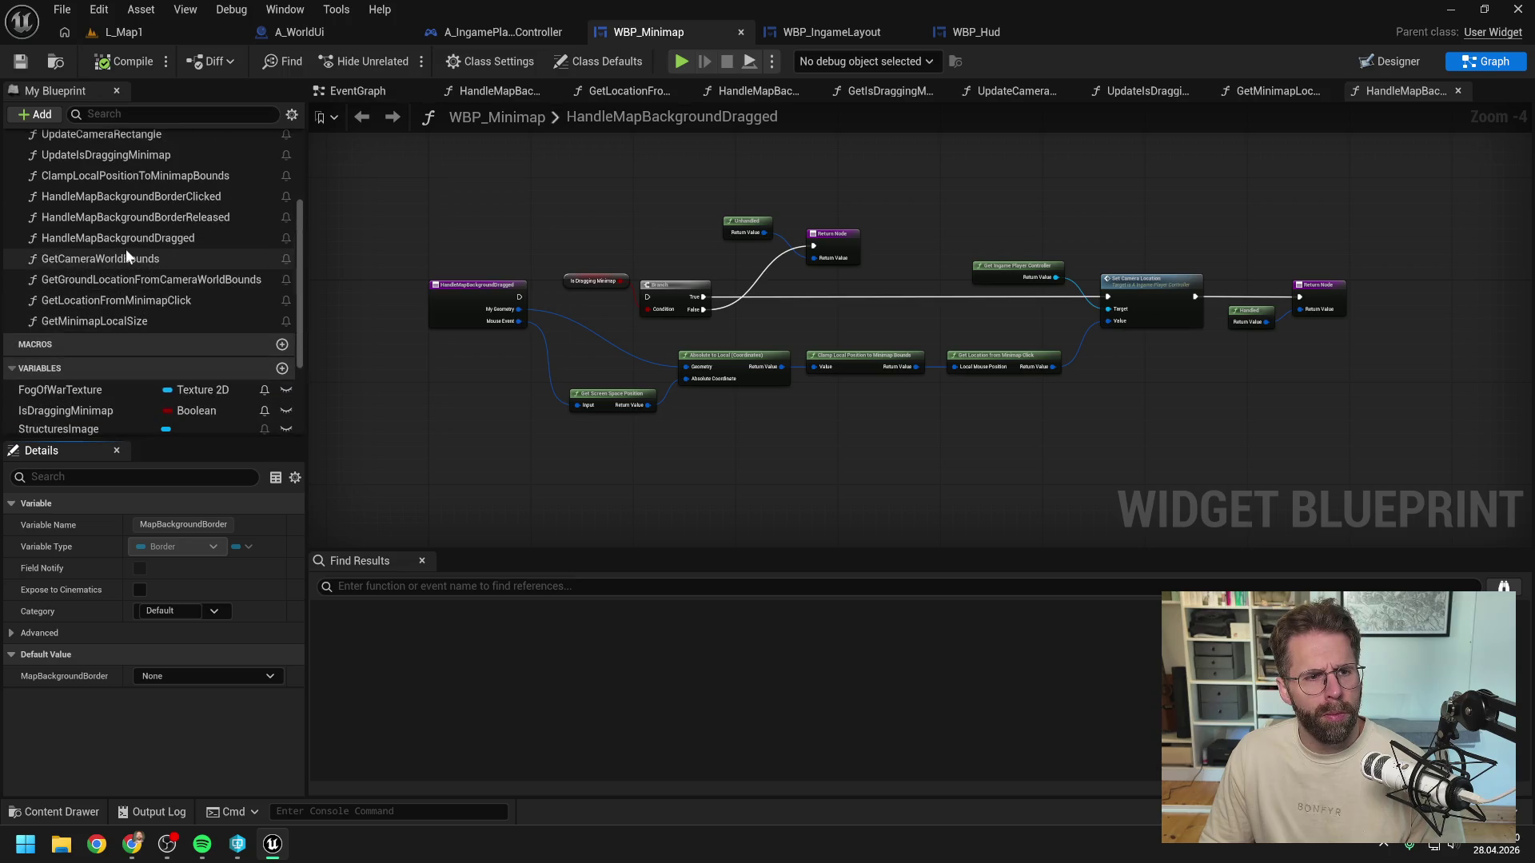
left_click(379, 91)
right_click(379, 91)
left_click(436, 196)
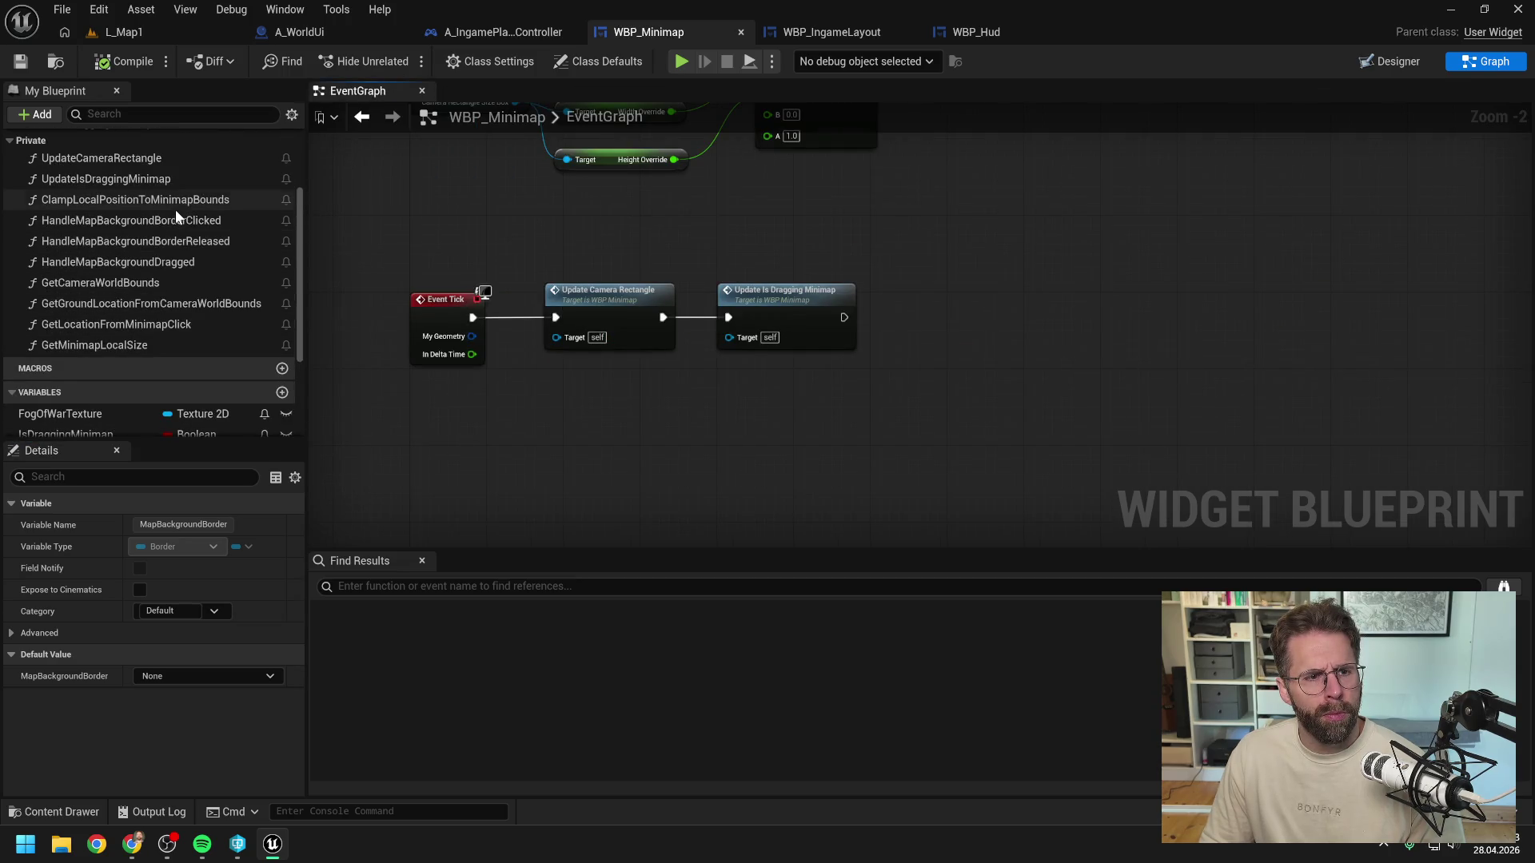
double_click(150, 180)
Step: Duplicate Print String as 'Up' between the Branch's False output and SET Is Dragging Minimap, then compile
mouse_move(1063, 296)
left_mouse_down()
mouse_move(850, 282)
mouse_move(665, 307)
left_mouse_up()
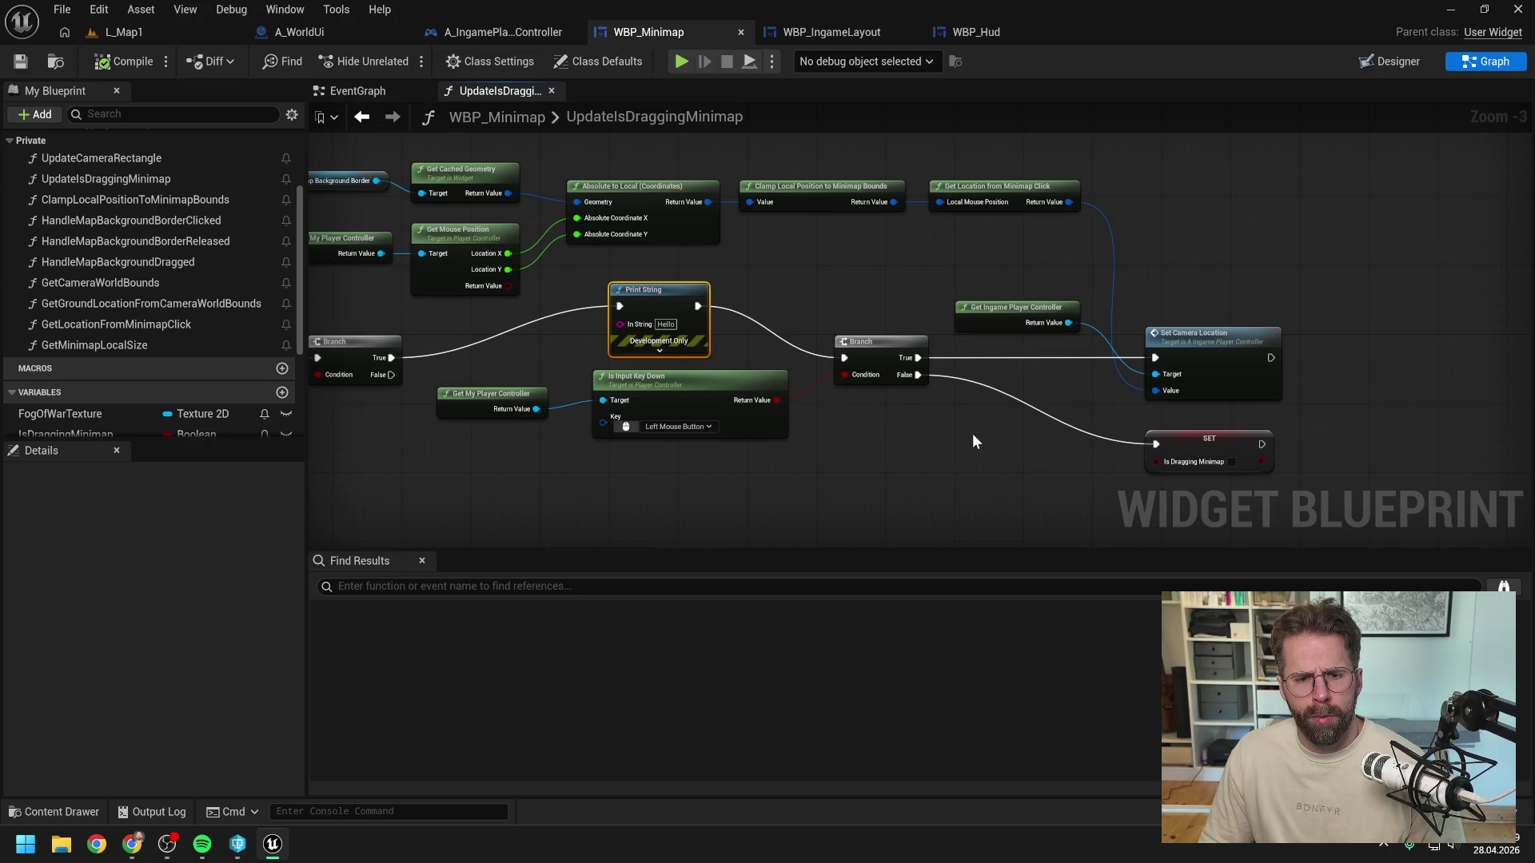
key("ctrl+v")
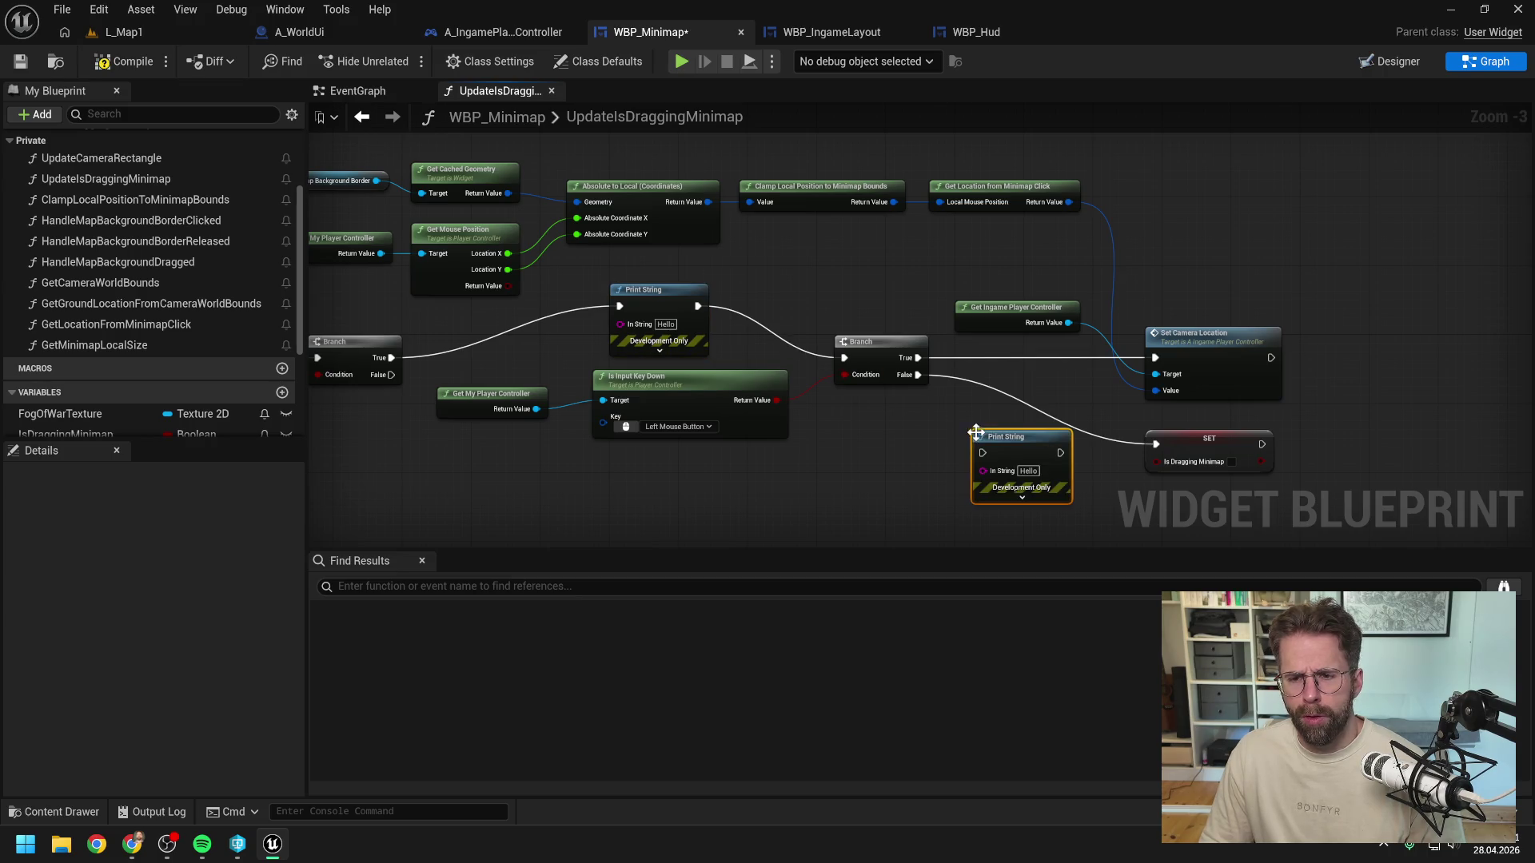
mouse_move(919, 376)
left_mouse_down()
mouse_move(982, 453)
mouse_move(1155, 445)
left_mouse_up()
left_click(1086, 406)
type("Up")
key("Return")
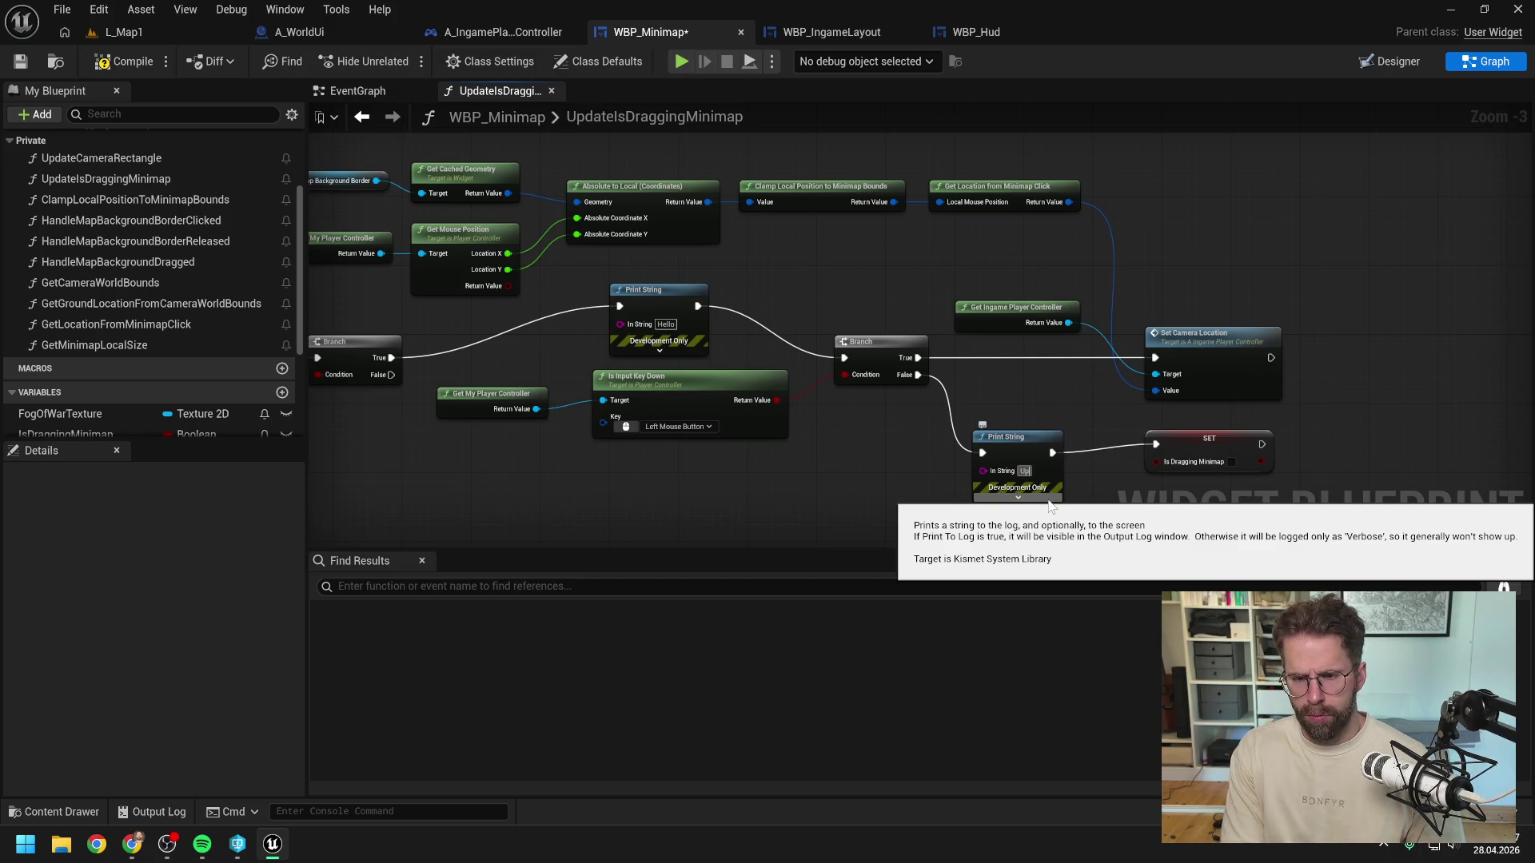
left_click(124, 62)
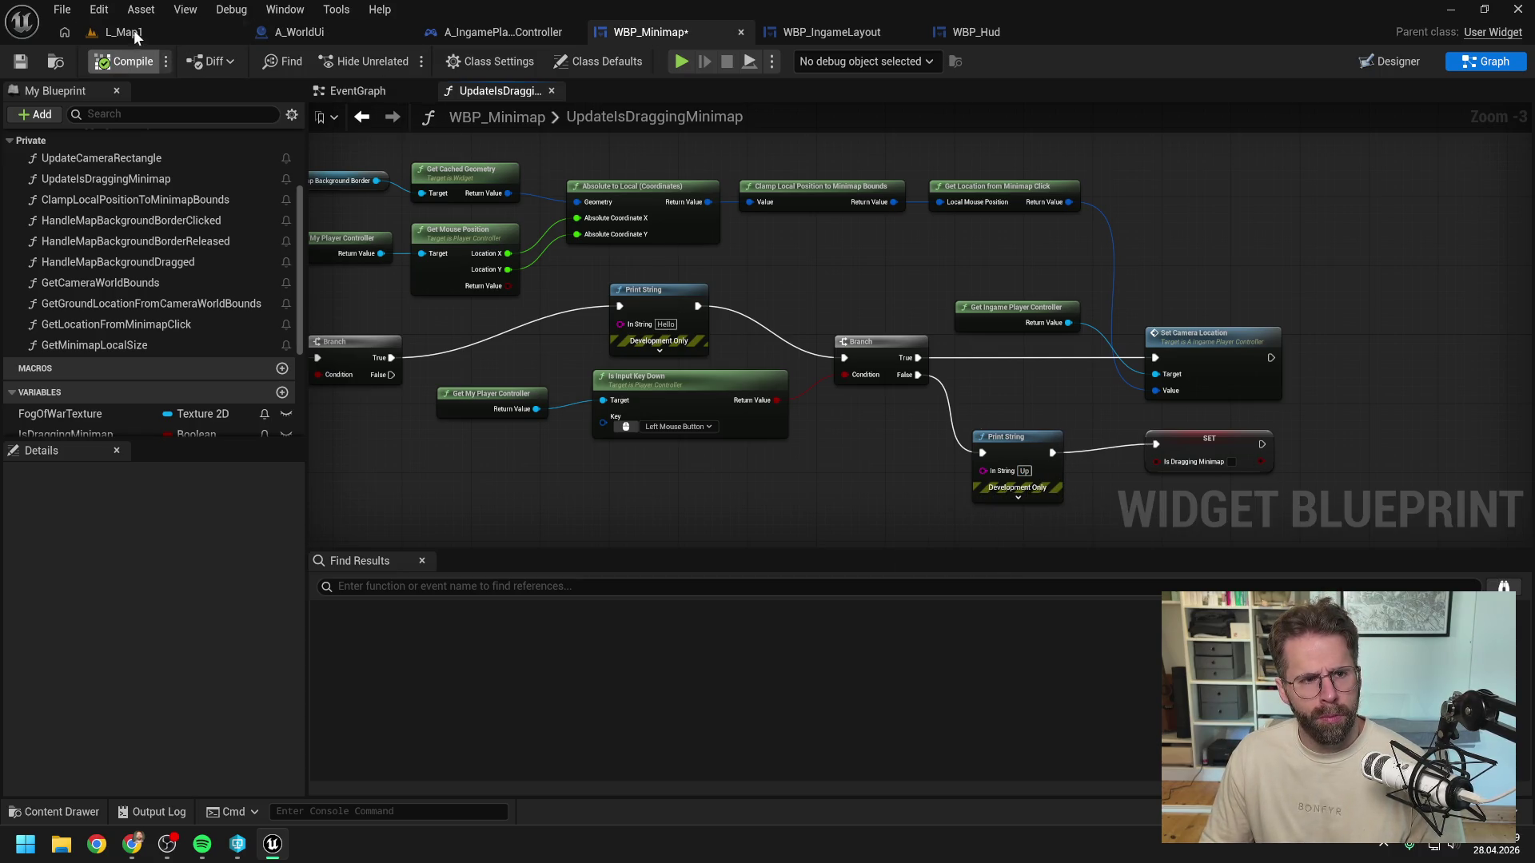
Step: Play-test L_Map1 and return to the WBP_Minimap function graph
left_click(132, 30)
key("alt+p")
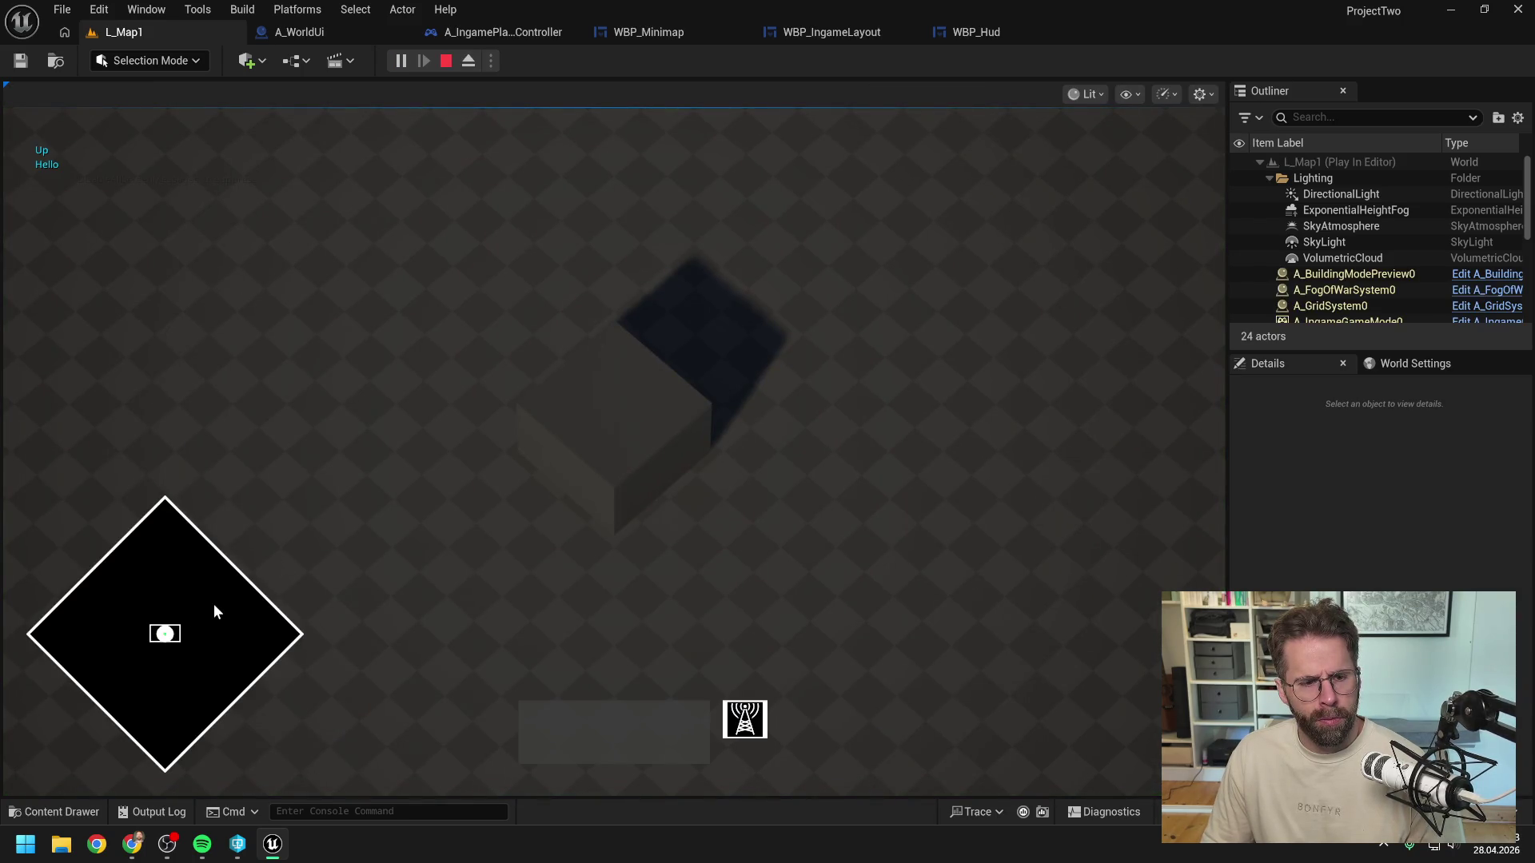
key("Escape")
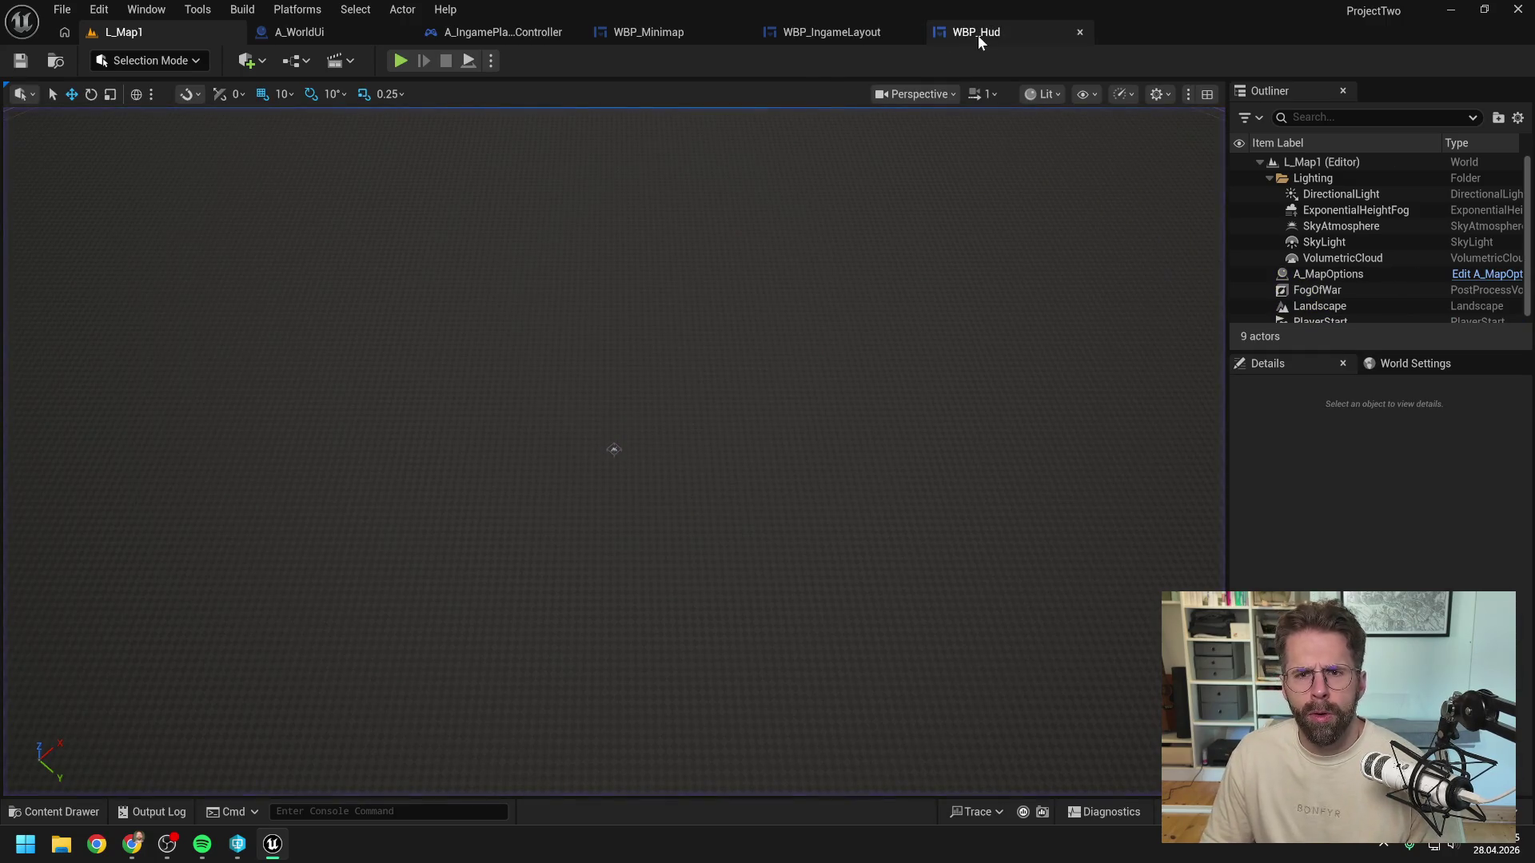
left_click(622, 31)
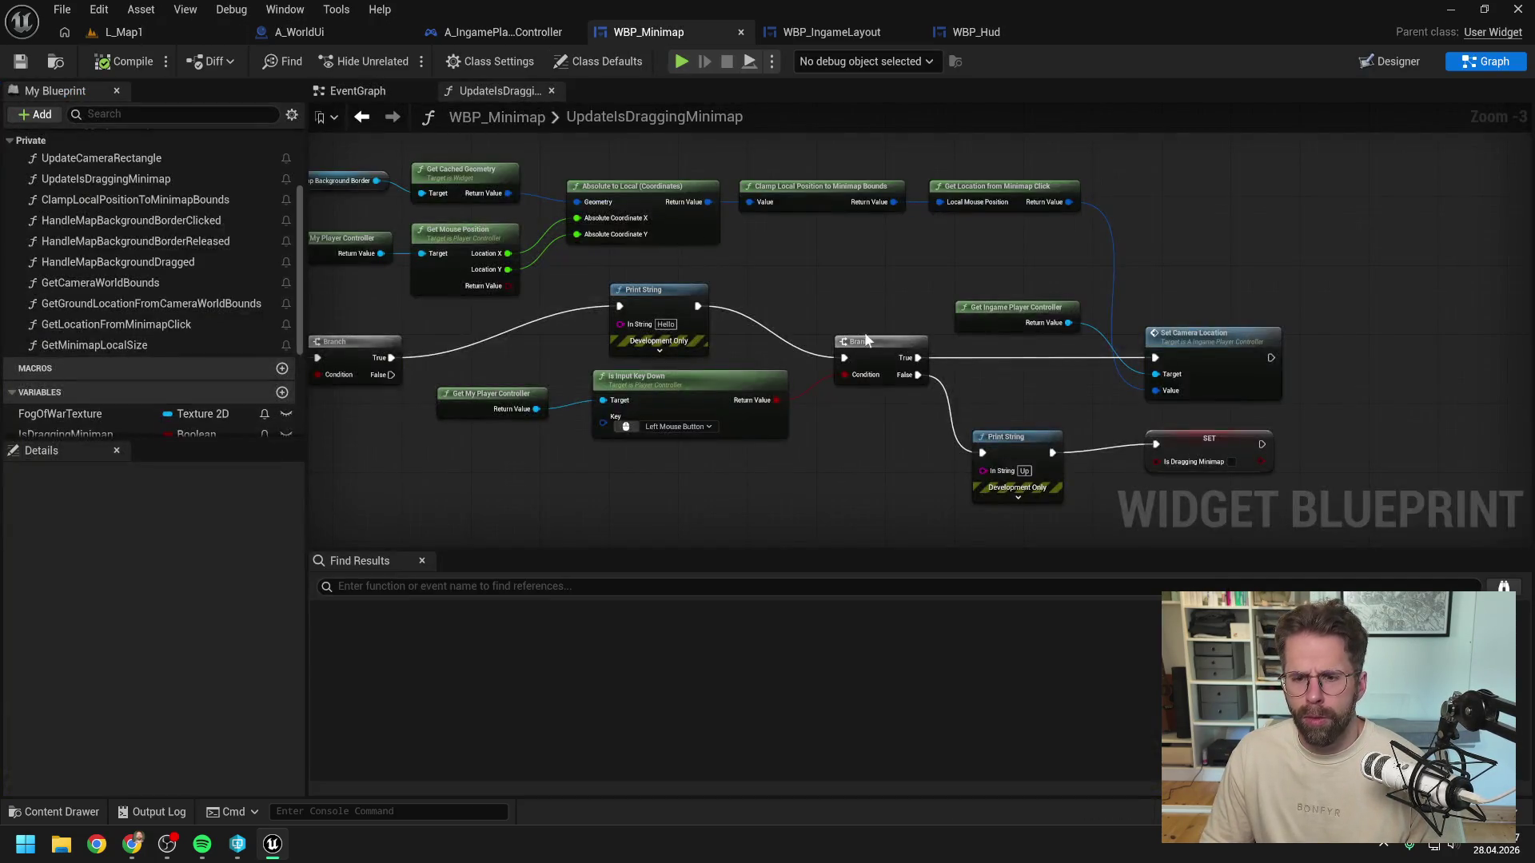
Step: Move Get My Player Controller and Is Input Key Down lower, check the browser, and review the graph
mouse_move(876, 462)
left_mouse_down()
mouse_move(1010, 439)
mouse_move(939, 406)
left_mouse_up()
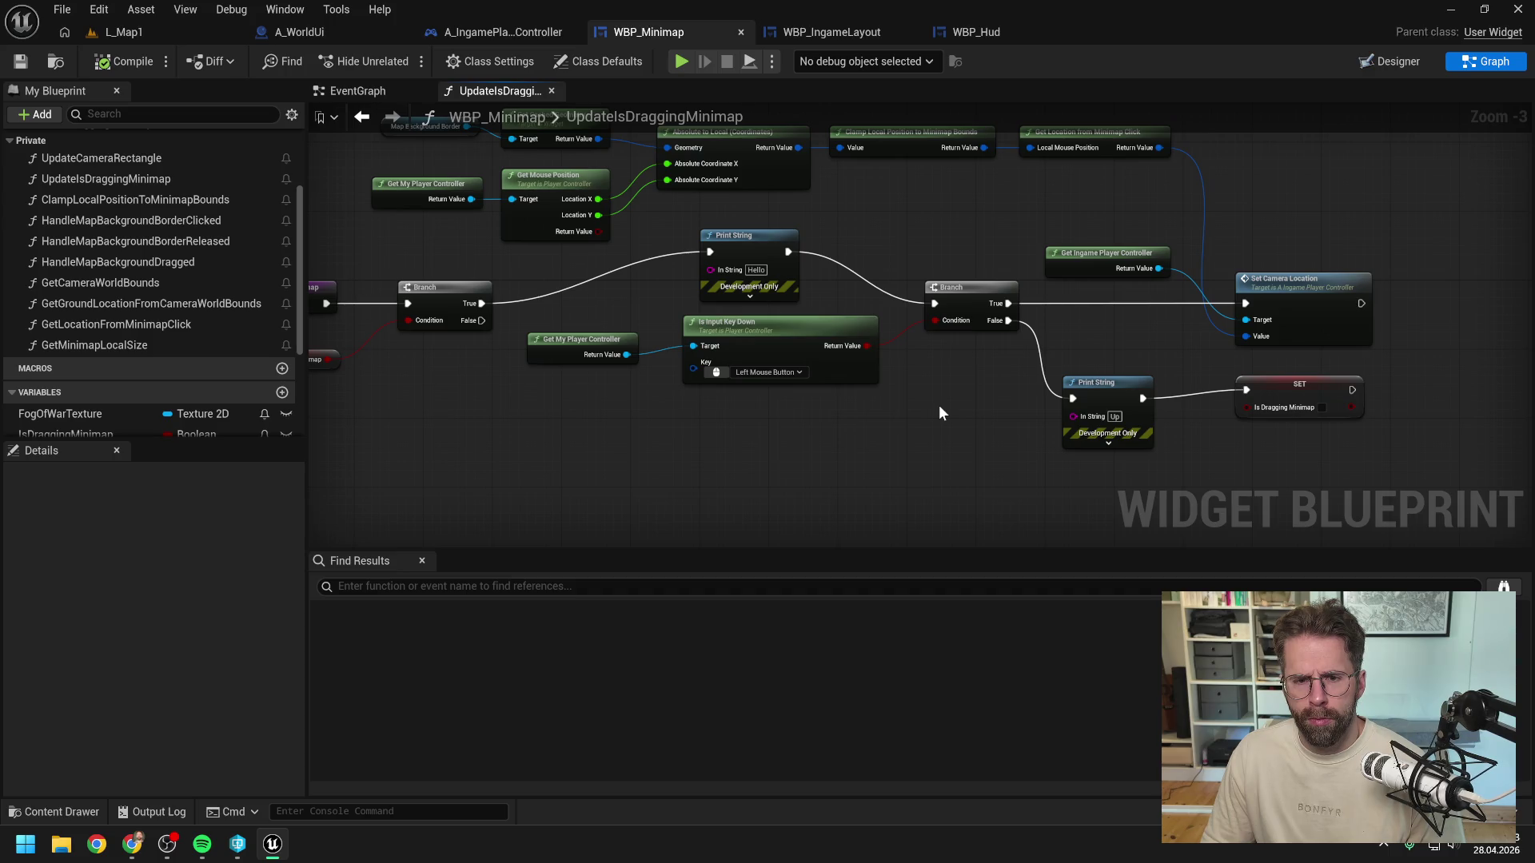
left_click_drag(966, 421, 623, 344)
mouse_move(789, 333)
left_mouse_down()
mouse_move(782, 363)
mouse_move(1030, 291)
left_mouse_up()
scroll(1030, 291, "up", 3)
left_click_drag(1002, 186, 912, 300)
left_click(889, 232)
mouse_move(889, 232)
left_mouse_down()
mouse_move(908, 288)
mouse_move(932, 164)
mouse_move(976, 171)
mouse_move(985, 196)
left_mouse_up()
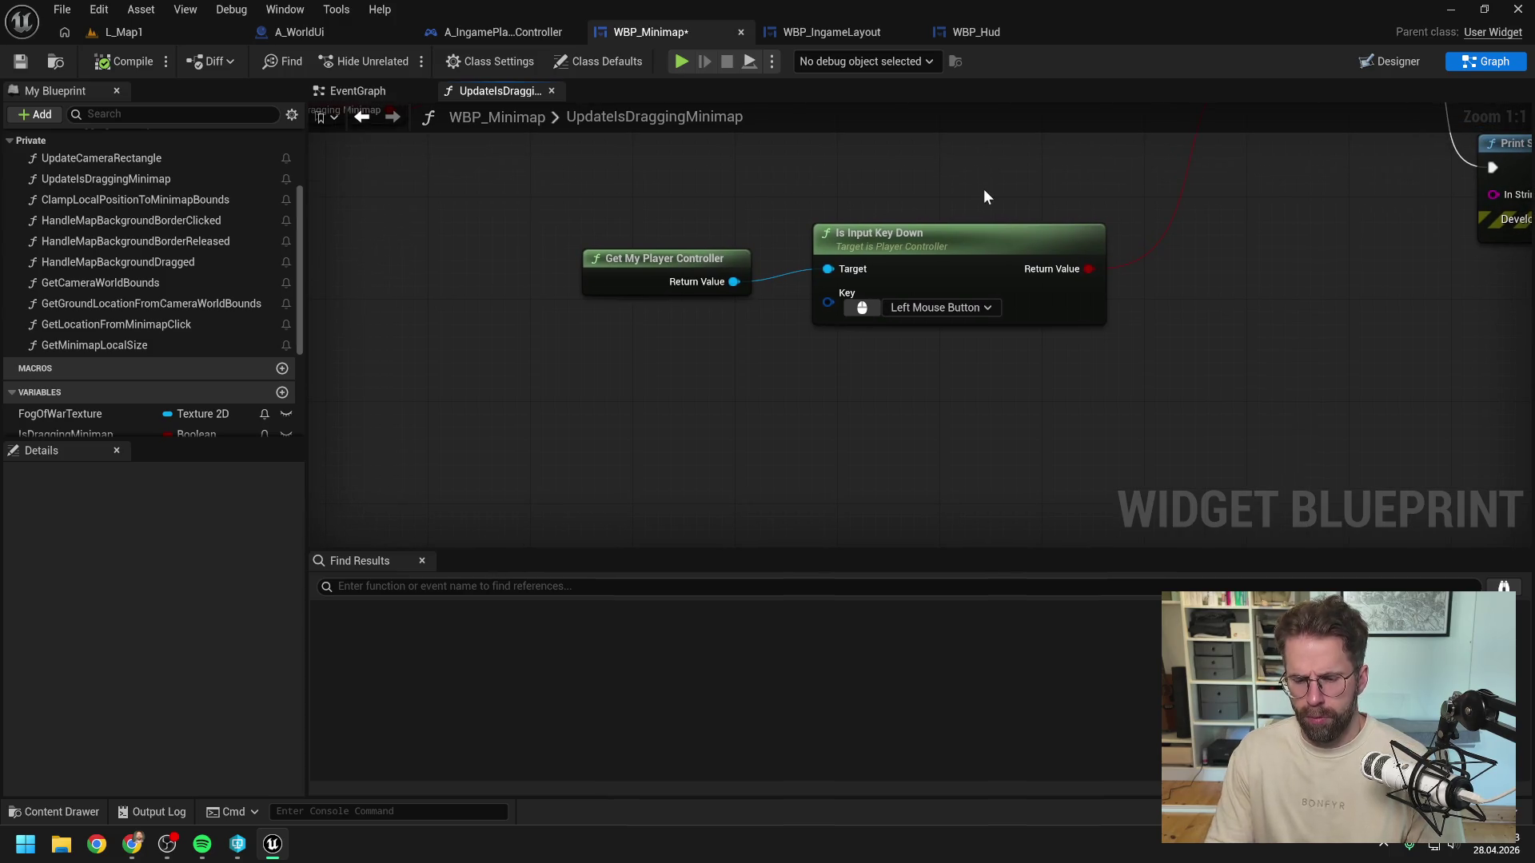
key("alt+Tab")
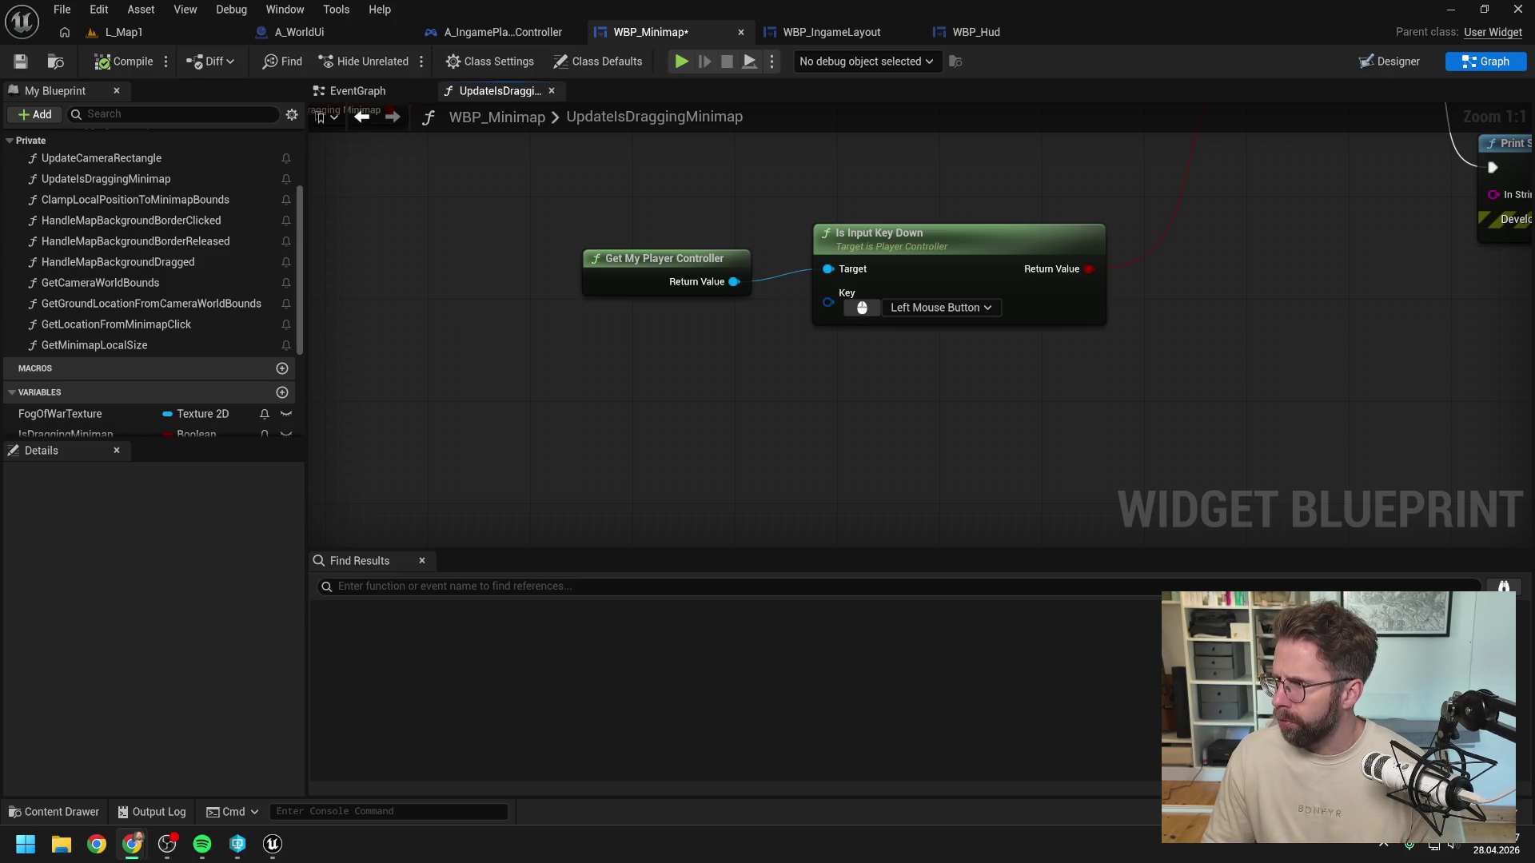
scroll(1295, 308, "down", 3)
left_click_drag(1284, 296, 1046, 419)
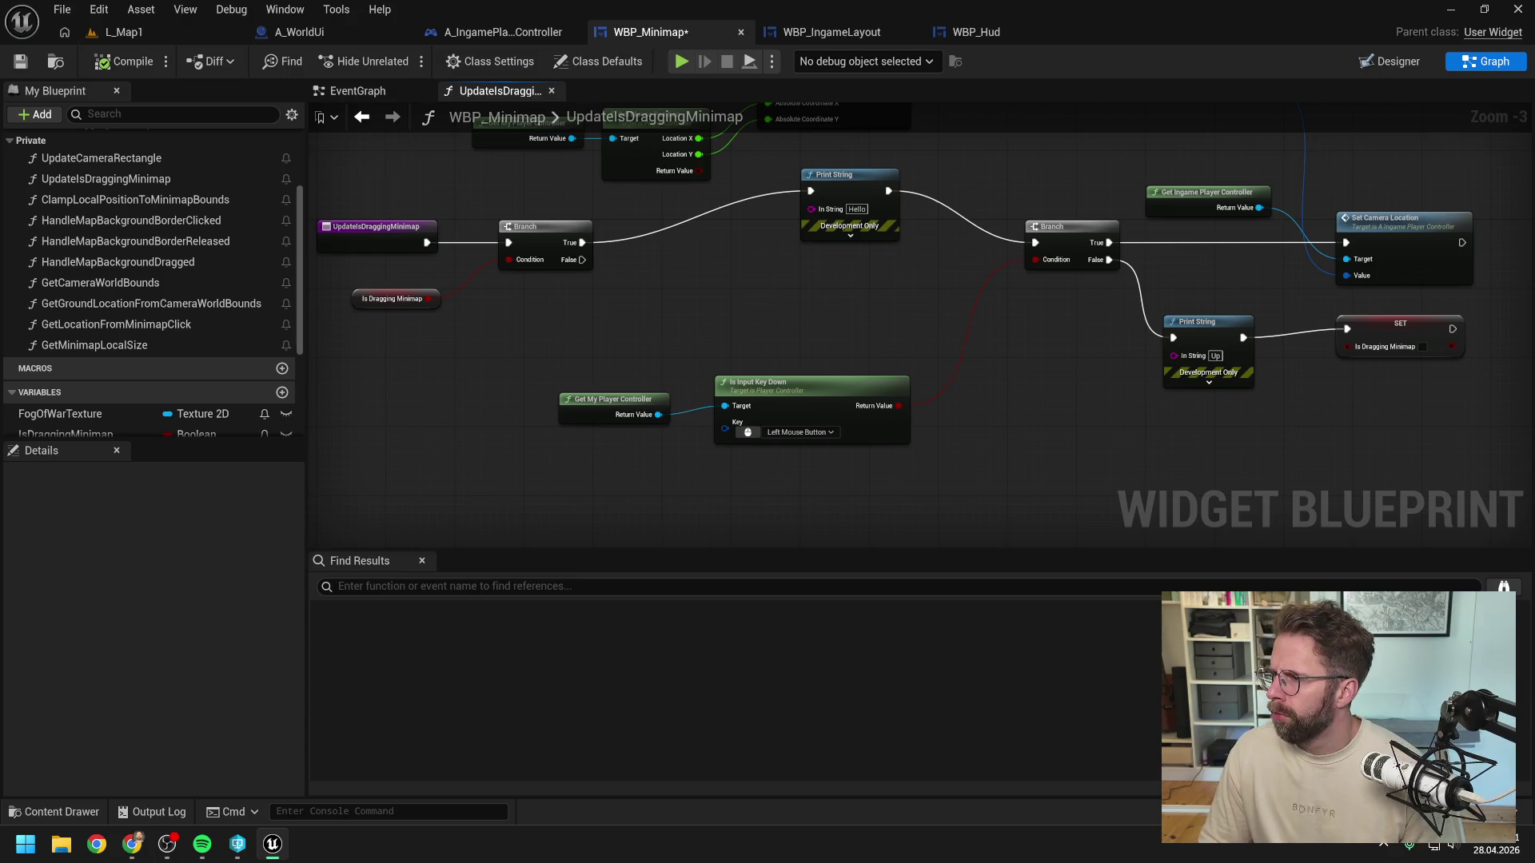
right_click(1131, 400)
type("get key state")
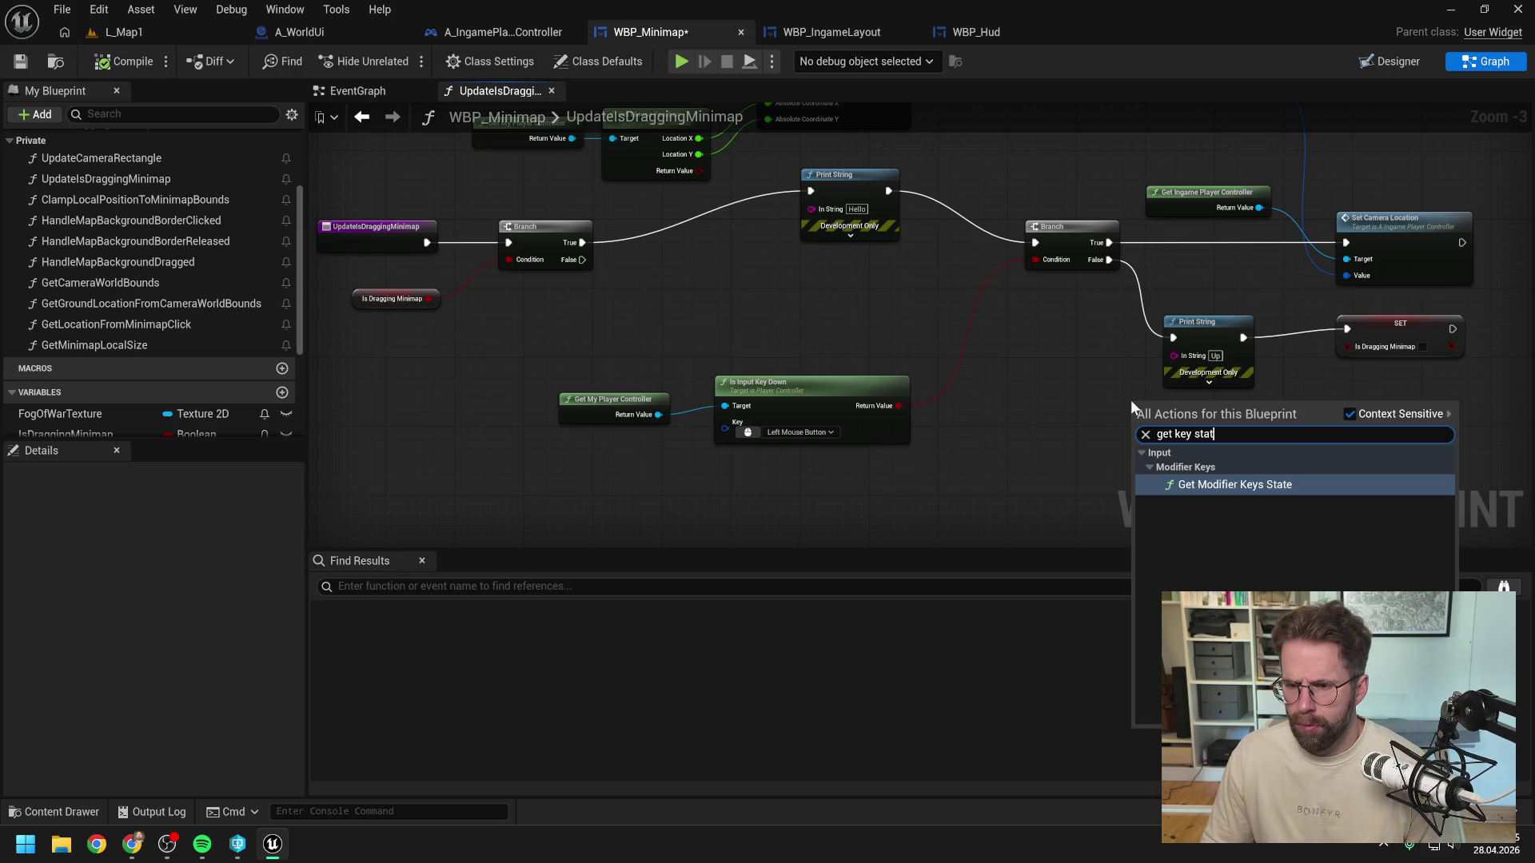
left_click(1244, 483)
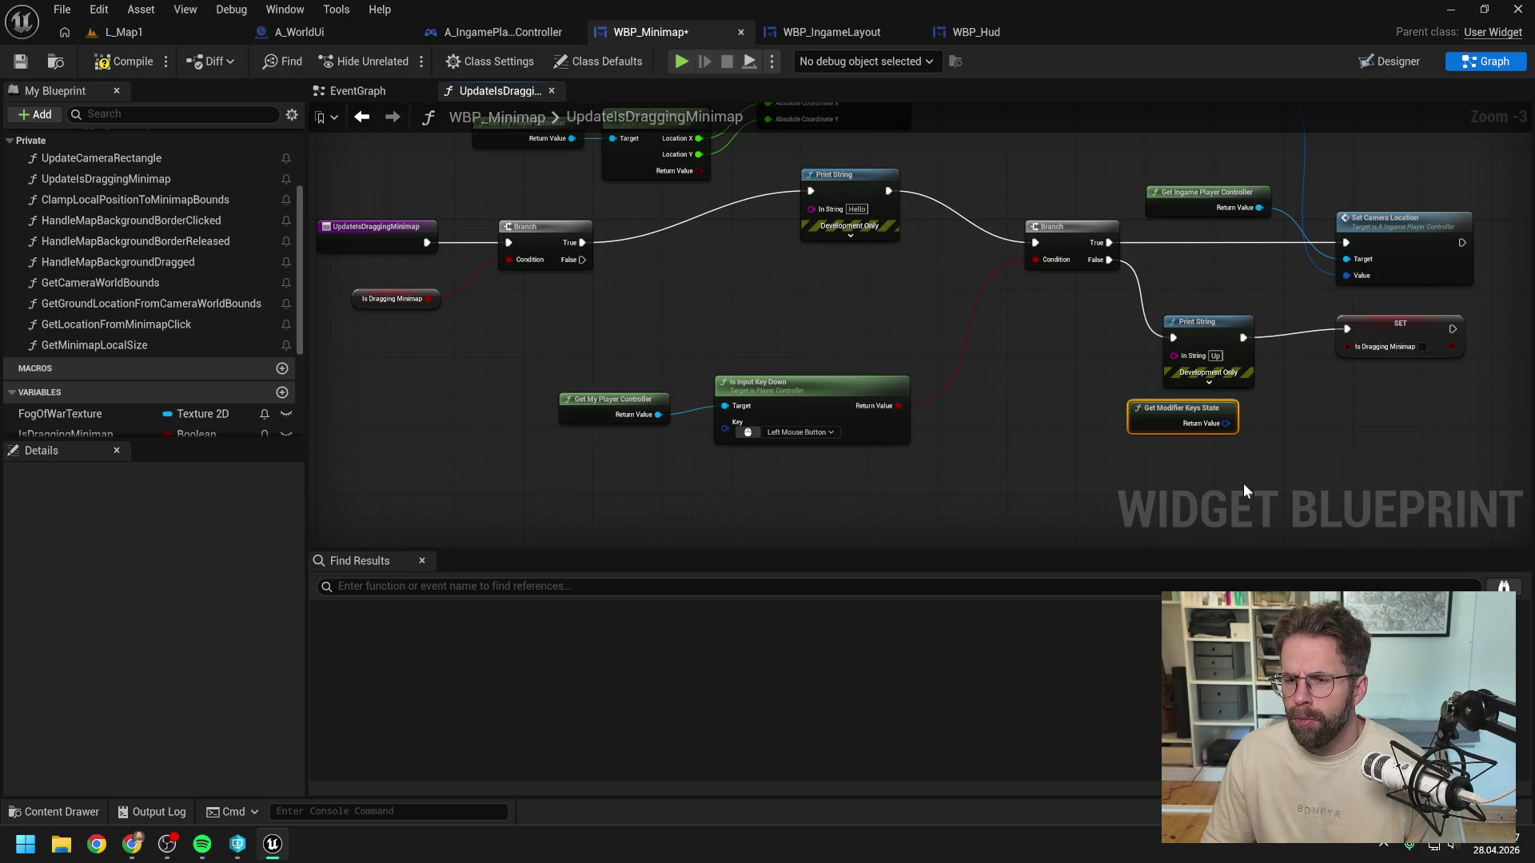
left_click_drag(1192, 424, 1115, 441)
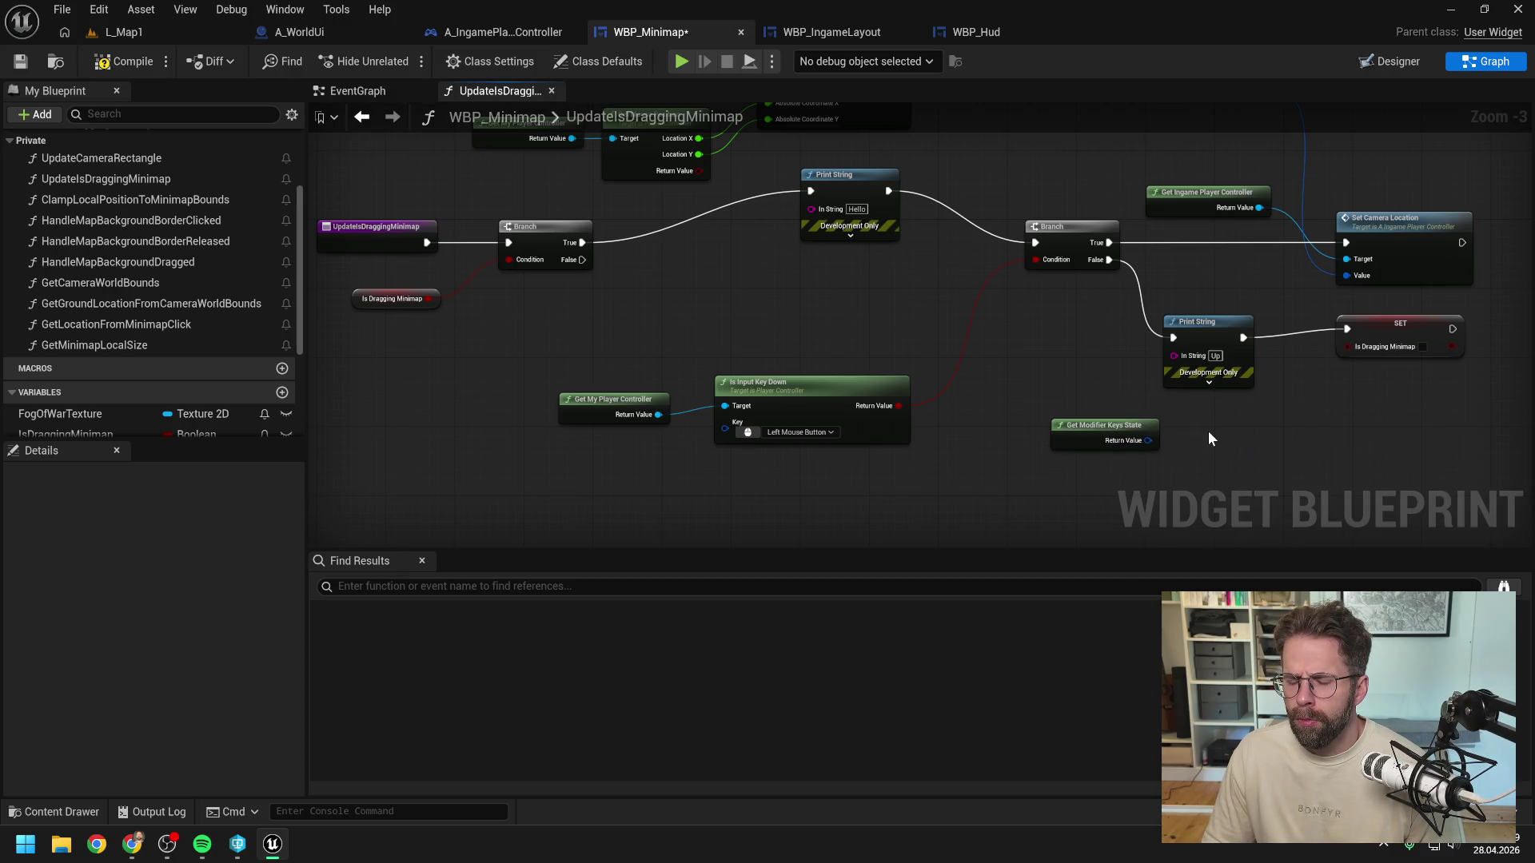
right_click(1209, 434)
left_click(1426, 444)
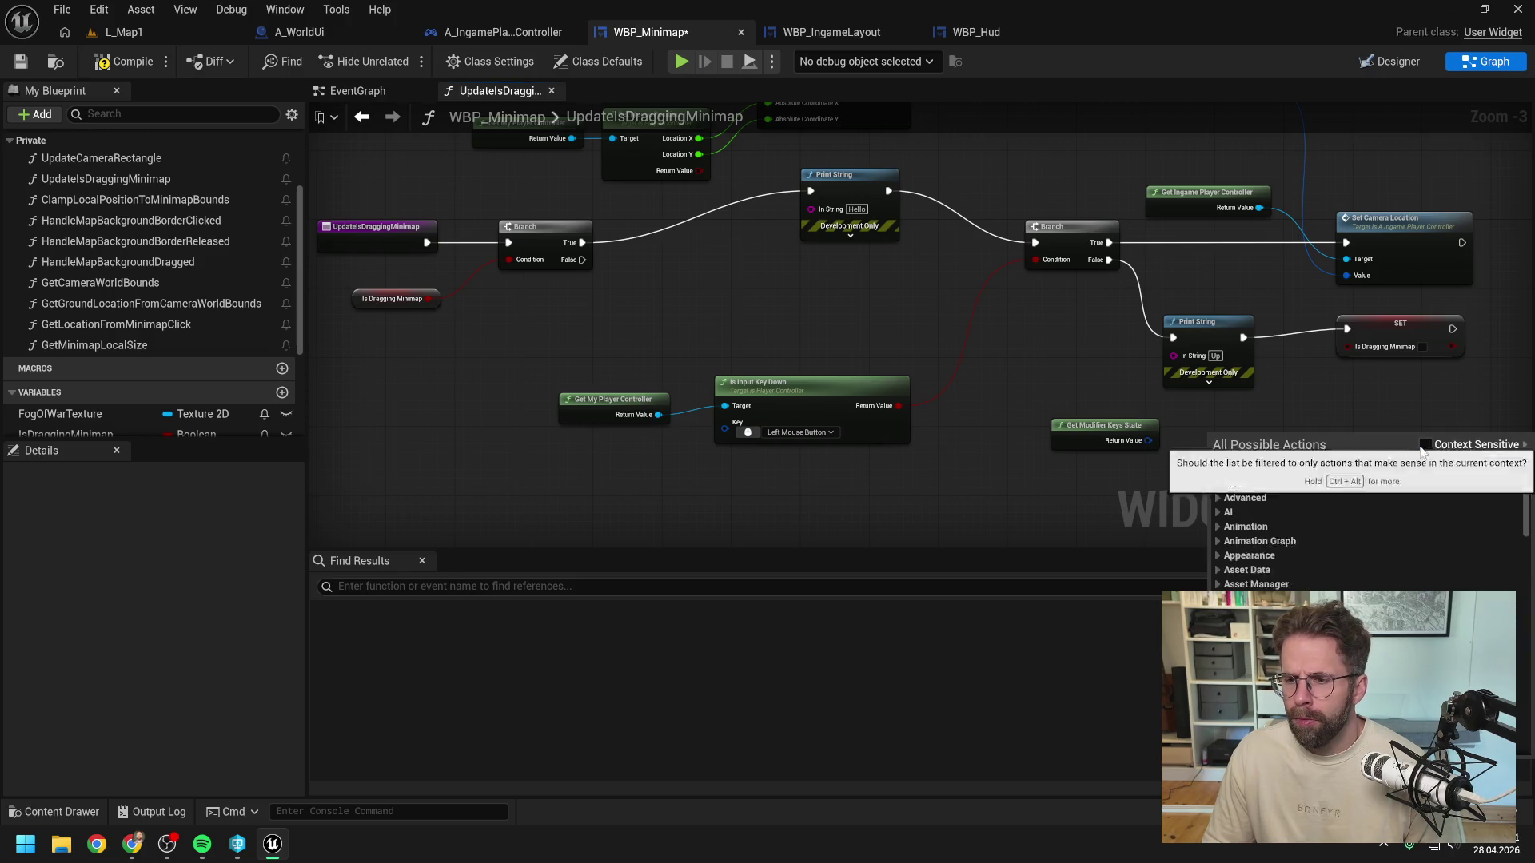
type("get key s")
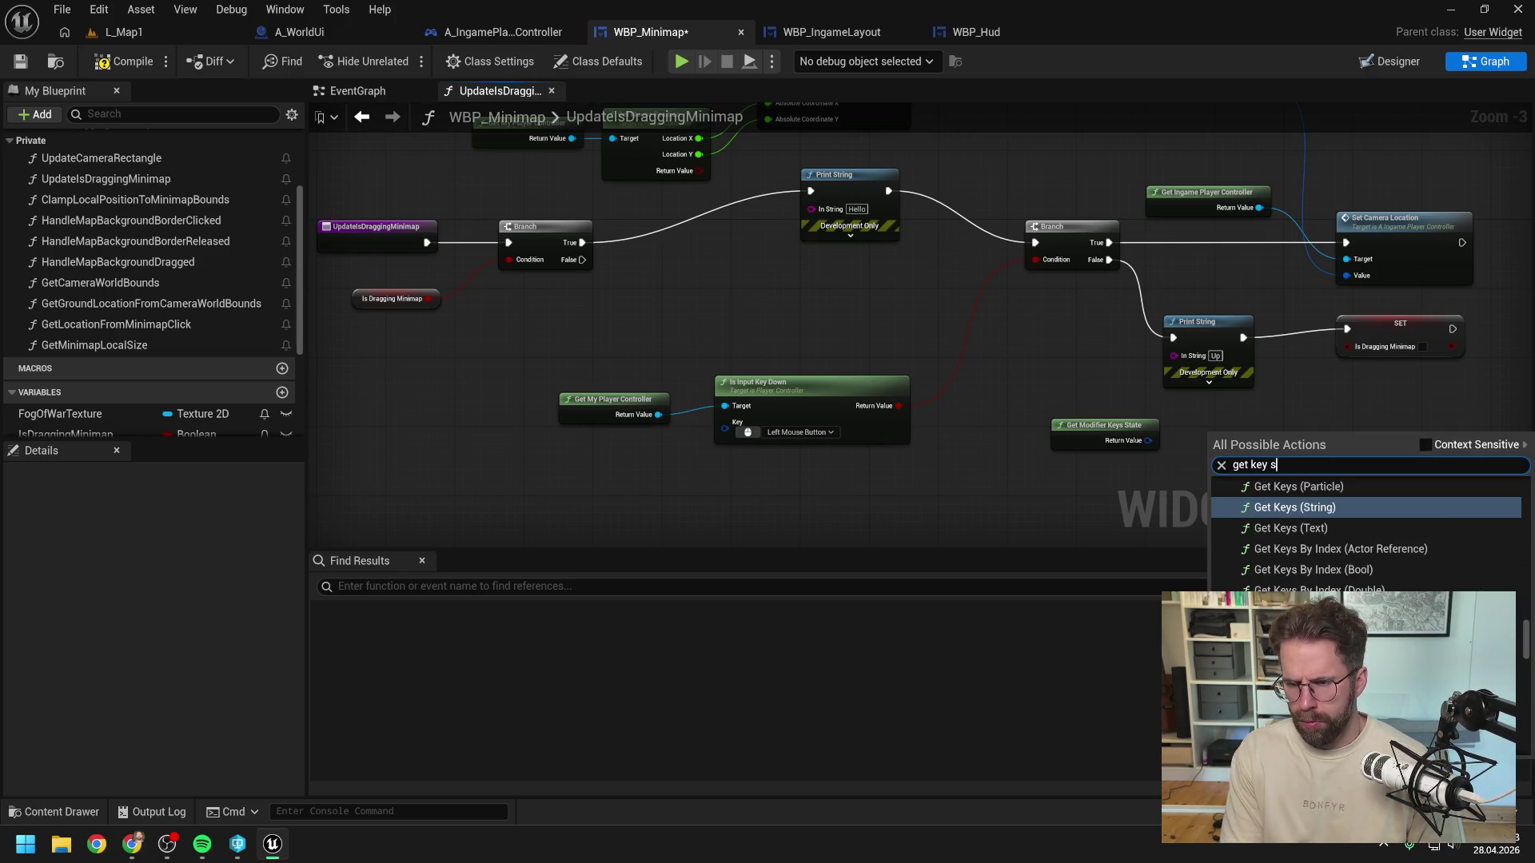
type("tate")
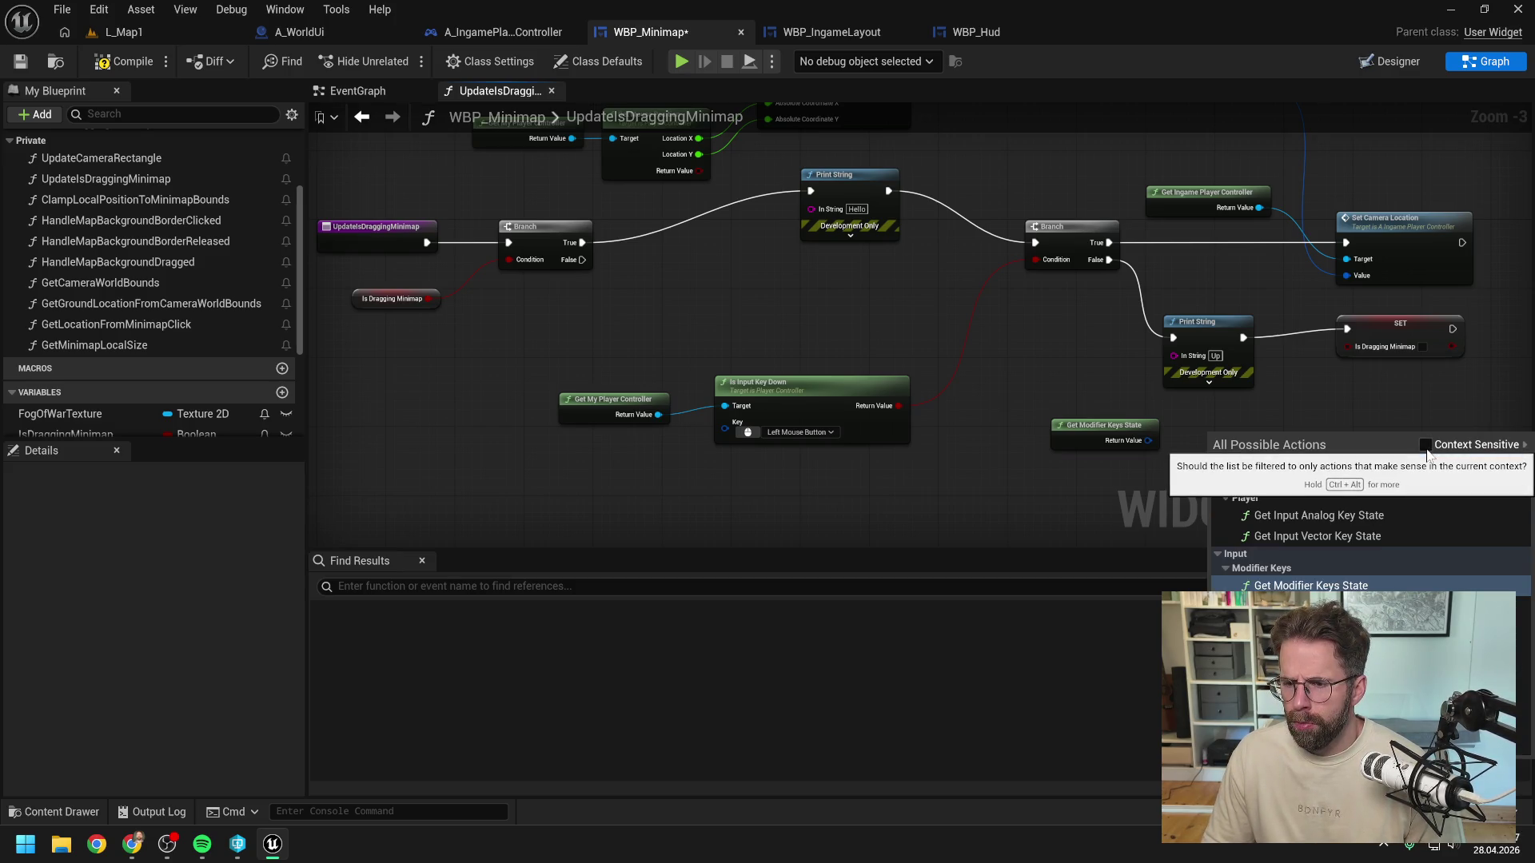
left_click(1081, 434)
key("Delete")
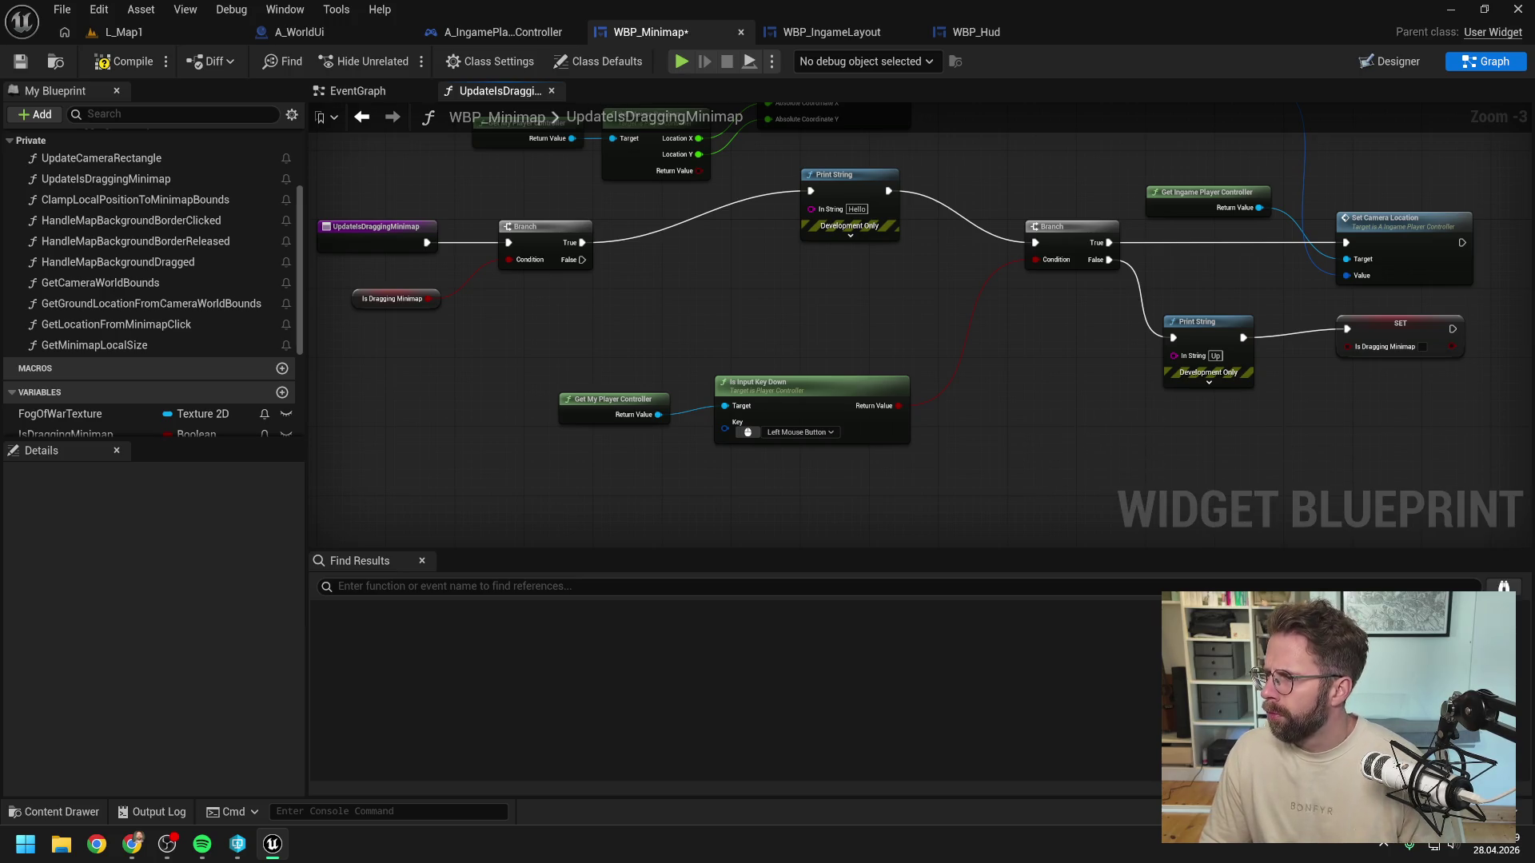
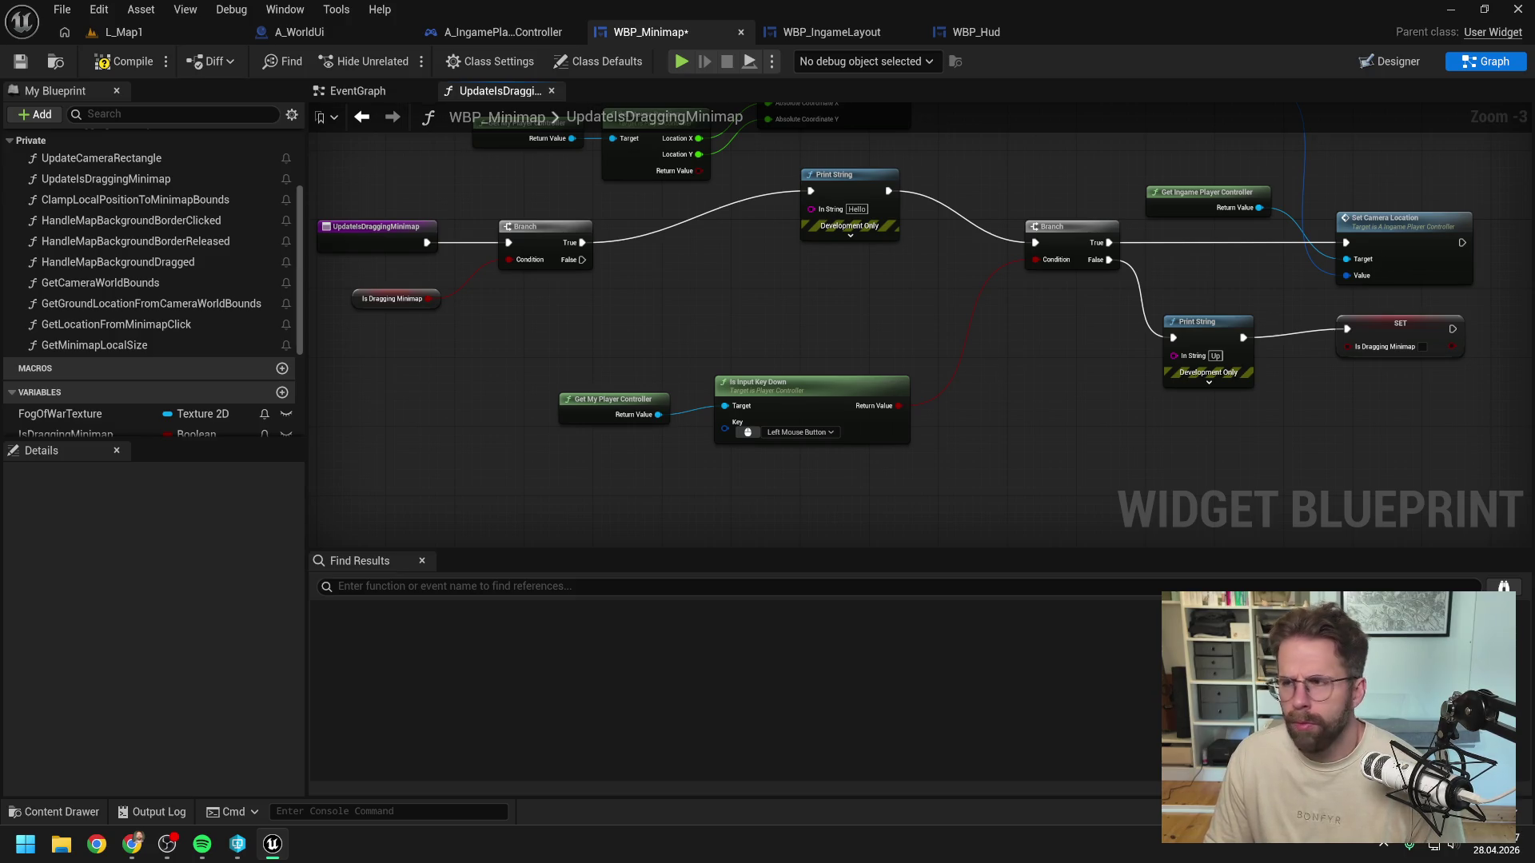
Step: Switch from the editor to the browser showing the 'is input key down isn't working?' forum thread
key("alt+Tab")
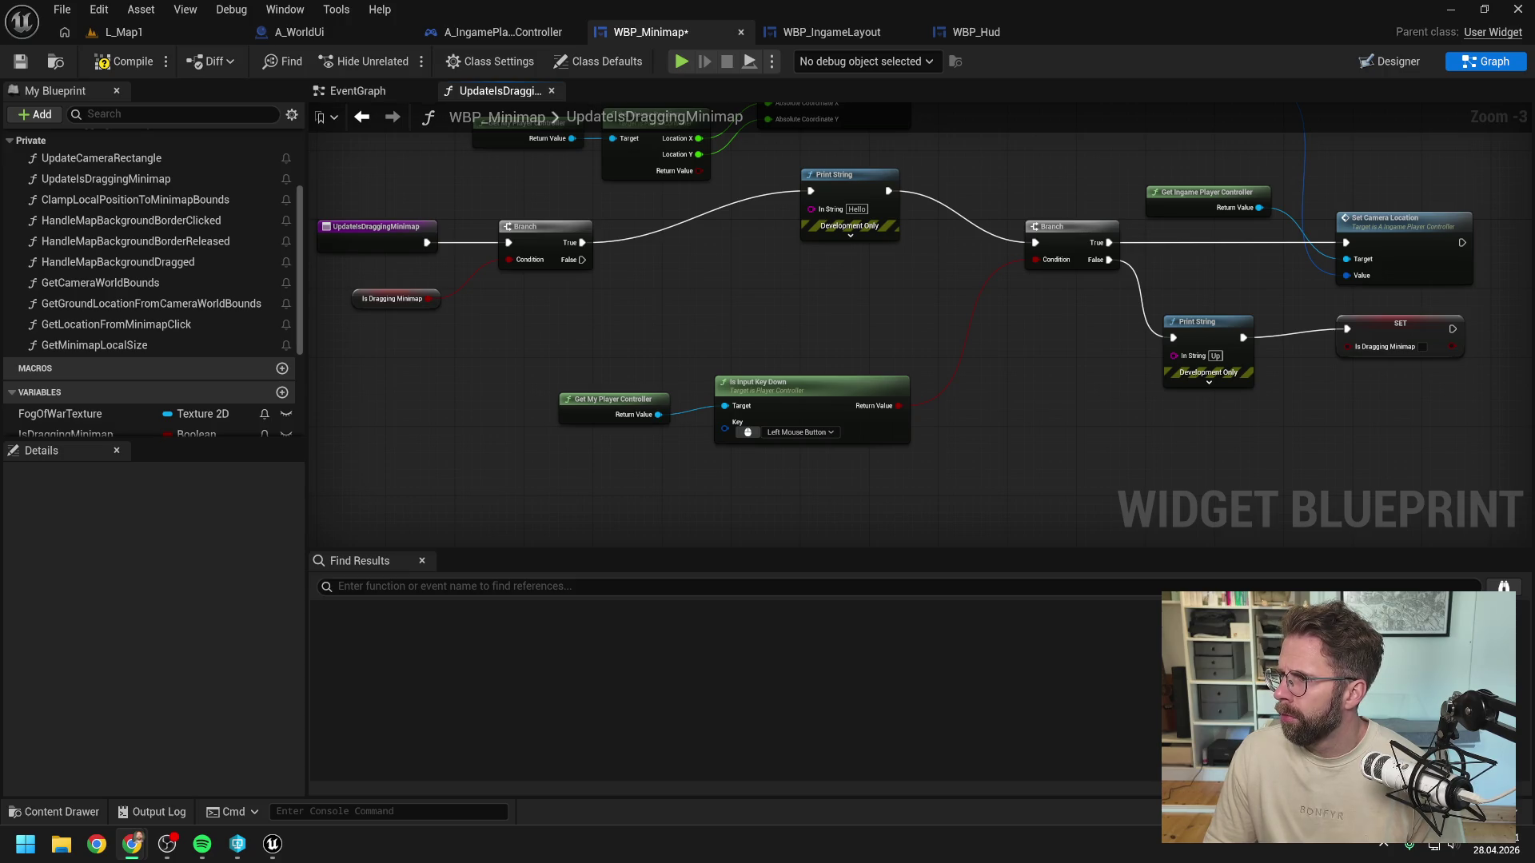
key("alt+Tab")
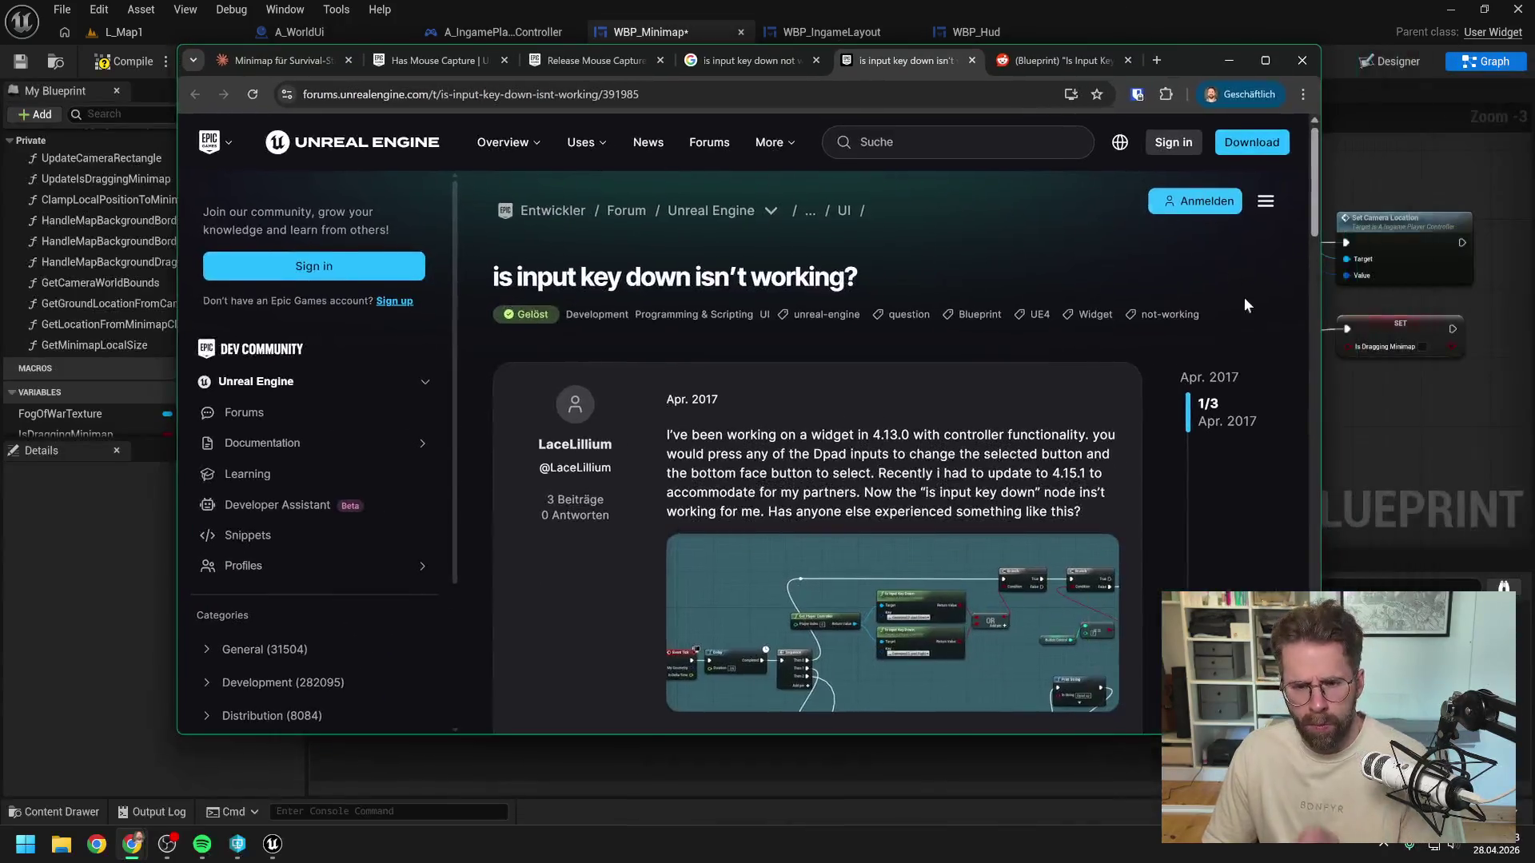
Step: Scroll through the forum thread's answers and glance back at the Google search results
scroll(989, 354, "down", 5)
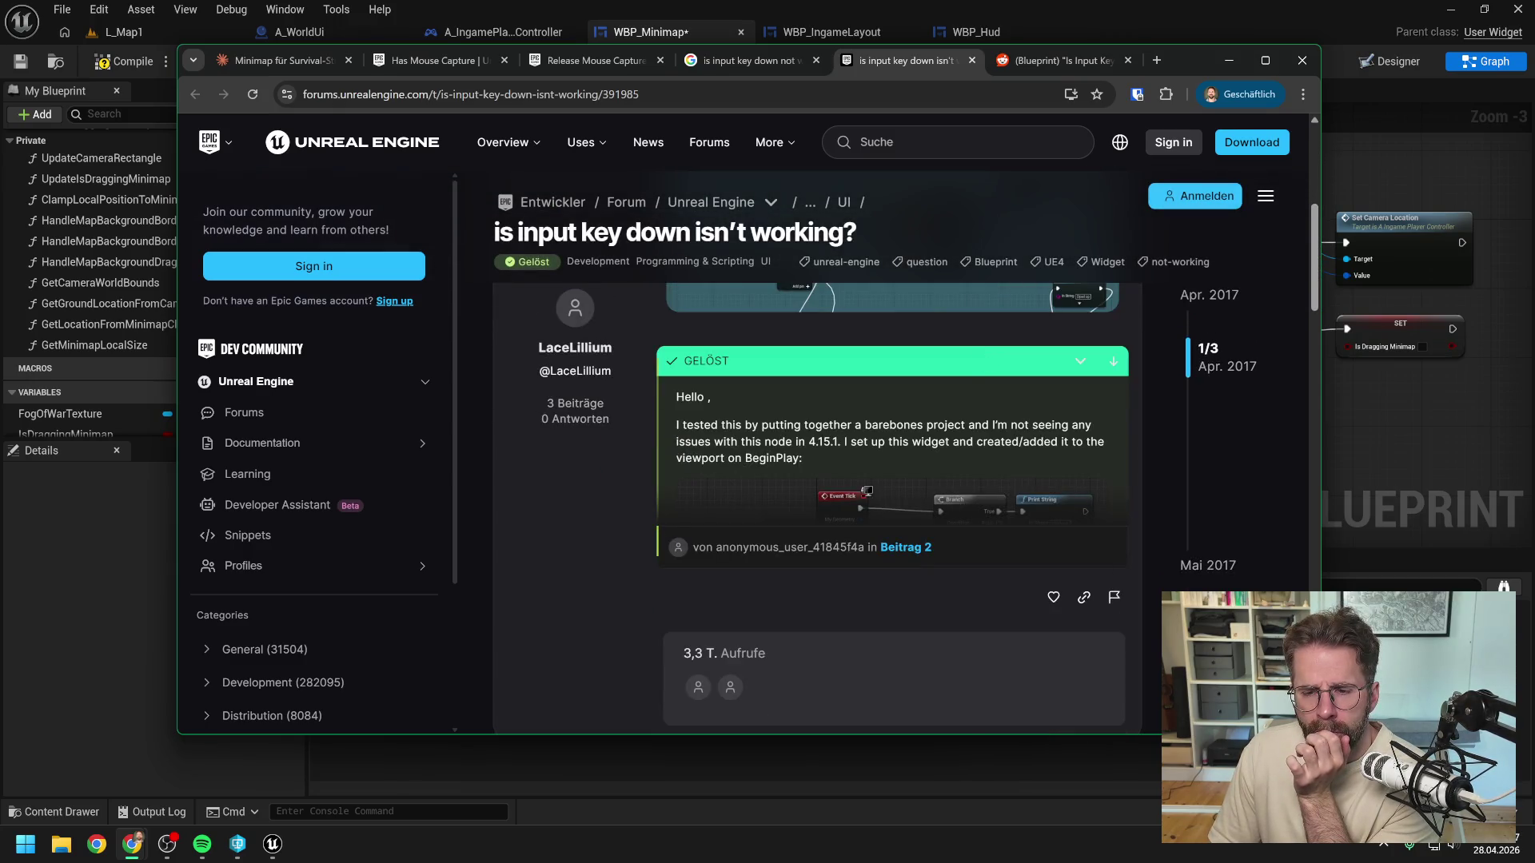
scroll(944, 422, "down", 5)
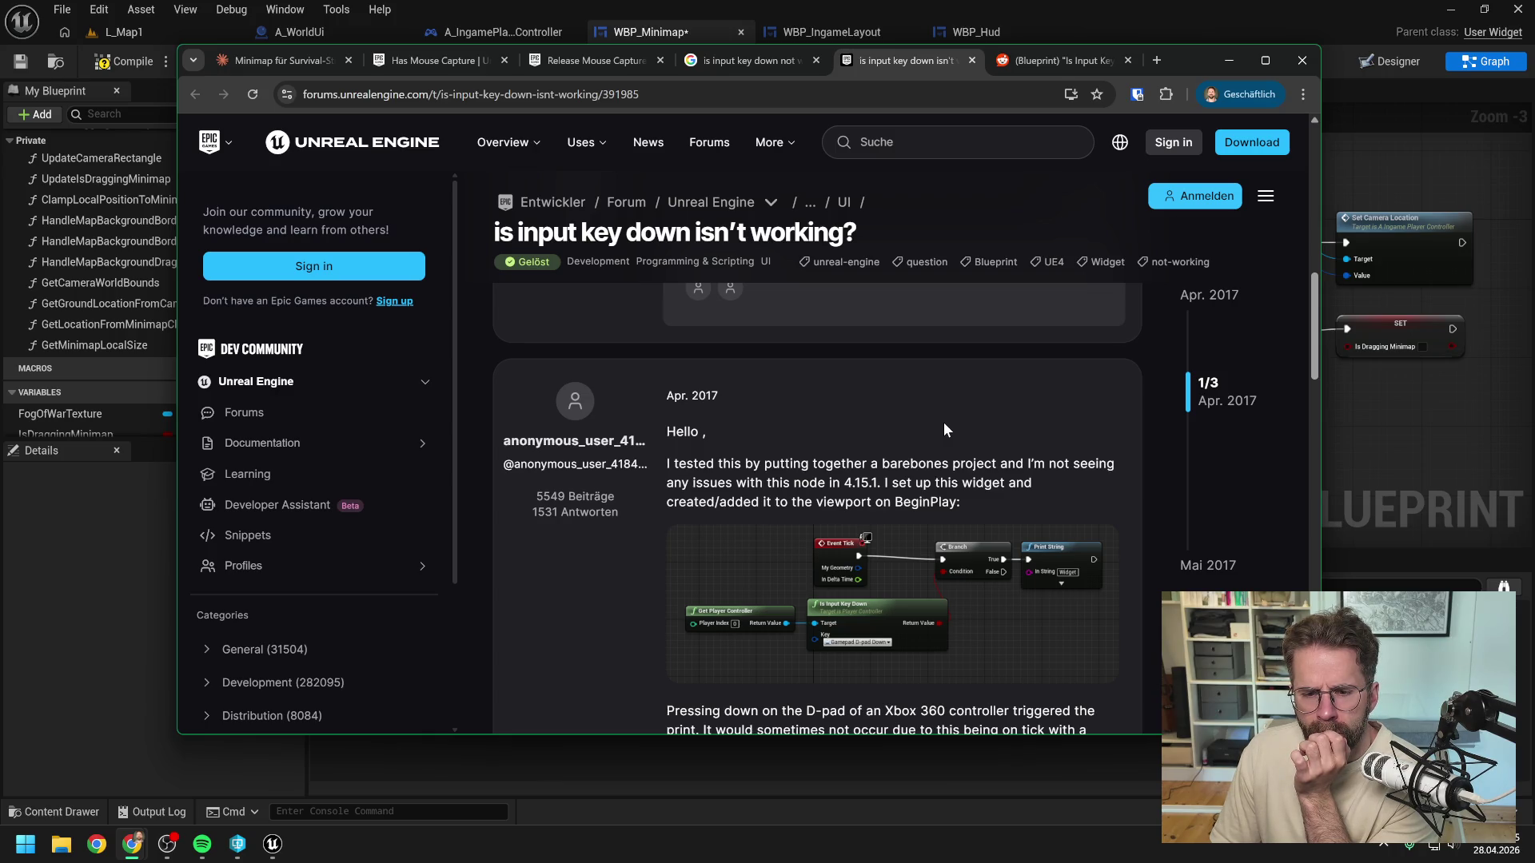
scroll(944, 423, "down", 2)
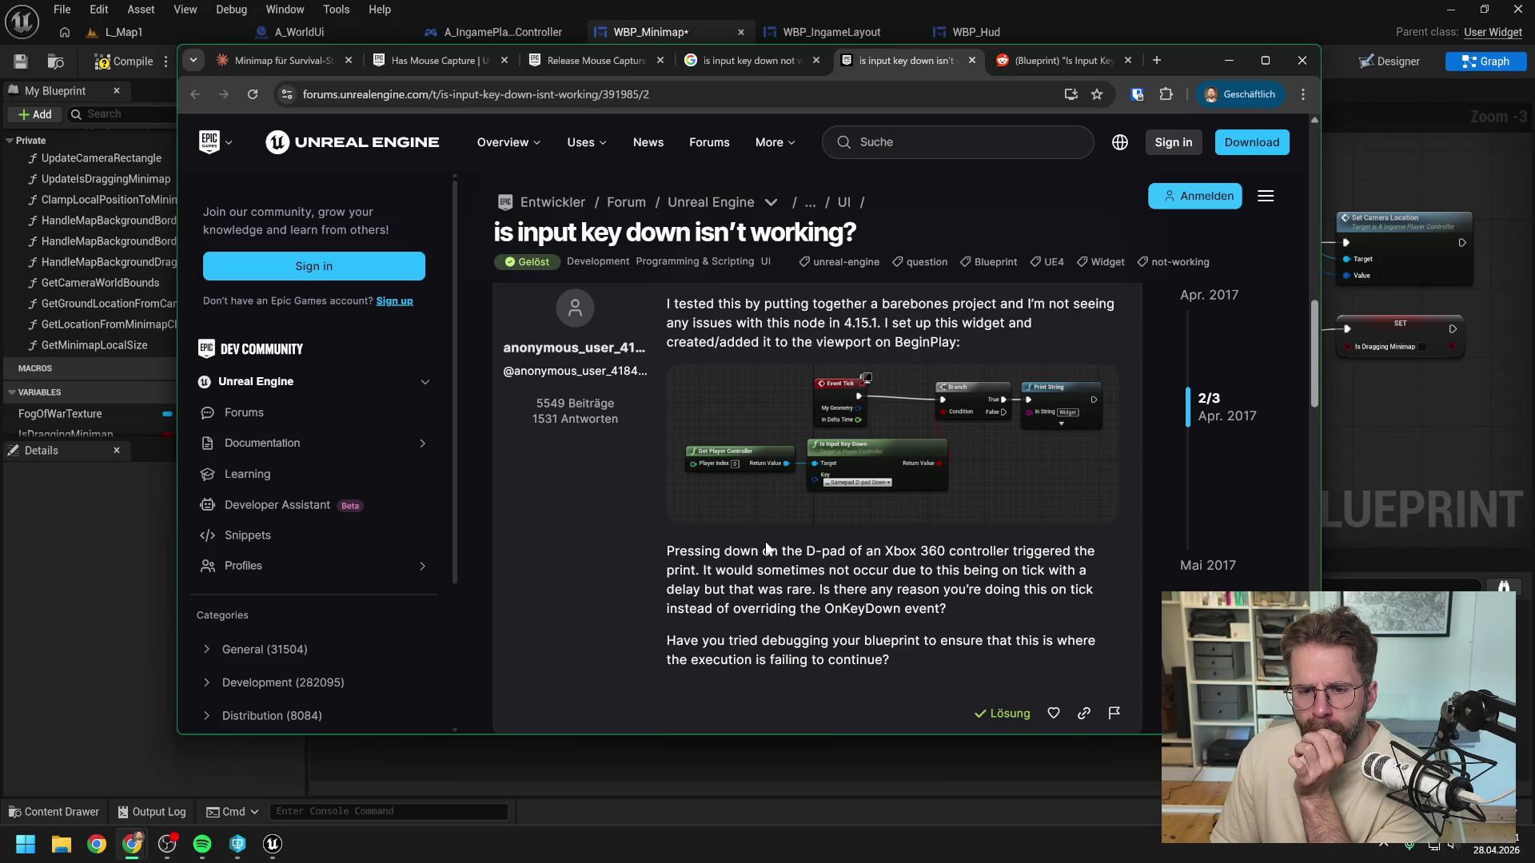
left_click(761, 57)
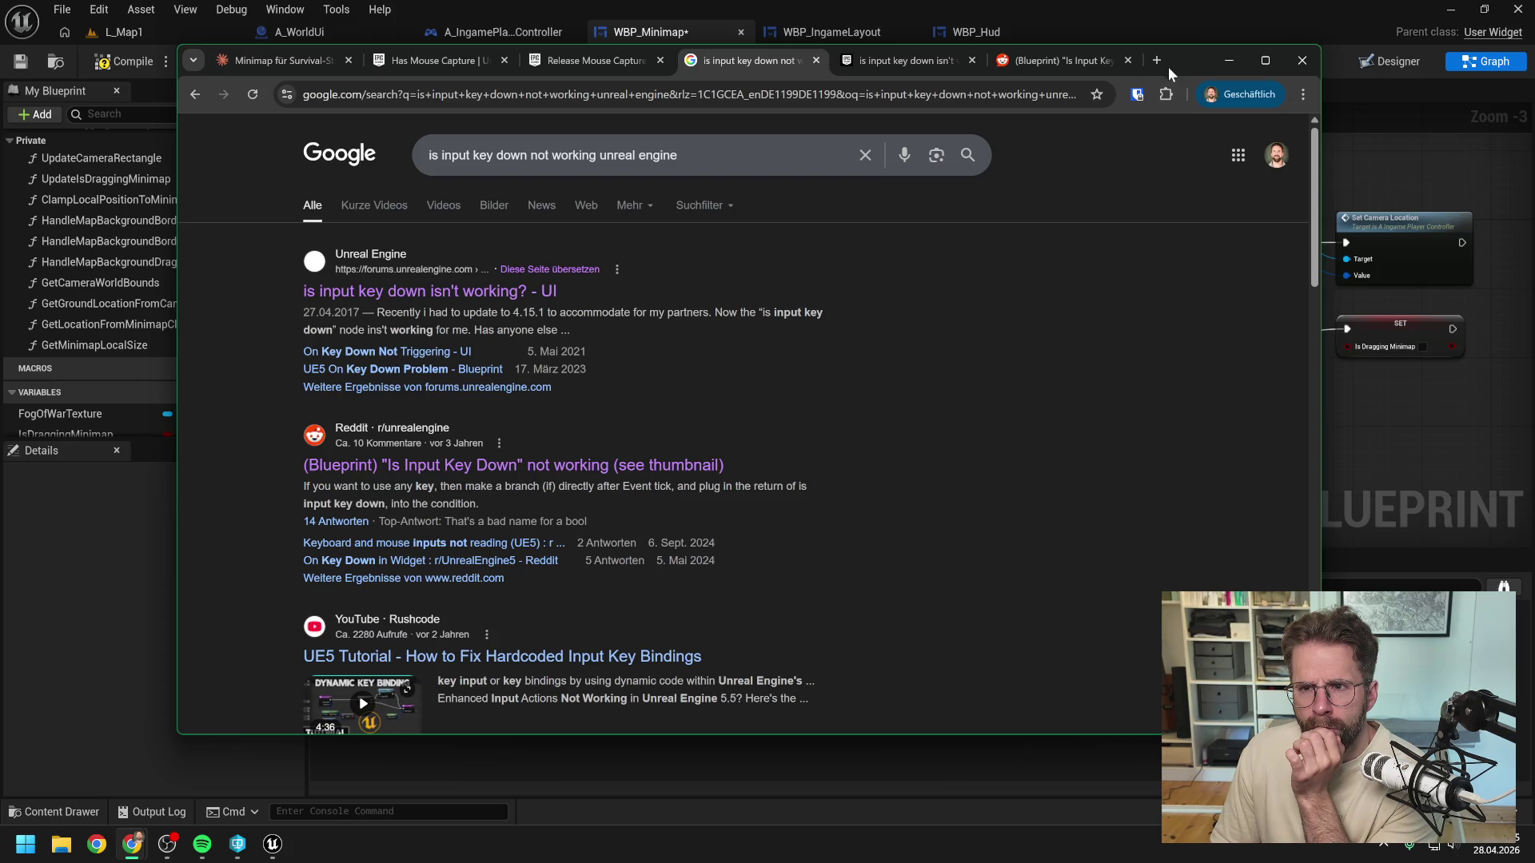
left_click(898, 60)
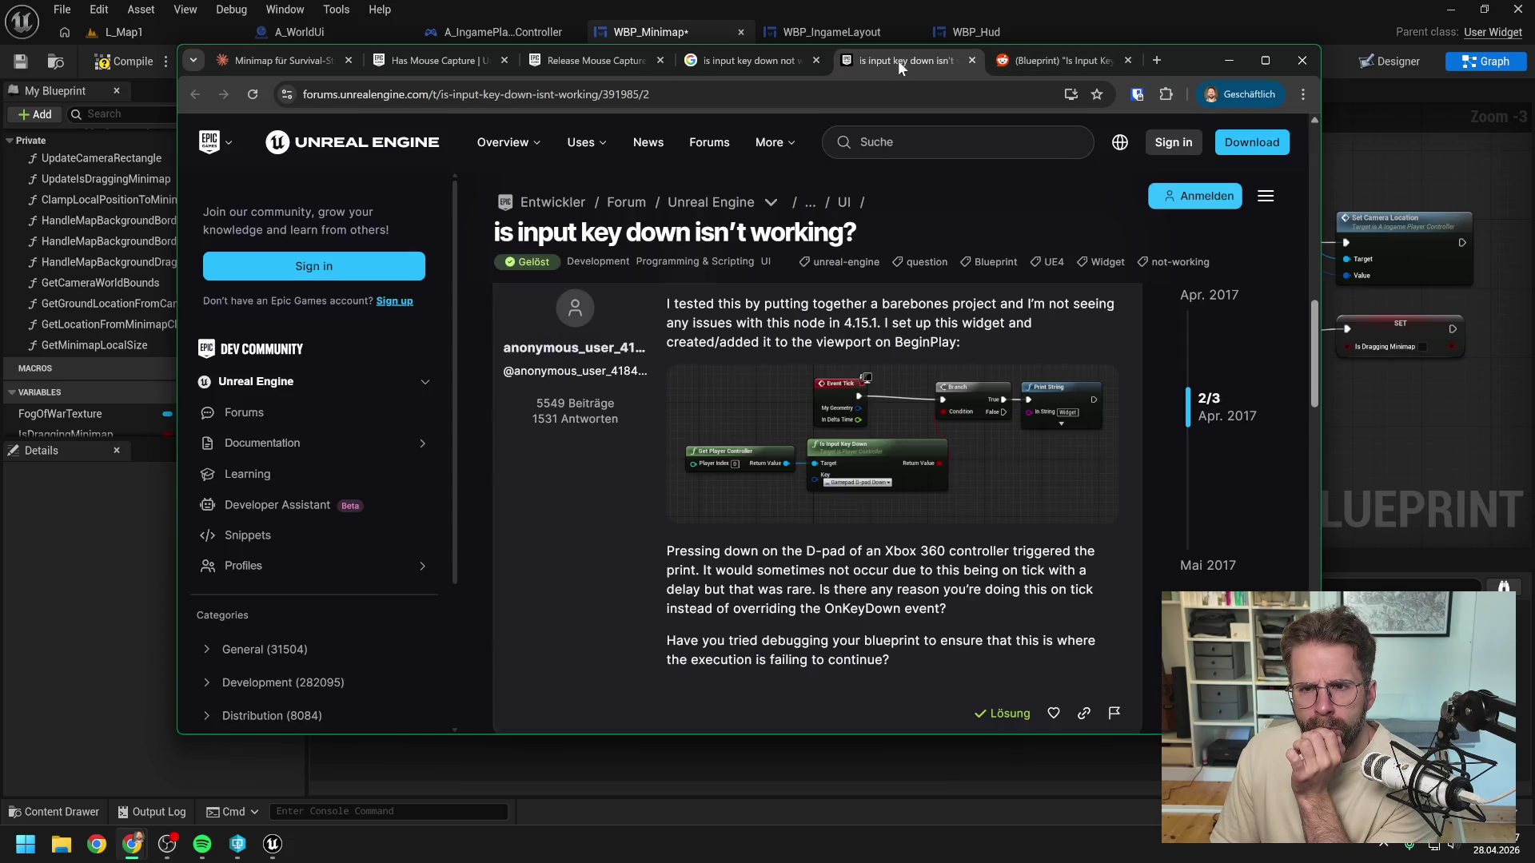
Step: Read the Reddit thread on Is Input Key Down not working, then return to the Unreal Editor
left_click(1058, 61)
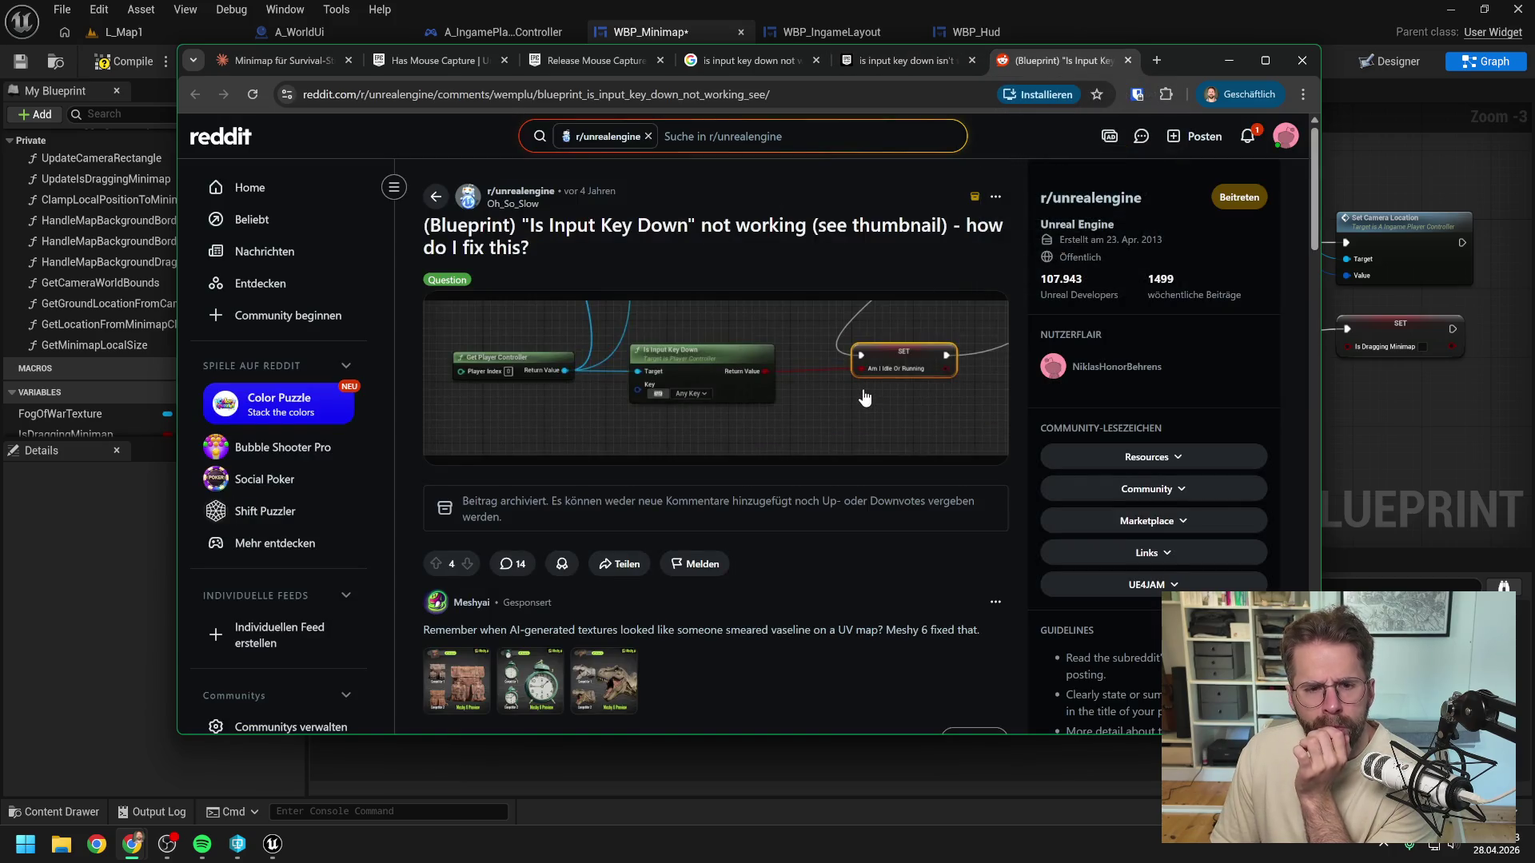
scroll(864, 398, "down", 6)
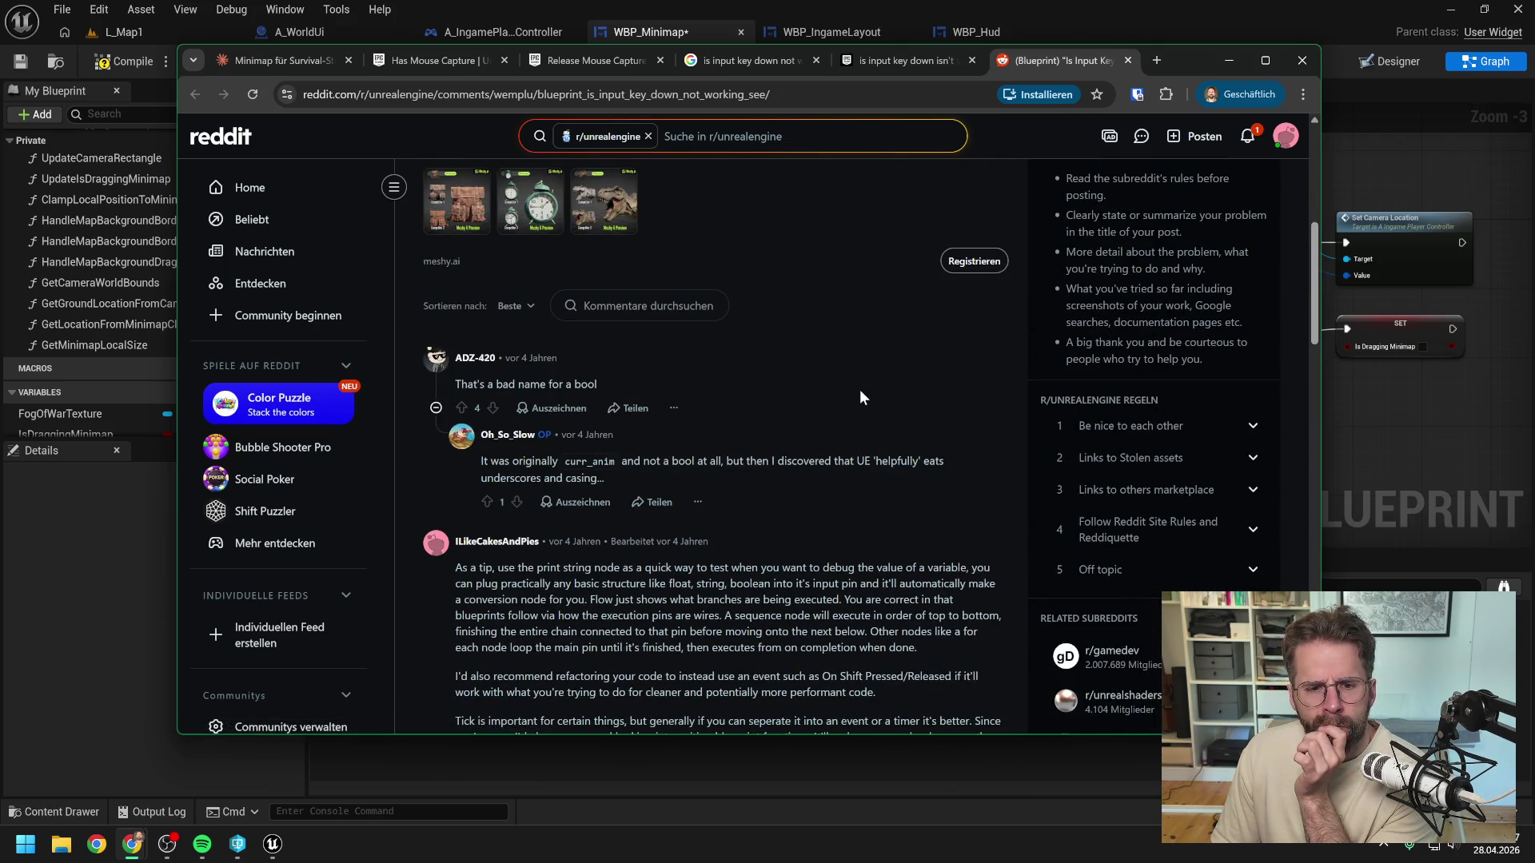
scroll(860, 392, "down", 2)
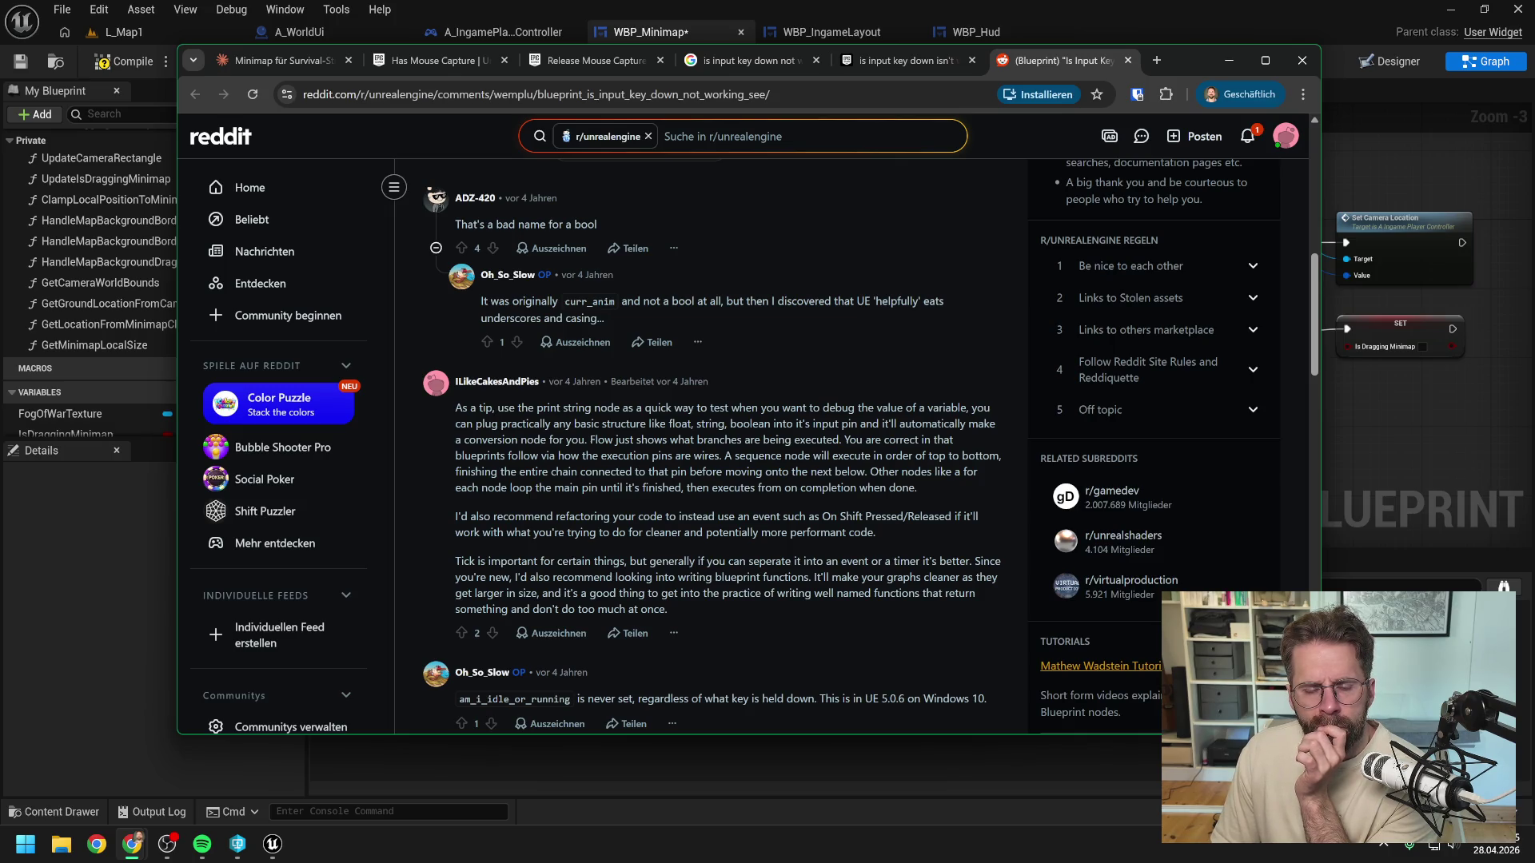
left_click(1374, 410)
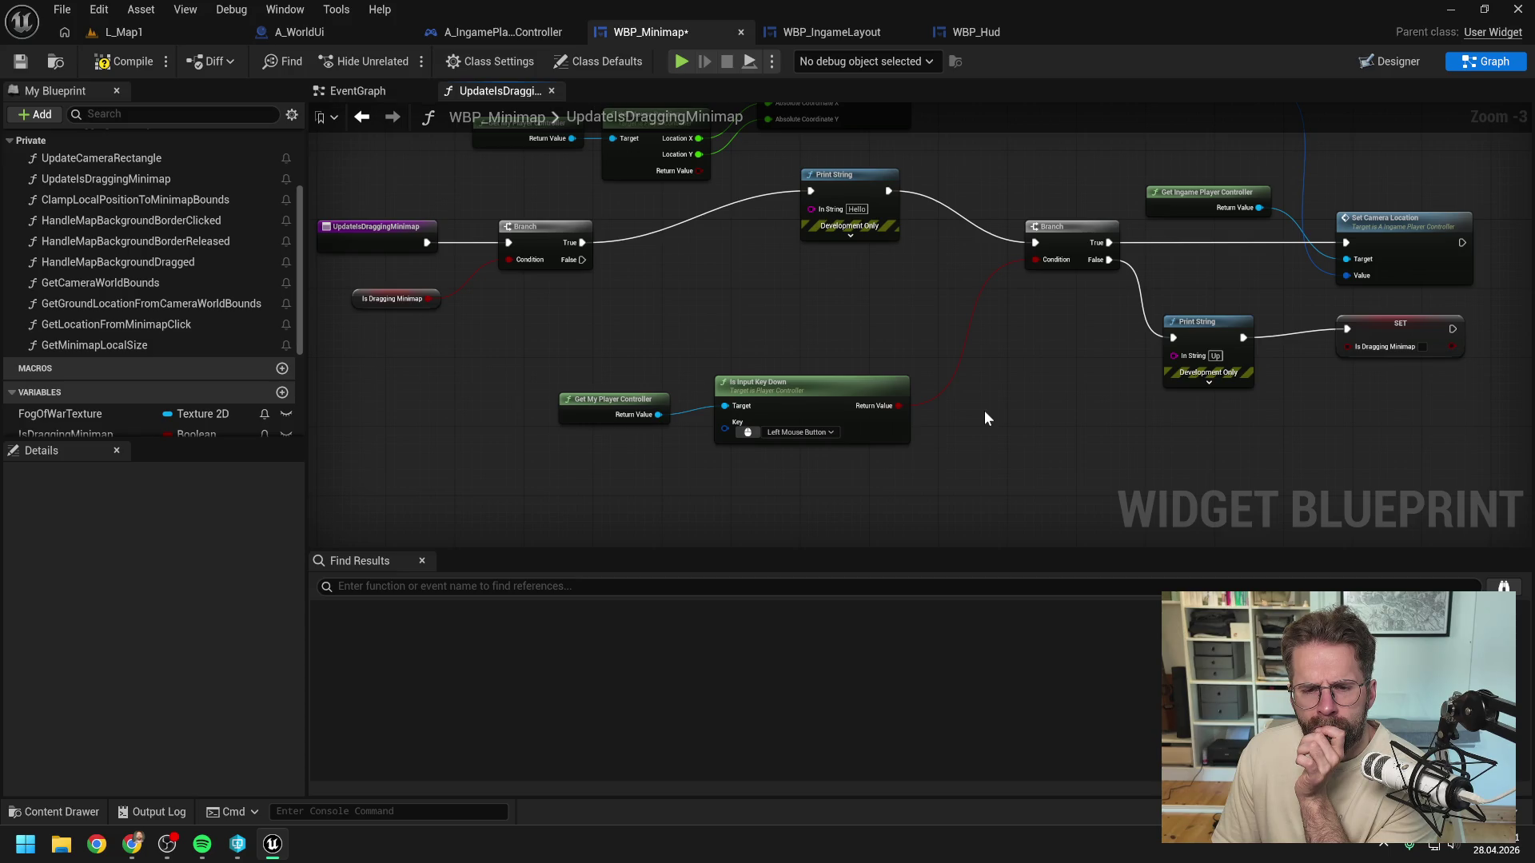
left_click_drag(658, 414, 693, 471)
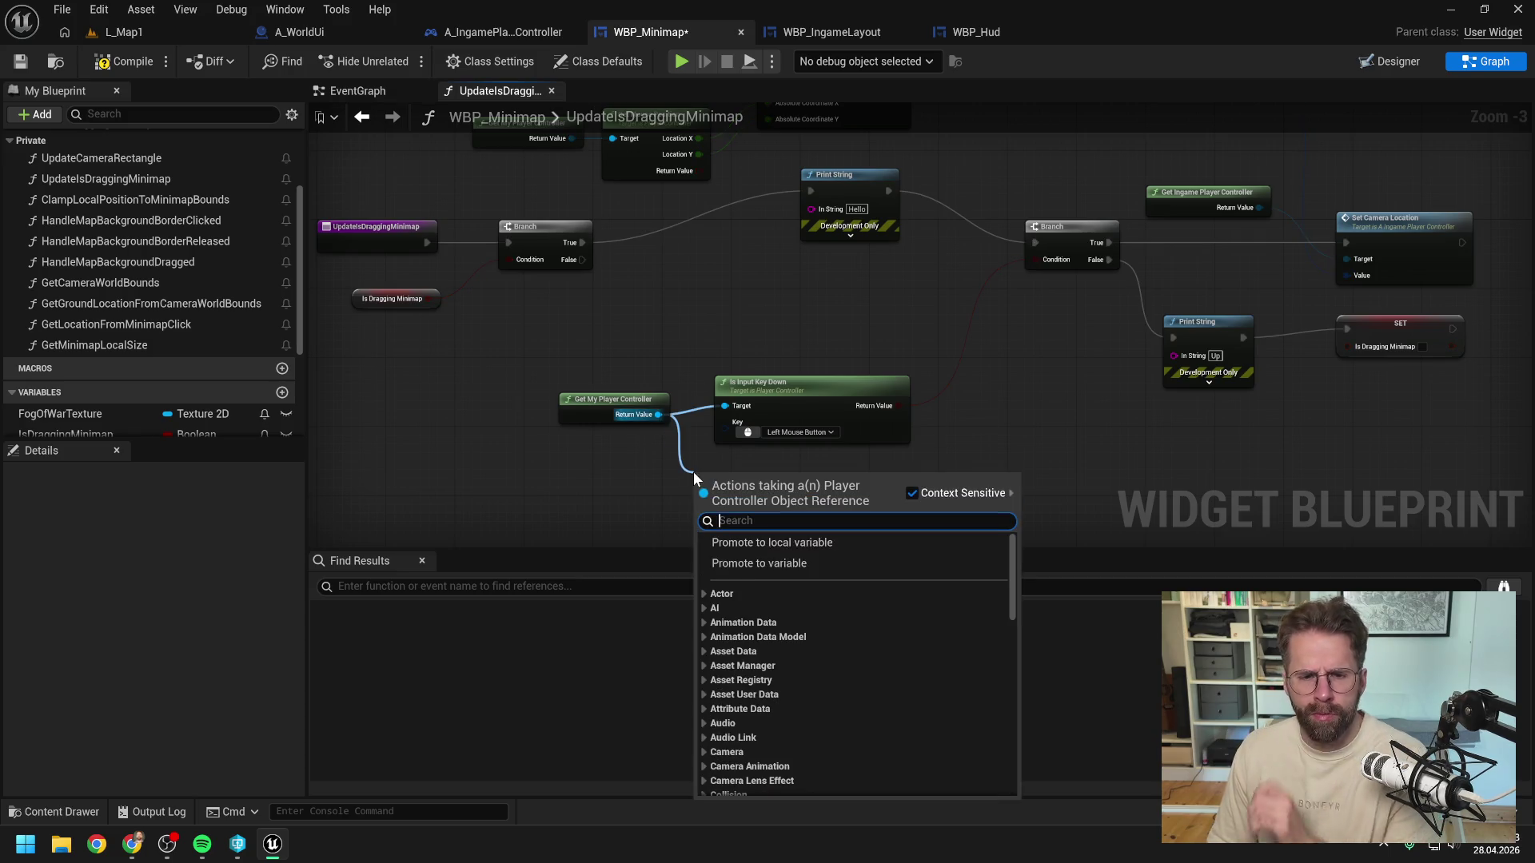
type("key down")
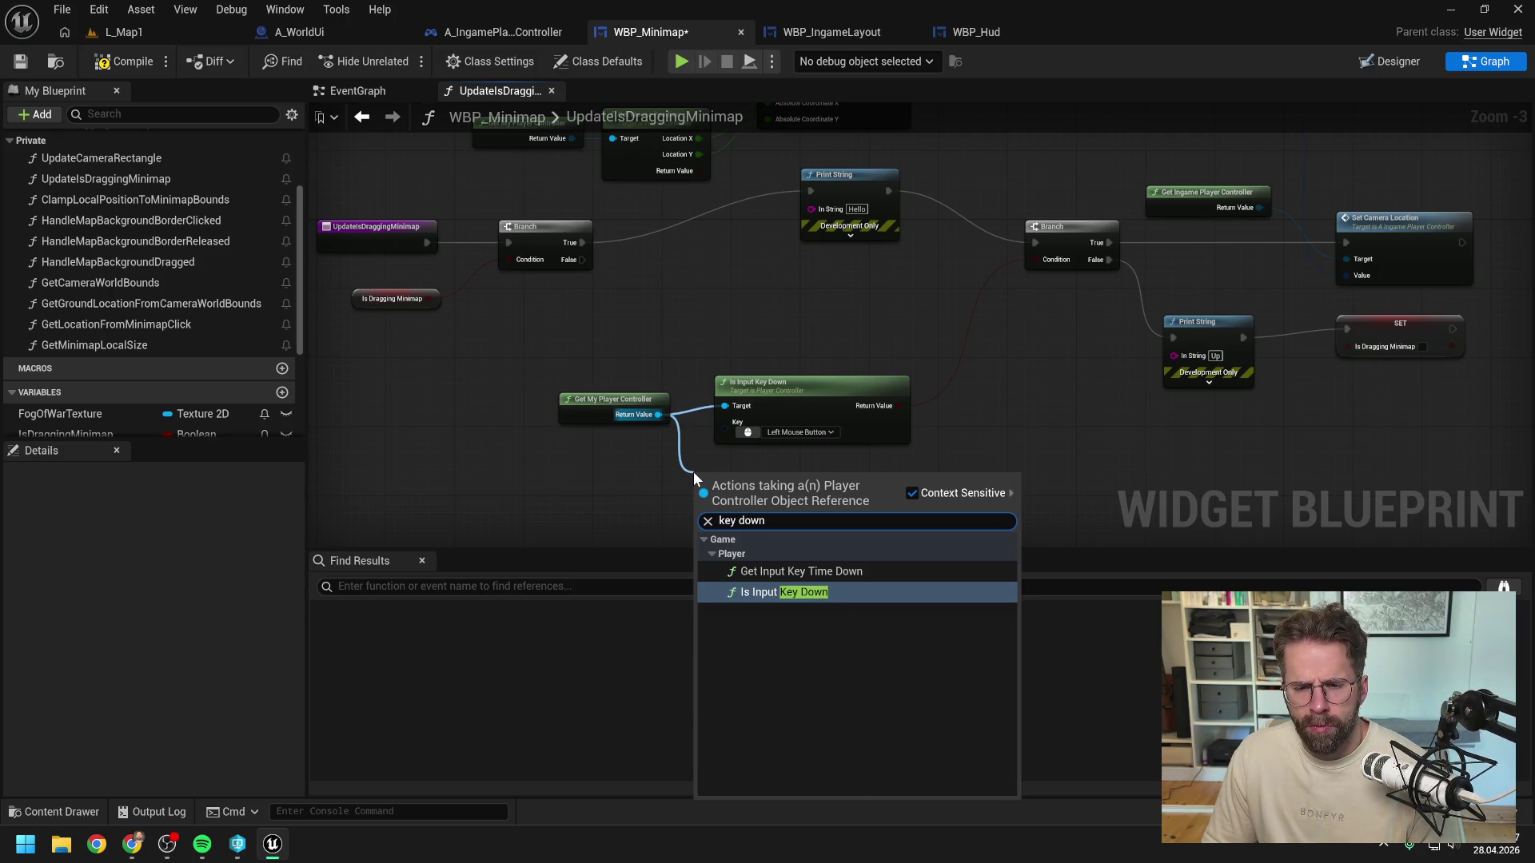
left_click(1009, 396)
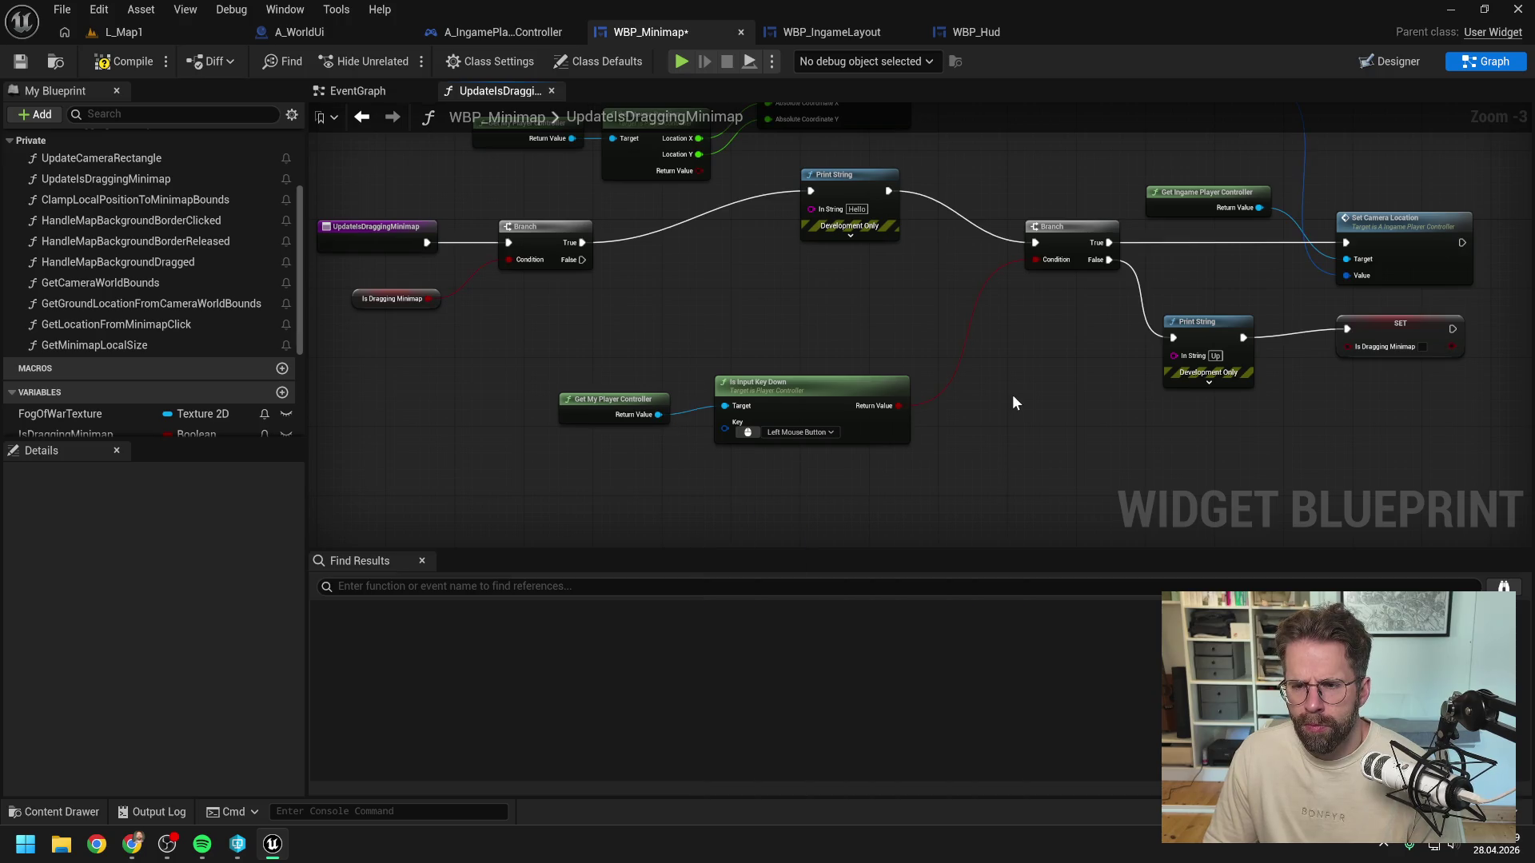
scroll(1012, 395, "down", 1)
left_click_drag(1012, 395, 952, 395)
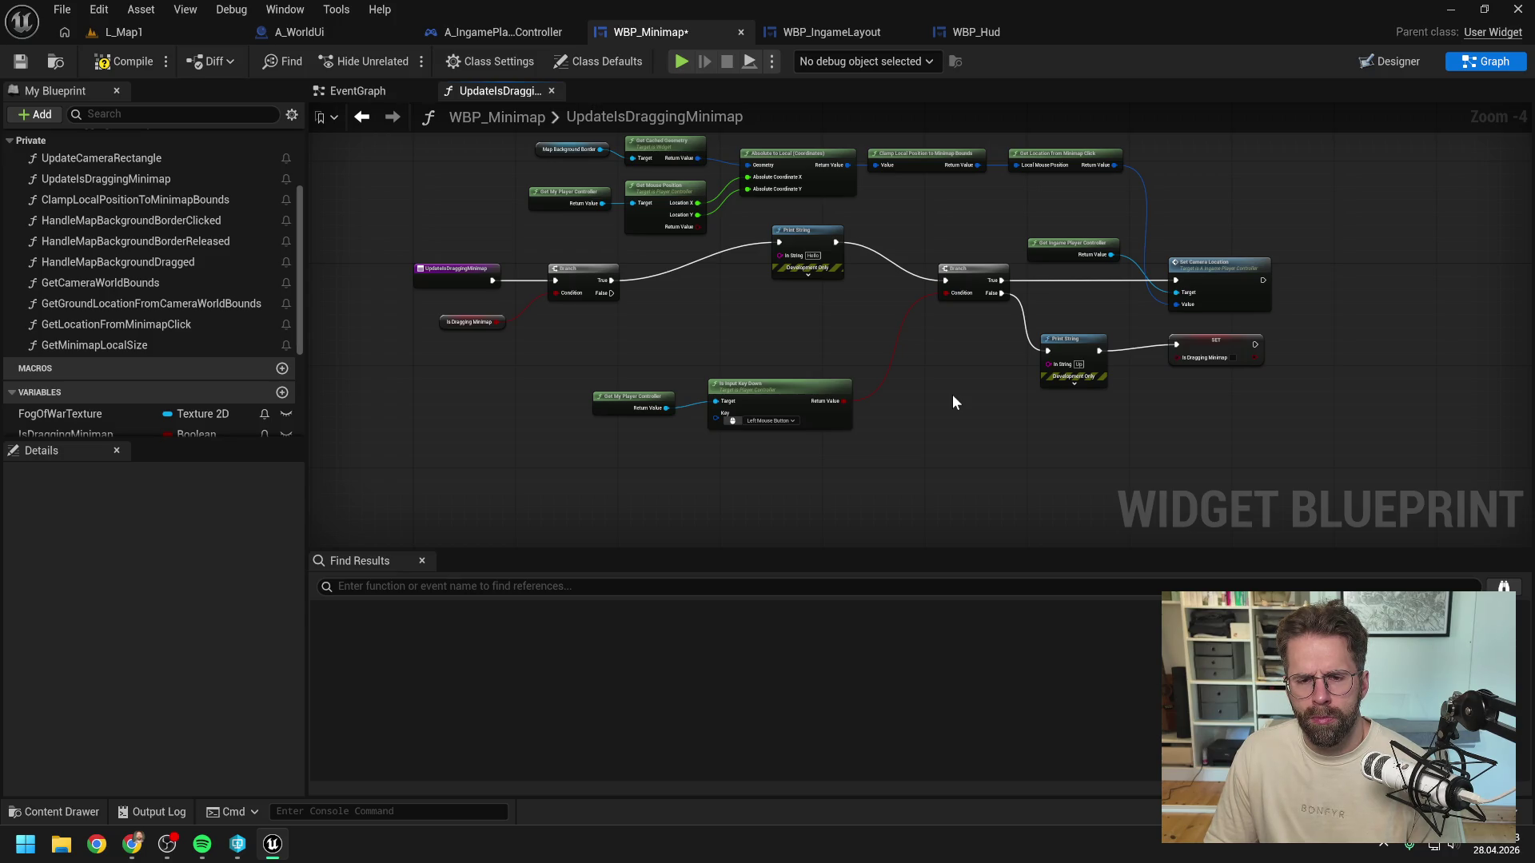
Step: Open A_IngamePlayerController's EventGraph alone, closing other graph tabs, and bring the Select action nodes into view
left_click(503, 32)
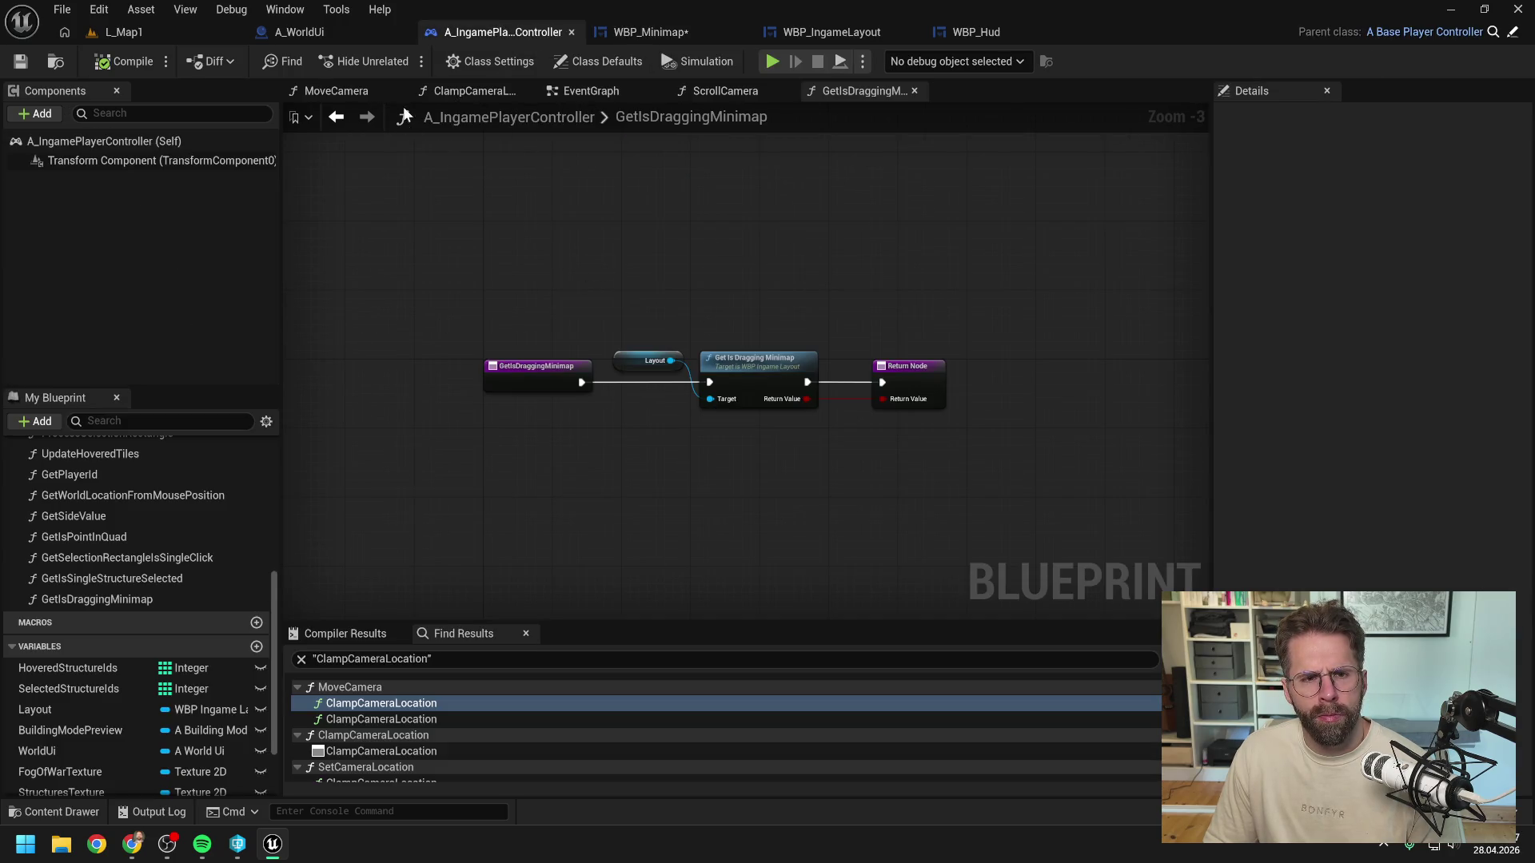
left_click(570, 94)
right_click(569, 92)
left_click(608, 192)
scroll(720, 367, "up", 4)
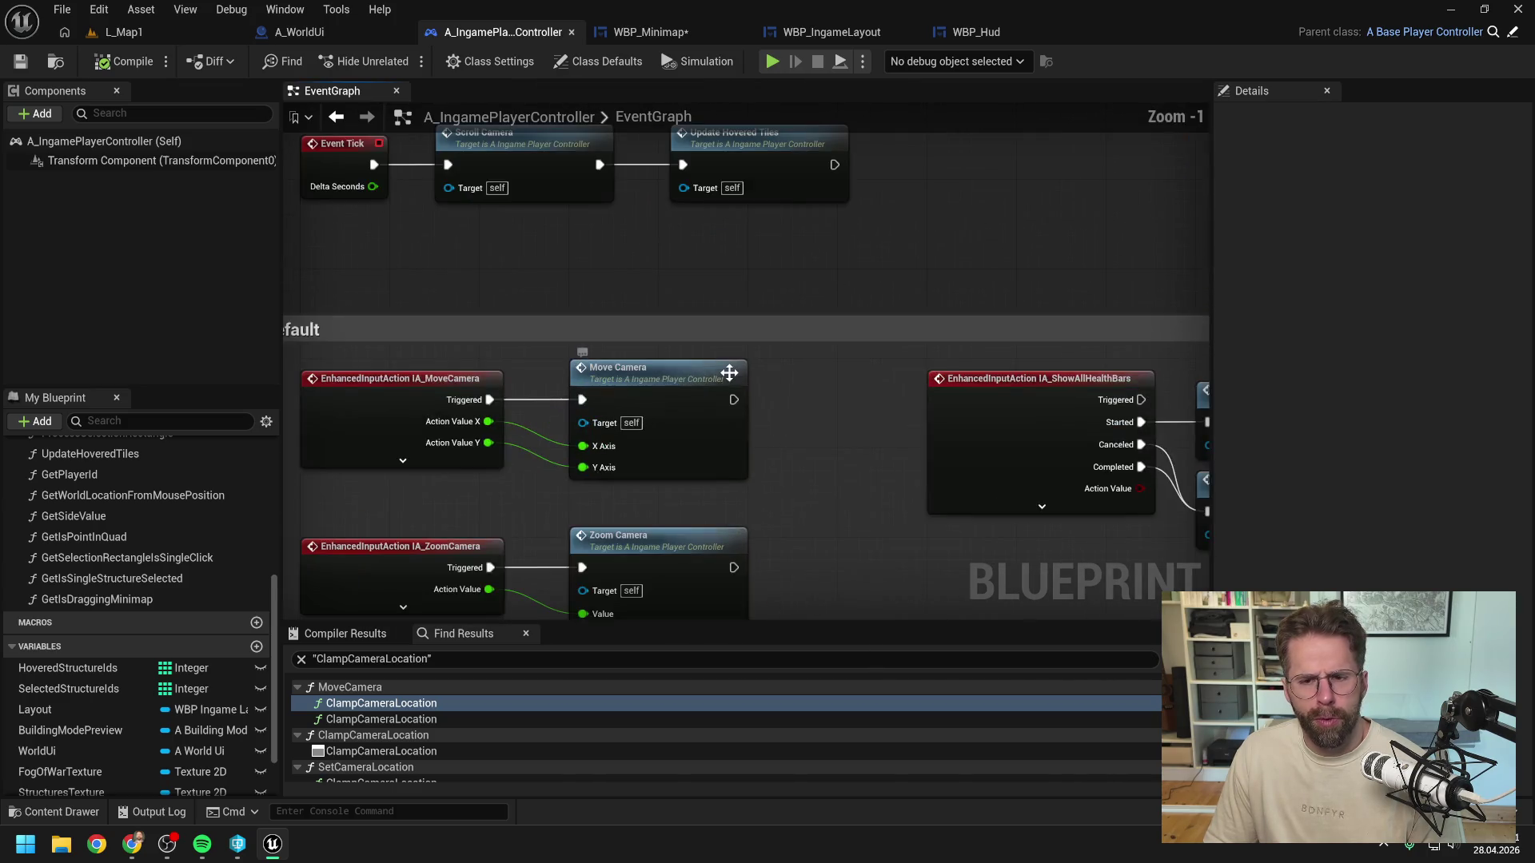
scroll(870, 262, "down", 3)
left_click_drag(870, 262, 864, 117)
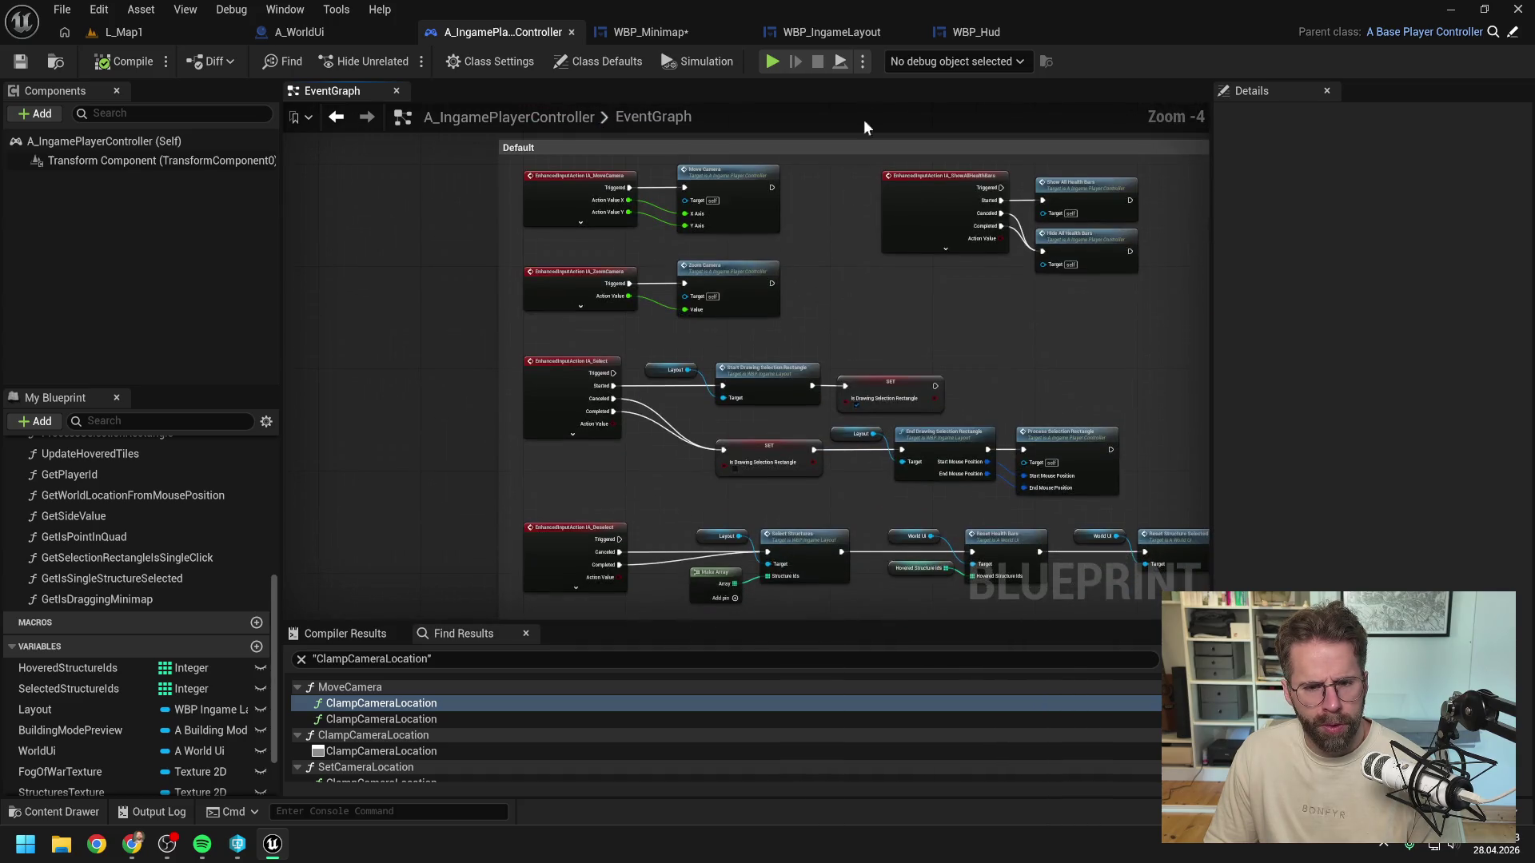
mouse_move(423, 397)
left_mouse_down()
mouse_move(420, 344)
mouse_move(398, 367)
left_mouse_up()
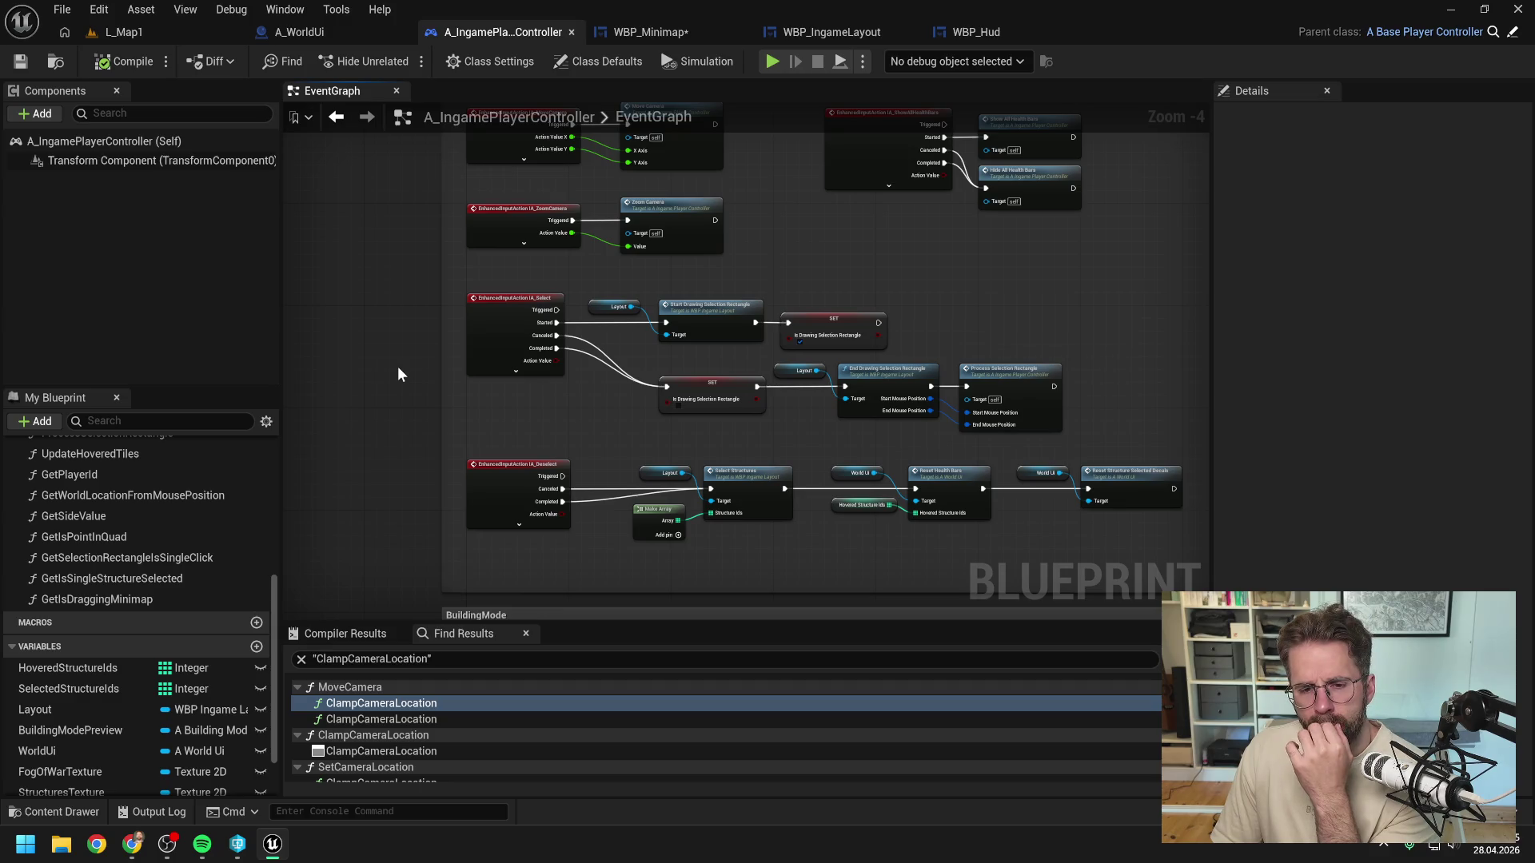
Step: Add a Print String wired after the selection-rectangle SET node, then switch to L_Map1
right_click(963, 311)
type("print")
key("Return")
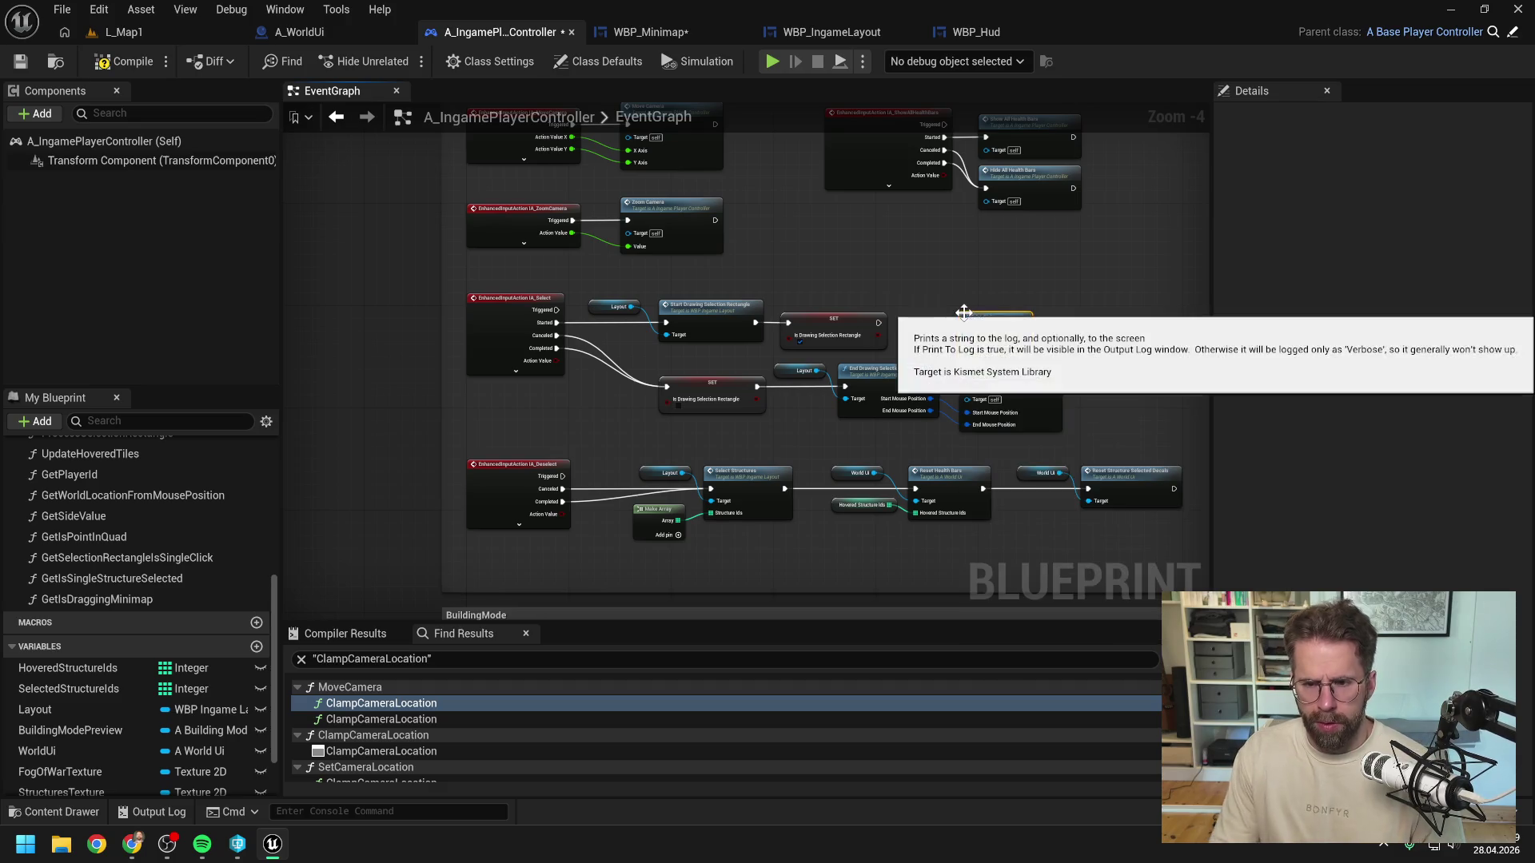
left_click_drag(960, 317, 878, 323)
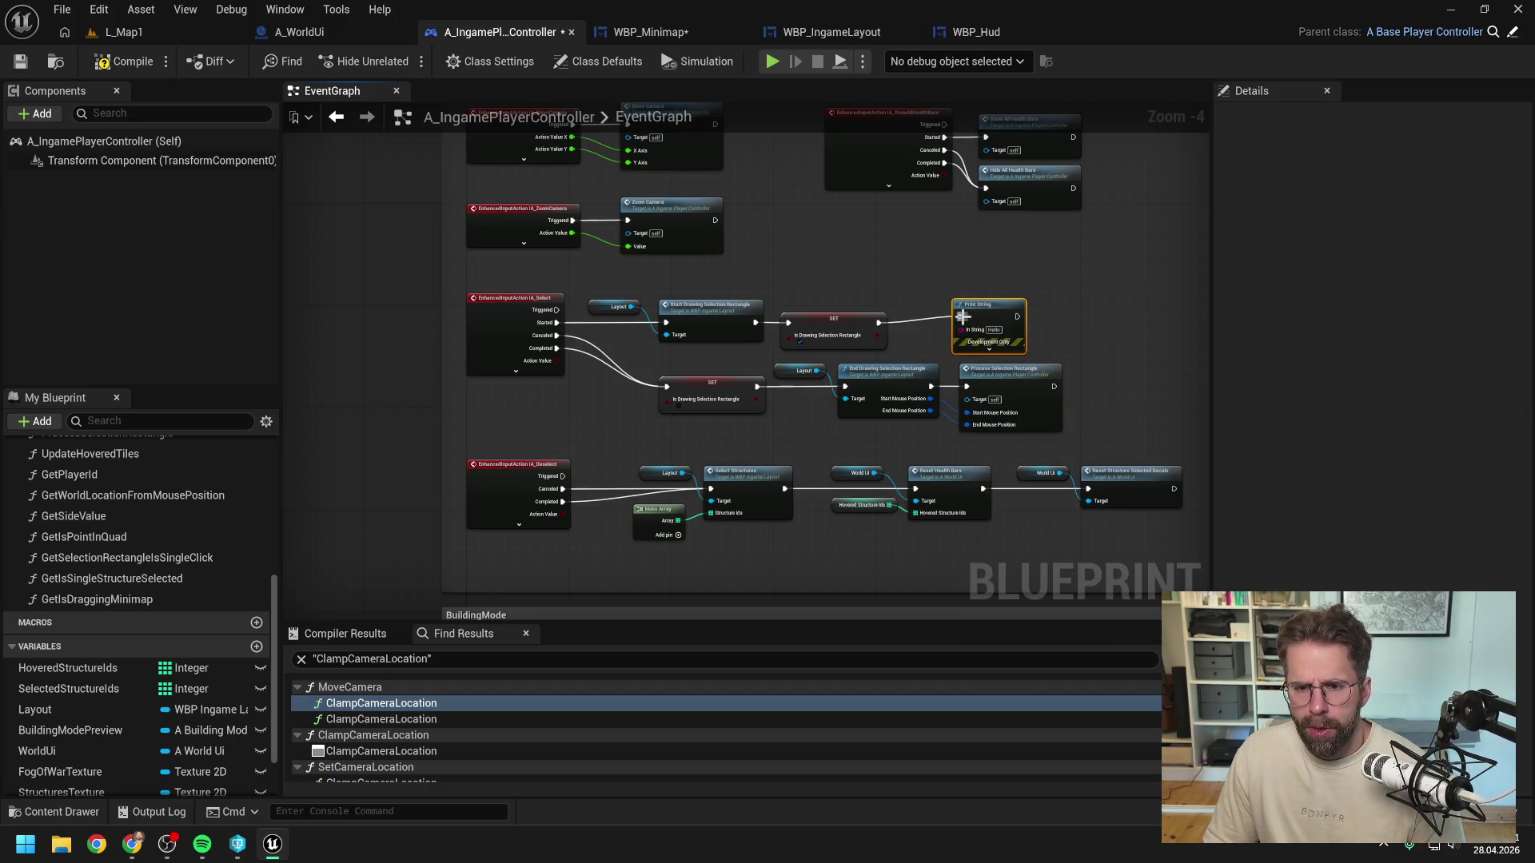
left_click(157, 36)
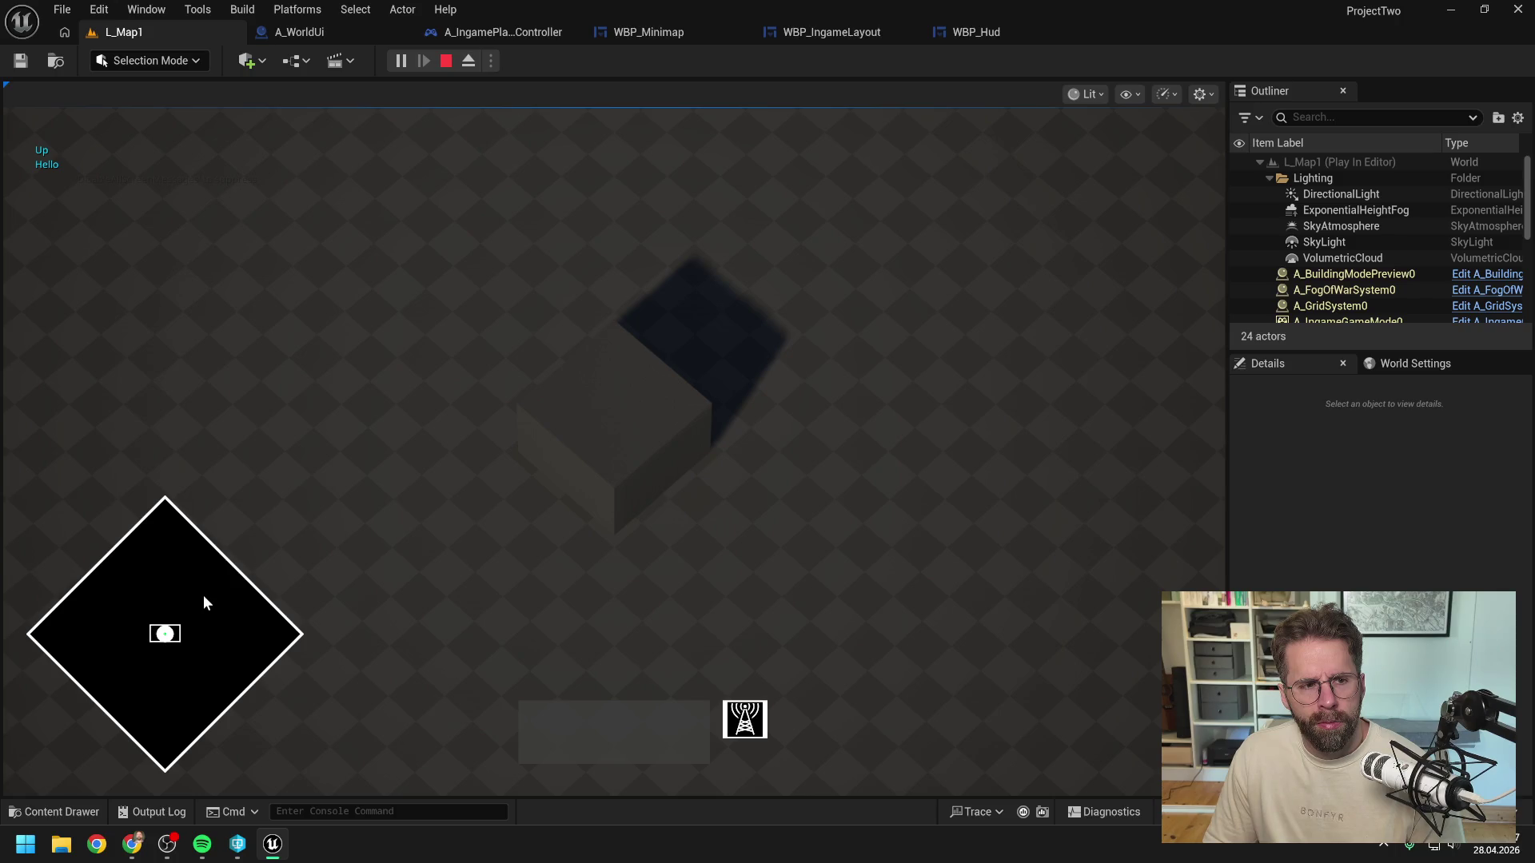
Step: Stop play and rewire WBP_Minimap's Branch False output directly to the IsDraggingMinimap SET, skipping the Up print
key("Escape")
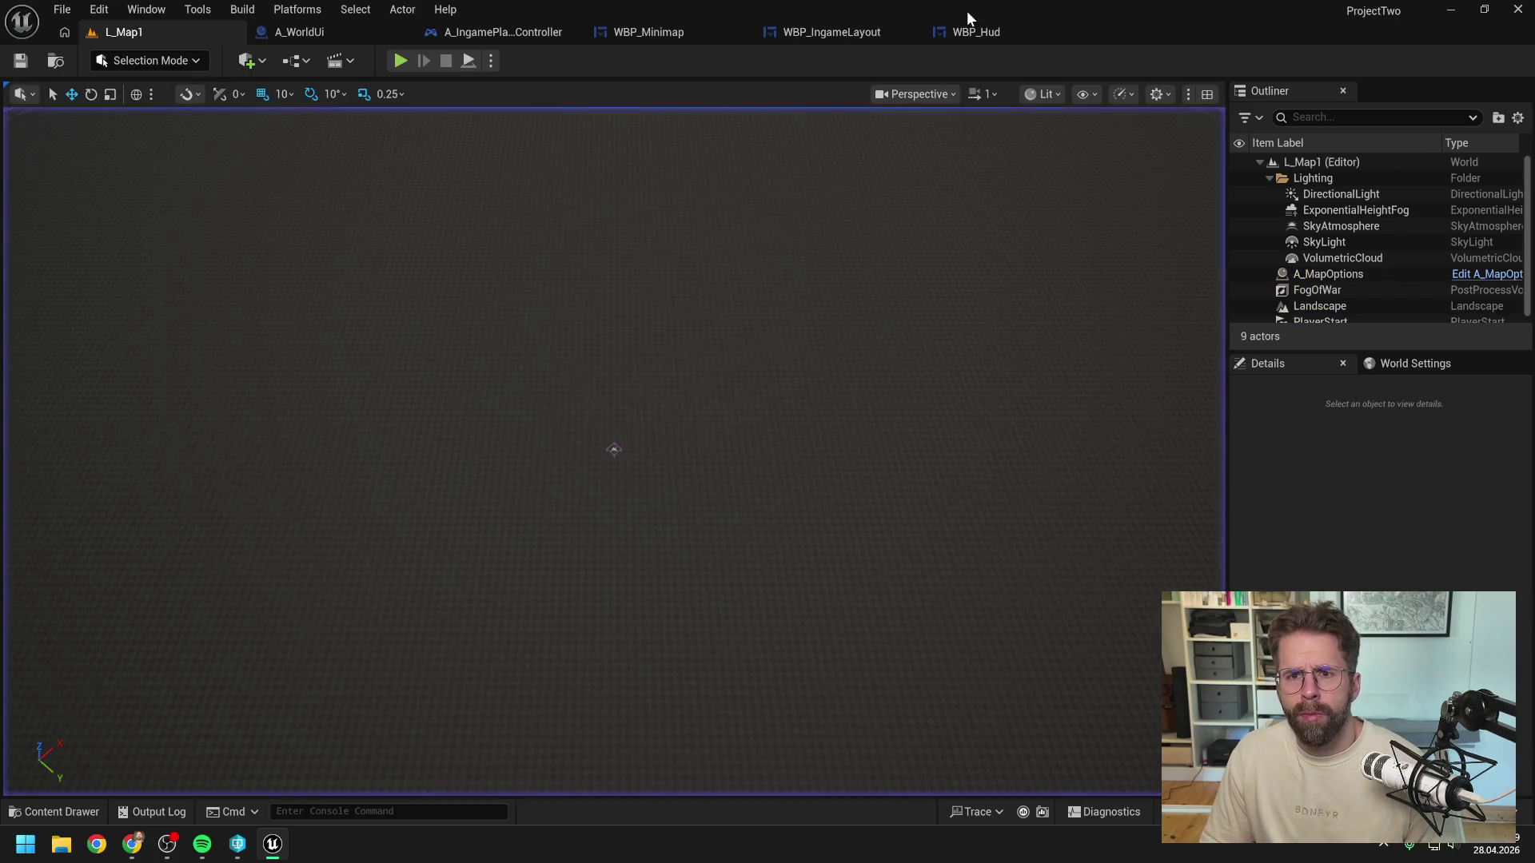
left_click(620, 27)
mouse_move(611, 280)
left_mouse_down()
mouse_move(946, 281)
mouse_move(1173, 342)
left_mouse_up()
left_click(122, 62)
Step: Play the level and click the minimap twice to test drag detection, then stop
left_click(204, 37)
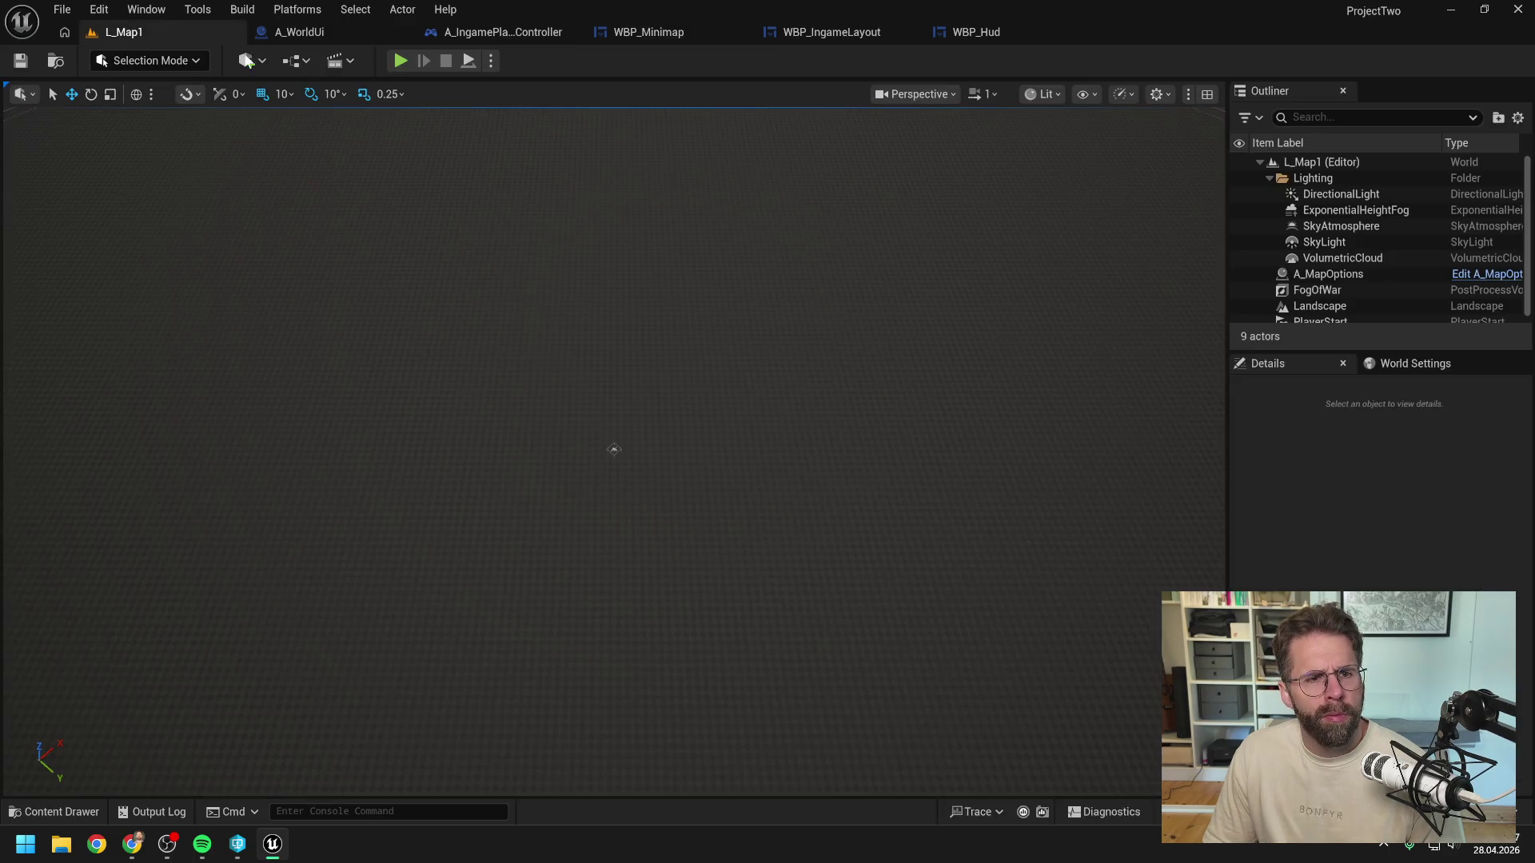
key("alt+p")
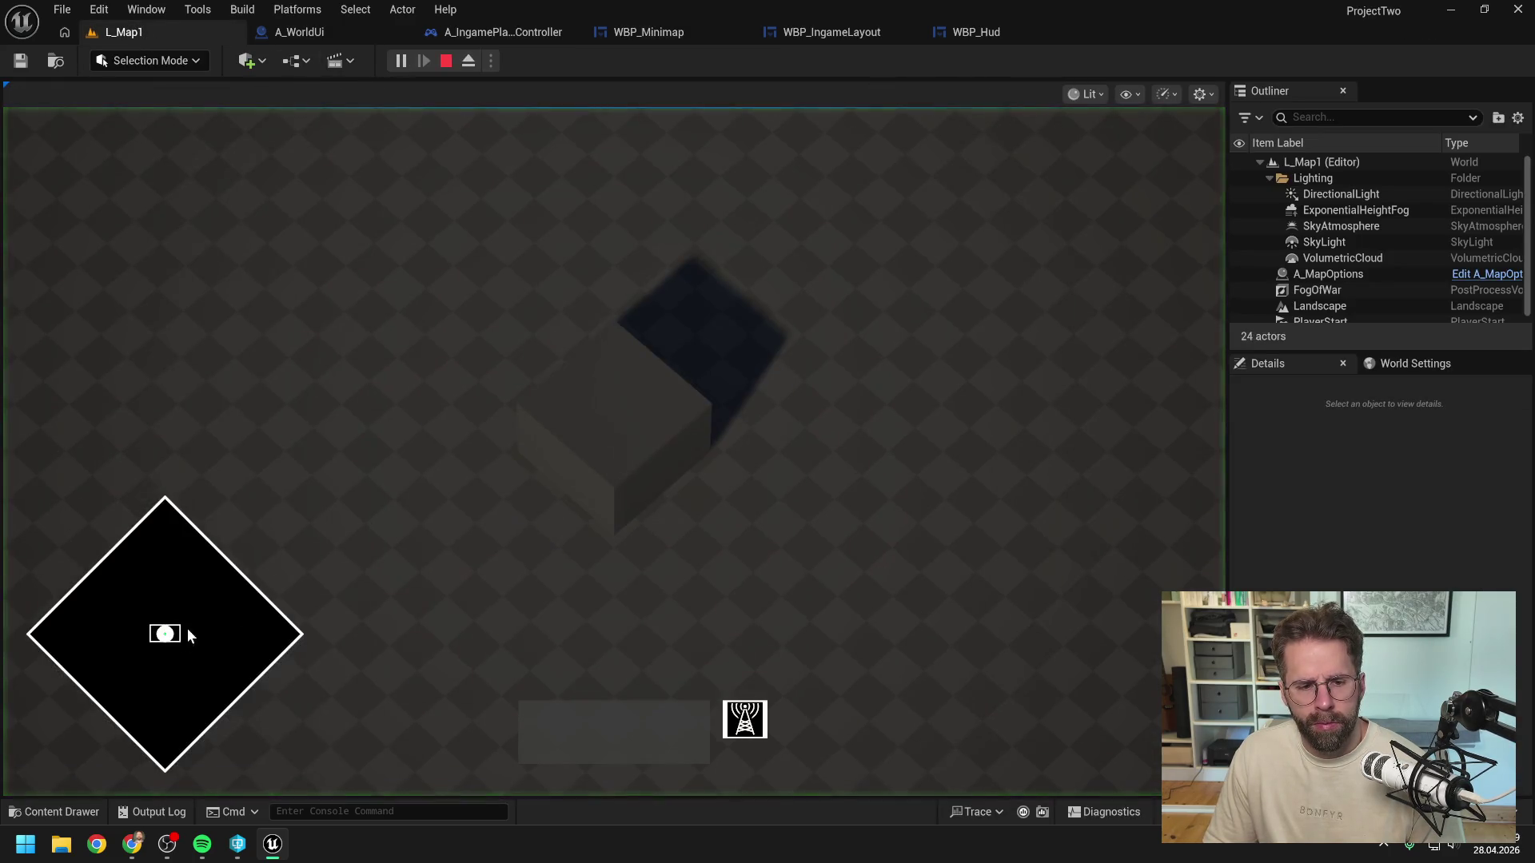
left_click(223, 624)
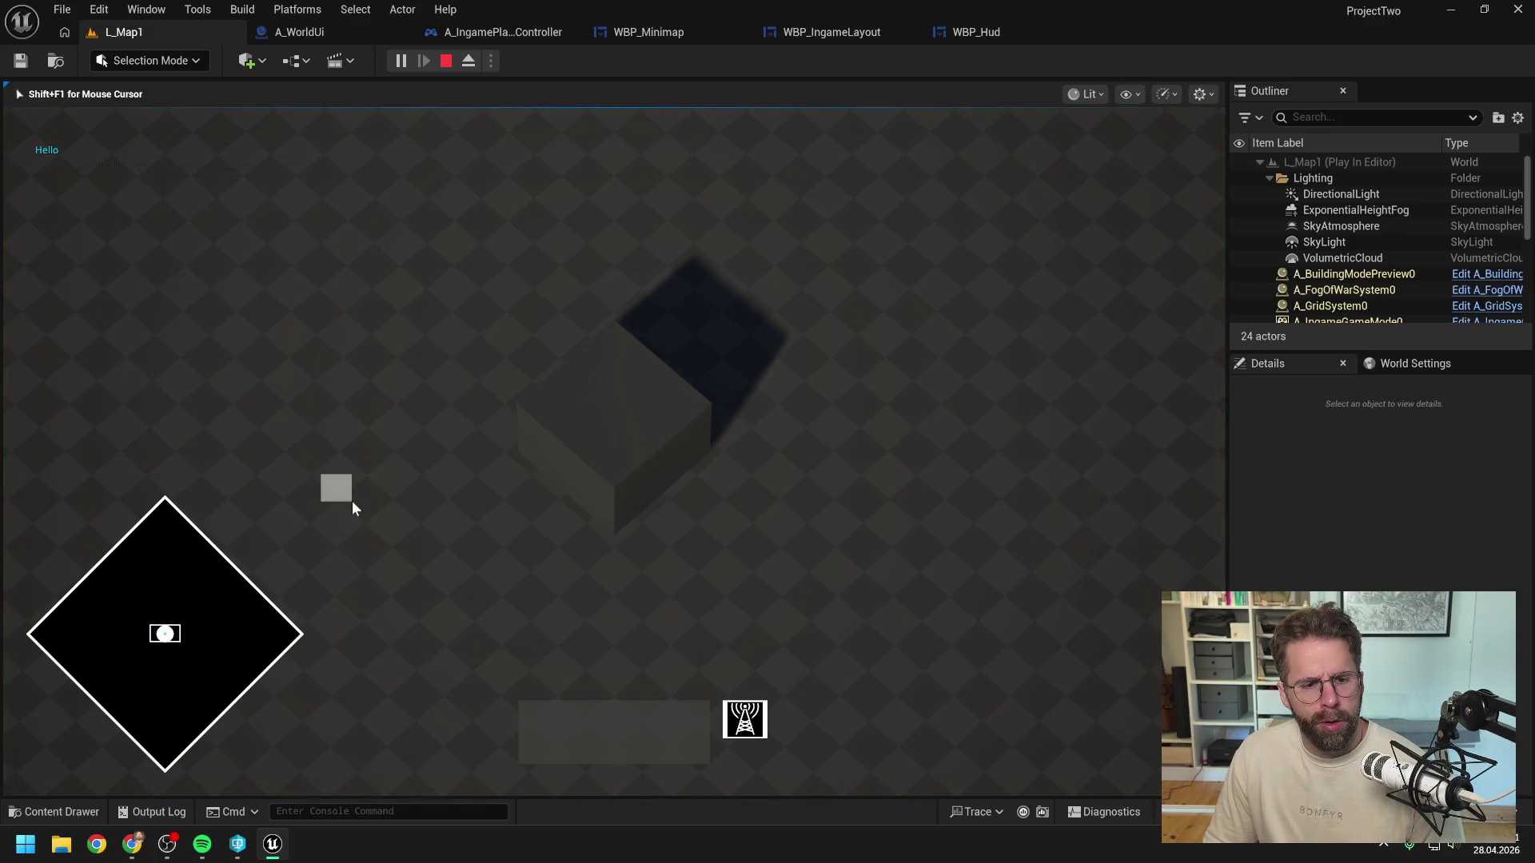
left_click(215, 622)
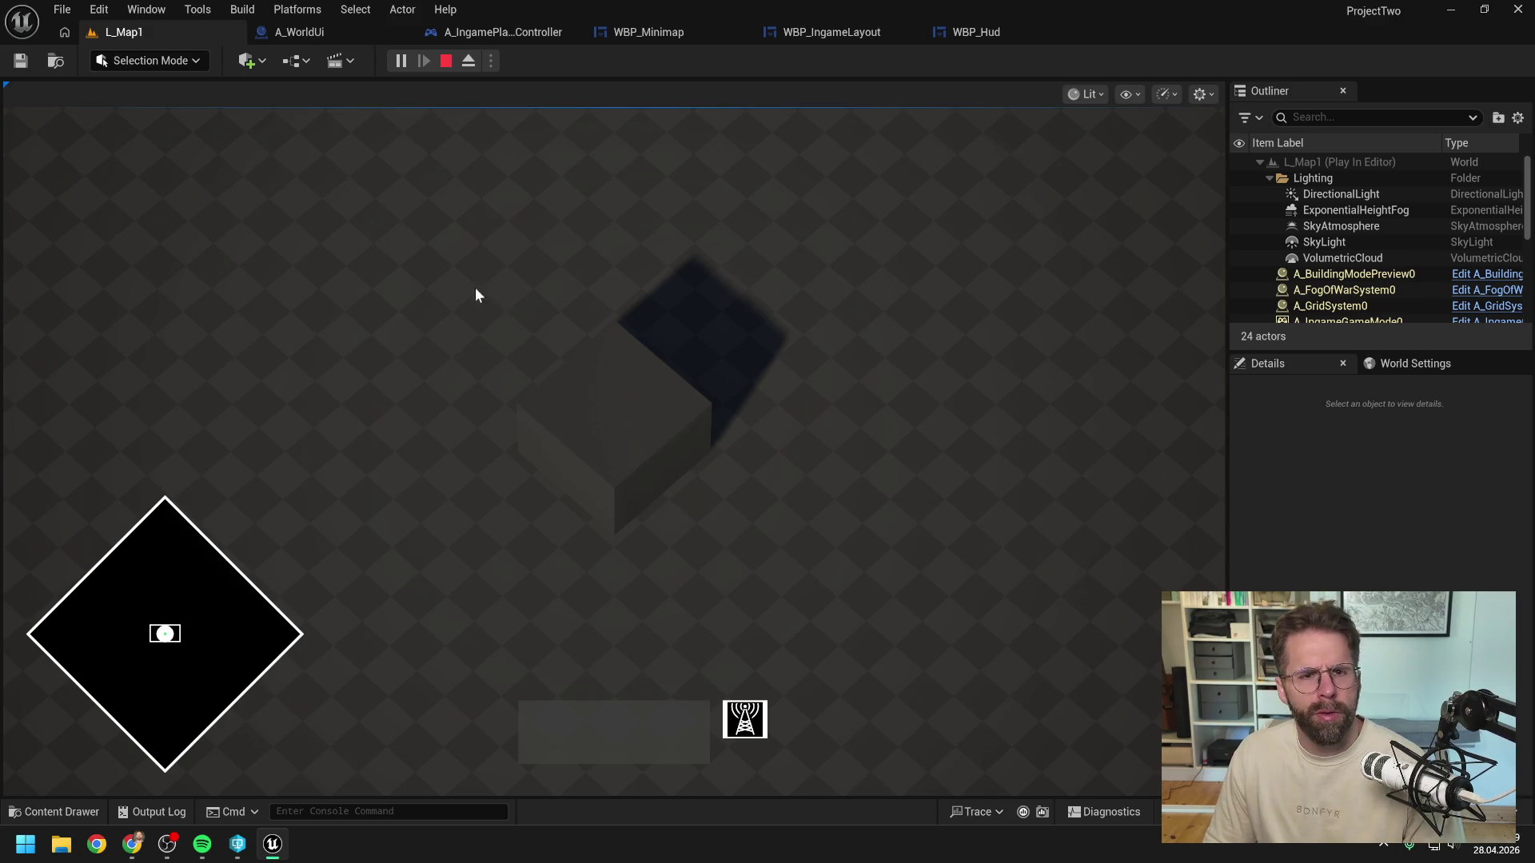
key("Escape")
left_click(340, 30)
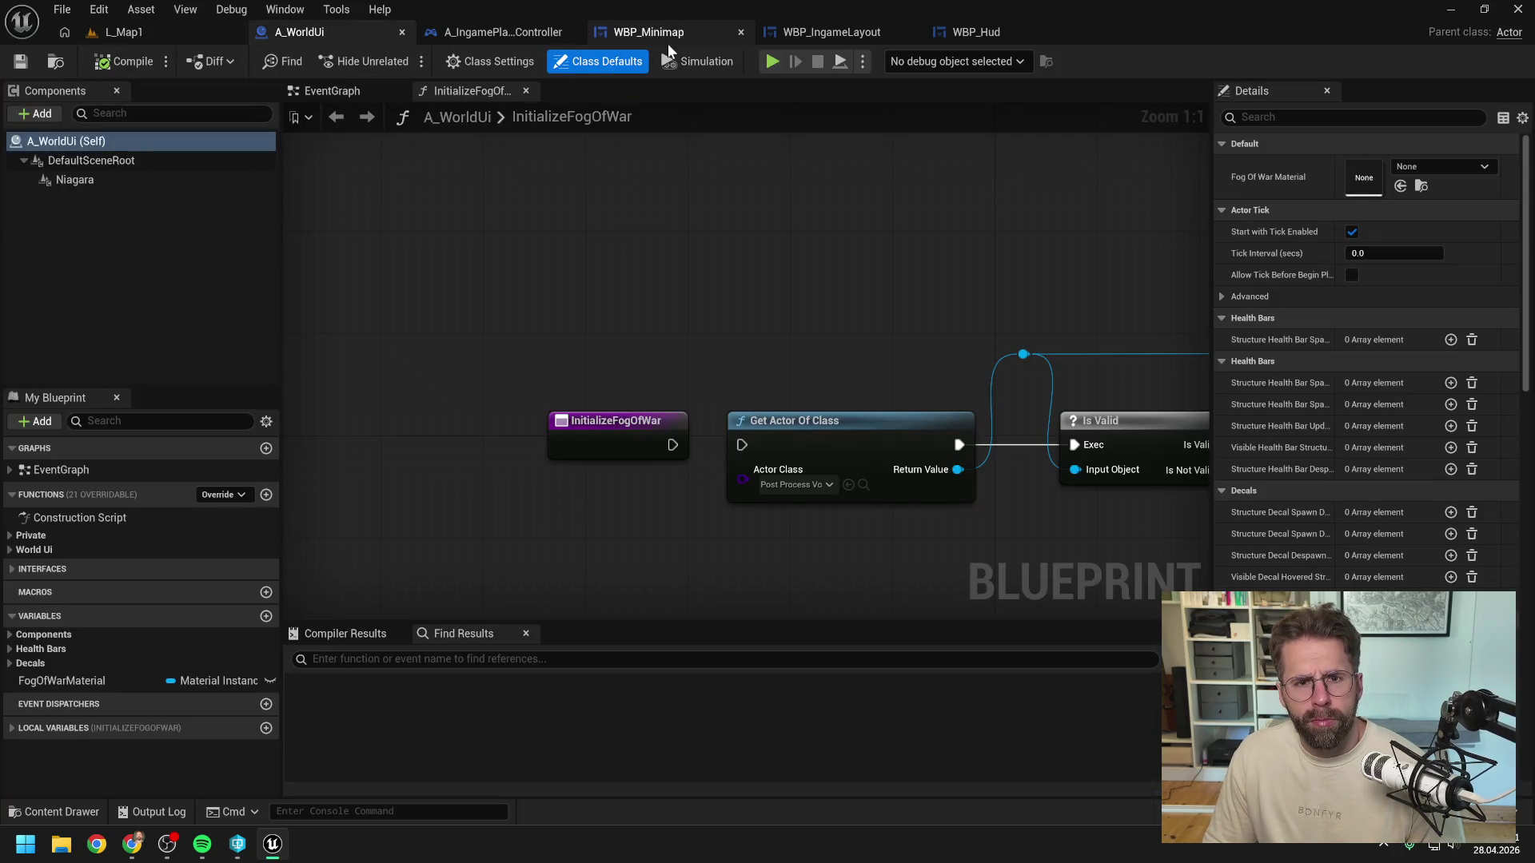
Step: Return to WBP_Minimap, toggling between its Designer and Graph views to reach UpdateIsDraggingMinimap
left_click(962, 32)
left_click(700, 29)
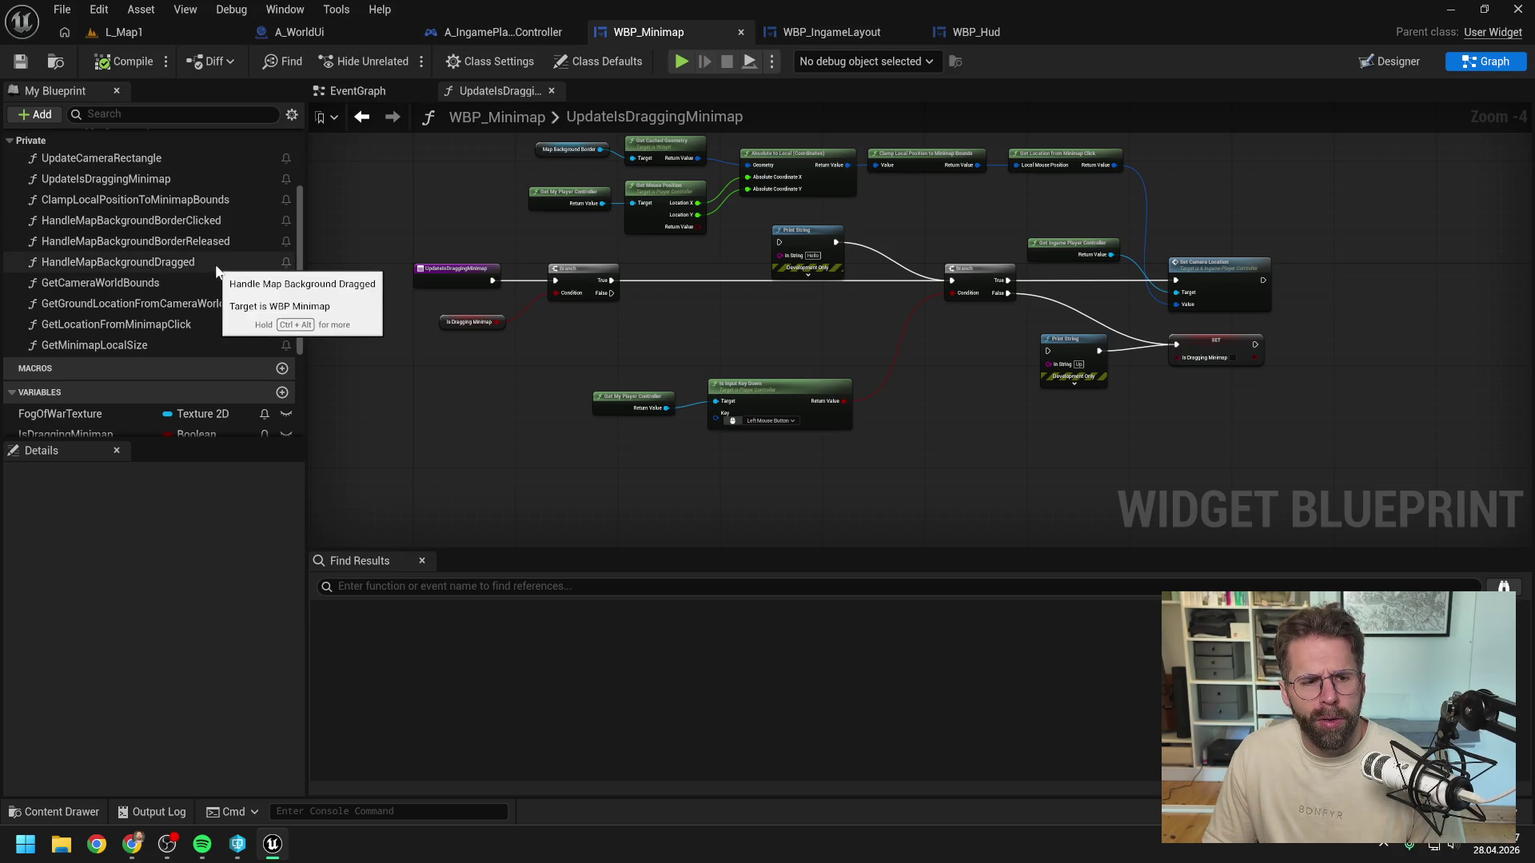
scroll(213, 248, "down", 3)
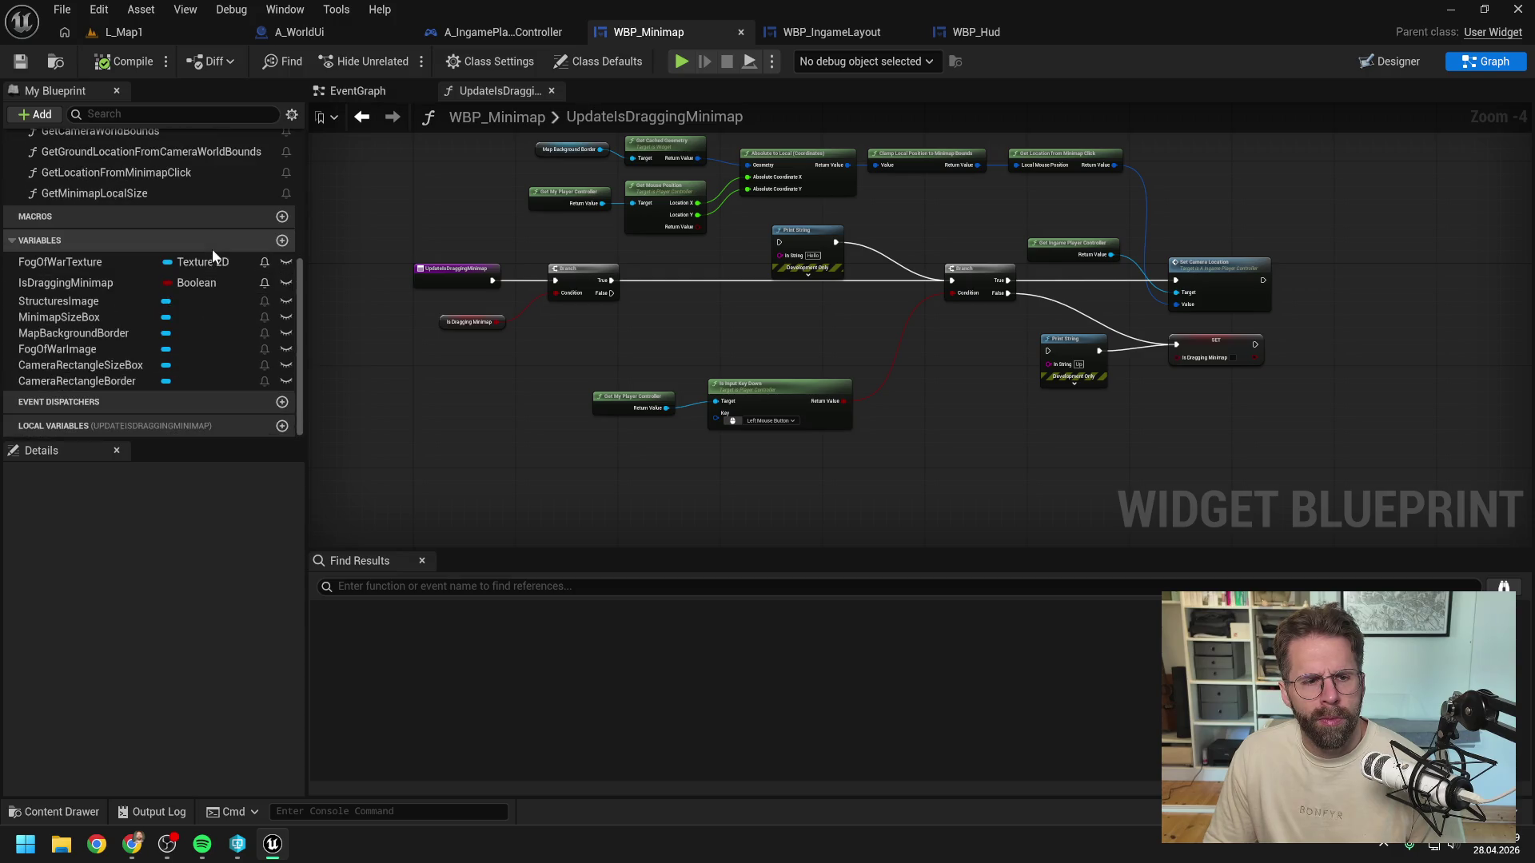
left_click(1391, 62)
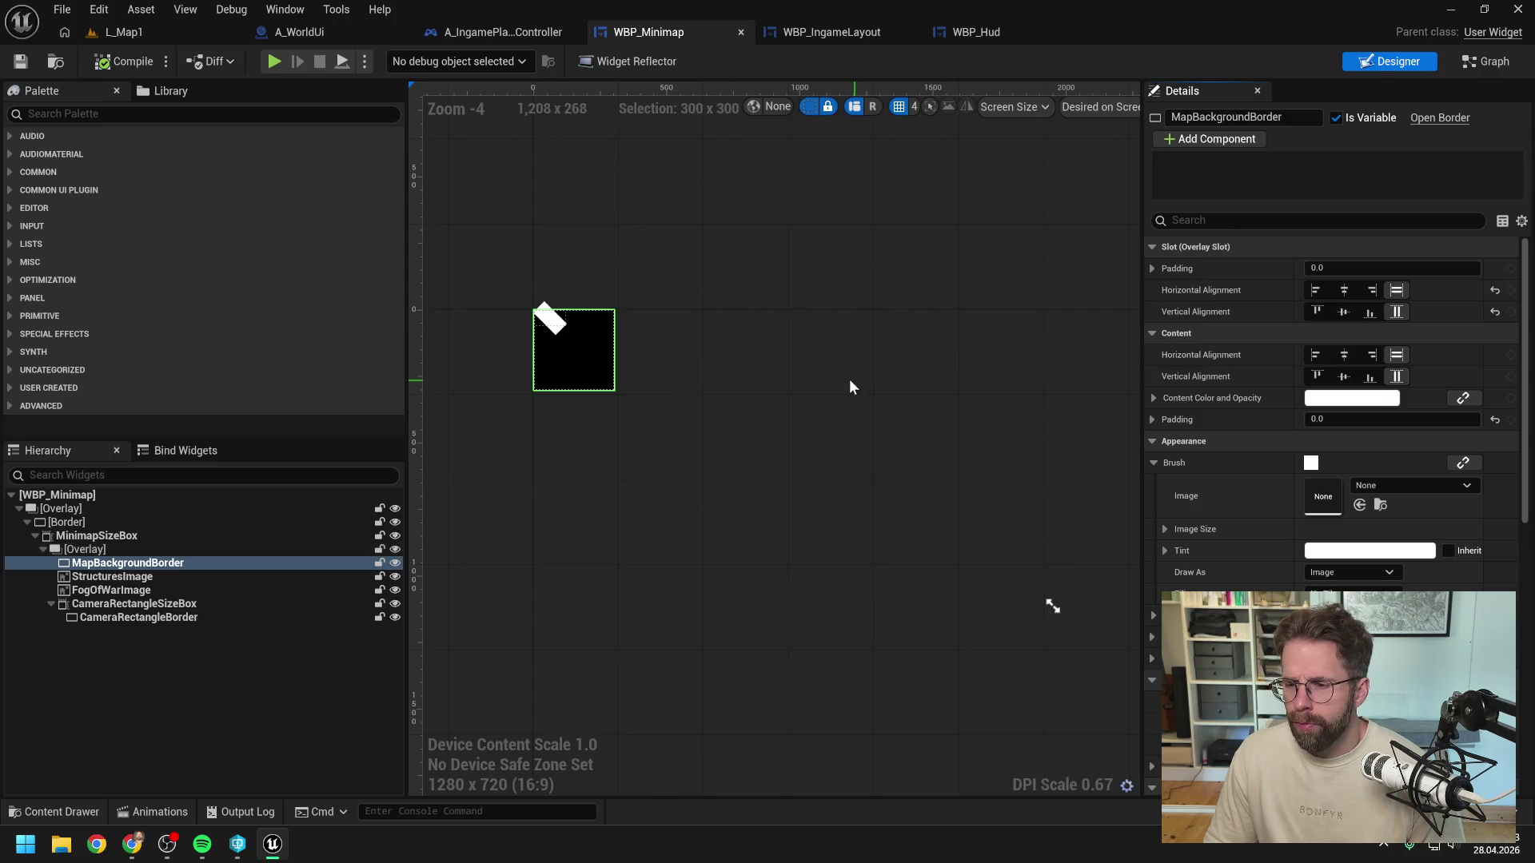
scroll(1393, 379, "down", 10)
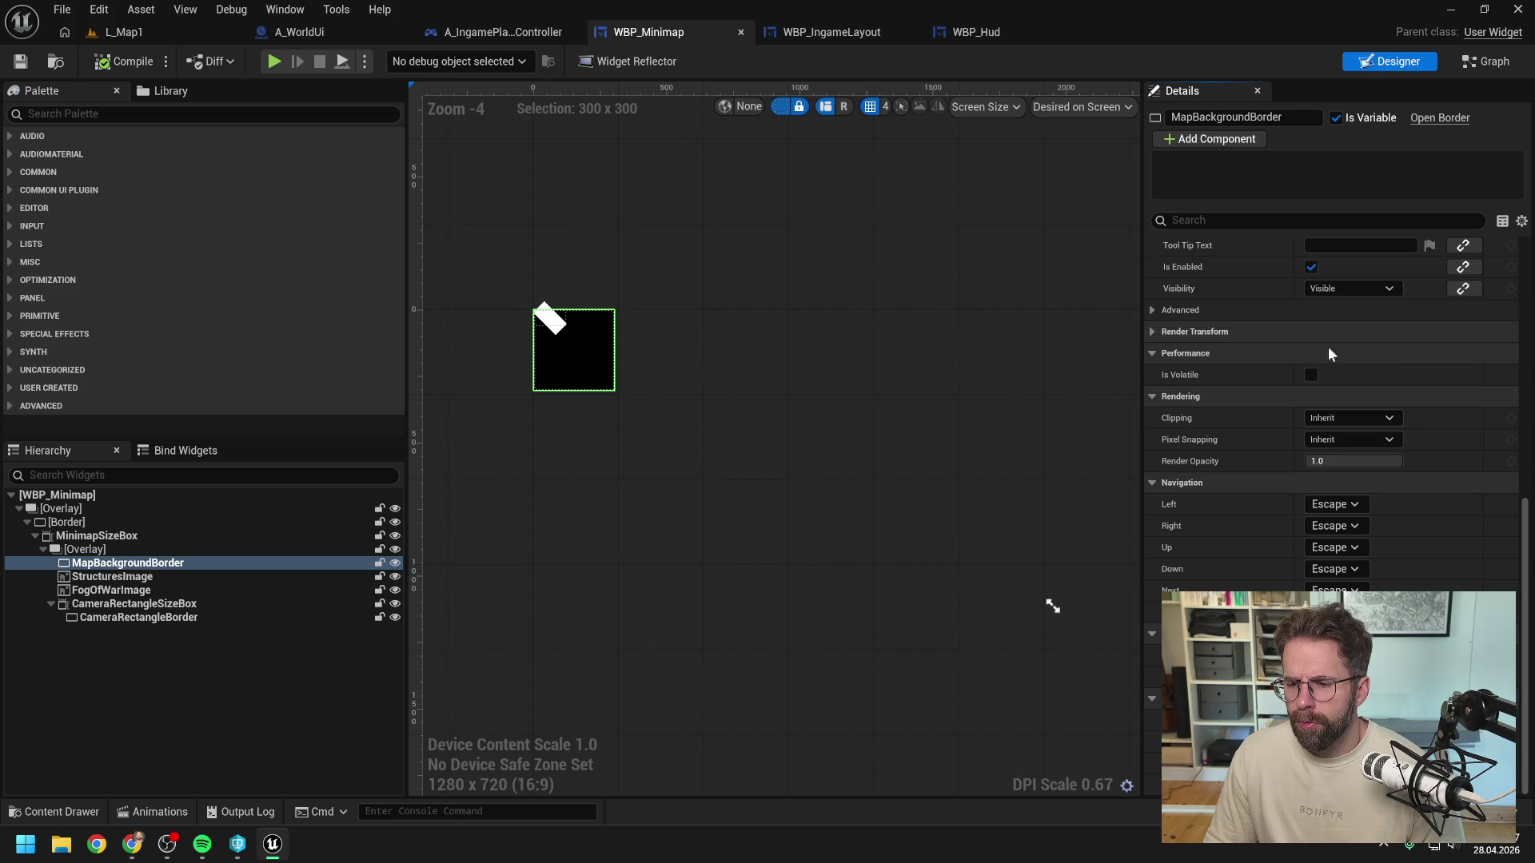
left_click(1487, 61)
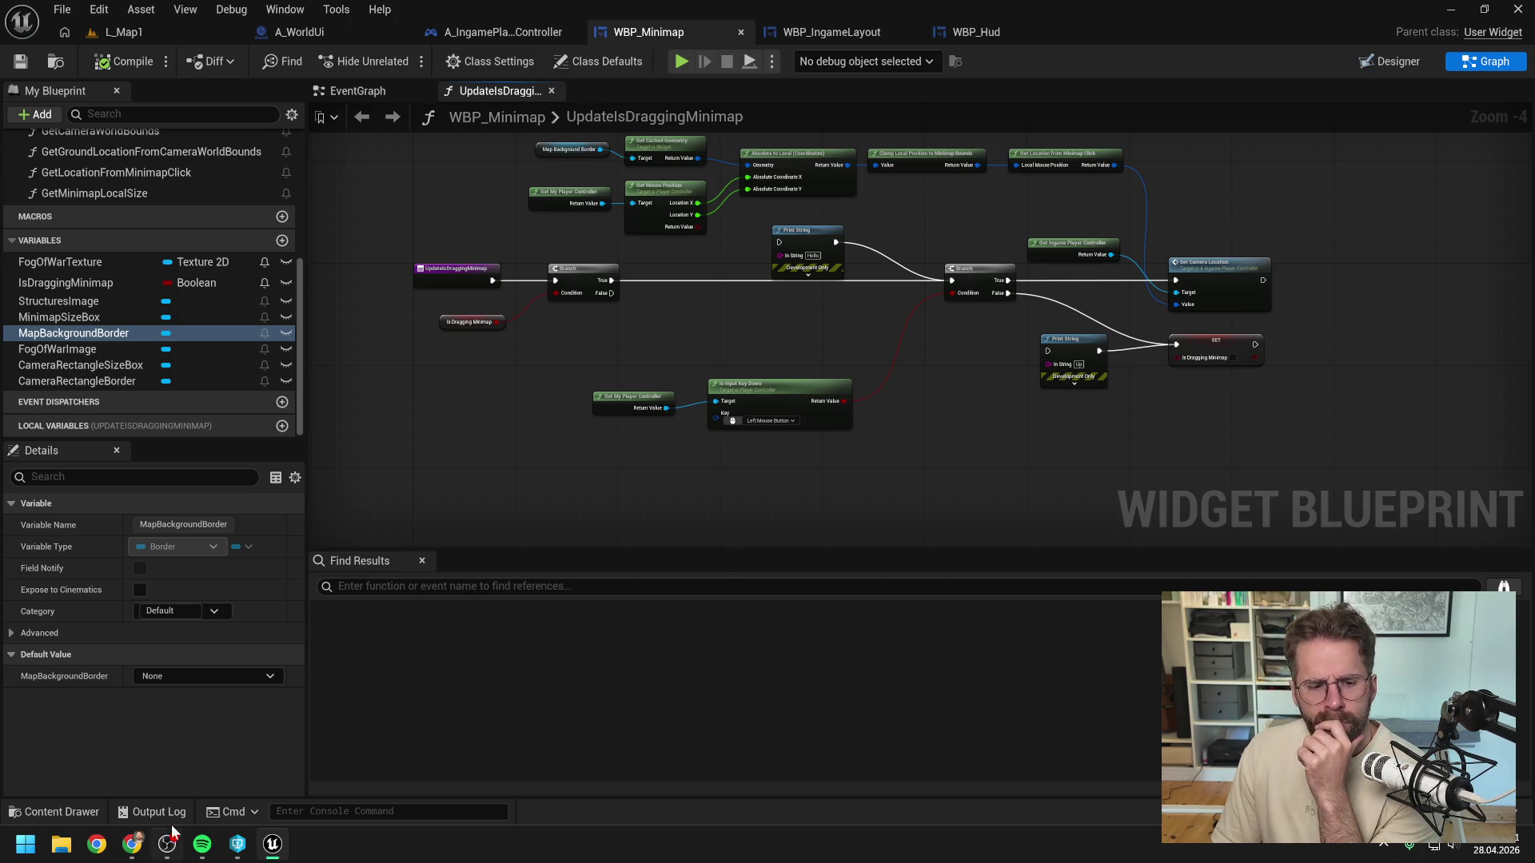
mouse_move(132, 844)
left_click(316, 751)
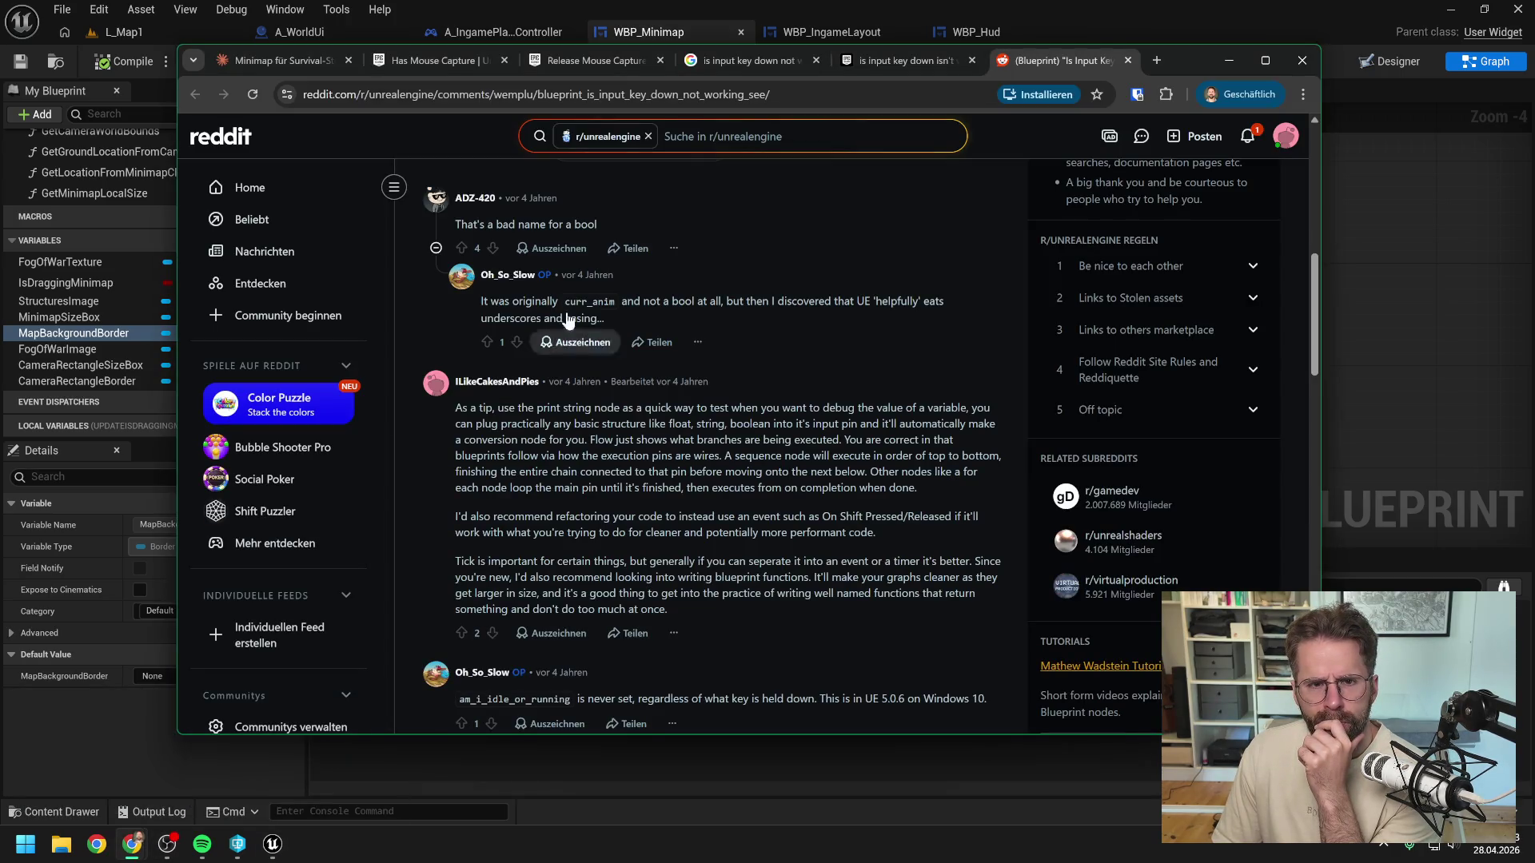
left_click(521, 58)
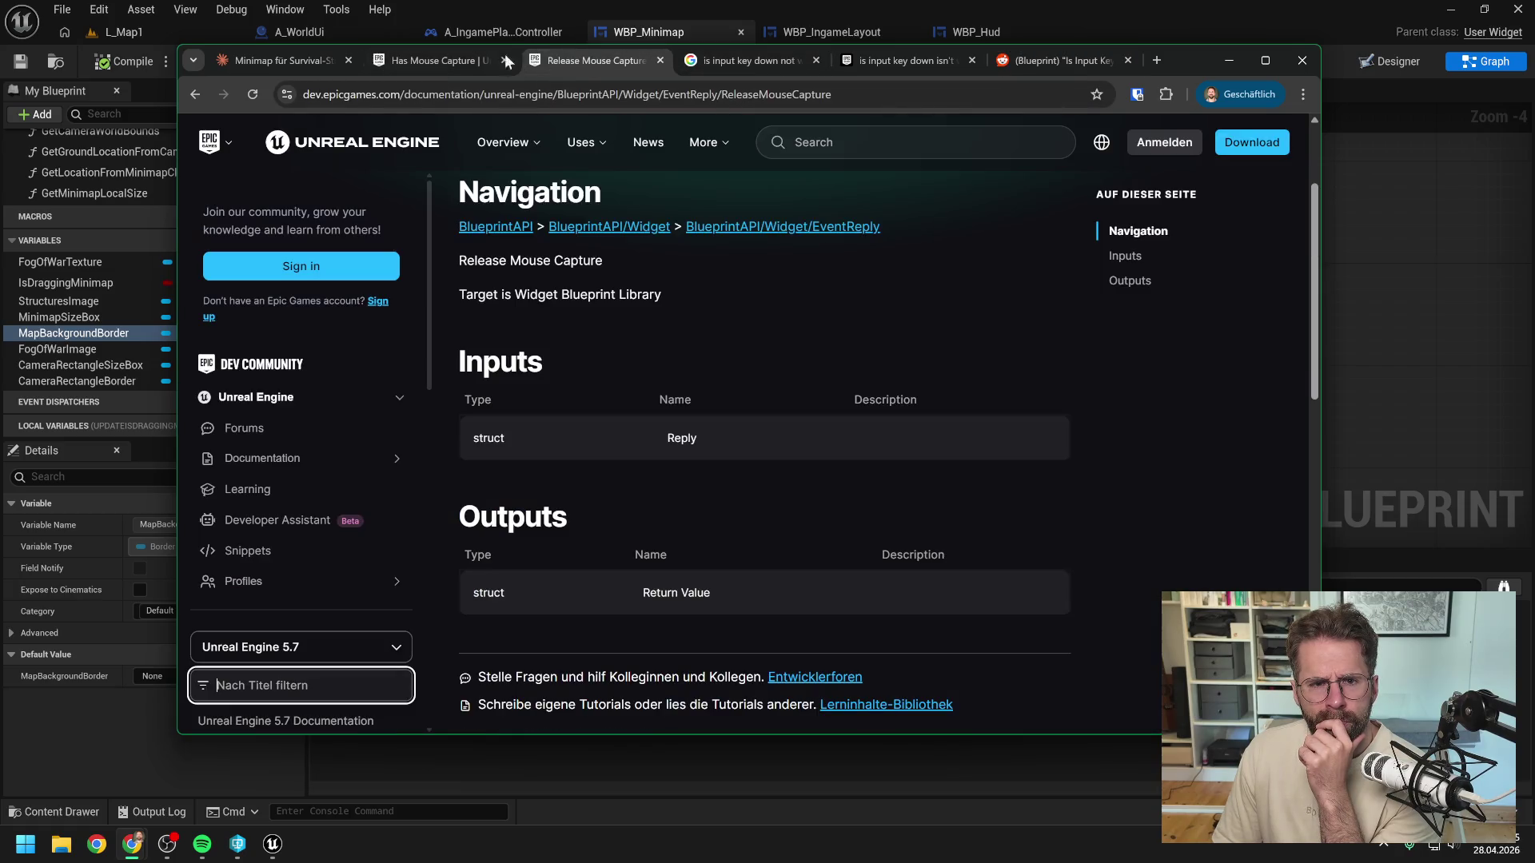
left_click(456, 54)
left_click(742, 58)
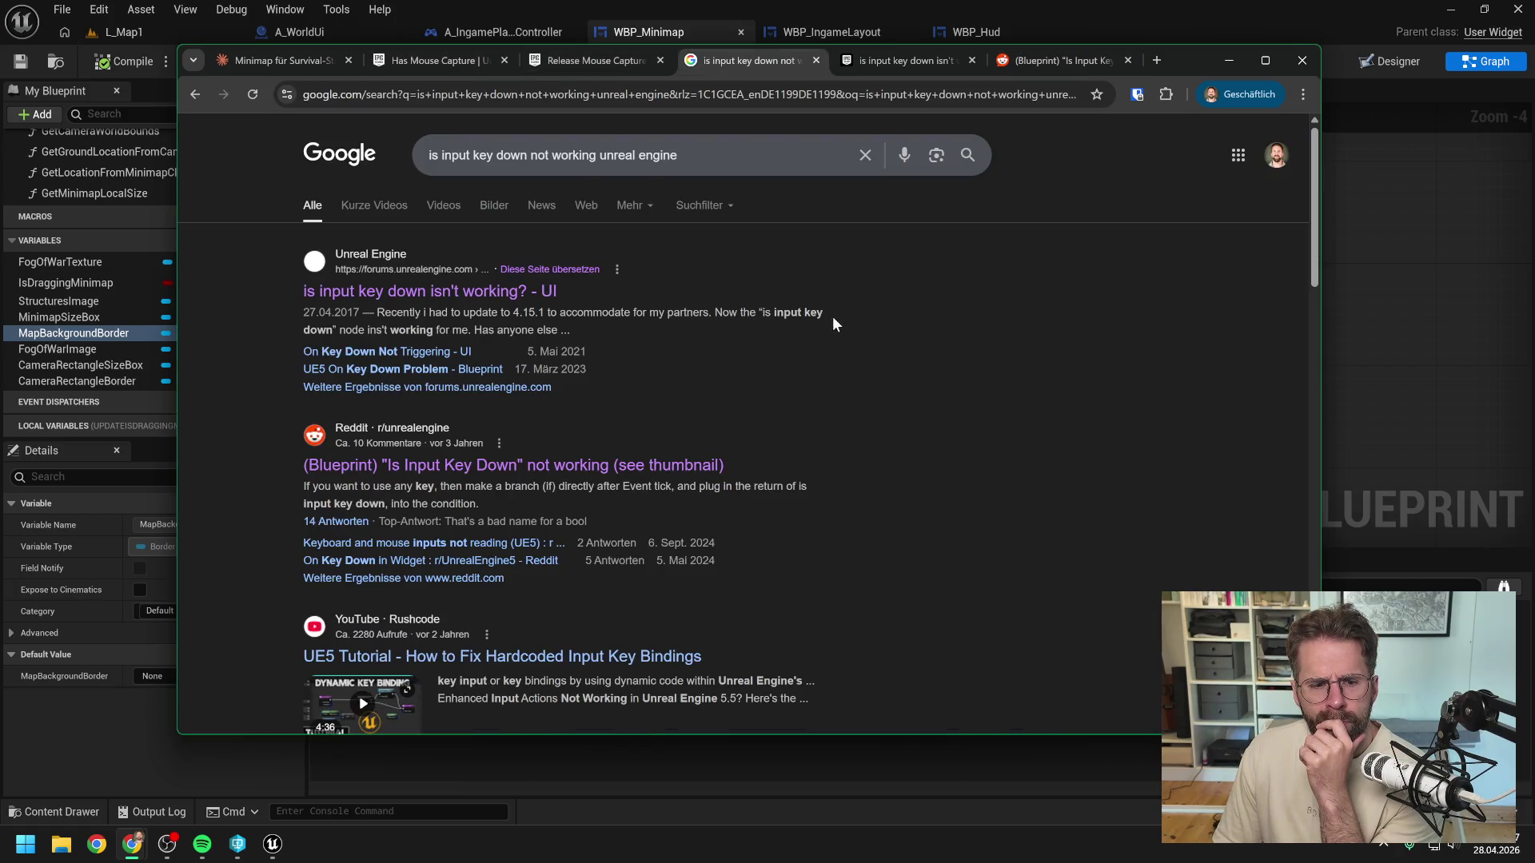
scroll(832, 320, "down", 4)
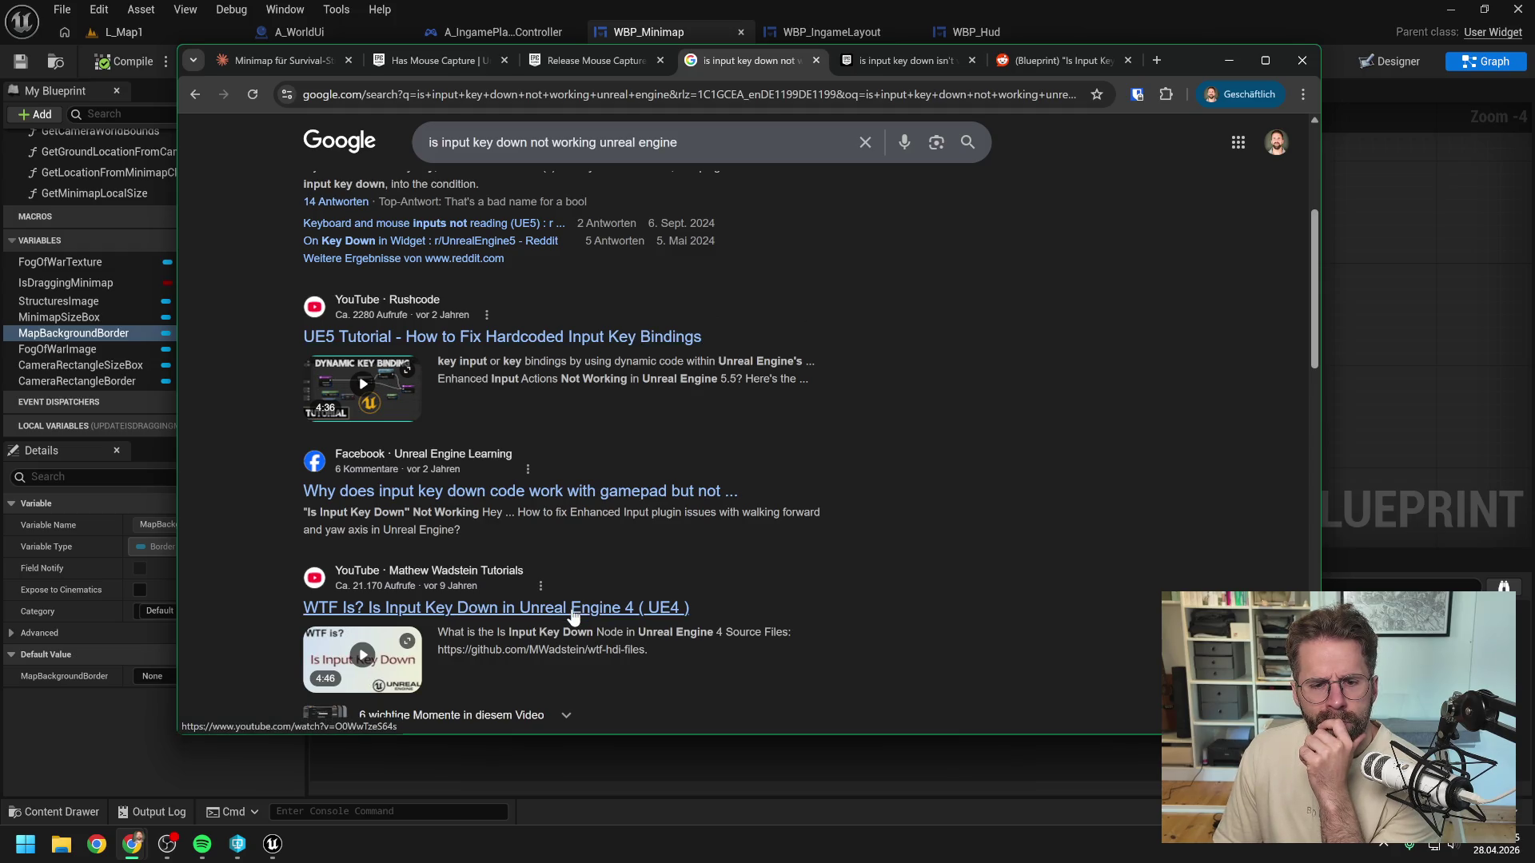
middle_click(640, 609)
left_click(796, 62)
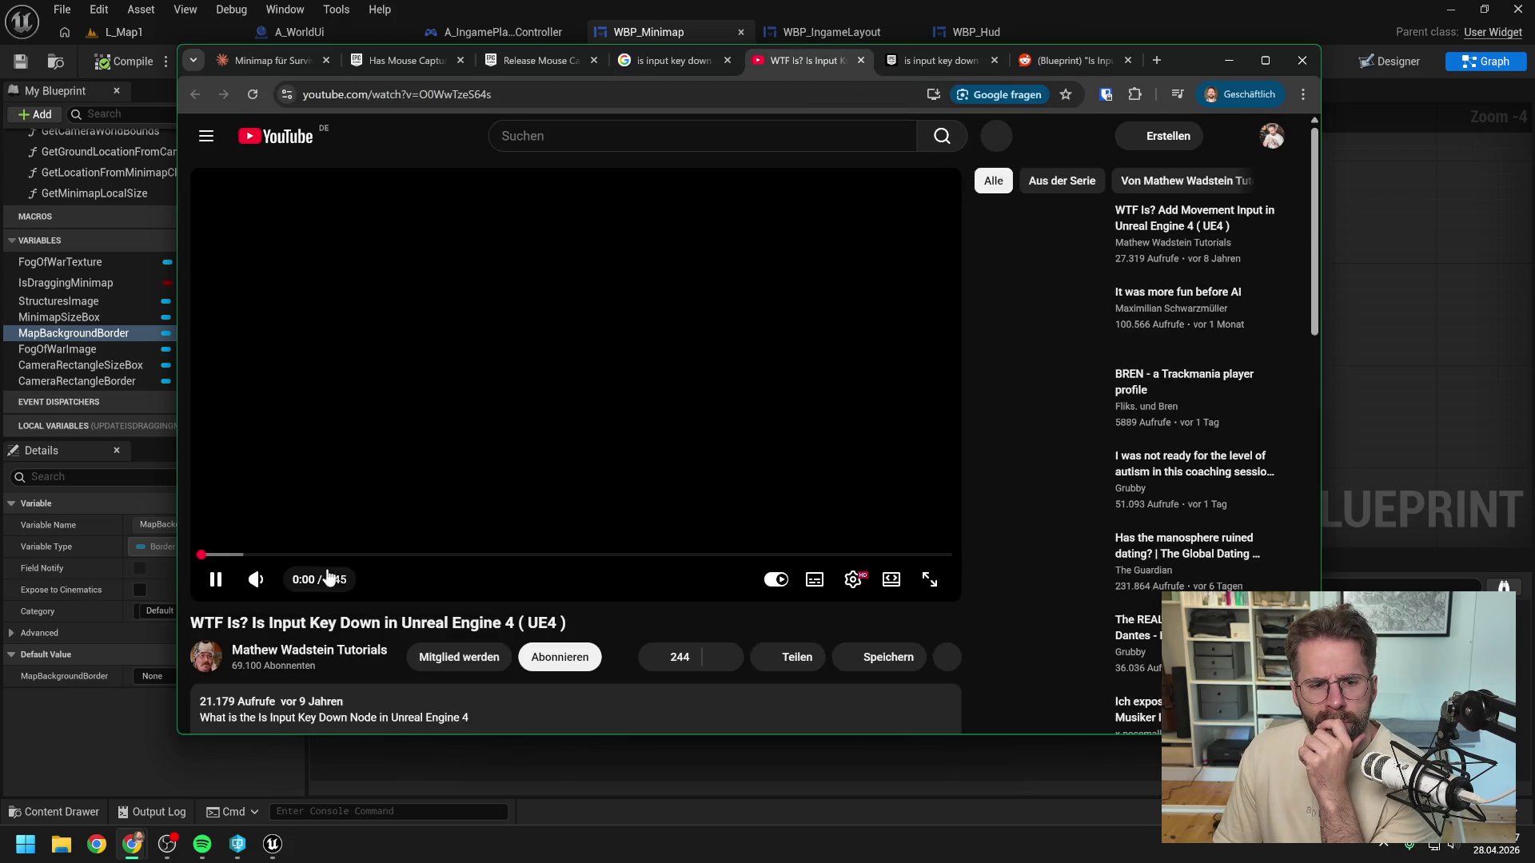
left_click(321, 555)
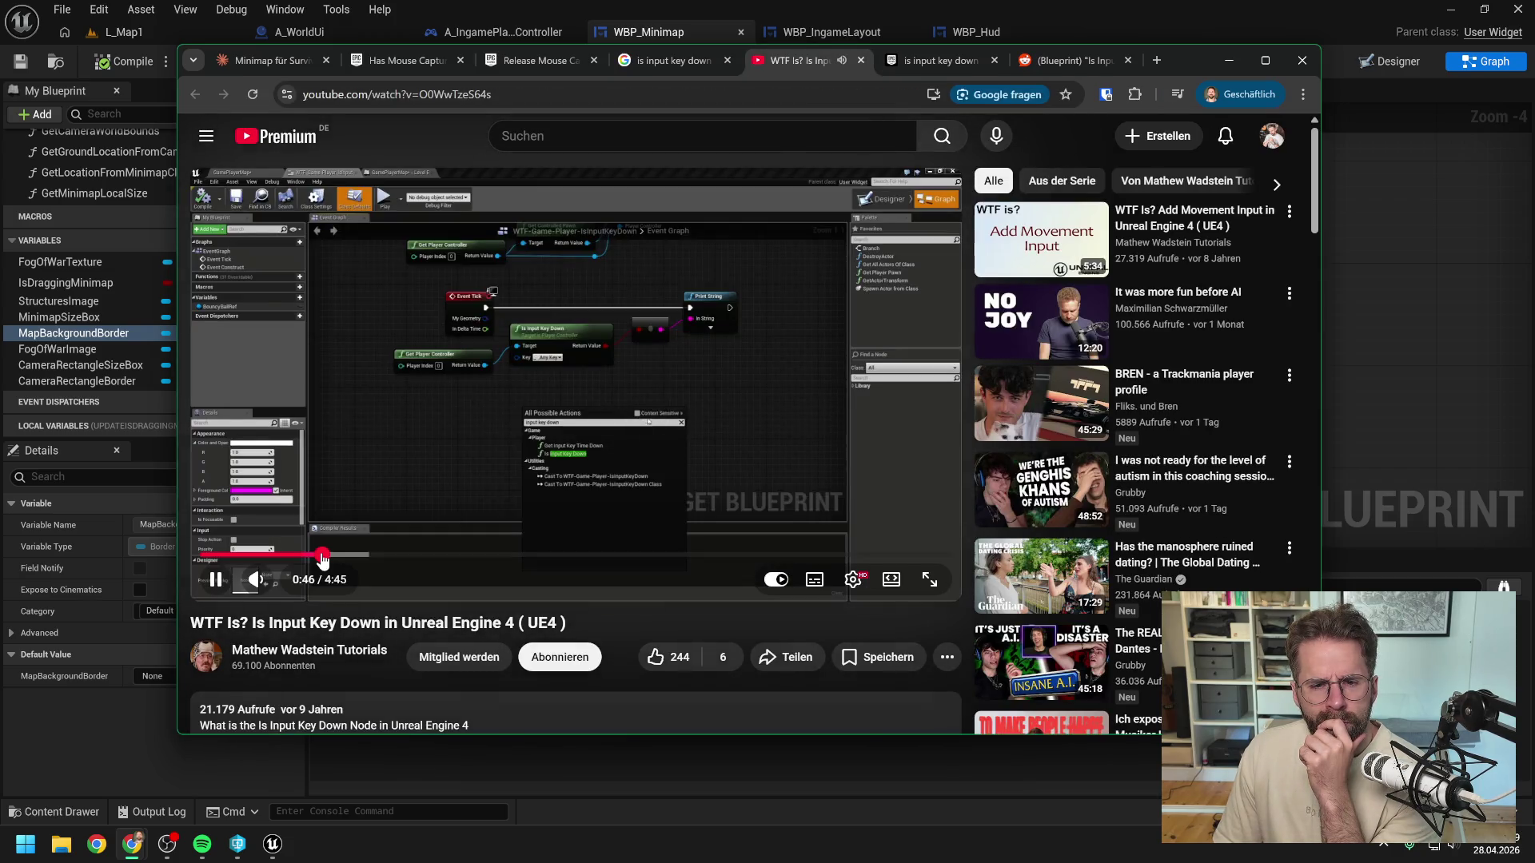
left_click(418, 555)
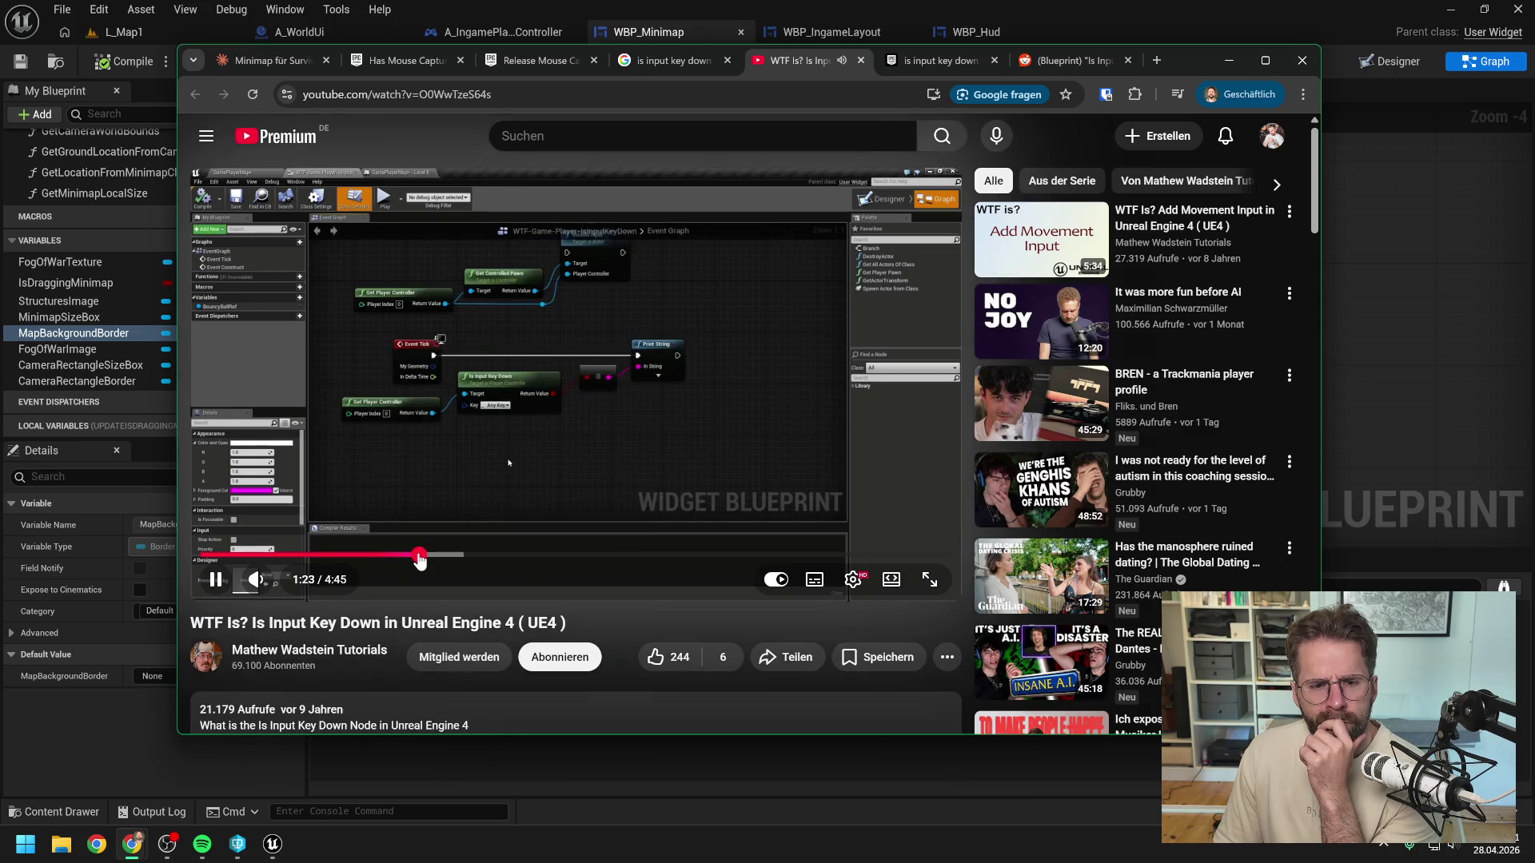
left_click(479, 555)
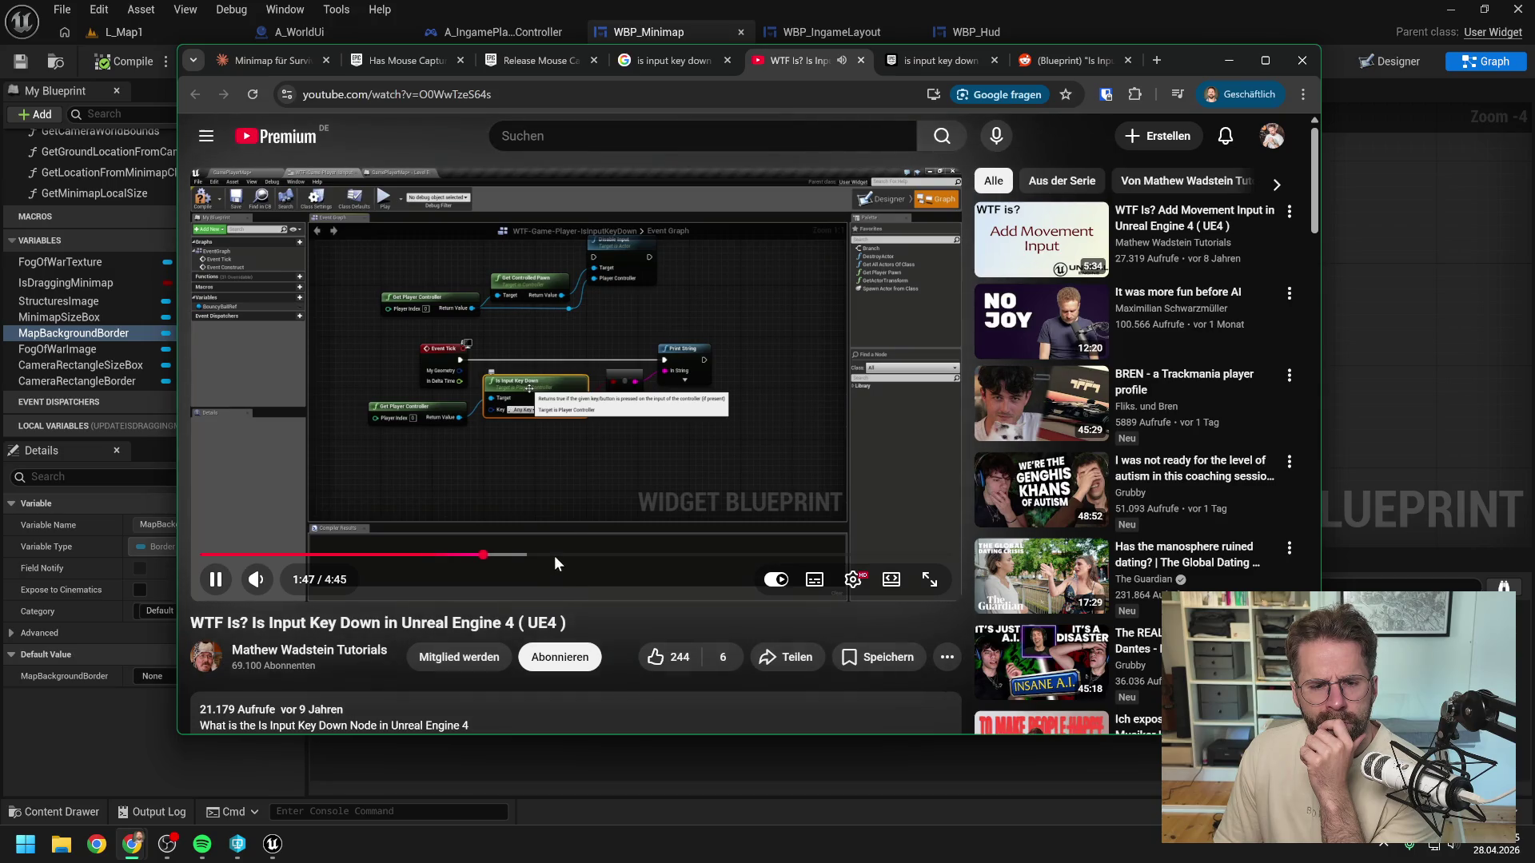
left_click(555, 560)
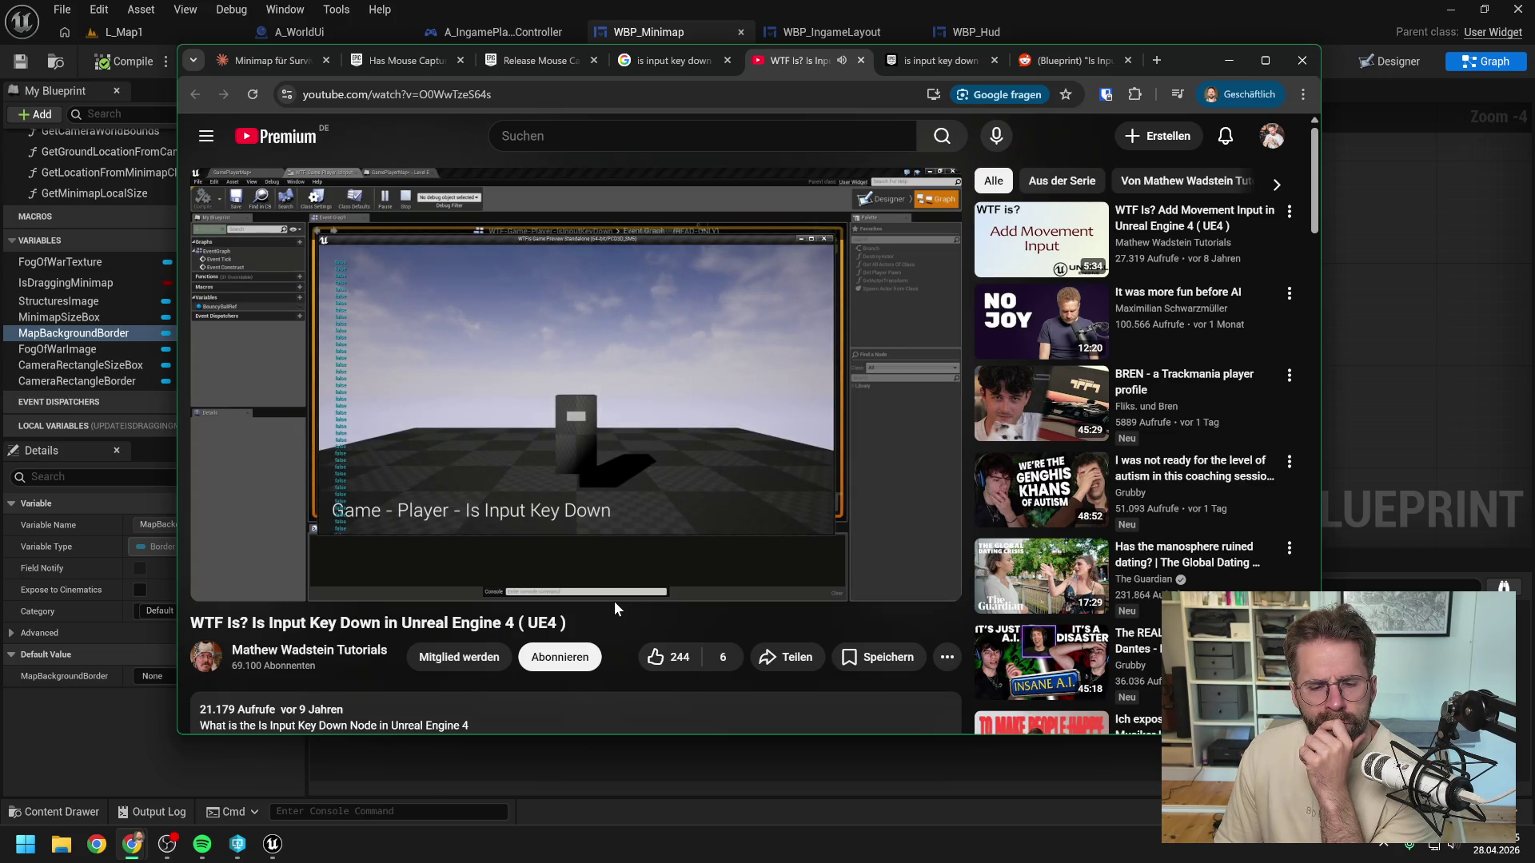
mouse_move(639, 557)
left_mouse_down()
mouse_move(668, 559)
mouse_move(642, 559)
left_mouse_up()
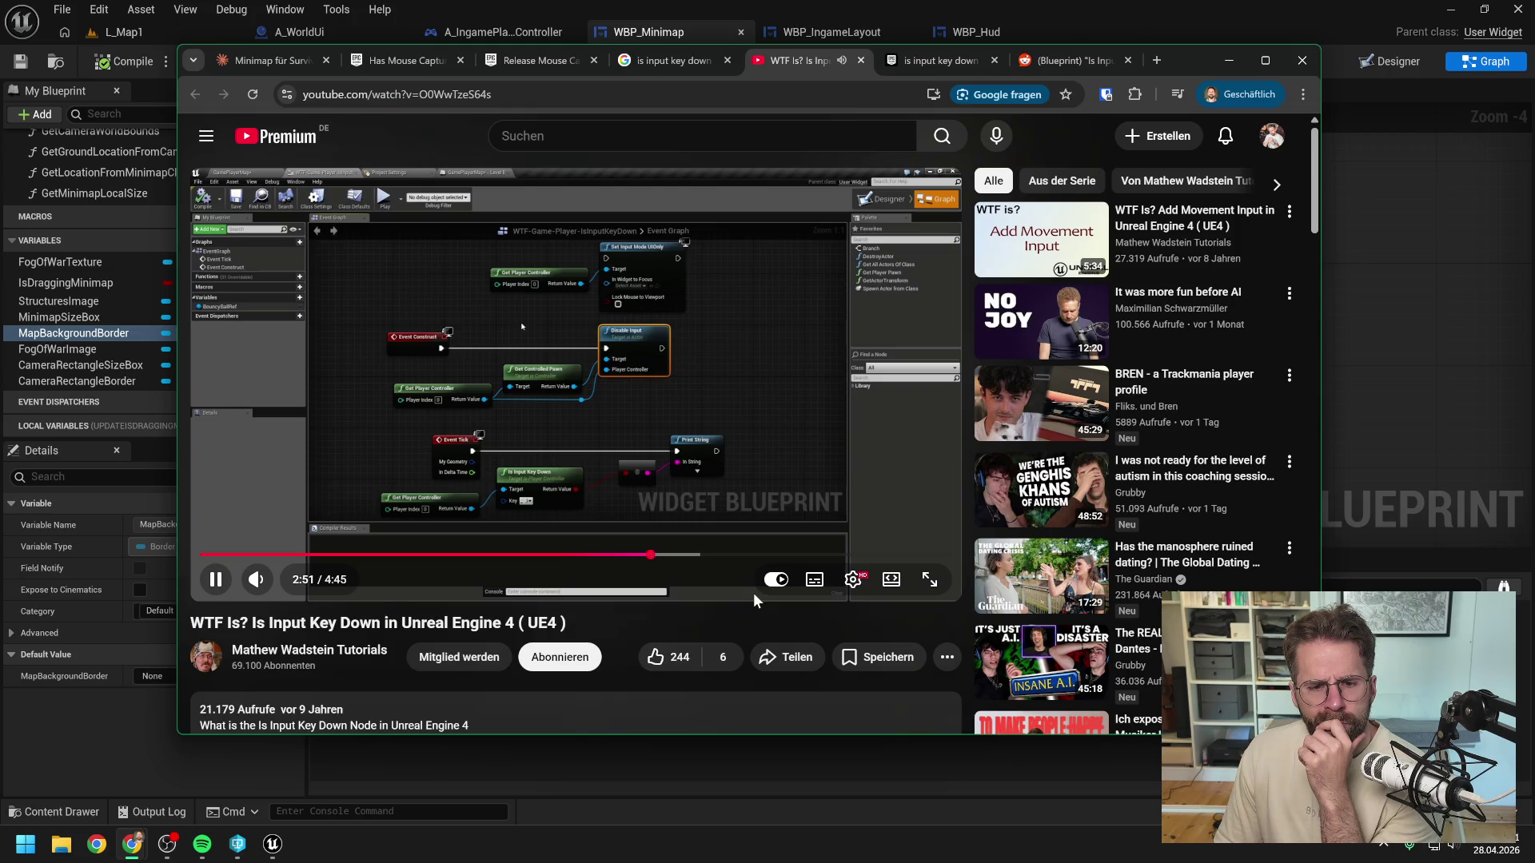
left_click(737, 554)
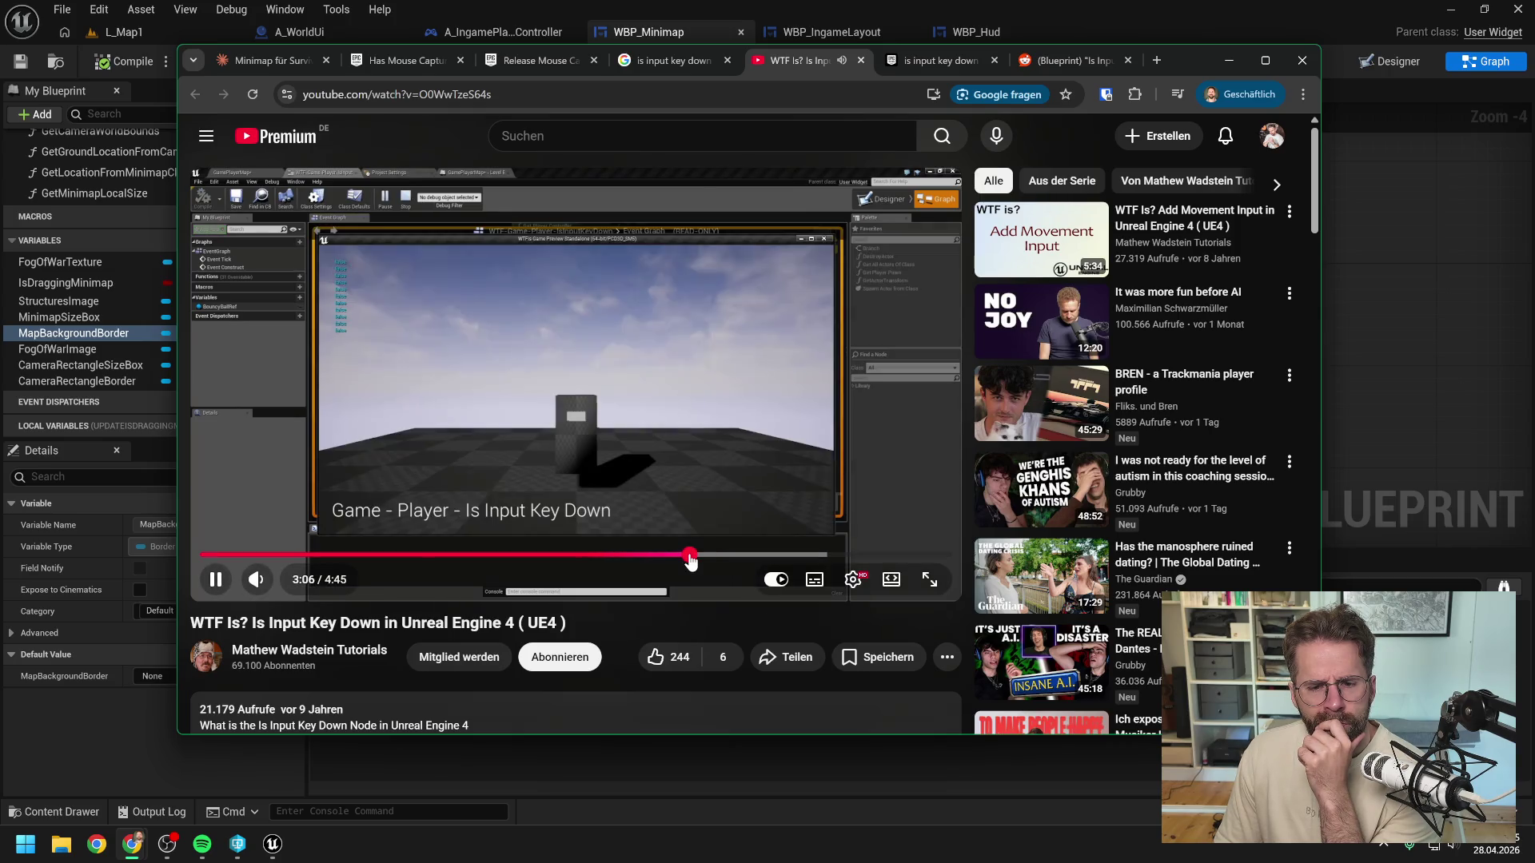
left_click(708, 557)
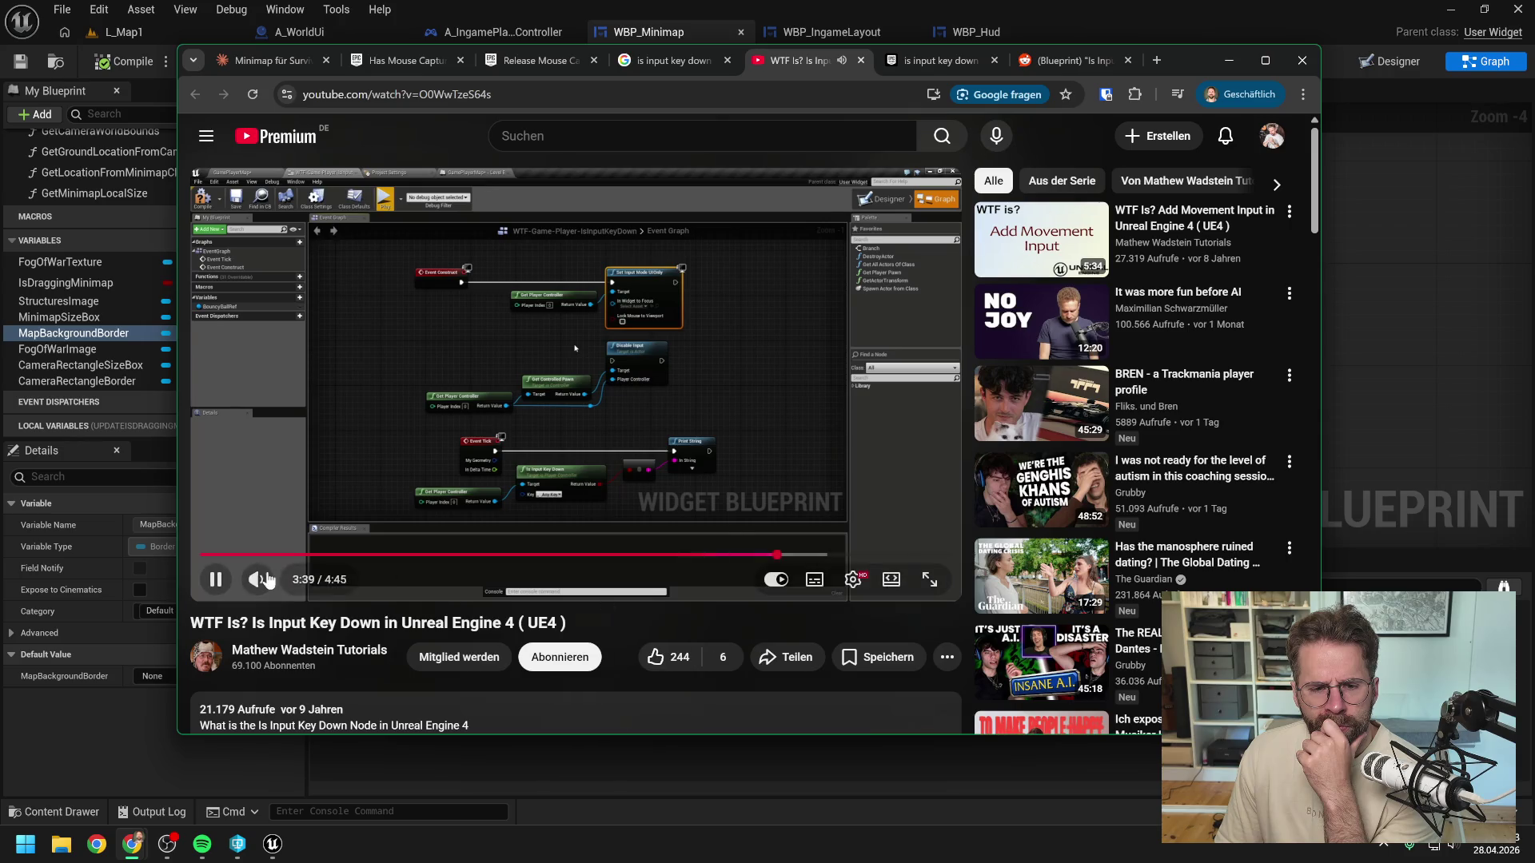
left_click(1329, 334)
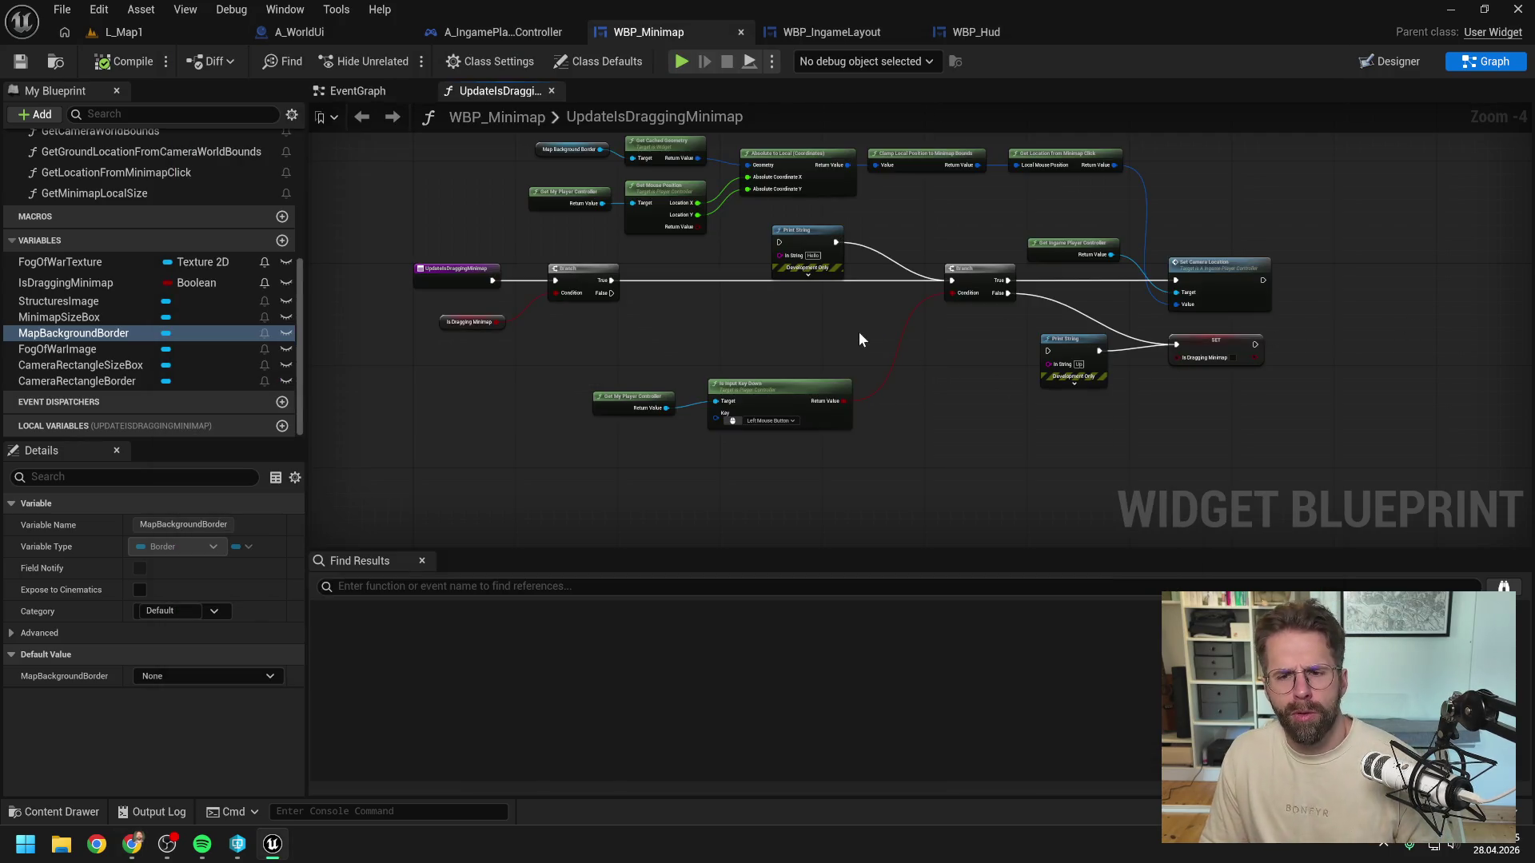
Step: In HandleMapBackgroundBorderClicked, add a Get My Player Controller node and shift the return nodes right
left_click(410, 93)
scroll(166, 256, "up", 5)
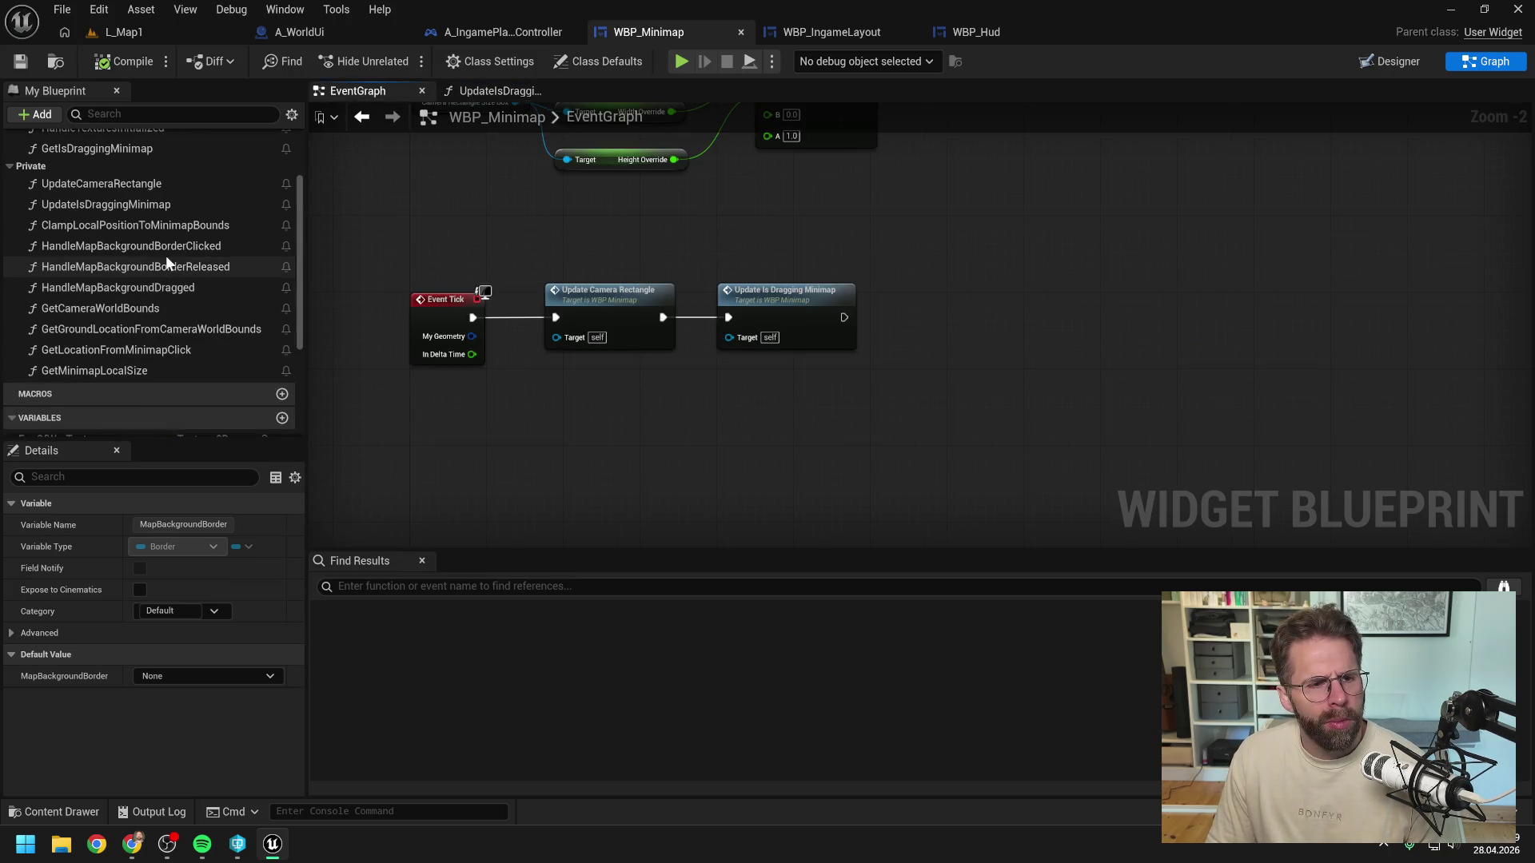
scroll(190, 296, "up", 2)
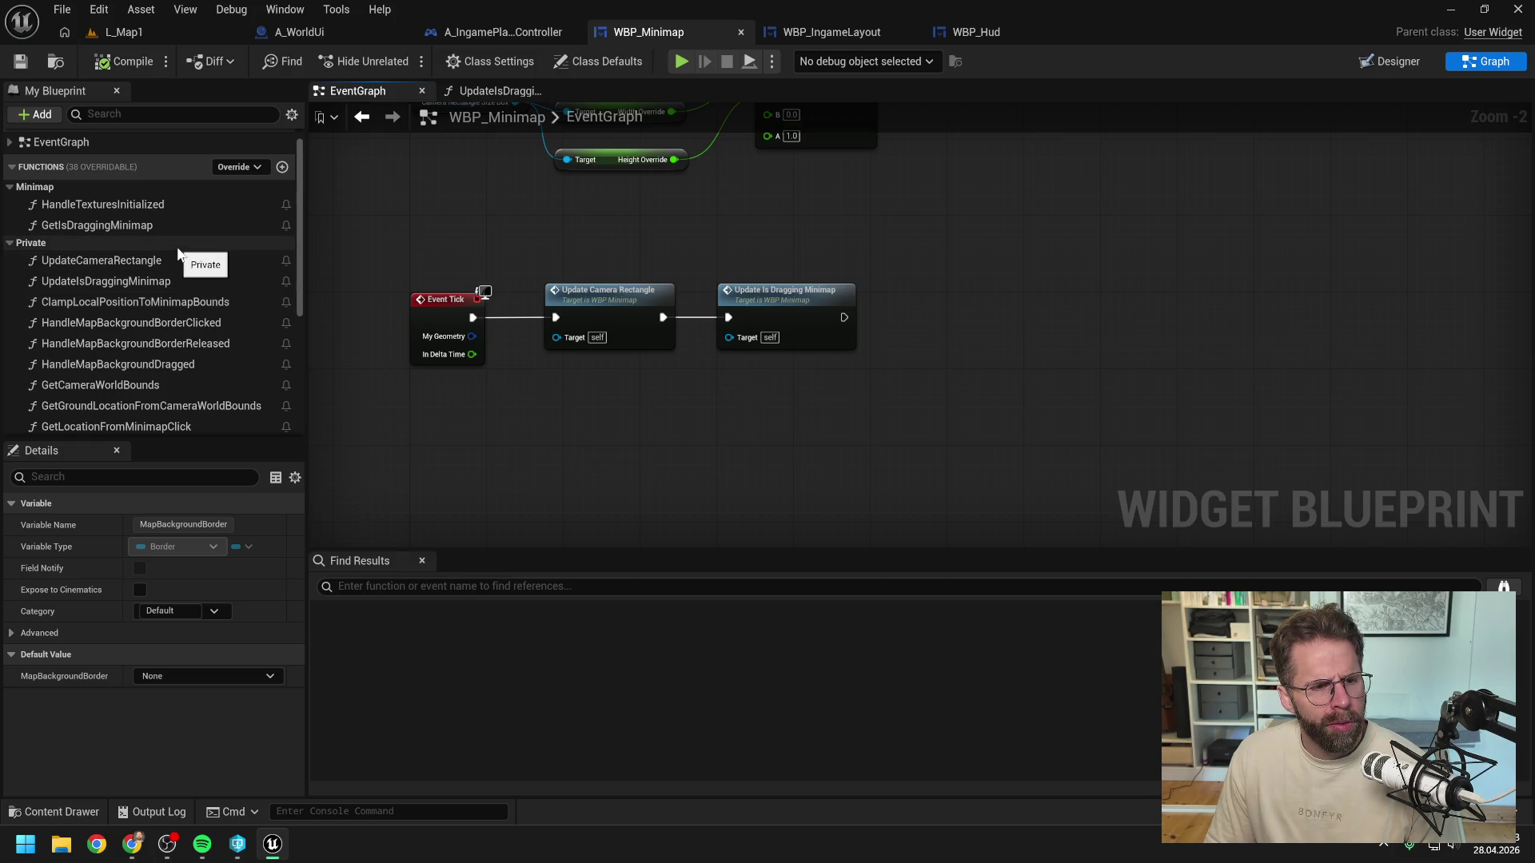
scroll(177, 254, "down", 2)
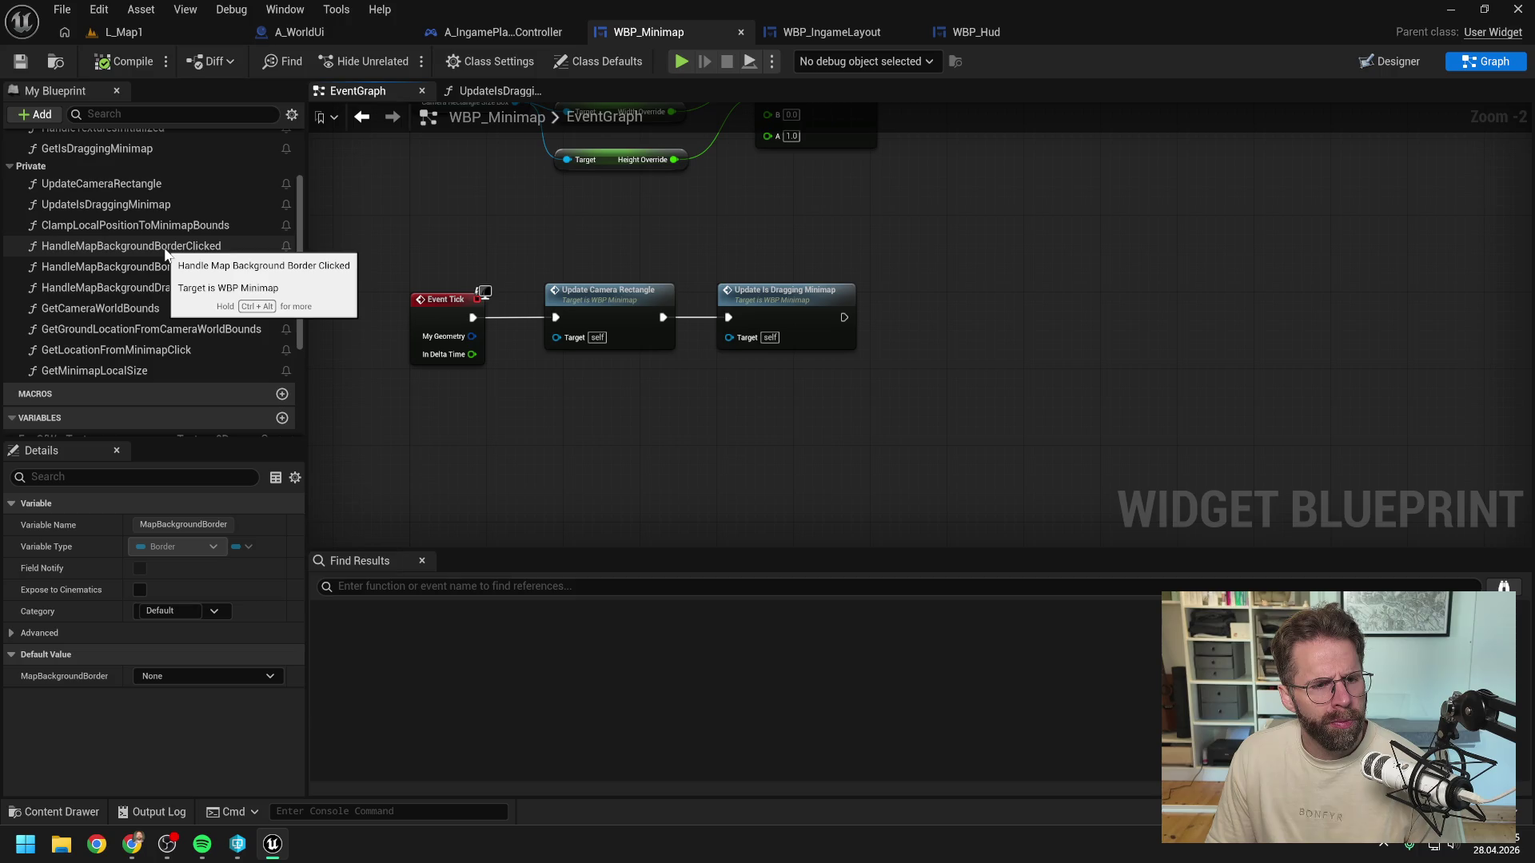
double_click(211, 247)
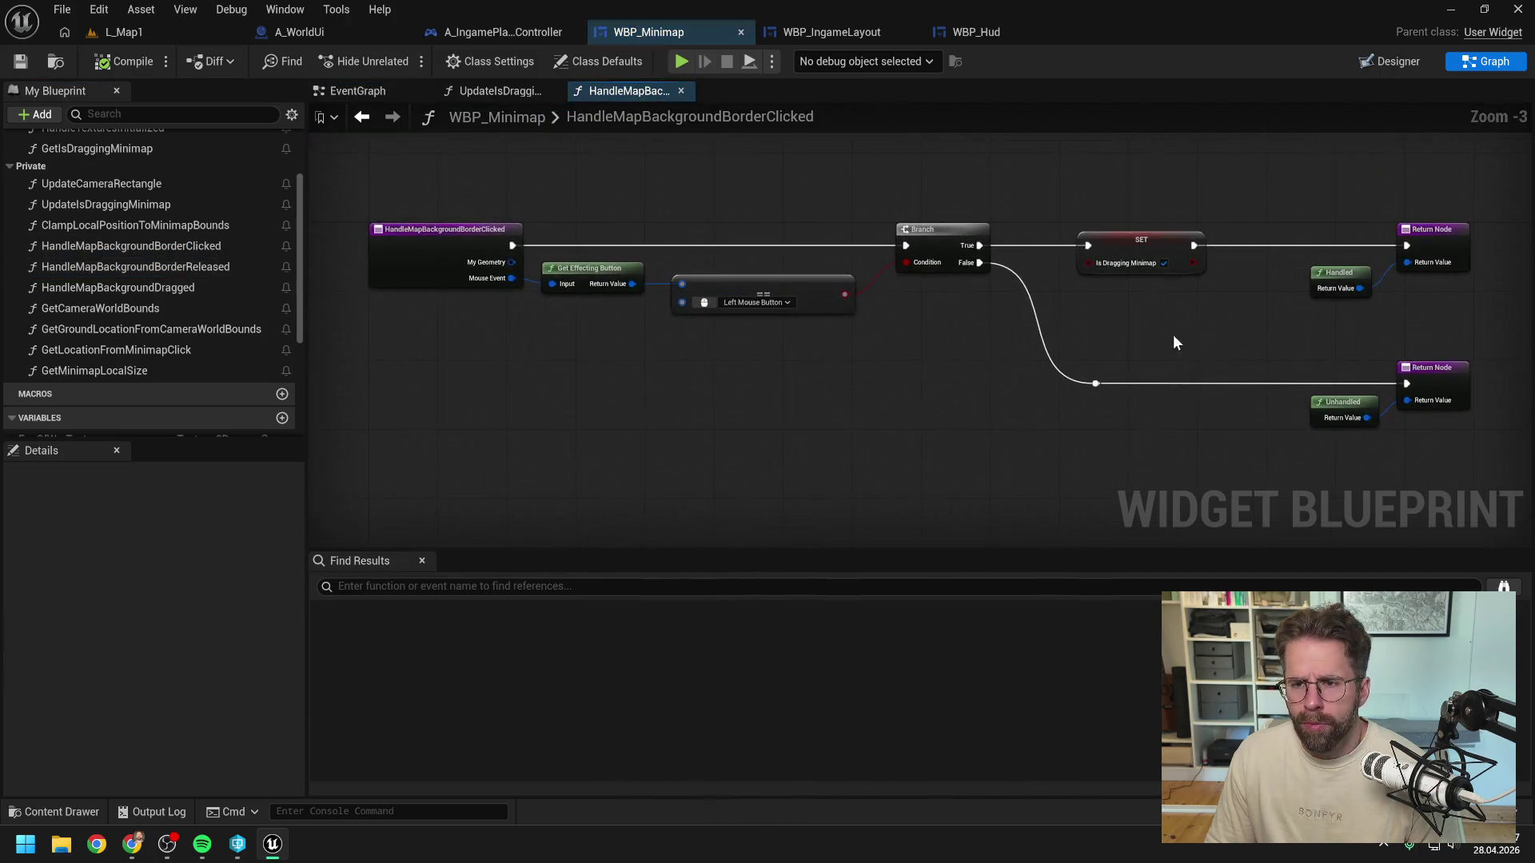
right_click(950, 339)
type("get my")
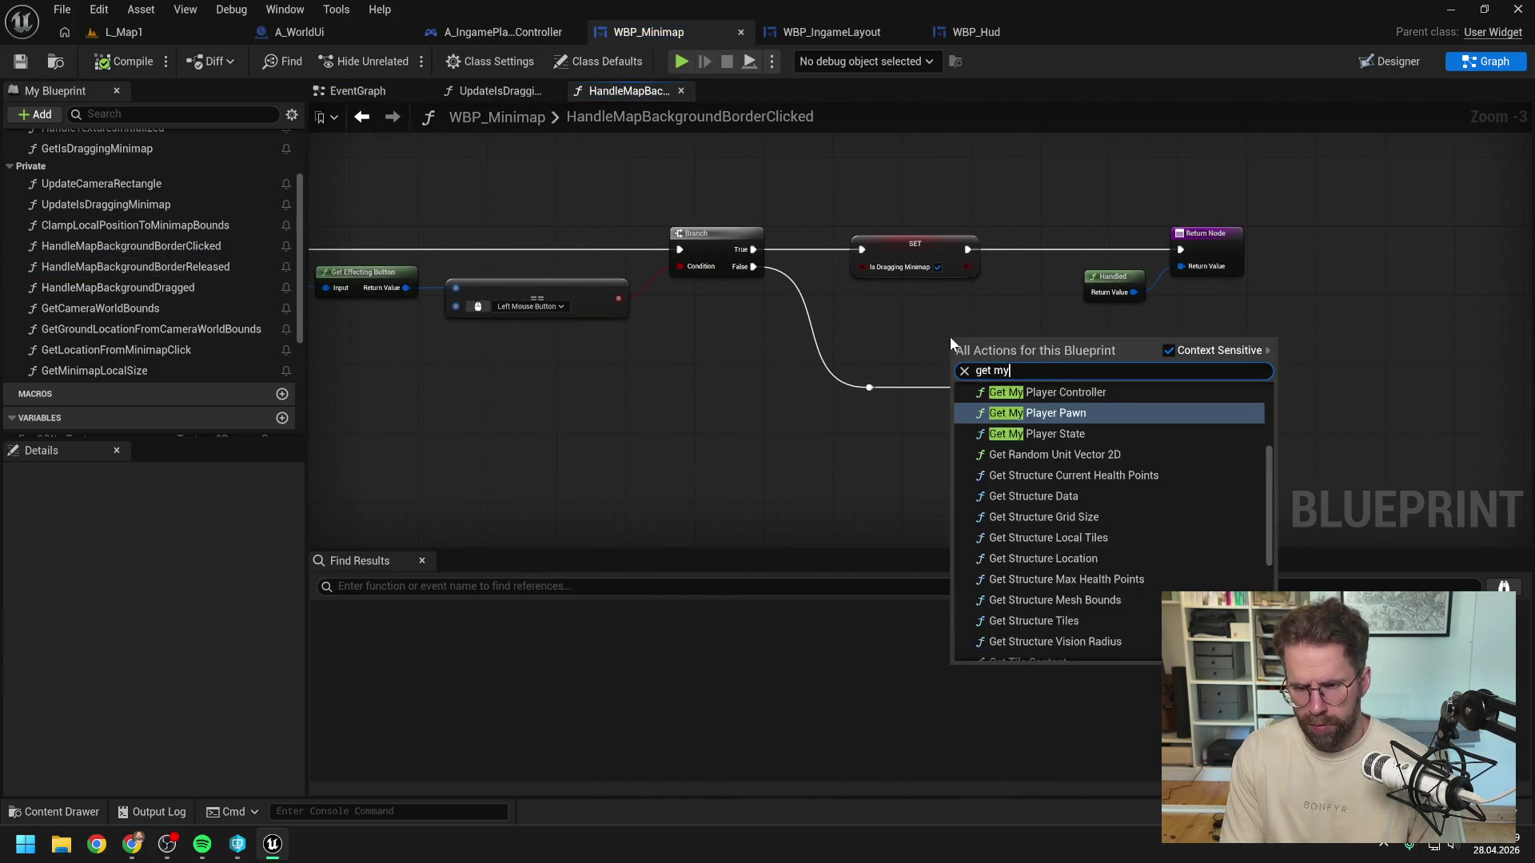
type(" player con")
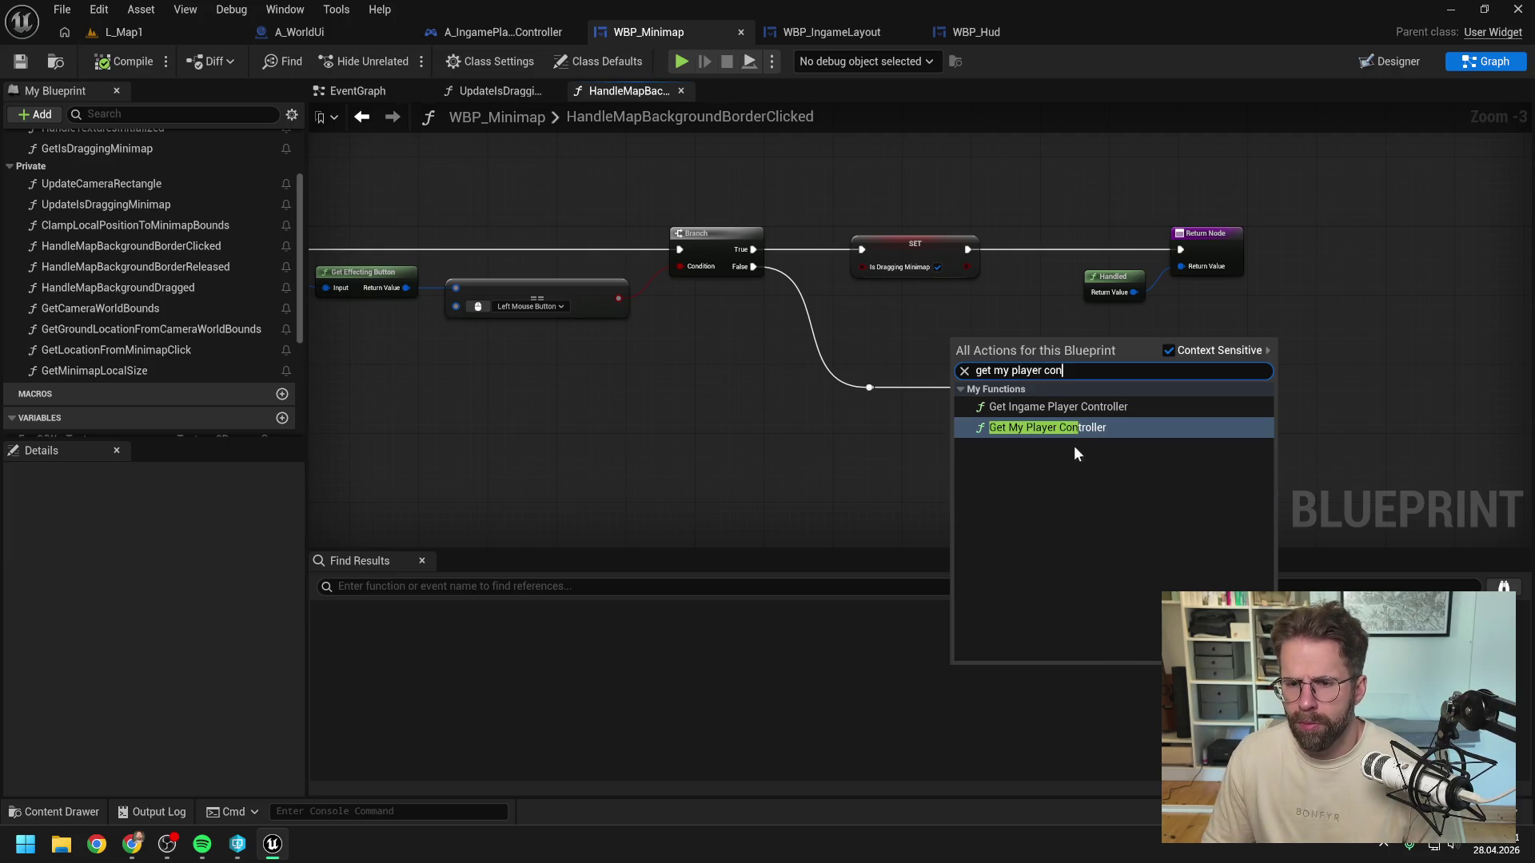
left_click(1072, 428)
mouse_move(836, 394)
left_mouse_down()
mouse_move(880, 256)
mouse_move(1063, 502)
left_mouse_up()
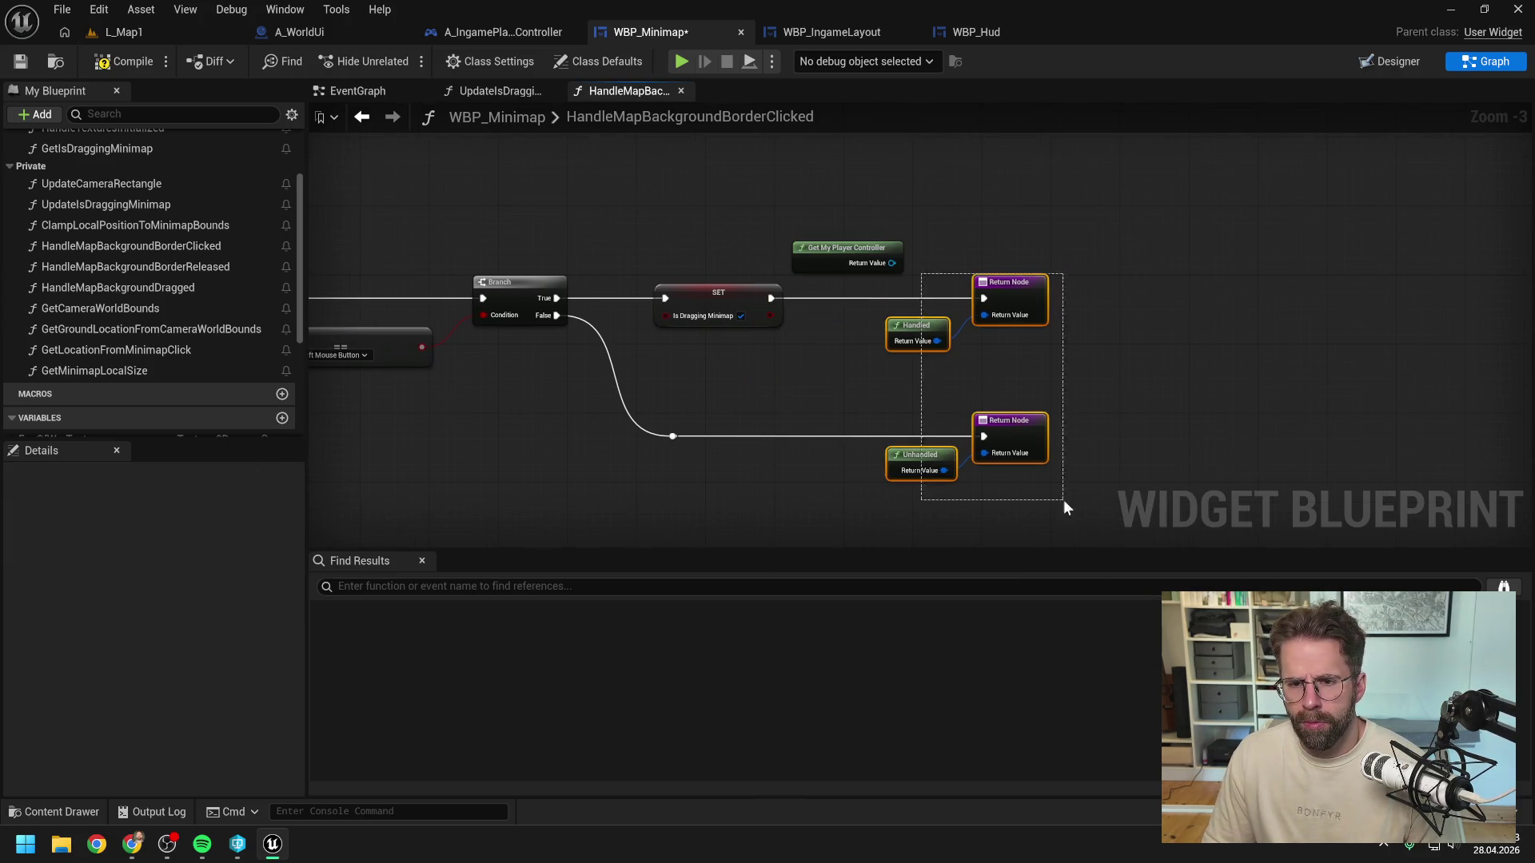
left_click_drag(1009, 301, 1346, 300)
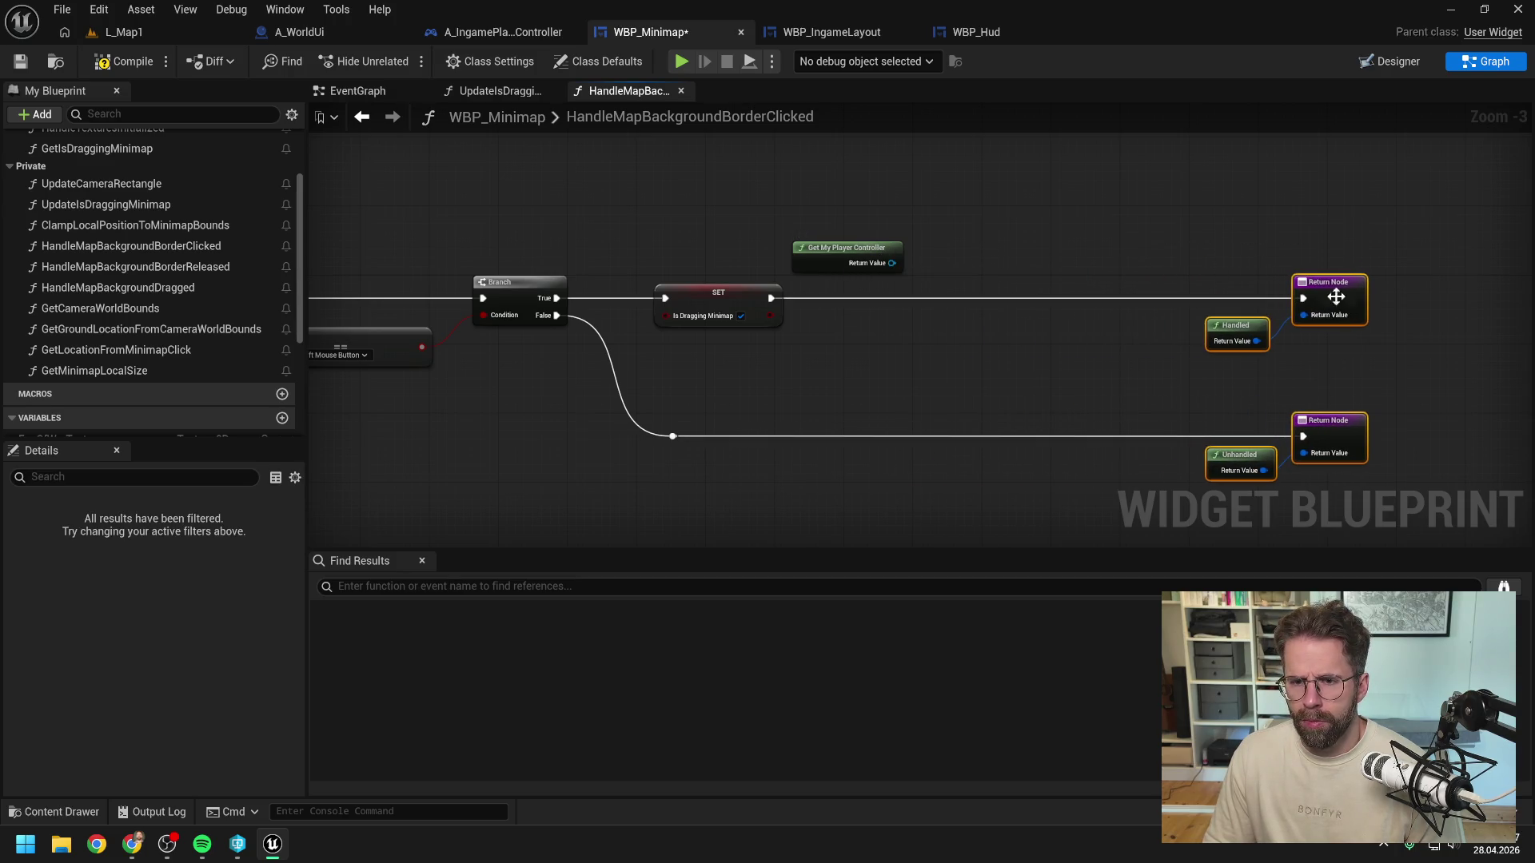
Step: Wire a Set Input Mode UI Only node after the Is Dragging Minimap SET and compile
left_click_drag(892, 263, 920, 286)
type("set input mode")
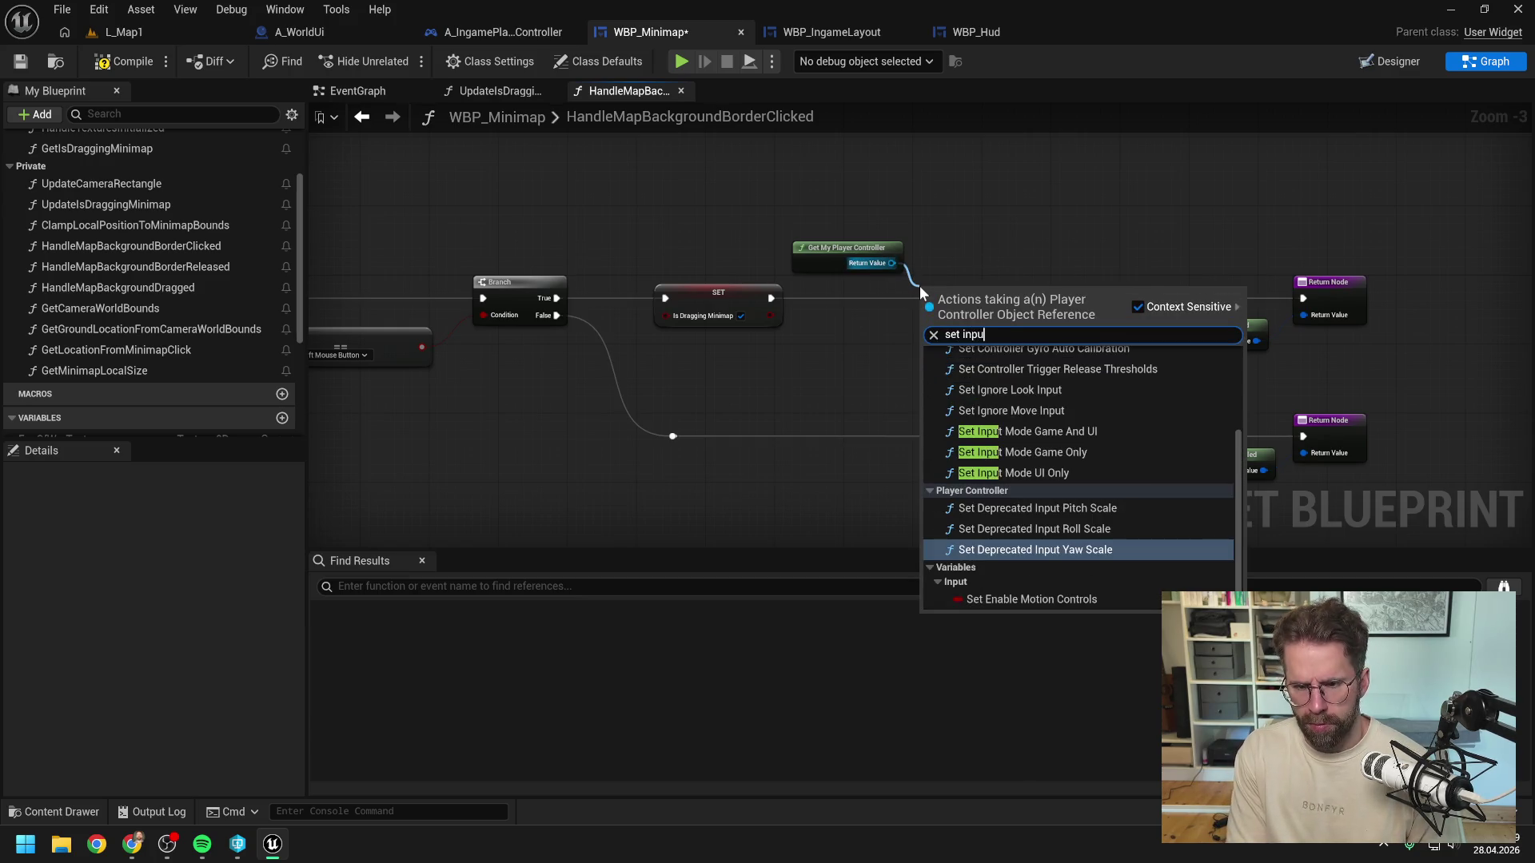
left_click(1039, 411)
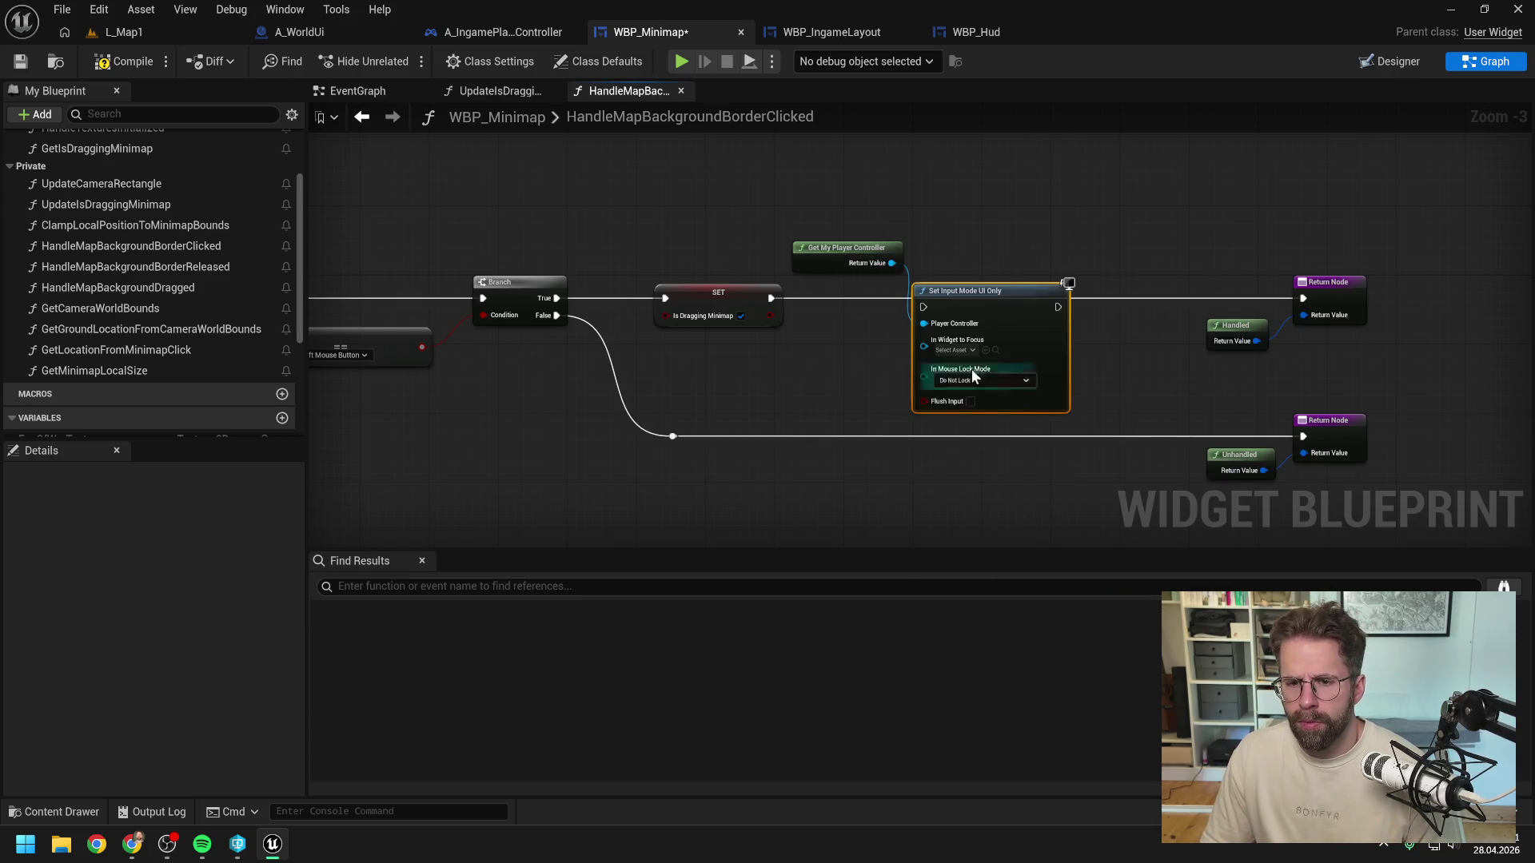
left_click_drag(772, 298, 1303, 298)
left_click(840, 349)
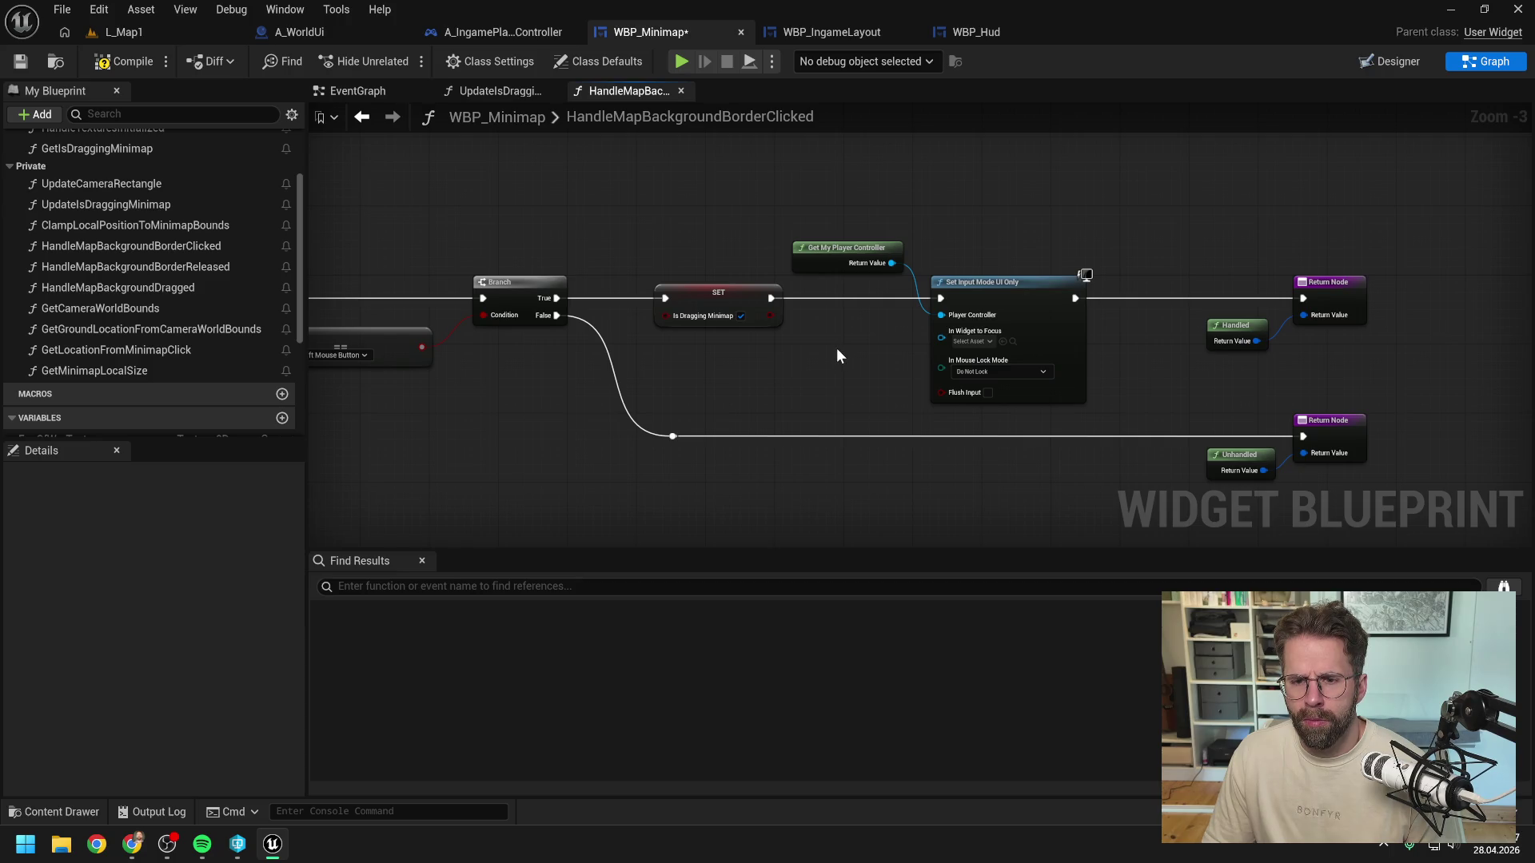
left_click_drag(837, 352, 779, 249)
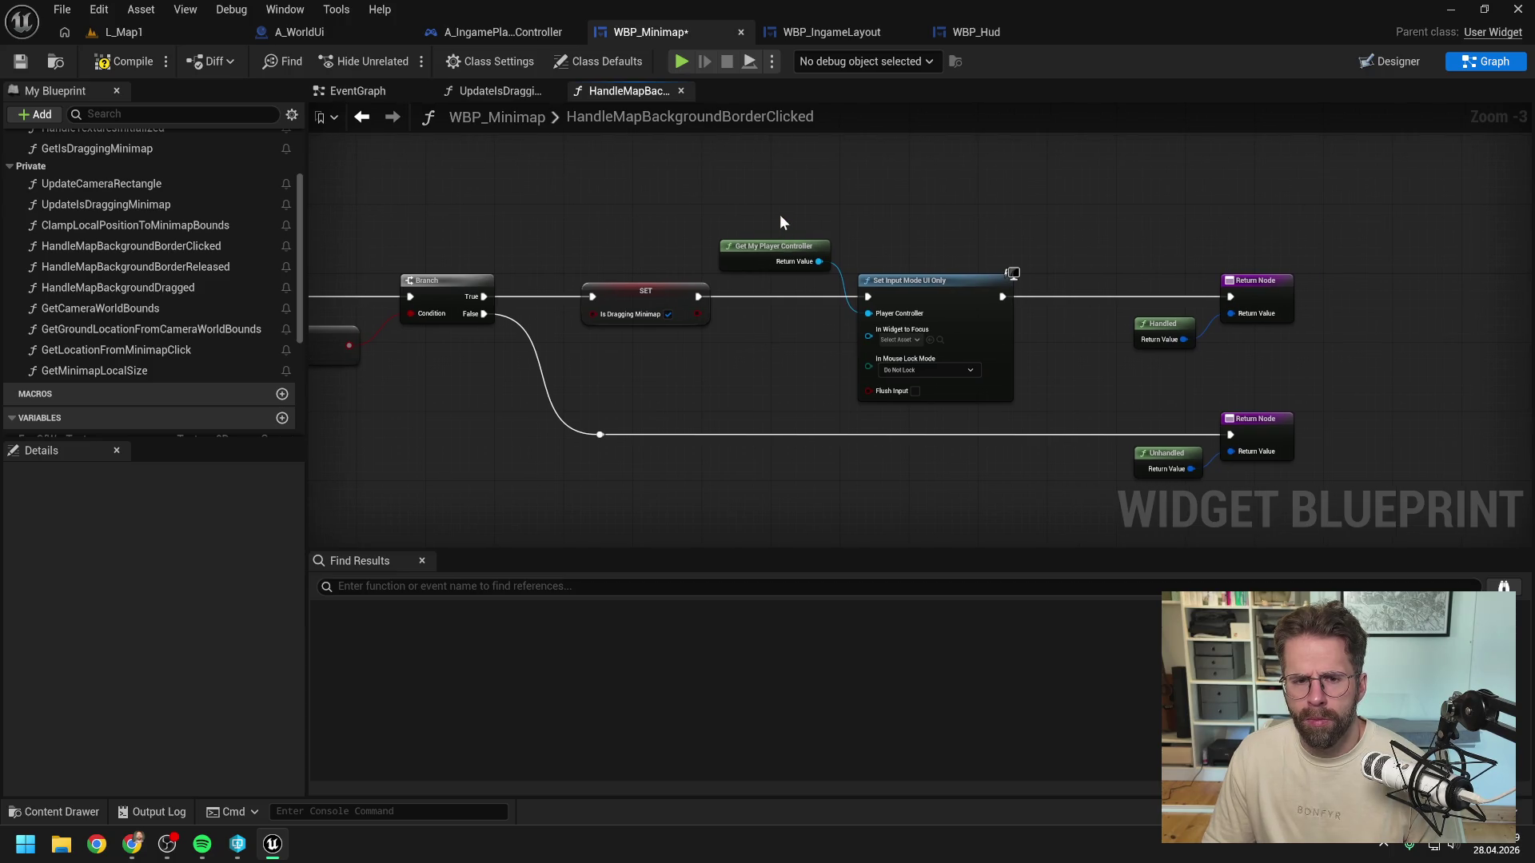
left_click(120, 62)
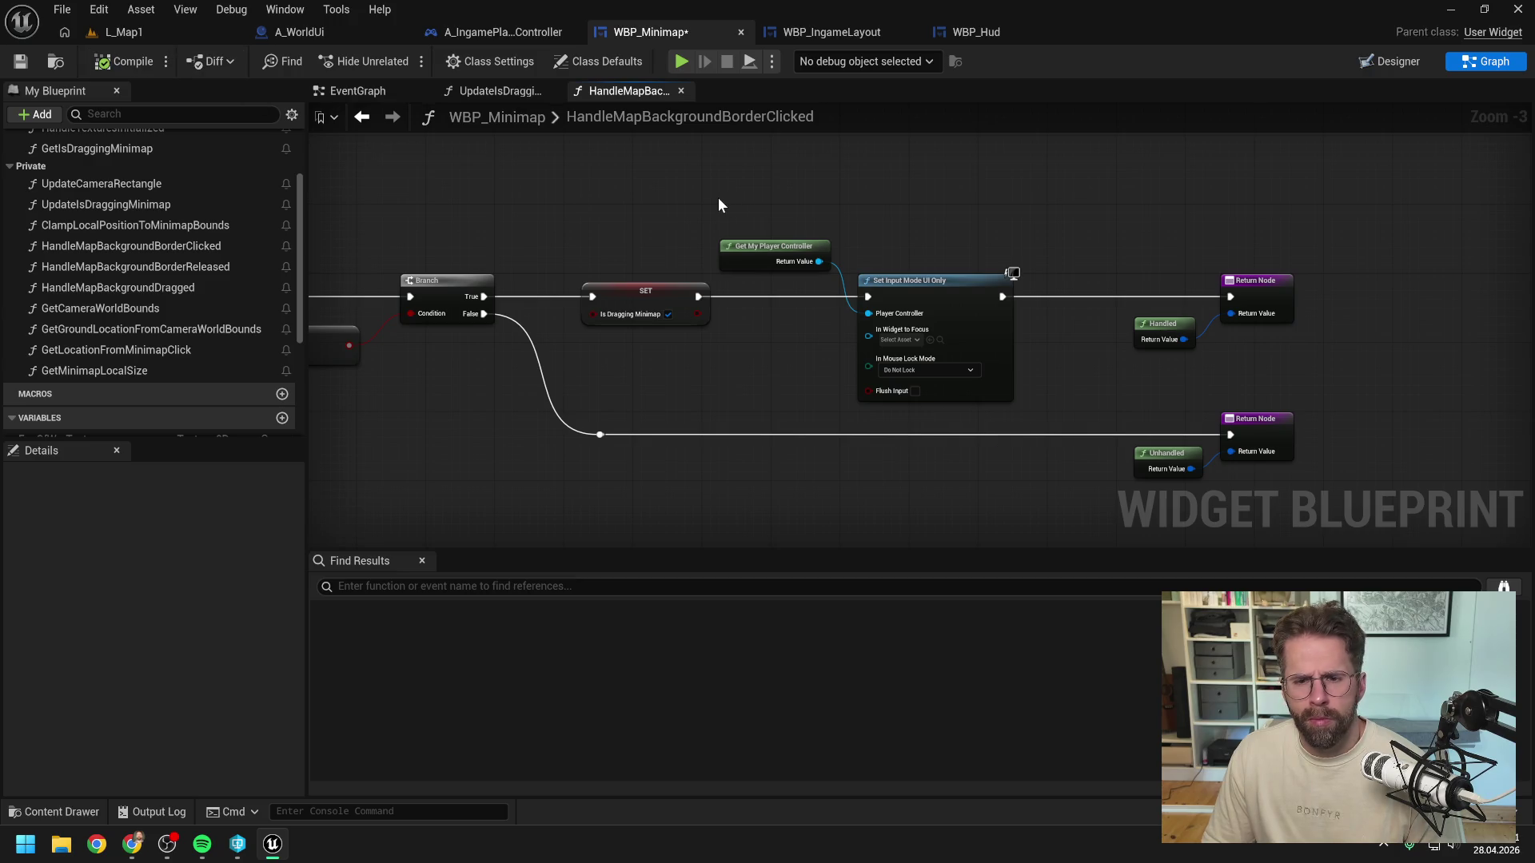
left_click(124, 32)
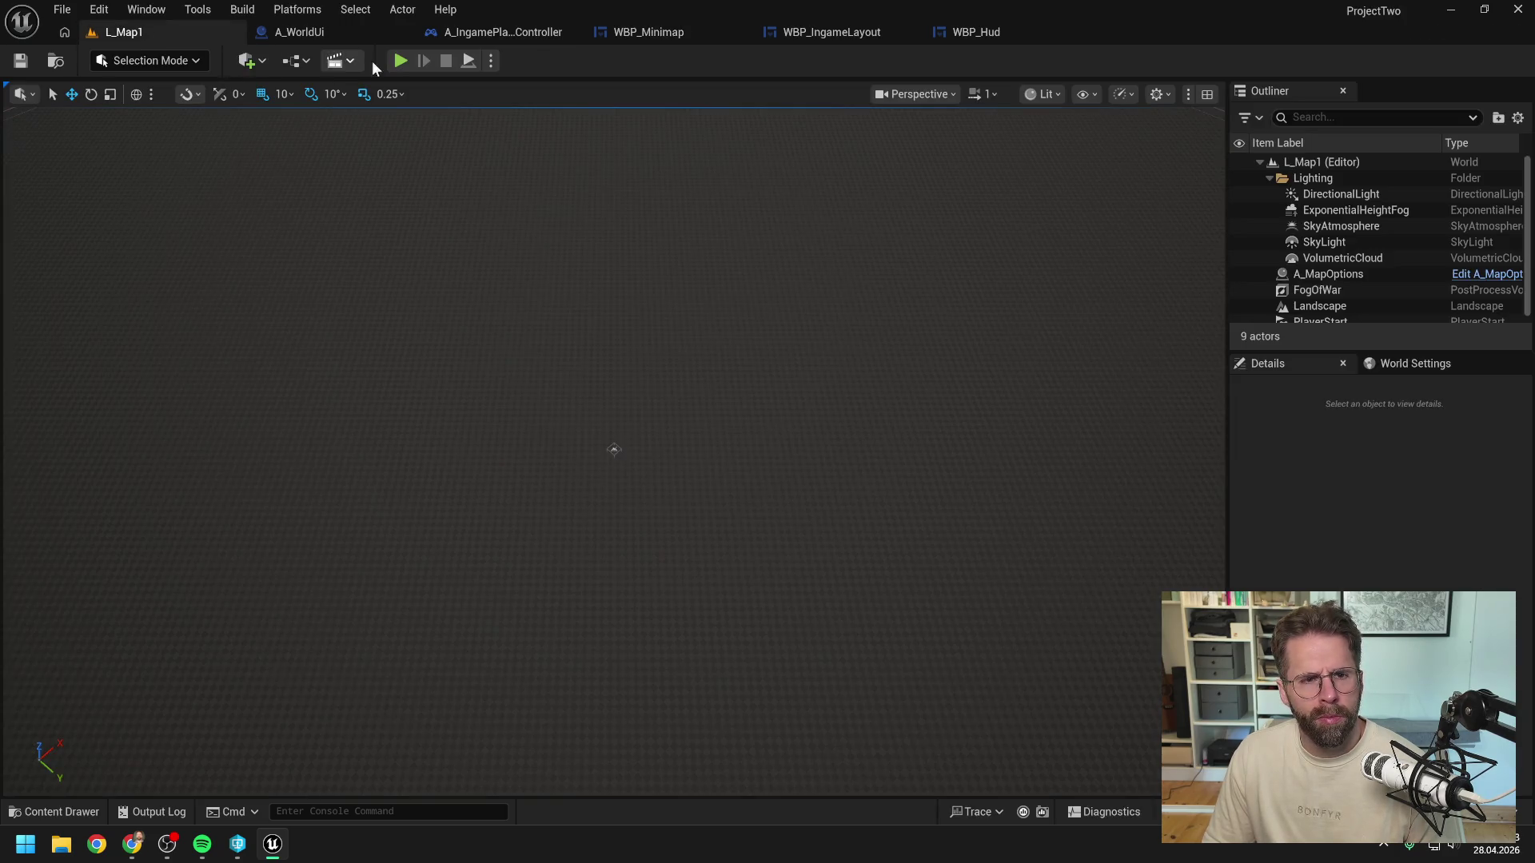
Step: Run a quick play test, then compile and save A_IngamePlayerController
key("alt+p")
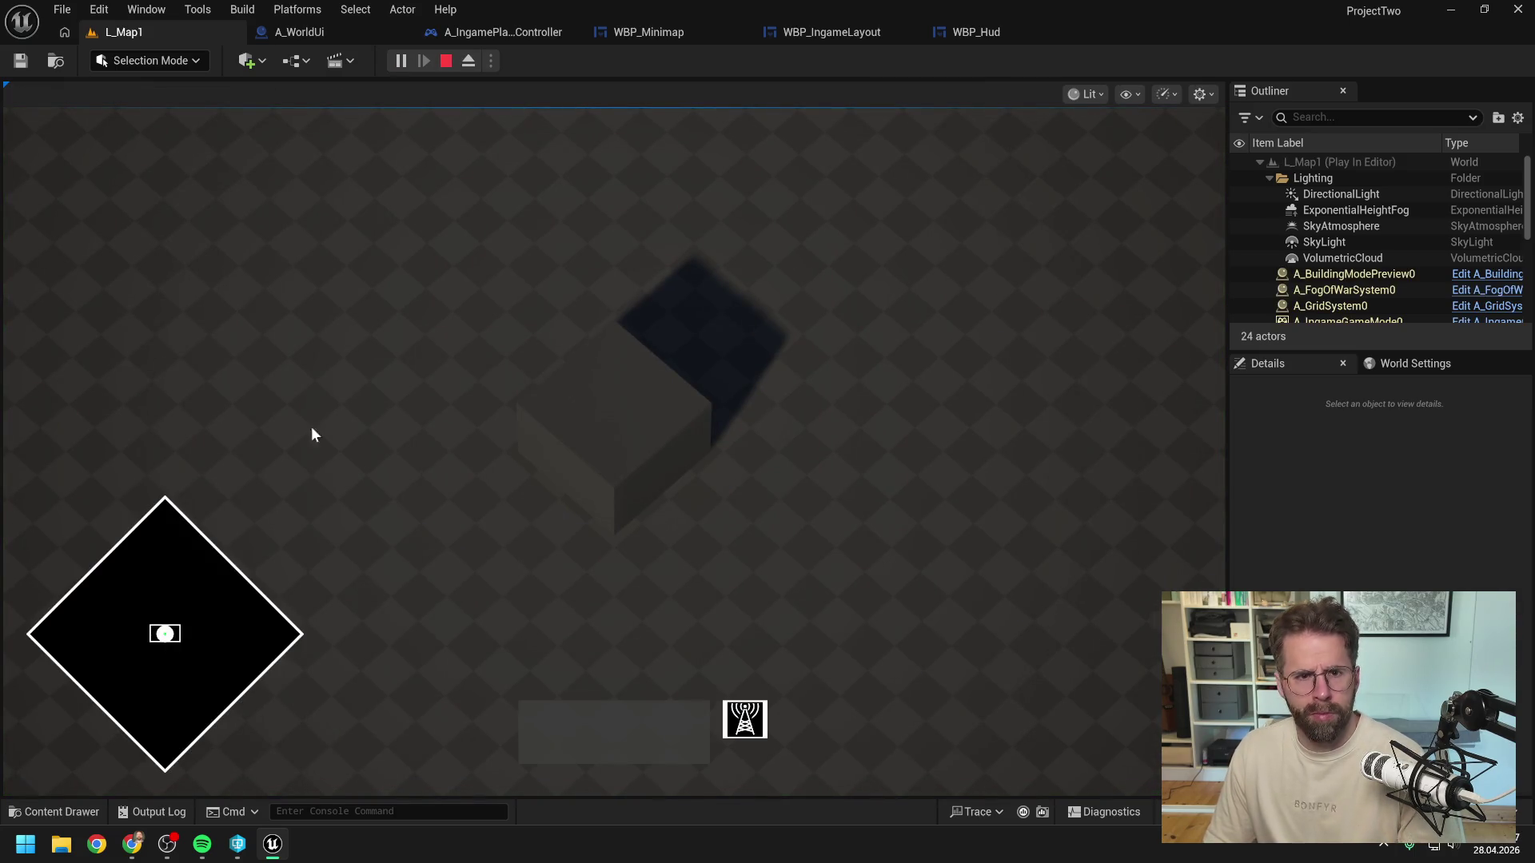
key("Escape")
left_click(493, 32)
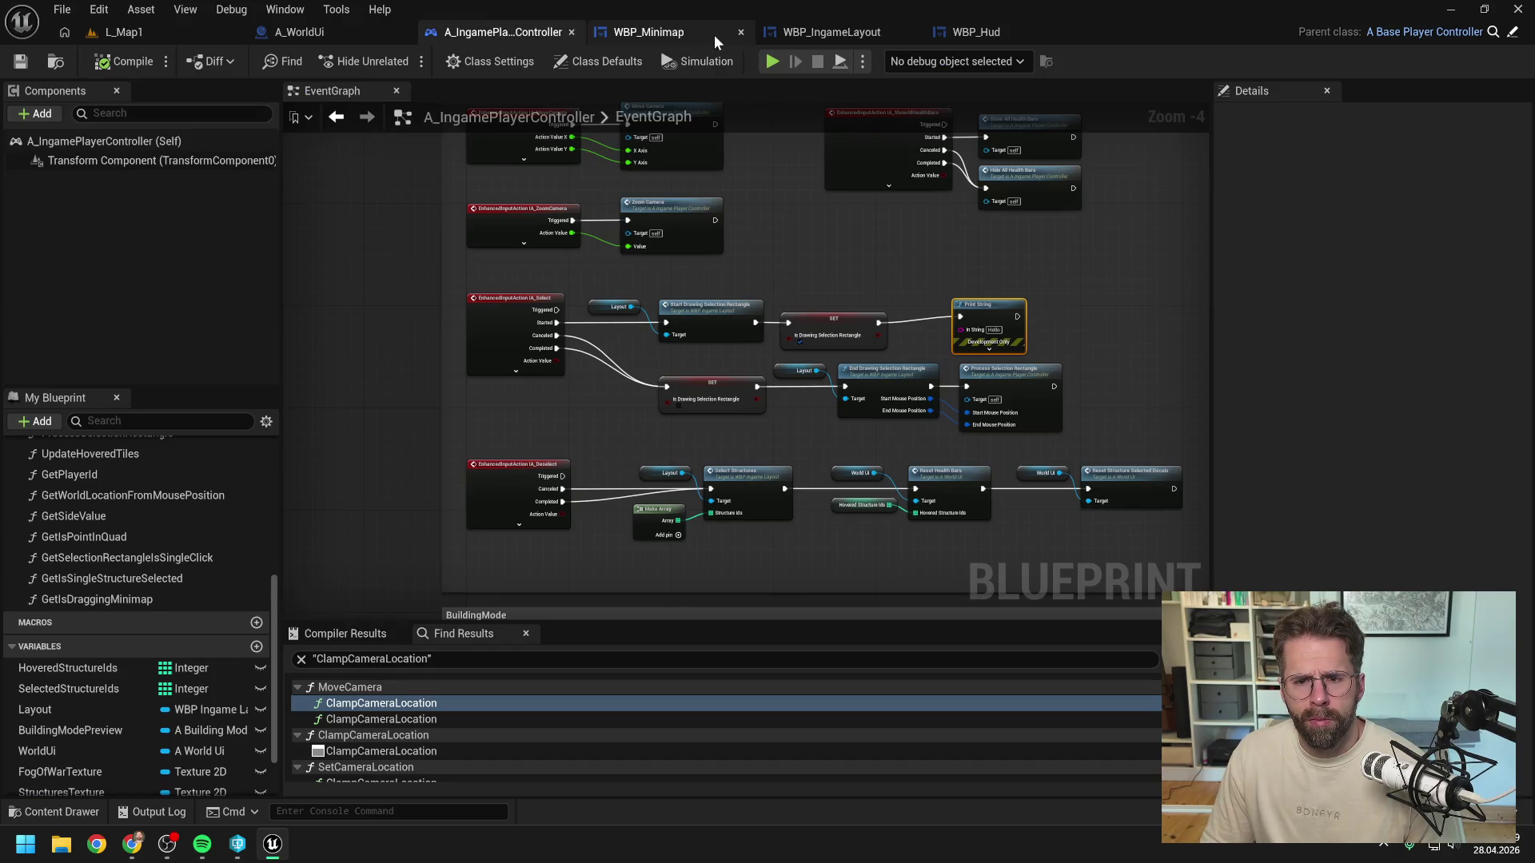
left_click(124, 62)
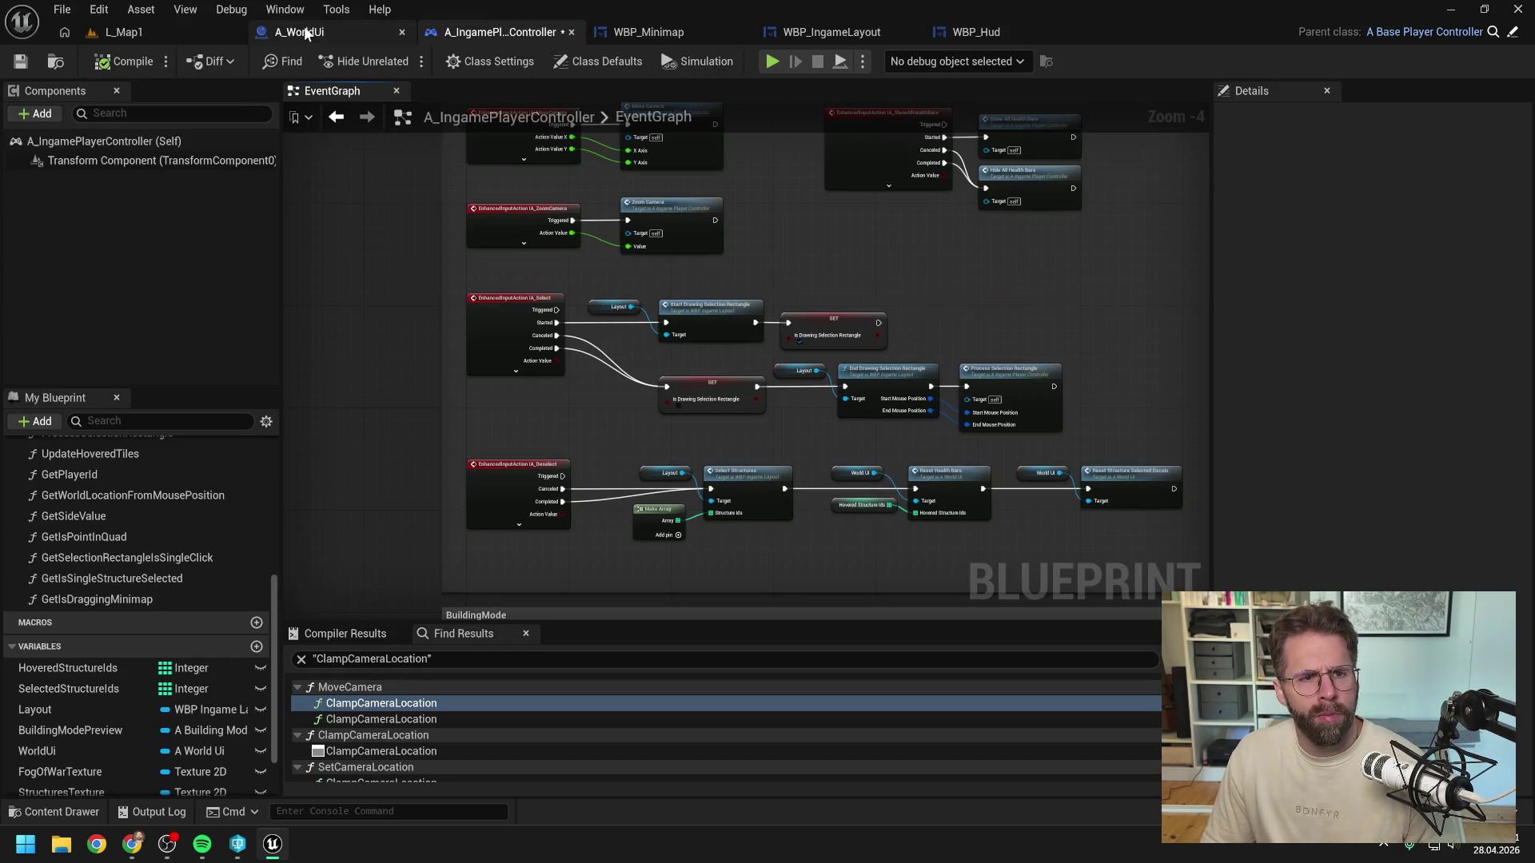
key("ctrl+s")
Step: Back in WBP_Minimap, open the UpdateIsDraggingMinimap function from its event-graph node
left_click(648, 32)
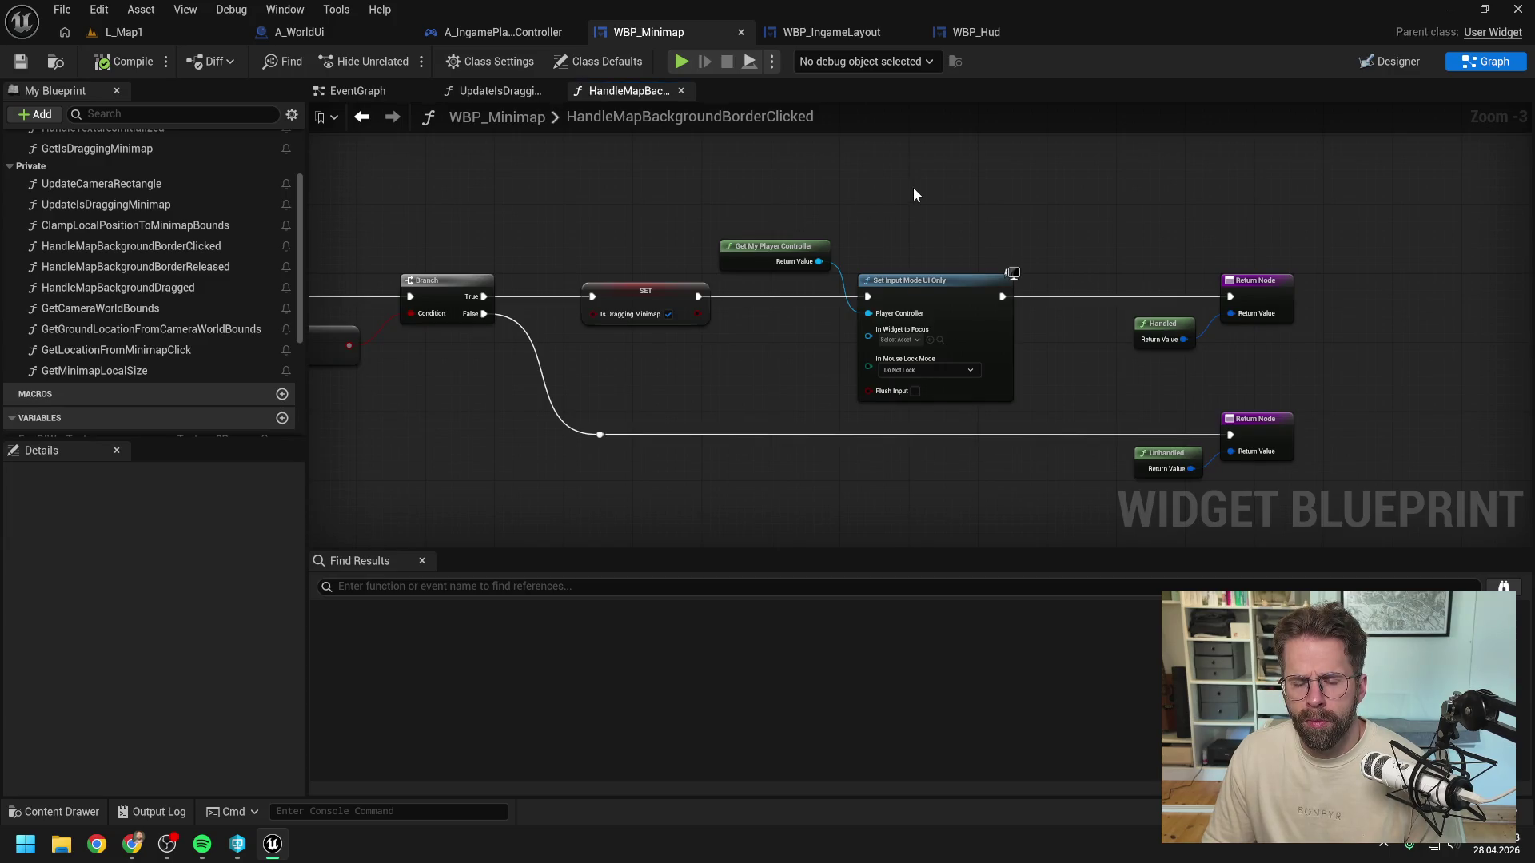
right_click(772, 338)
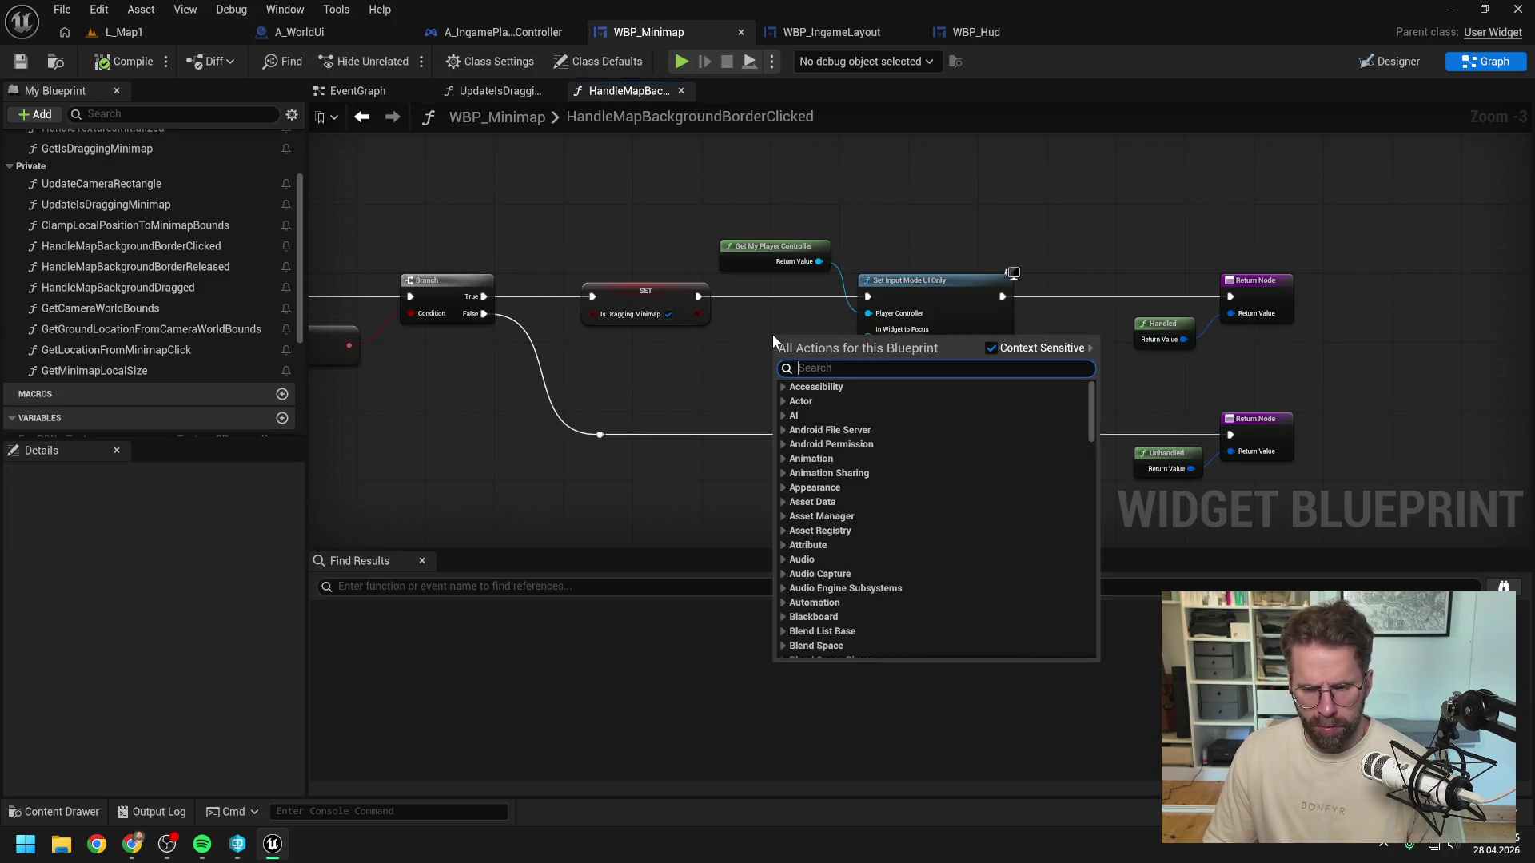
left_click(767, 333)
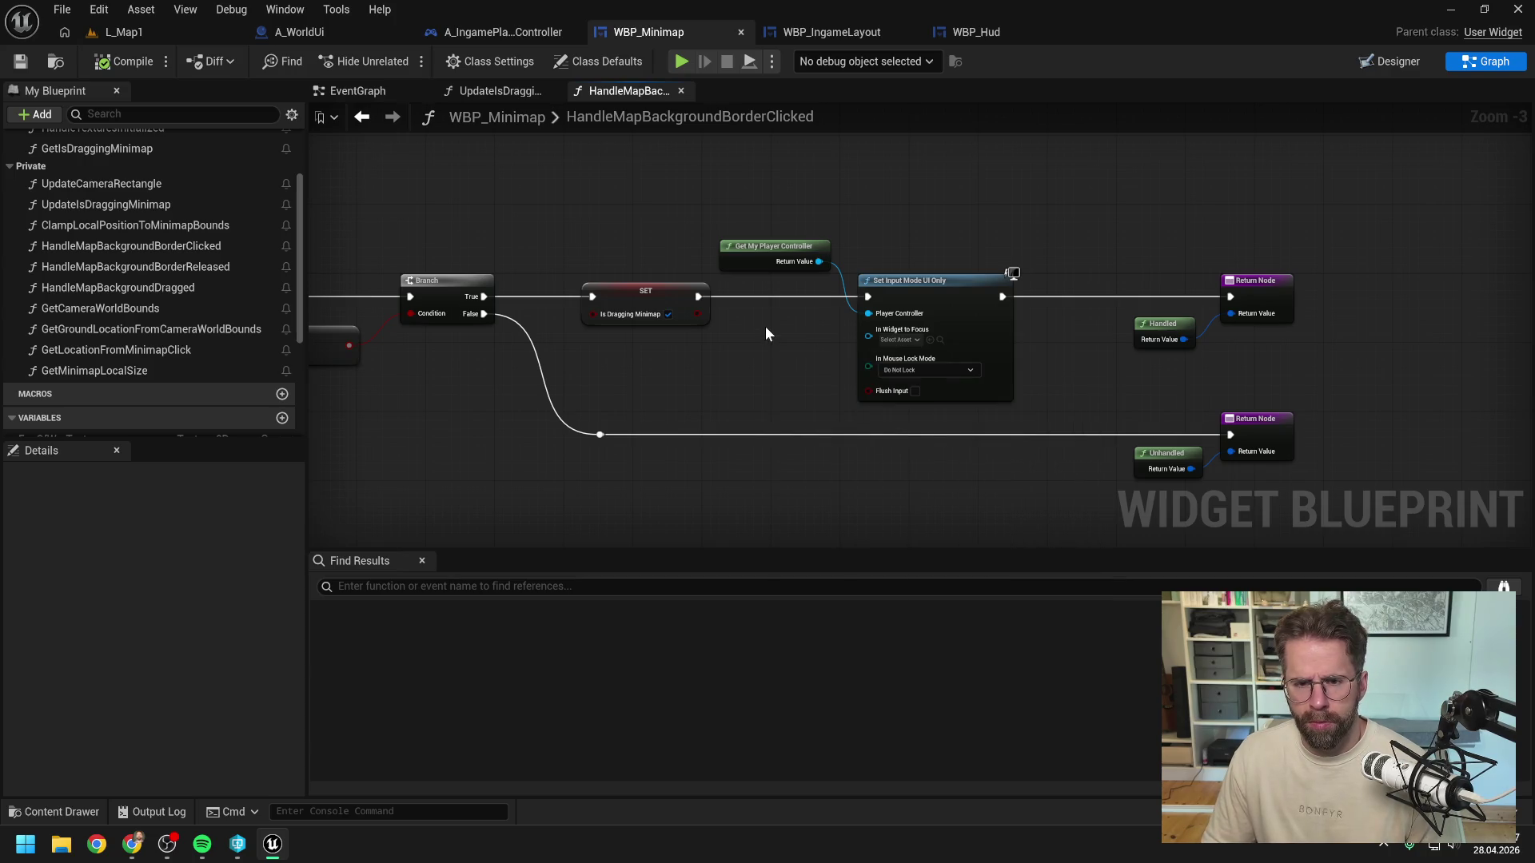
left_click(528, 93)
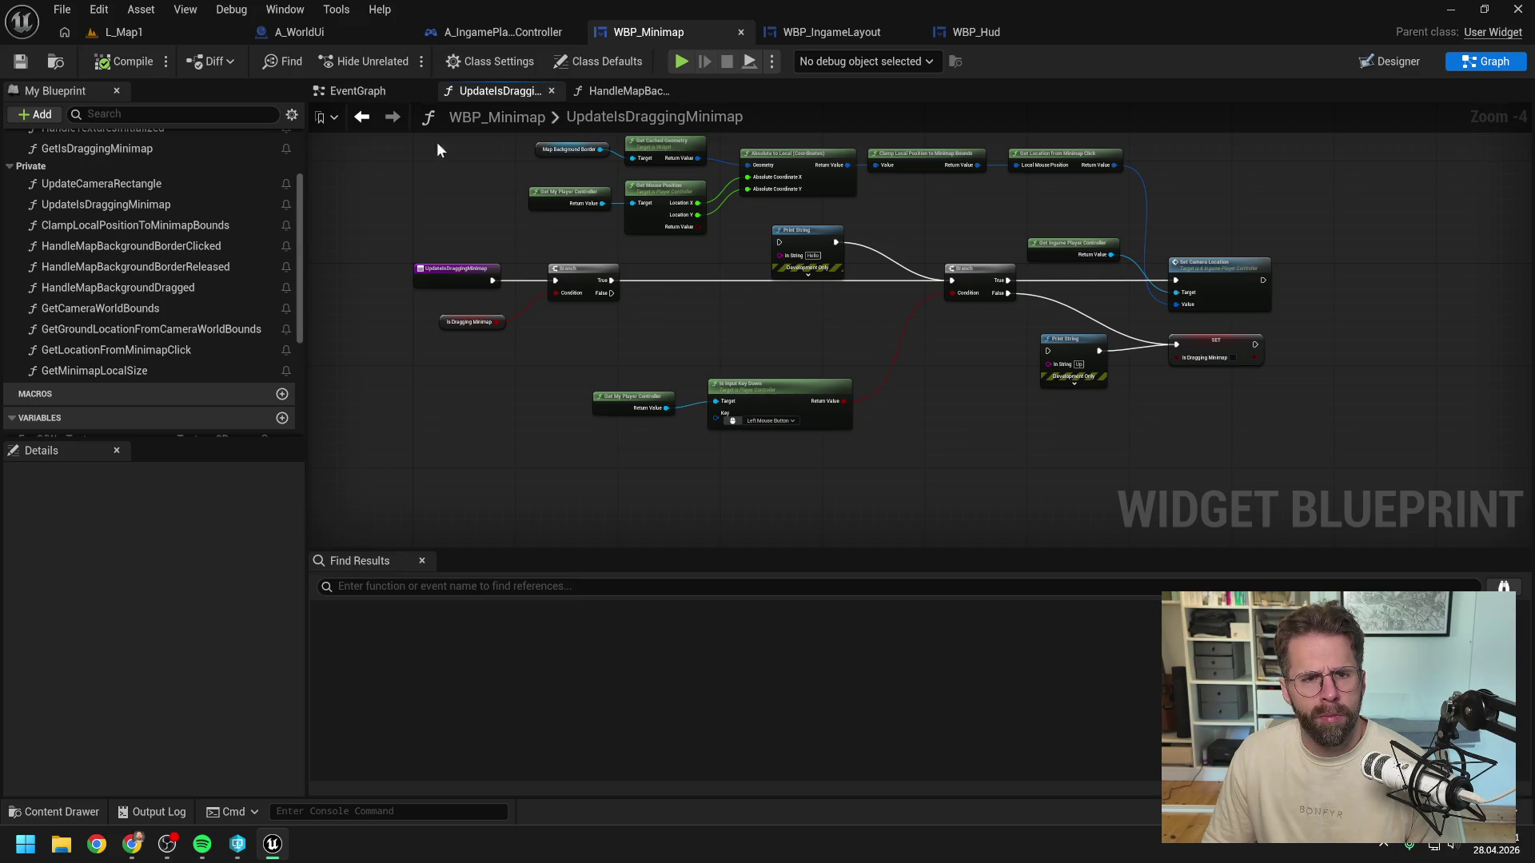
left_click(357, 90)
double_click(780, 296)
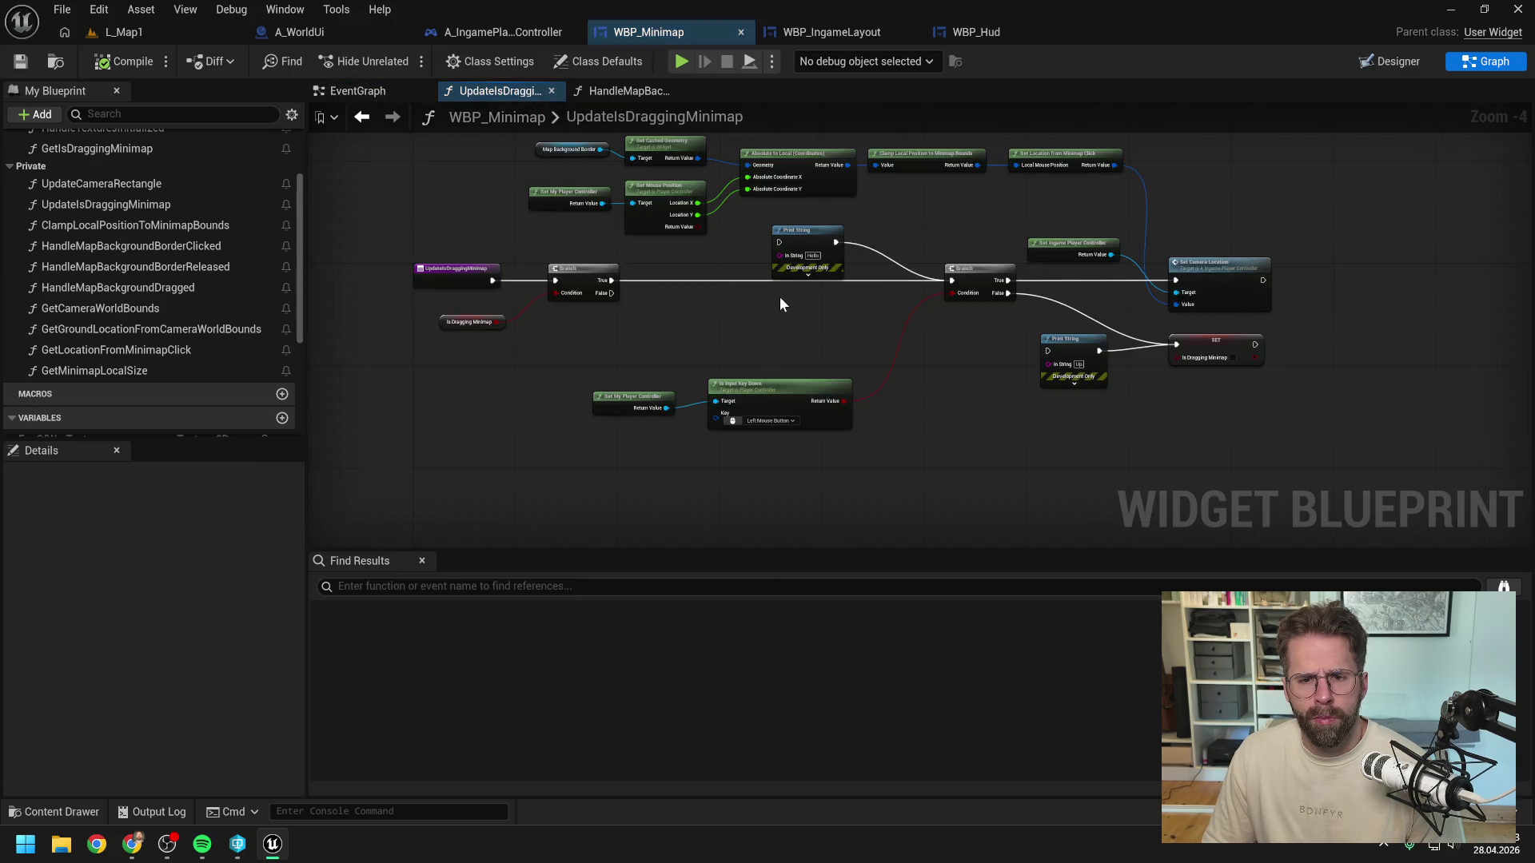
Step: Route Branch True through the Hello print and False through the second print, compile, and play-test
left_click_drag(614, 282, 779, 243)
left_click_drag(1009, 293, 1048, 349)
left_click(125, 63)
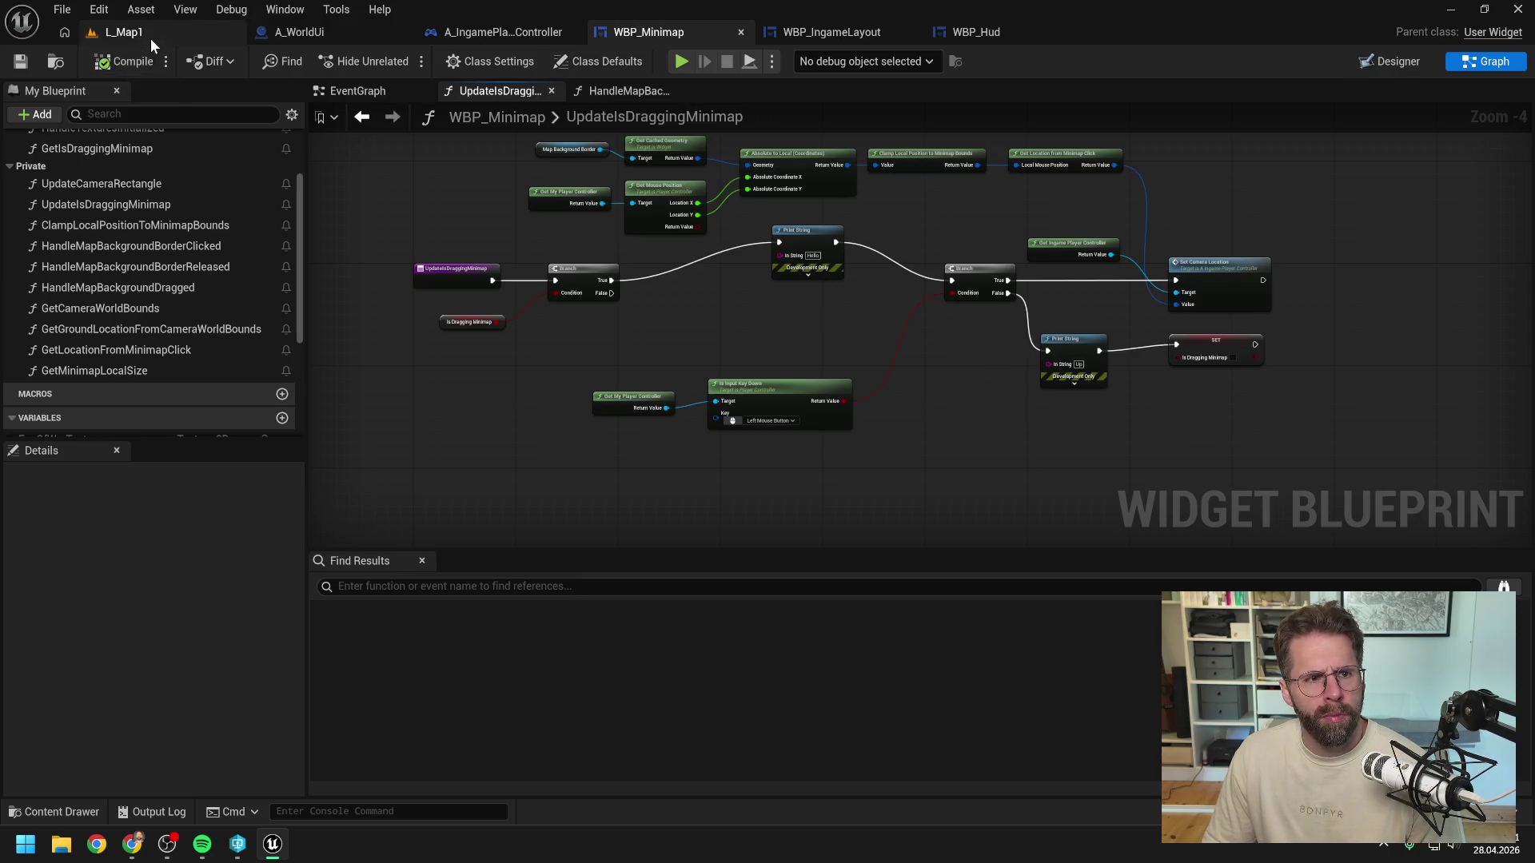
left_click(151, 39)
key("alt+p")
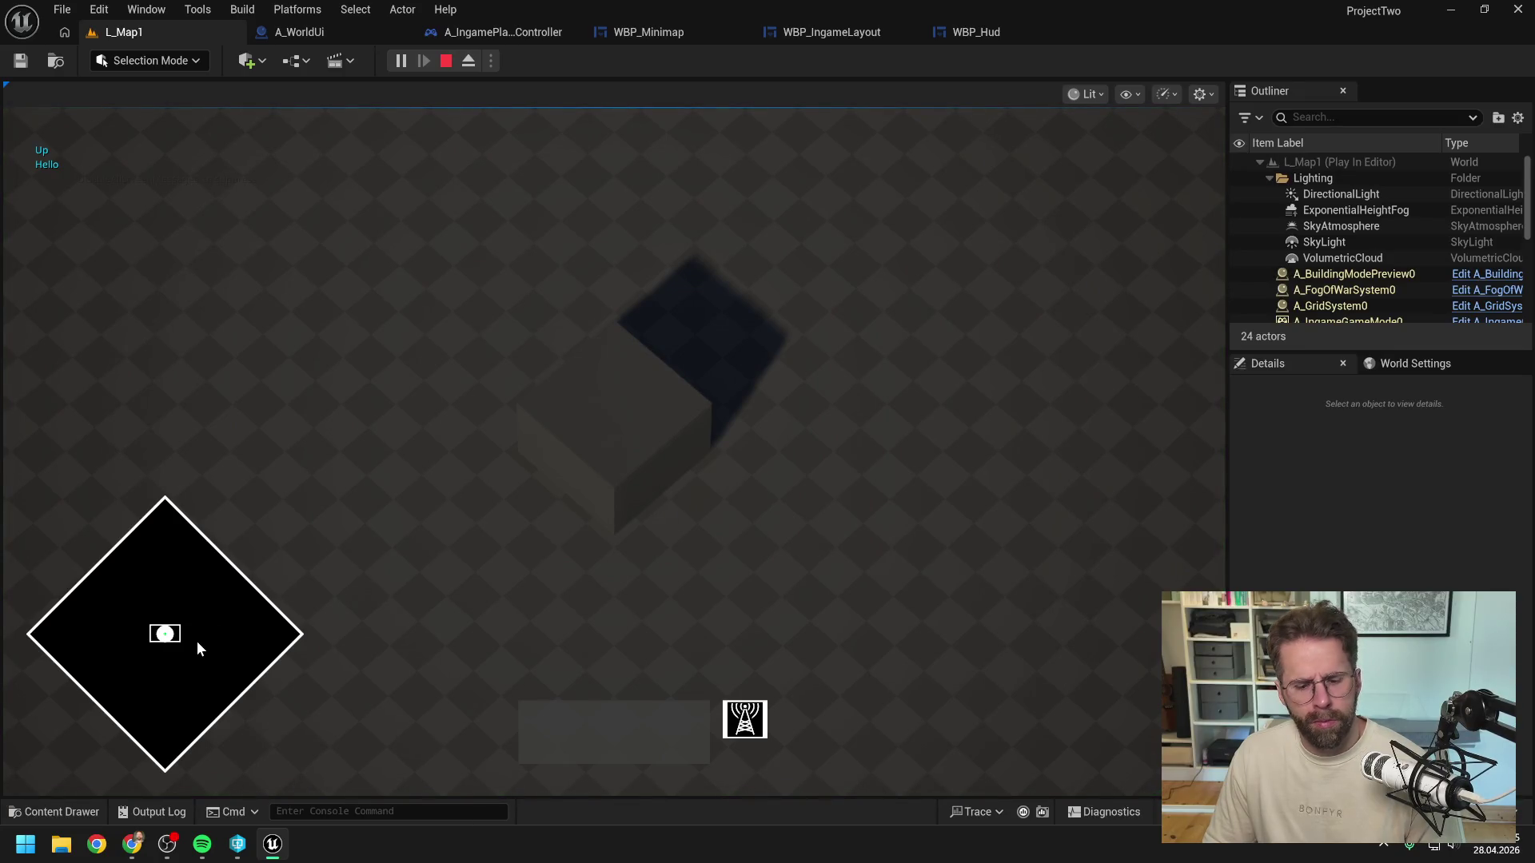
key("Escape")
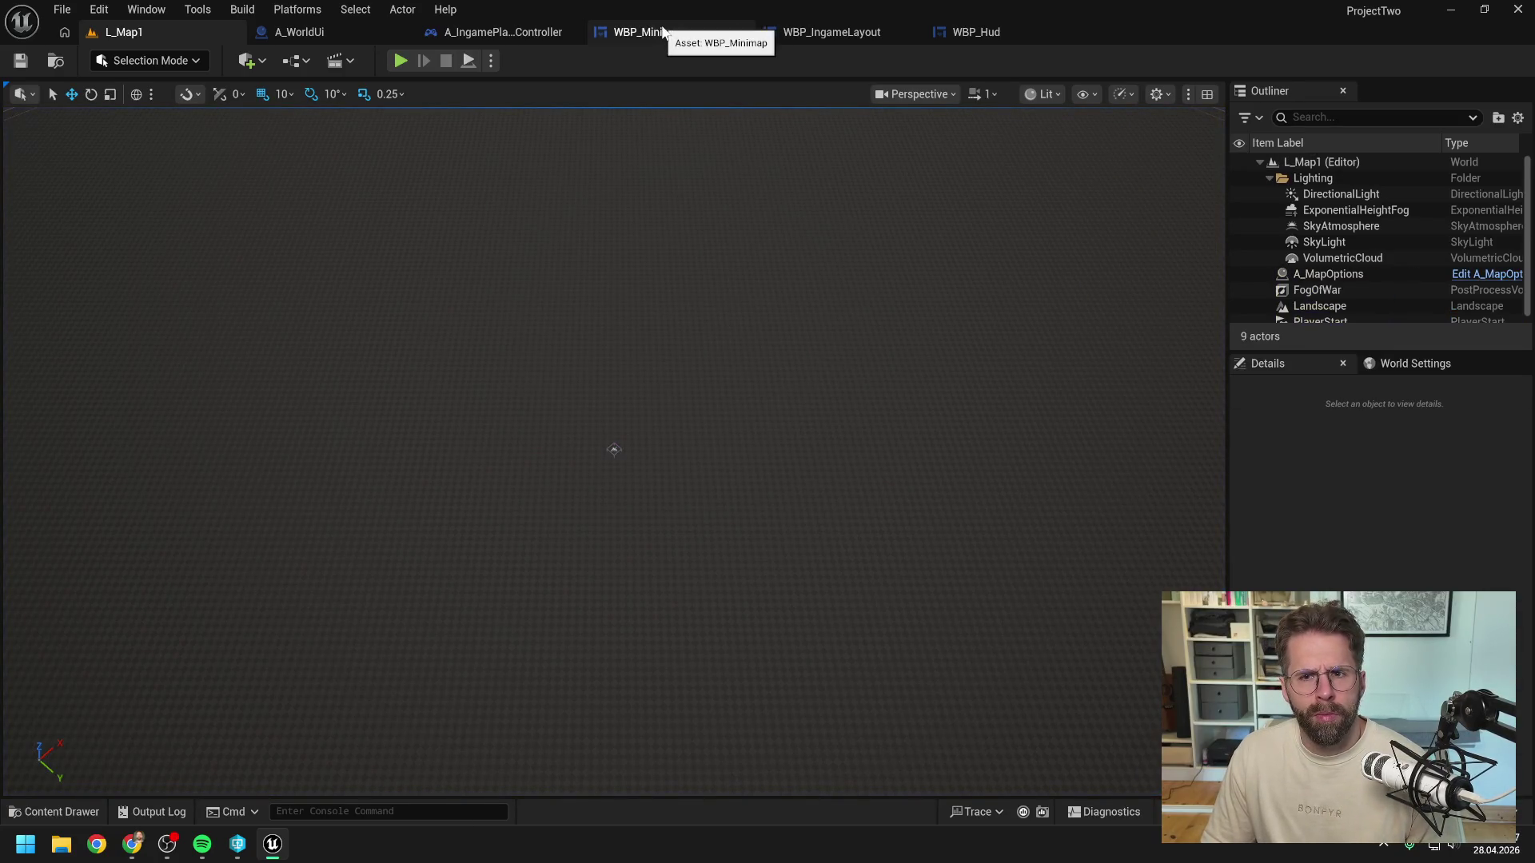
left_click(646, 31)
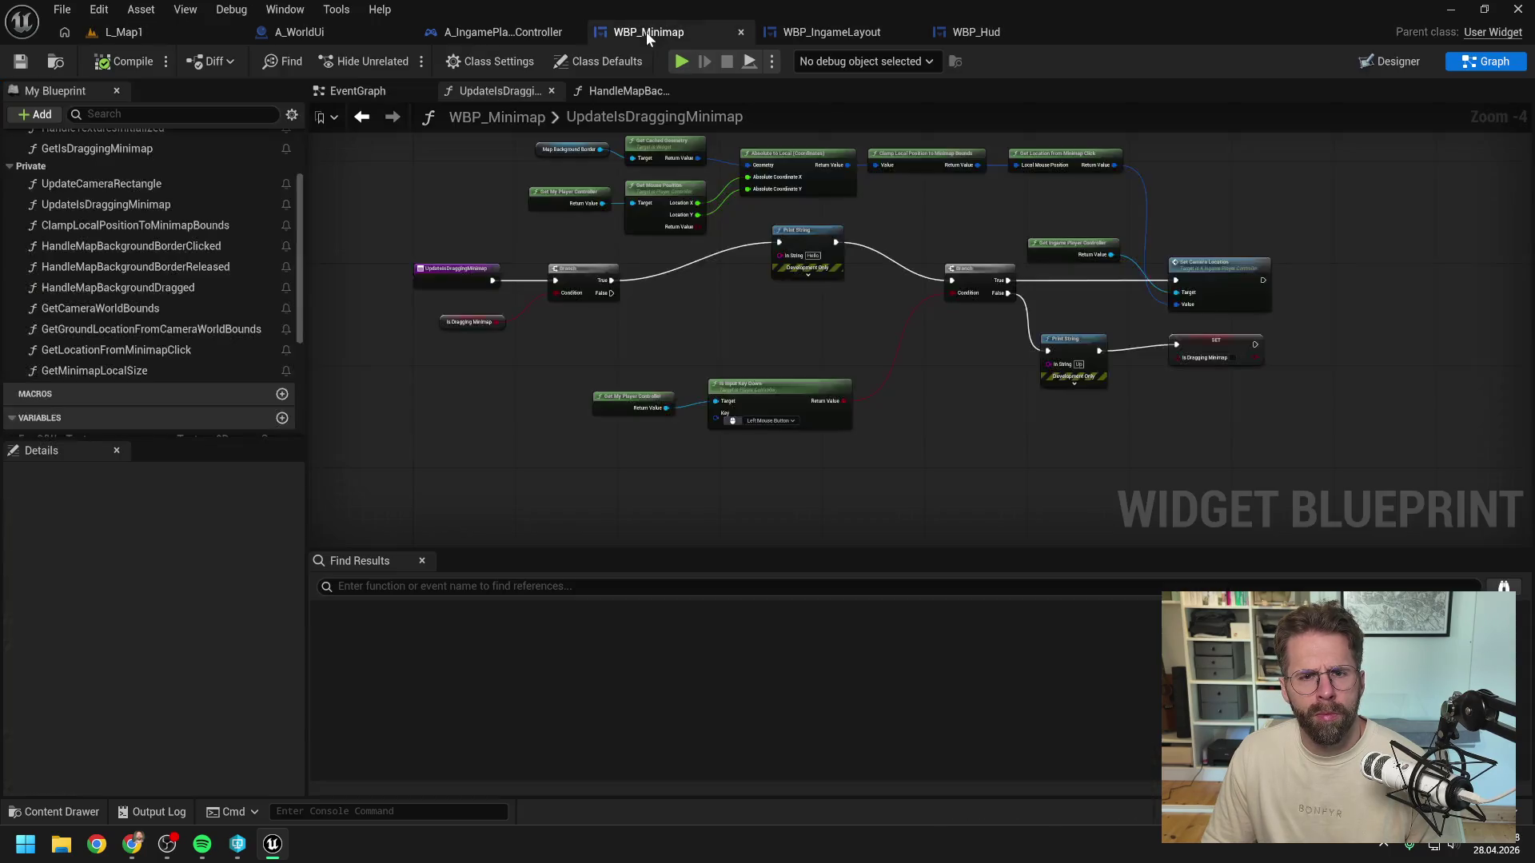
Step: Insert a Set Input Mode Game And UI node between the SET and the Return Node
left_click(589, 93)
scroll(846, 301, "up", 3)
left_click_drag(793, 244, 873, 205)
type("set input")
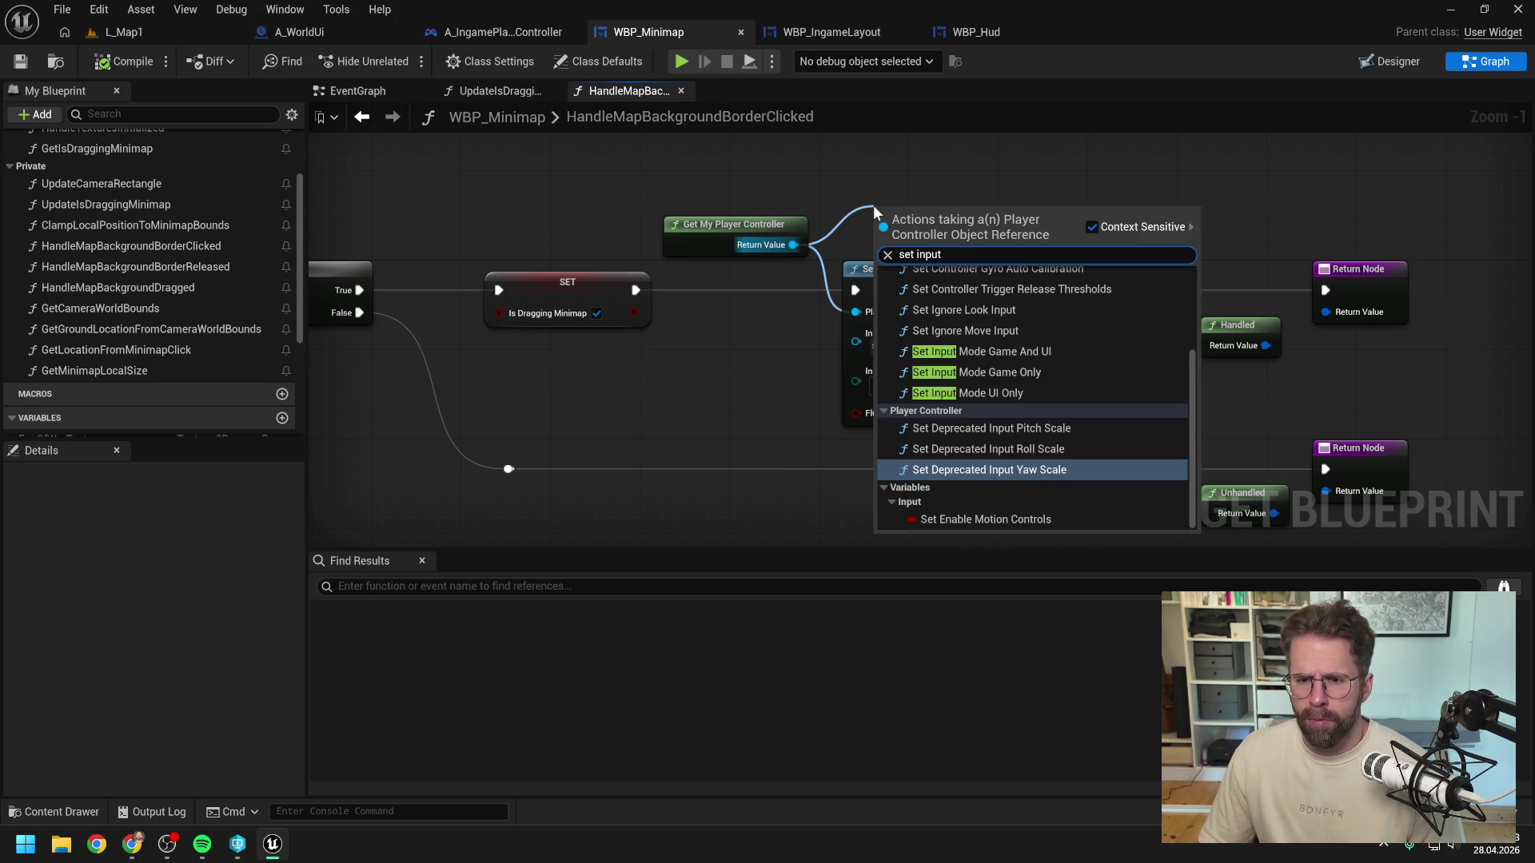
left_click(1010, 352)
mouse_move(970, 198)
left_mouse_down()
mouse_move(1100, 180)
mouse_move(1017, 198)
mouse_move(1050, 176)
left_mouse_up()
left_click_drag(652, 388, 940, 199)
left_click(960, 331)
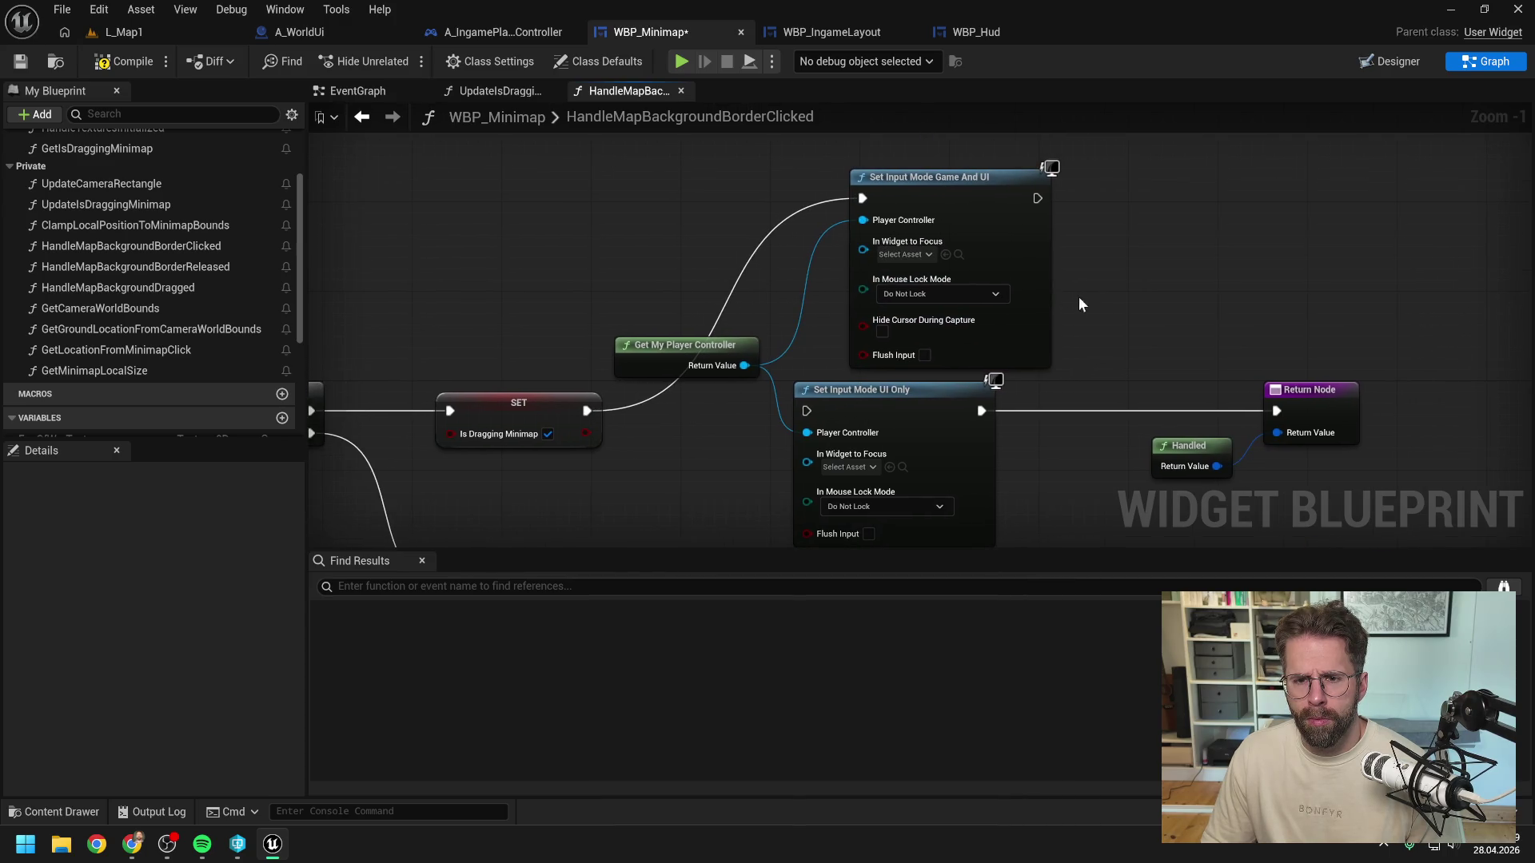
mouse_move(1038, 198)
left_mouse_down()
mouse_move(1215, 406)
mouse_move(1277, 411)
left_mouse_up()
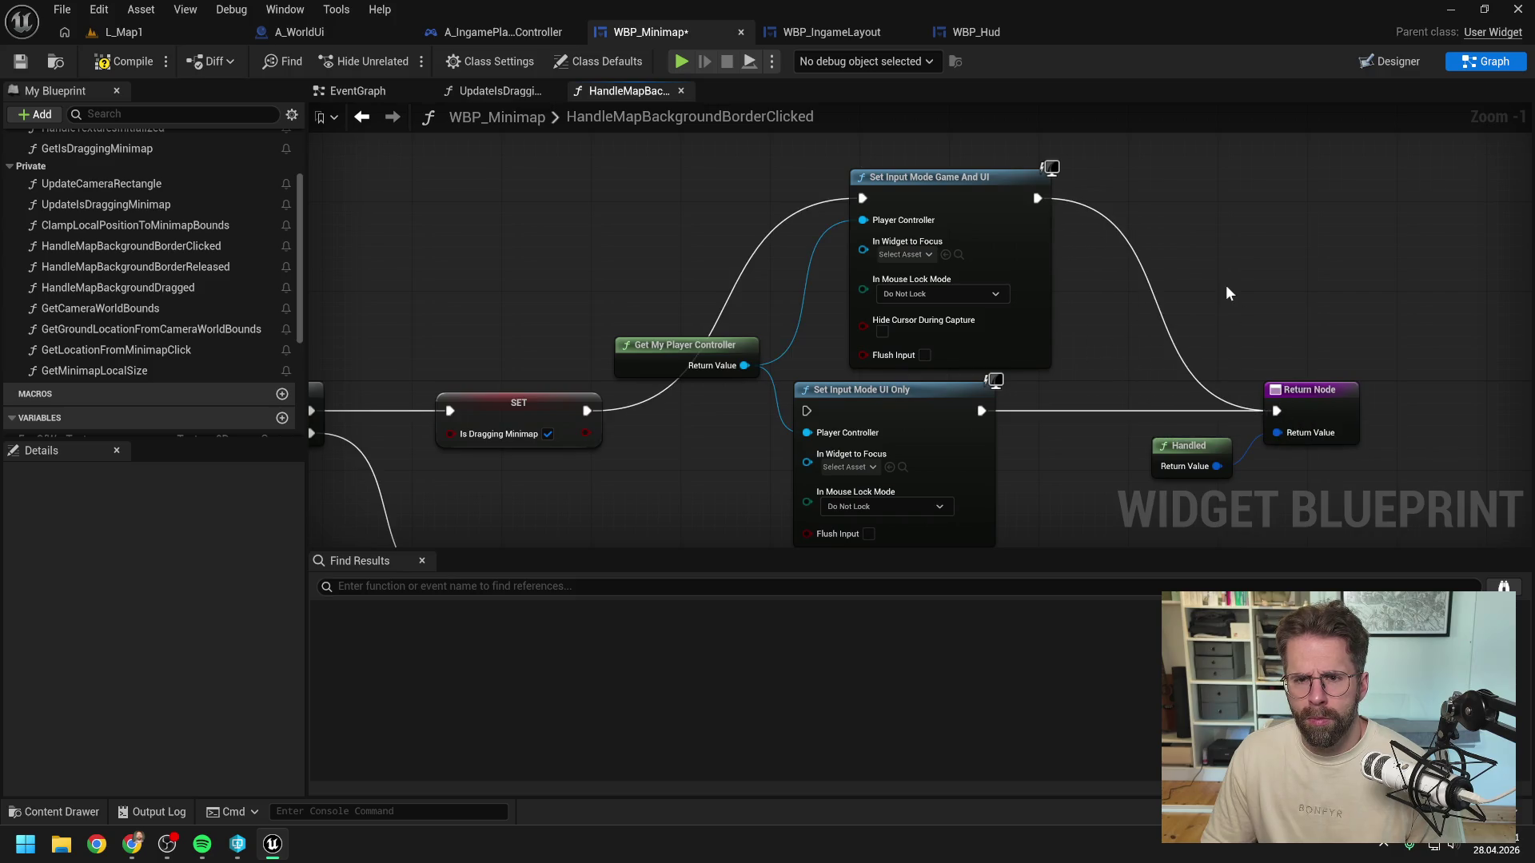
Step: Compile the minimap widget and test dragging in a play session
scroll(631, 224, "down", 1)
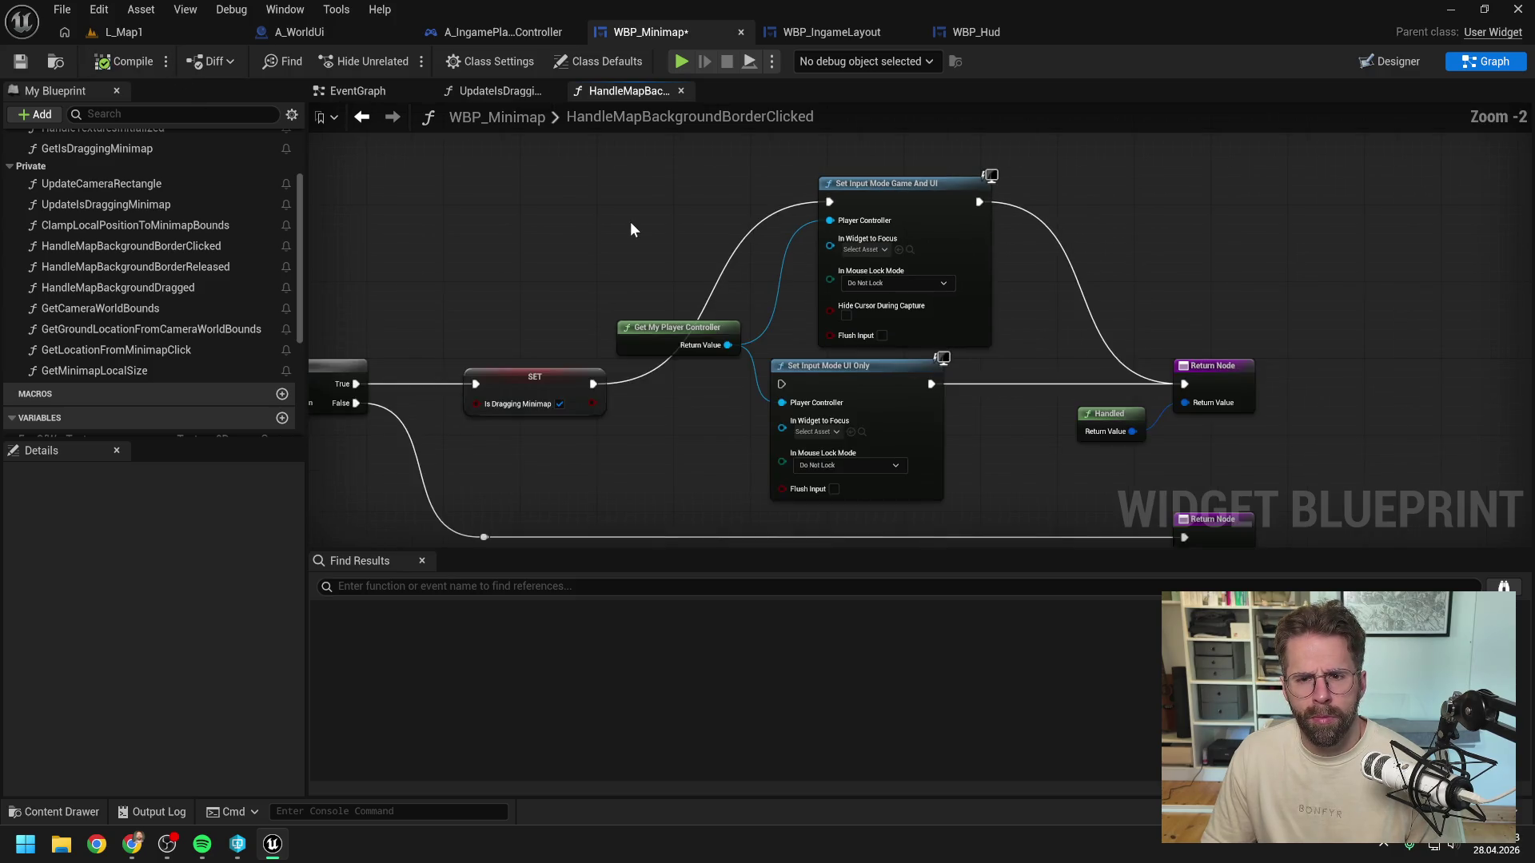
left_click(124, 61)
left_click(200, 32)
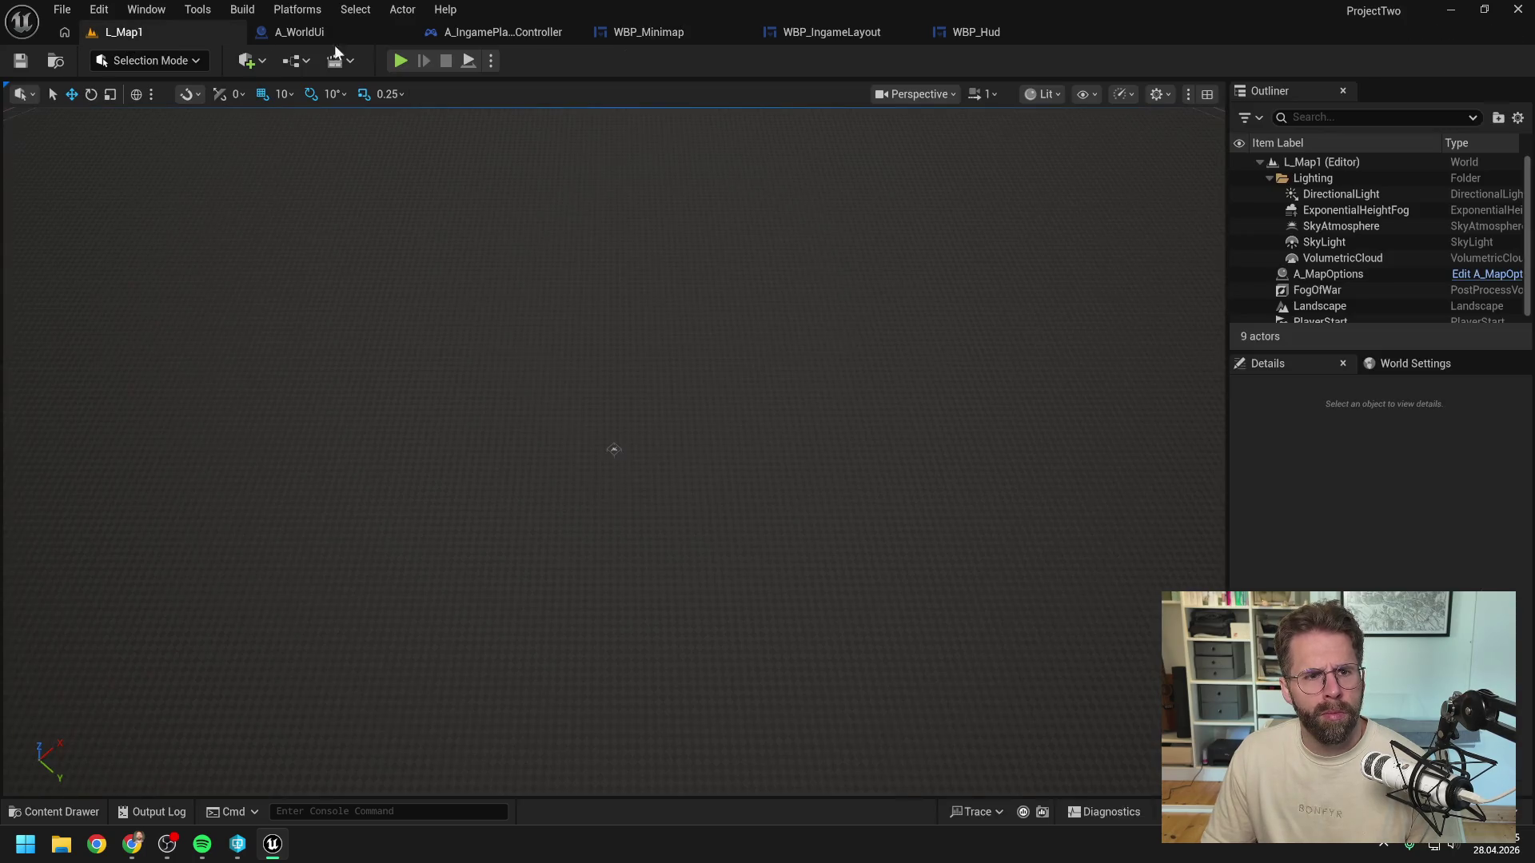
key("alt+p")
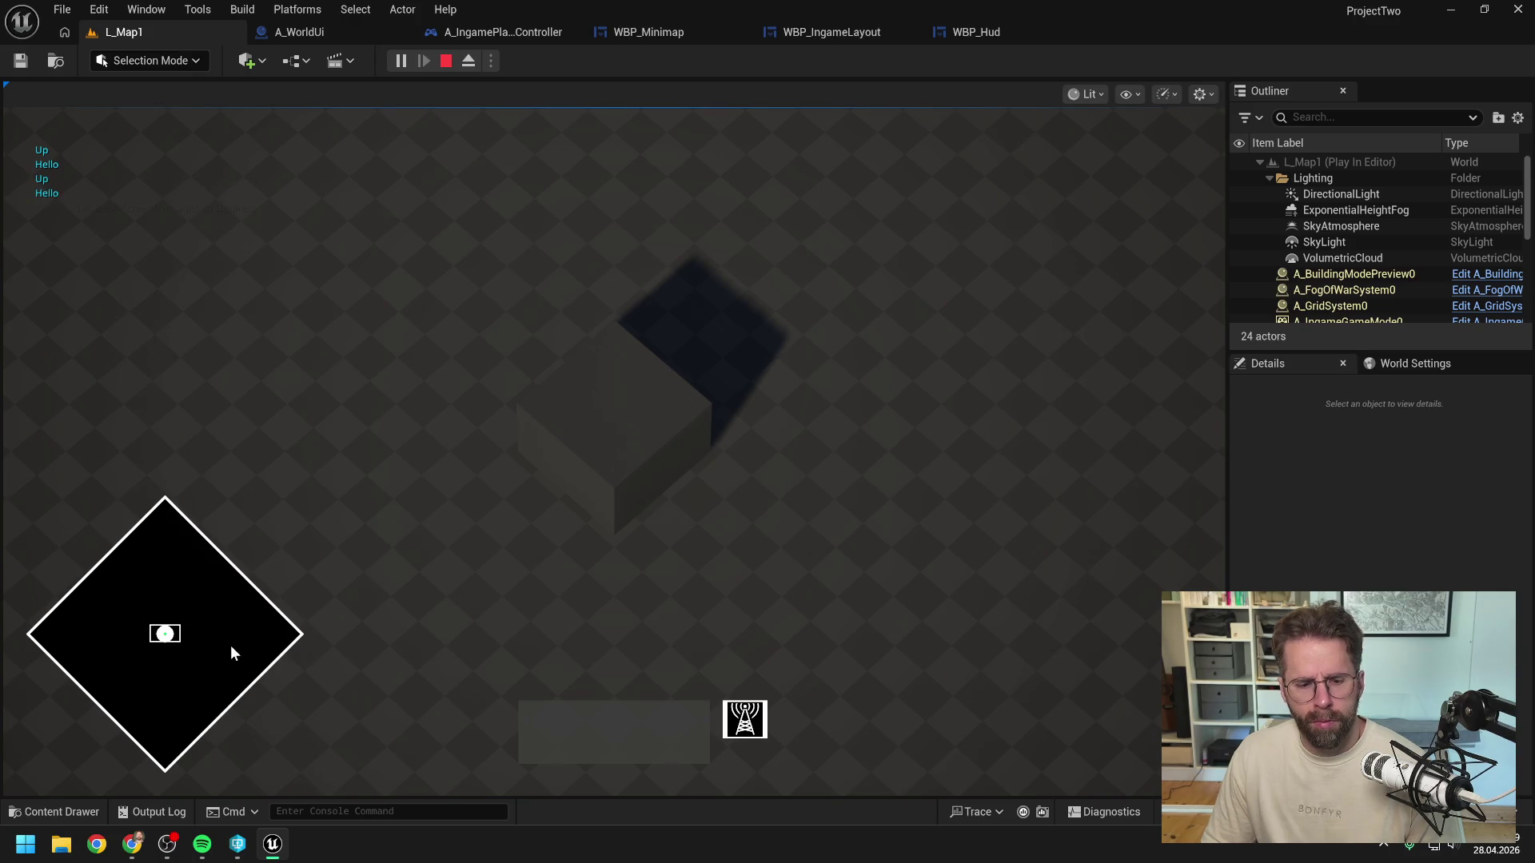
key("Escape")
Step: Delete all input-mode and player controller nodes, wire SET straight to the Handled return, and tidy
left_click(642, 32)
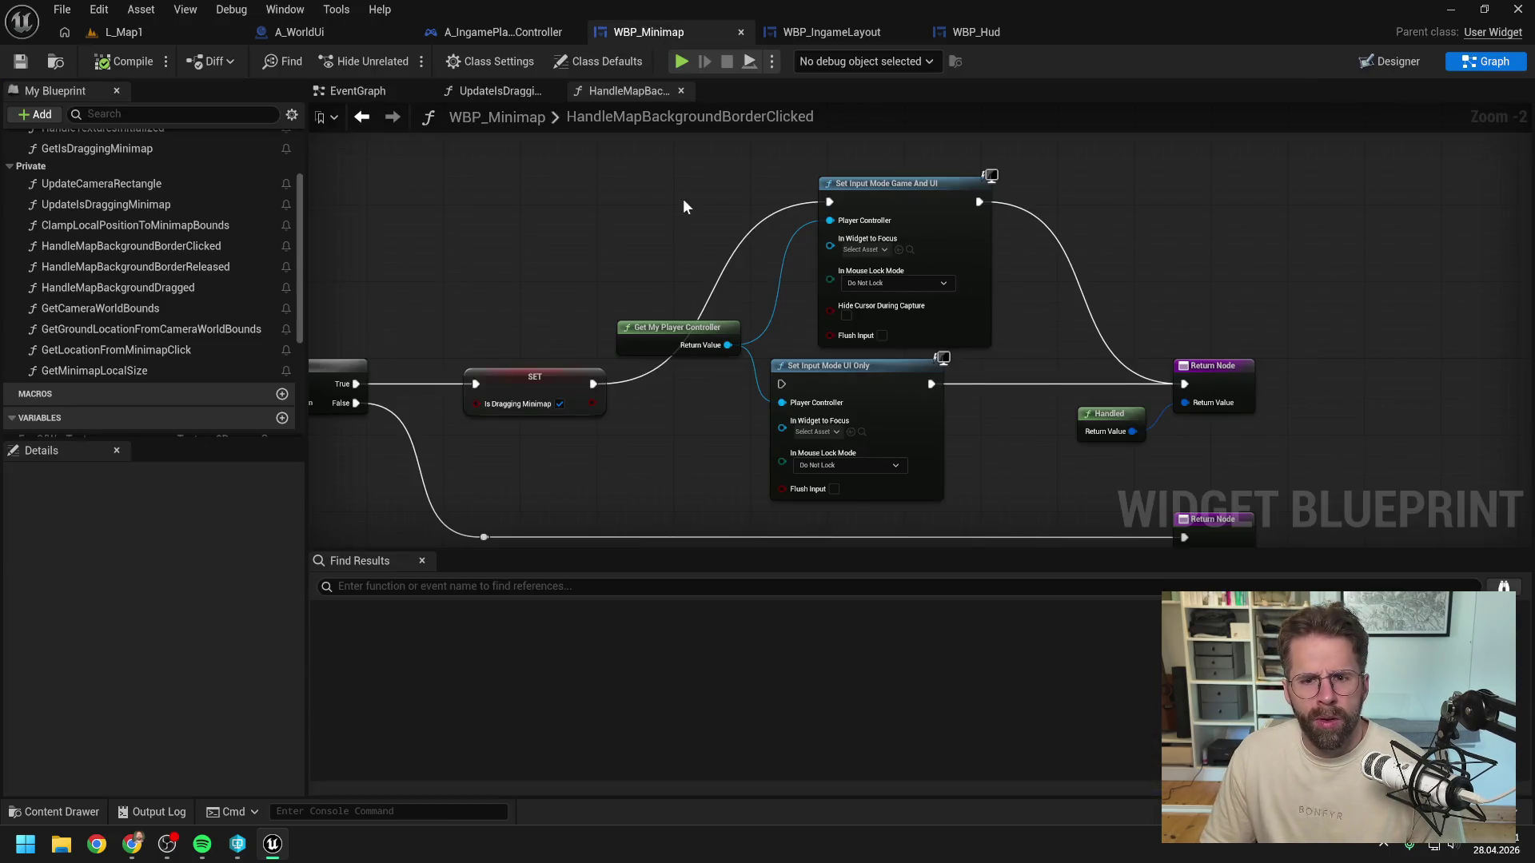
left_click(913, 244)
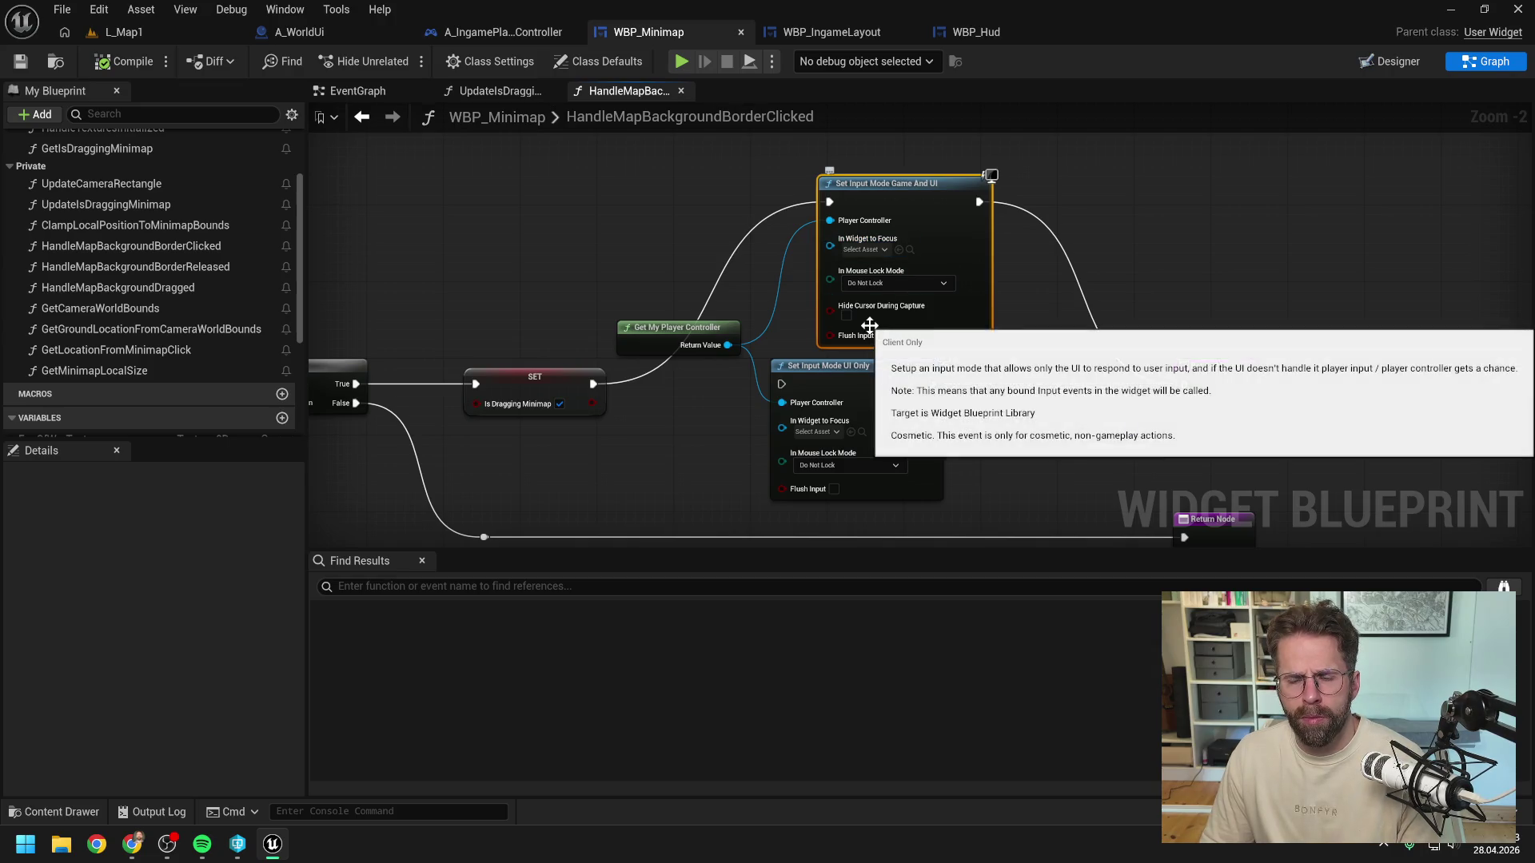
key("Delete")
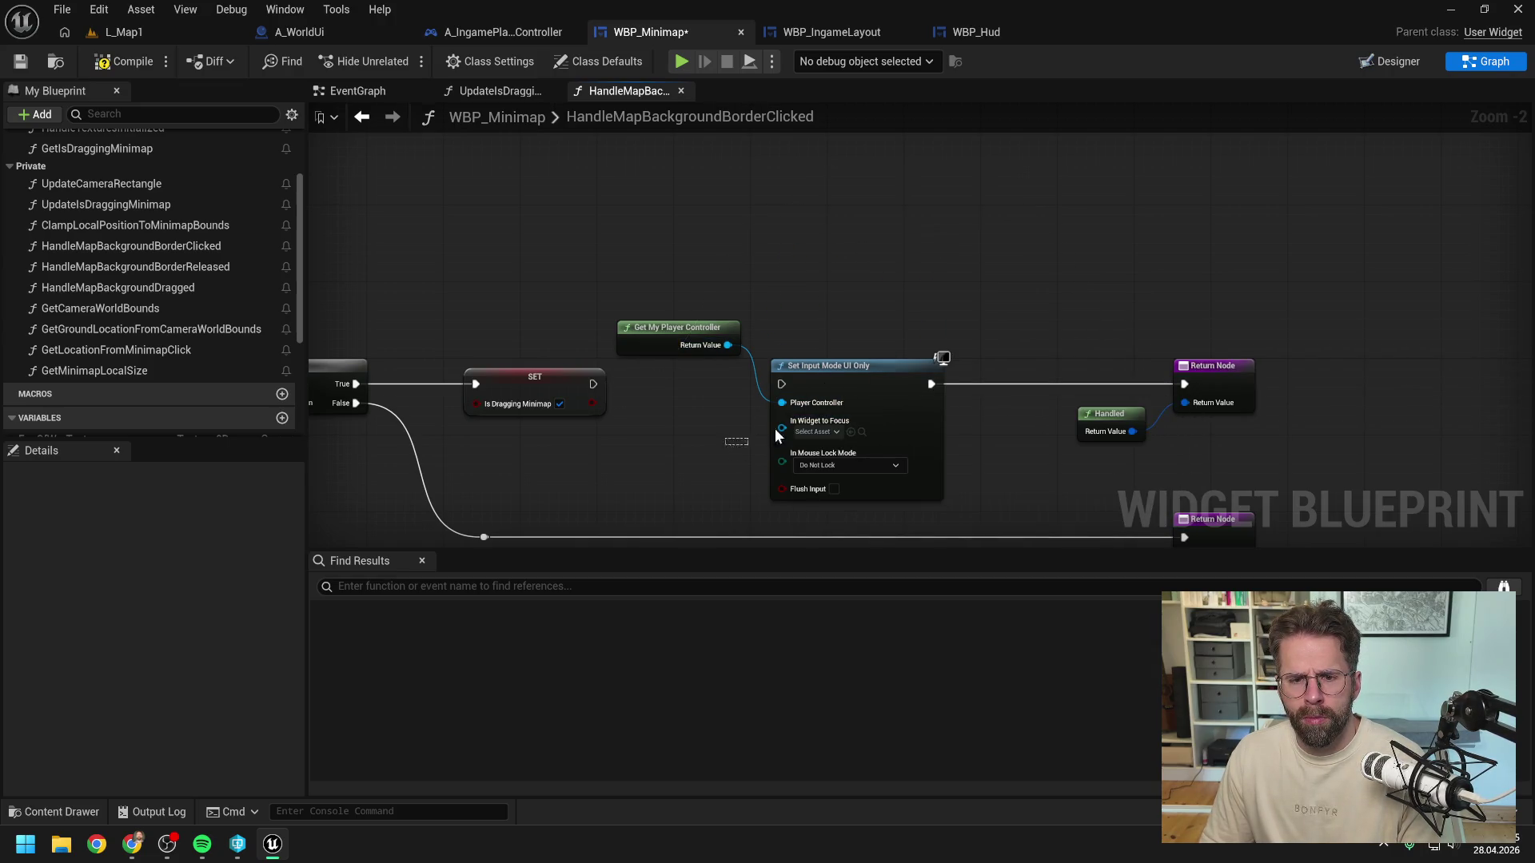
left_click_drag(718, 299, 794, 393)
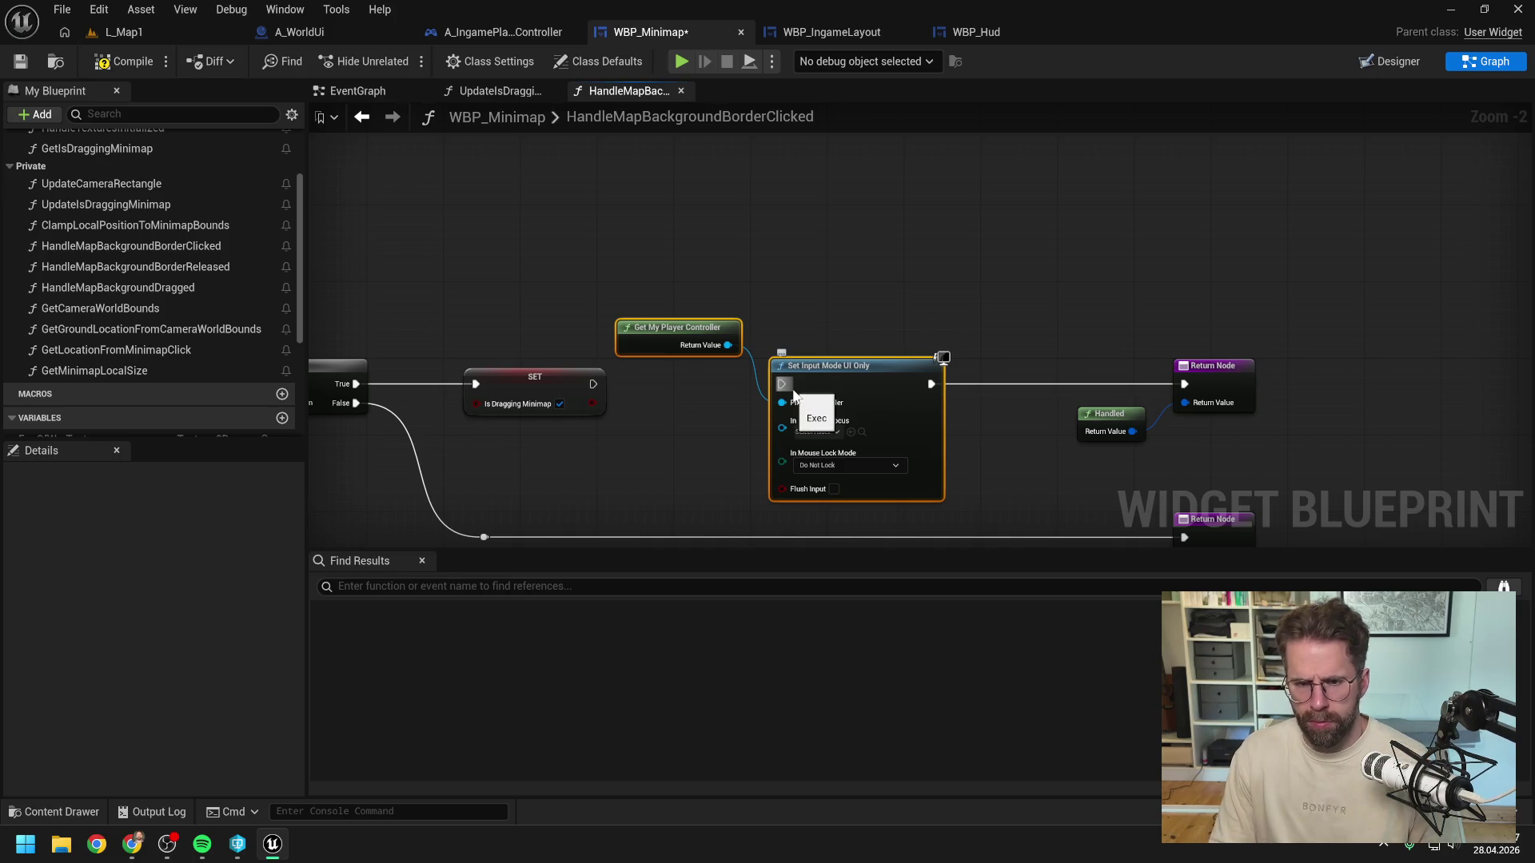
key("Delete")
mouse_move(593, 387)
left_mouse_down()
mouse_move(1202, 409)
mouse_move(1184, 383)
left_mouse_up()
scroll(959, 328, "down", 2)
left_click_drag(959, 328, 1072, 499)
left_click_drag(895, 423, 719, 336)
left_click(605, 256)
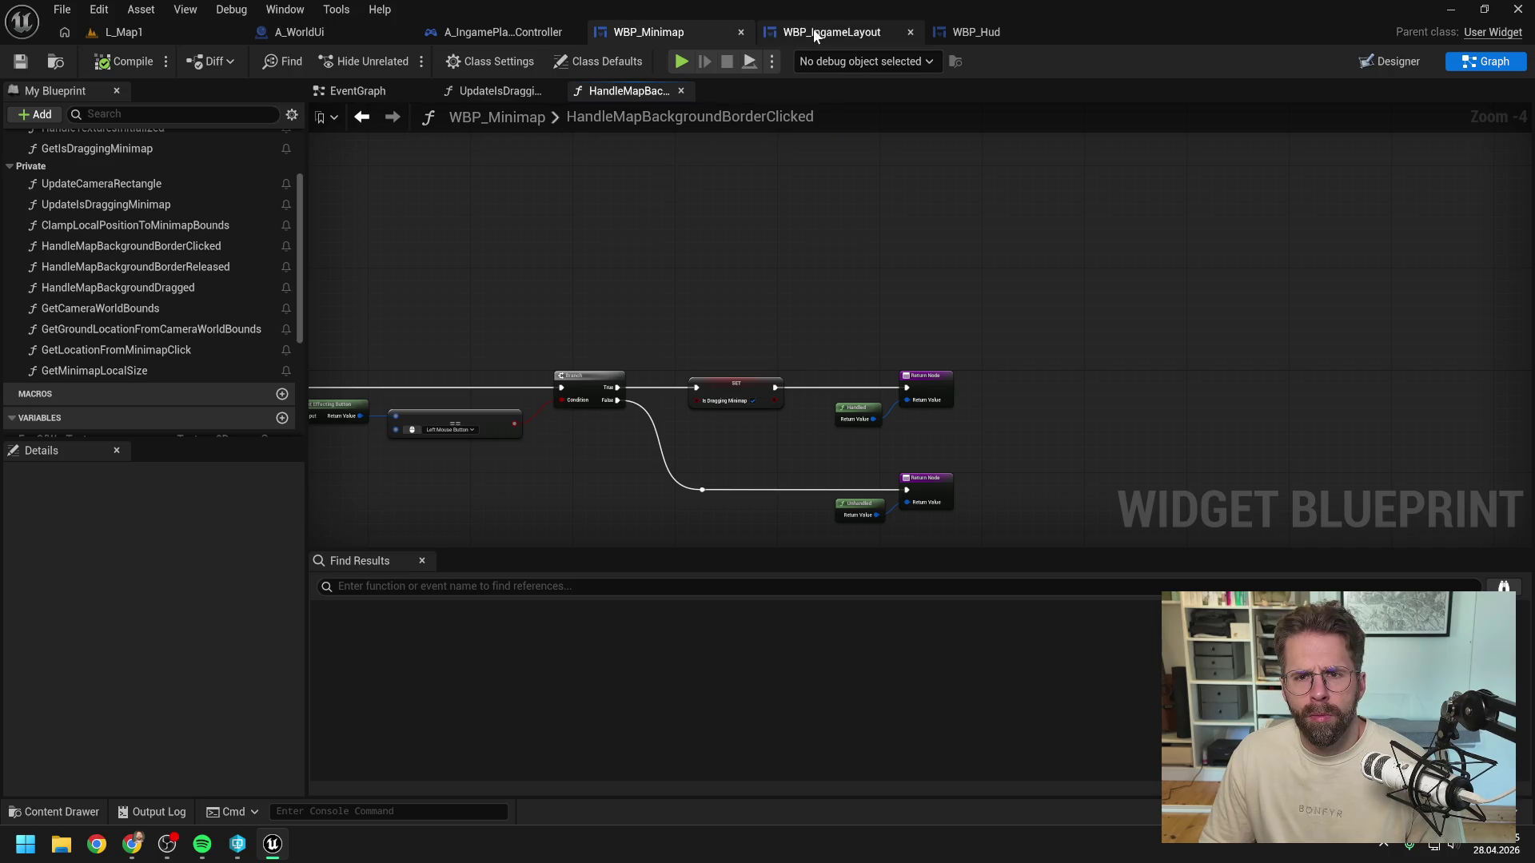
left_click(516, 32)
Step: Pan and zoom to the Event BeginPlay, Set Input Mode Game And UI and Add Mapping Context nodes
scroll(778, 354, "up", 6)
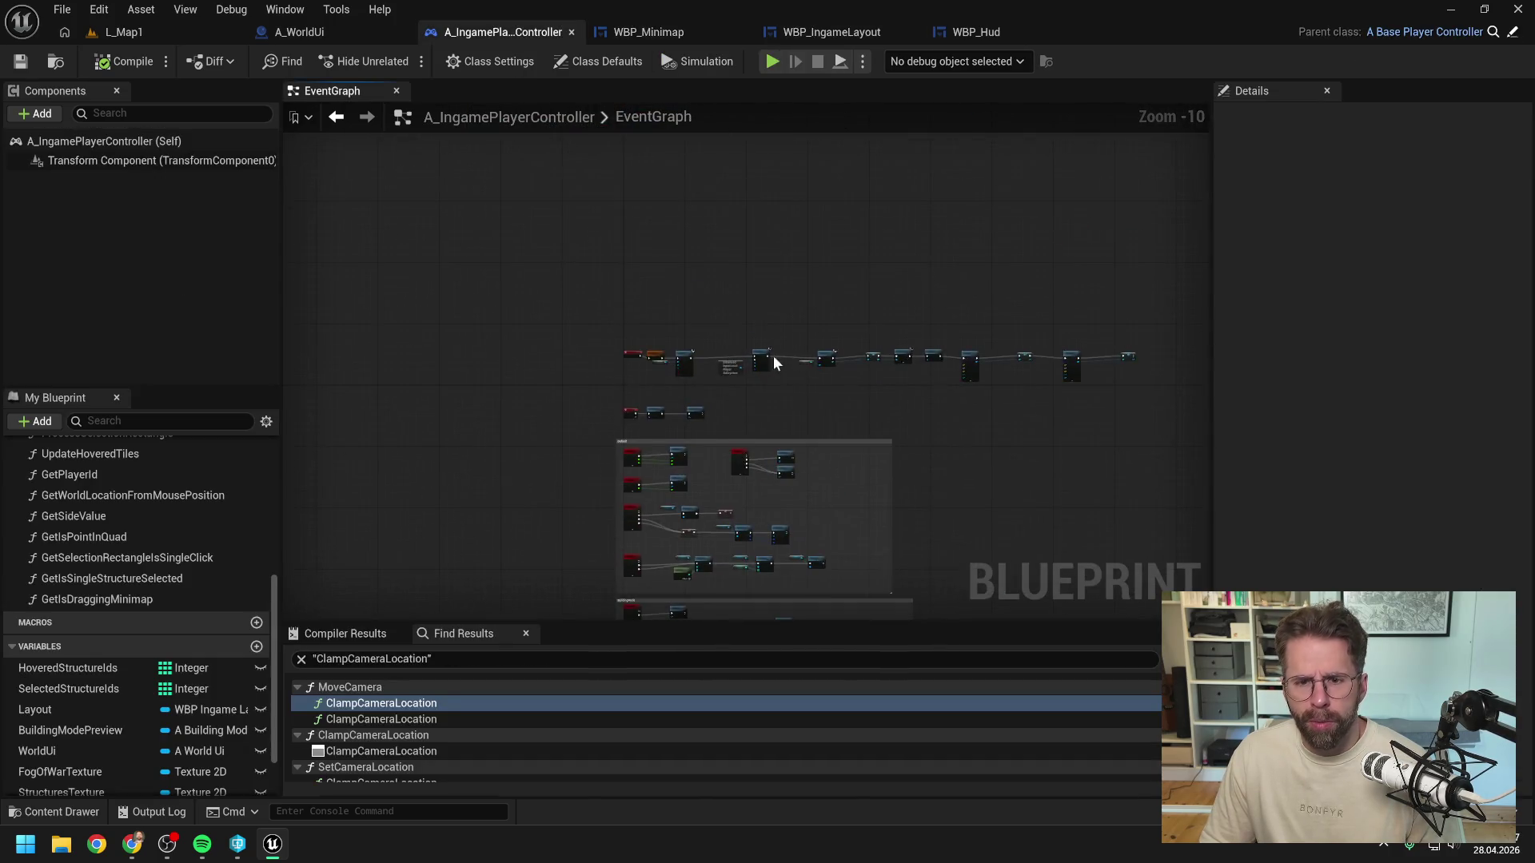
scroll(446, 403, "up", 4)
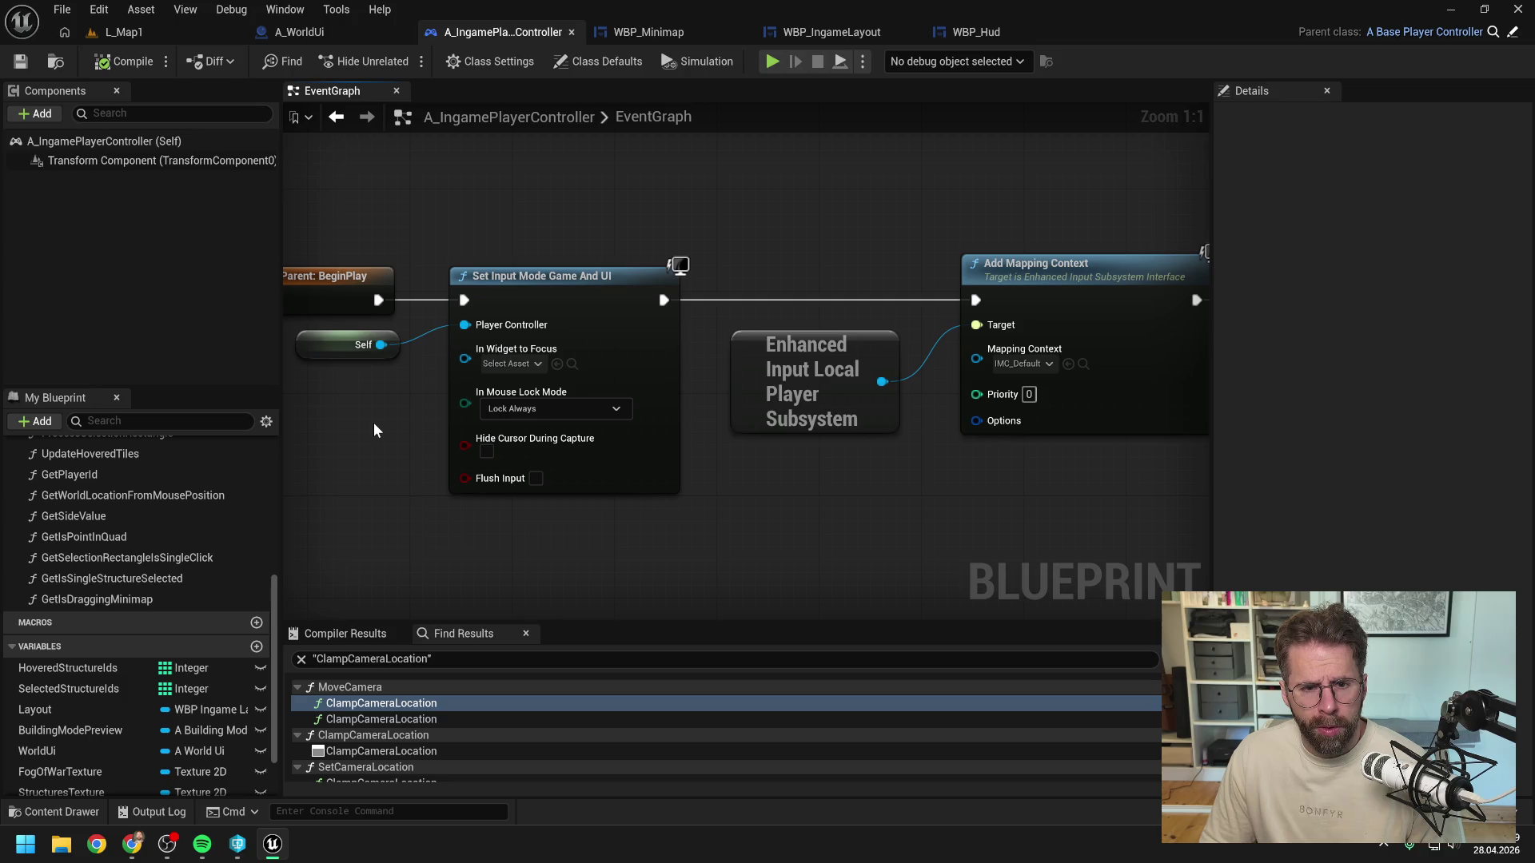
left_click_drag(374, 422, 623, 436)
scroll(621, 430, "down", 2)
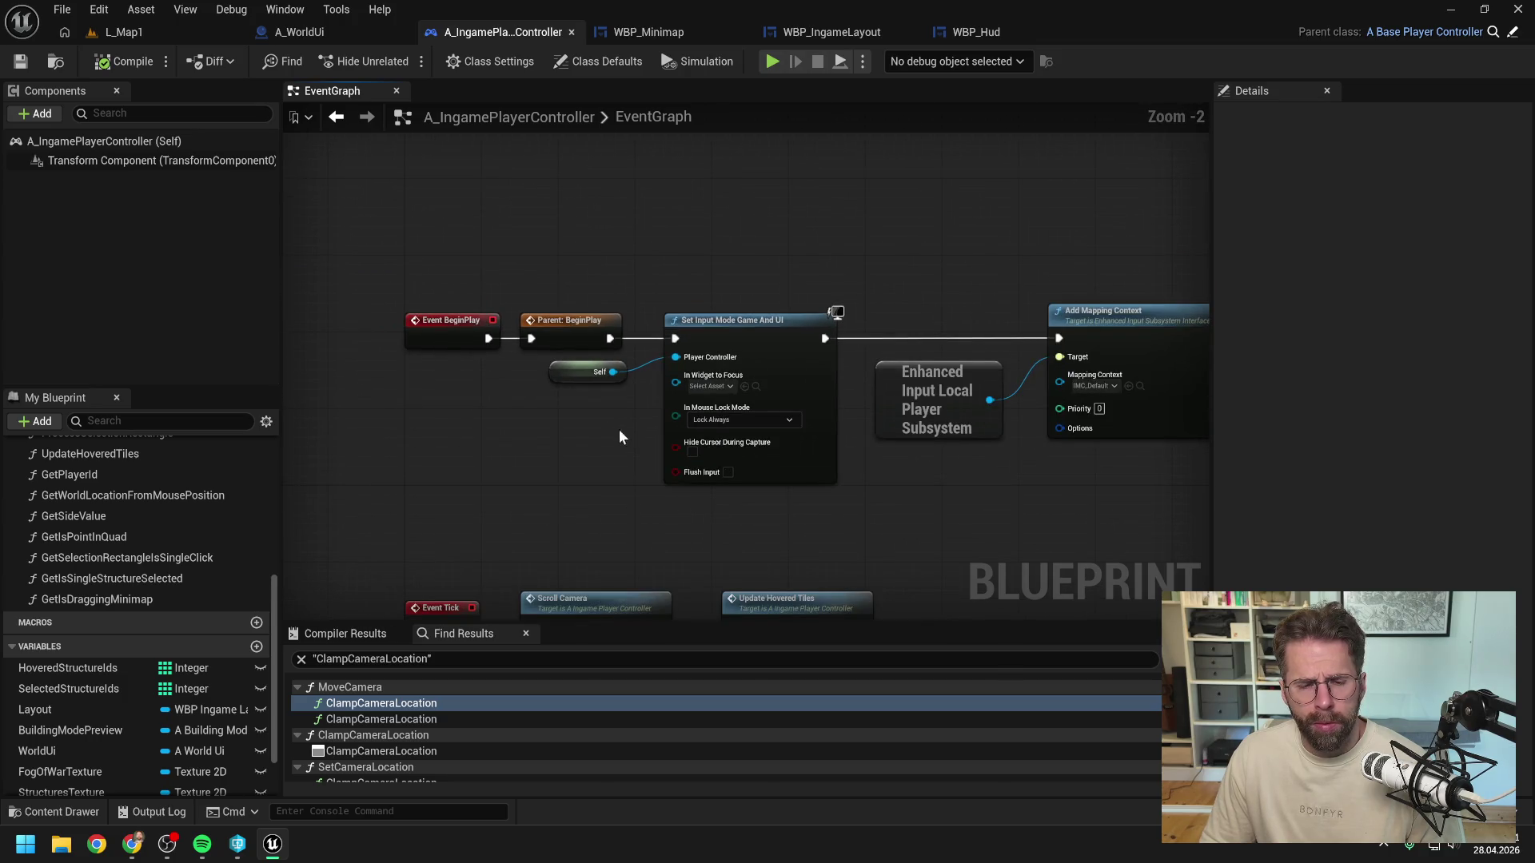
scroll(664, 256, "down", 1)
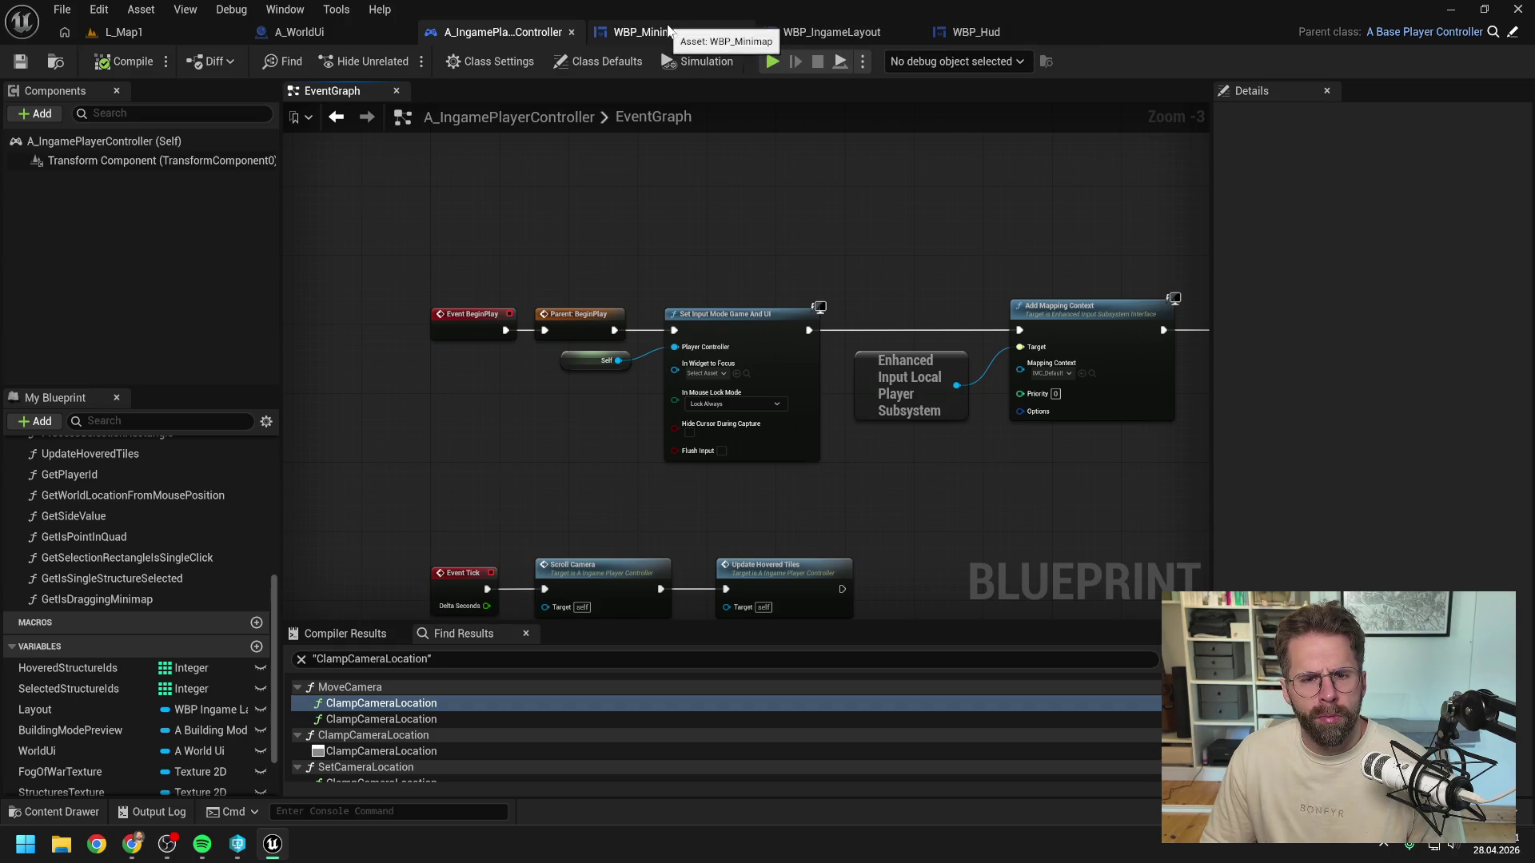
Step: Drop the Hello Print String onto the exec wire between UpdateIsDraggingMinimap's two Branch nodes
left_click(667, 32)
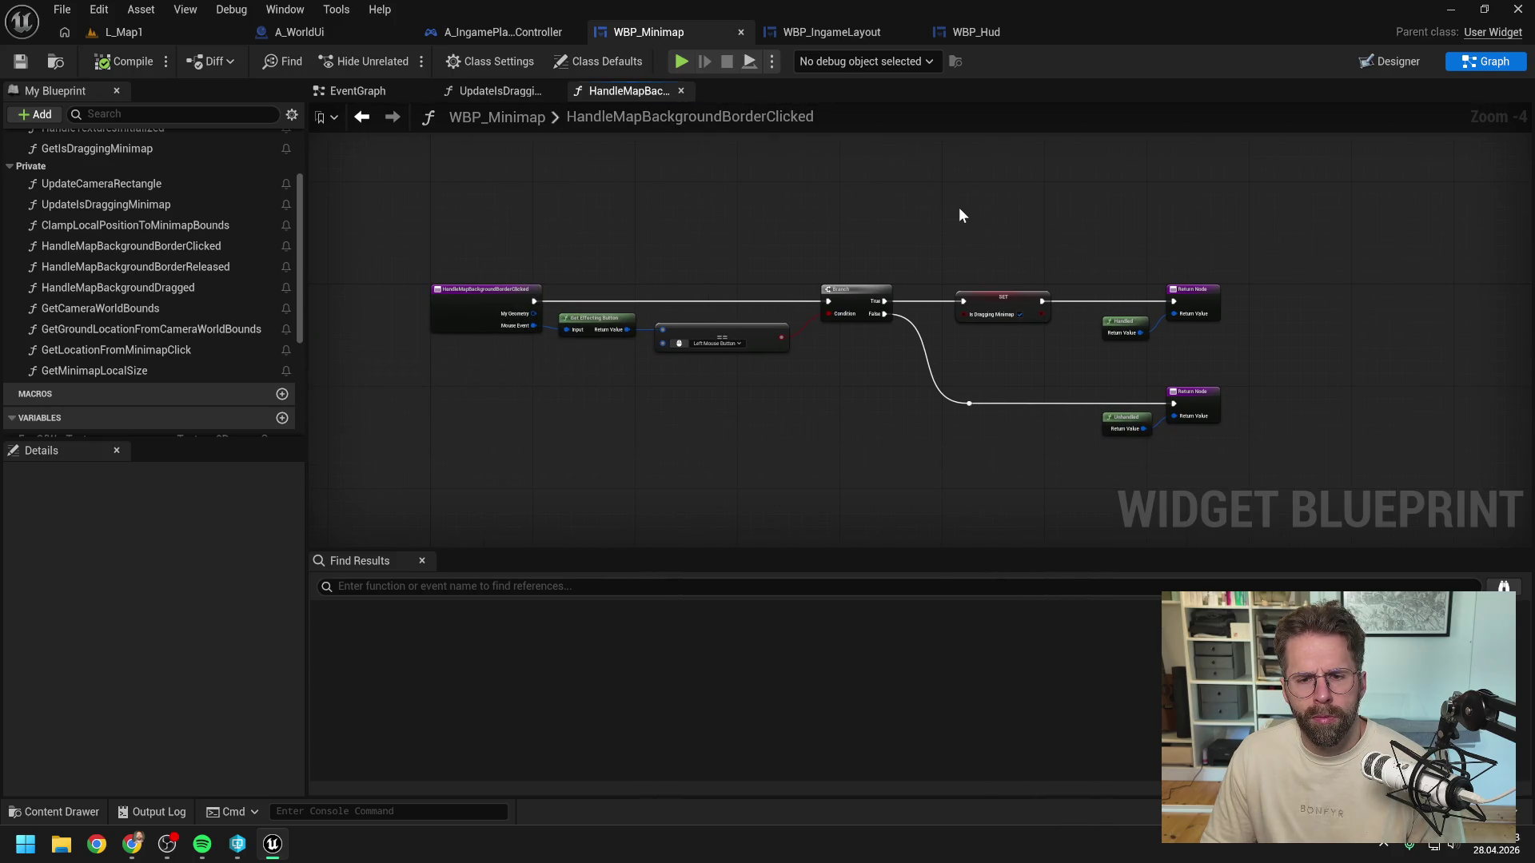
left_click_drag(960, 214, 893, 230)
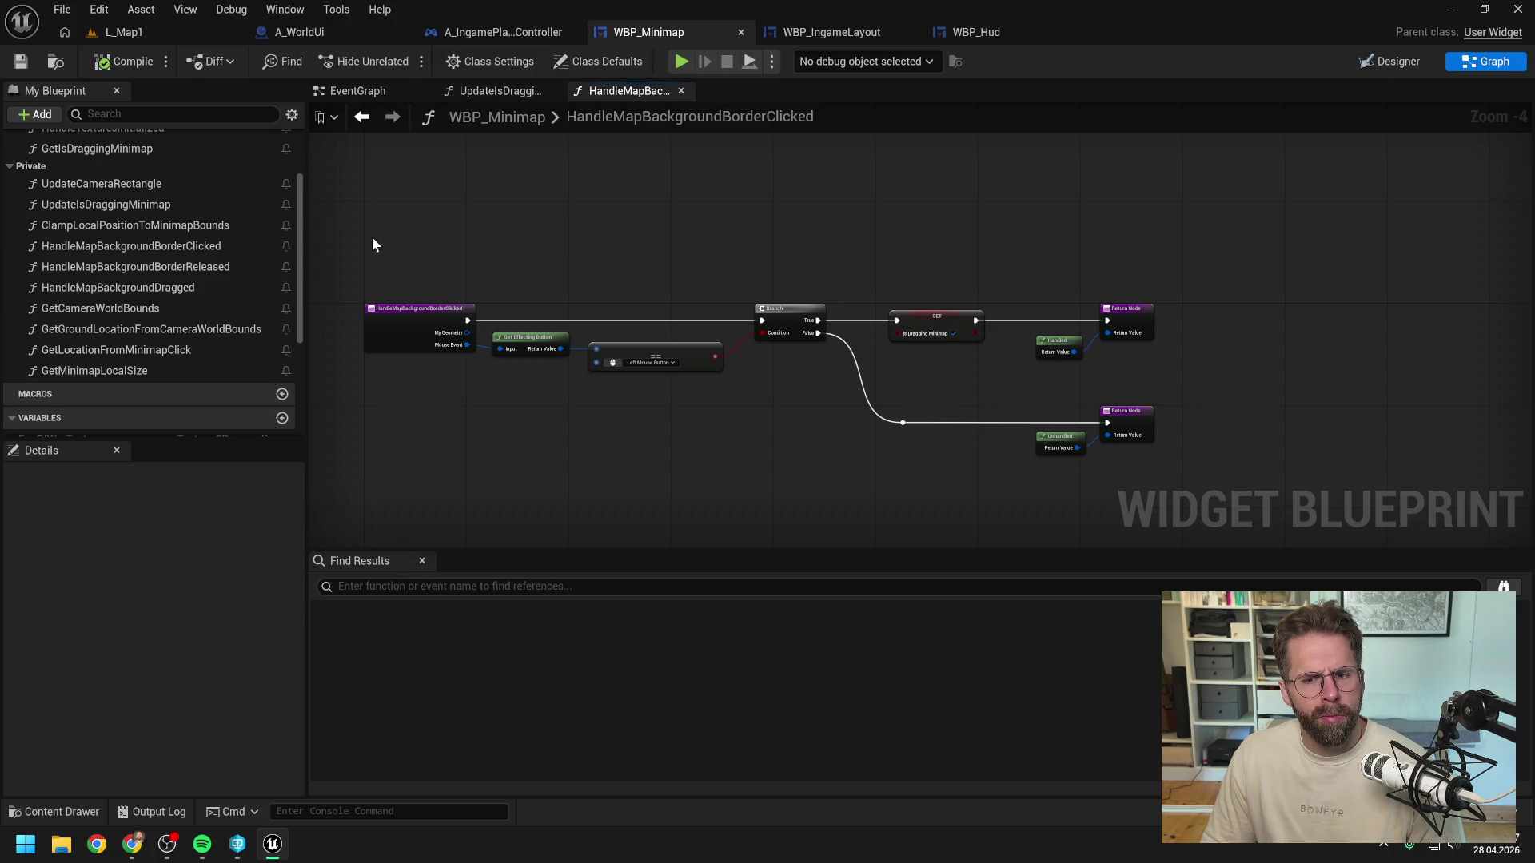
left_click(500, 92)
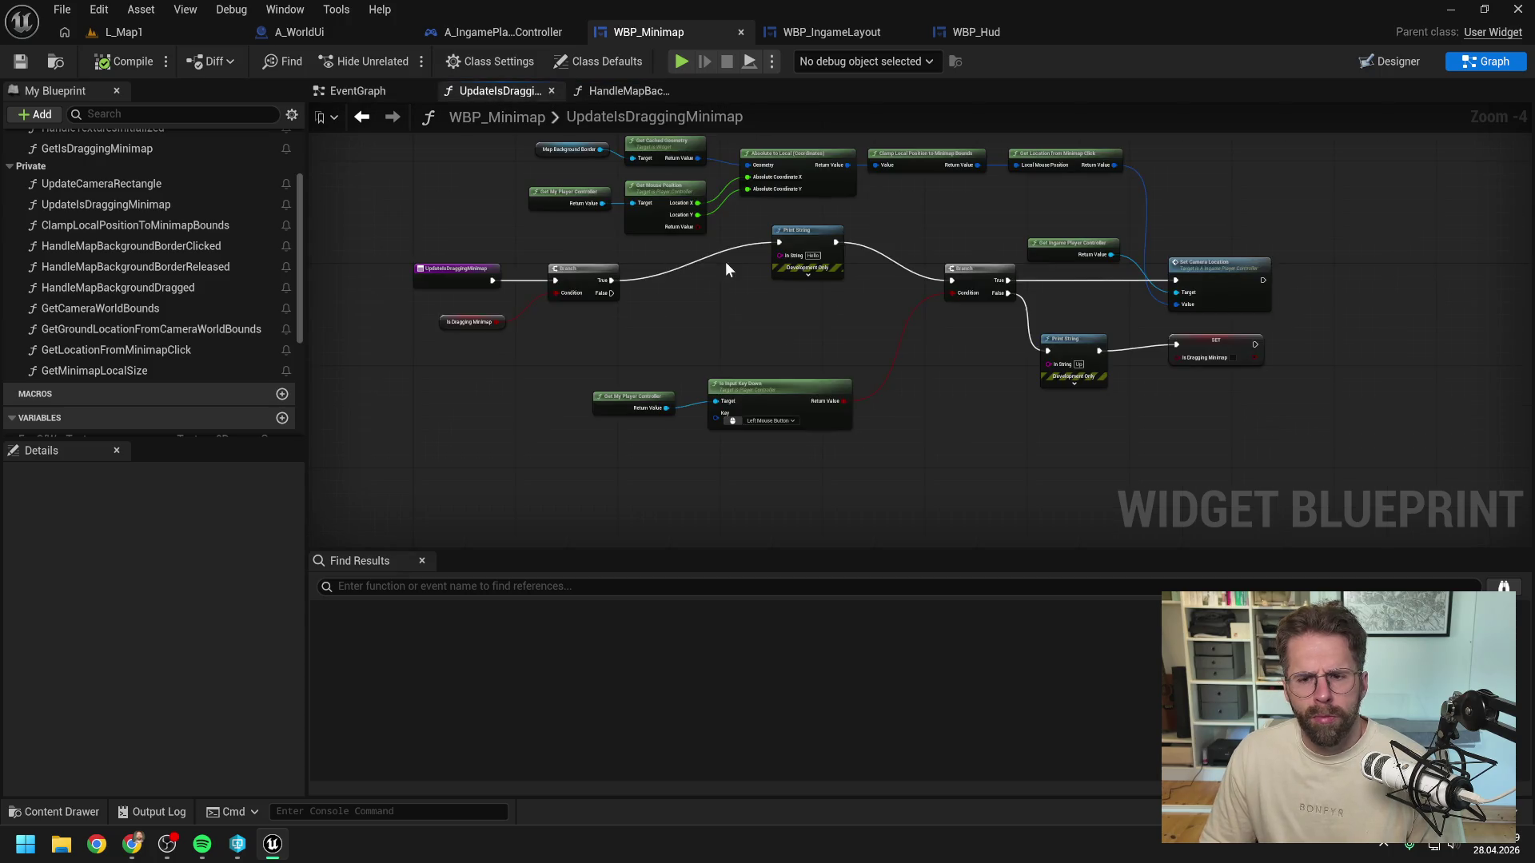
left_click_drag(807, 229, 792, 267)
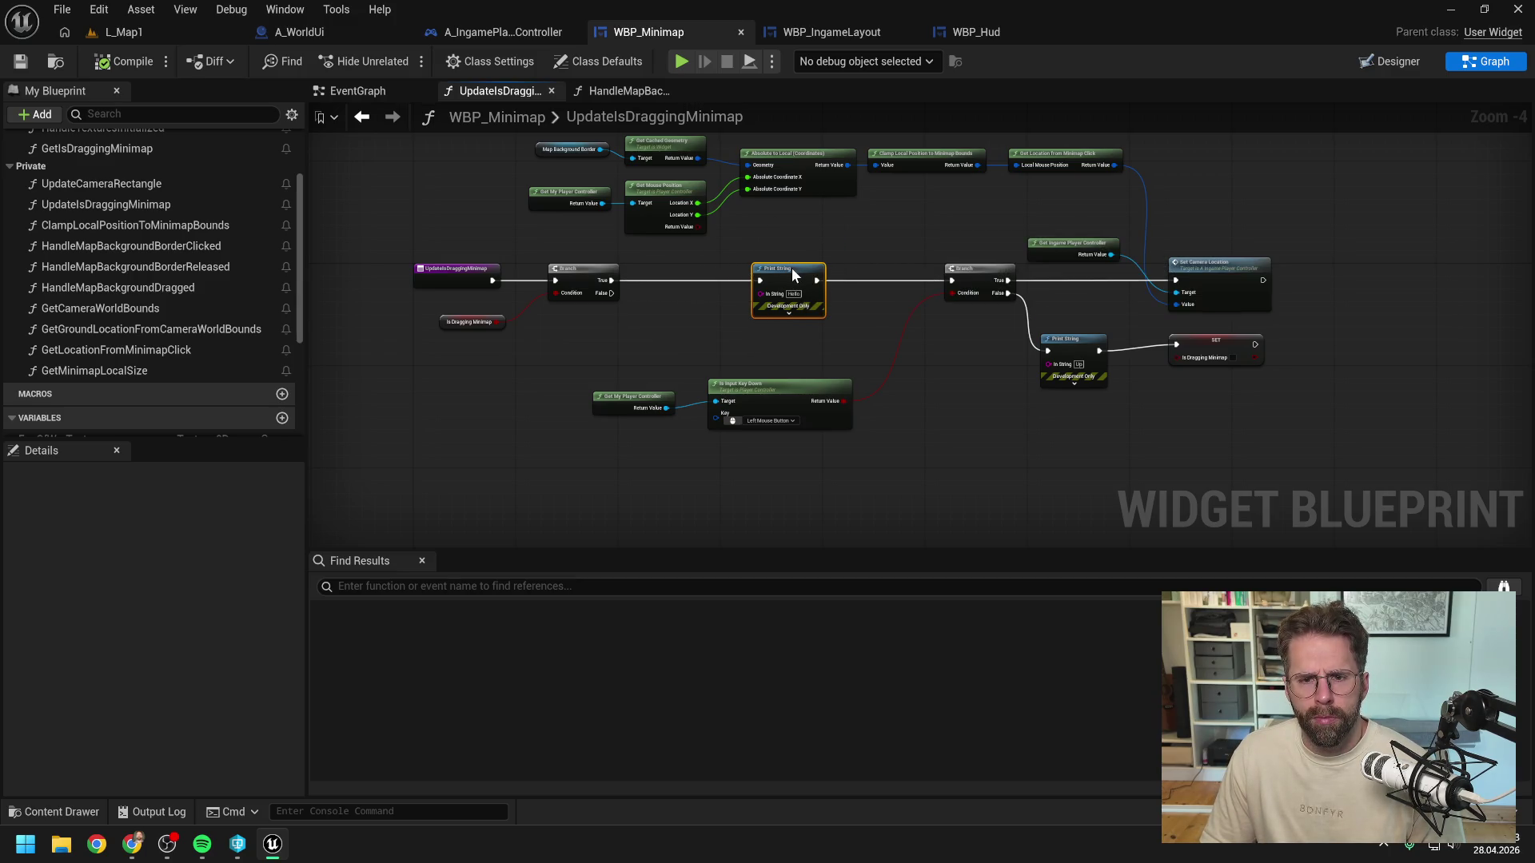
left_click(871, 238)
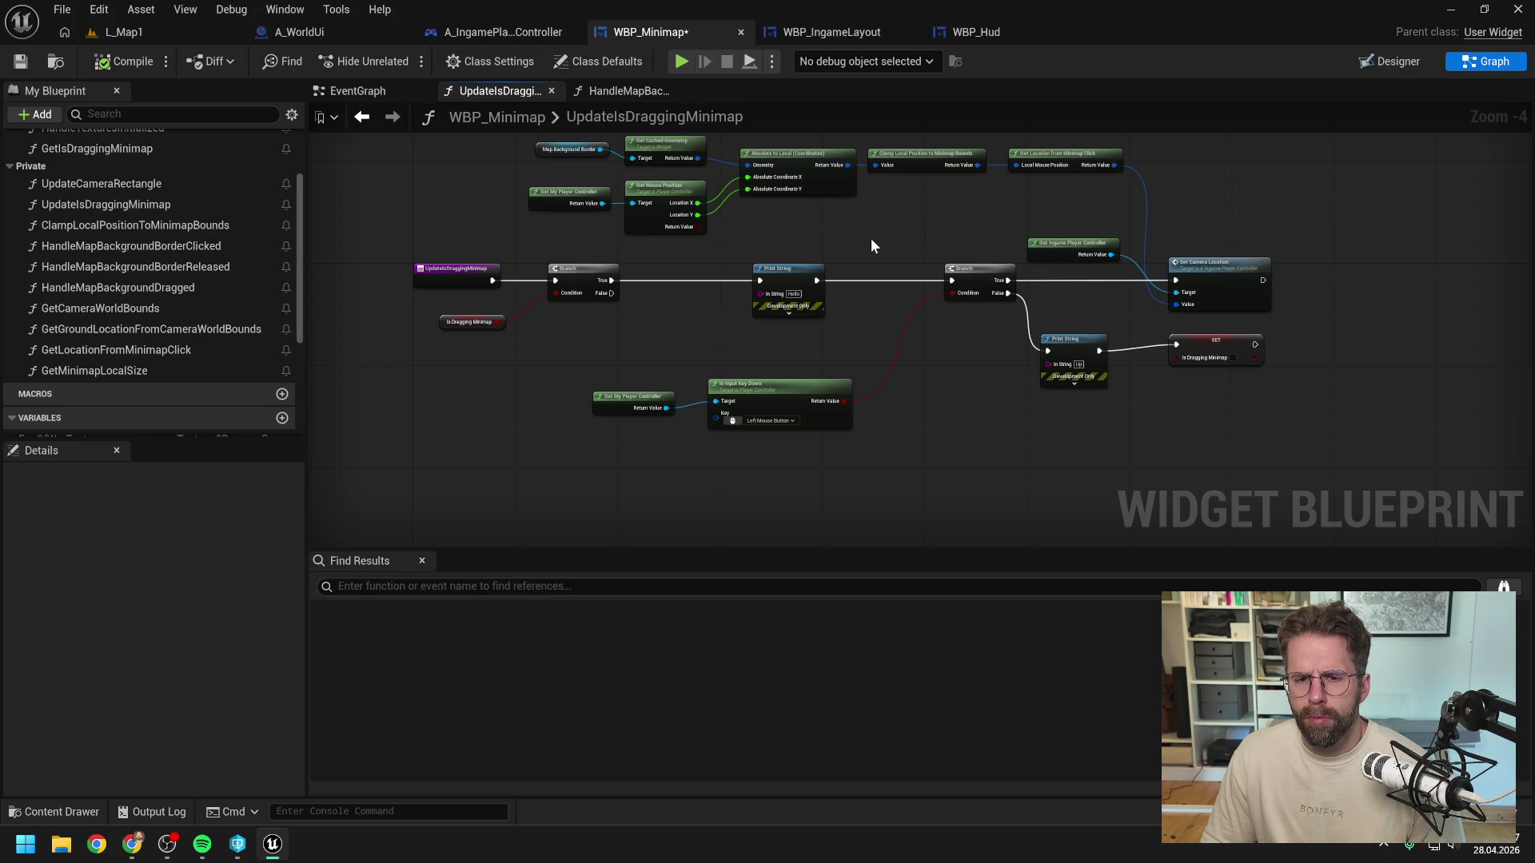
left_click(502, 32)
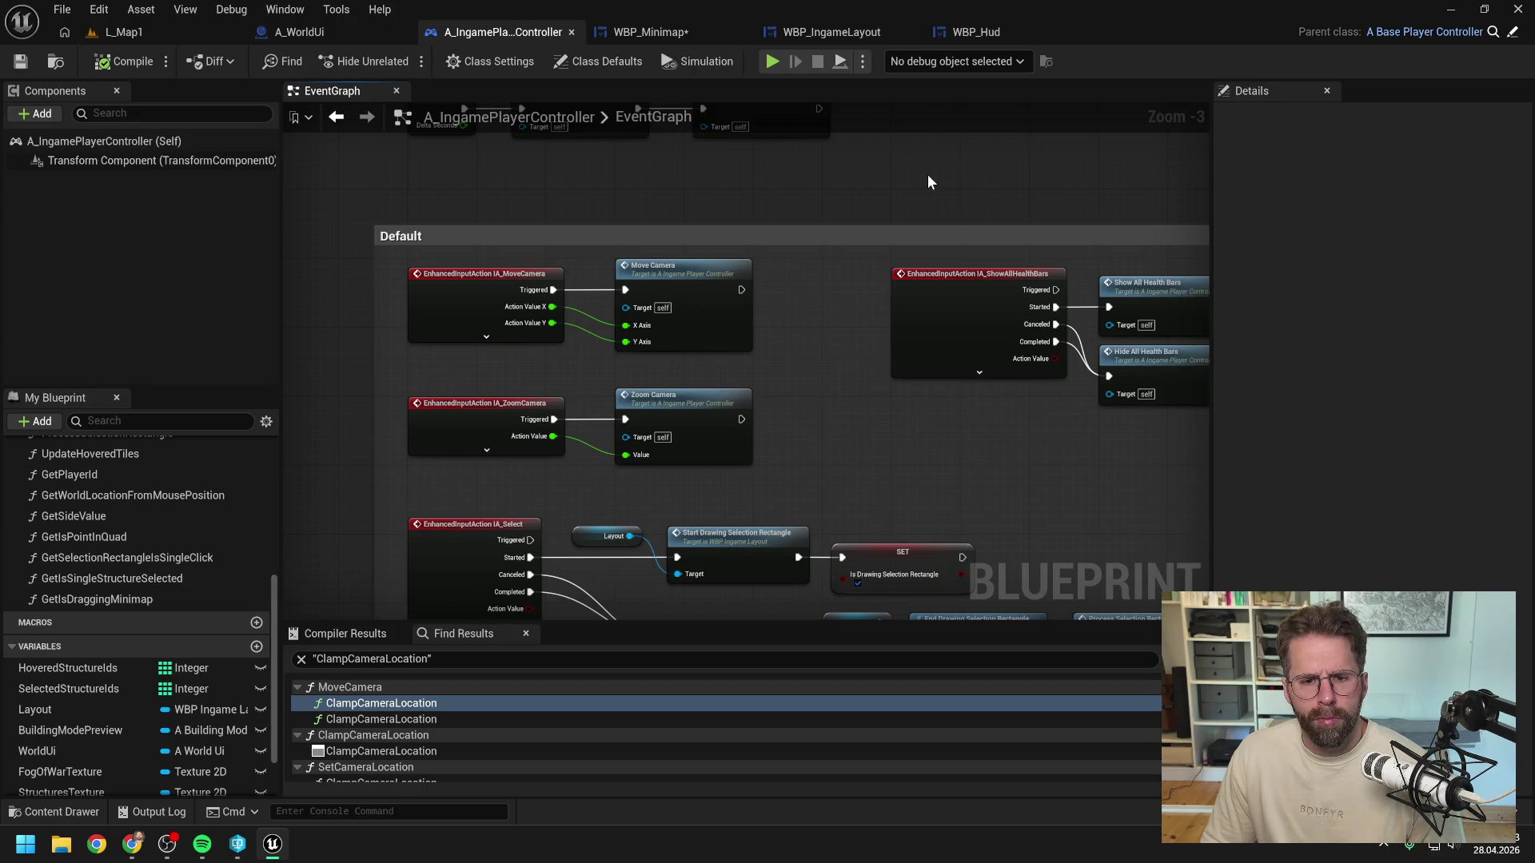
Step: Survey the player controller's Select, BuildingMode and Default input events, then return to WBP_Minimap's UpdateIsDraggingMinimap graph
scroll(928, 183, "down", 2)
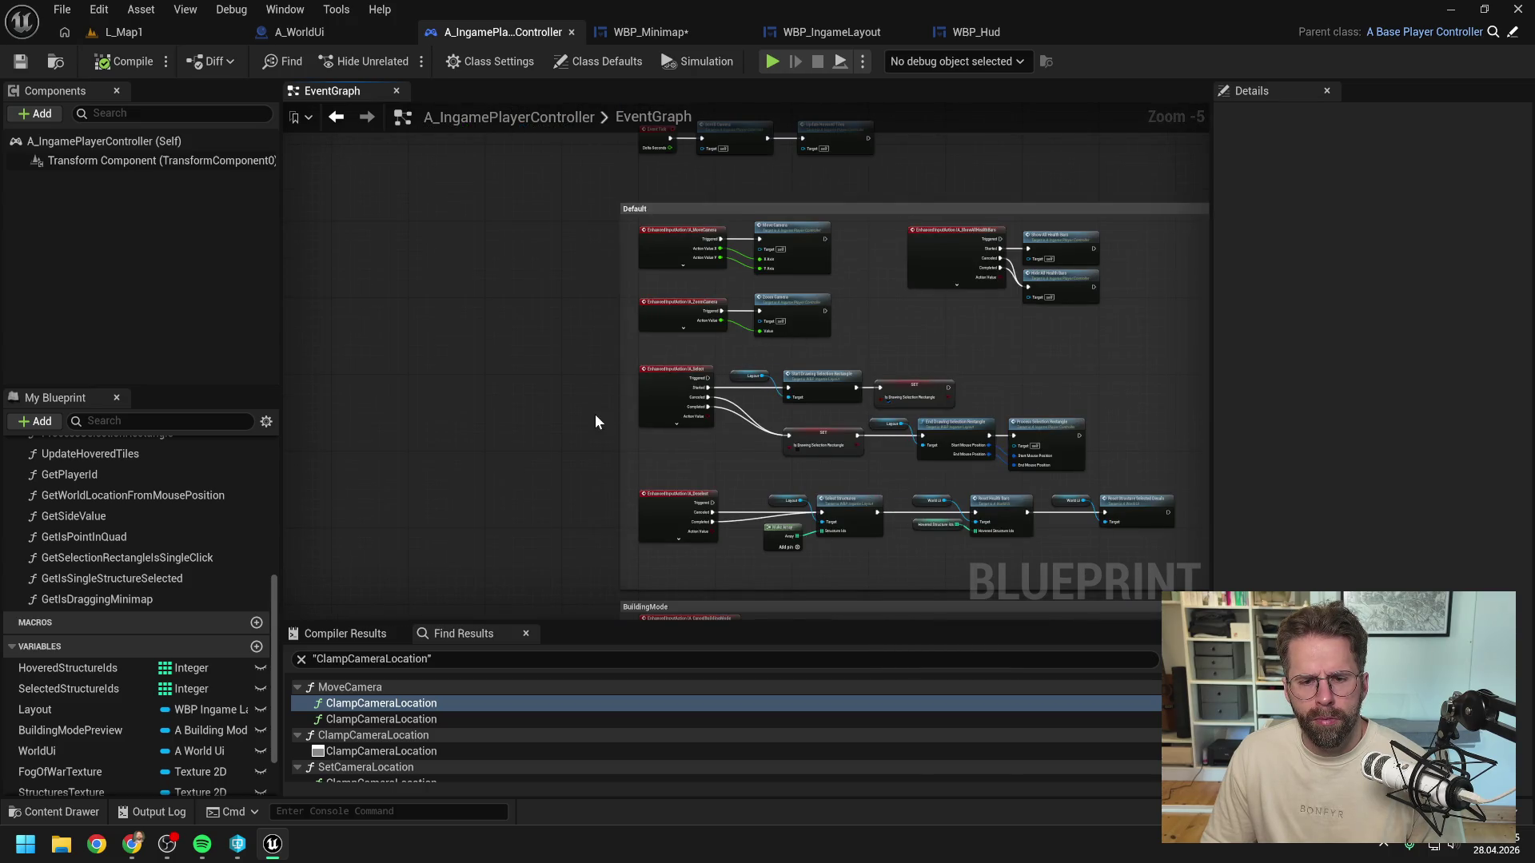
left_click_drag(595, 414, 442, 288)
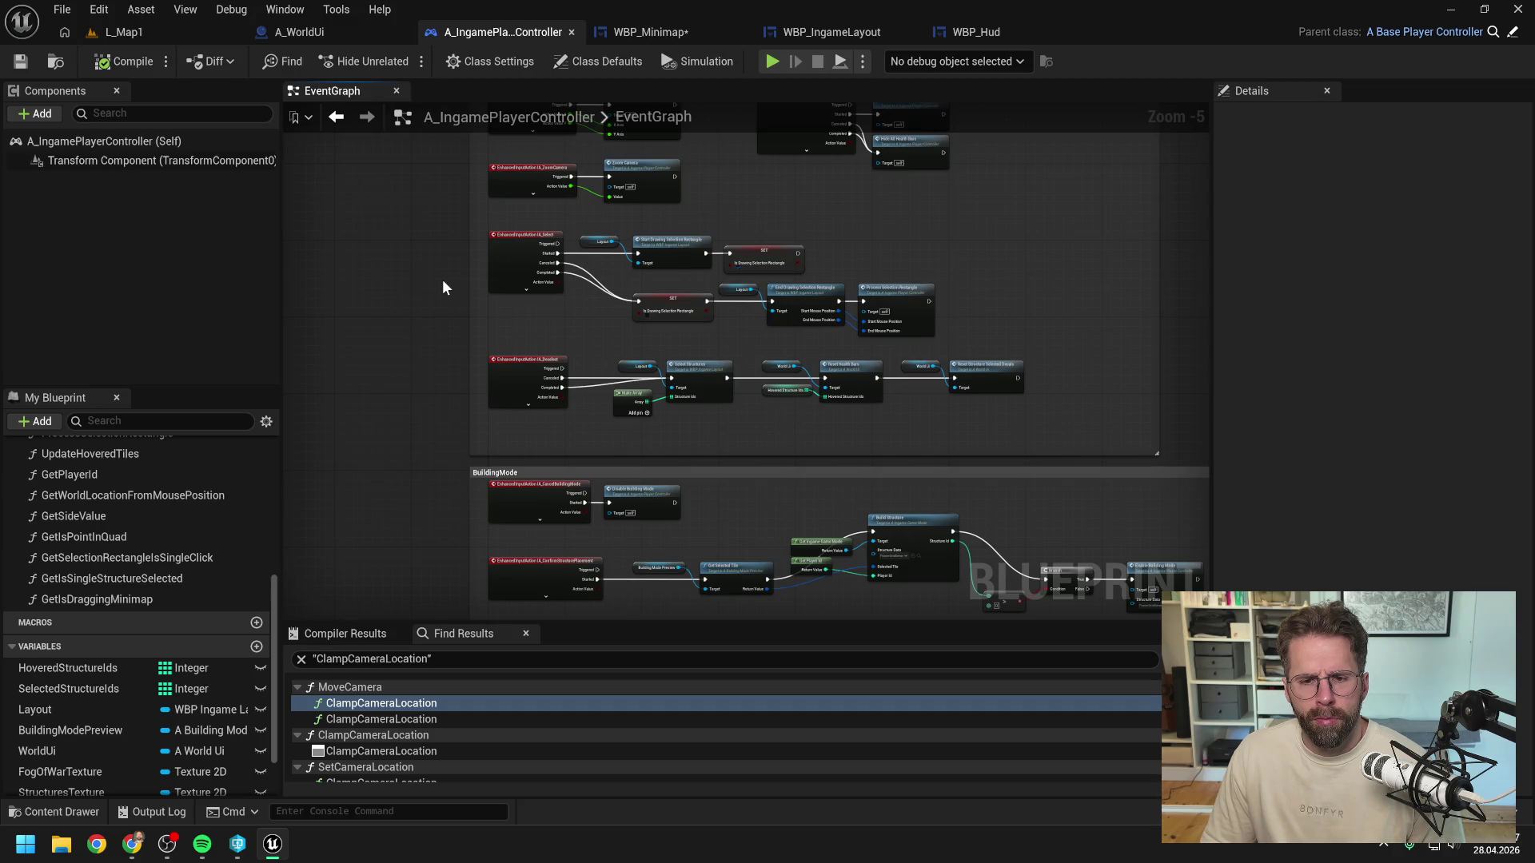
left_click_drag(443, 286, 437, 128)
scroll(470, 355, "up", 1)
mouse_move(425, 262)
left_mouse_down()
mouse_move(467, 432)
mouse_move(461, 554)
left_mouse_up()
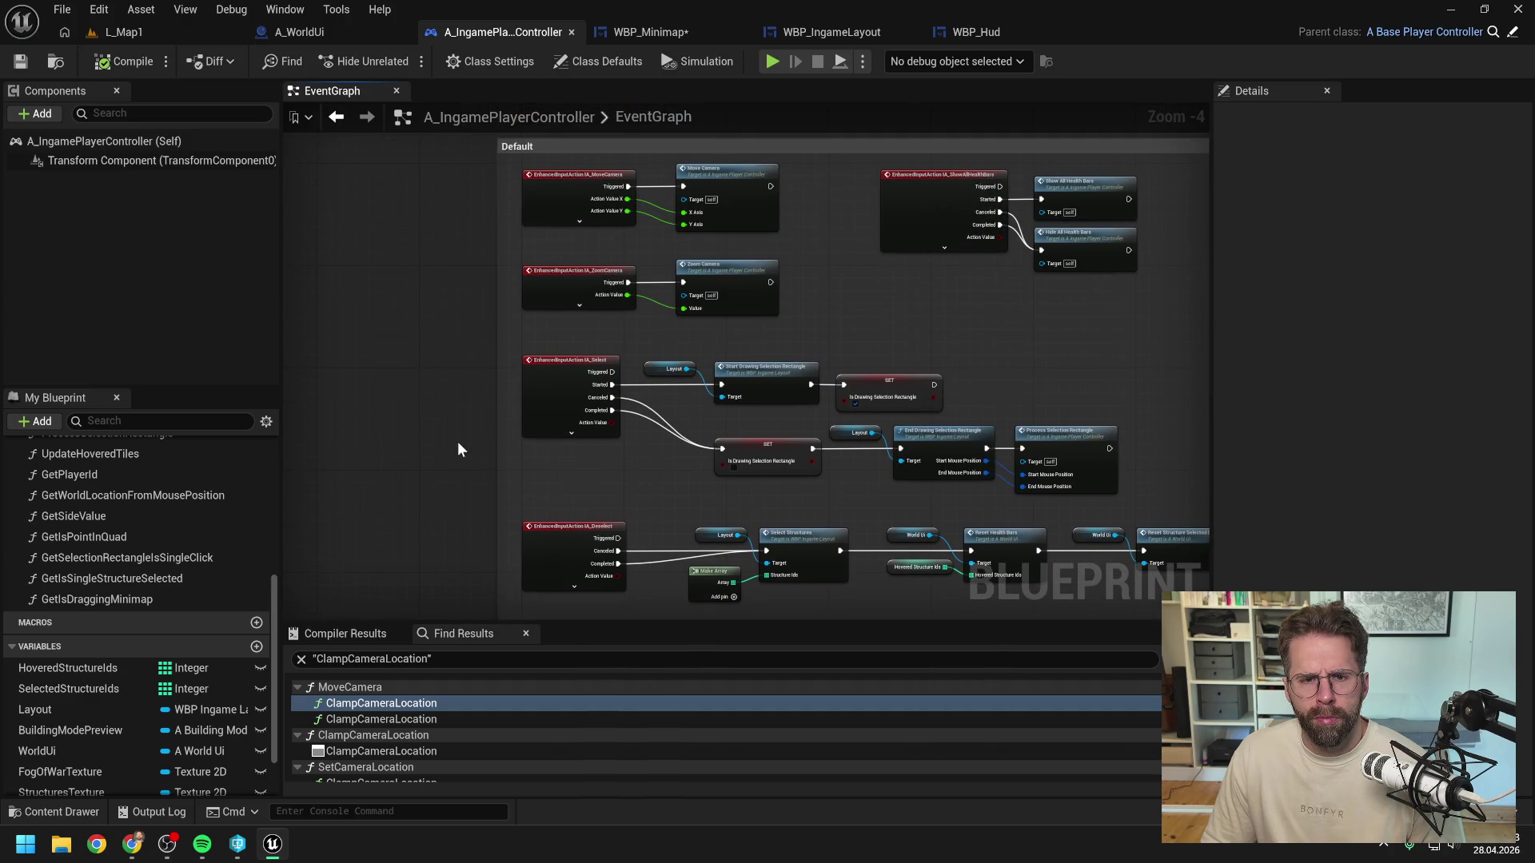
left_click_drag(466, 401, 342, 406)
scroll(364, 396, "down", 1)
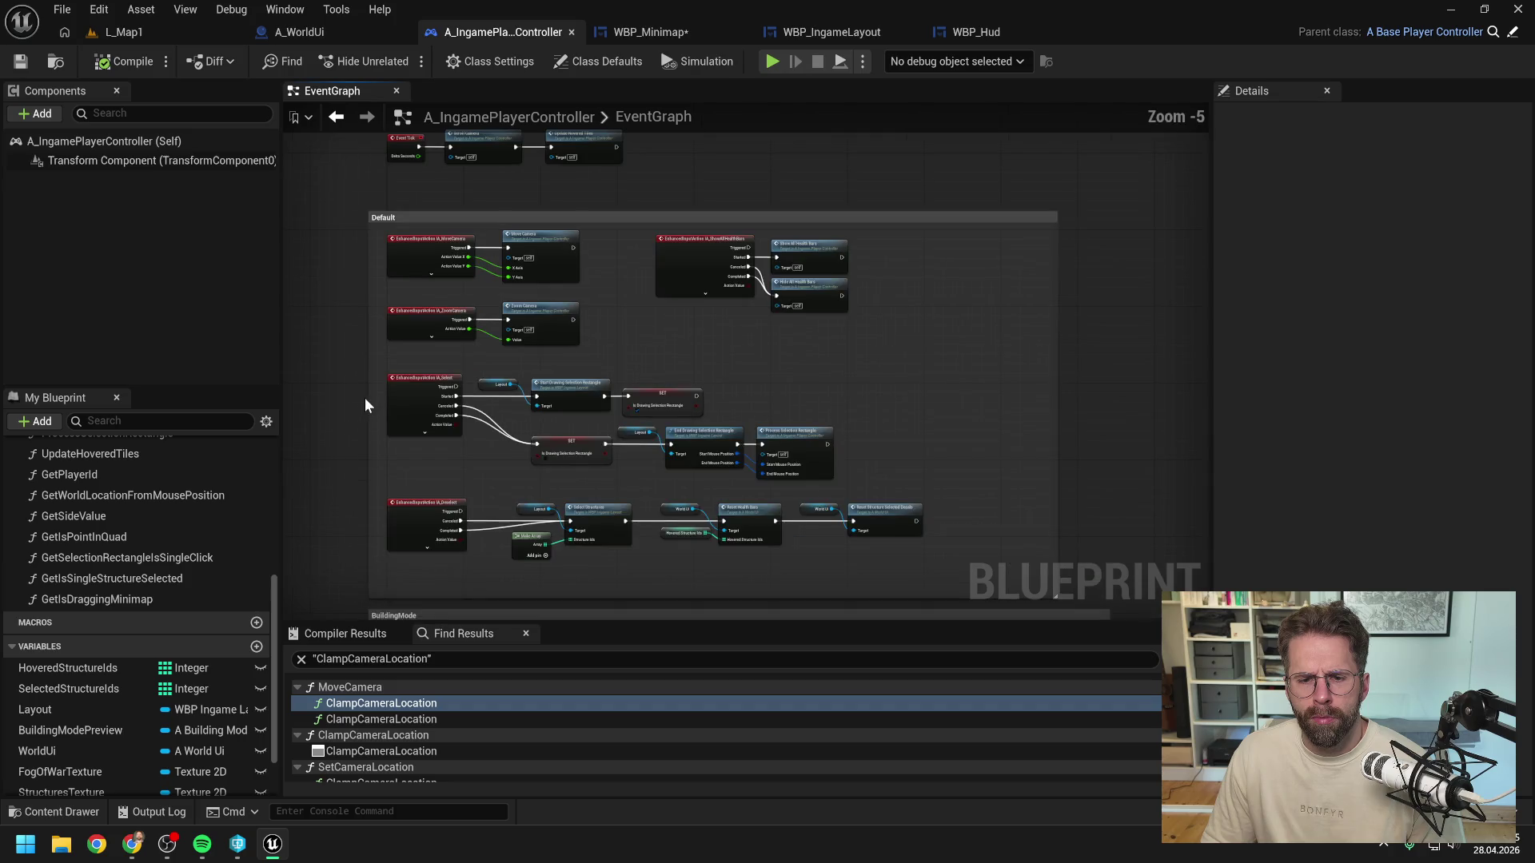
left_click(638, 34)
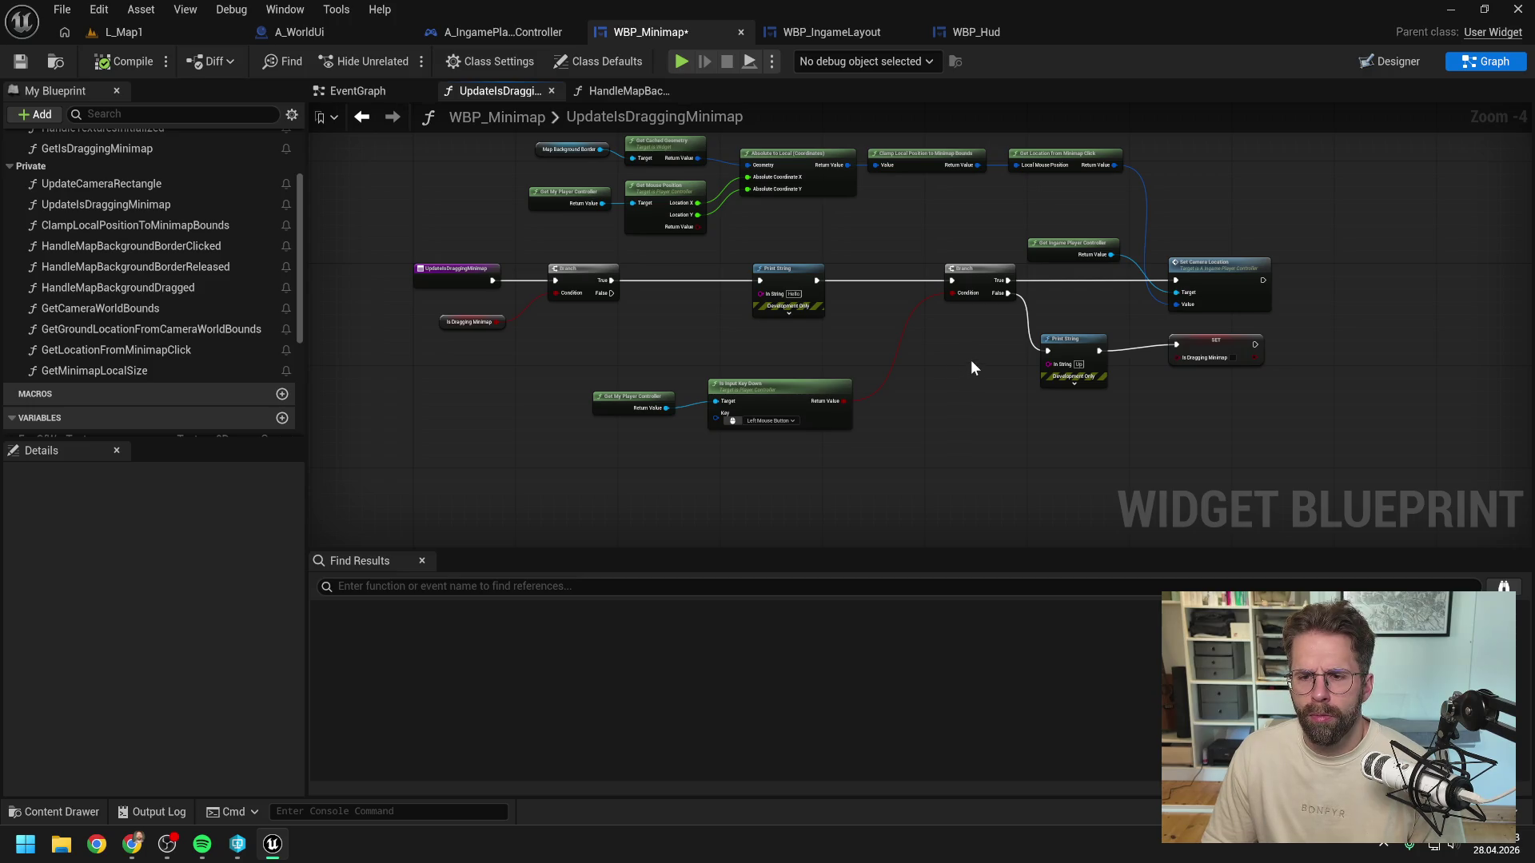
Step: Cut the Print String-to-SET wire, save WBP_Minimap, and test dragging in the L_Map1 play session
left_click(1099, 352, "alt")
key("ctrl+s")
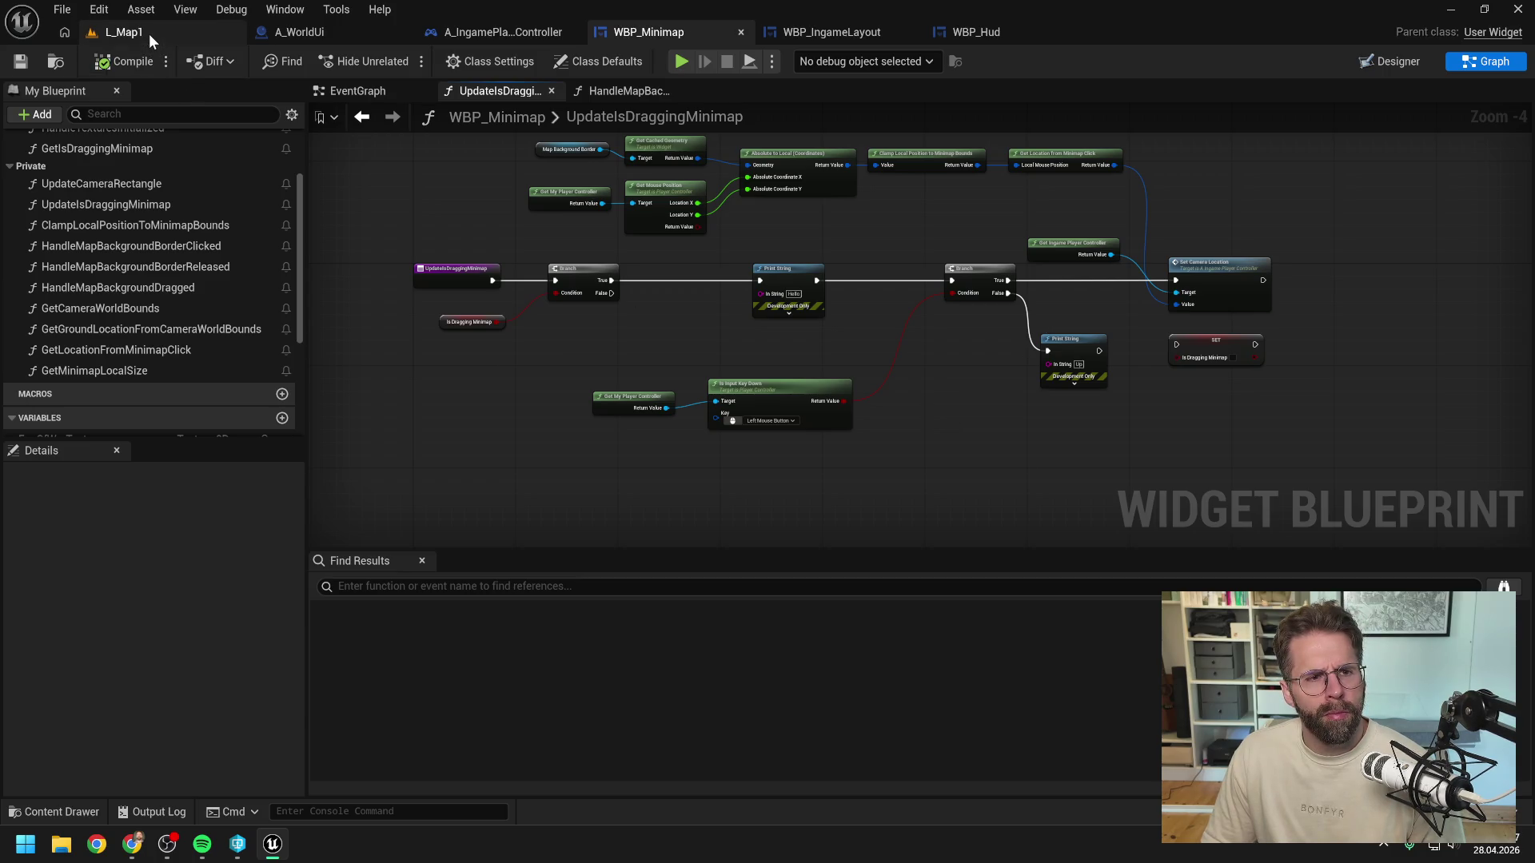
left_click(149, 33)
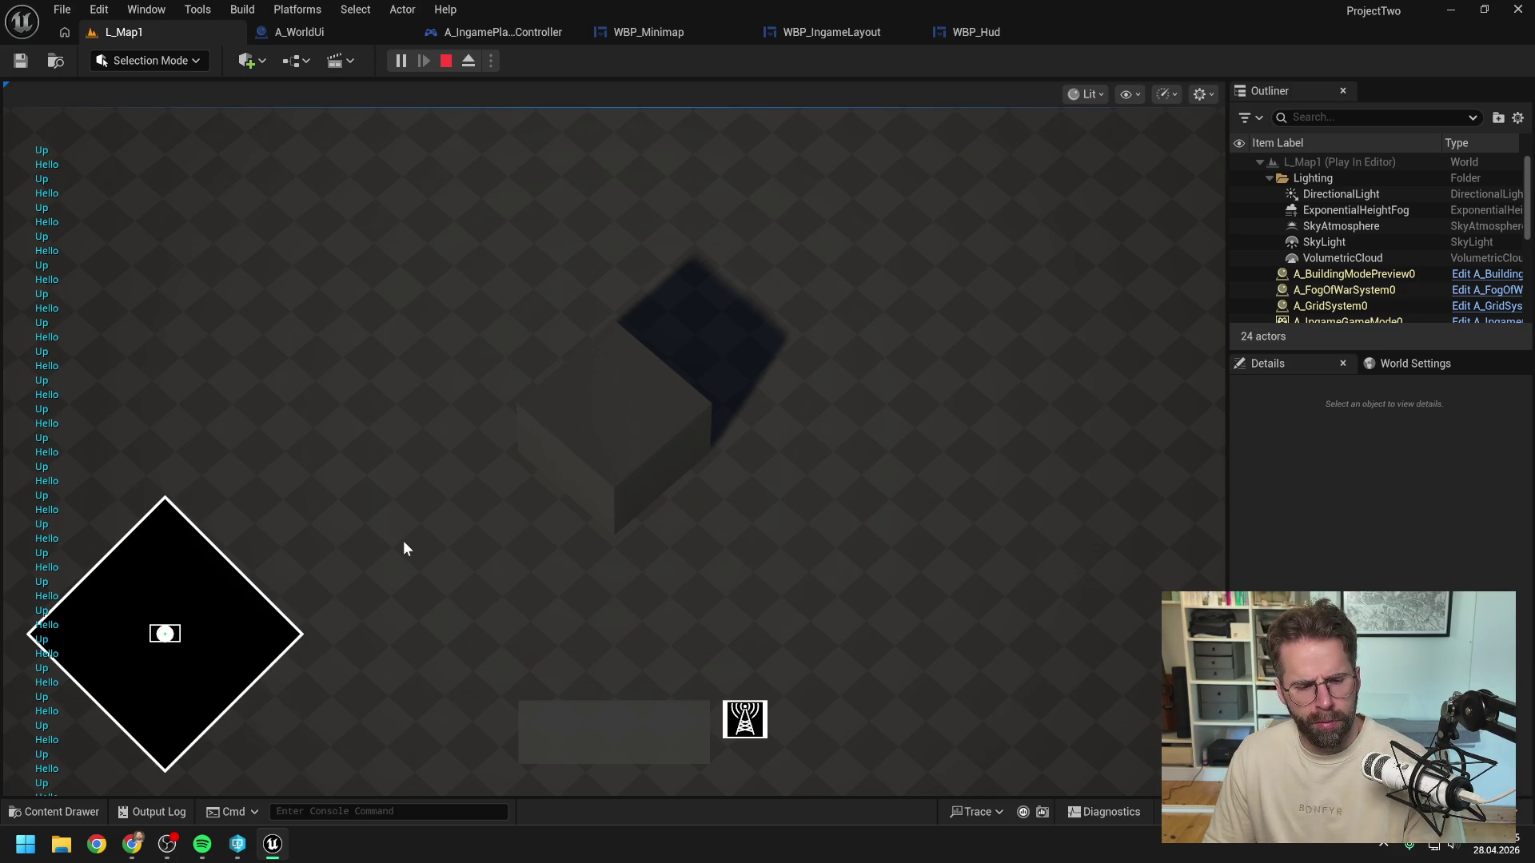
left_click(403, 549)
mouse_move(404, 548)
left_mouse_down()
mouse_move(639, 529)
mouse_move(411, 640)
mouse_move(412, 693)
mouse_move(277, 664)
left_mouse_up()
key("Escape")
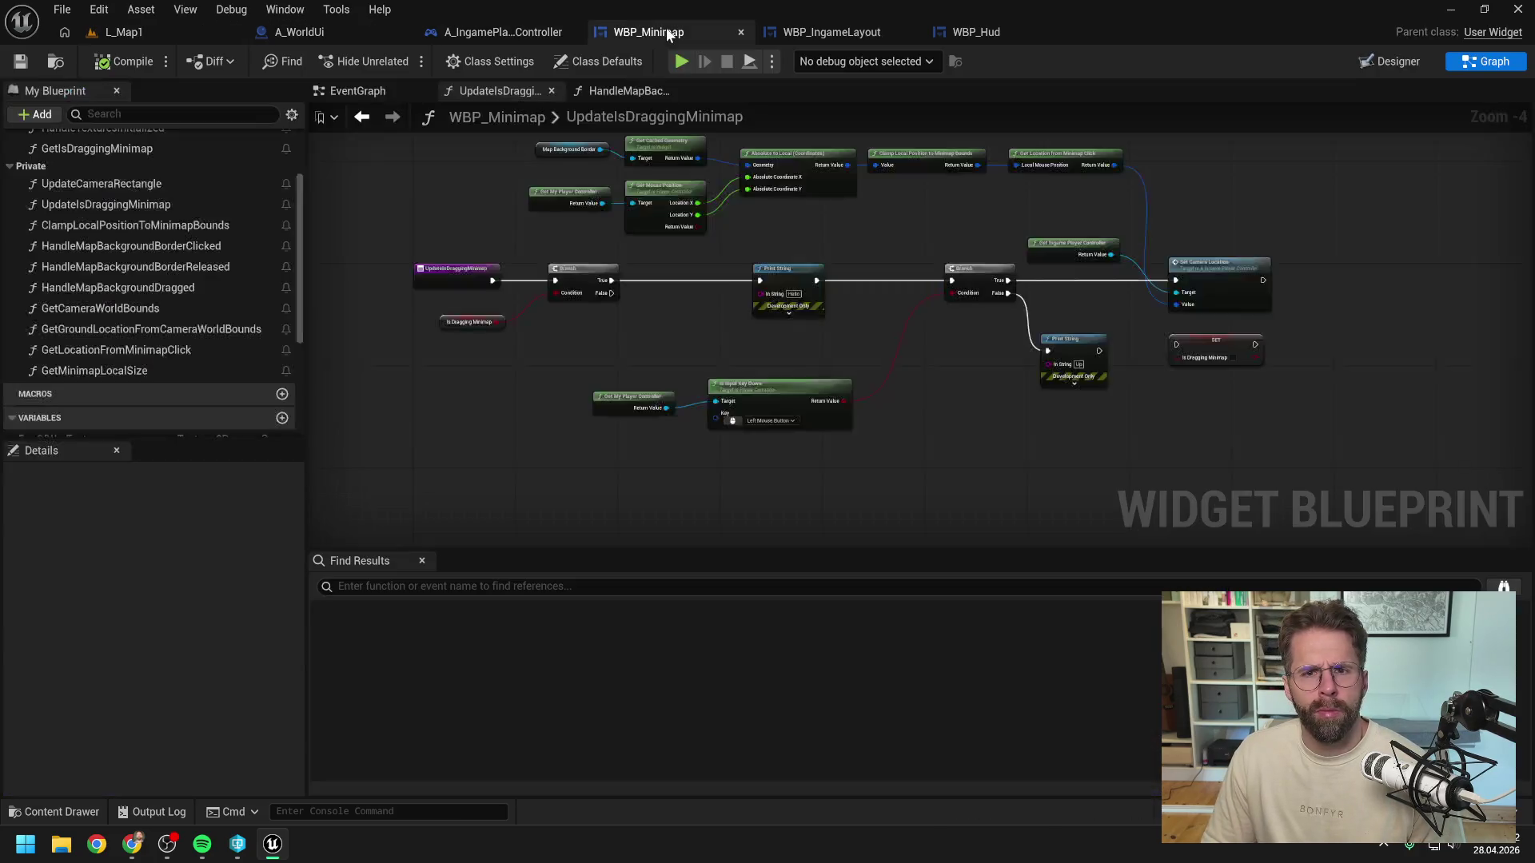
Step: Delete the Update Is Dragging Minimap node from WBP_Minimap's Event Tick chain
left_click(668, 34)
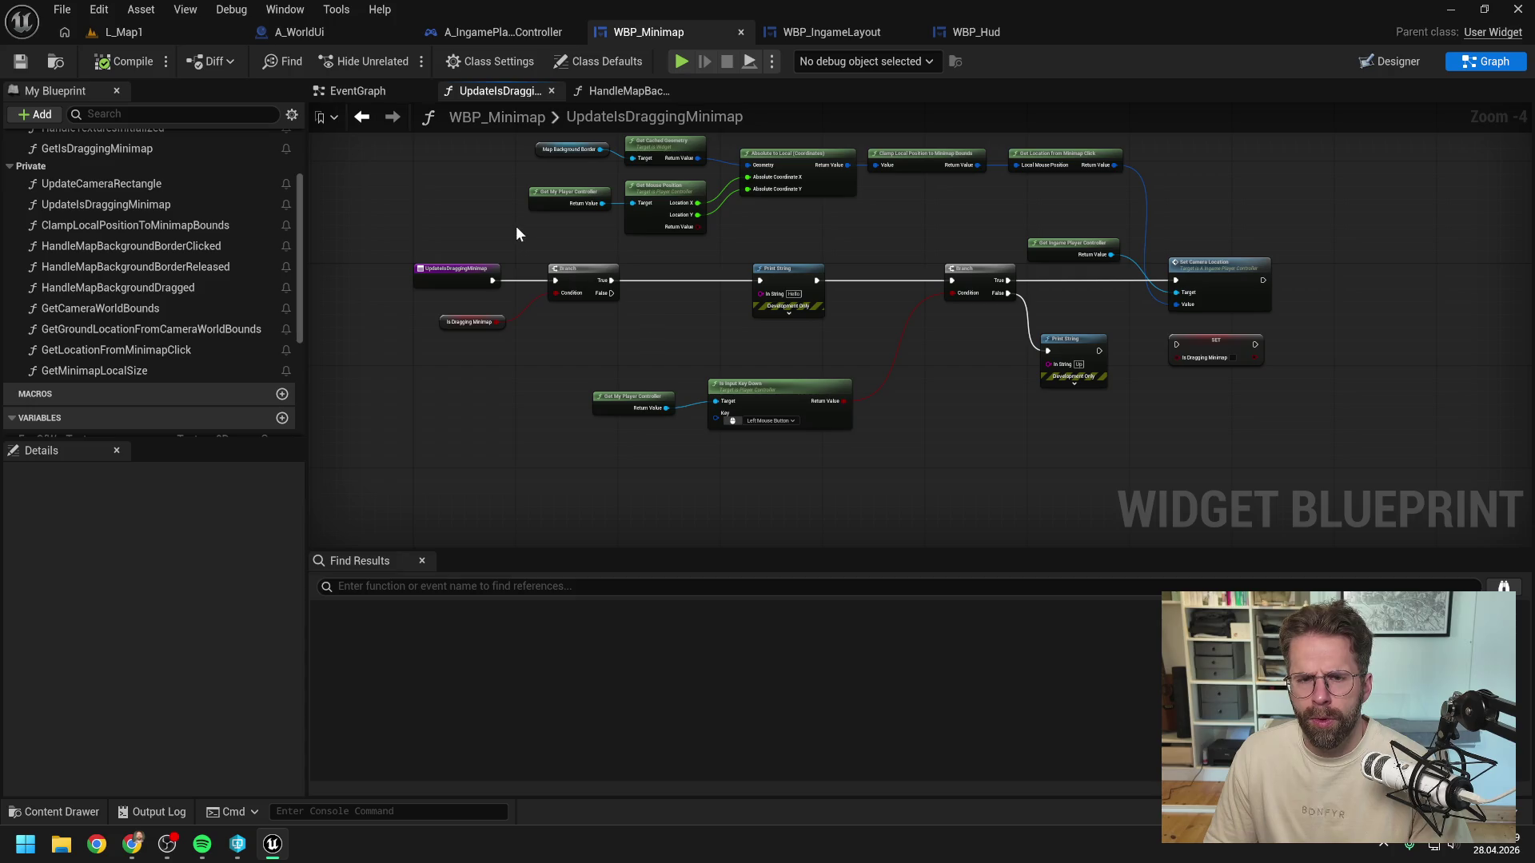
left_click(381, 92)
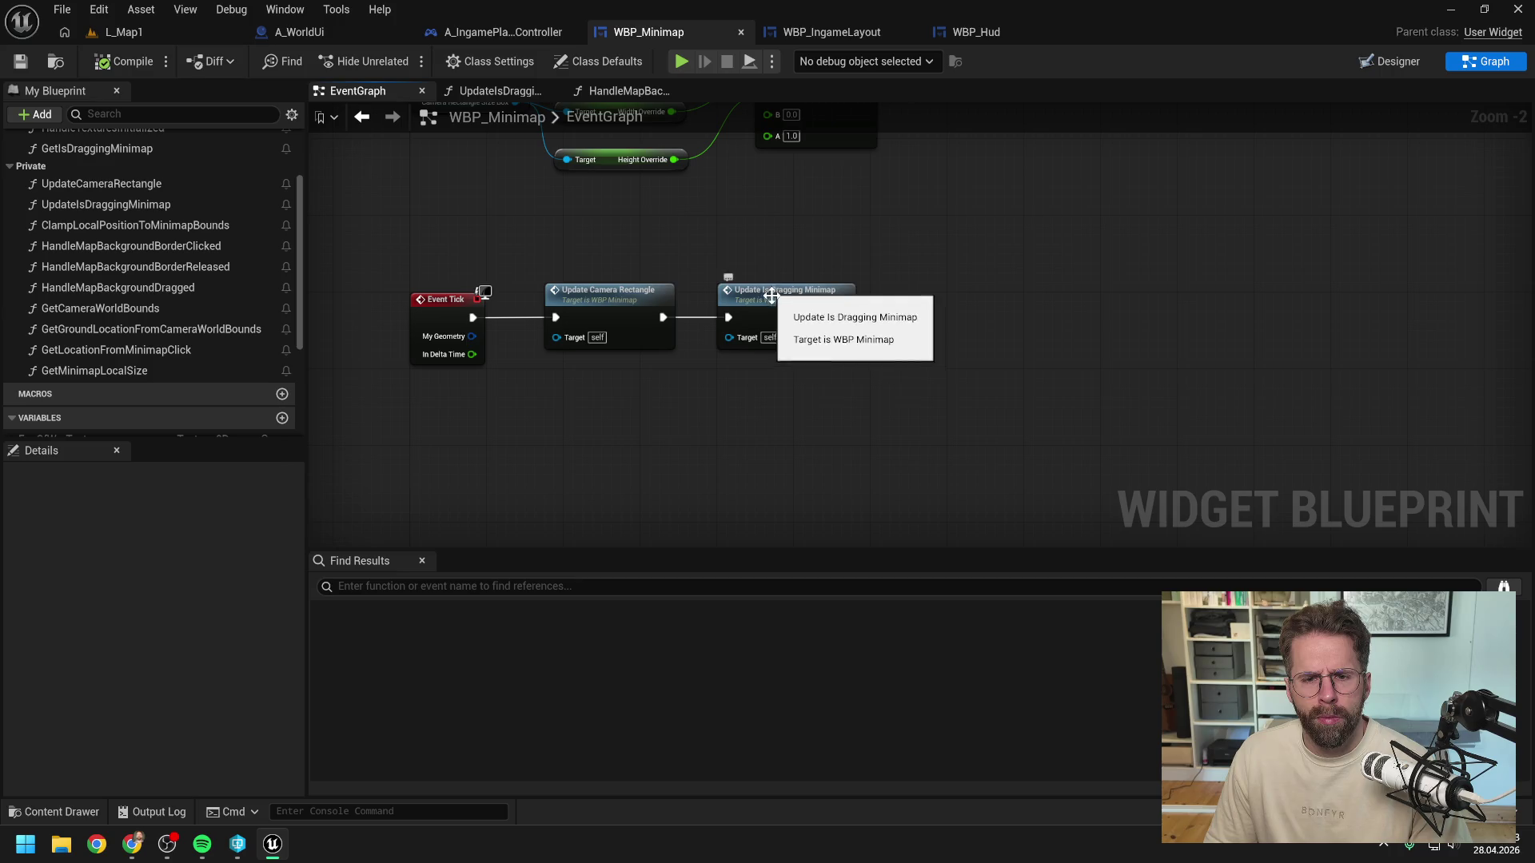
left_click(769, 288)
key("Delete")
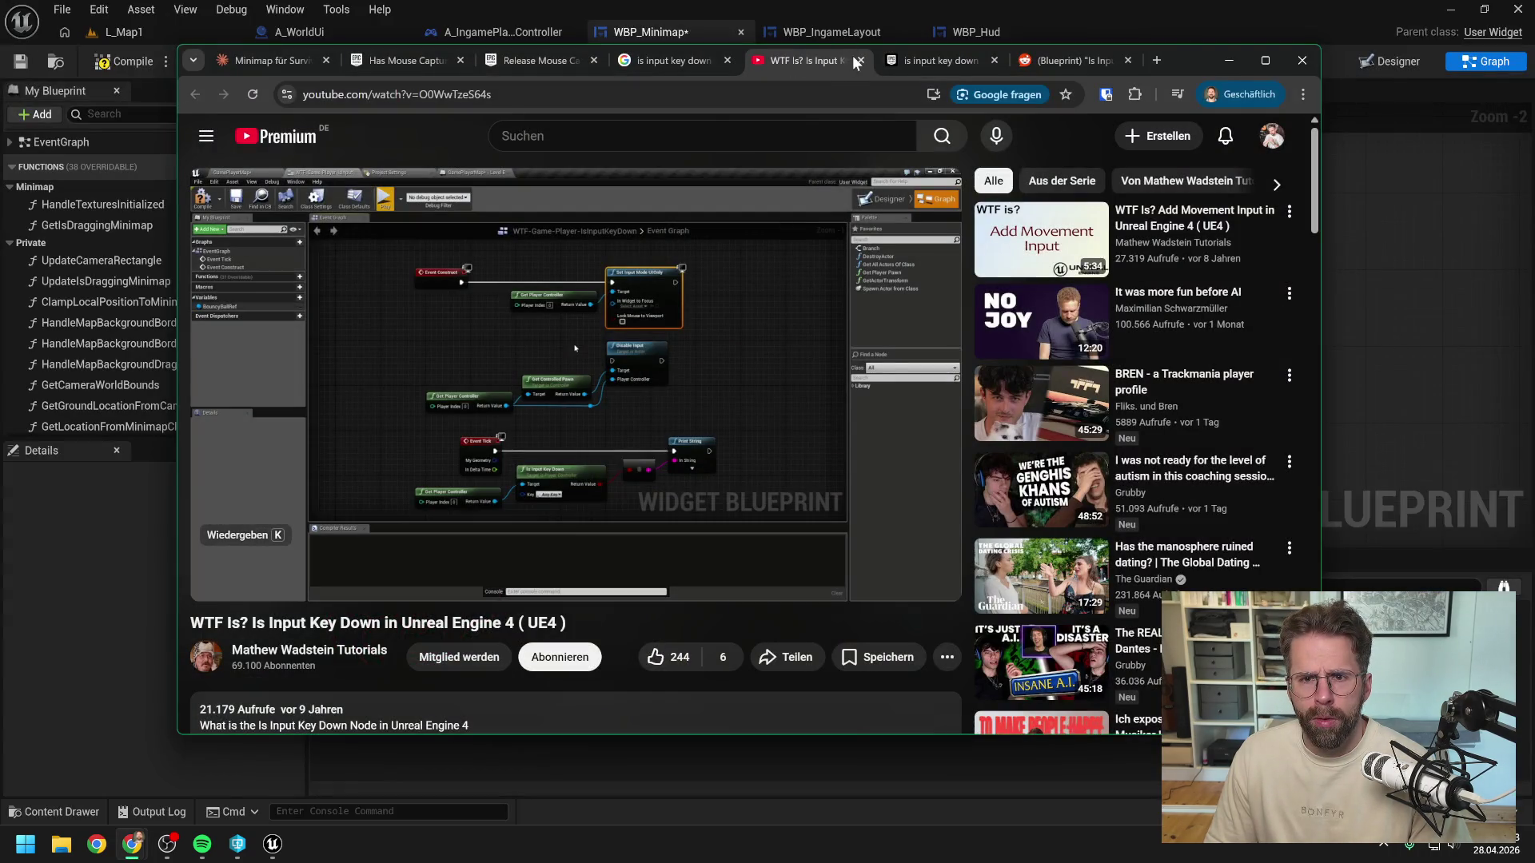
Step: Close the YouTube, Google search and Mouse Capture docs tabs, leaving only the Claude chat
left_click(860, 60)
left_click(860, 60)
left_click(861, 60)
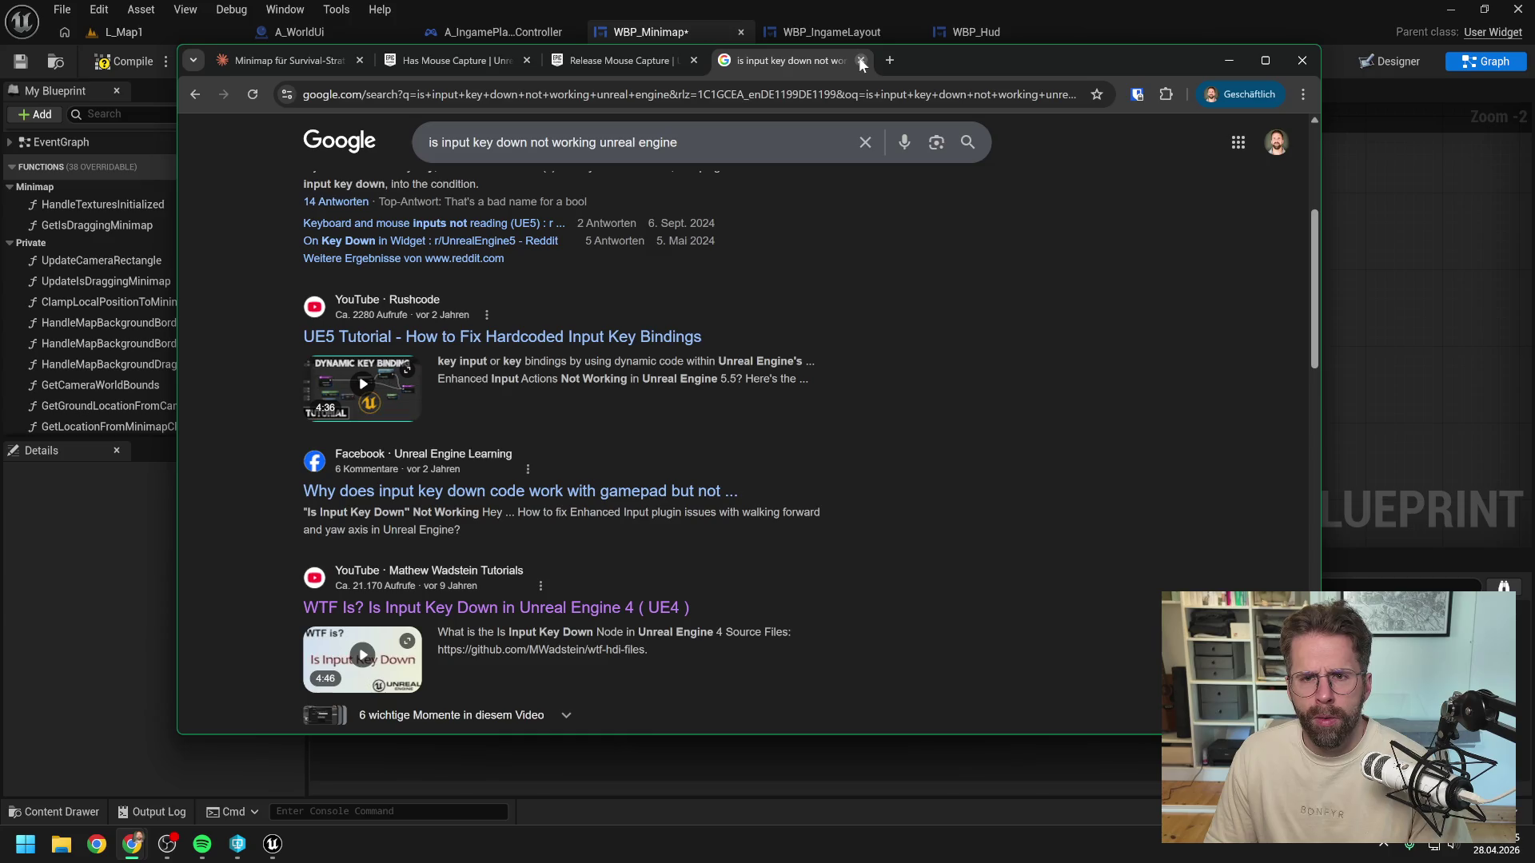
left_click(860, 60)
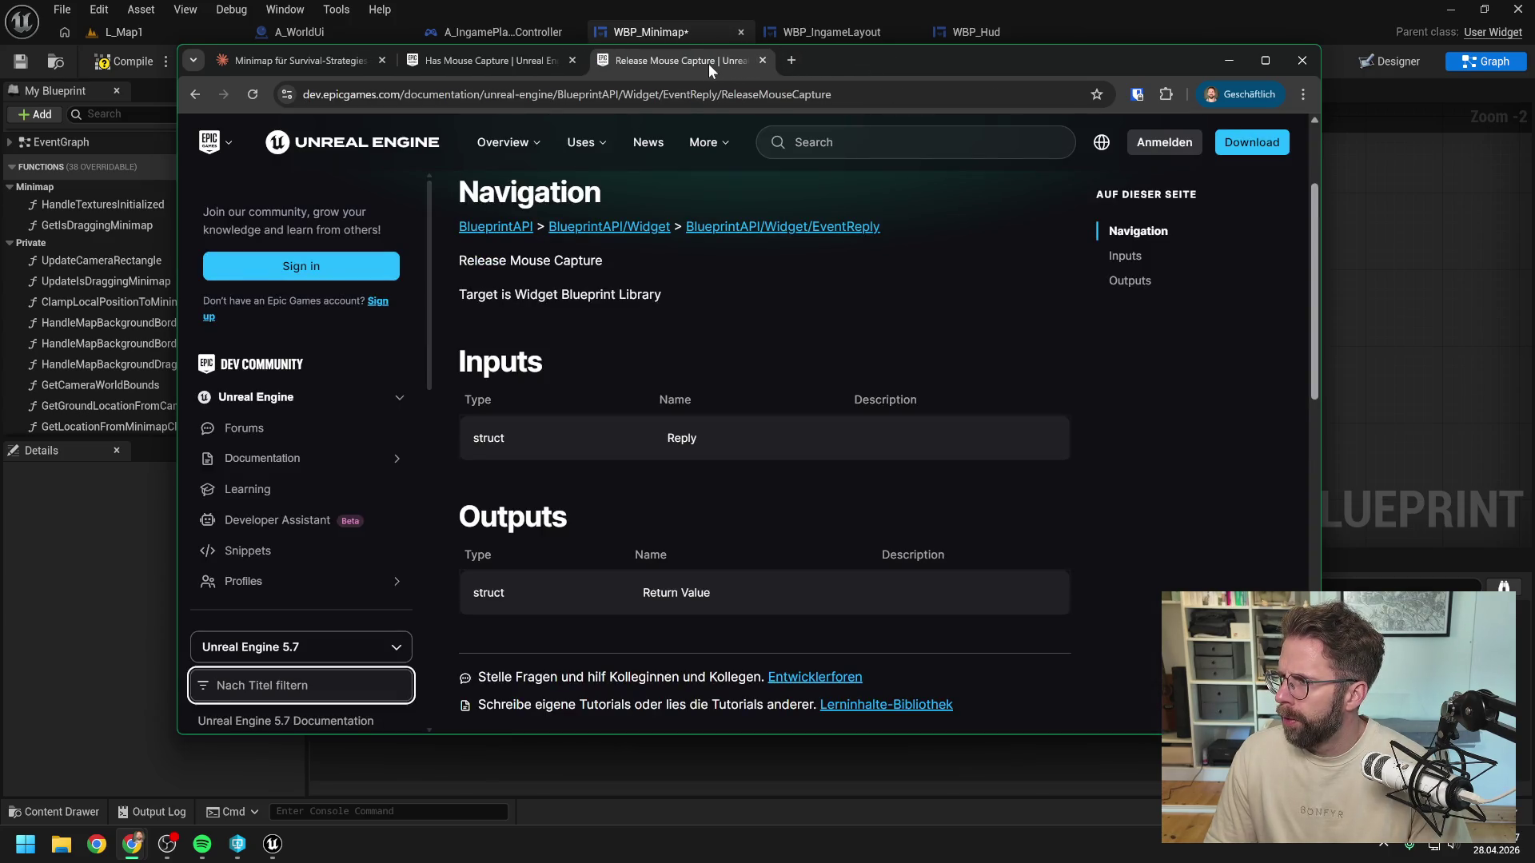
left_click(758, 60)
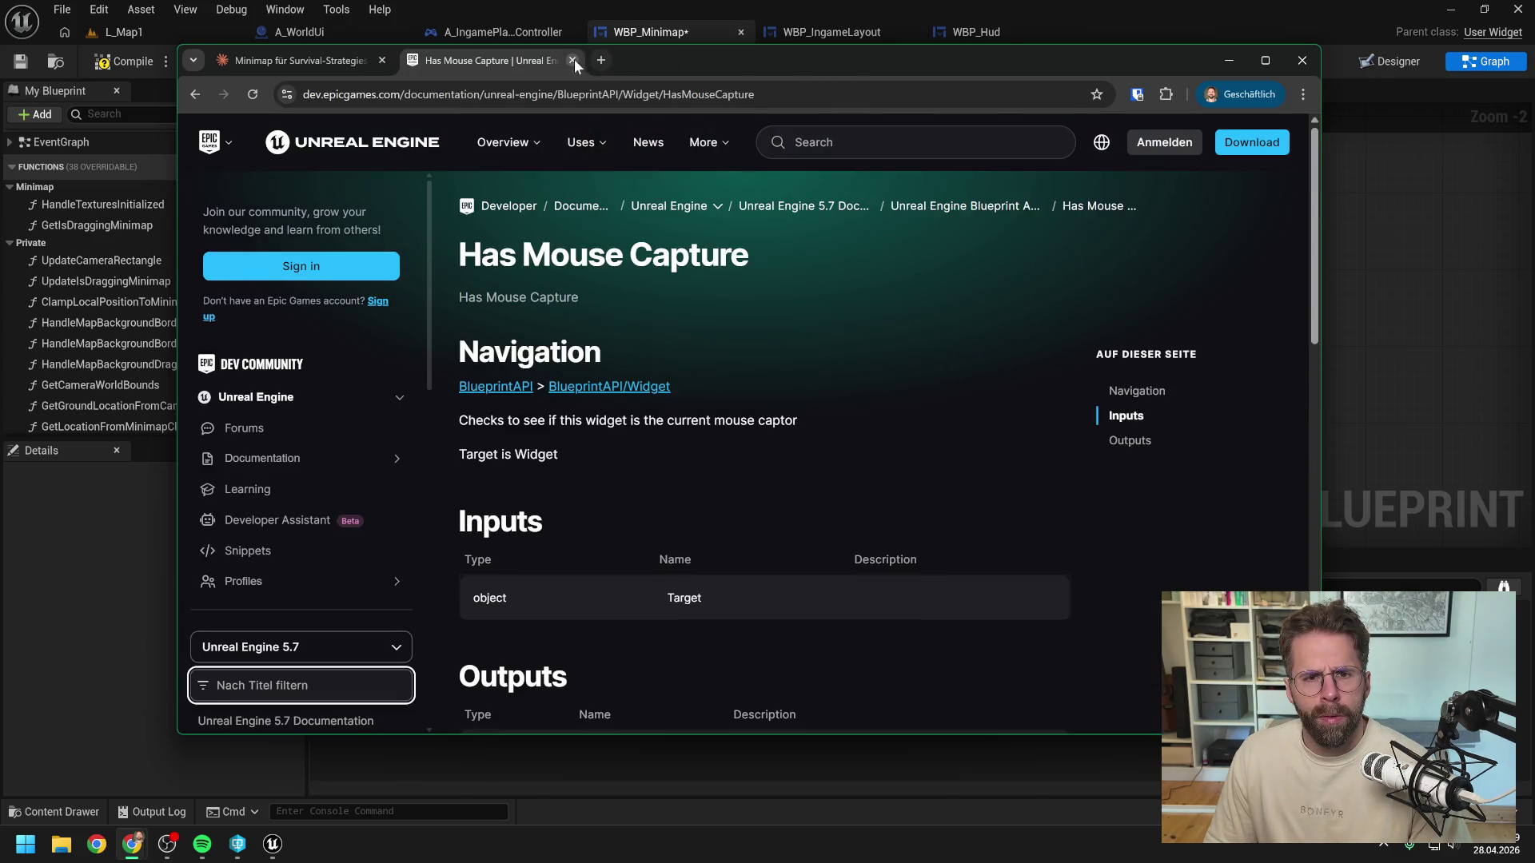
left_click(573, 59)
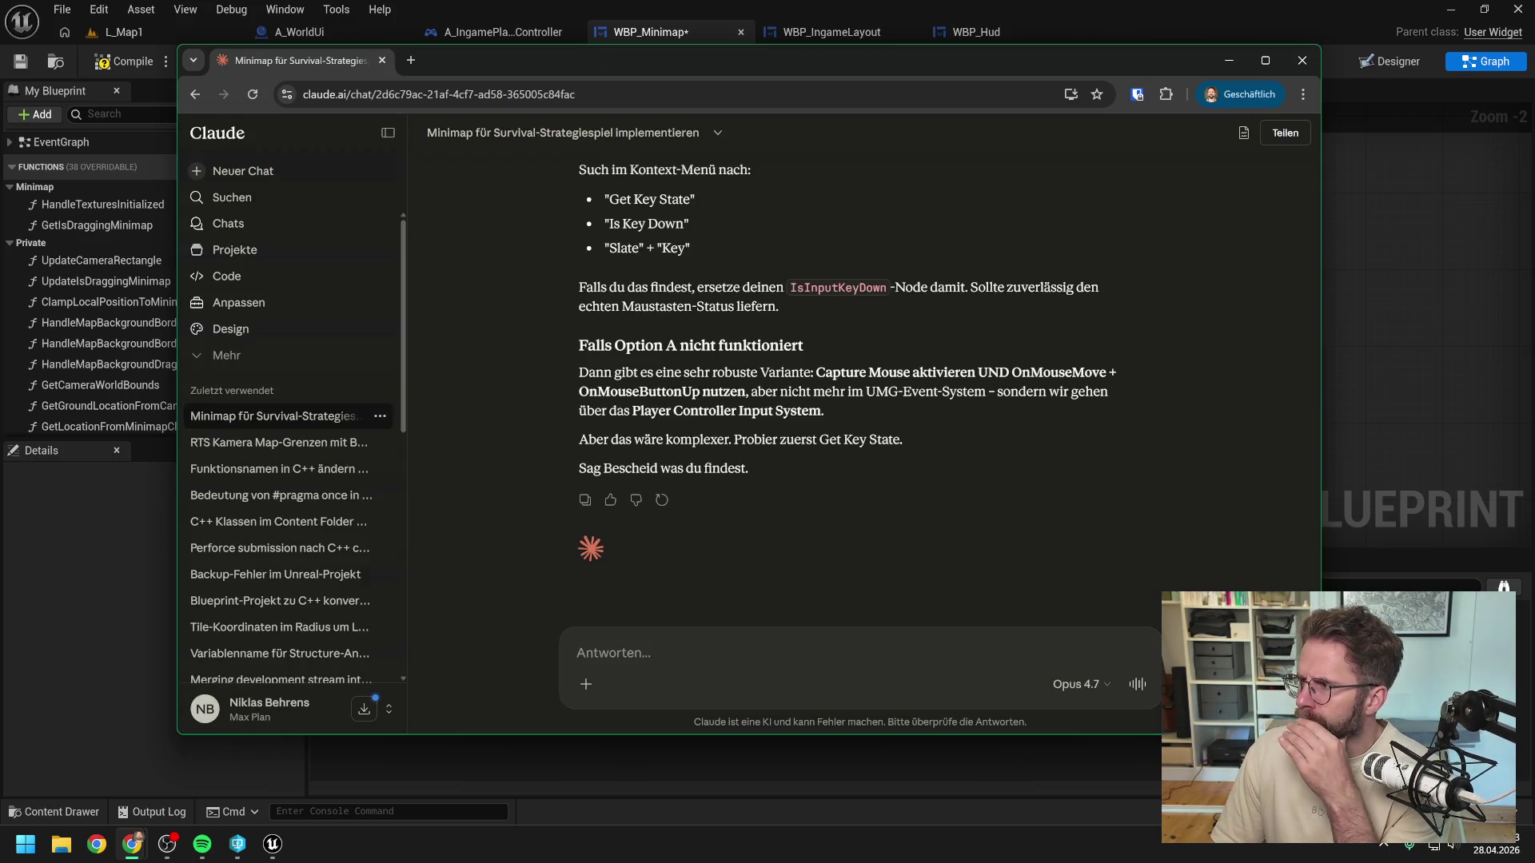
Step: Read through Claude's Get Key State suggestion, then bring the Unreal editor back to front
scroll(794, 387, "up", 3)
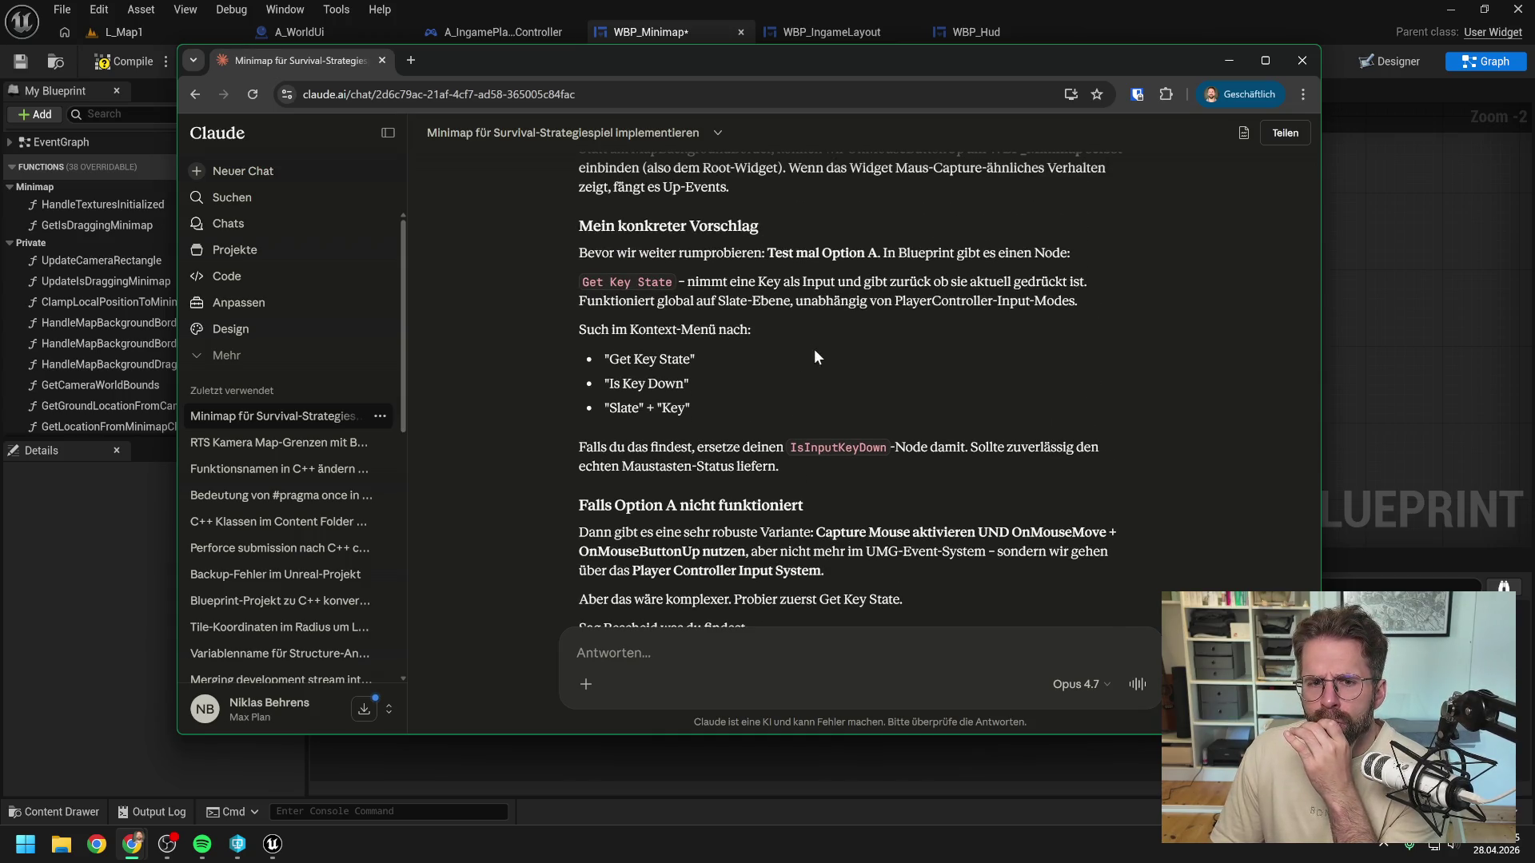
scroll(815, 350, "up", 2)
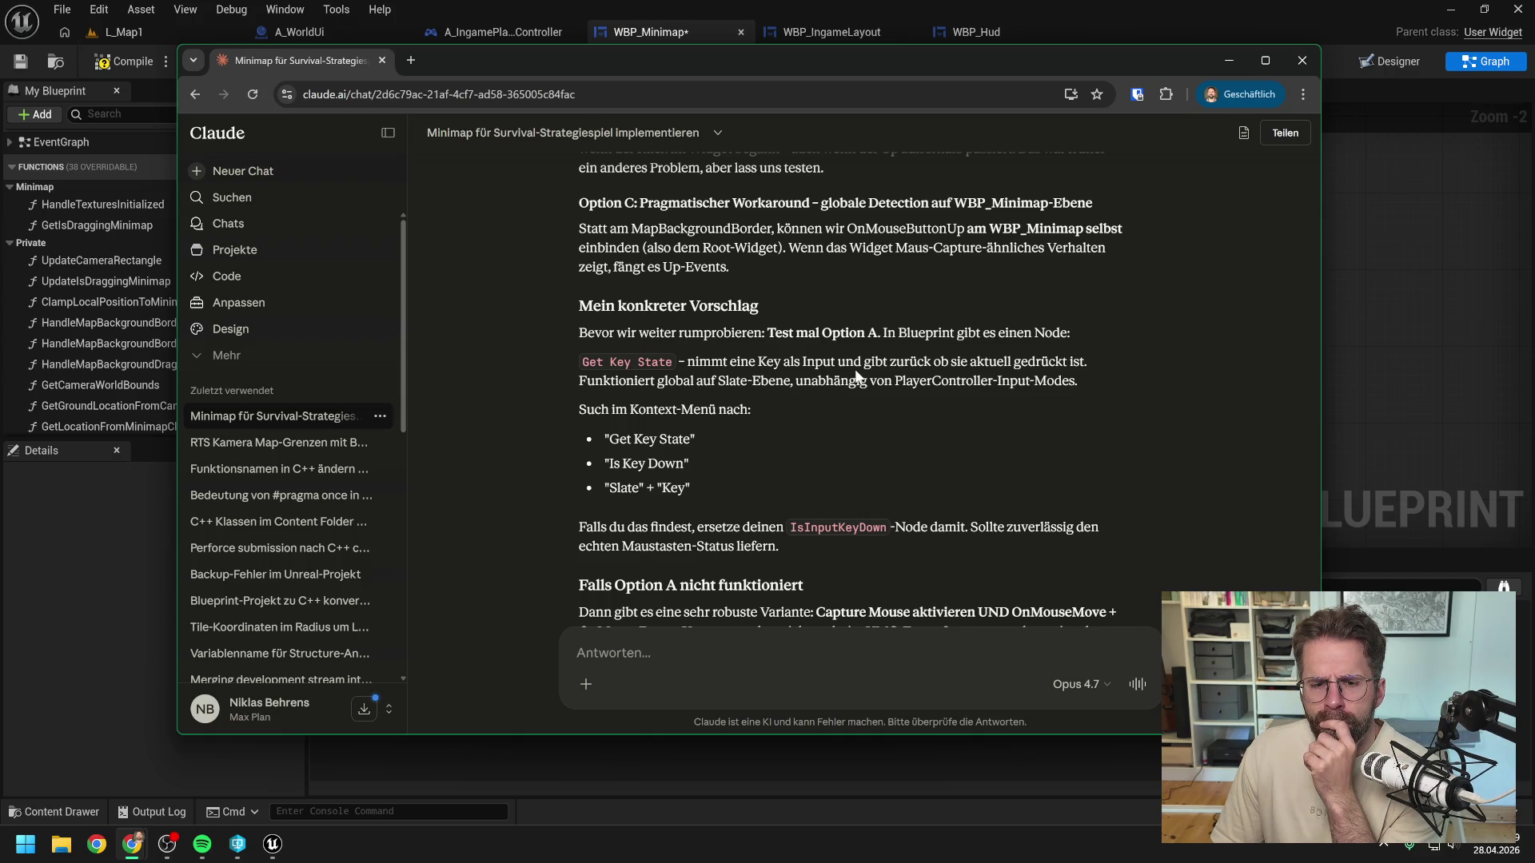
scroll(857, 374, "down", 3)
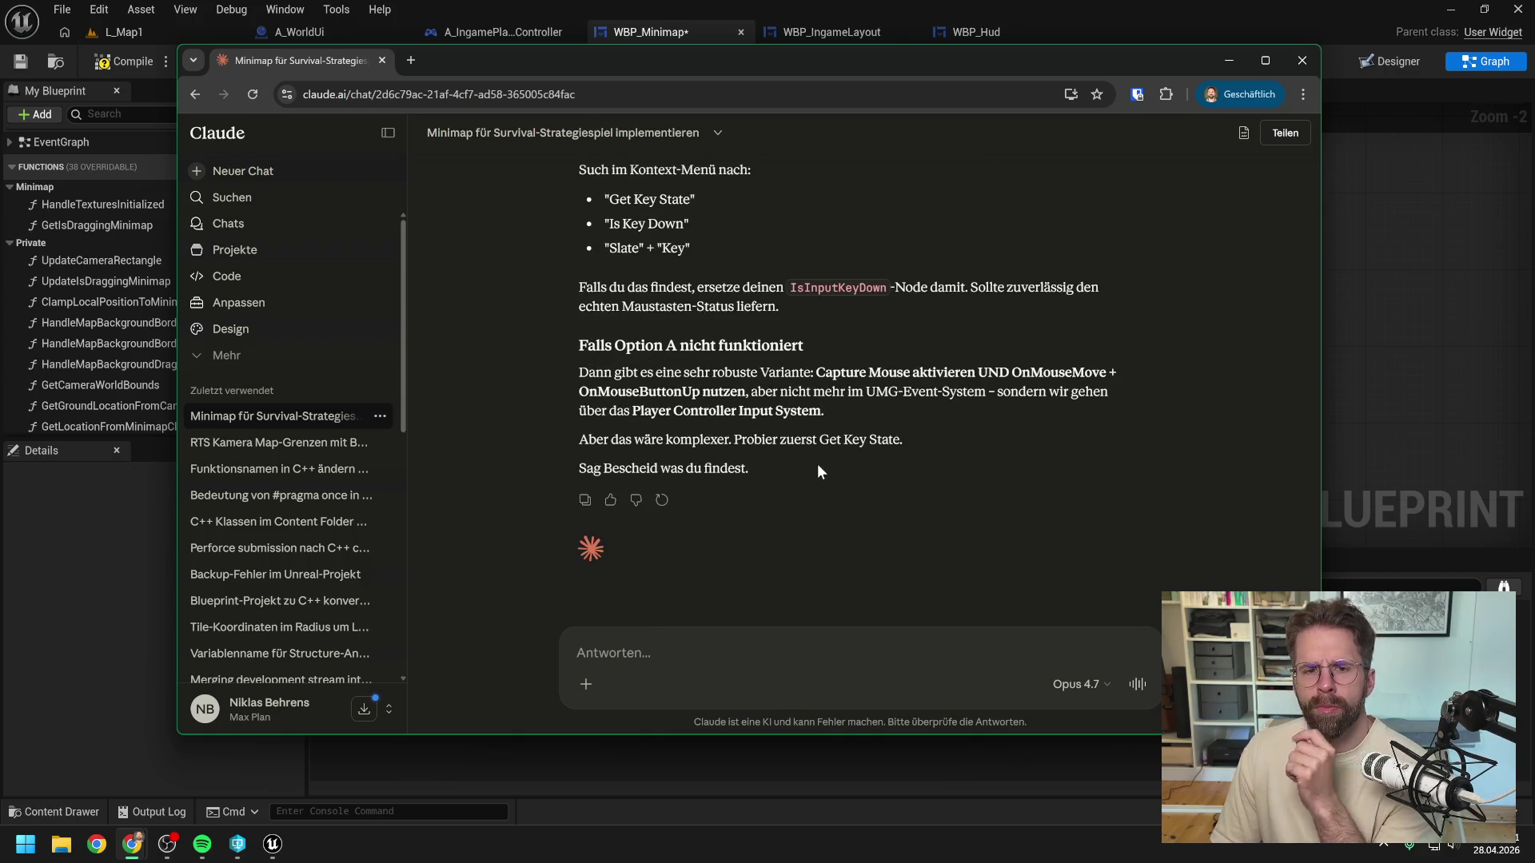
scroll(818, 464, "up", 1)
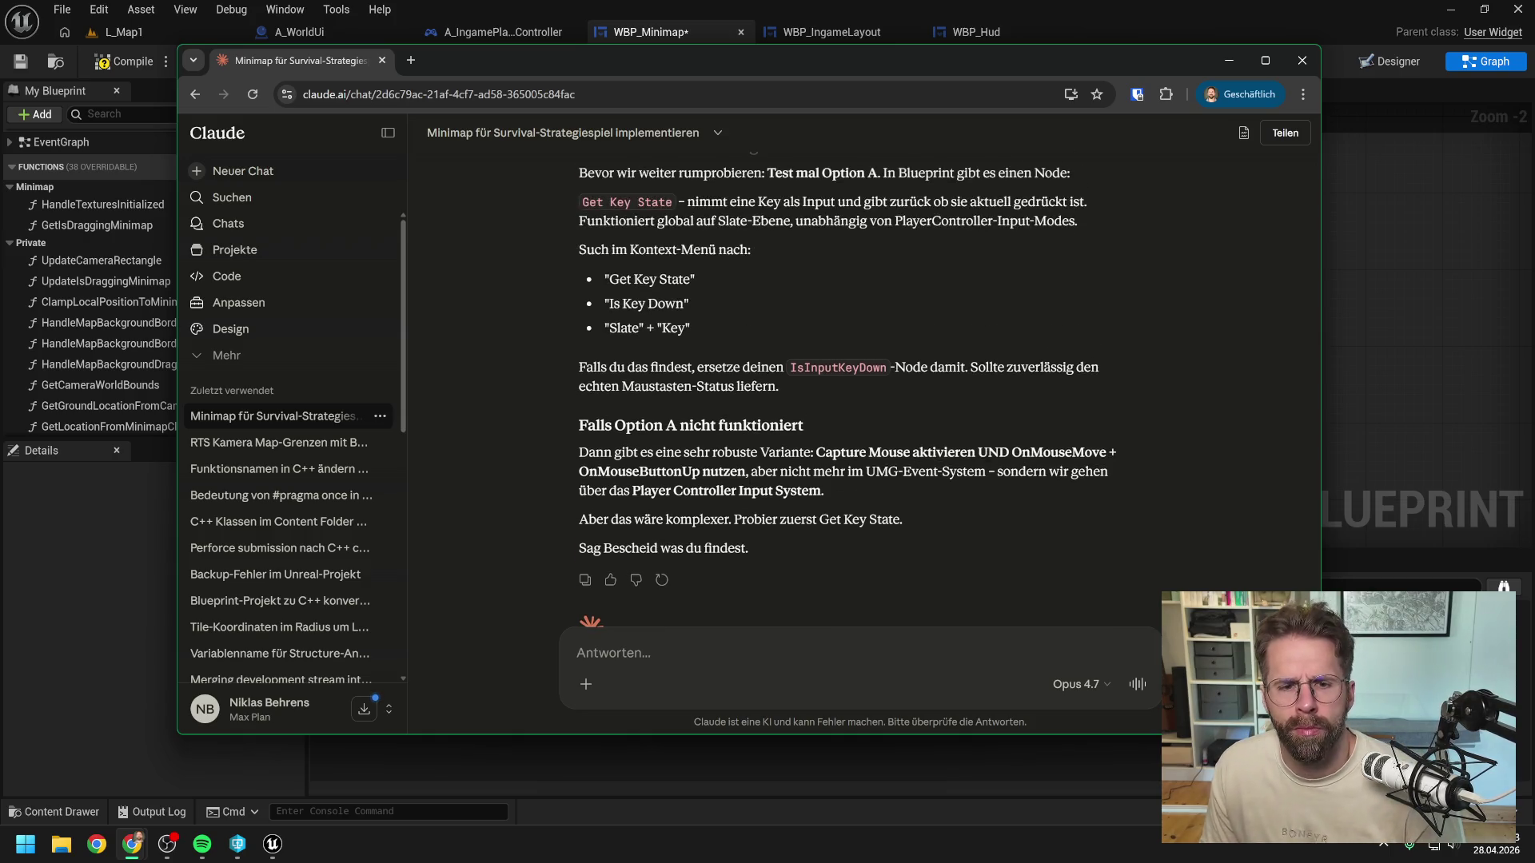
left_click(1323, 368)
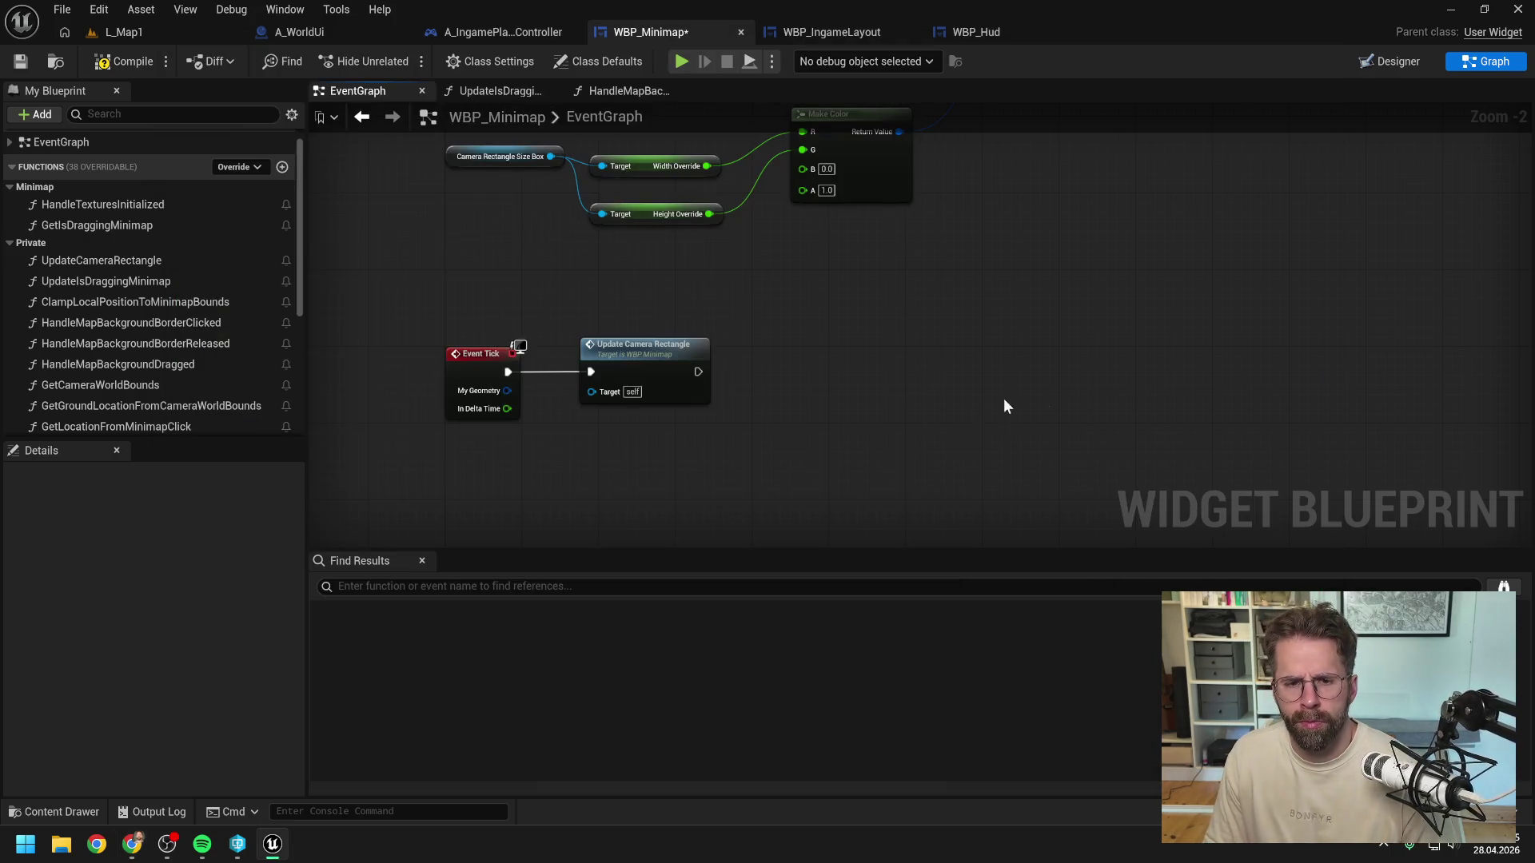
Step: Search all graph actions, not just context-sensitive ones, for 'slate key', 'key down' and 'input down'
right_click(929, 396)
left_click(1148, 411)
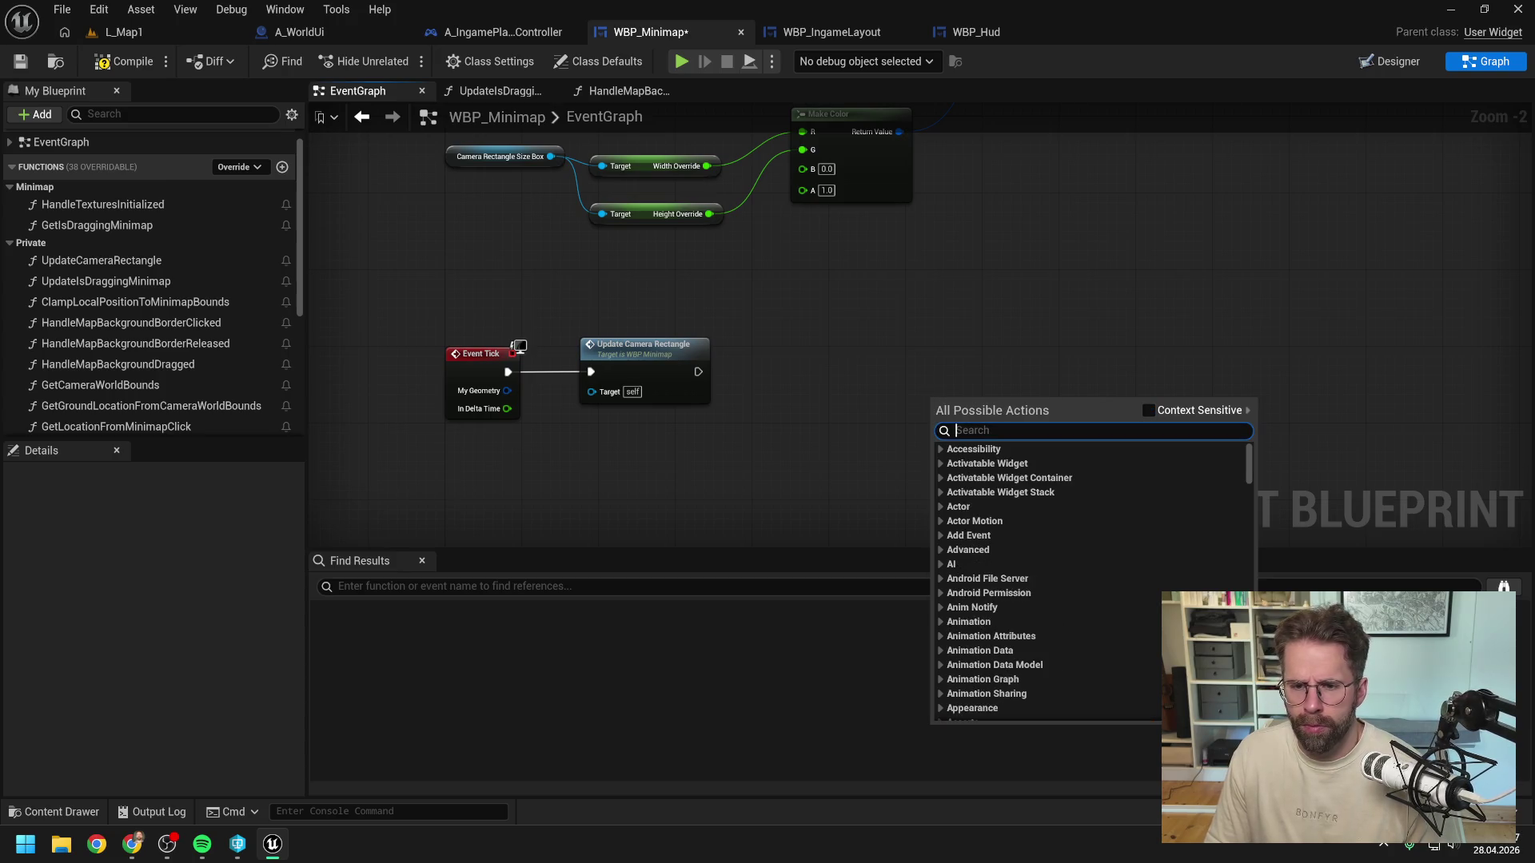
type("slate key")
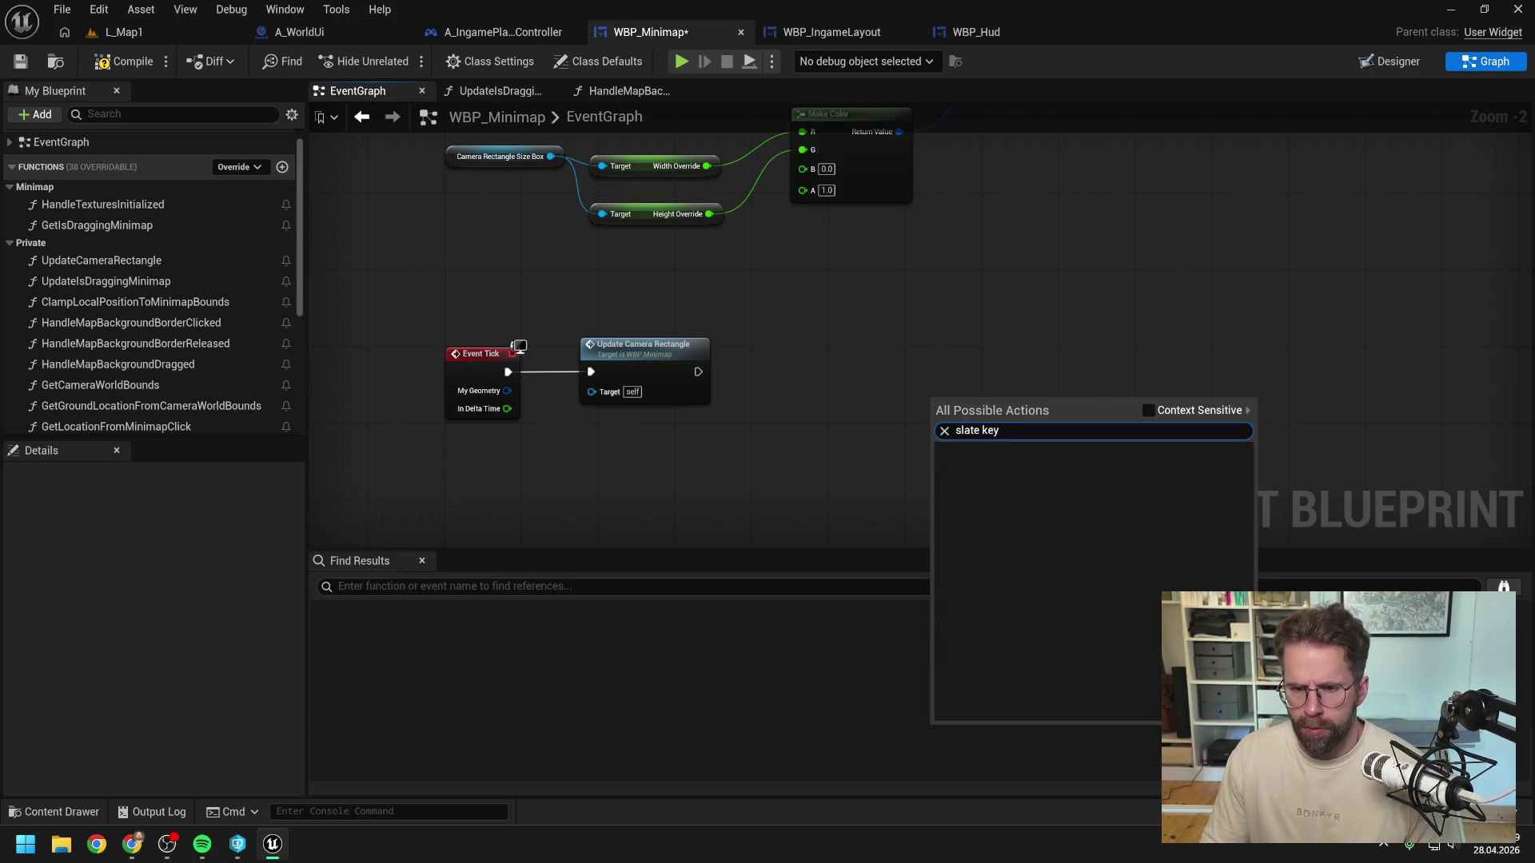
key("ctrl+a")
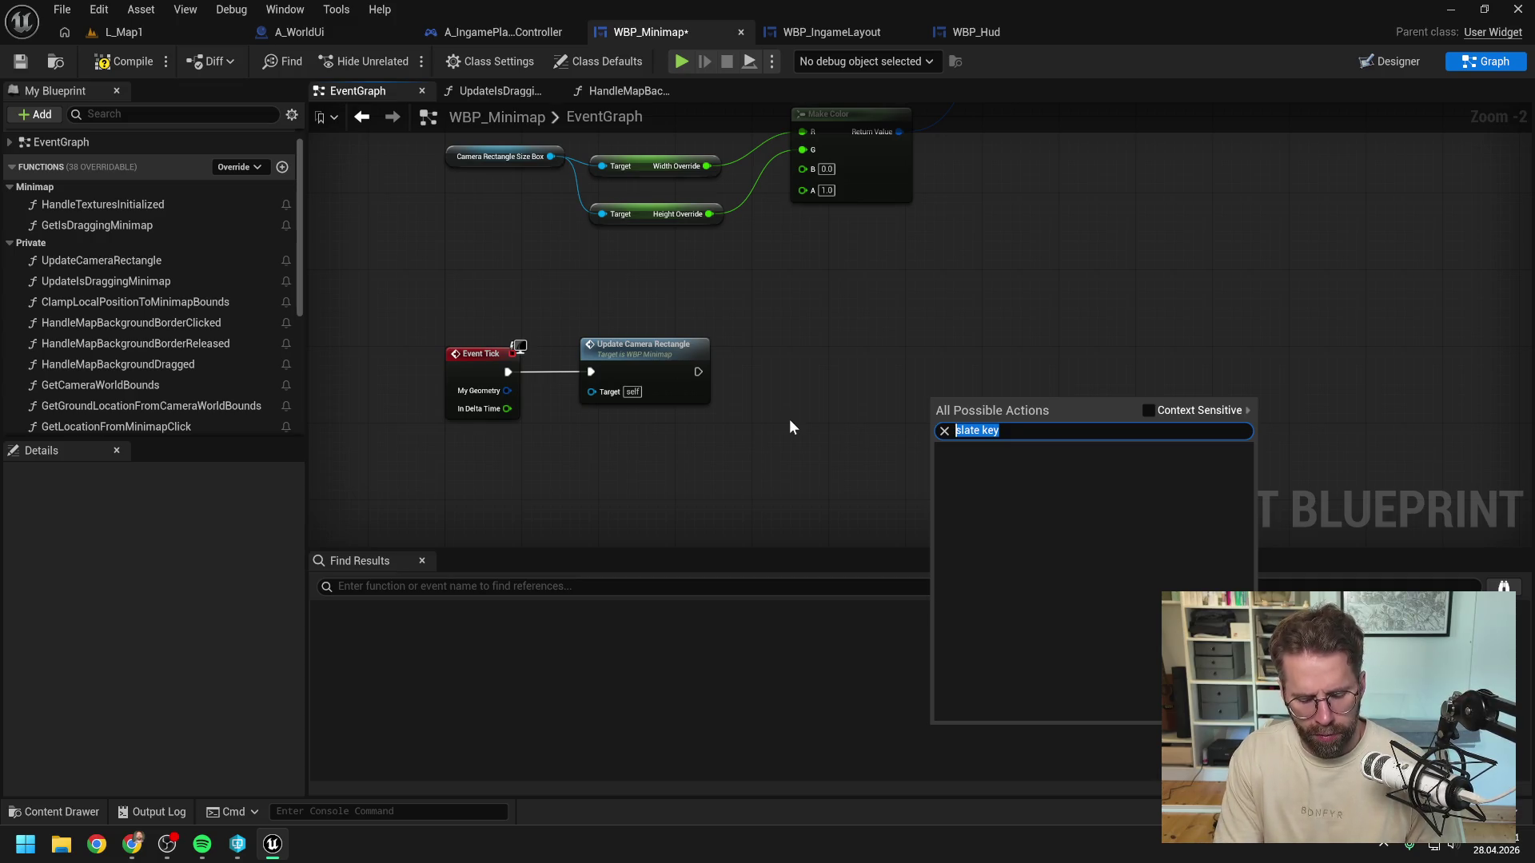
type("key down")
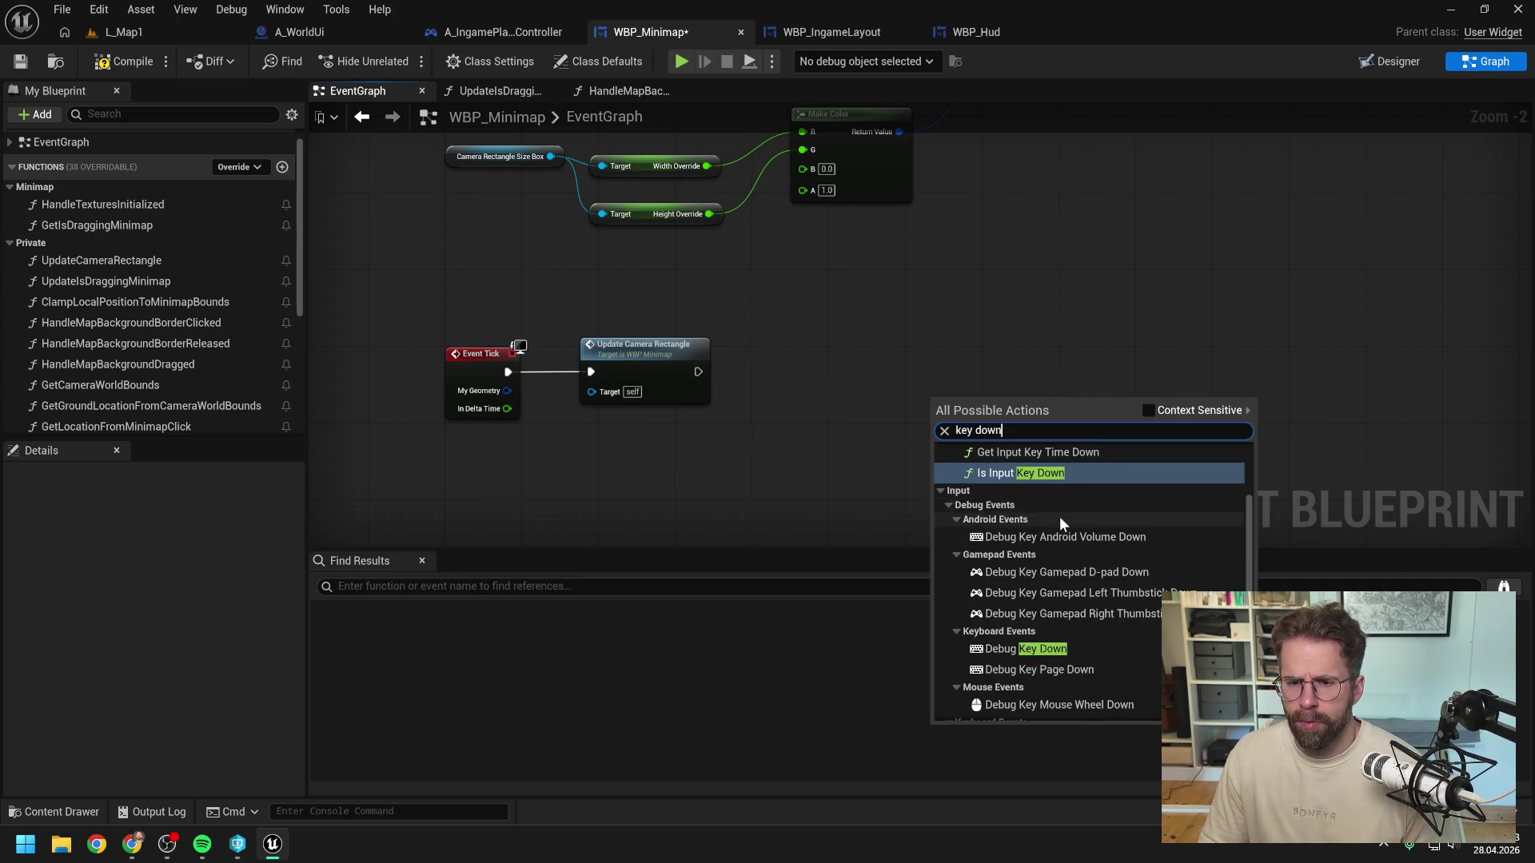
scroll(1111, 537, "up", 2)
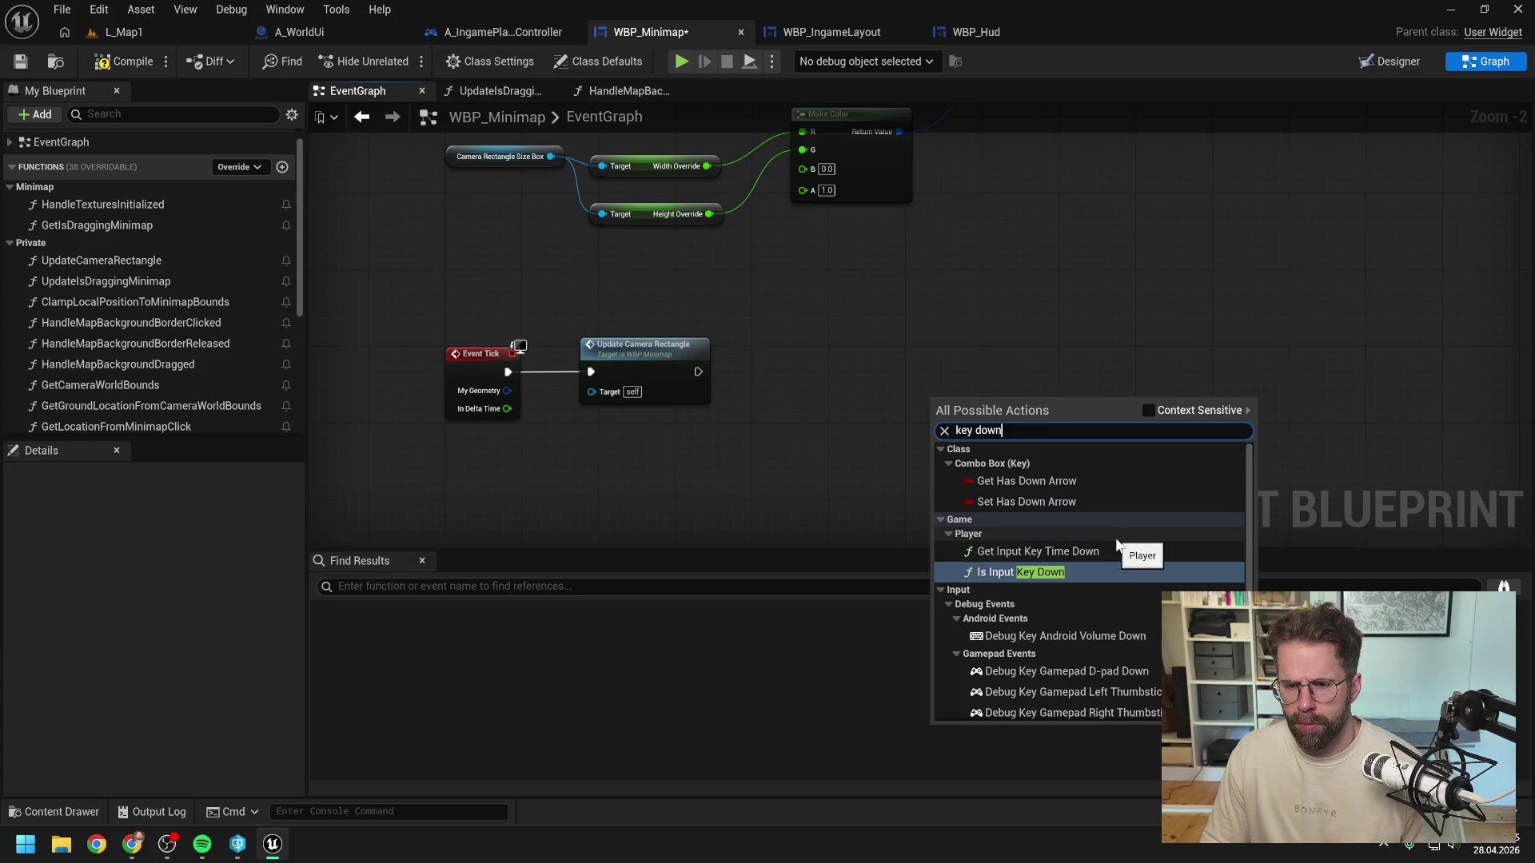
scroll(1115, 542, "down", 3)
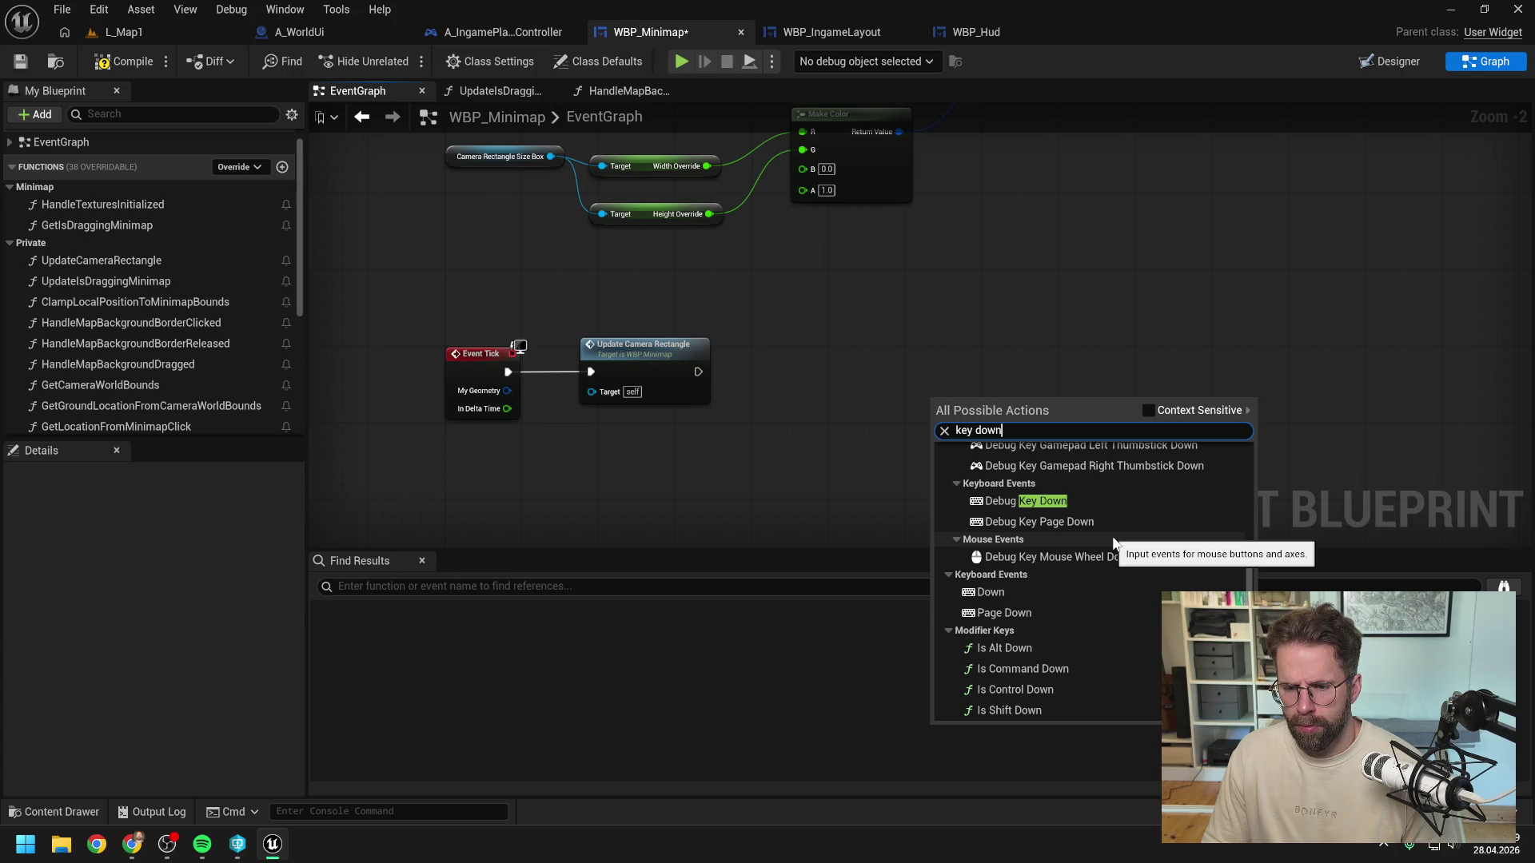
scroll(1129, 564, "up", 4)
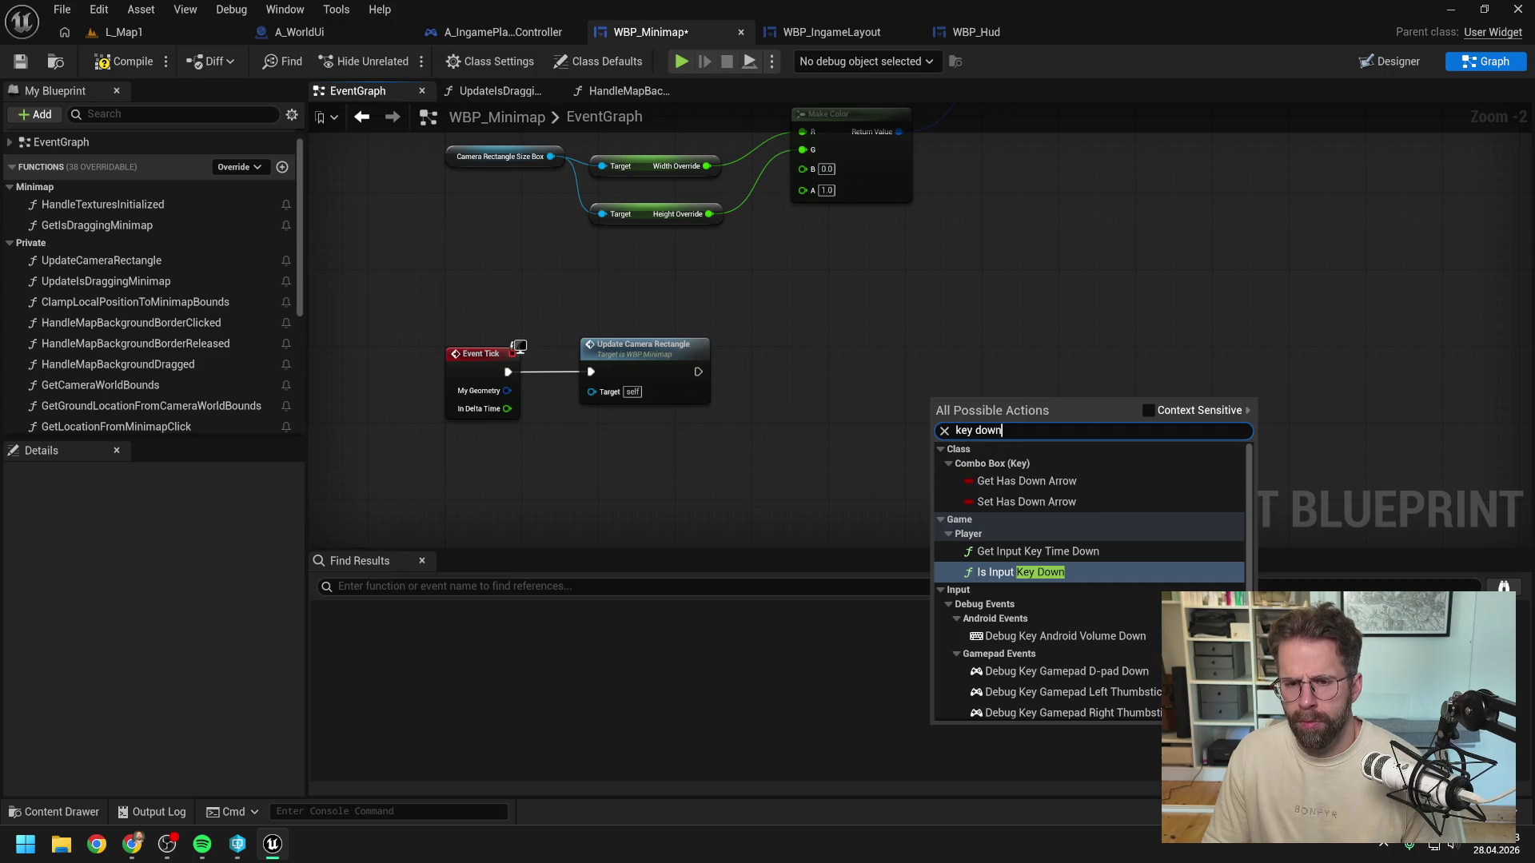
key("ctrl+a")
type("input down")
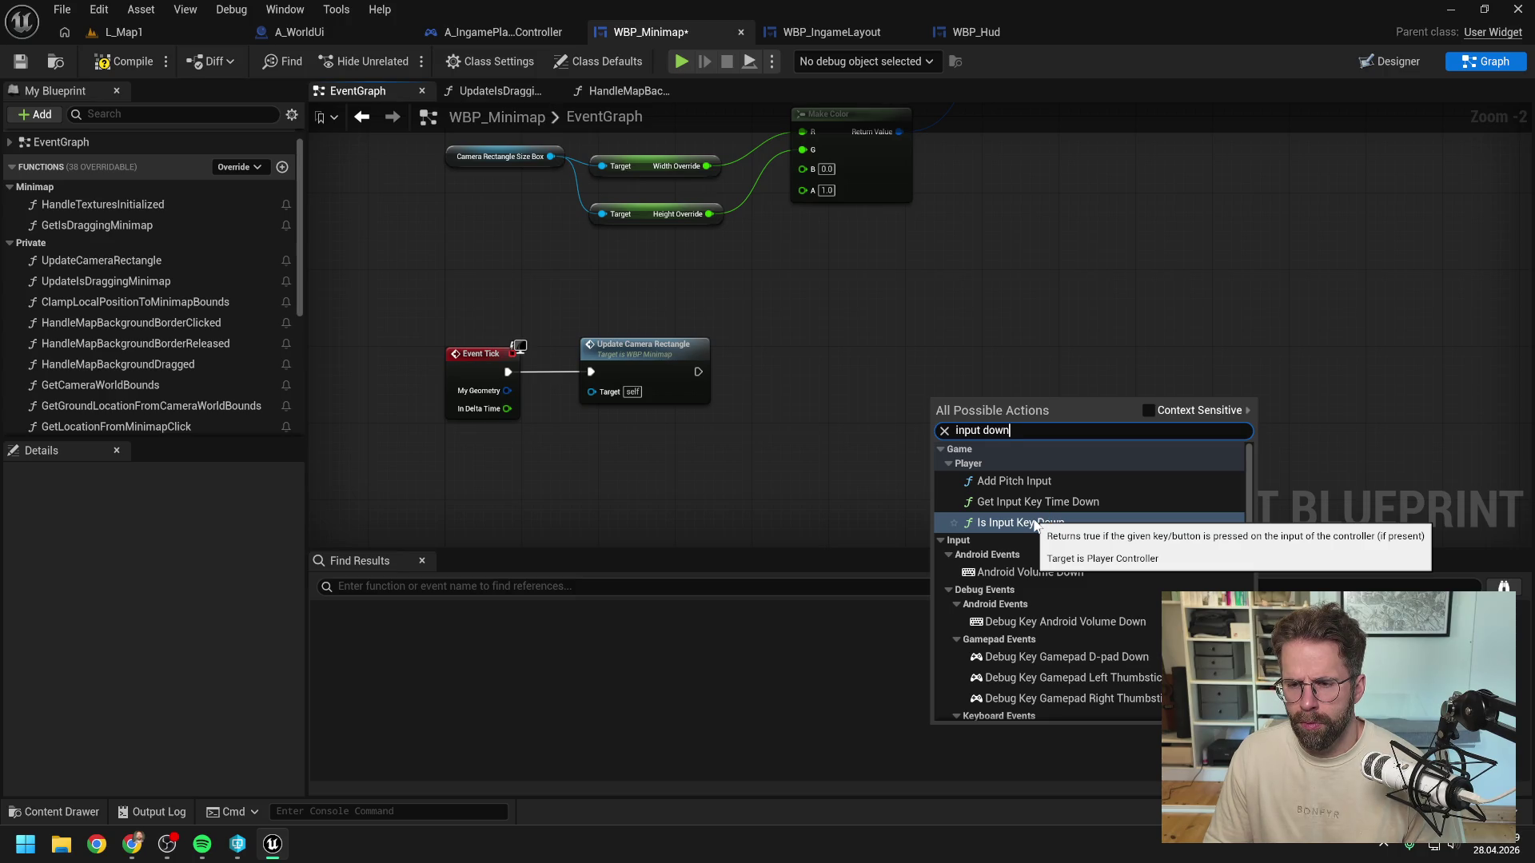
Step: Add a trial Is Input Key Down node, delete it, then compile and save WBP_Minimap
left_click(1035, 524)
left_click(956, 483)
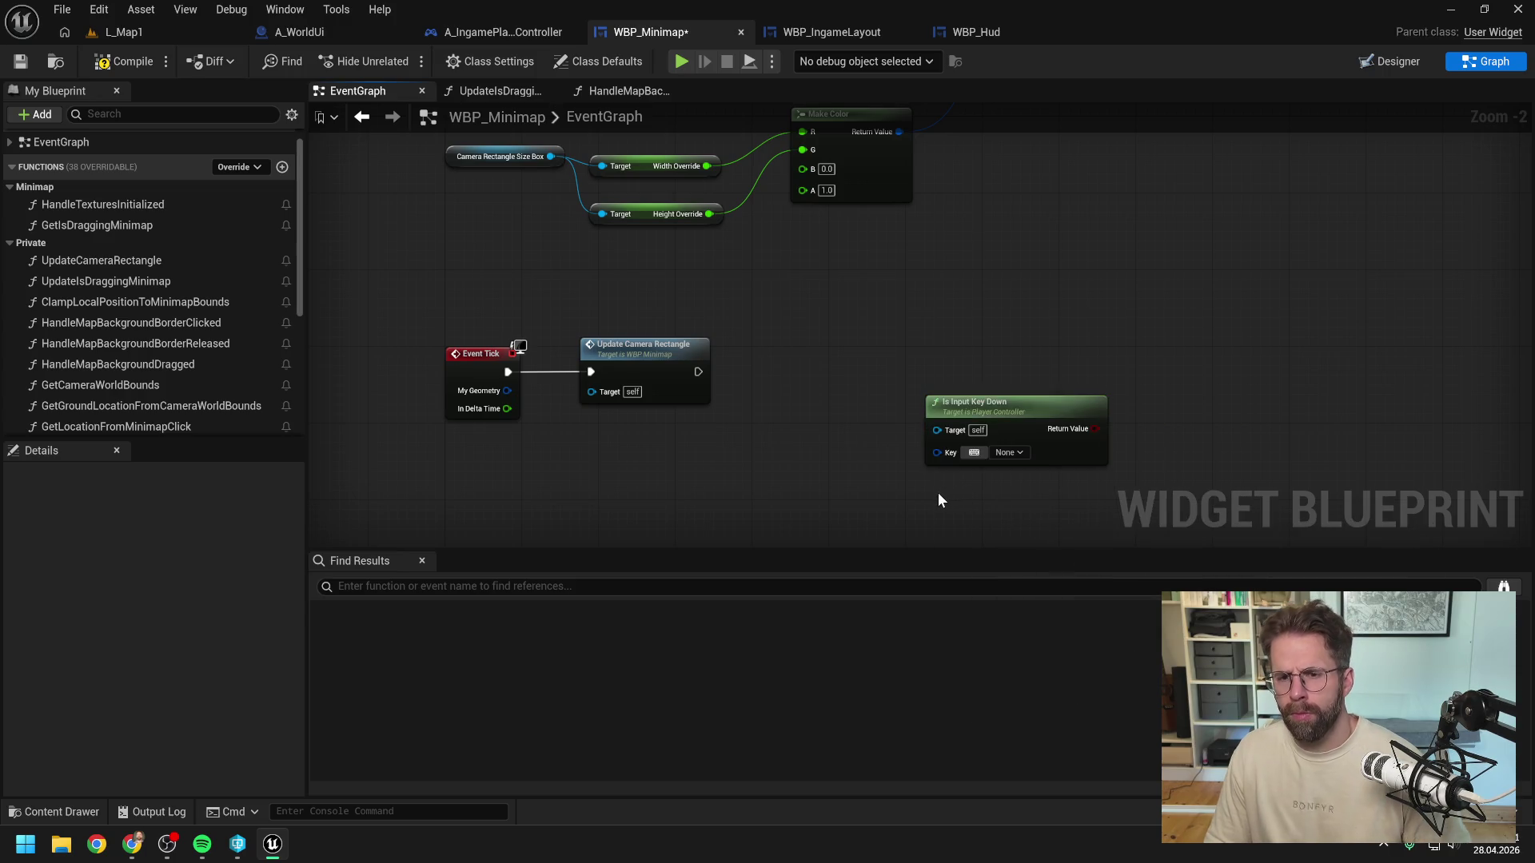
left_click(942, 415)
key("Delete")
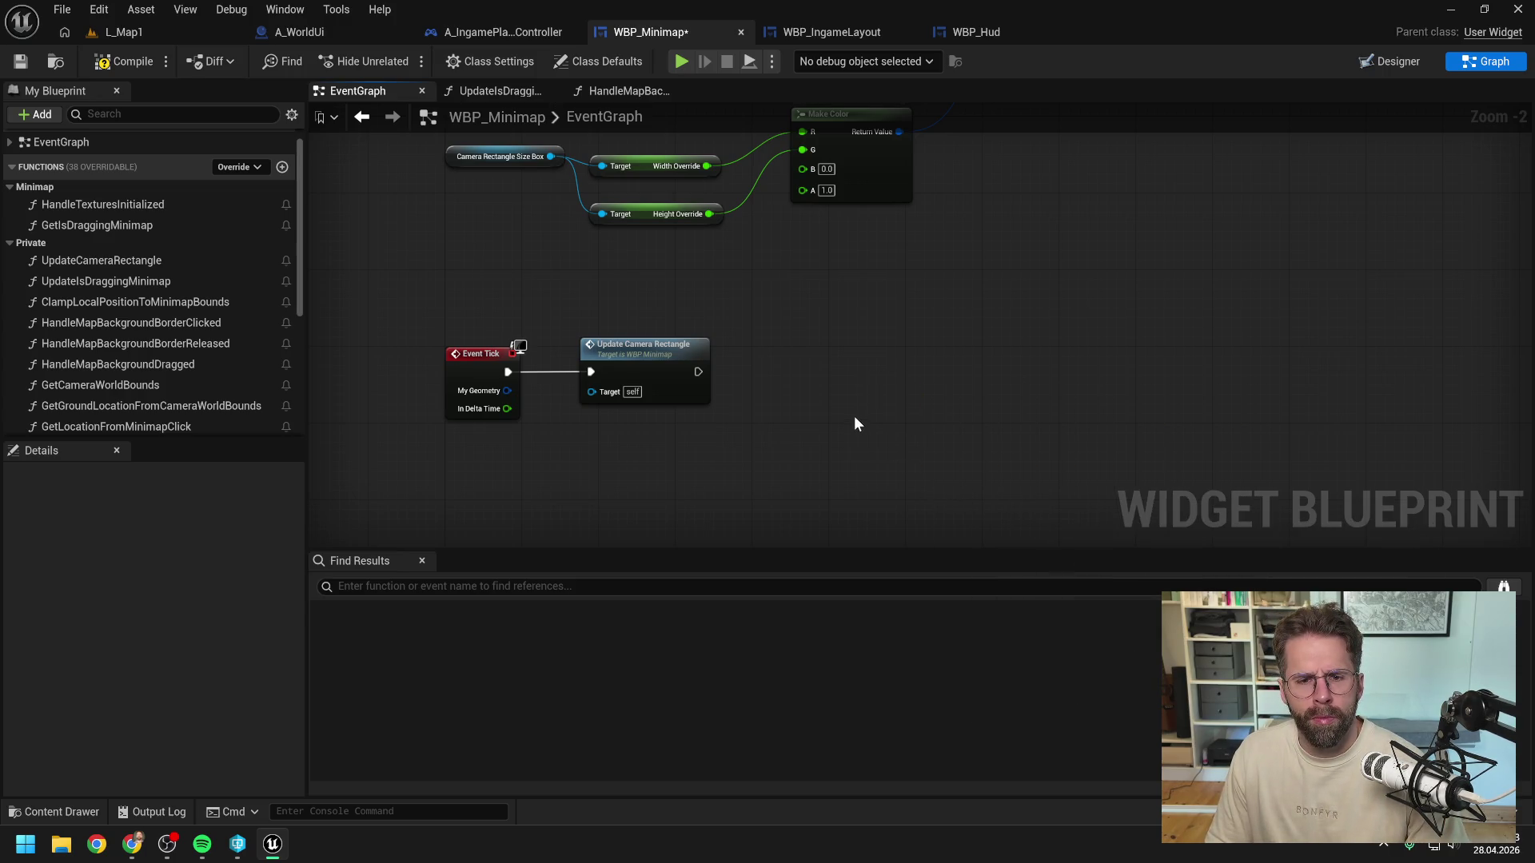
left_click(121, 61)
key("ctrl+s")
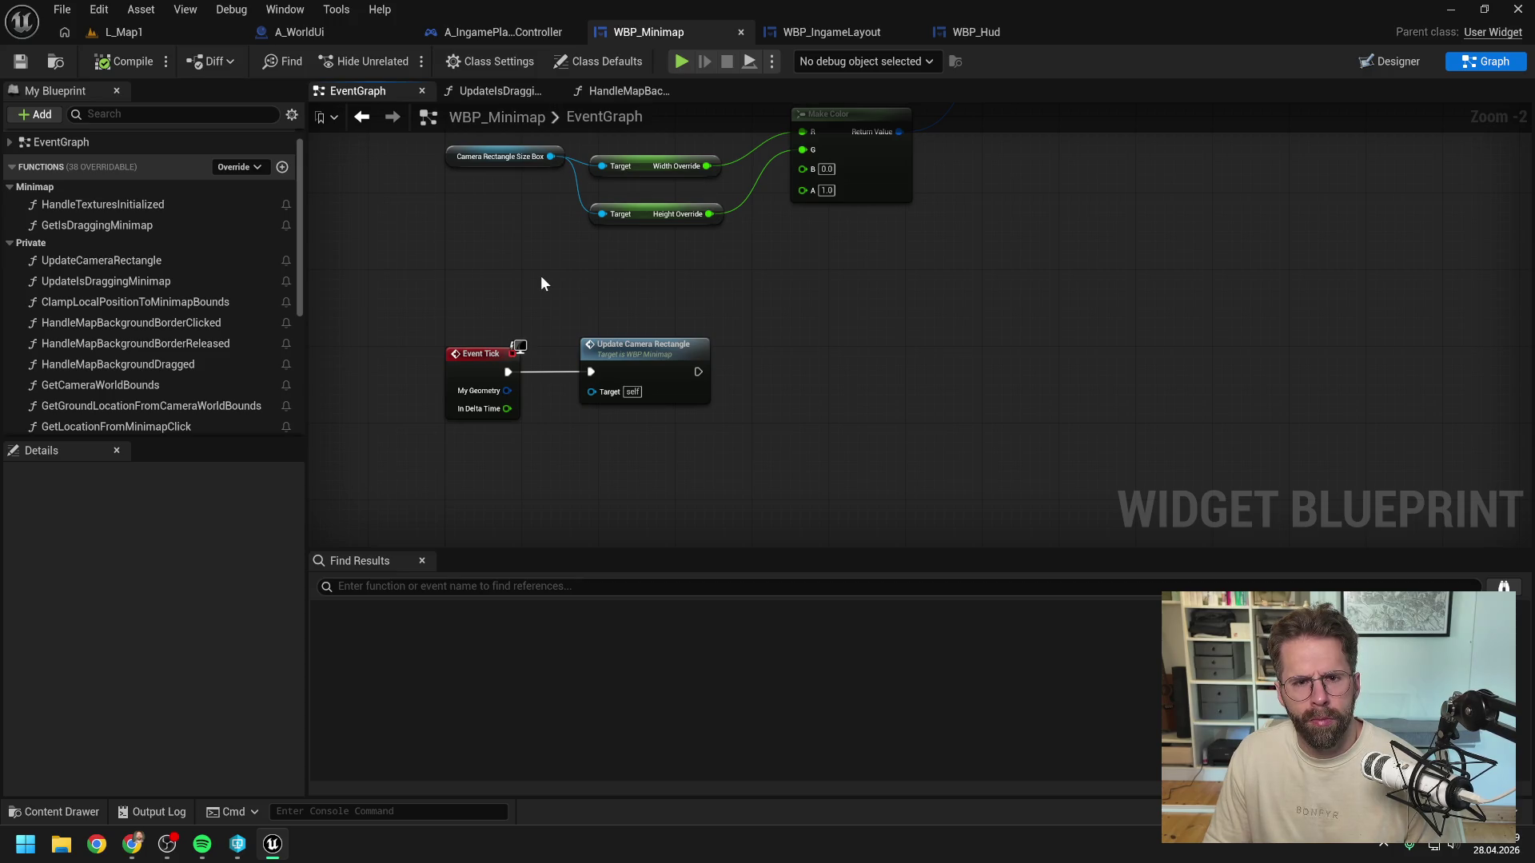
scroll(542, 282, "down", 1)
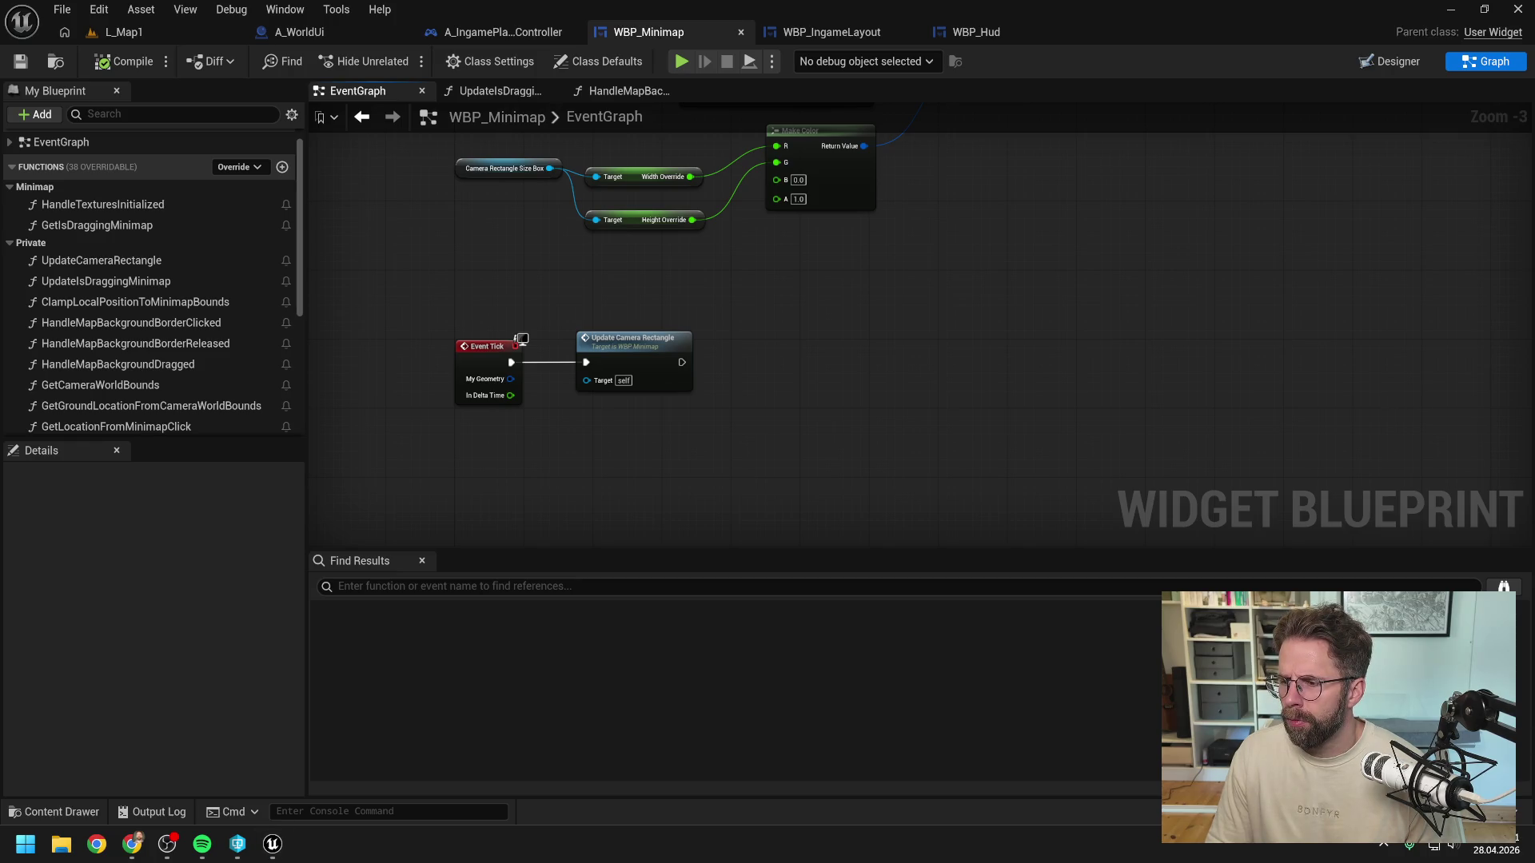
Step: Send Claude the question 'Kann es sein dass unser System mit unseren Enhanced Inputs kollidiert?'
type("Kann es sein dass unser System mit unseren Enhanced Inputs kollidiert?")
key("shift+Return")
type("Wie wäre es wenn wir")
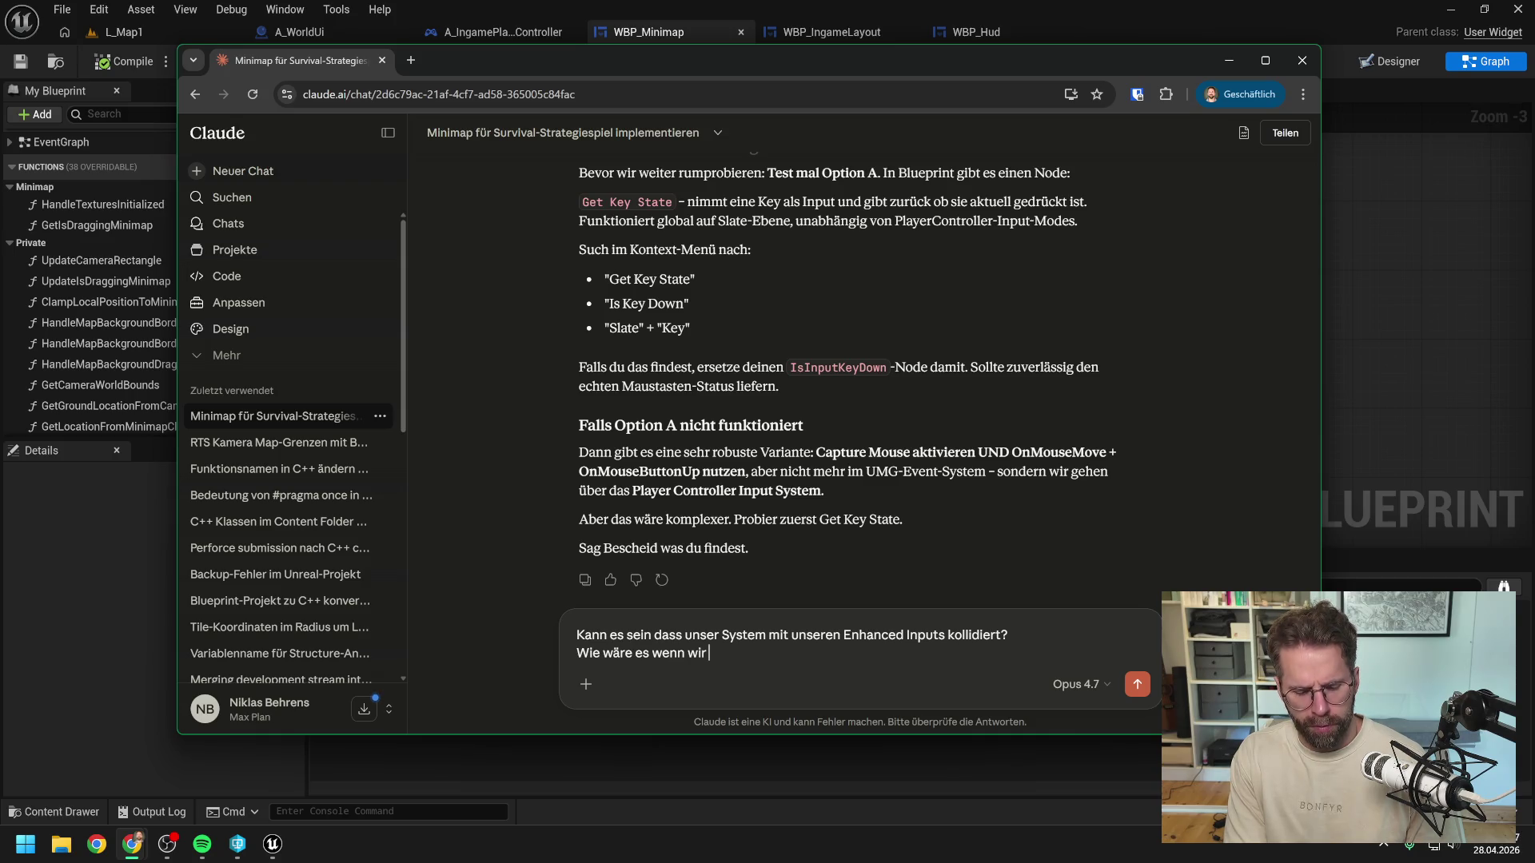
type("gar nich")
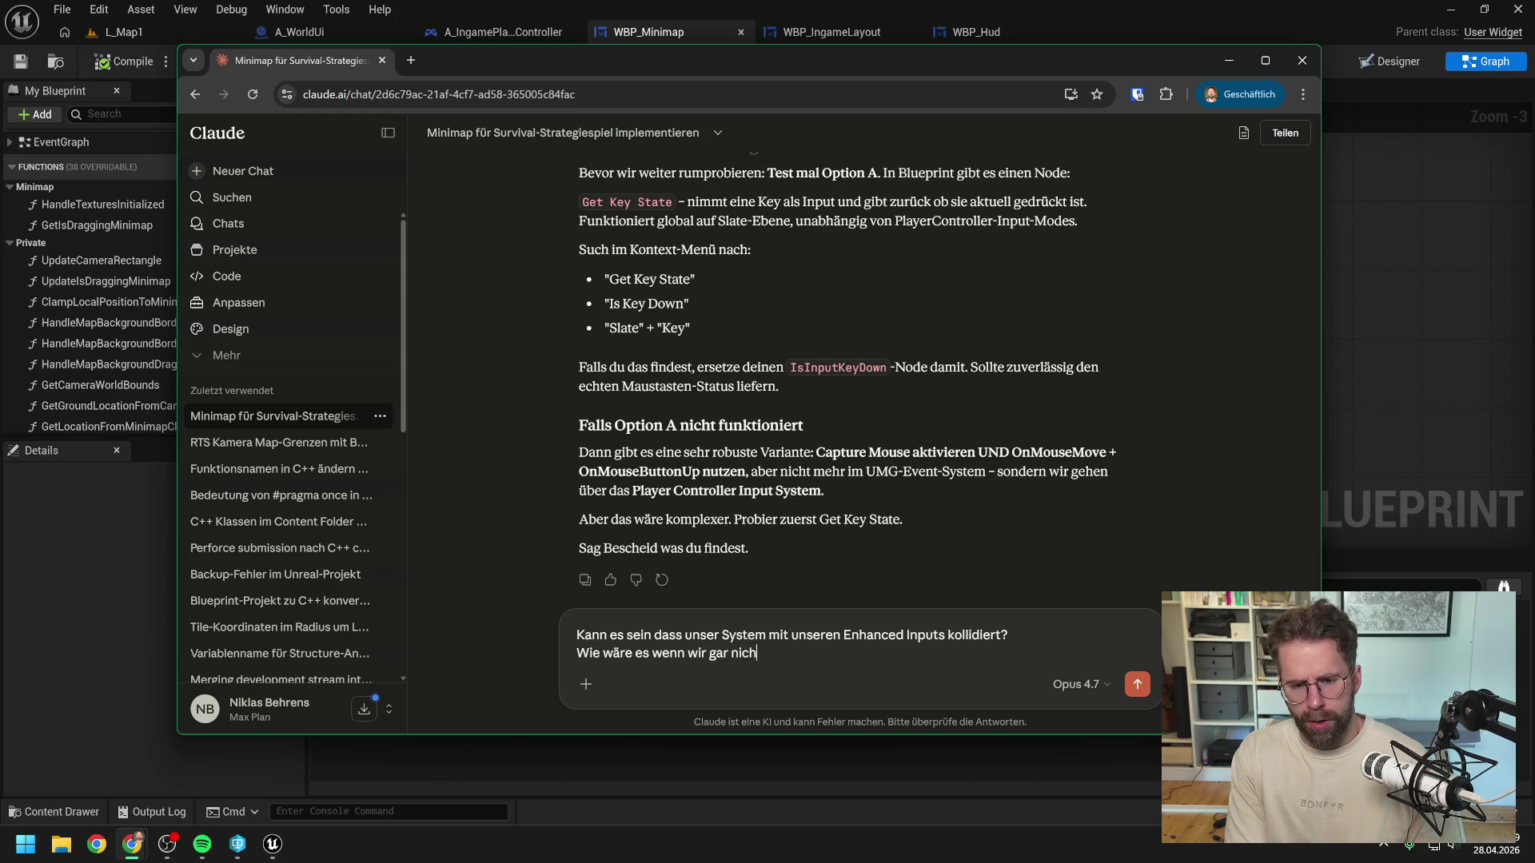
type("t über Widget ")
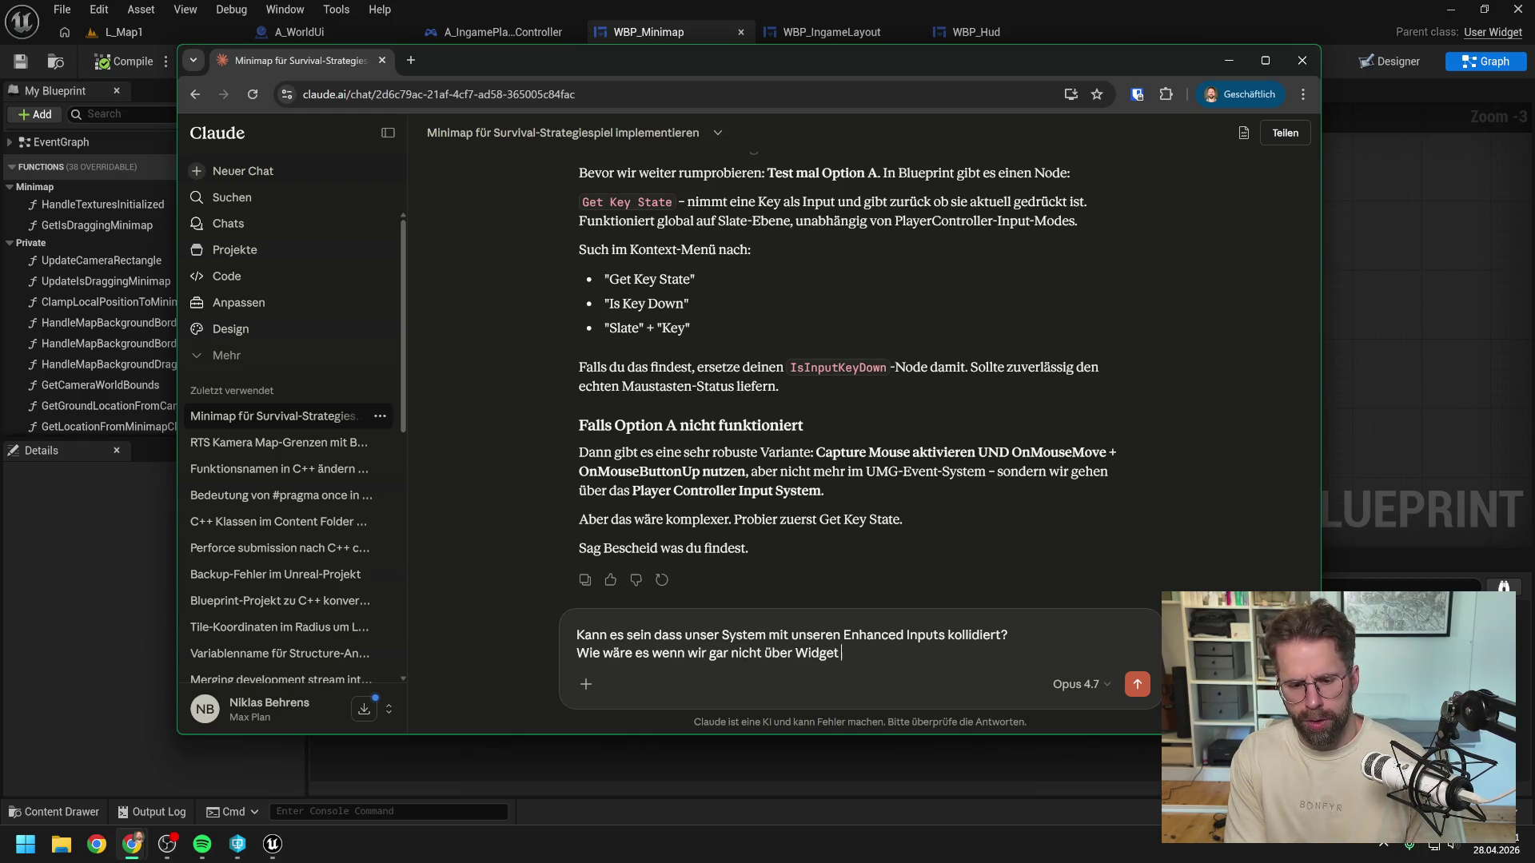
type("Event")
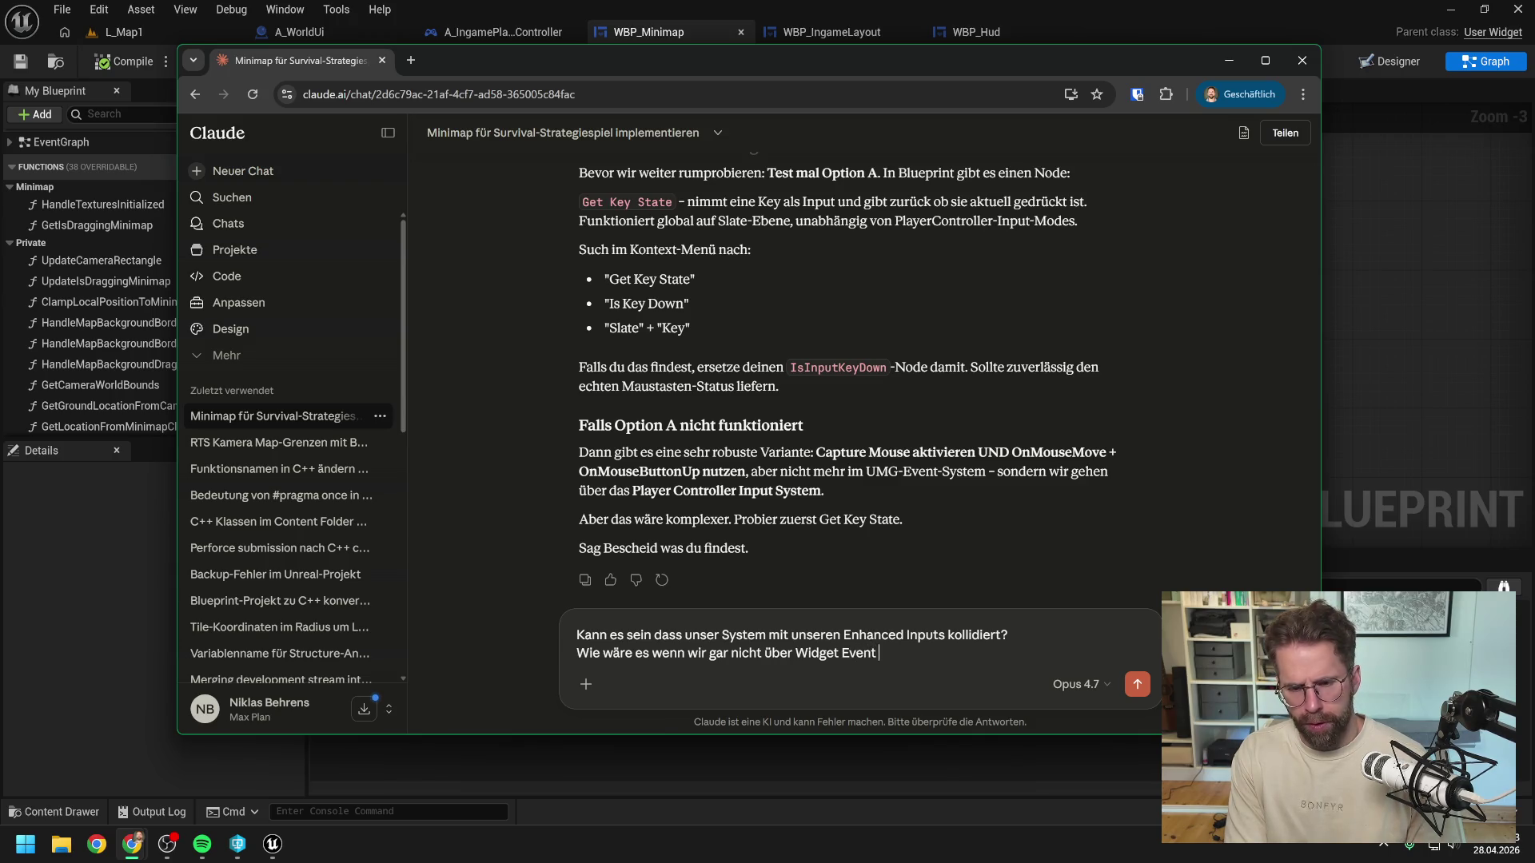
type("s gehen, sonde")
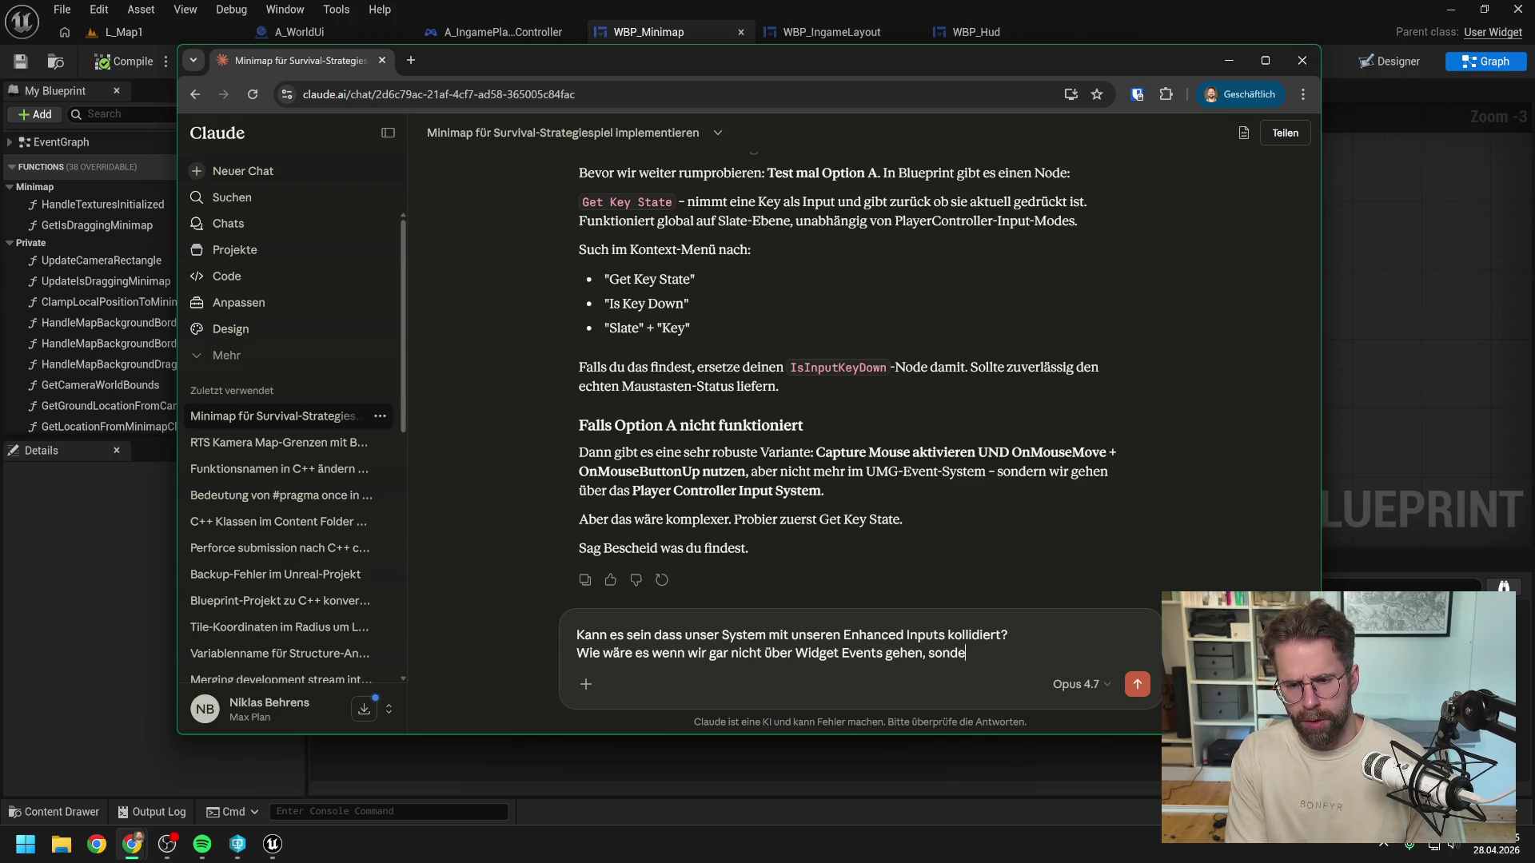
type("rn lieber übser")
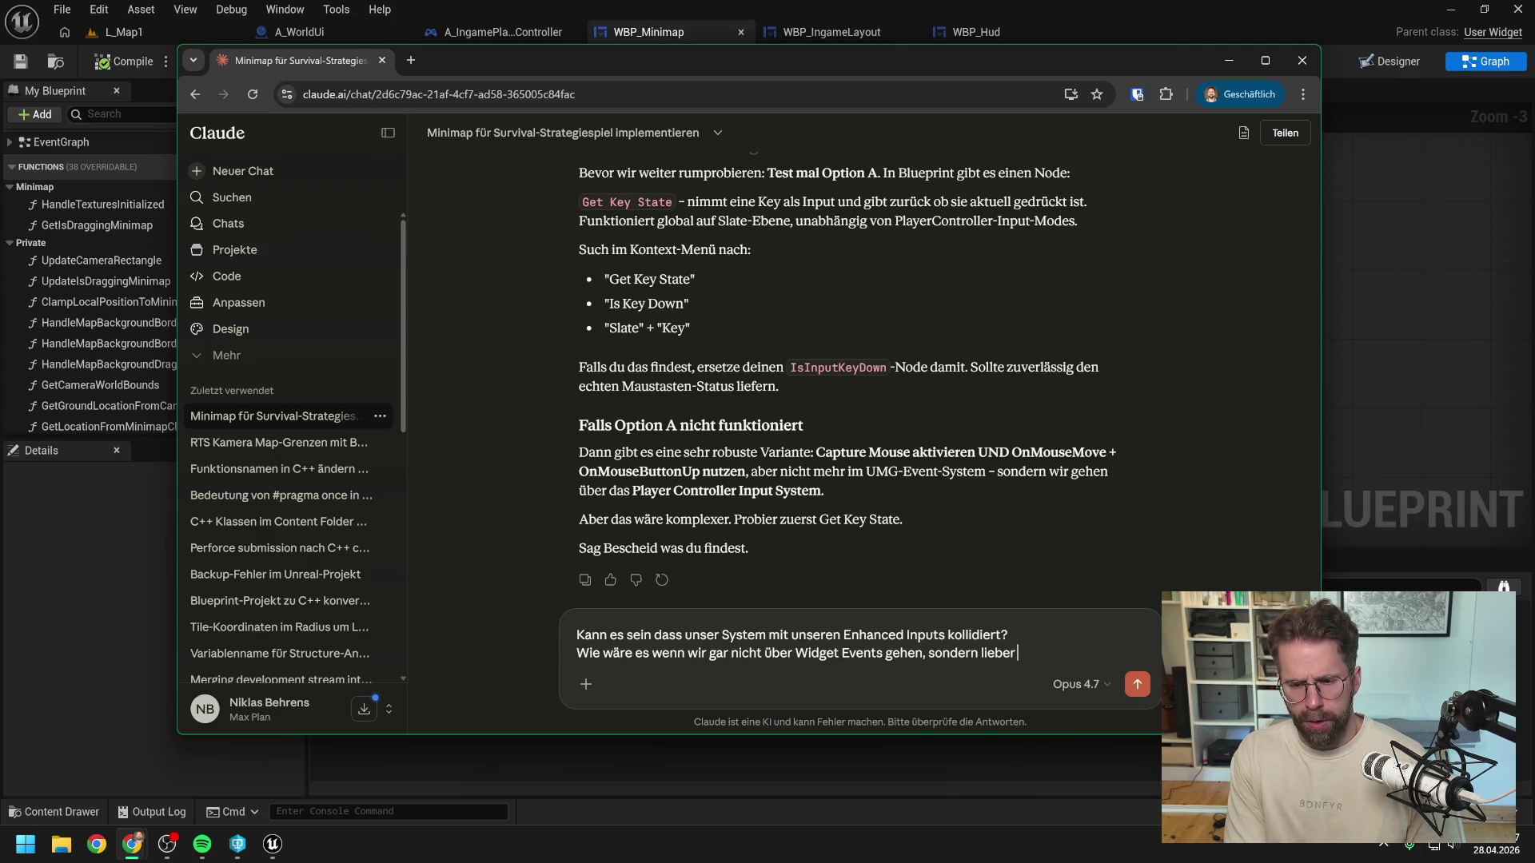
key("BackSpace")
key("BackSpace")
key("BackSpace")
type("er")
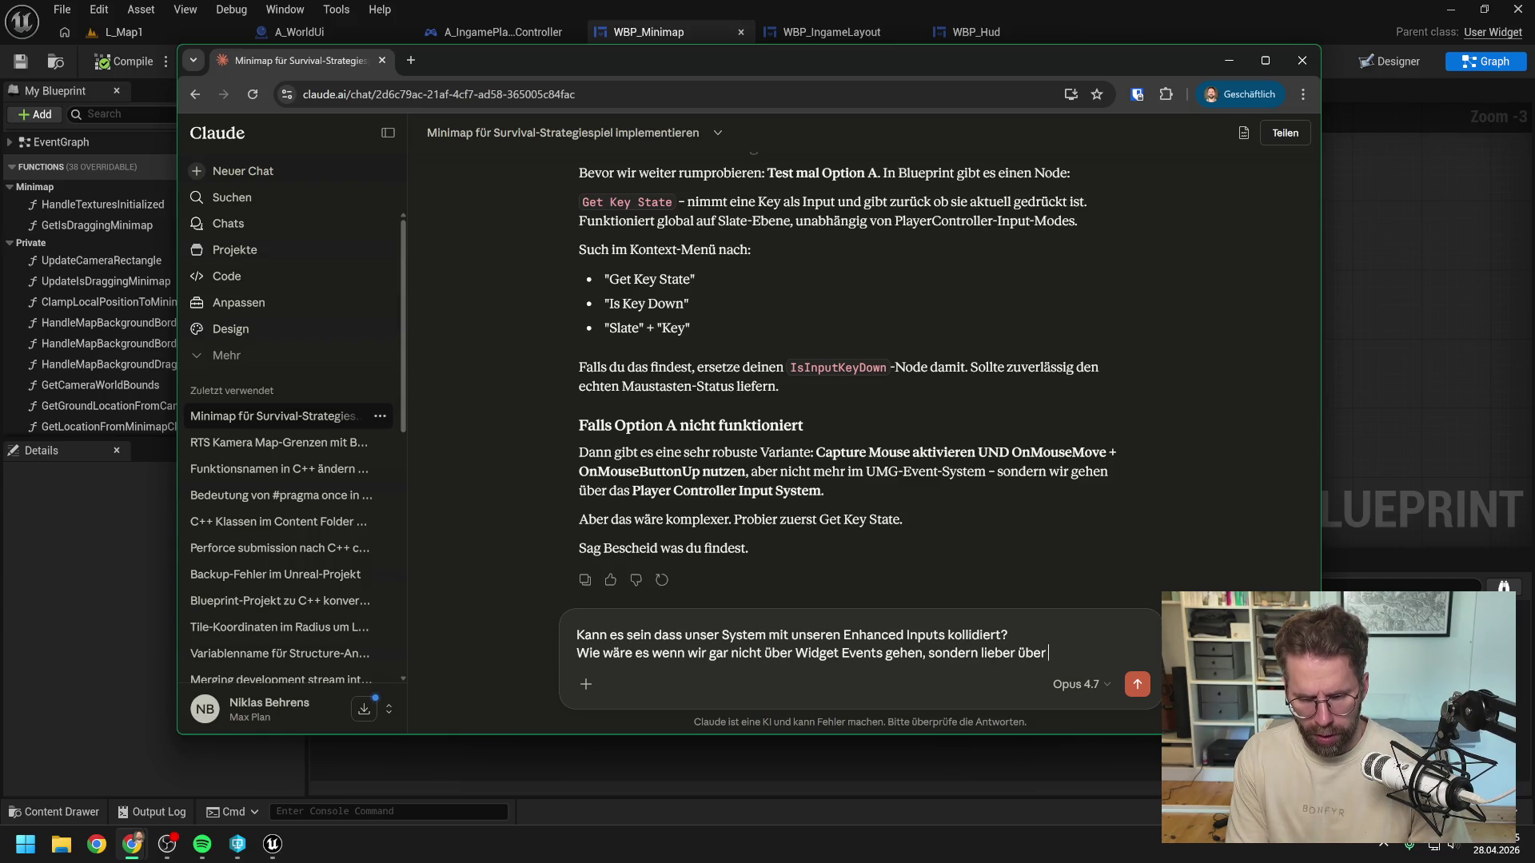
key("BackSpace")
key("BackSpace")
key("BackSpace")
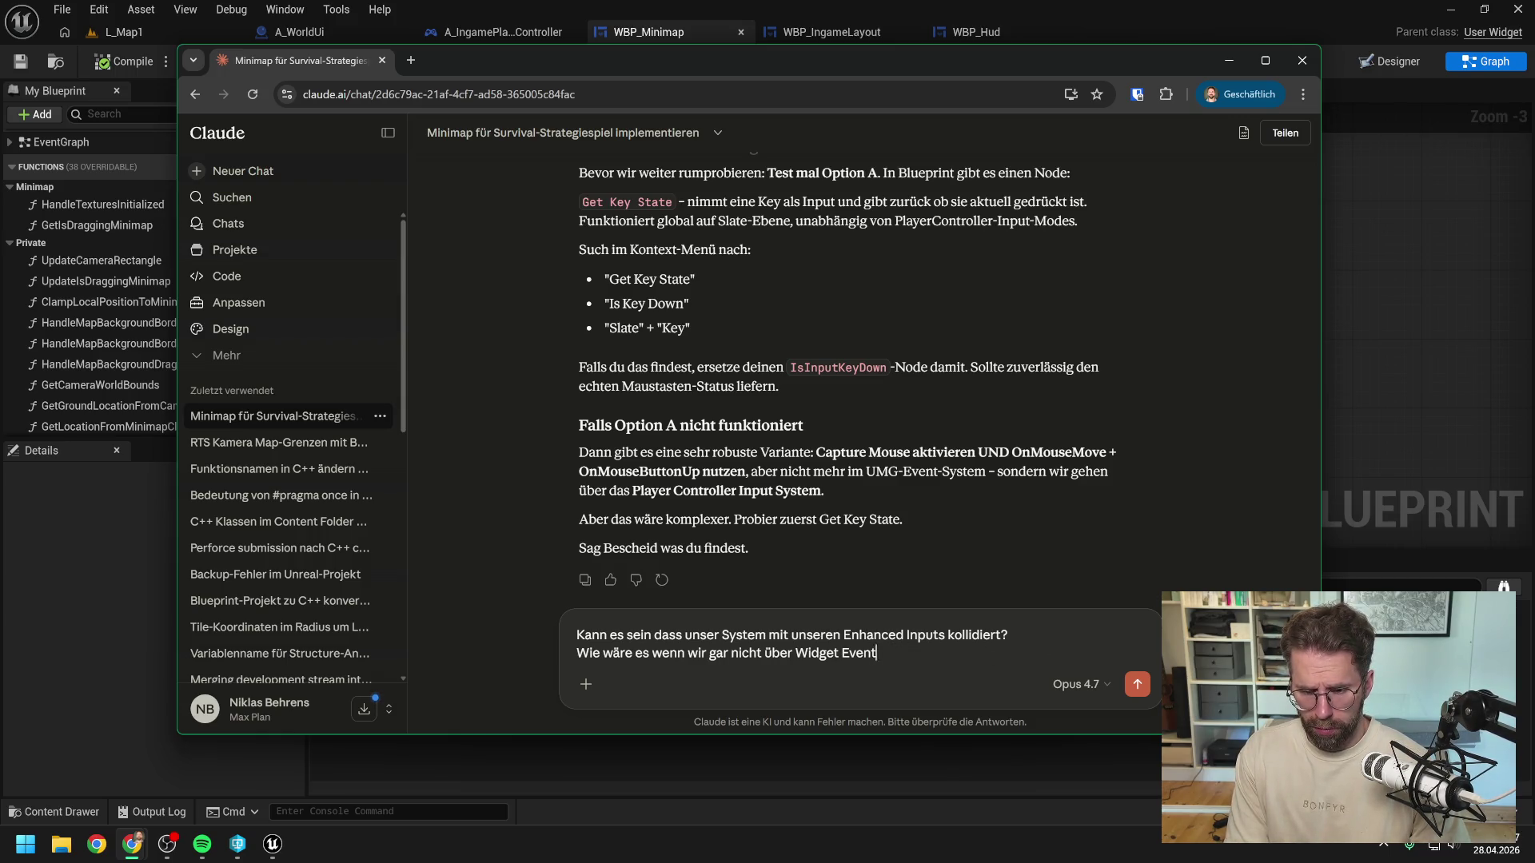
key("BackSpace")
key("BackSpace")
key("BackSpace")
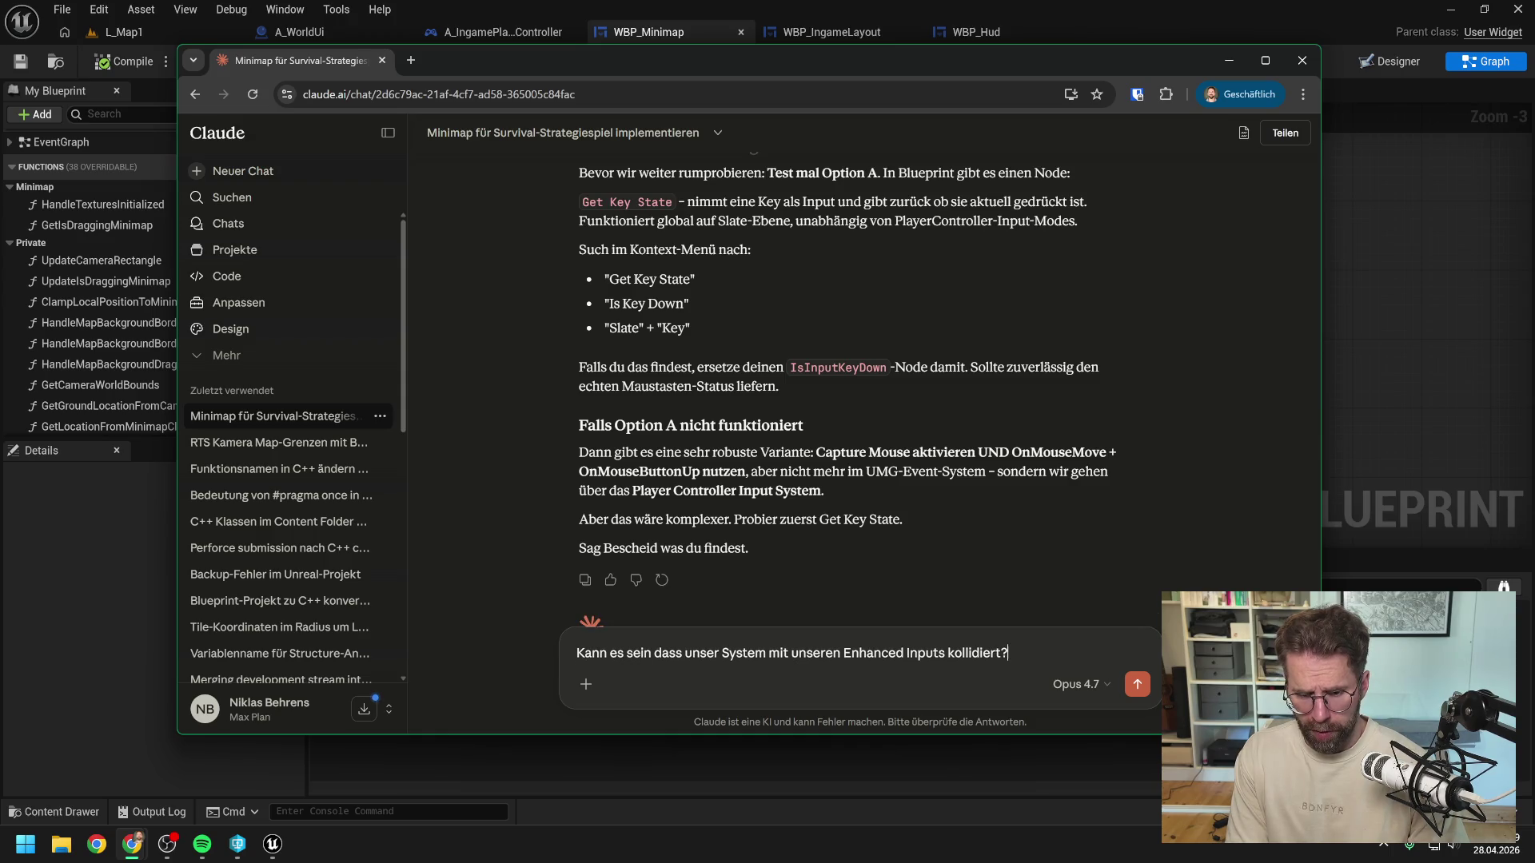
key("Return")
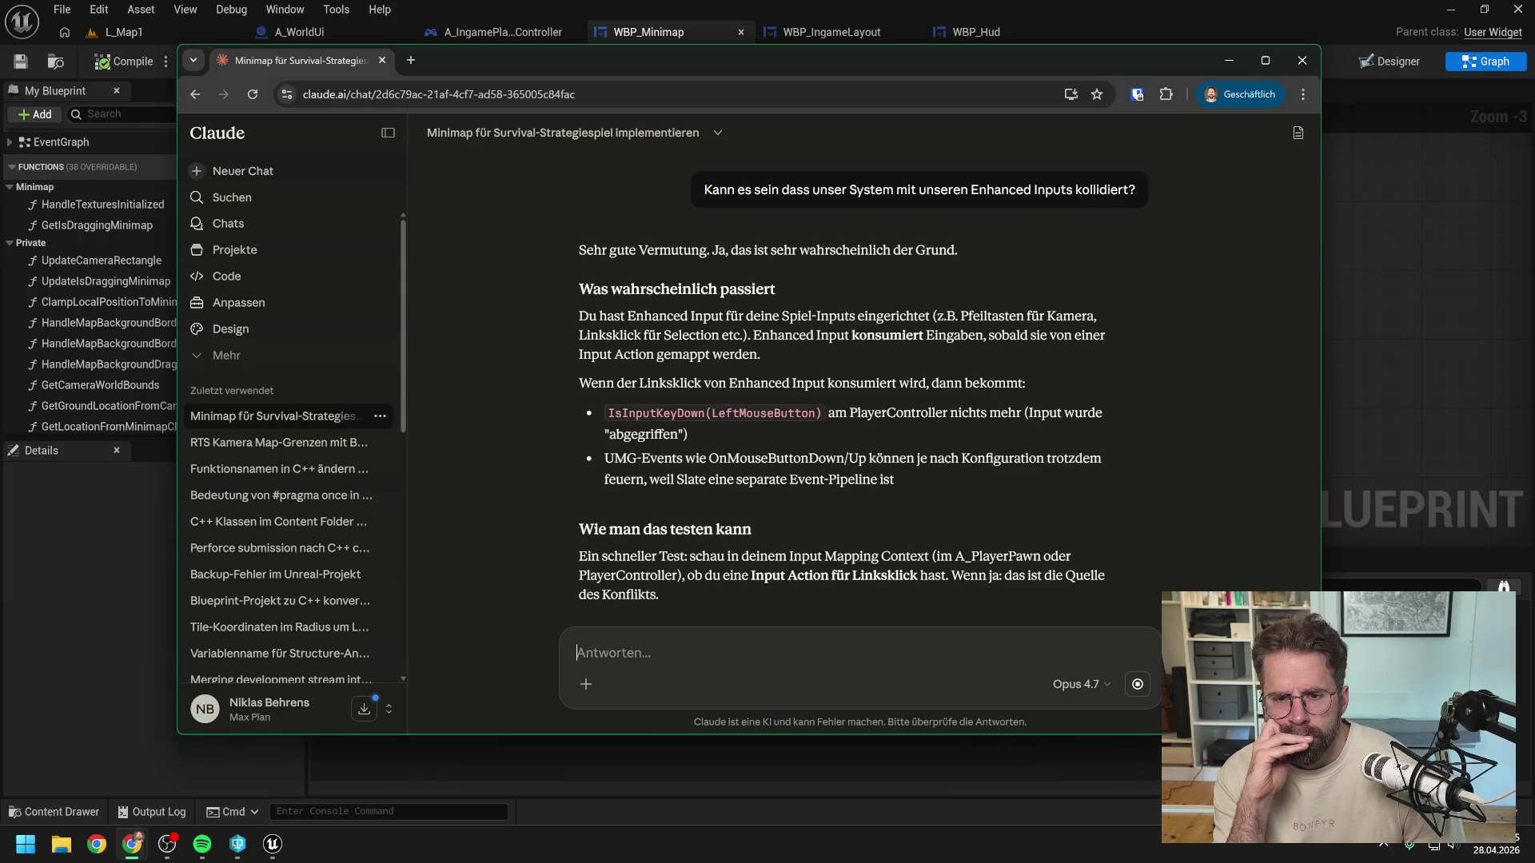
Step: Read Claude's streamed reply through options A–D and the Mein Rat test recommendation
scroll(857, 424, "down", 2)
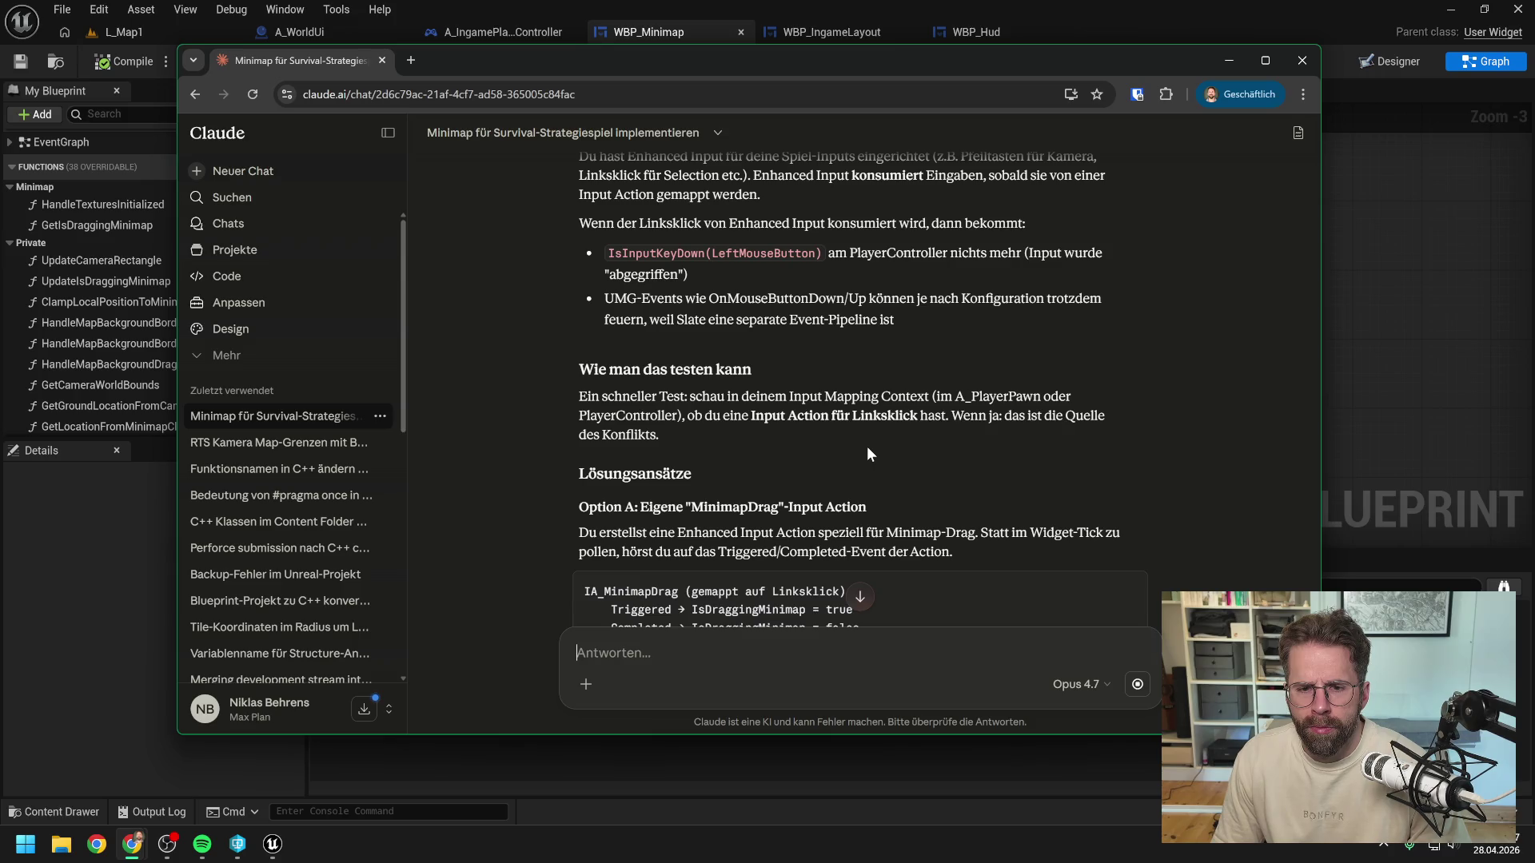
scroll(998, 464, "down", 1)
scroll(985, 460, "down", 2)
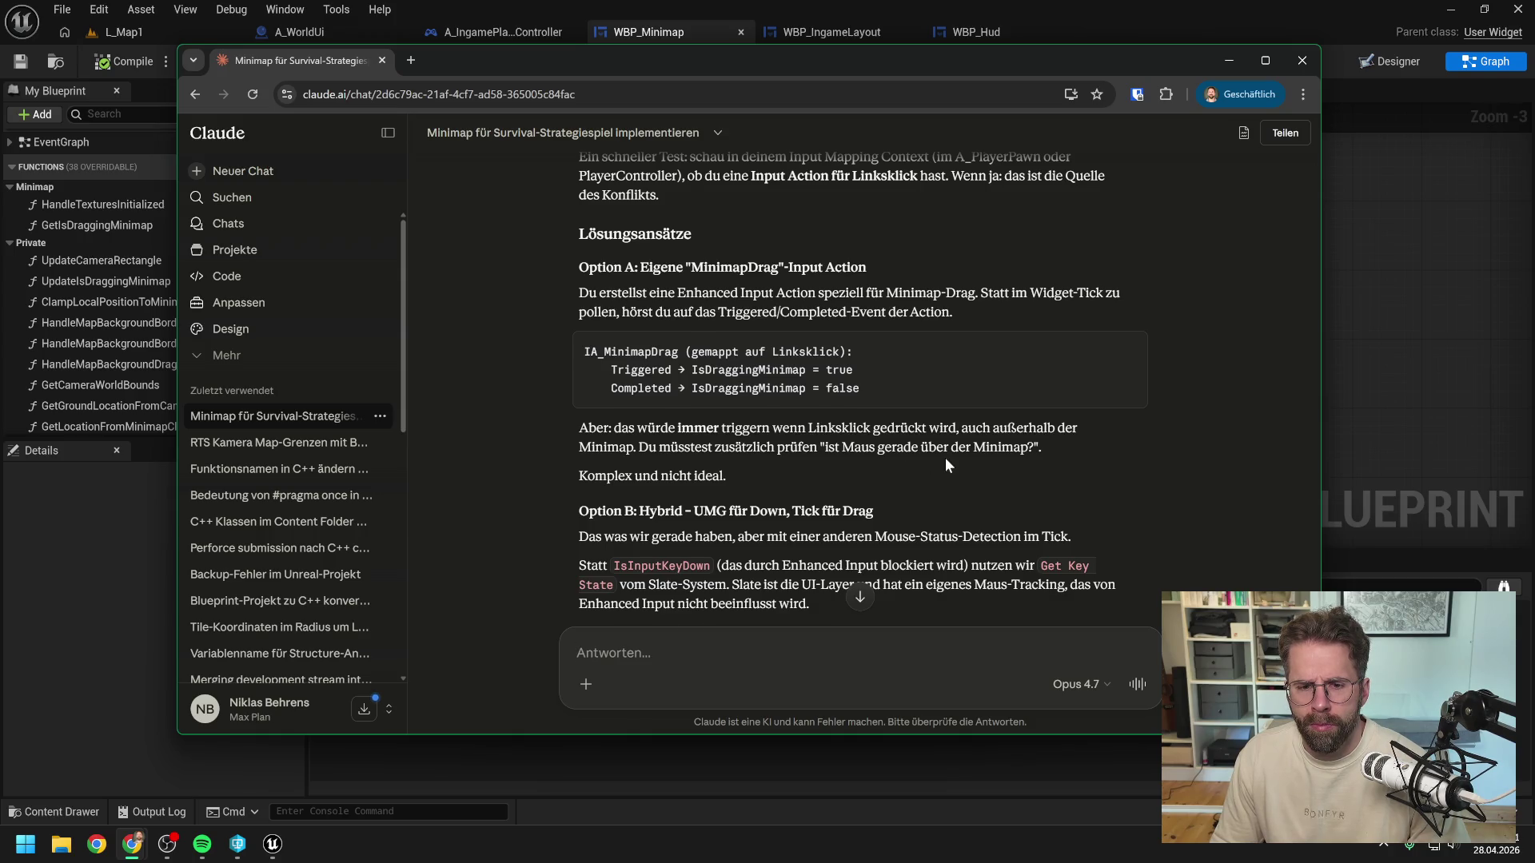
scroll(945, 461, "down", 1)
scroll(964, 418, "down", 1)
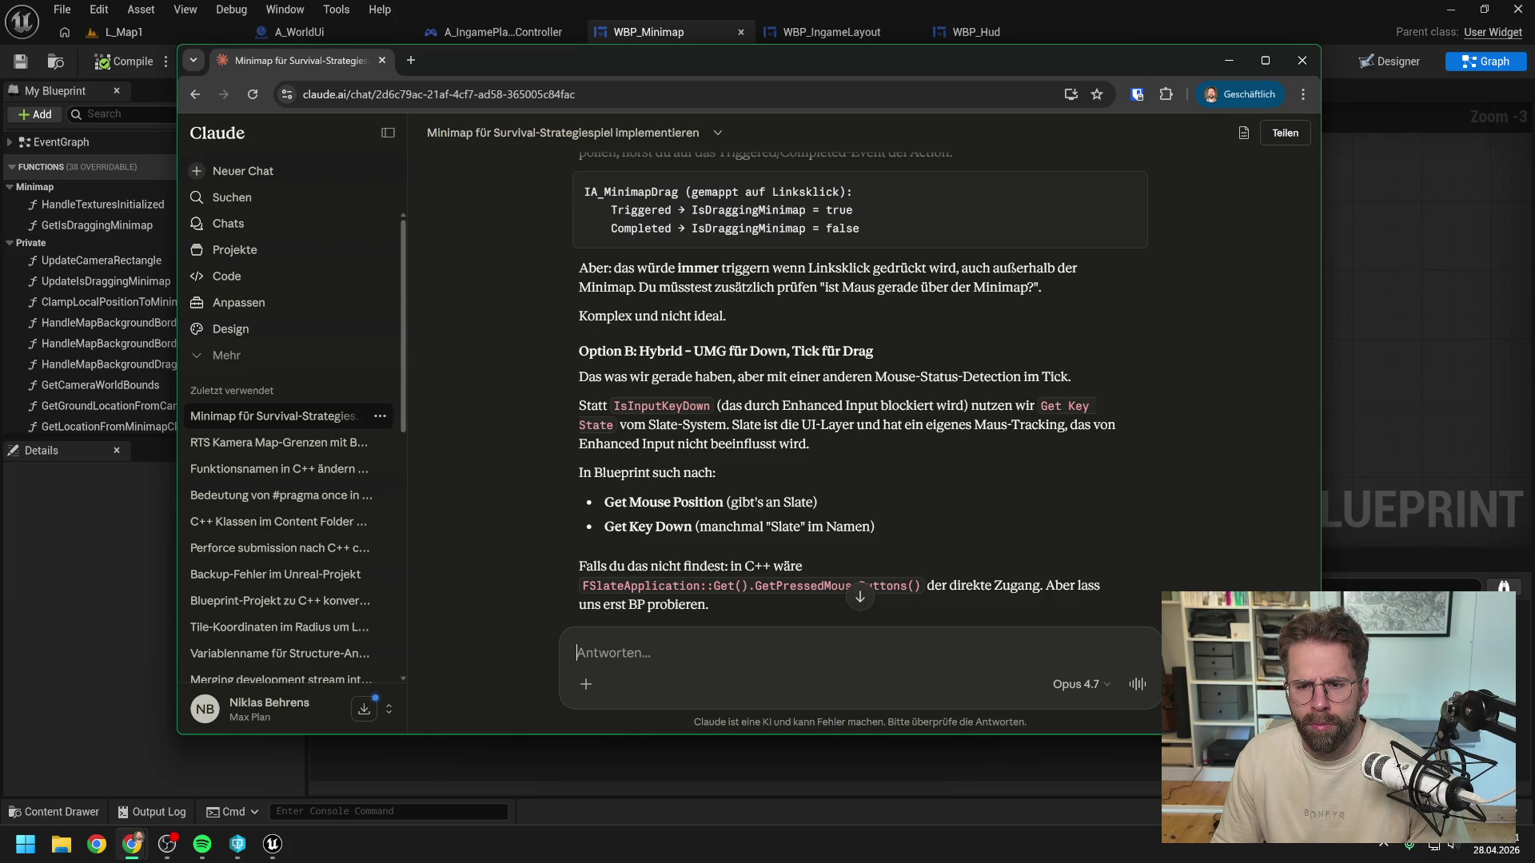
scroll(971, 421, "down", 1)
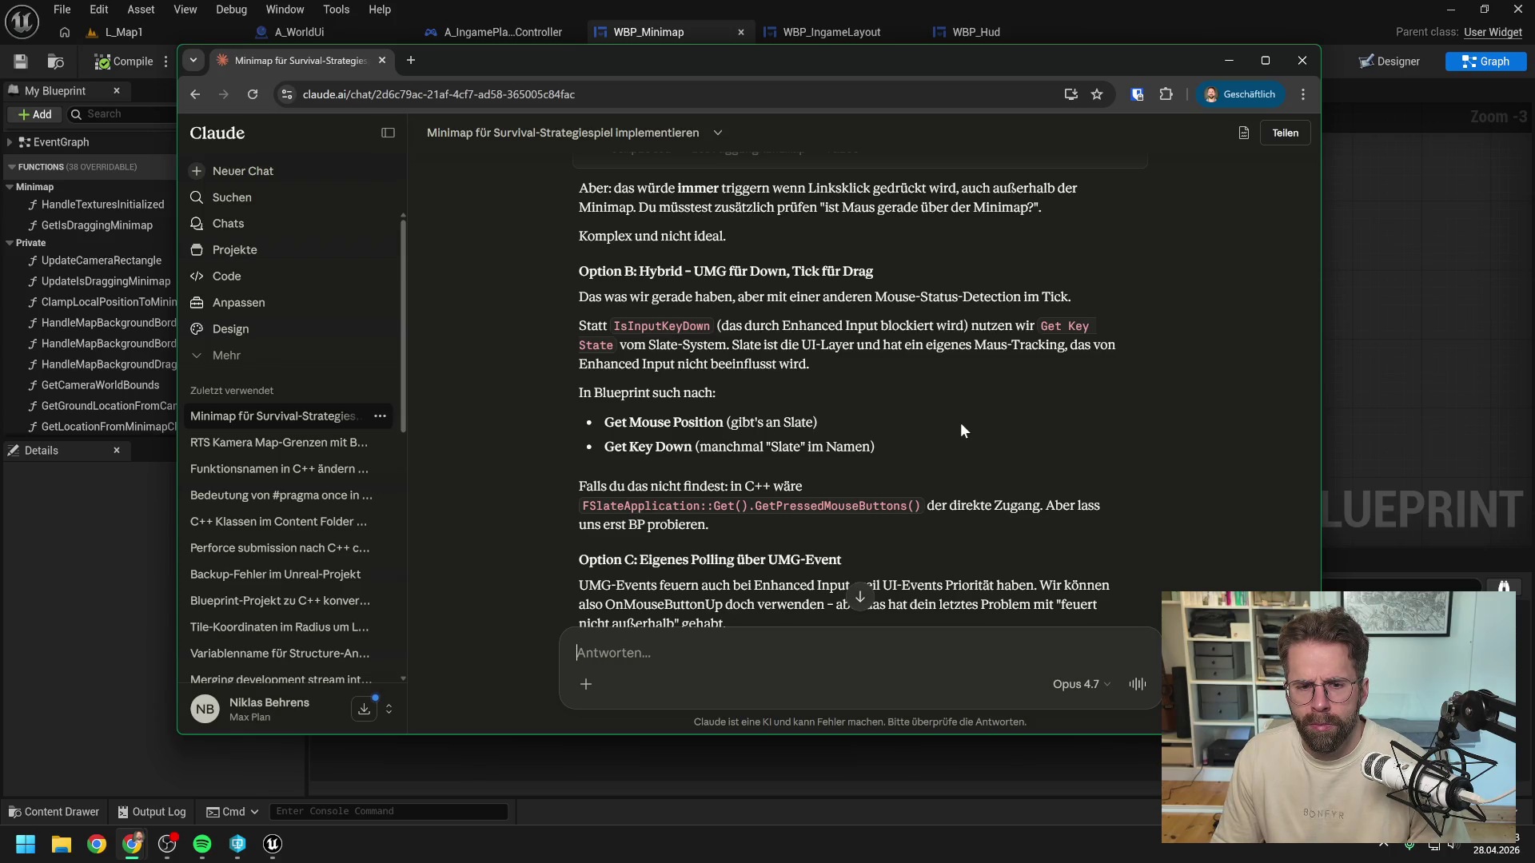
scroll(961, 422, "down", 1)
scroll(967, 427, "down", 2)
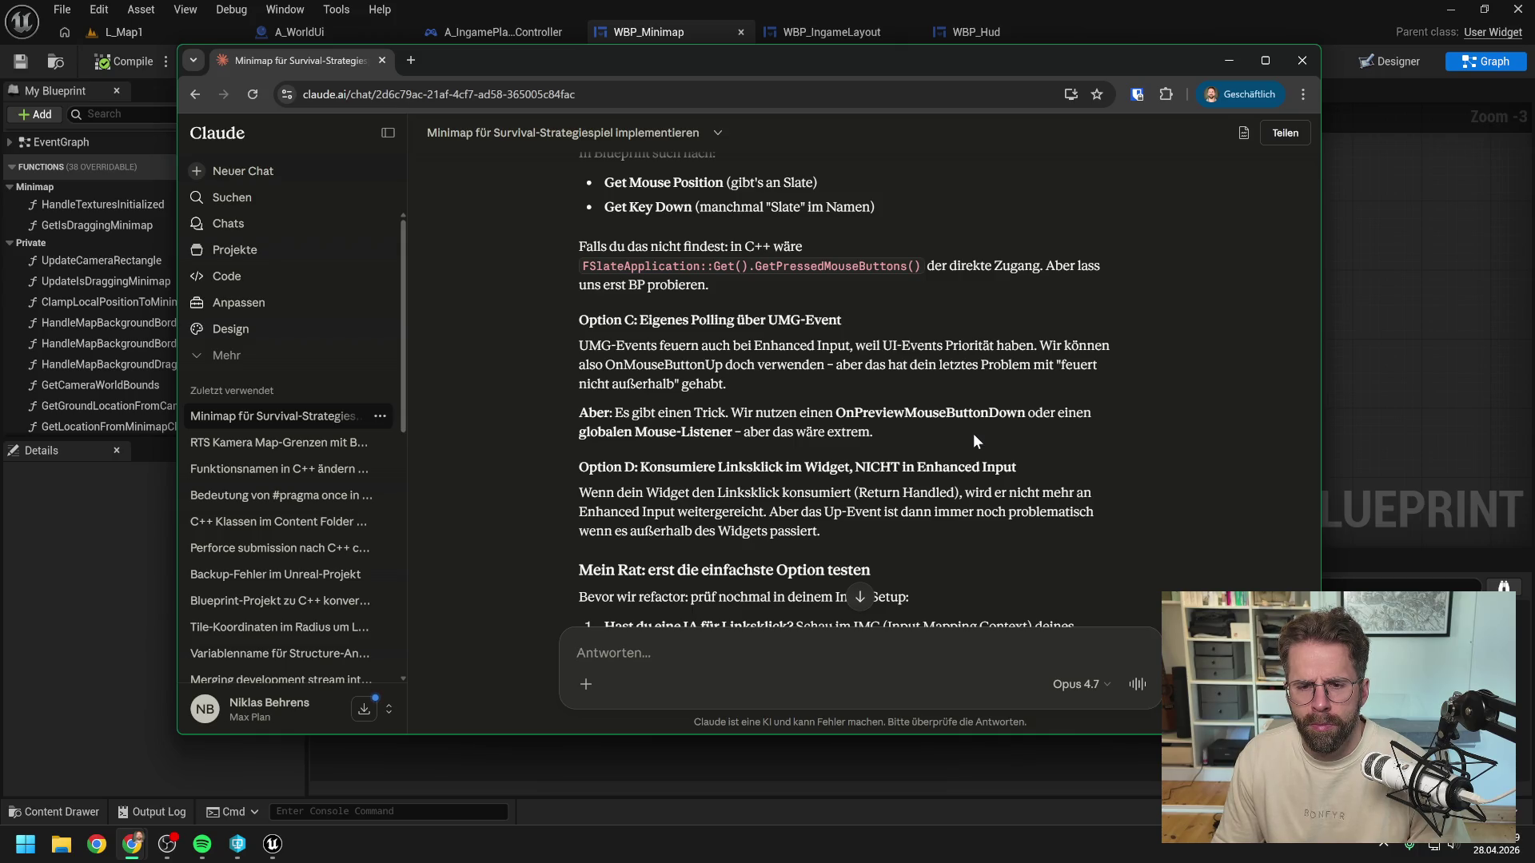
scroll(972, 434, "down", 1)
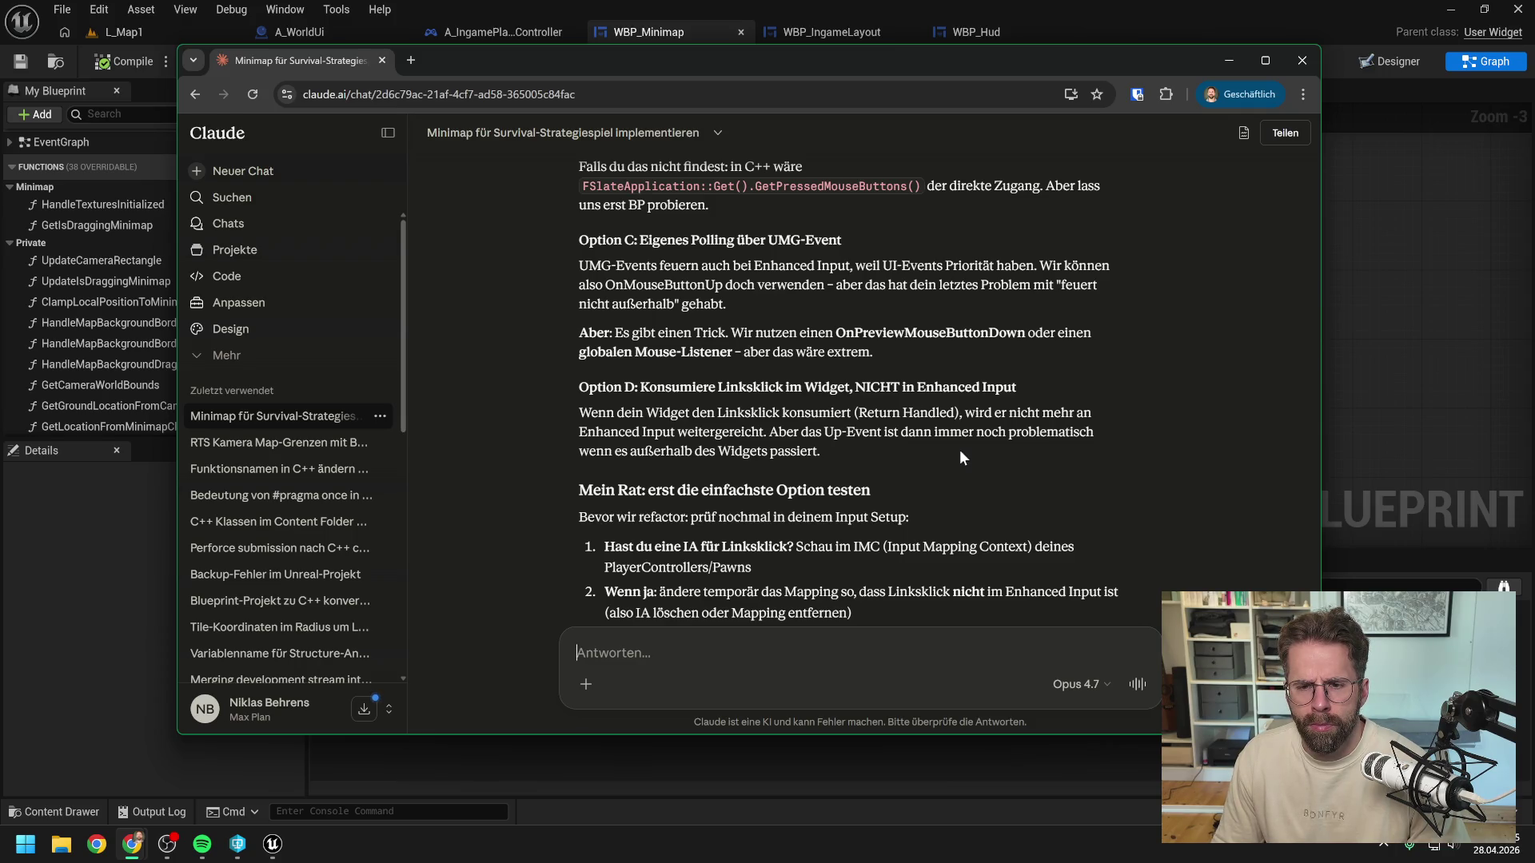
scroll(960, 449, "down", 1)
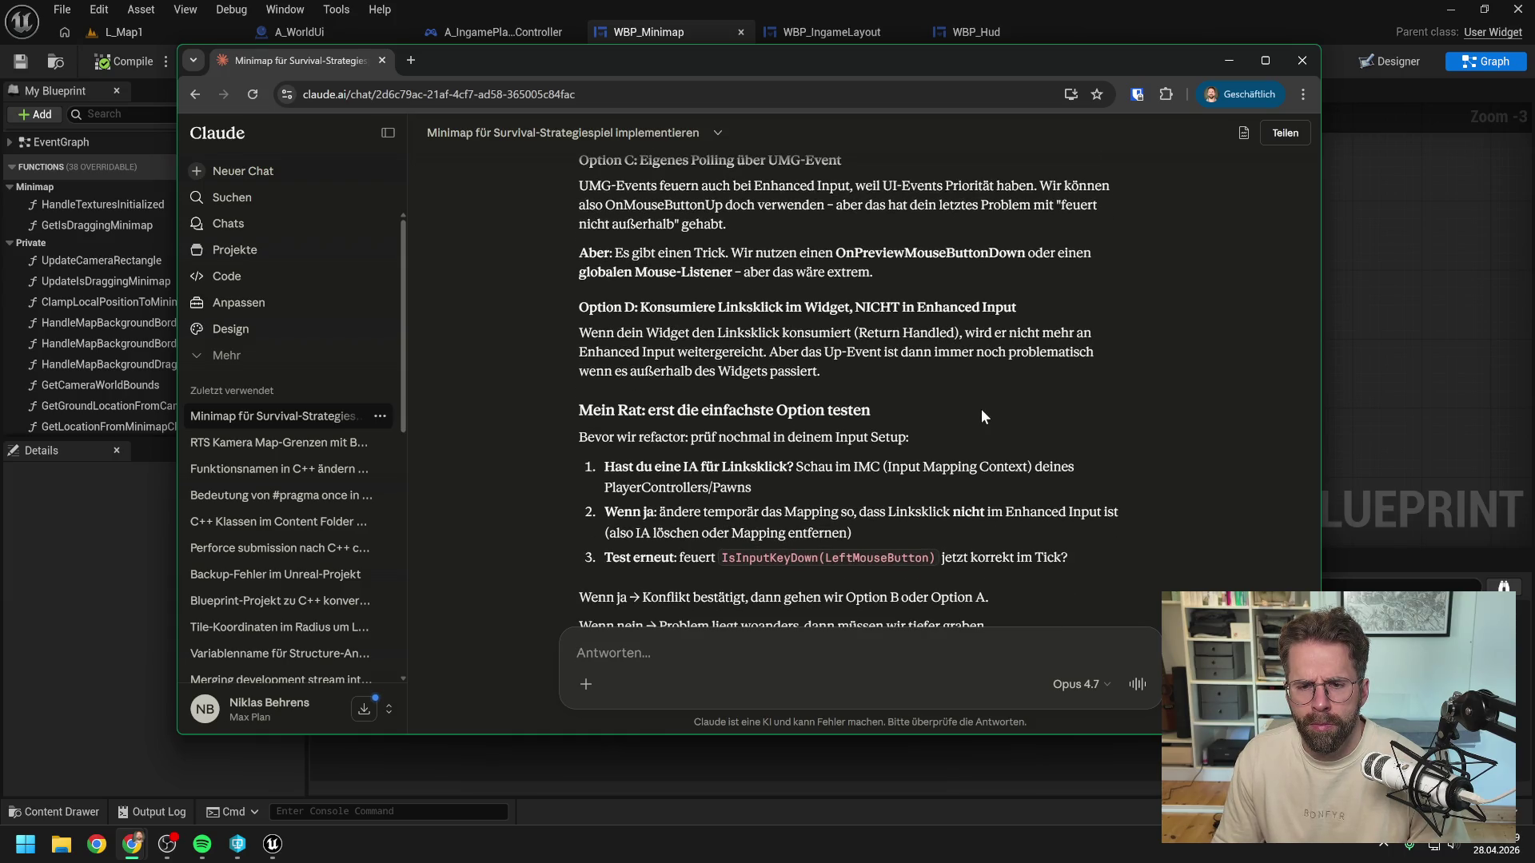
scroll(981, 409, "down", 2)
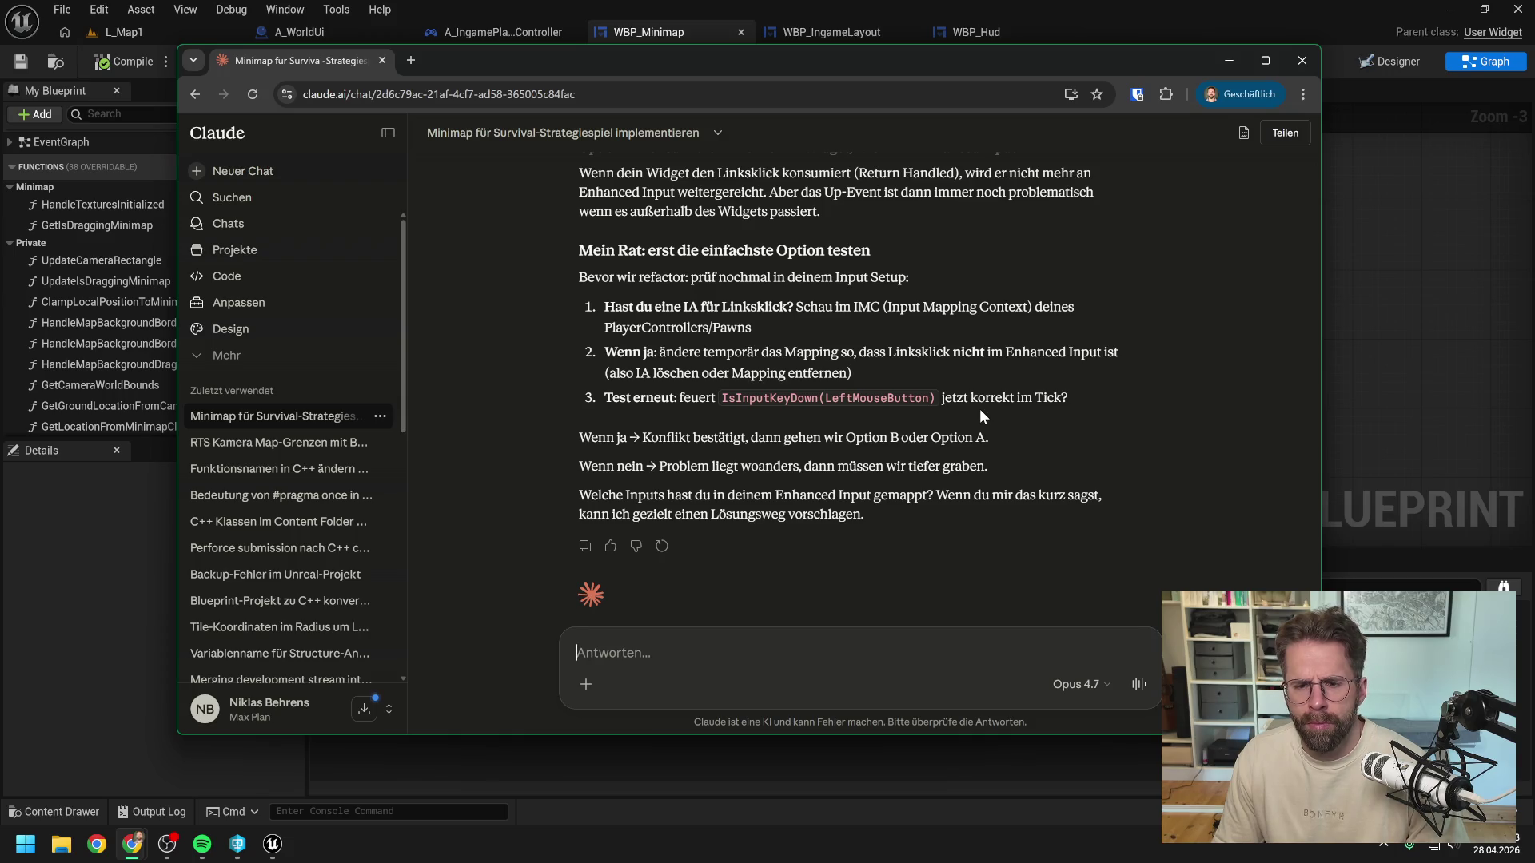
Step: Delete the IA_Select event from A_IngamePlayerController, then compile and save it
left_click(1426, 356)
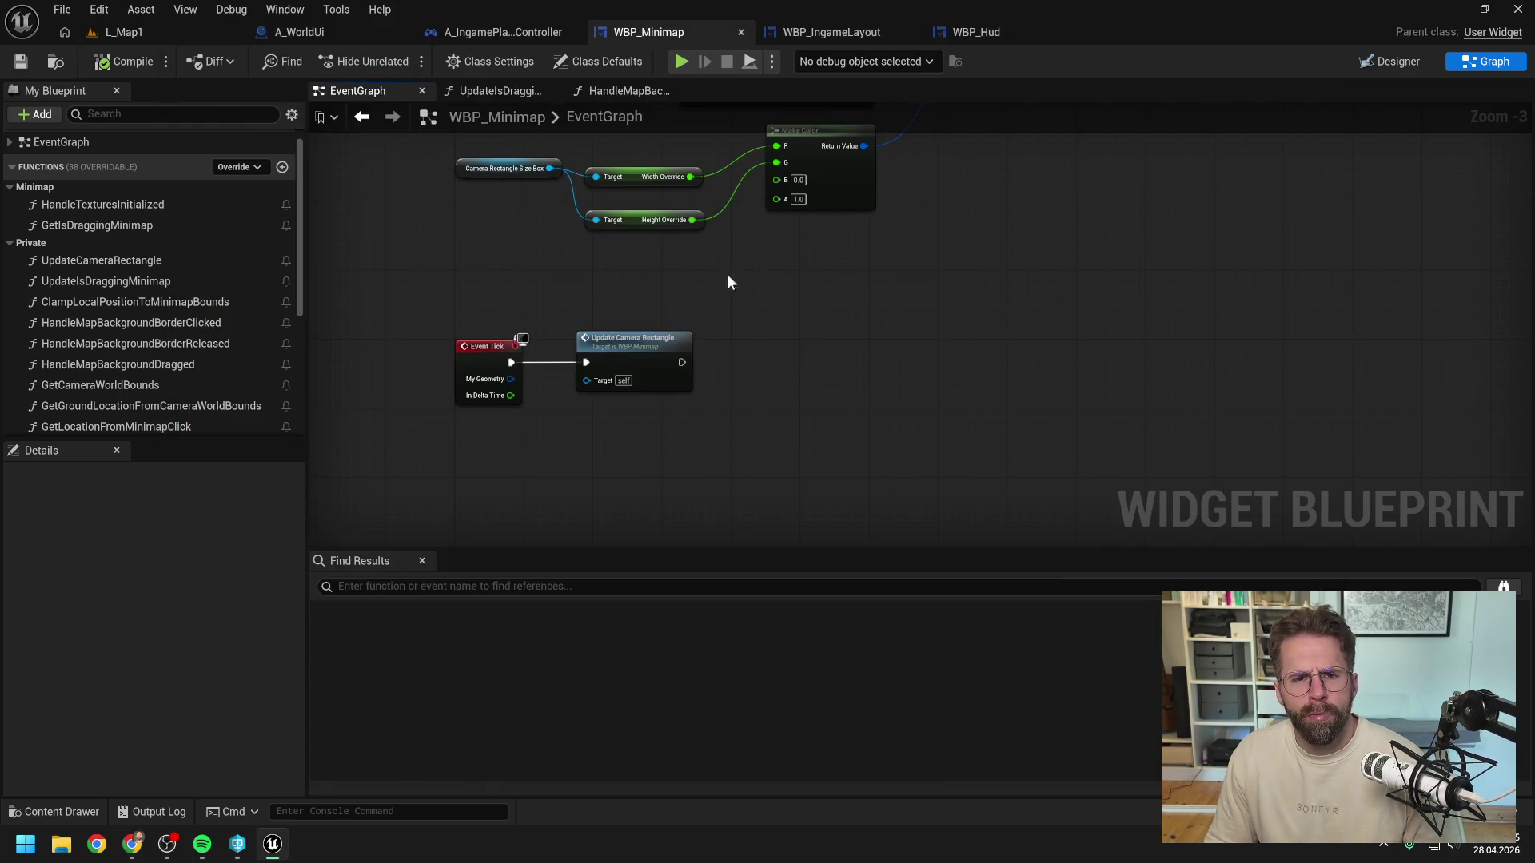
left_click(788, 32)
left_click(492, 33)
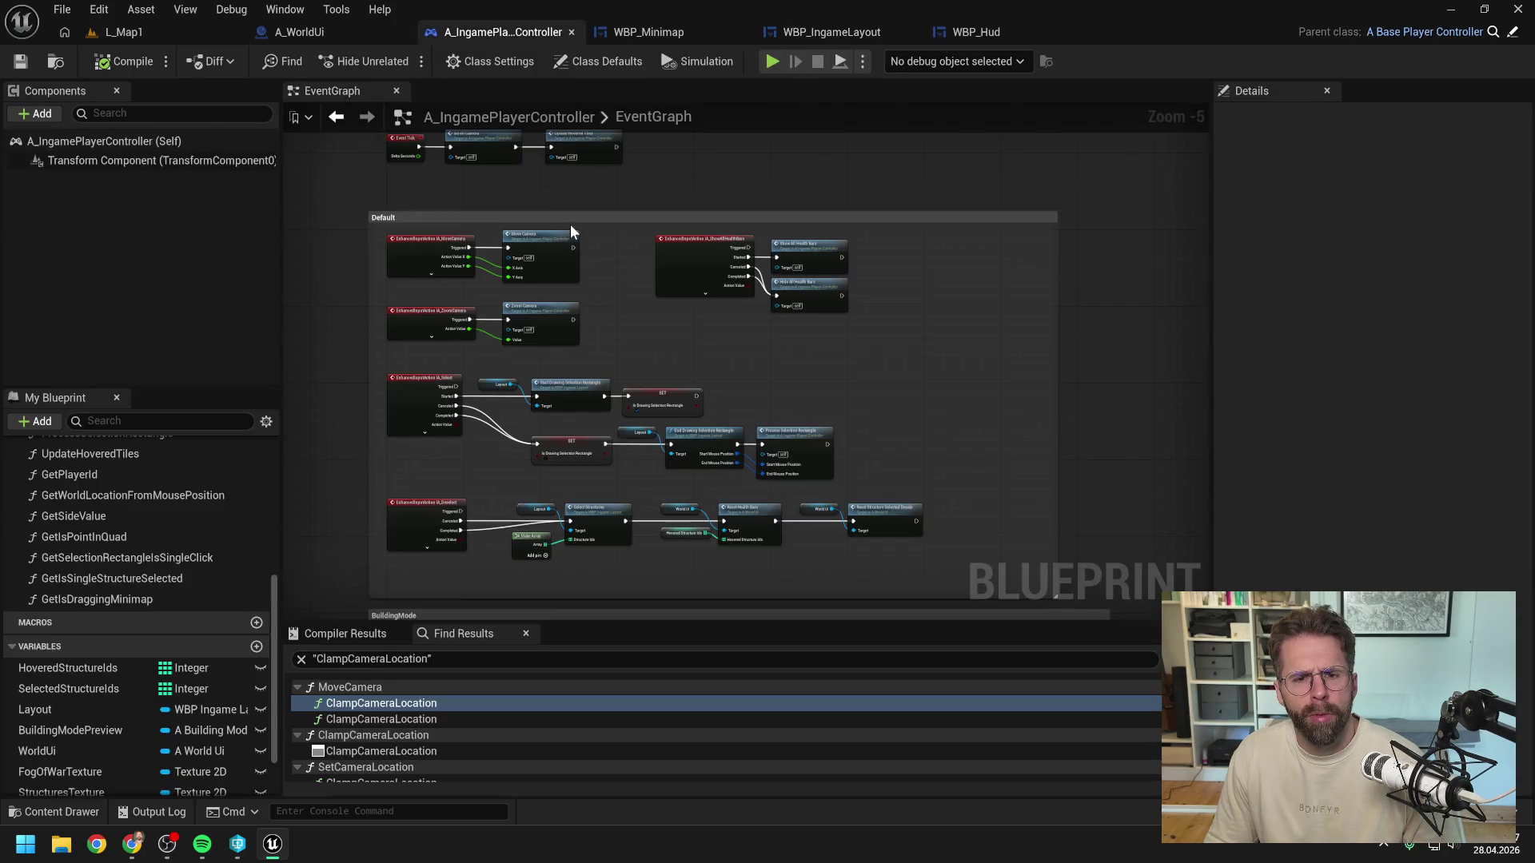
scroll(395, 281, "up", 2)
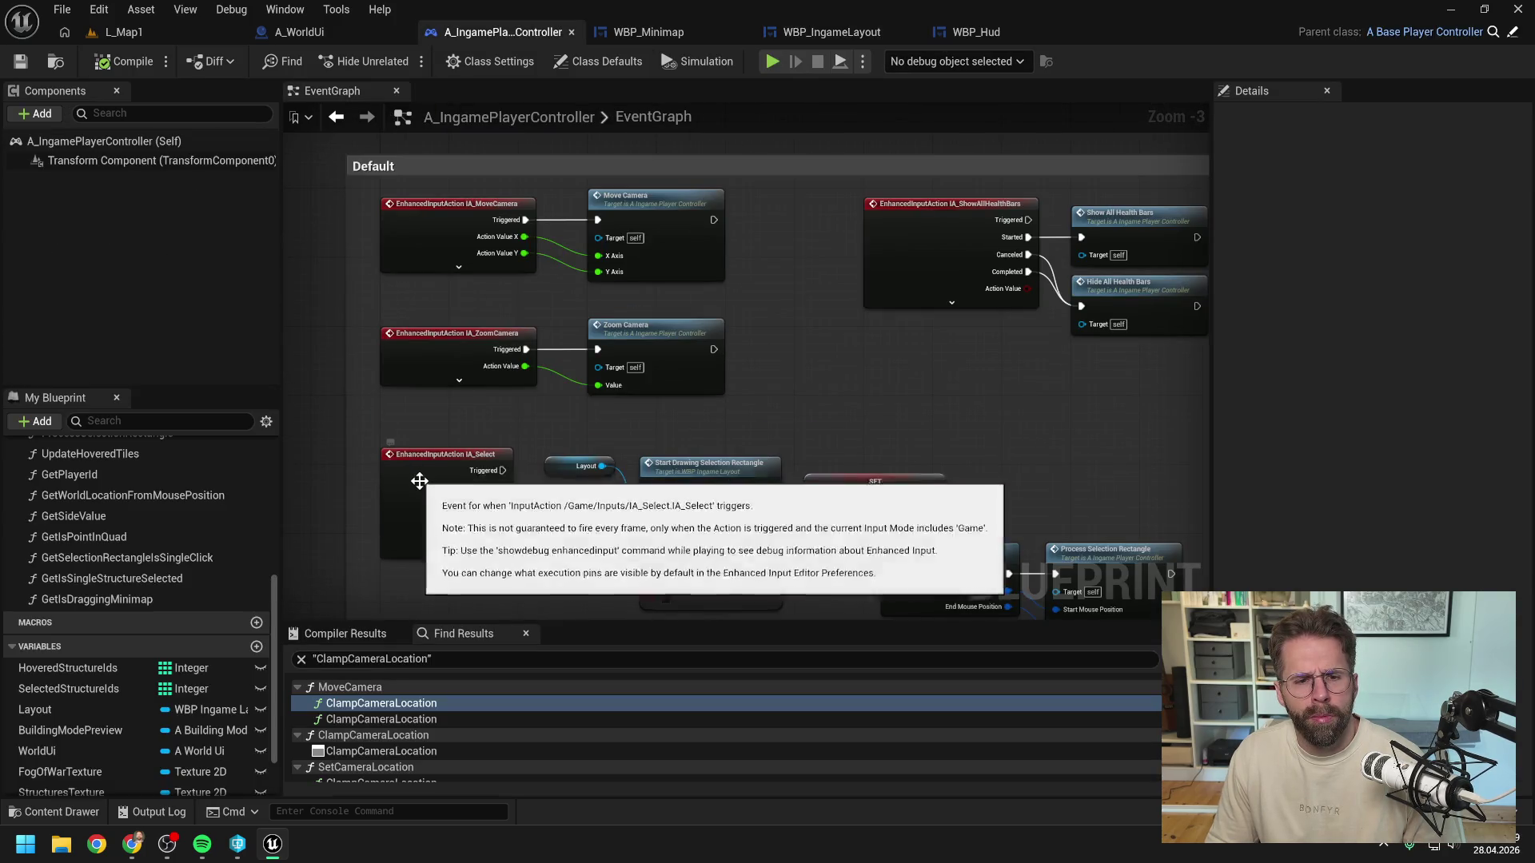
left_click(427, 549)
key("Delete")
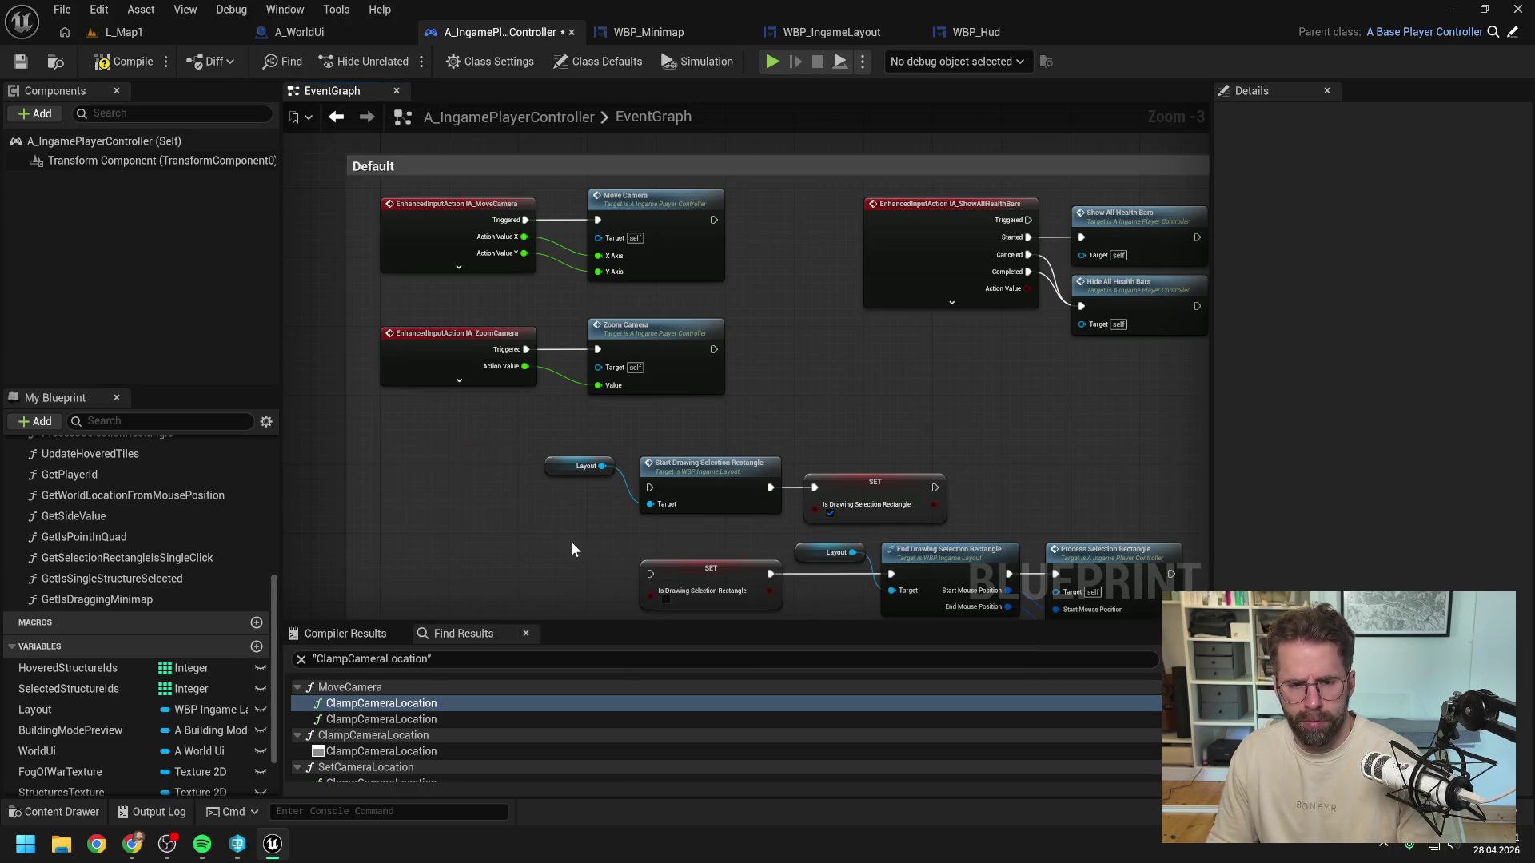
left_click(124, 62)
key("ctrl+s")
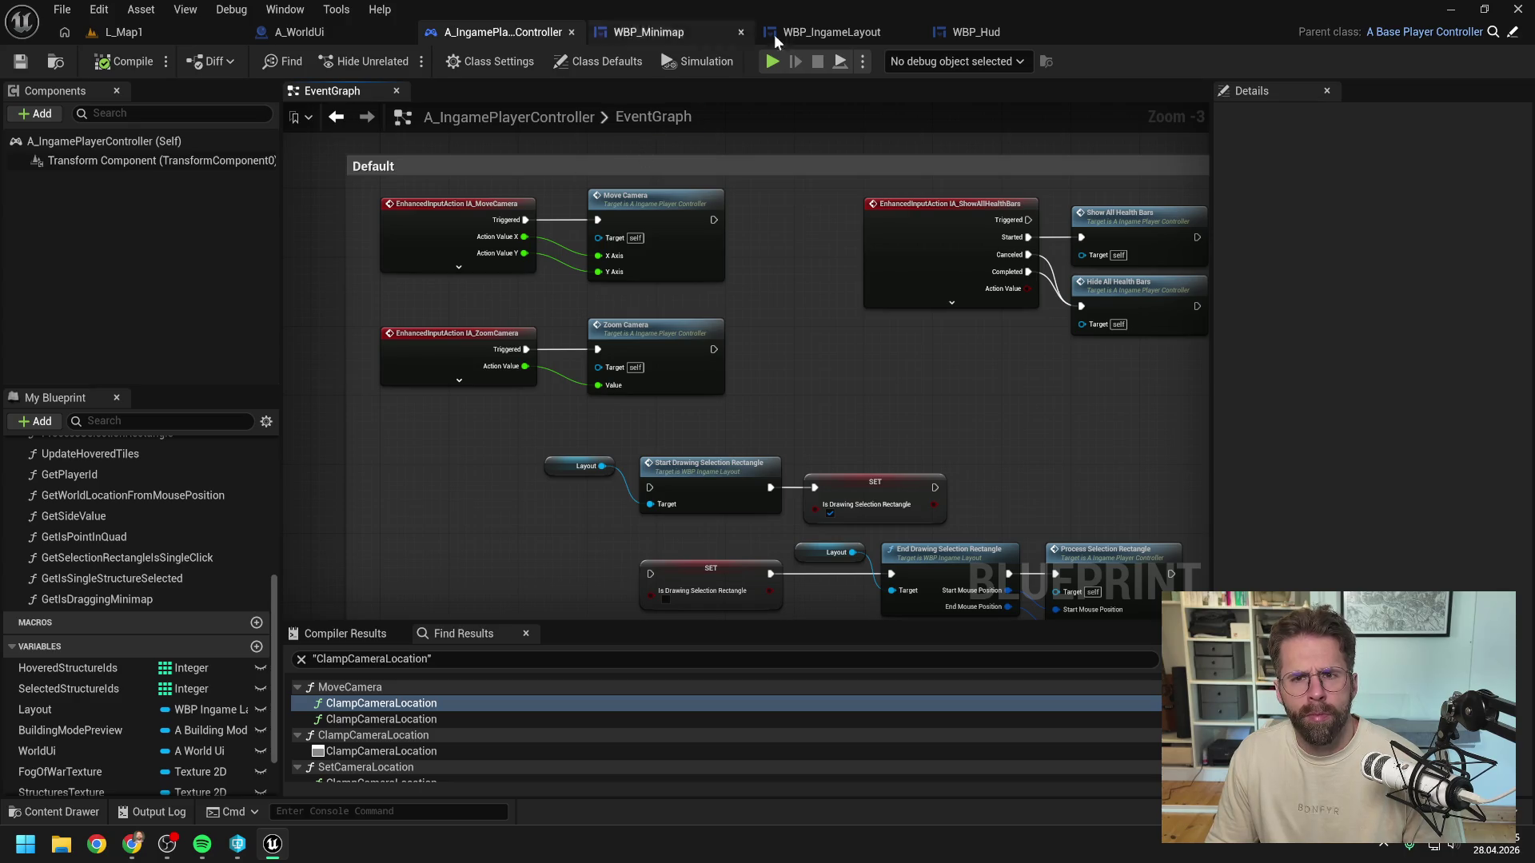
Step: Pan back to the camera input events, then return to the WBP_Minimap graph
scroll(792, 271, "down", 4)
scroll(687, 480, "up", 3)
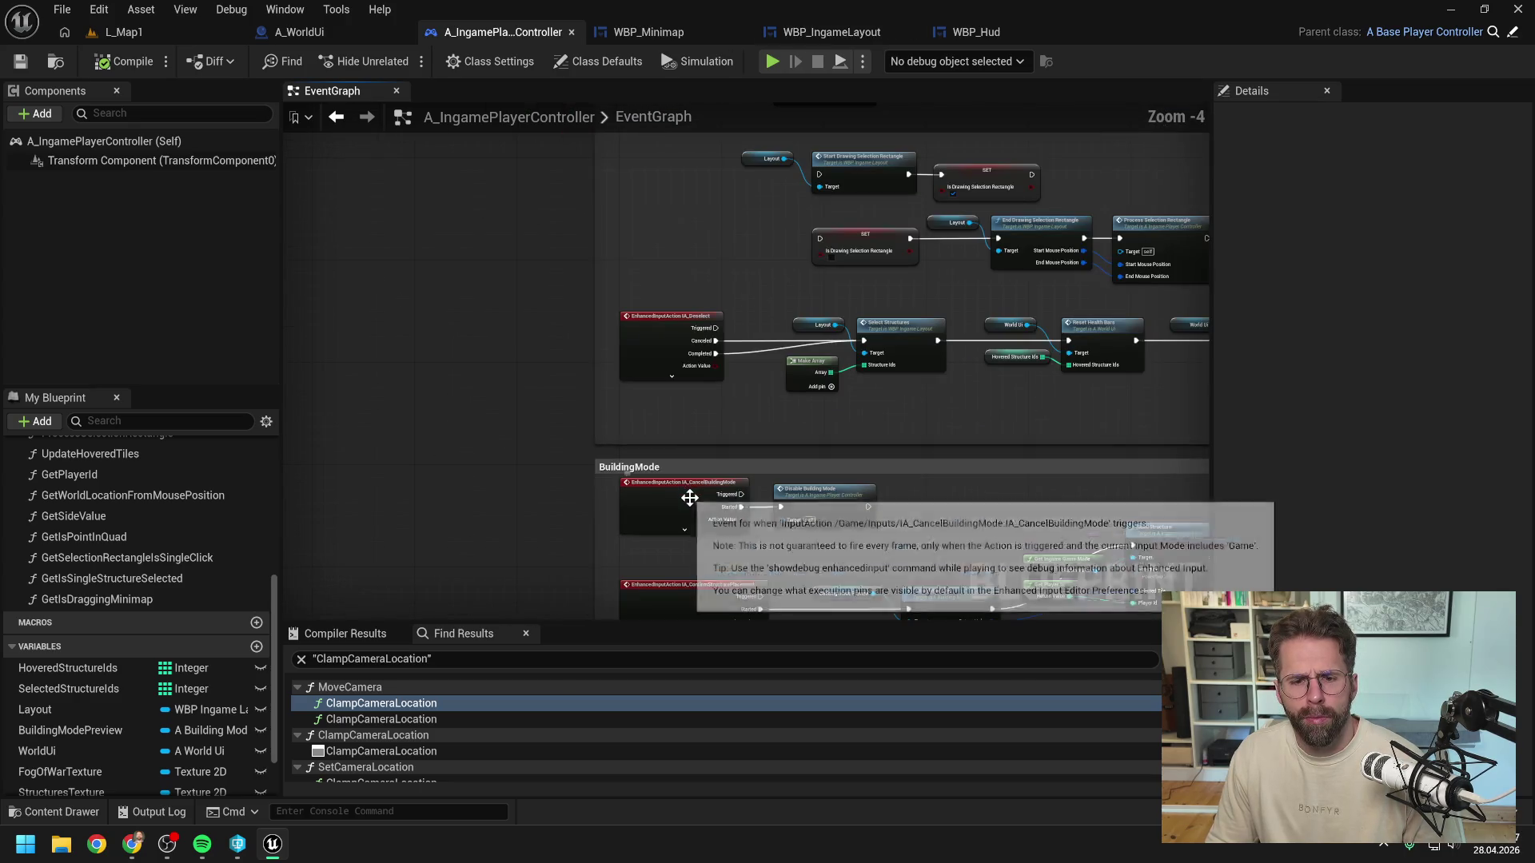
left_click_drag(557, 312, 532, 495)
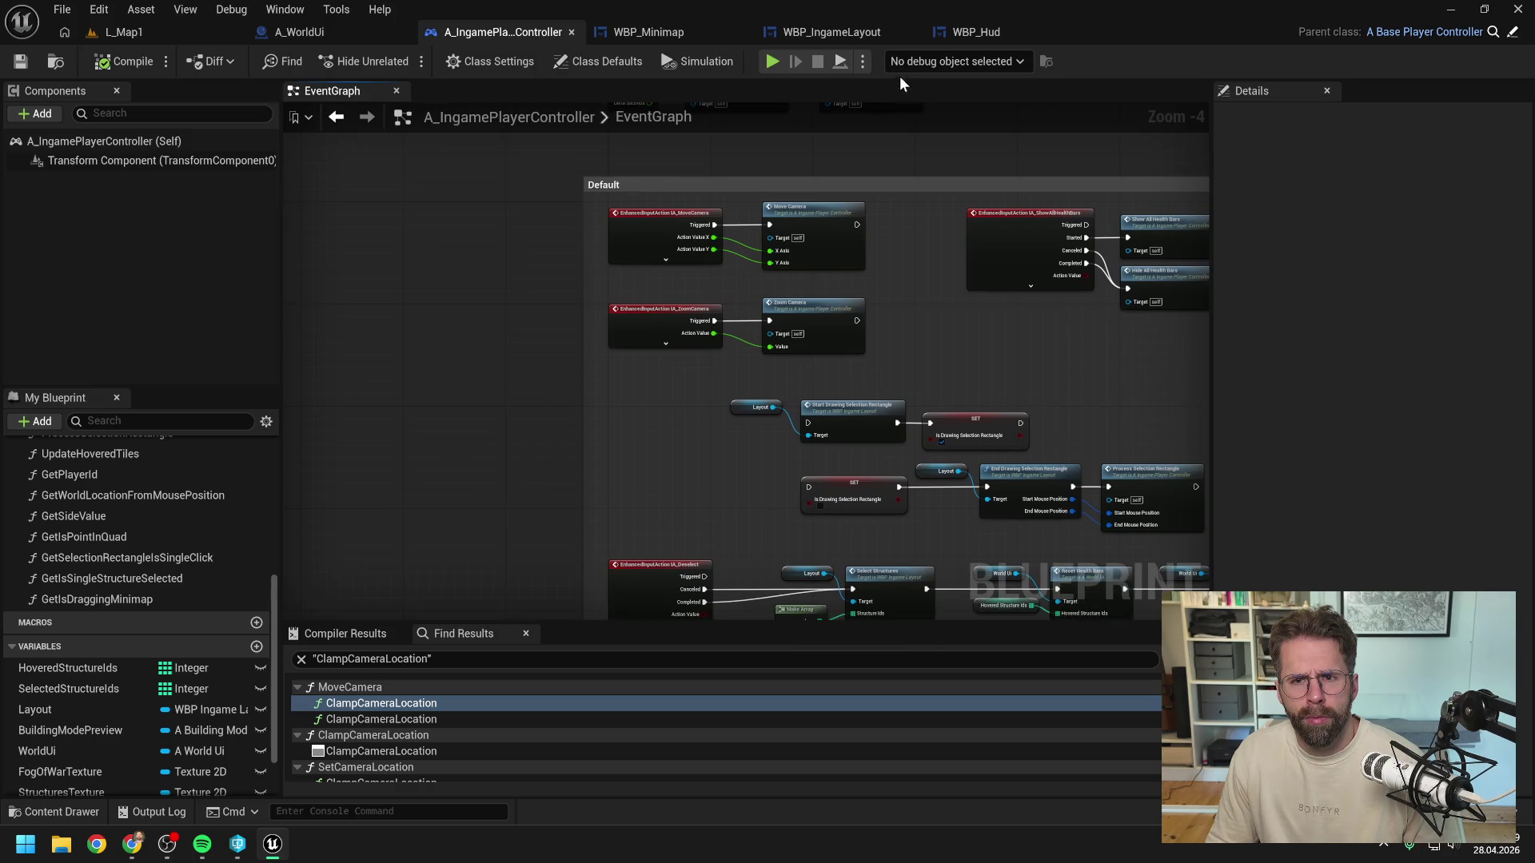
left_click(649, 32)
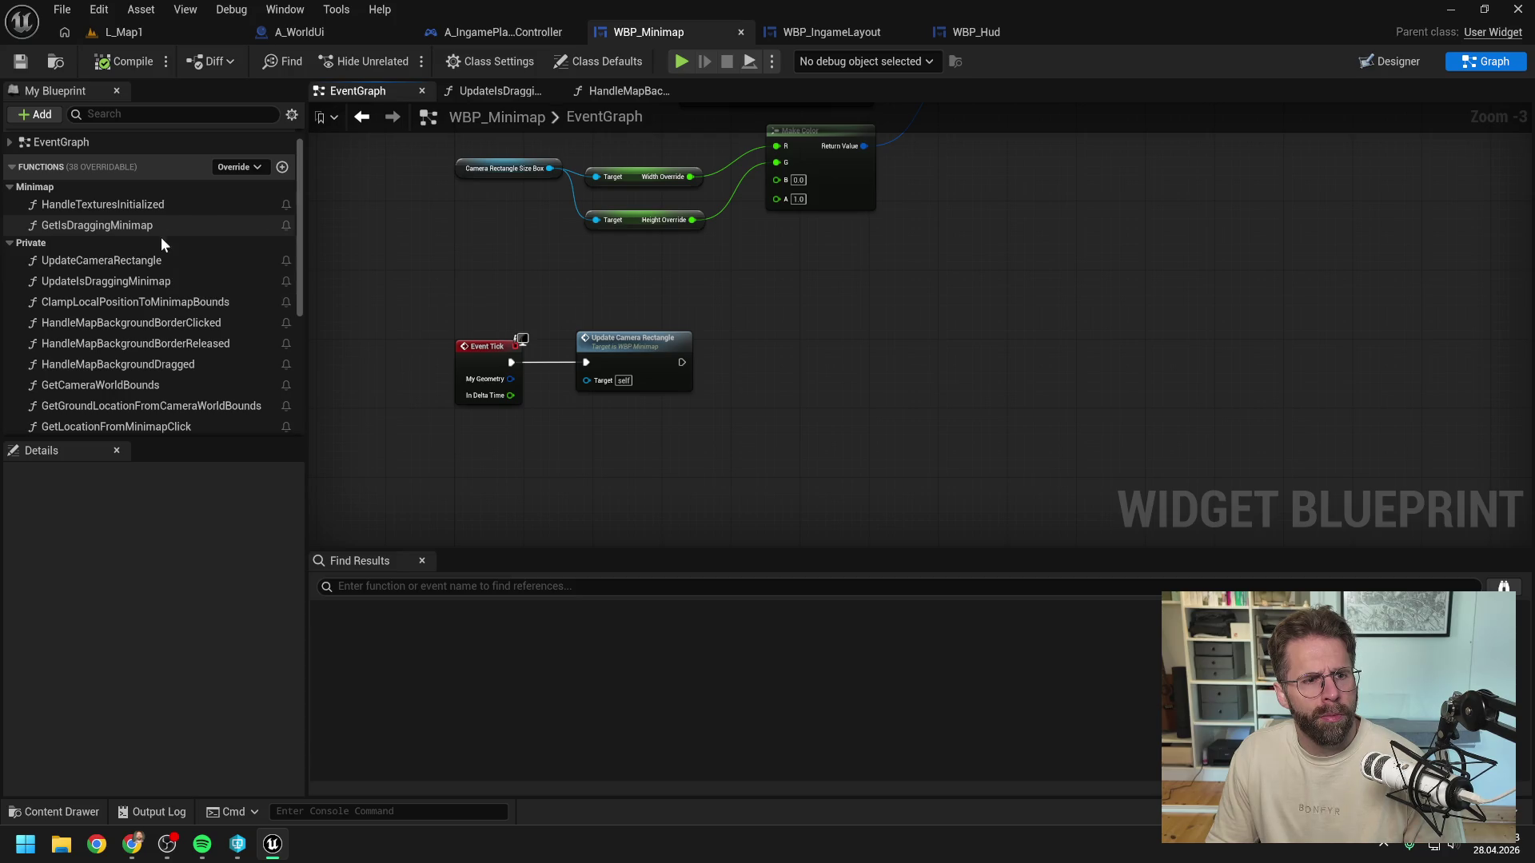
Step: Add an UpdateIsDraggingMinimap call after Update Camera Rectangle on Event Tick
left_click(223, 285)
left_click_drag(222, 285, 822, 342)
mouse_move(682, 362)
left_mouse_down()
mouse_move(824, 362)
mouse_move(803, 362)
left_mouse_up()
double_click(804, 361)
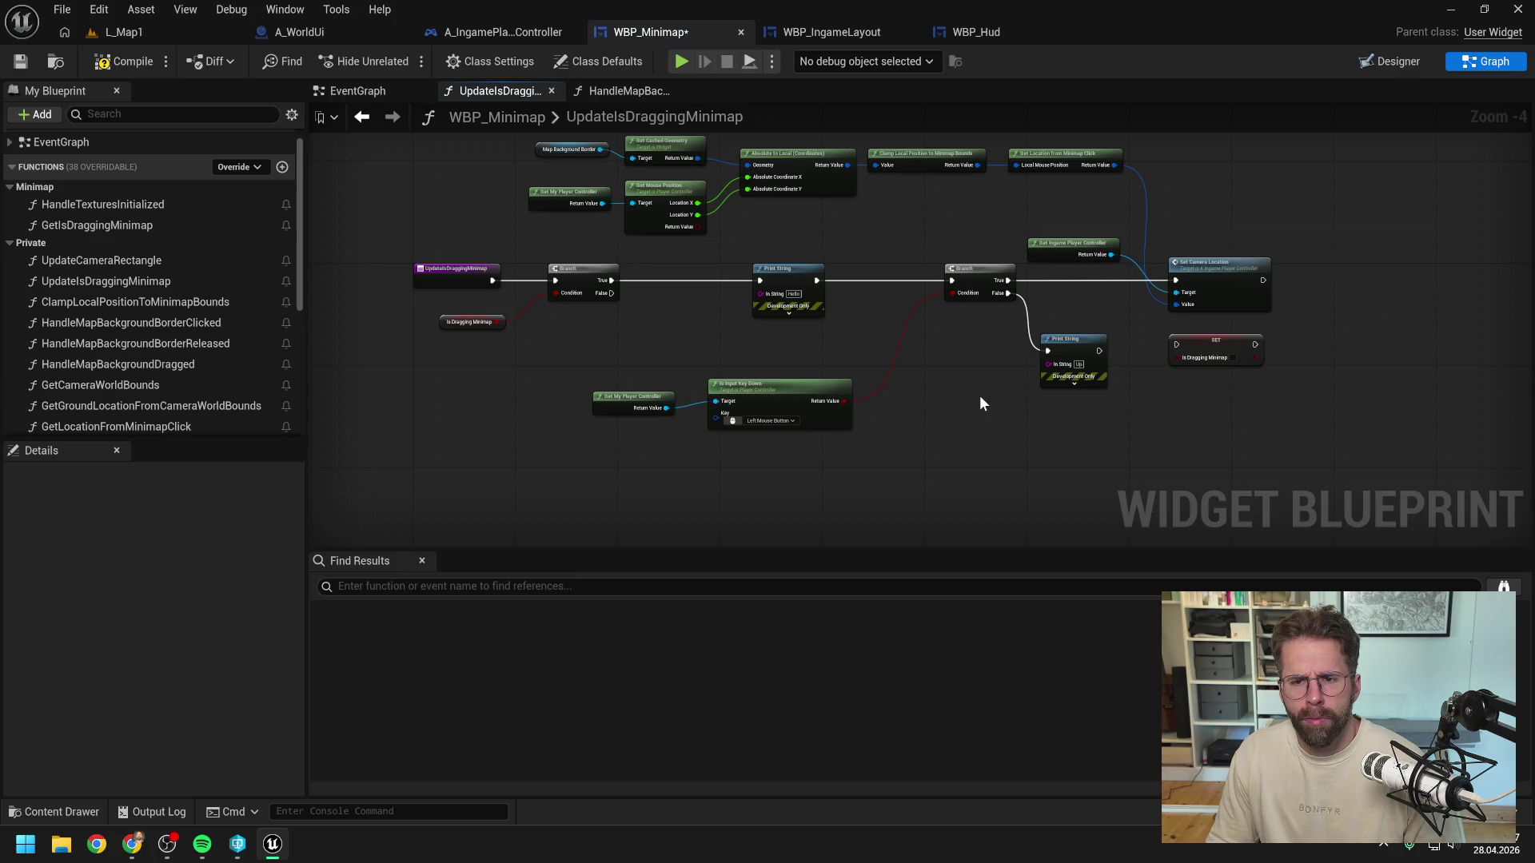
Step: Compile WBP_Minimap and run a short L_Map1 play test
left_click(126, 65)
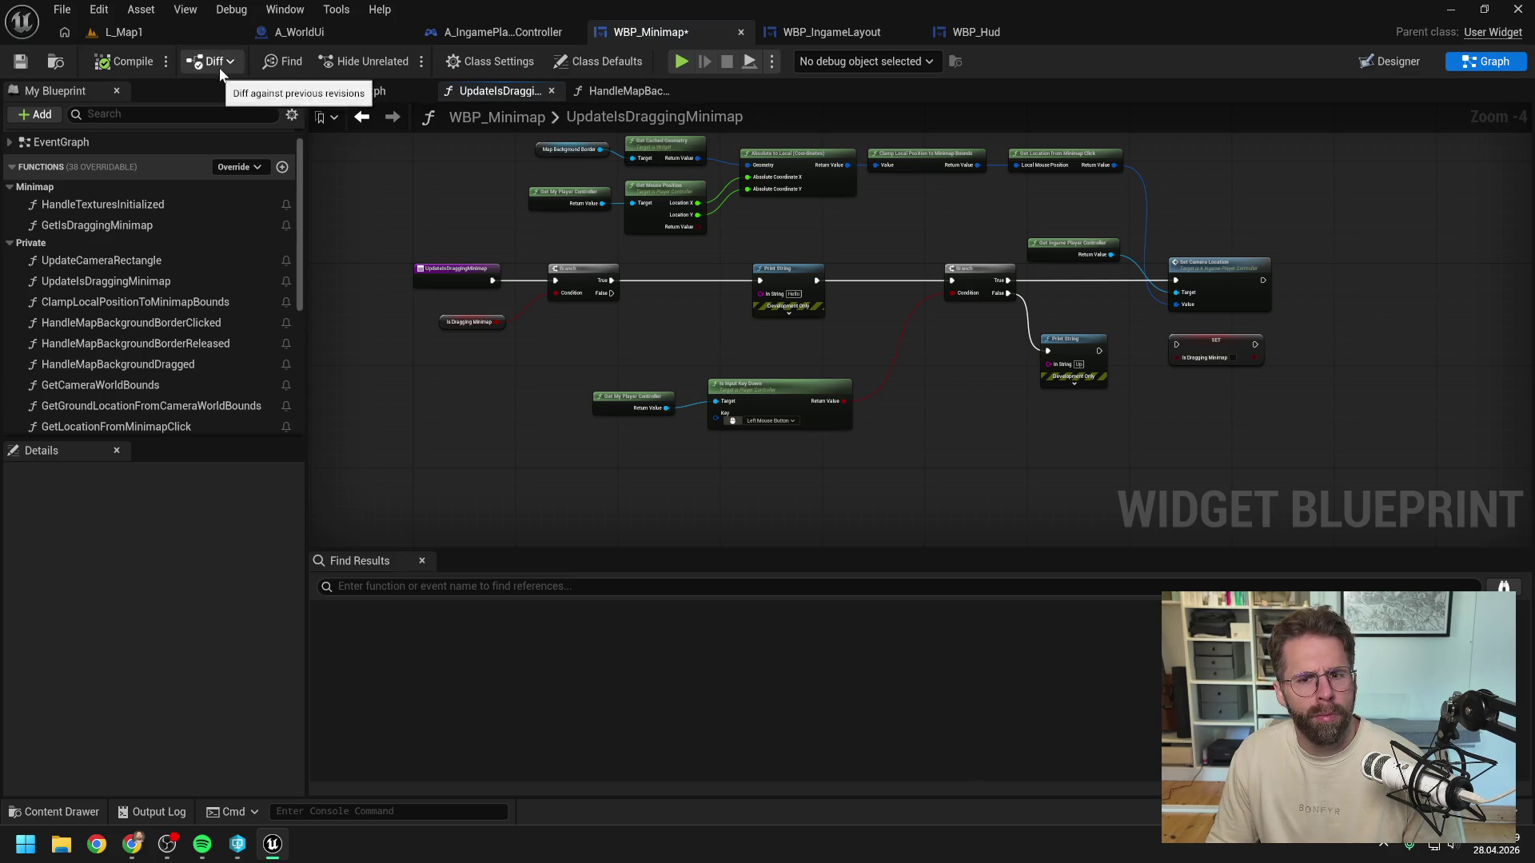
left_click(144, 37)
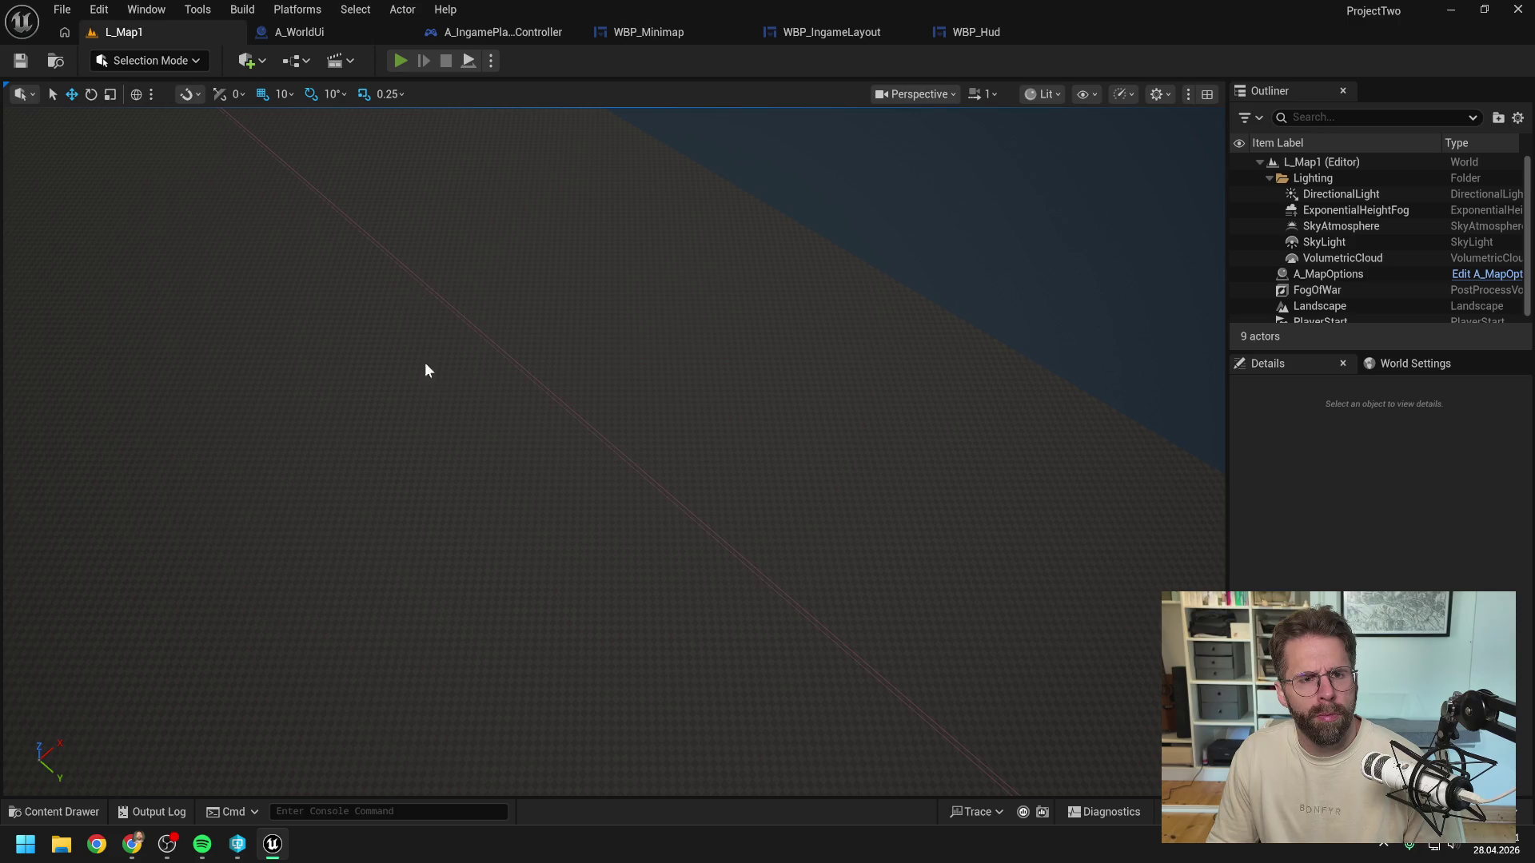
key("alt+p")
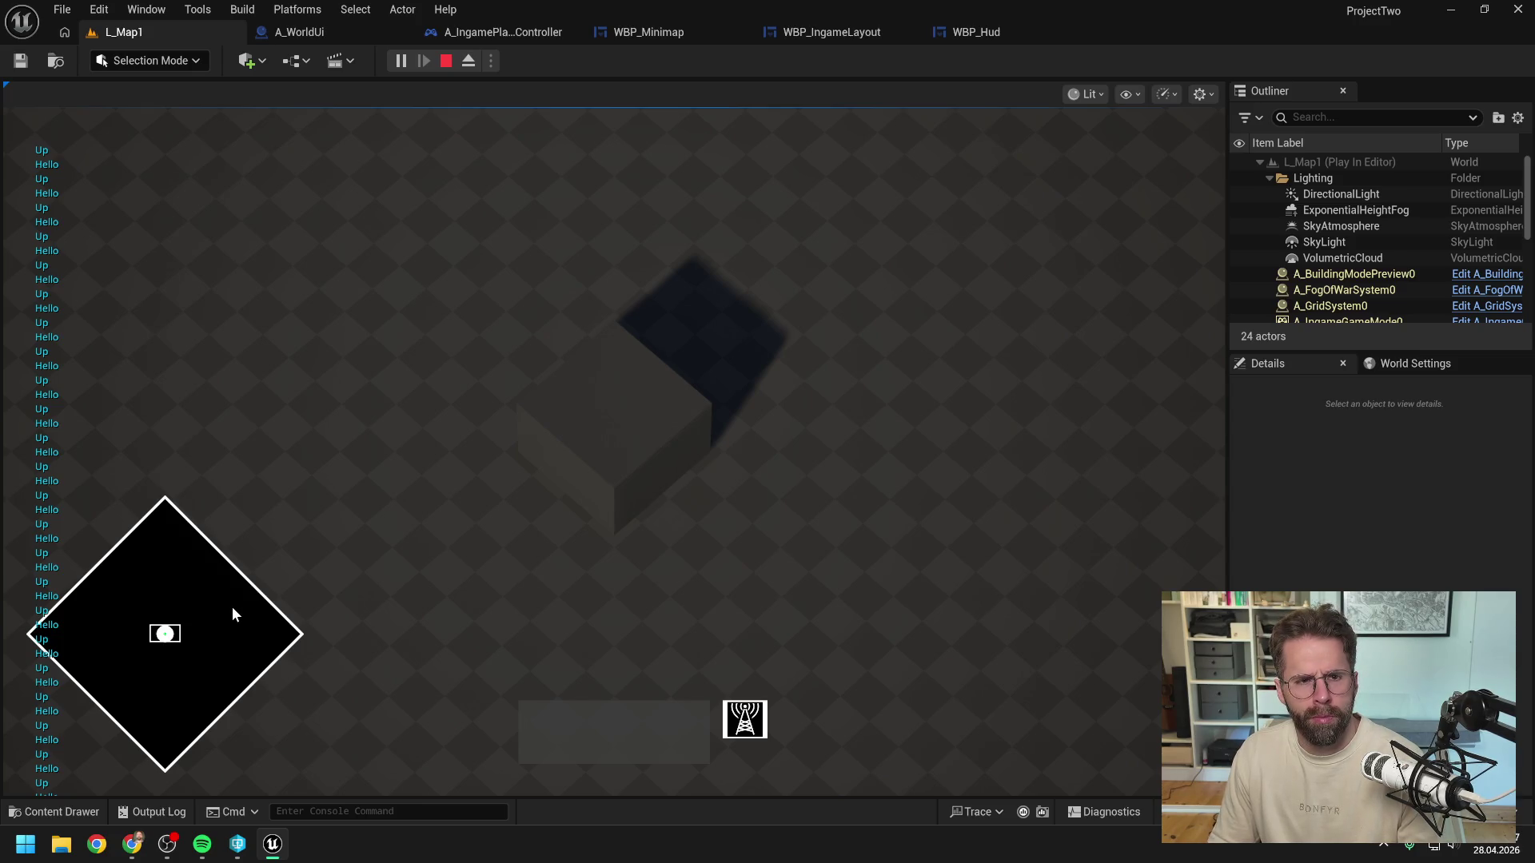
key("Escape")
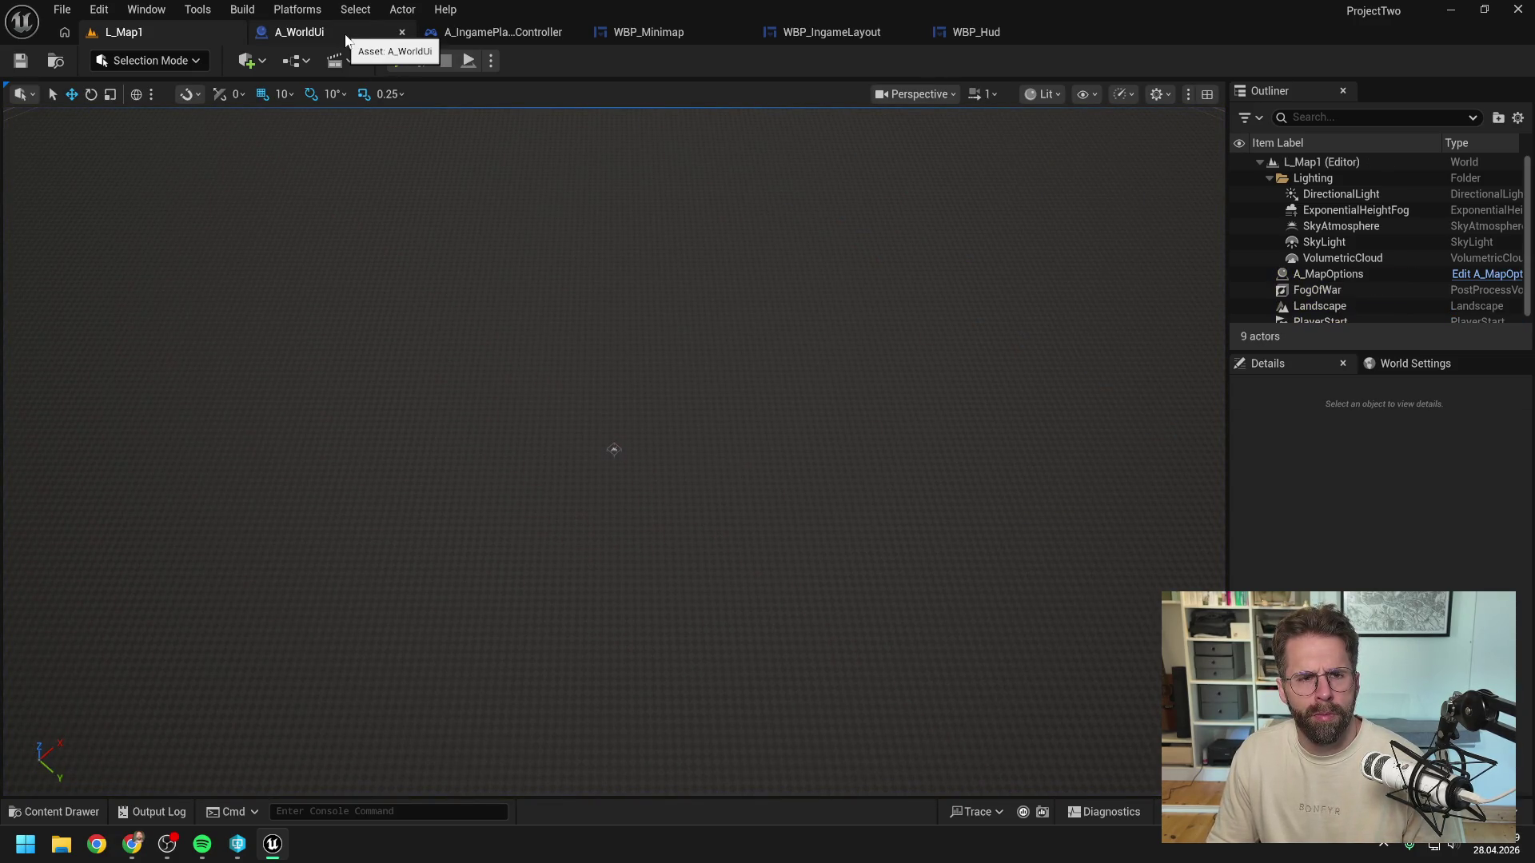
Step: Add an IA_Select event in the player controller, wiring Canceled and Completed to SET Is Drawing Selection Rectangle
left_click(549, 32)
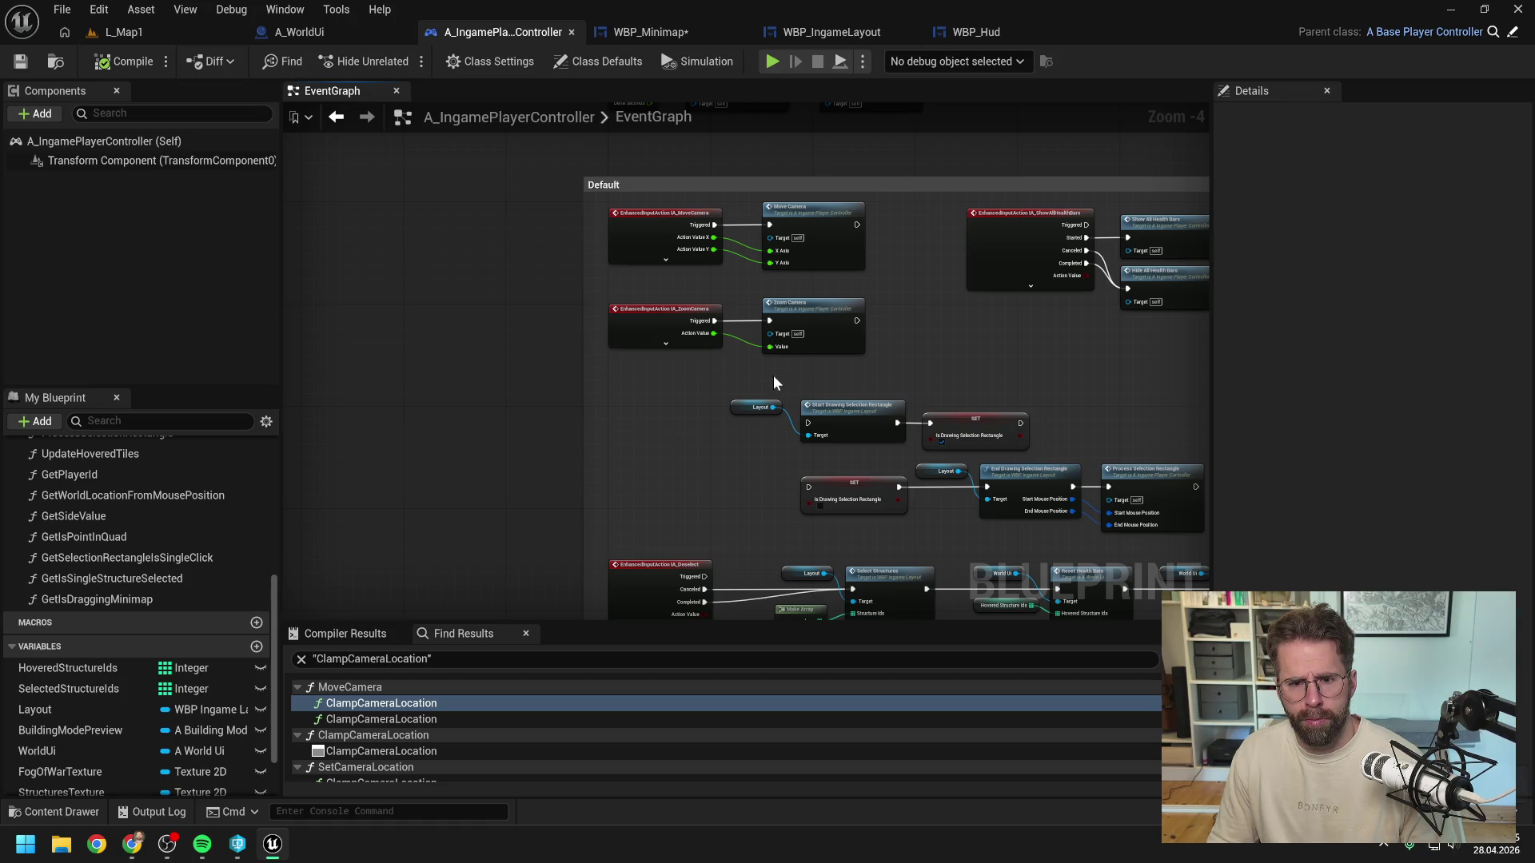
left_click_drag(707, 421, 637, 343)
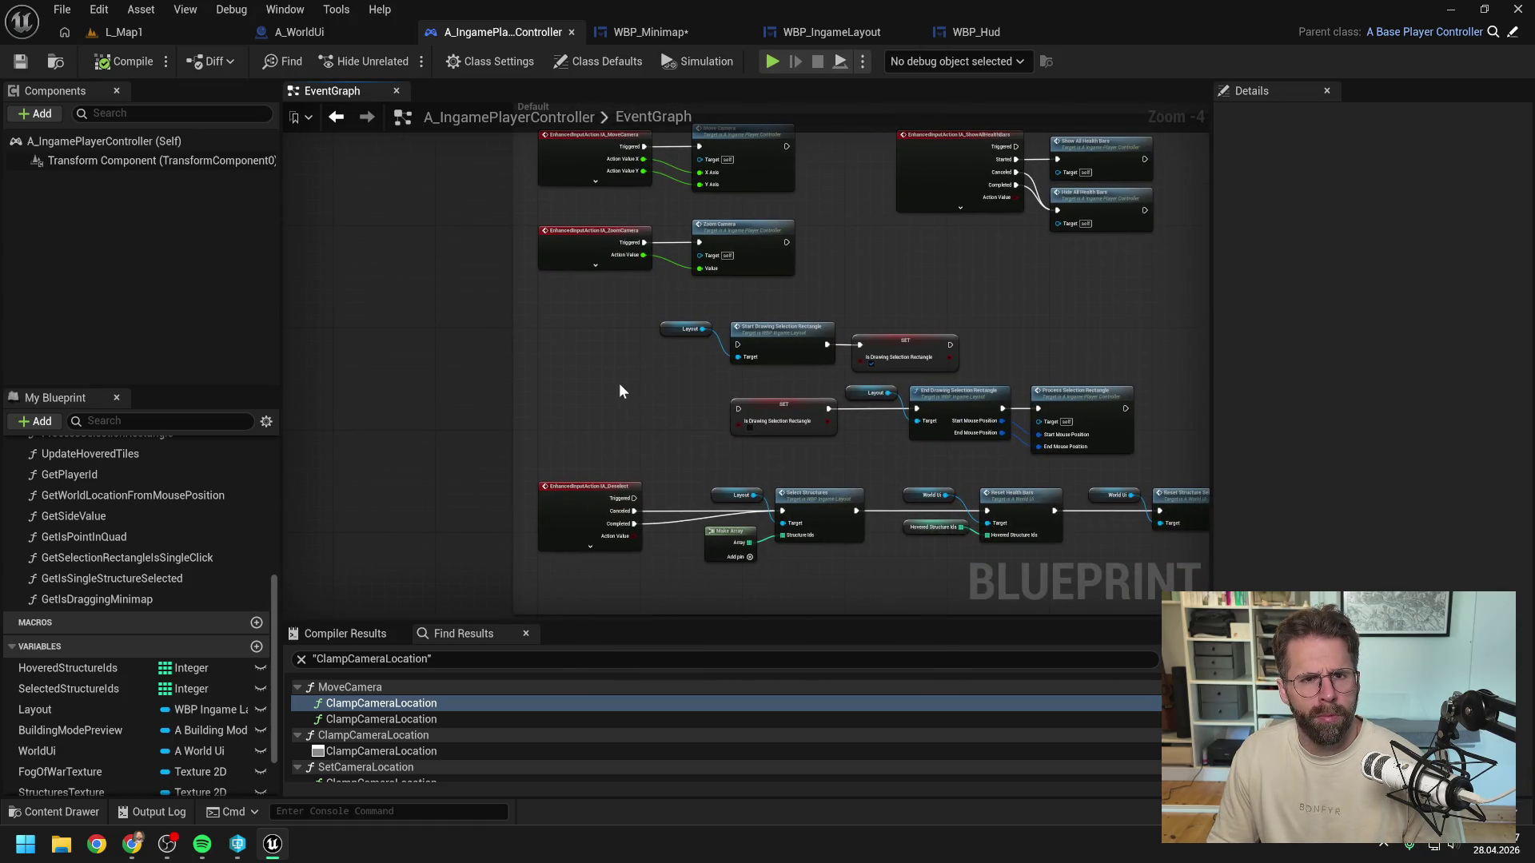
scroll(600, 373, "up", 1)
right_click(577, 371)
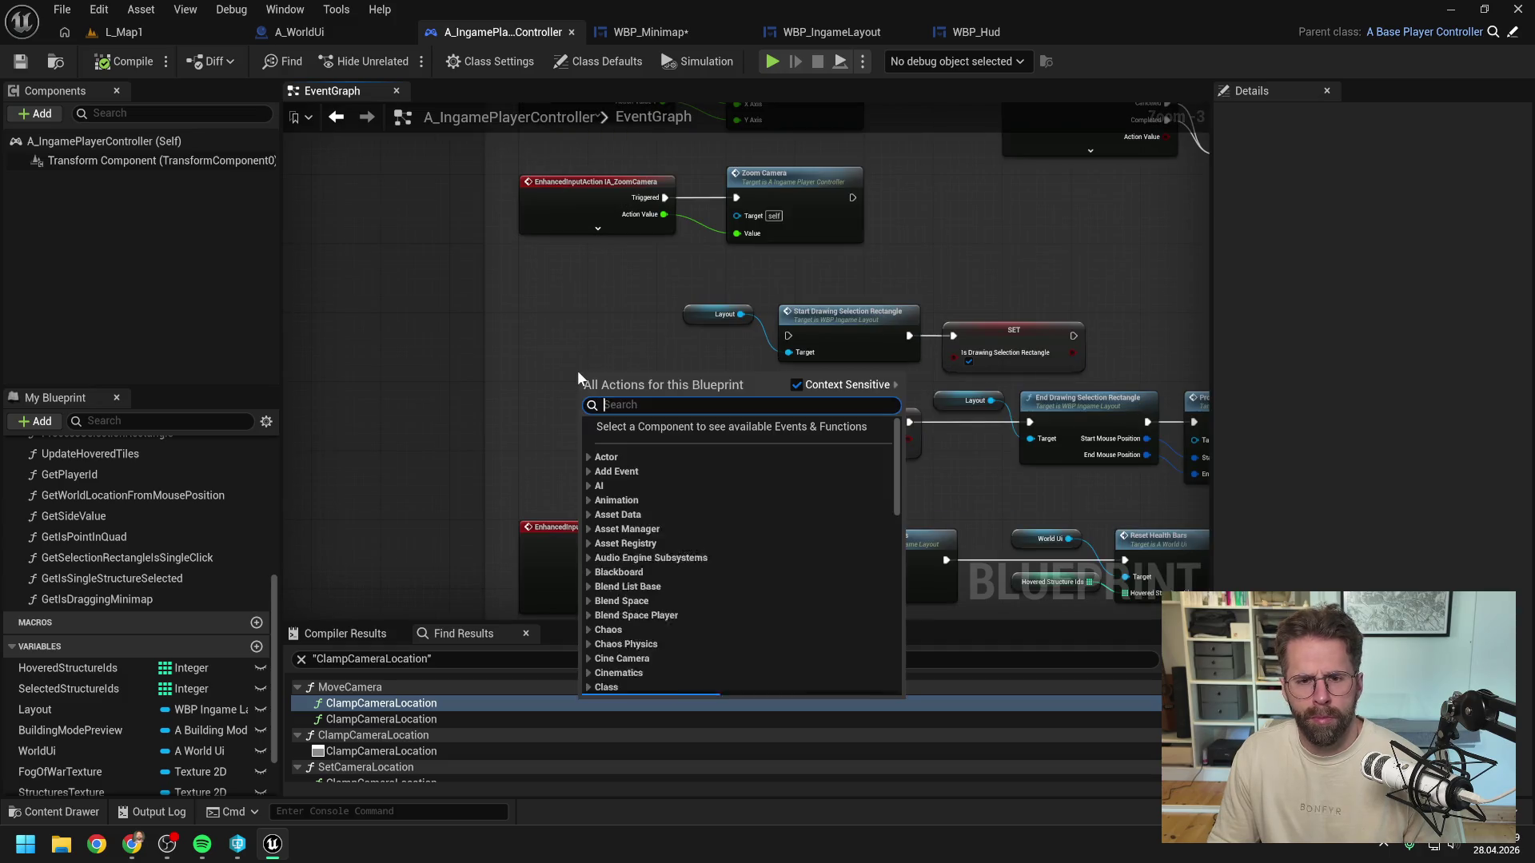
type("input selec")
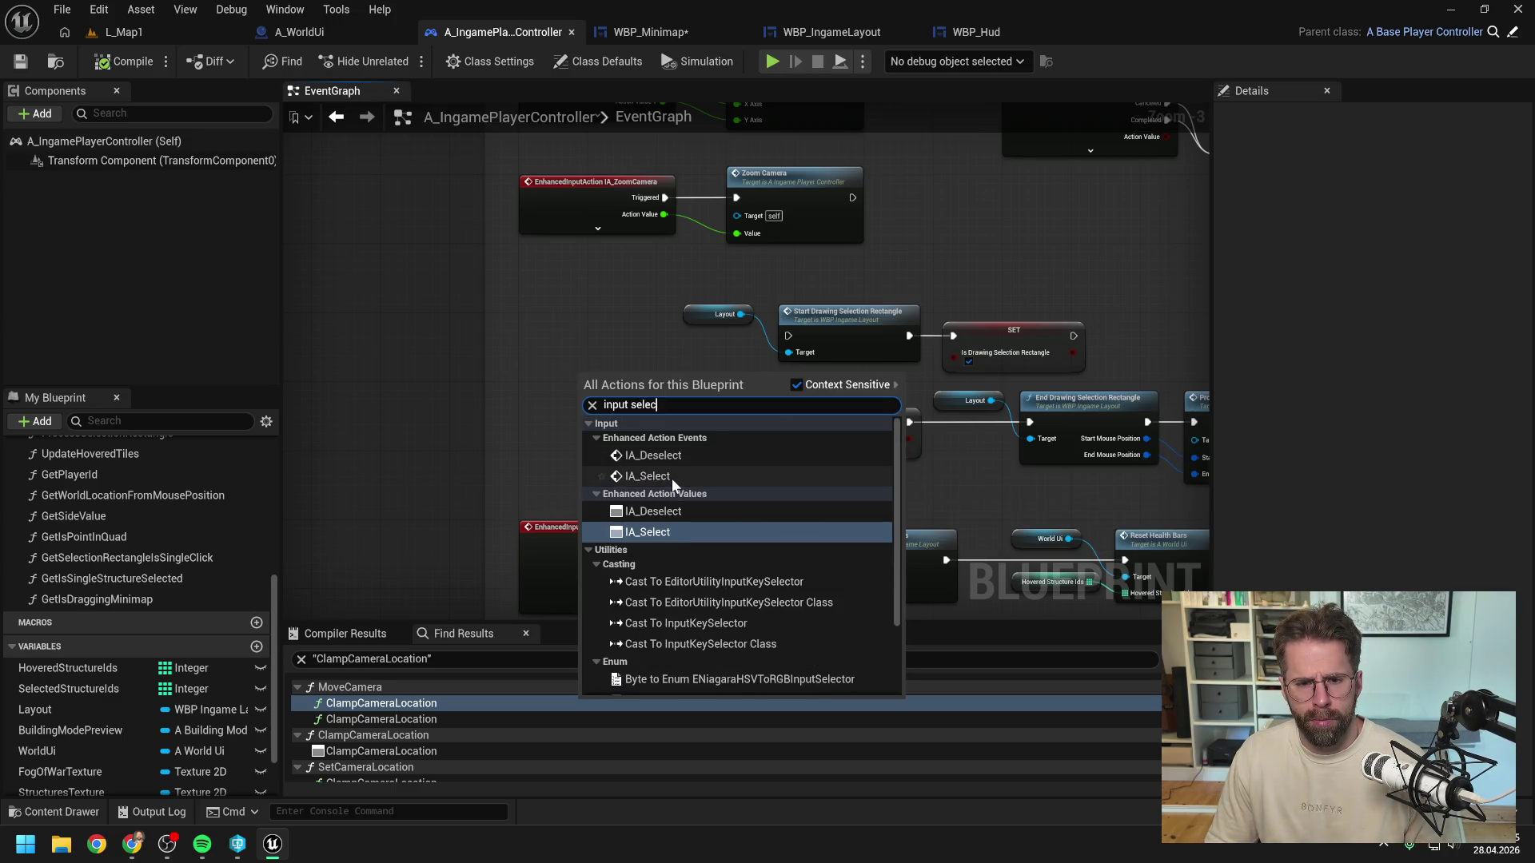
left_click(672, 478)
left_click(637, 409)
mouse_move(649, 390)
left_mouse_down()
mouse_move(589, 329)
mouse_move(880, 344)
mouse_move(788, 335)
left_mouse_up()
left_click_drag(633, 370, 788, 422)
left_click_drag(633, 387, 788, 422)
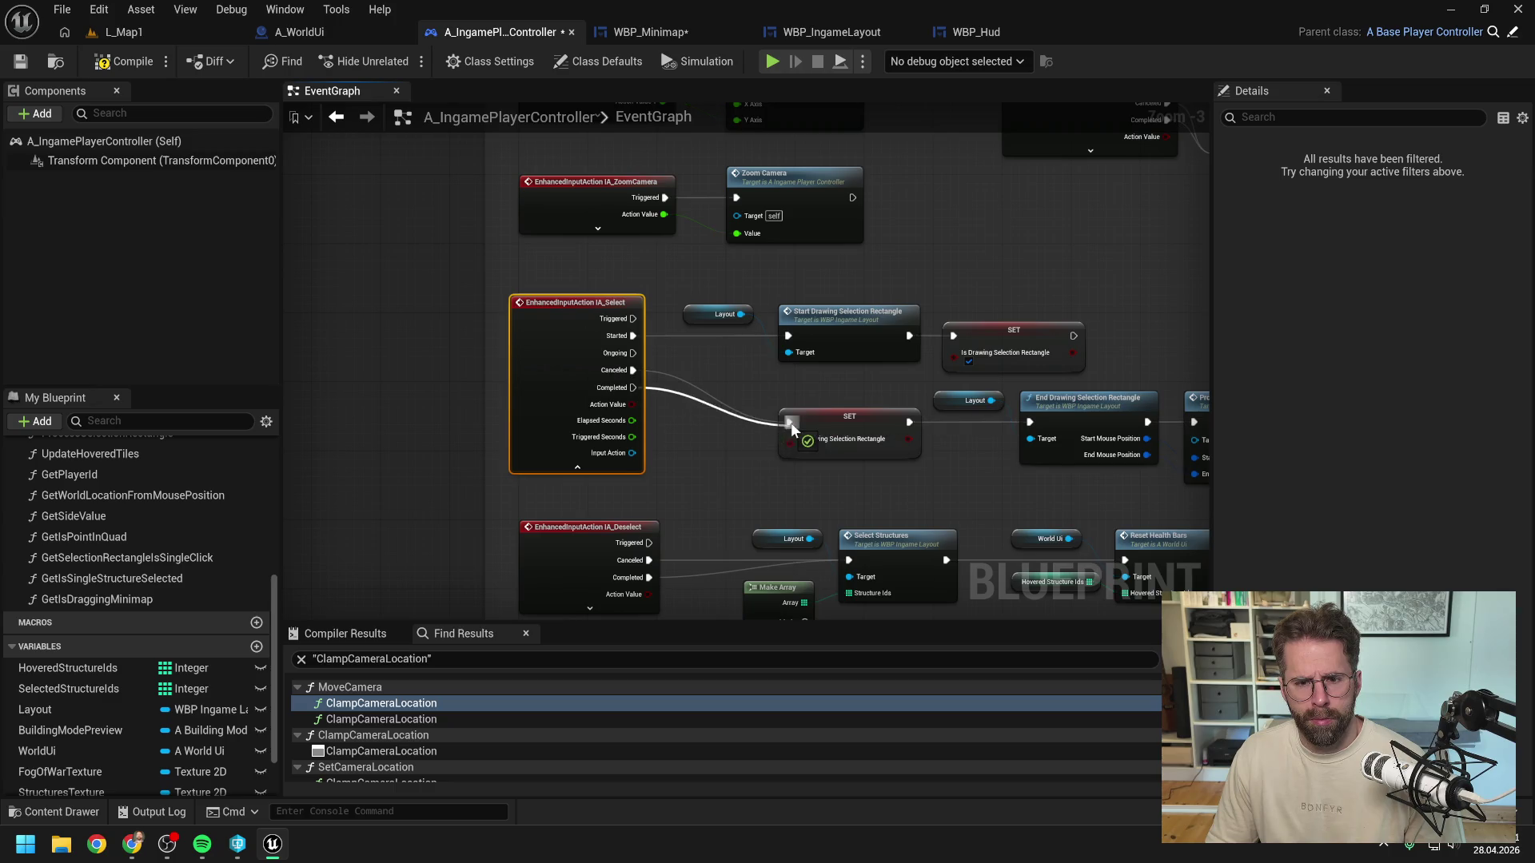
left_click(624, 470)
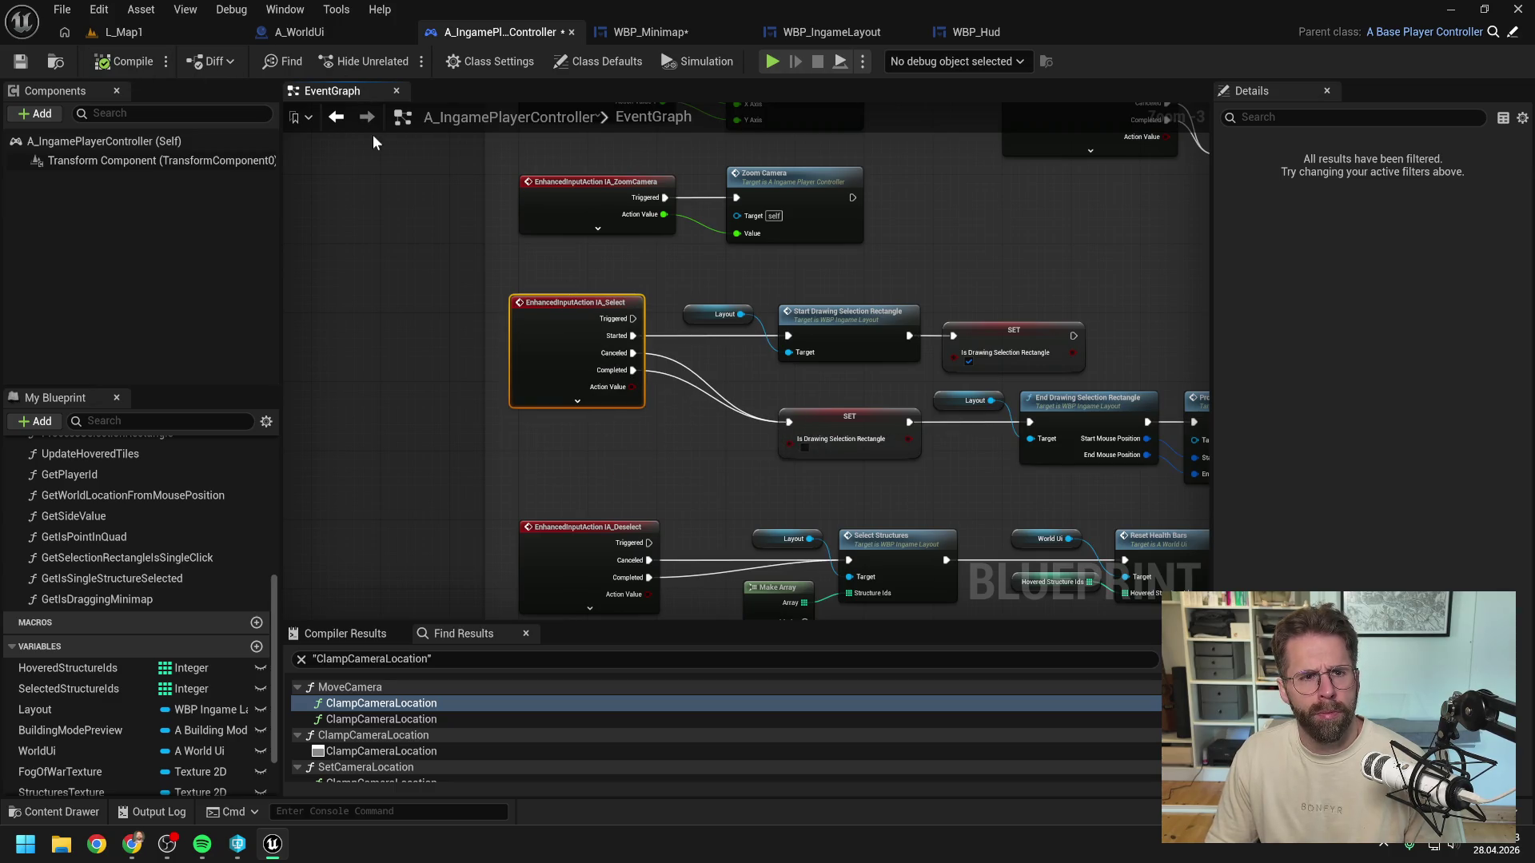
Step: Call UpdateIsDraggingMinimap after Update Camera Rectangle in WBP_Minimap, compile, and return to the Claude chat
left_click(654, 34)
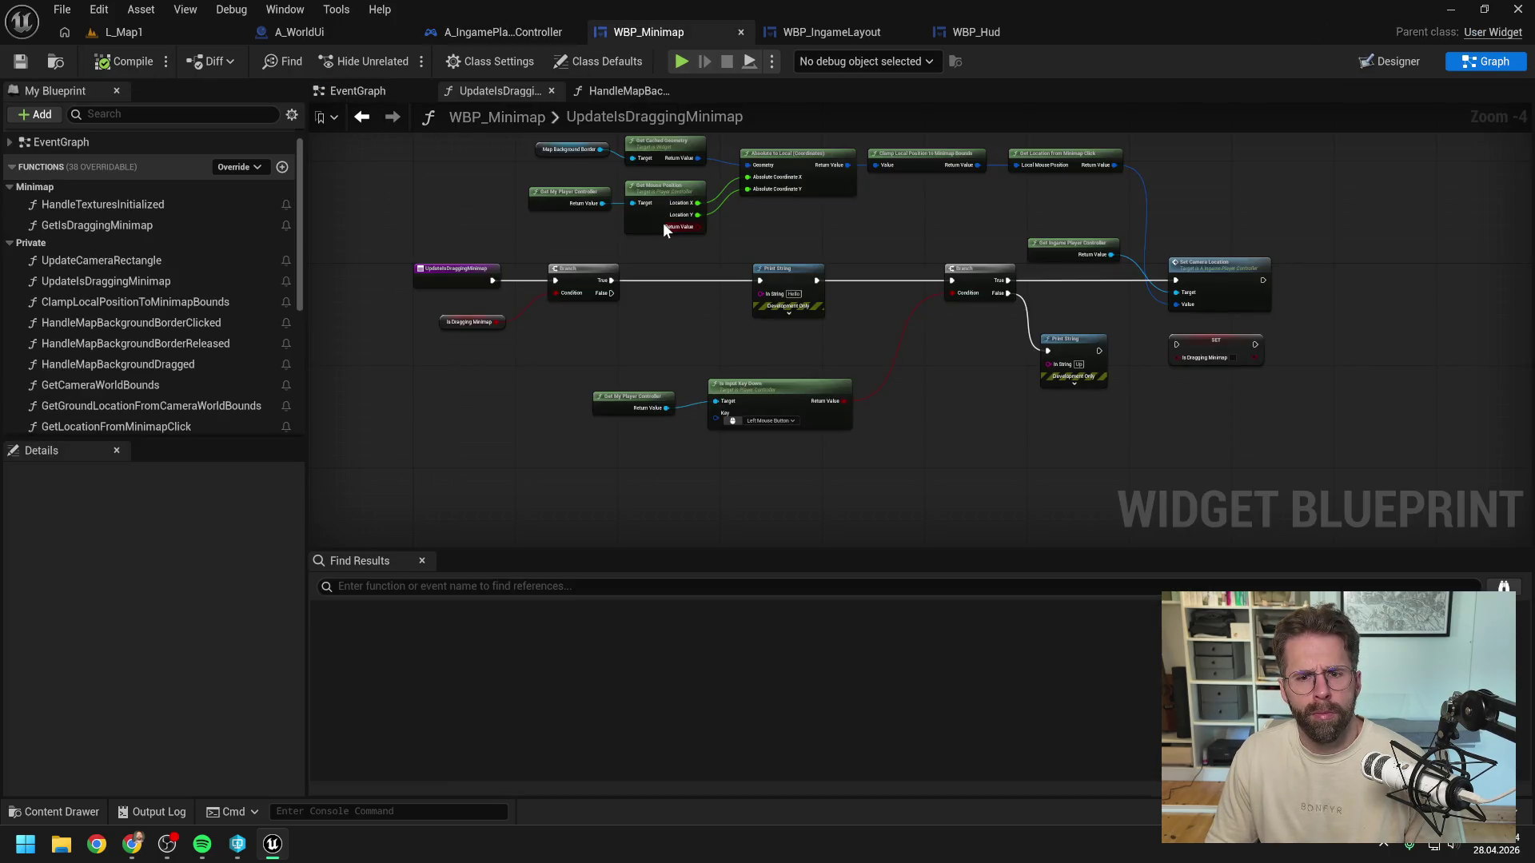
left_click(391, 91)
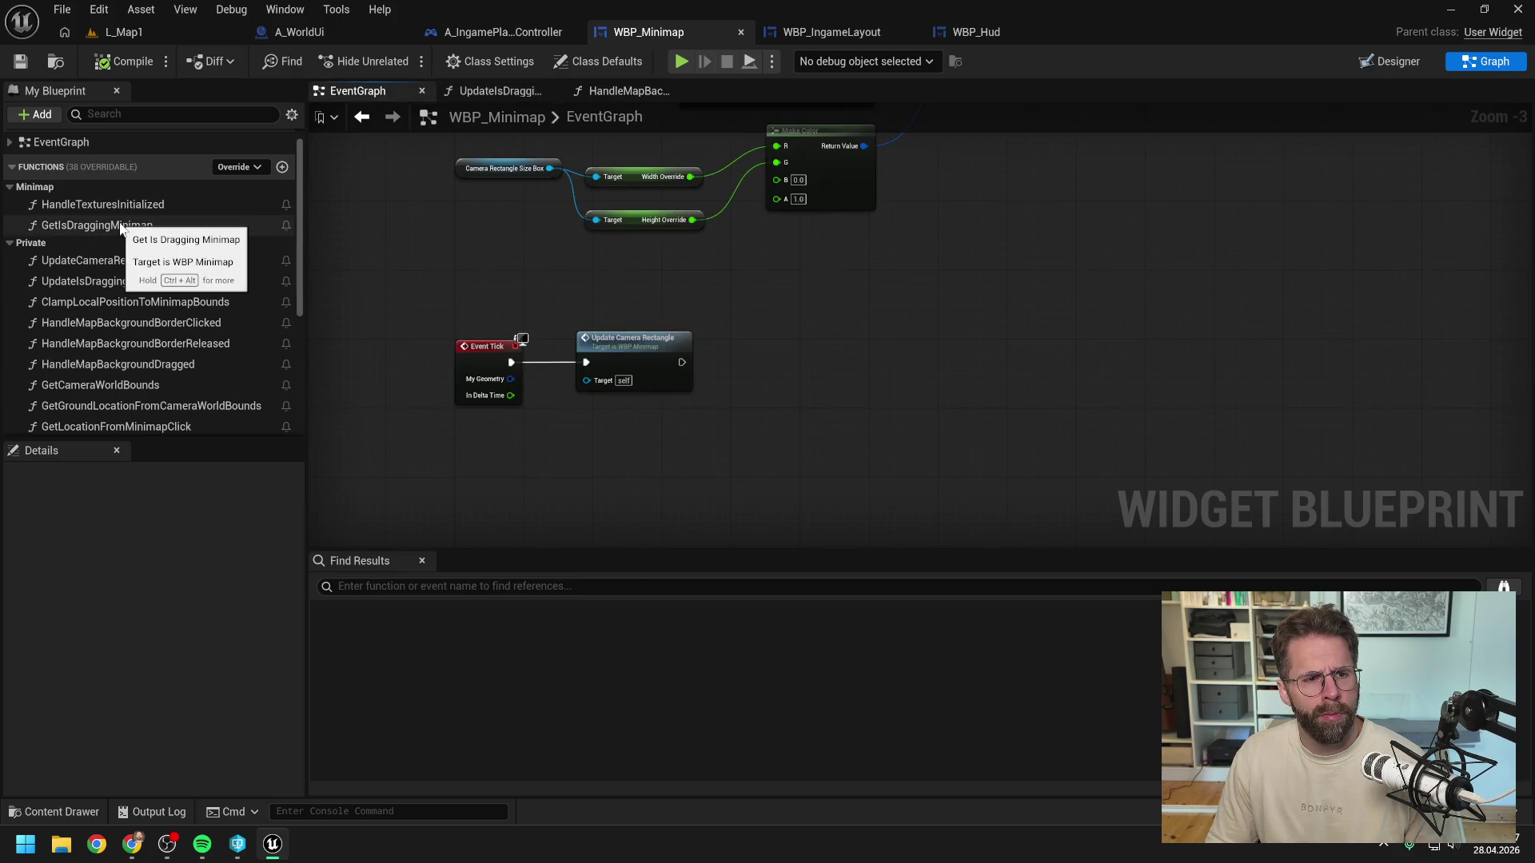
mouse_move(138, 282)
left_mouse_down()
mouse_move(796, 353)
mouse_move(759, 344)
mouse_move(743, 366)
mouse_move(767, 370)
mouse_move(781, 337)
left_mouse_up()
left_click(123, 64)
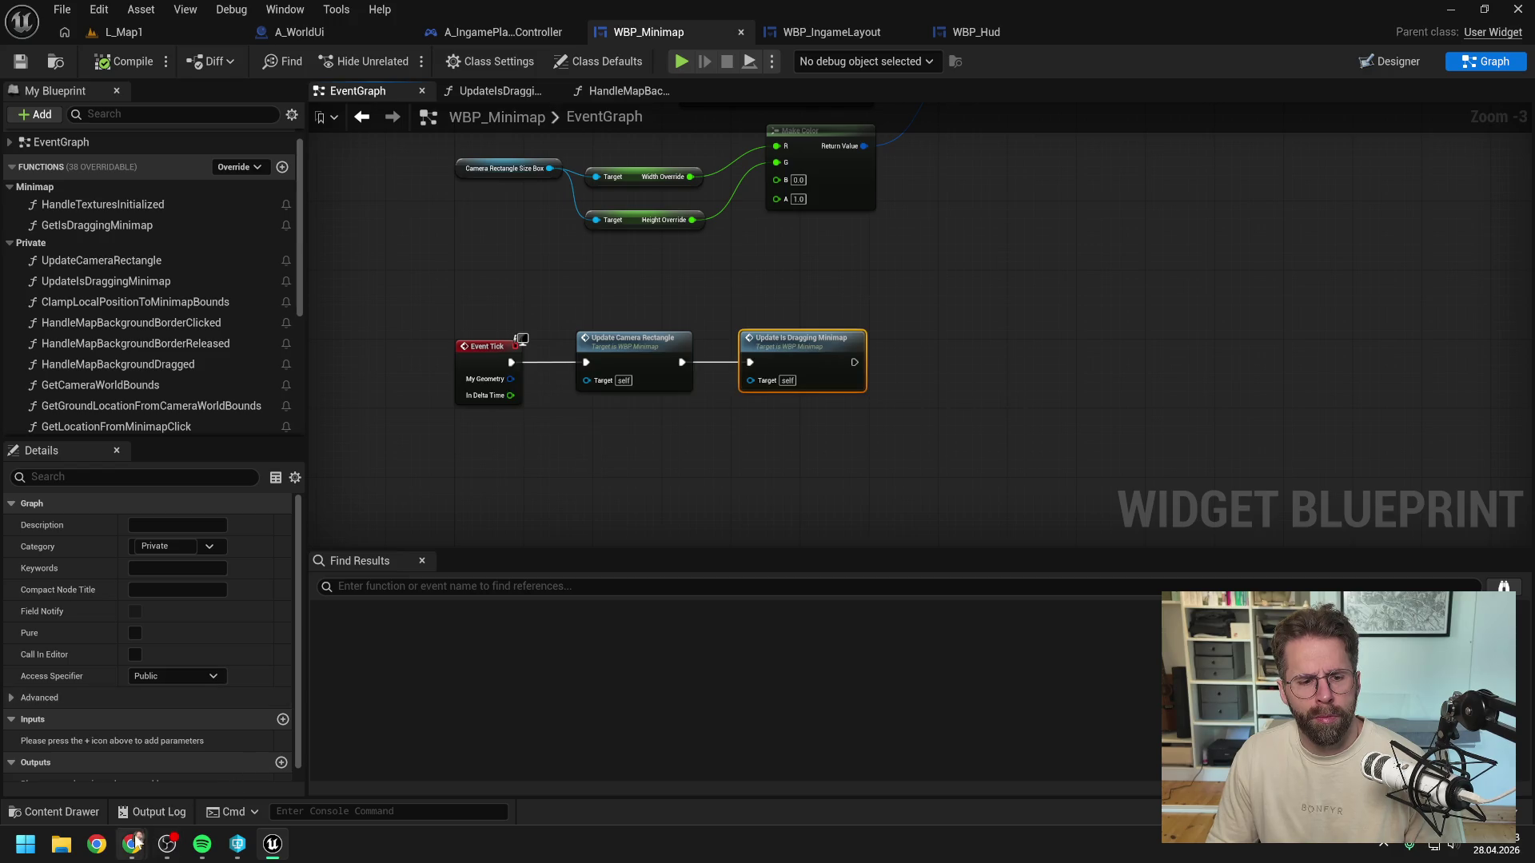
mouse_move(129, 850)
left_click(390, 732)
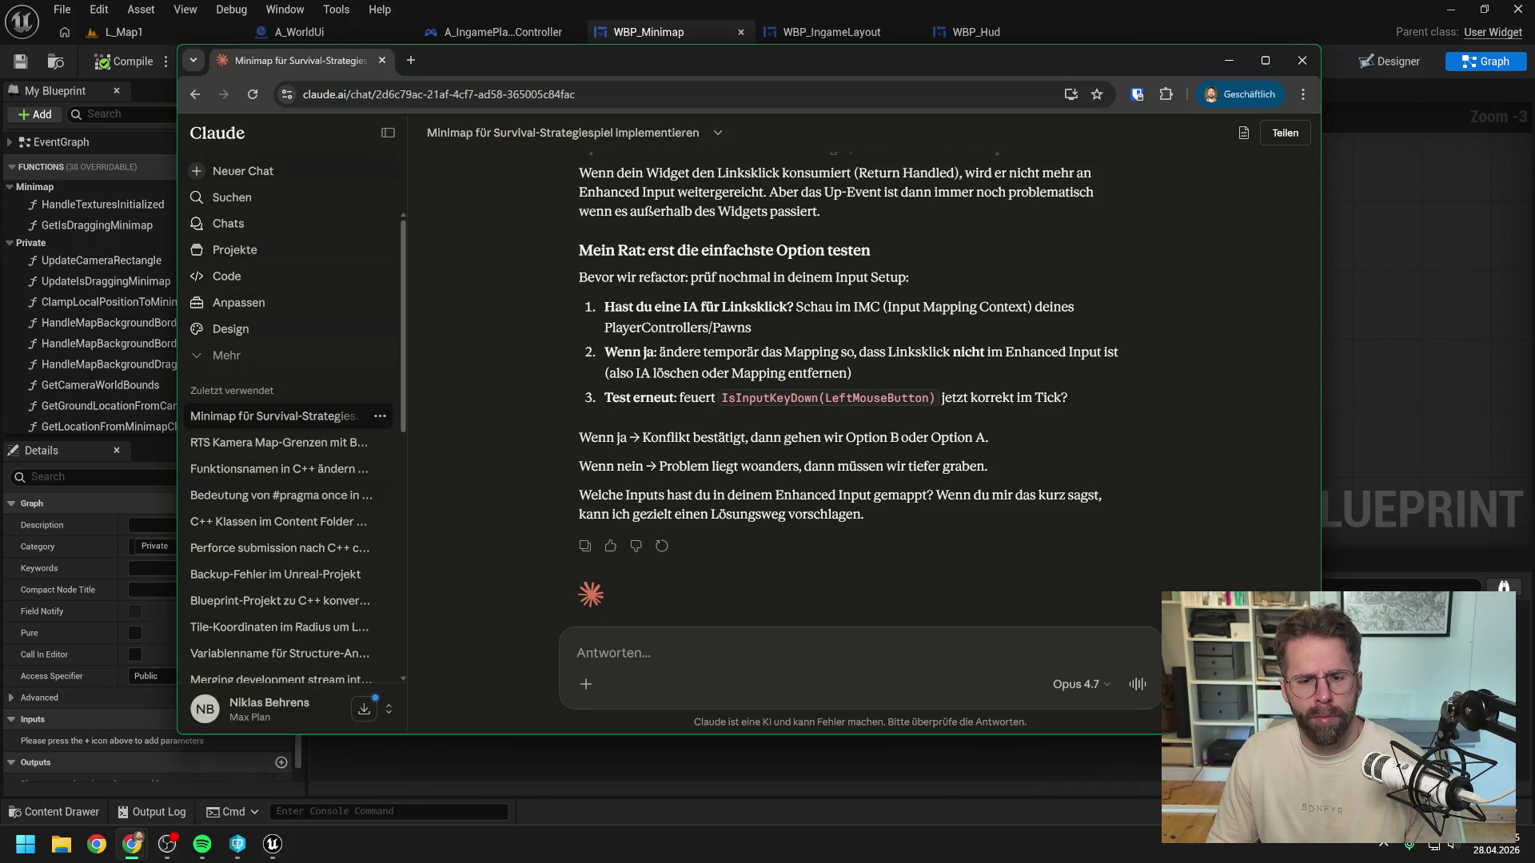
Step: Tell Claude that IsInputDown stays false even after deleting the left-click Enhanced Input from the controller
type("IsInput")
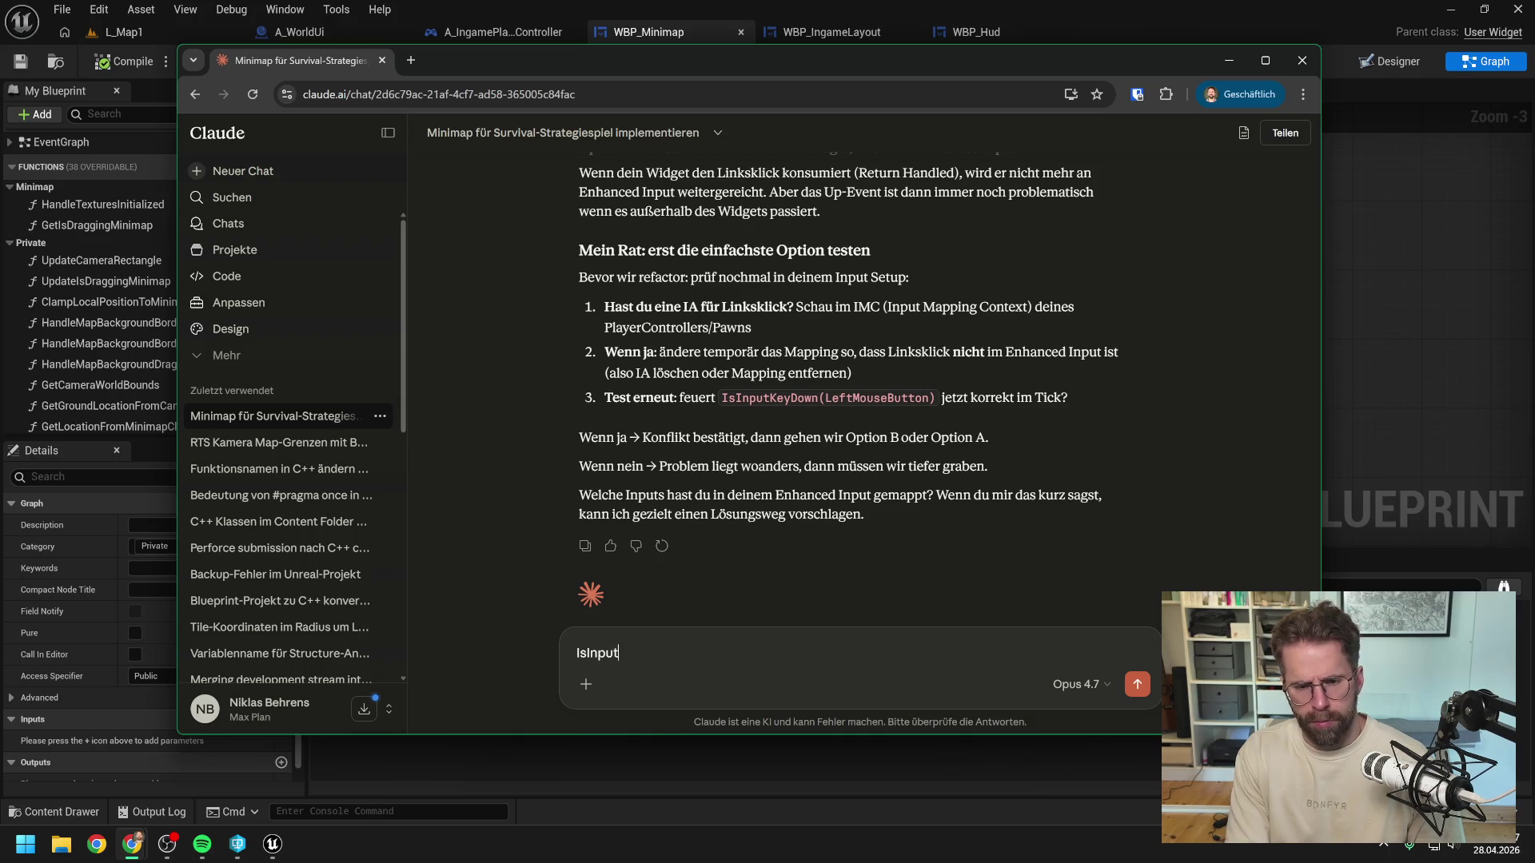
type("Down bleibt ")
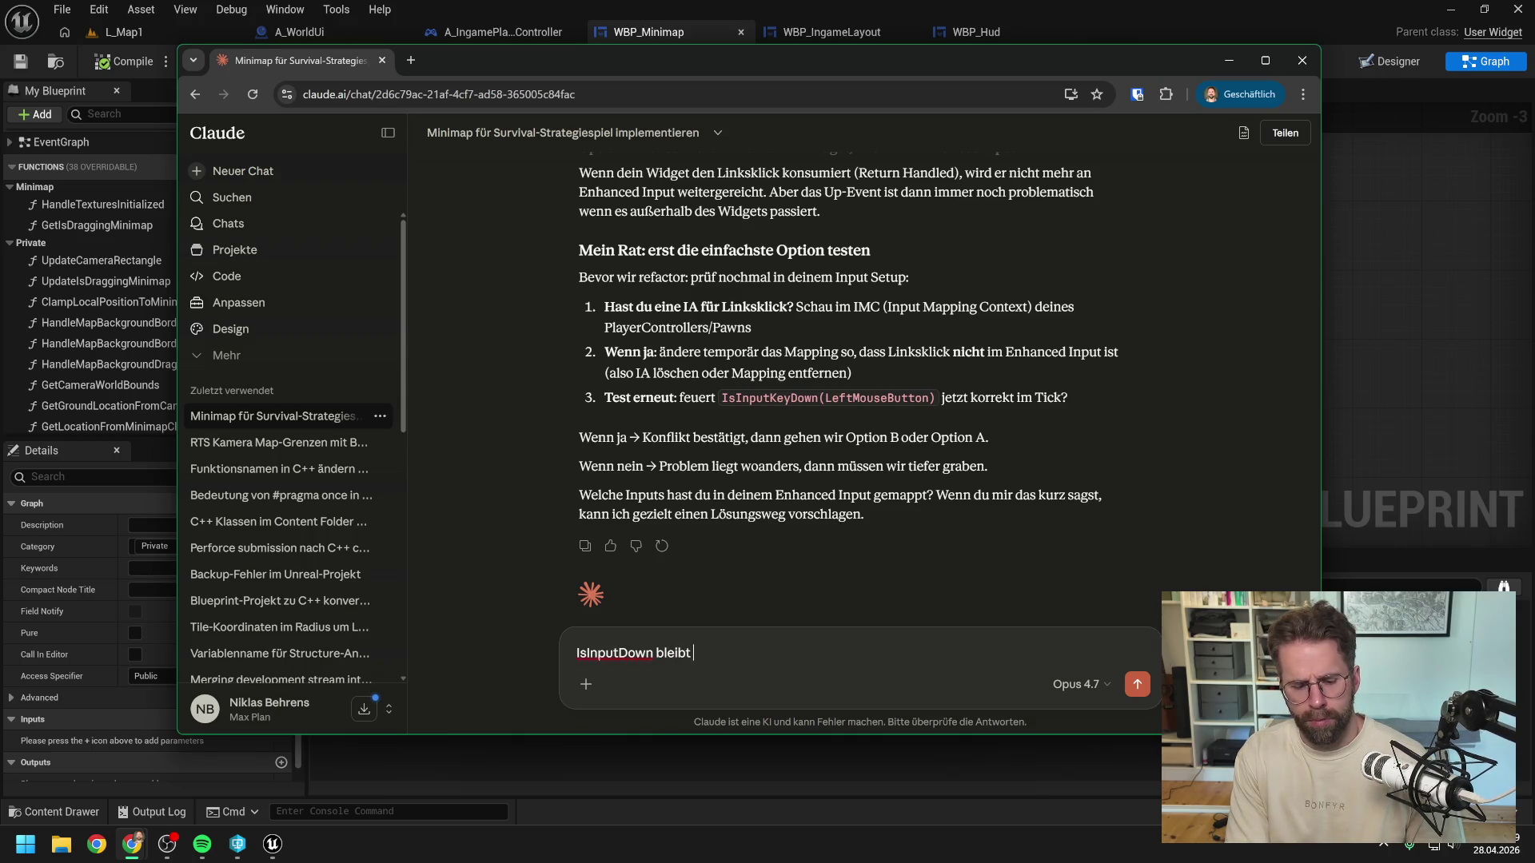
type("flase auch wenn ich")
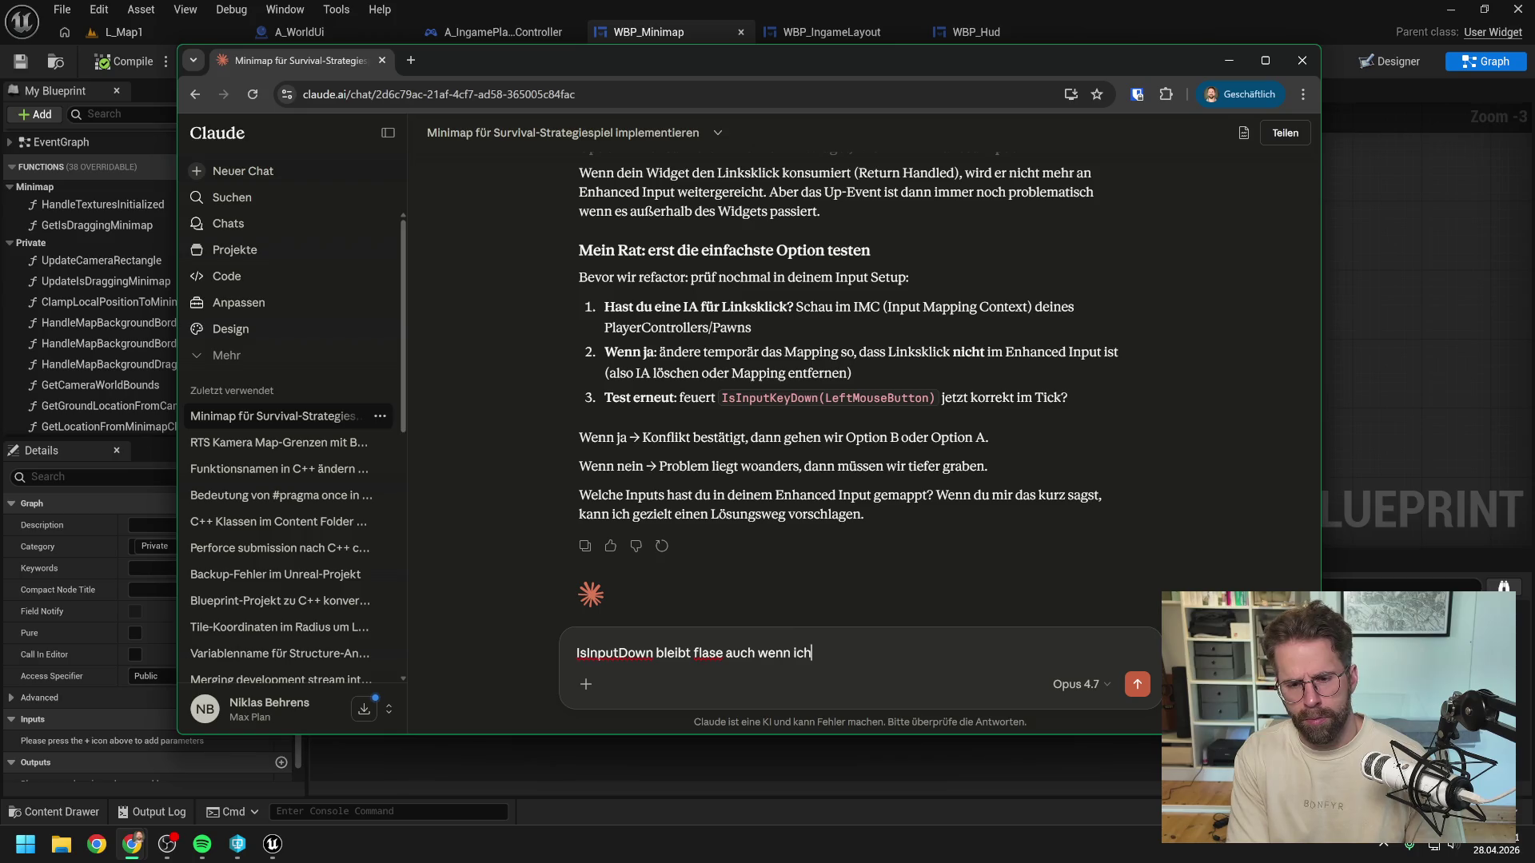
type(" meinen Linkskli")
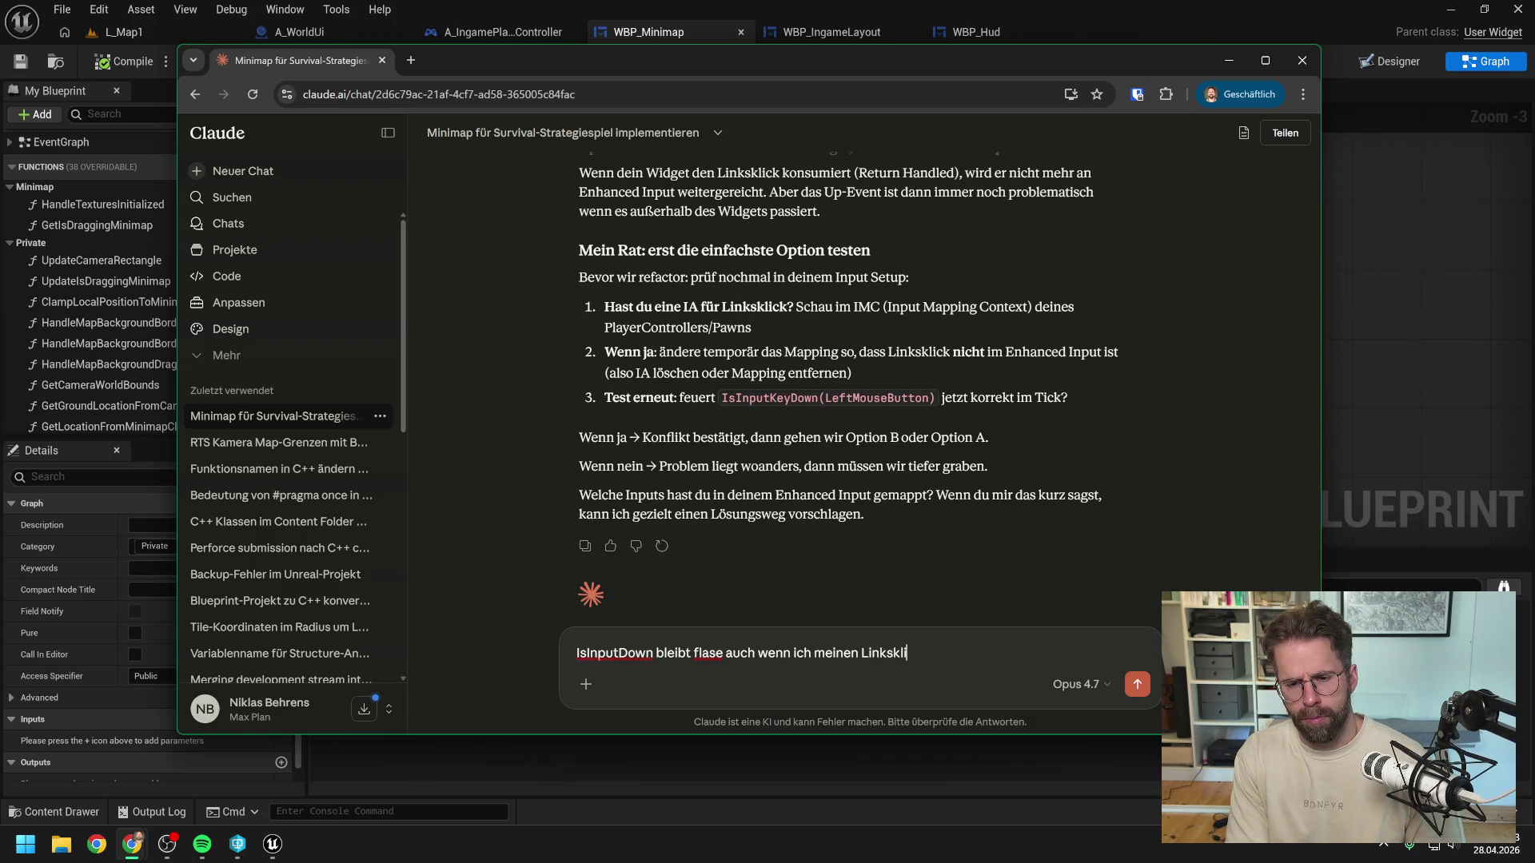
type("ck enhanced in")
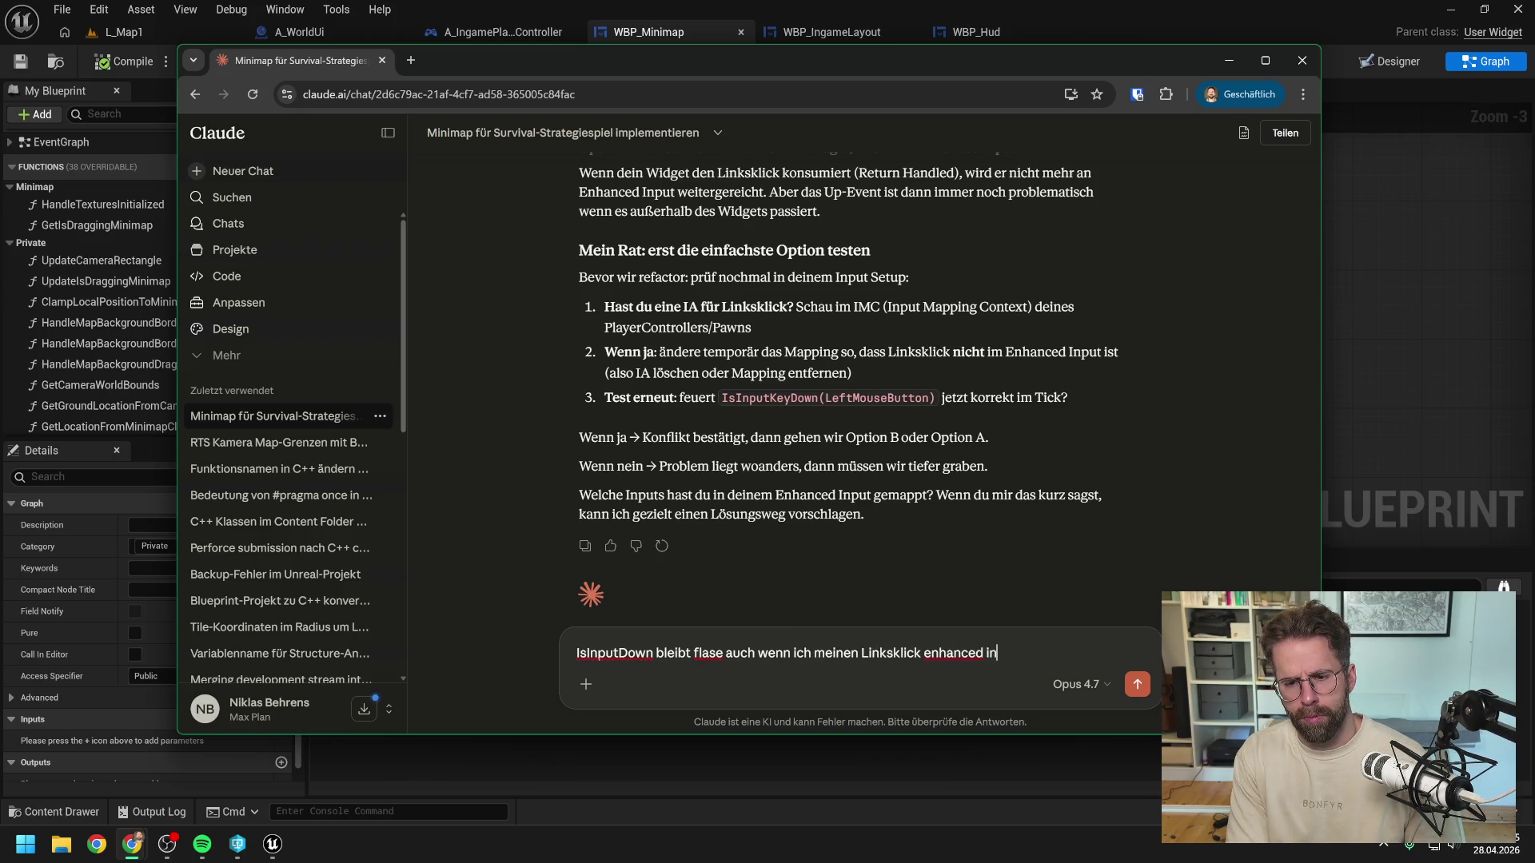
type("put rauslösche au")
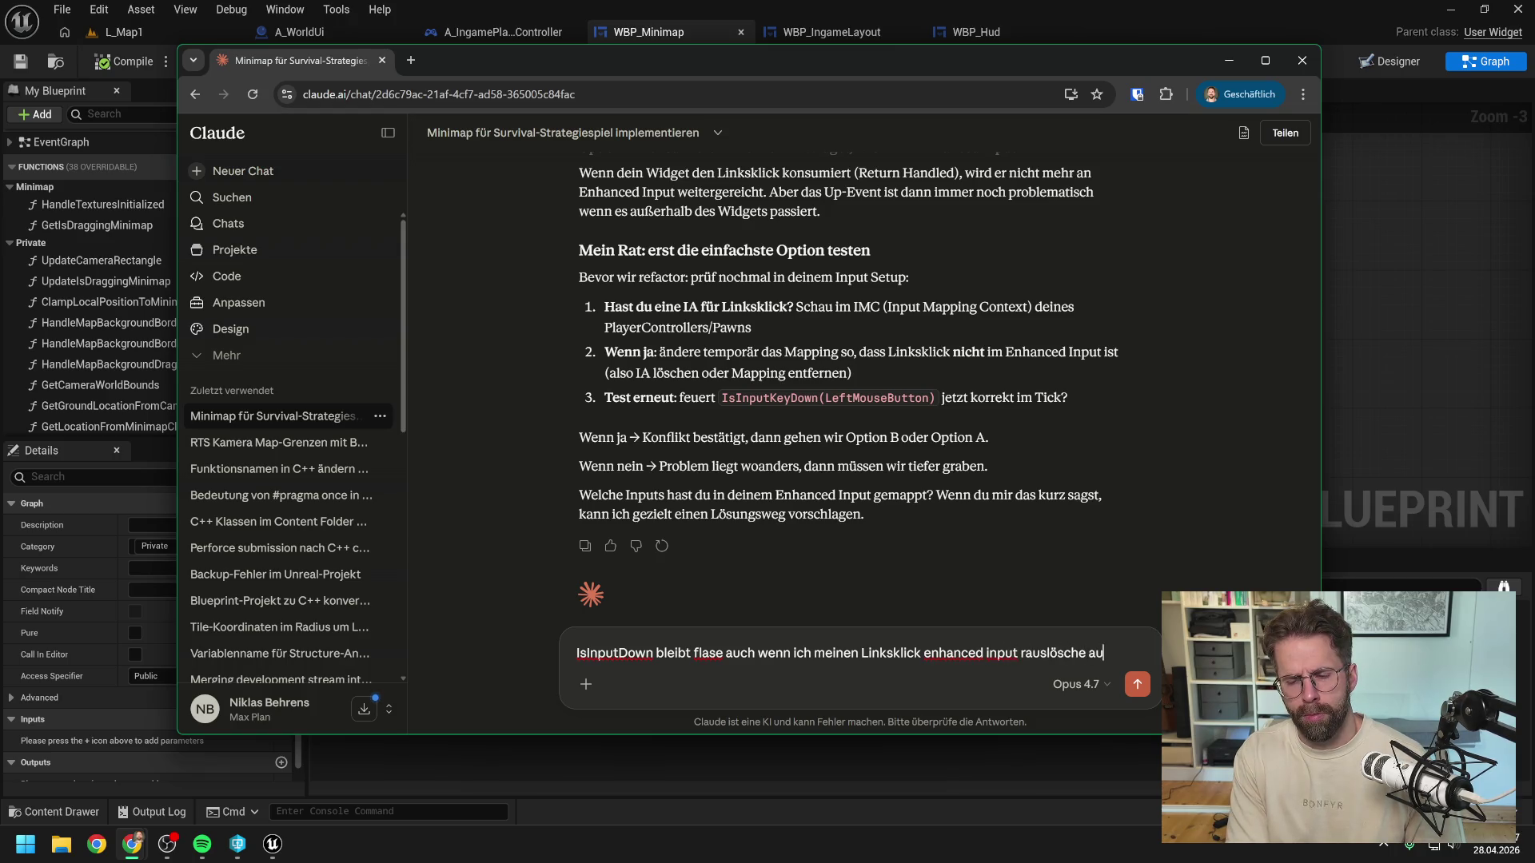
type("s dem player cot")
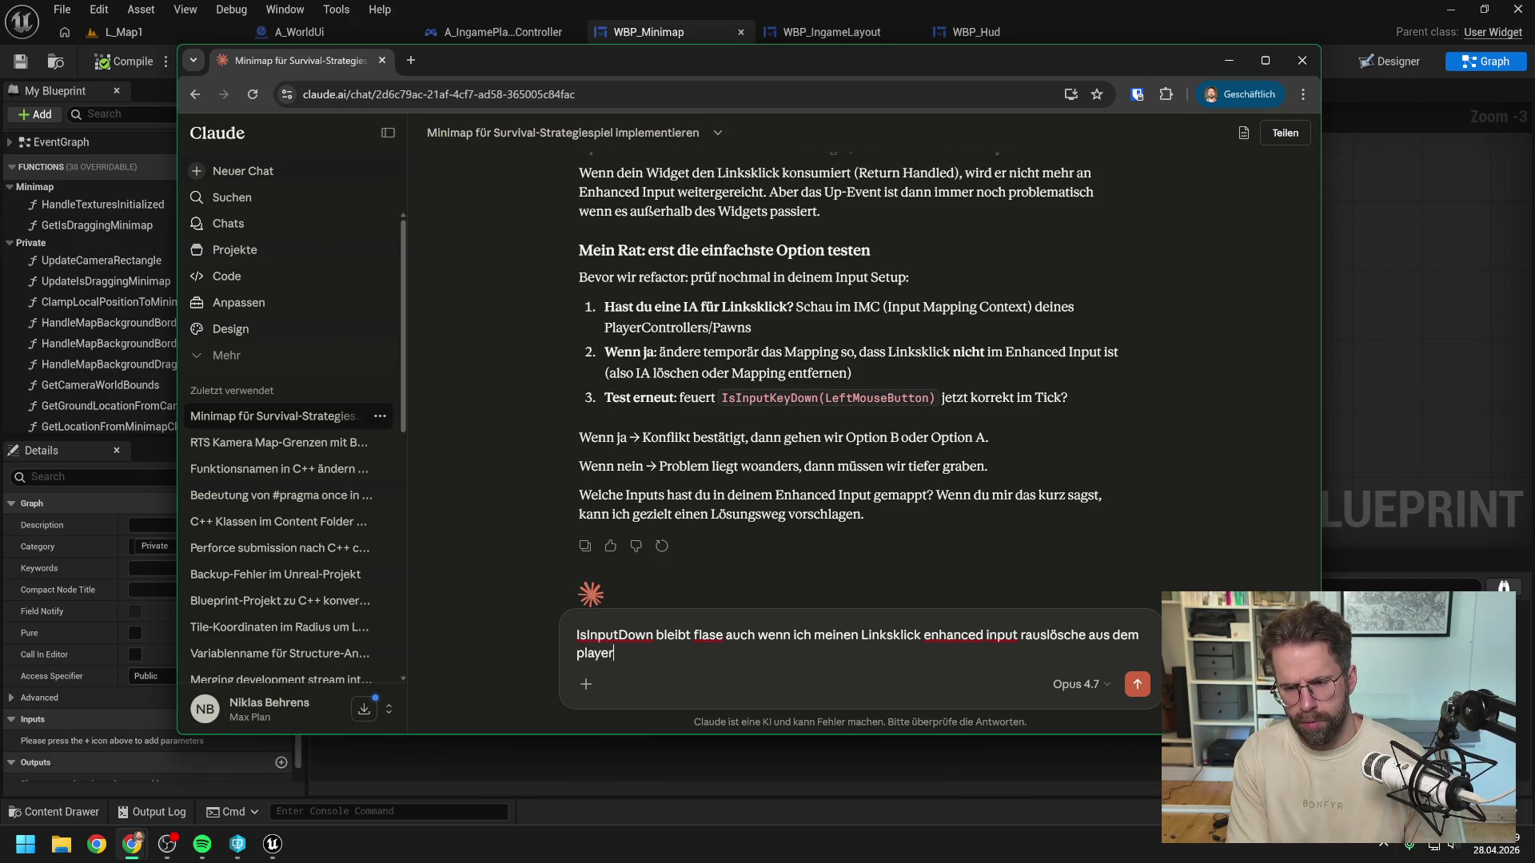
key("BackSpace")
type("ntroller")
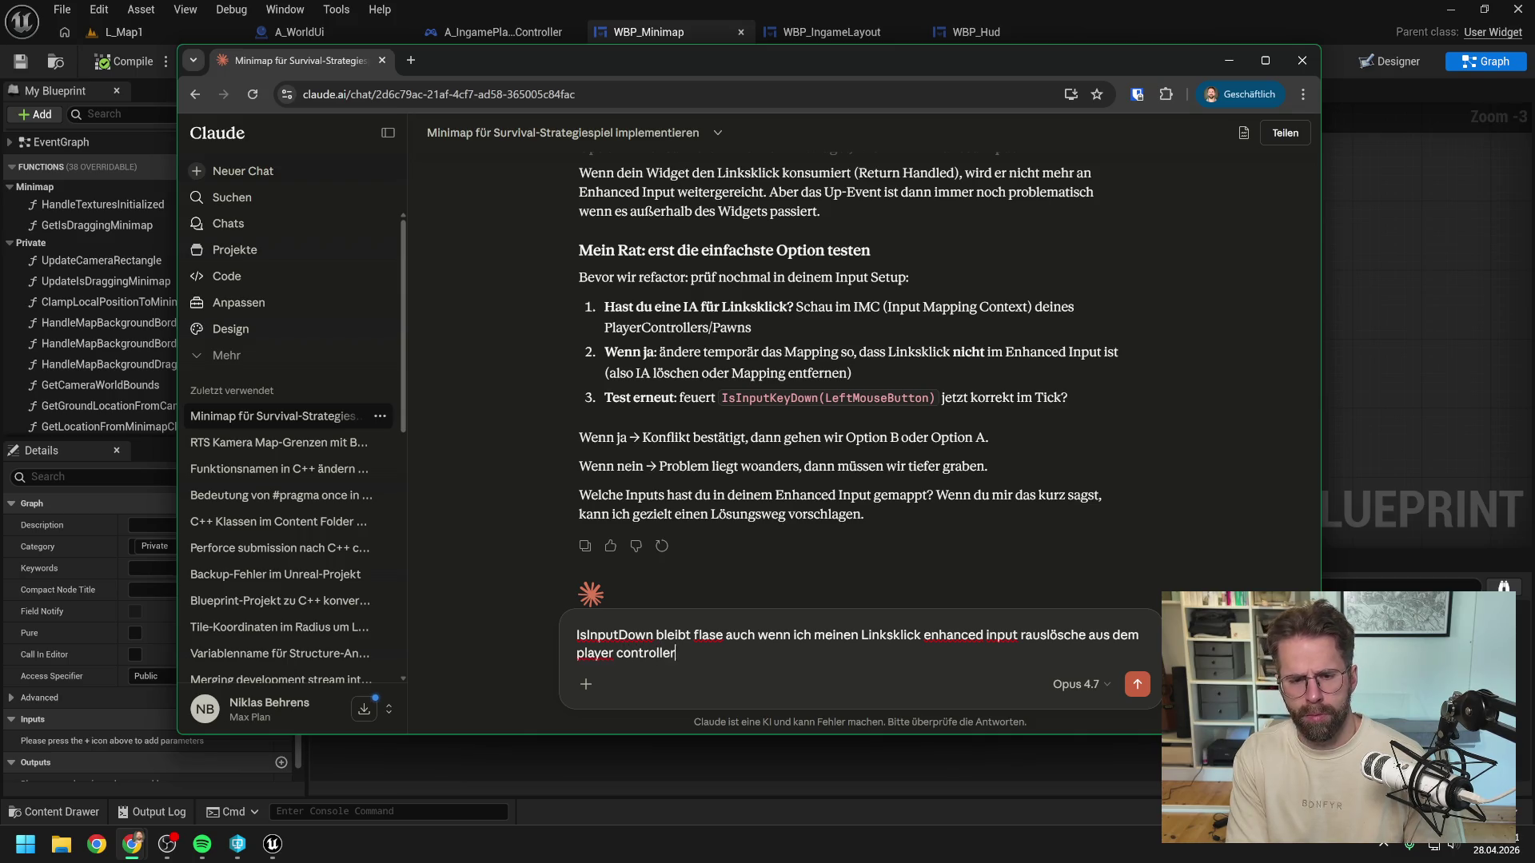
key("Return")
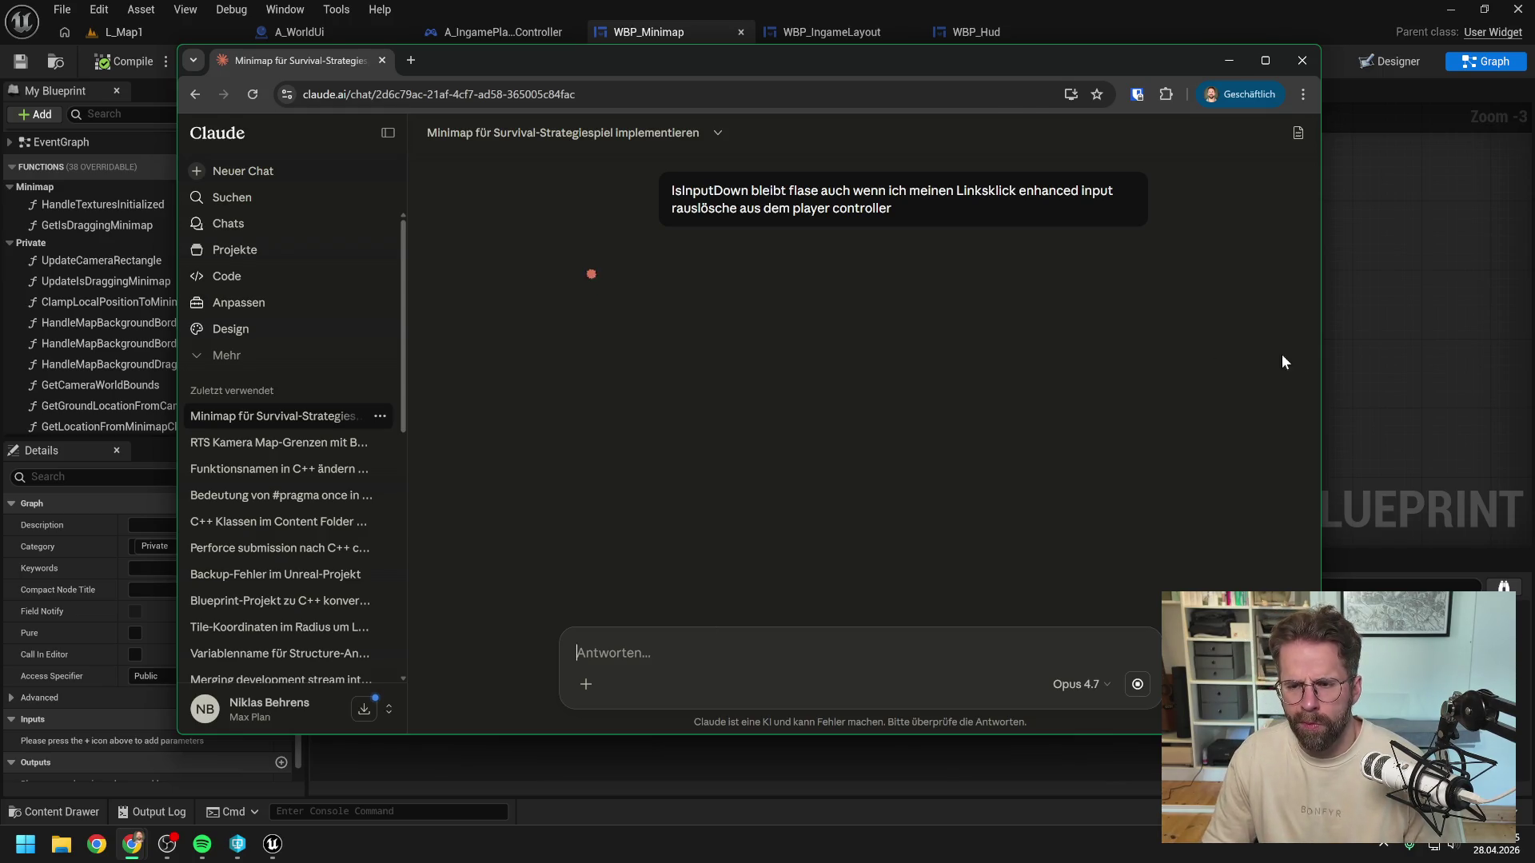
Step: Open the UpdateIsDraggingMinimap function graph in Unreal, then return to the Claude chat
key("alt+Tab")
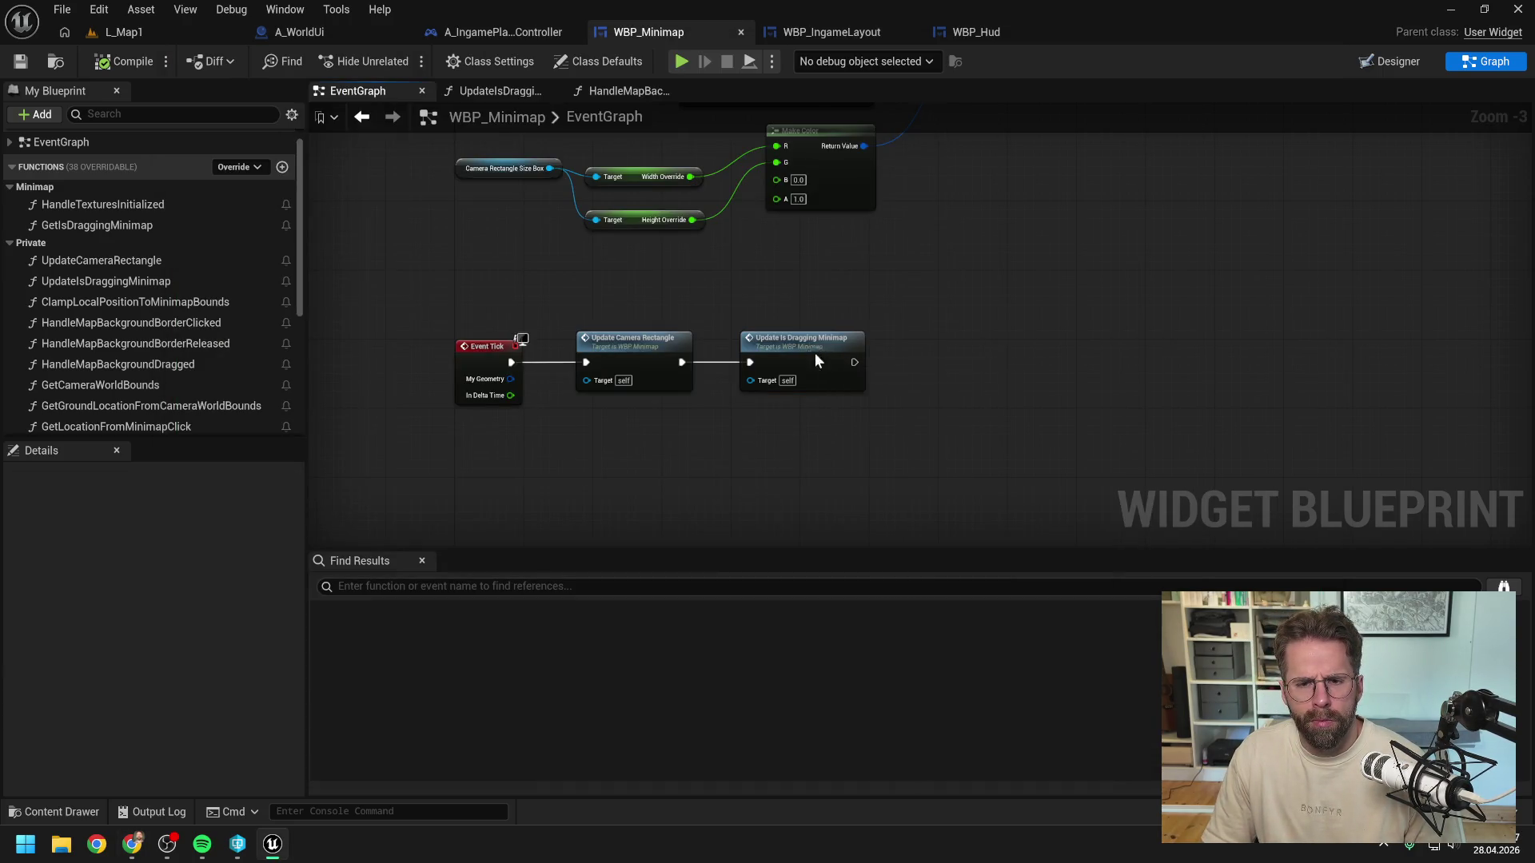
double_click(814, 352)
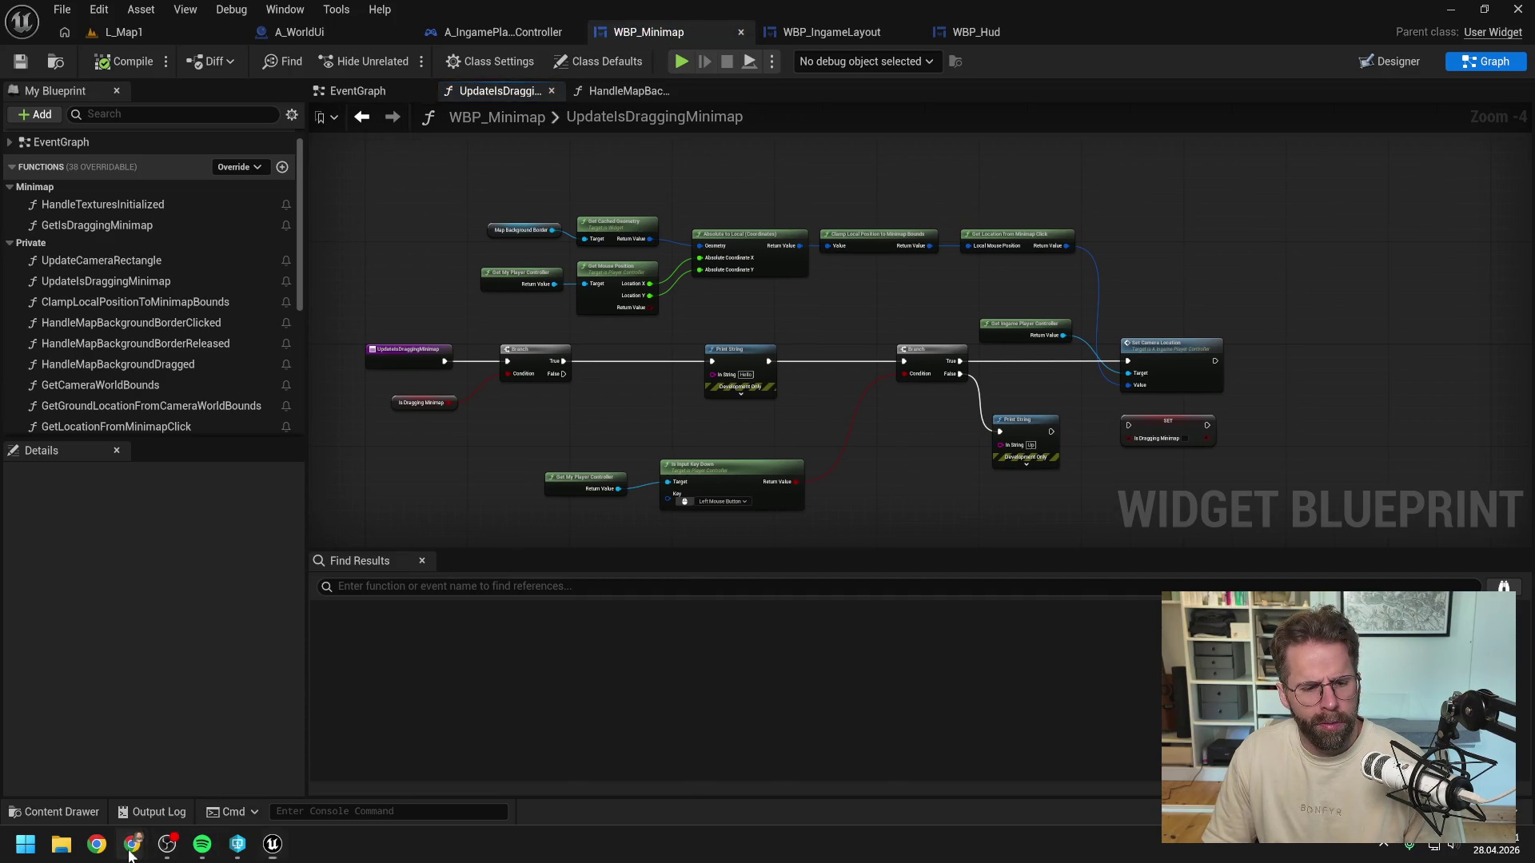
mouse_move(132, 843)
left_click(298, 739)
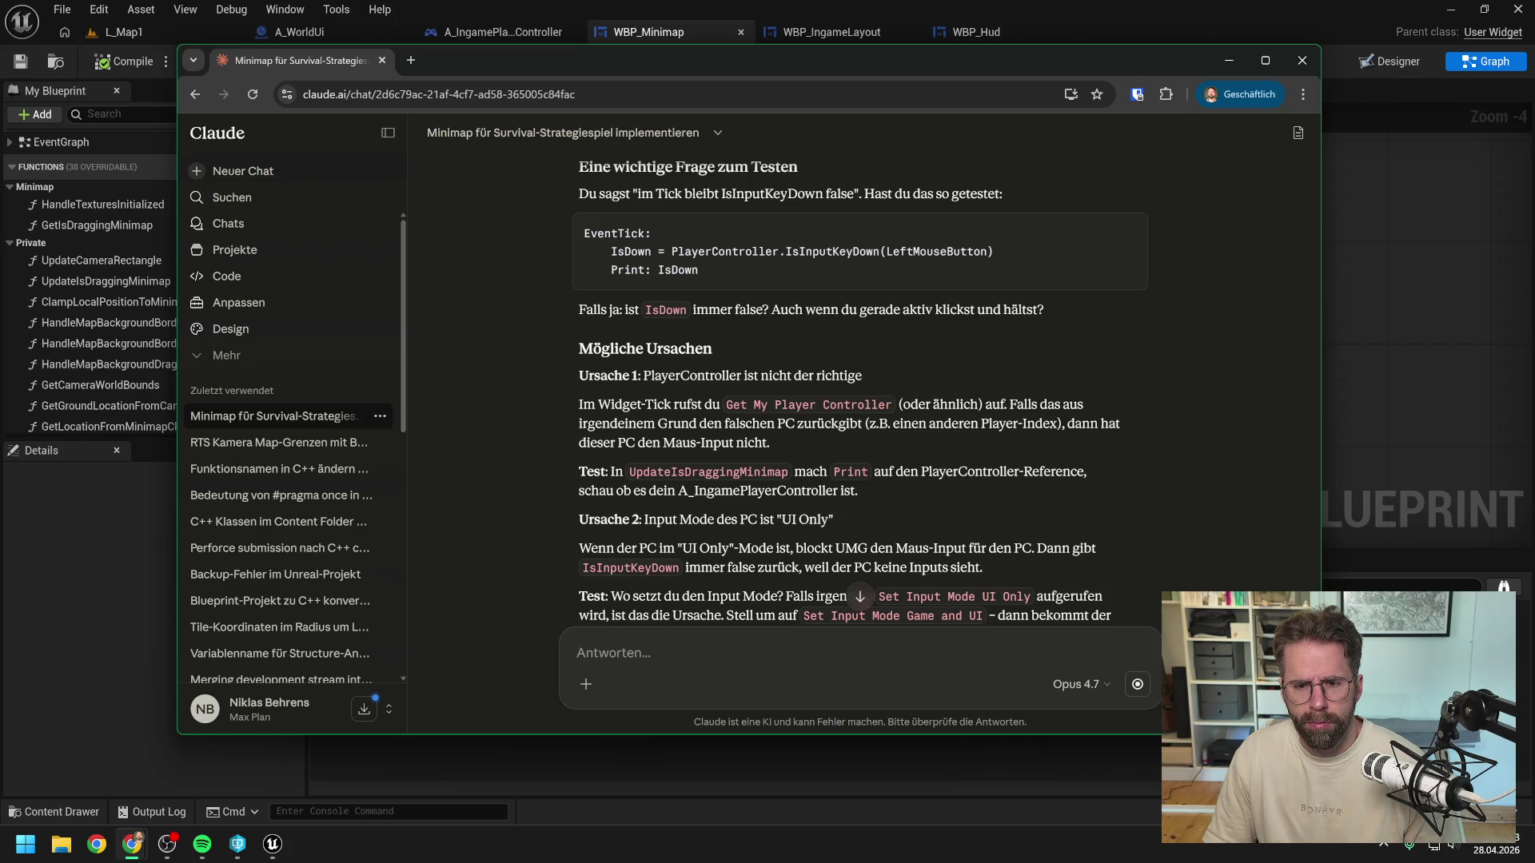
scroll(1018, 407, "down", 1)
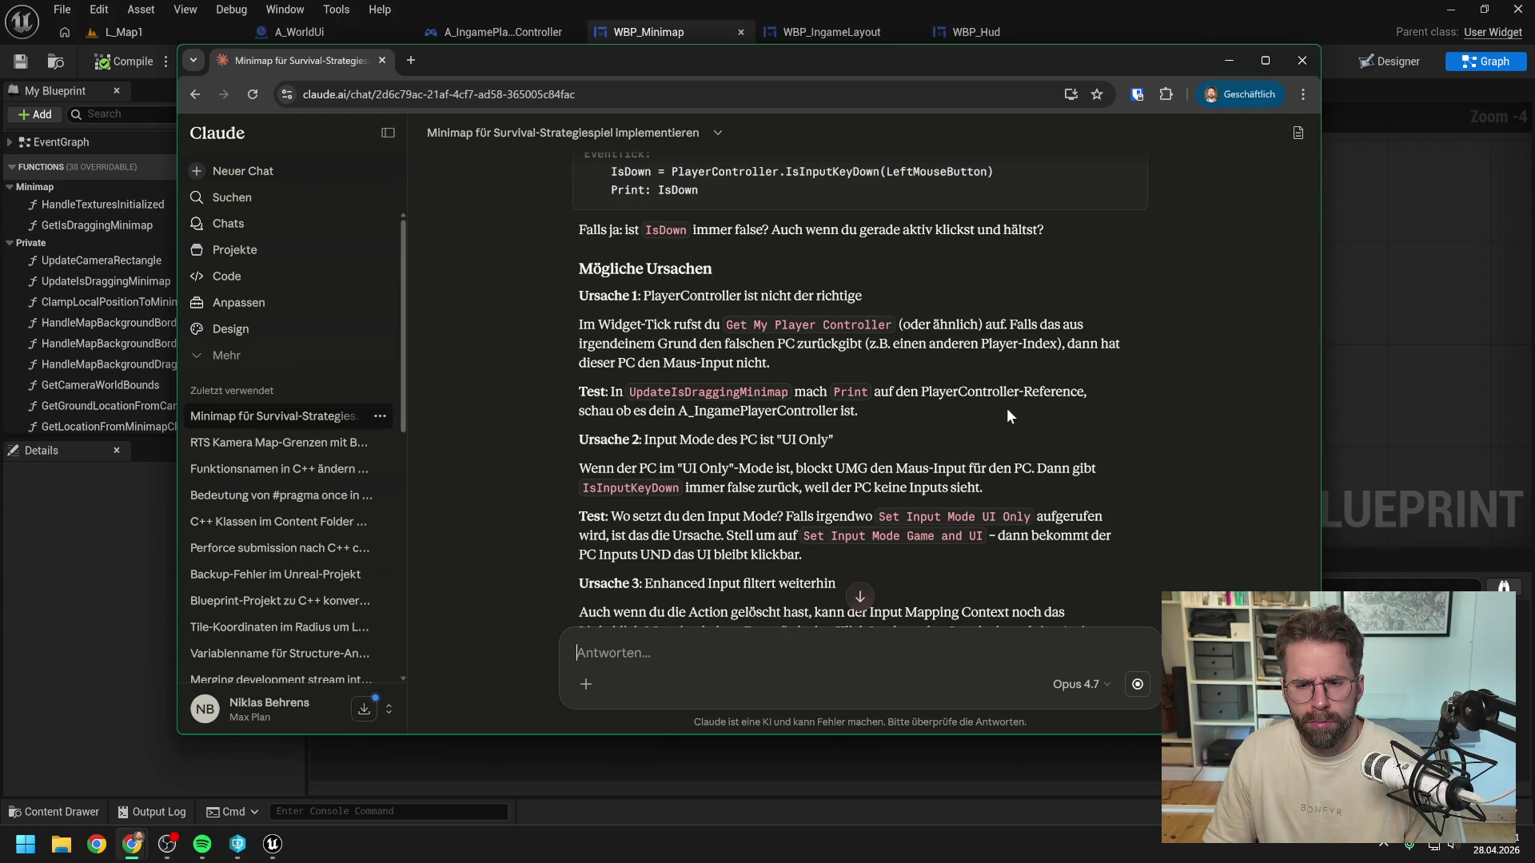
scroll(1008, 414, "down", 1)
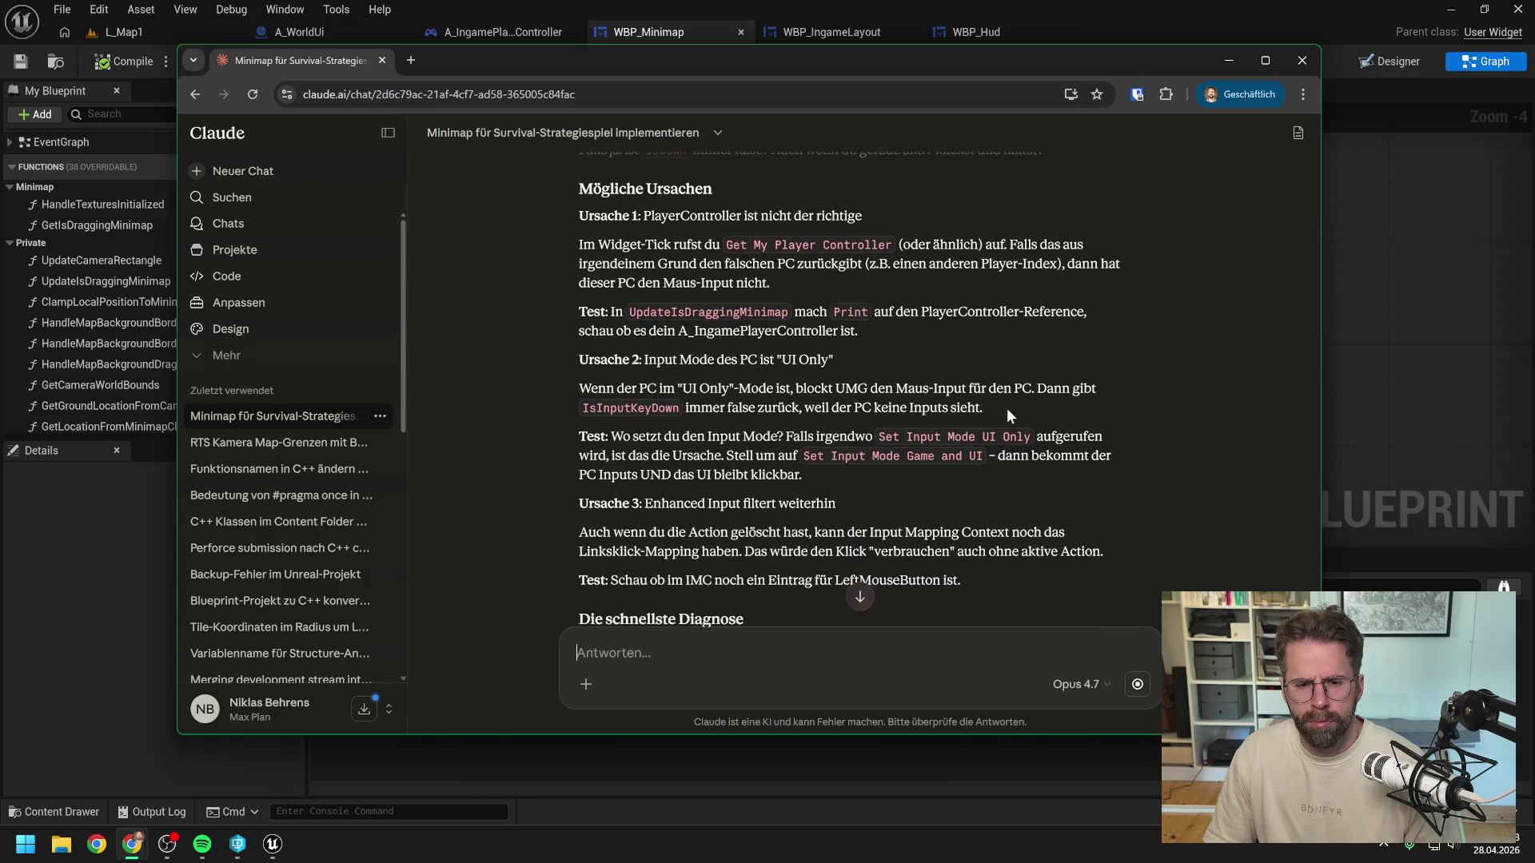
scroll(1011, 400, "down", 1)
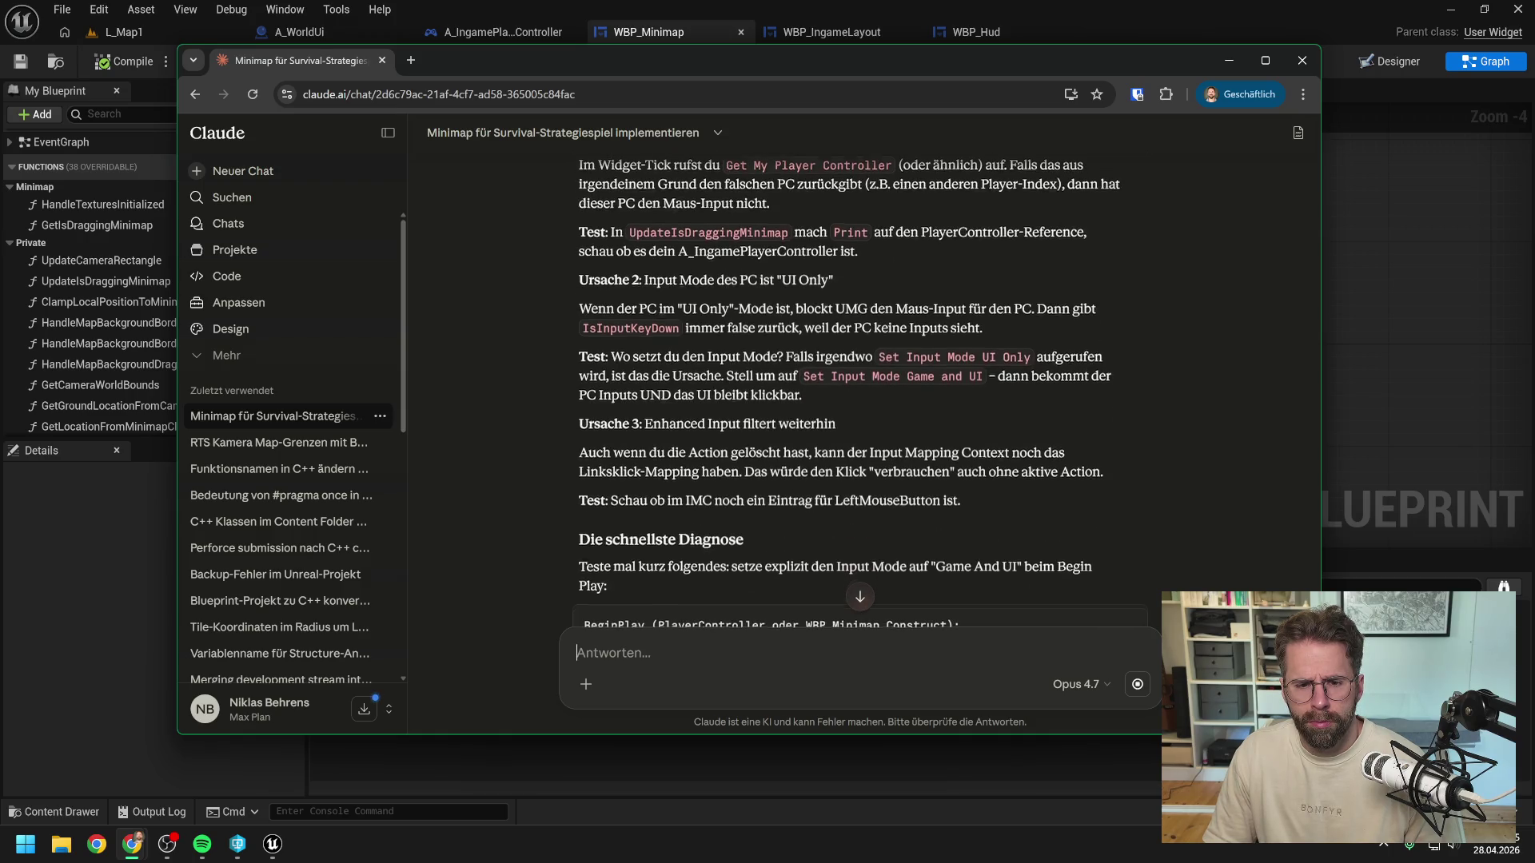
type("input mode und")
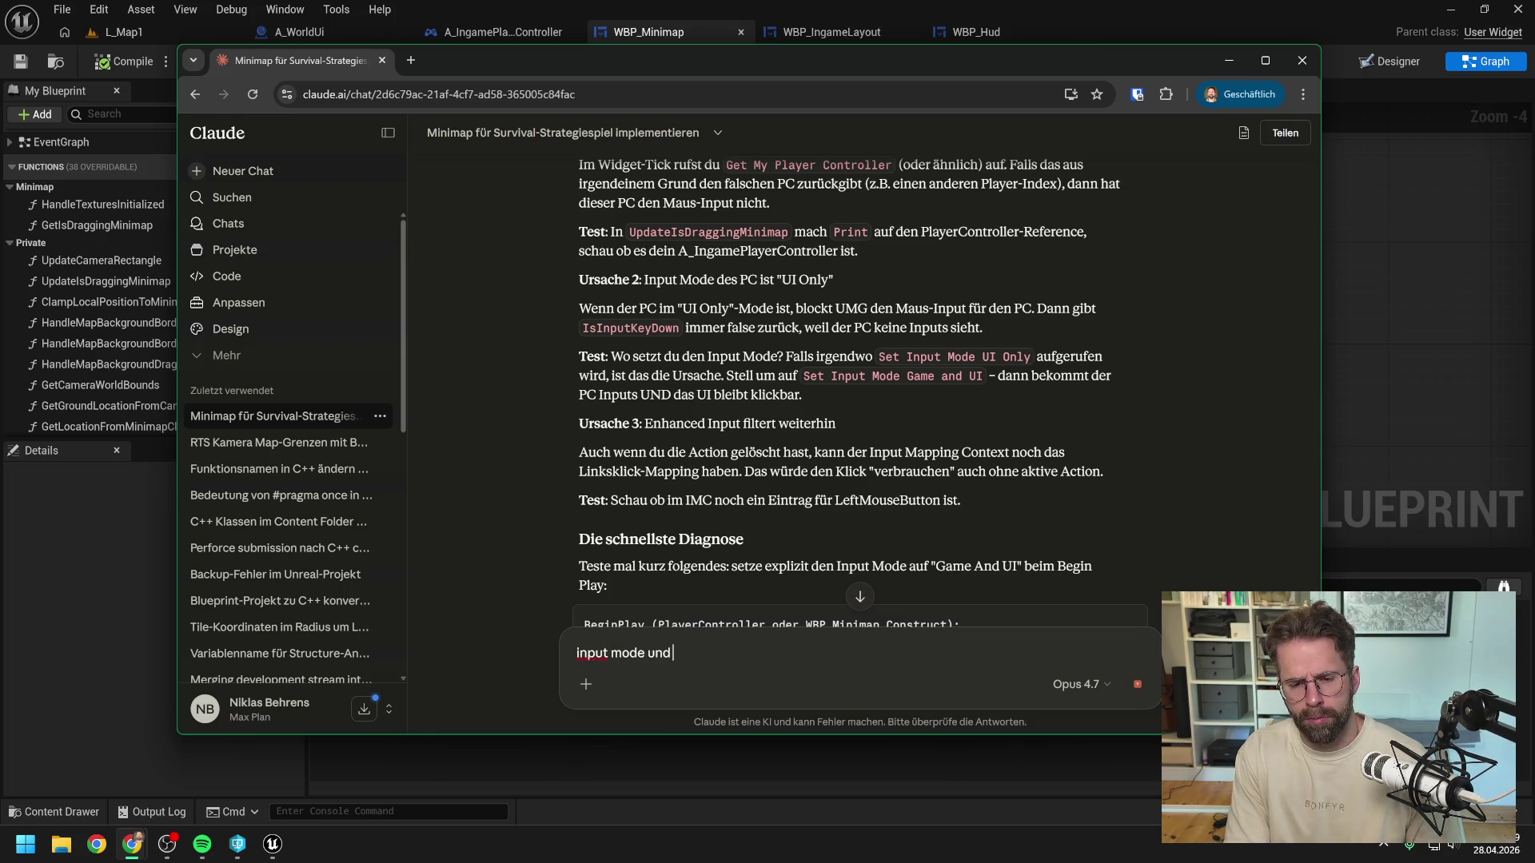
type(" player controller habe ")
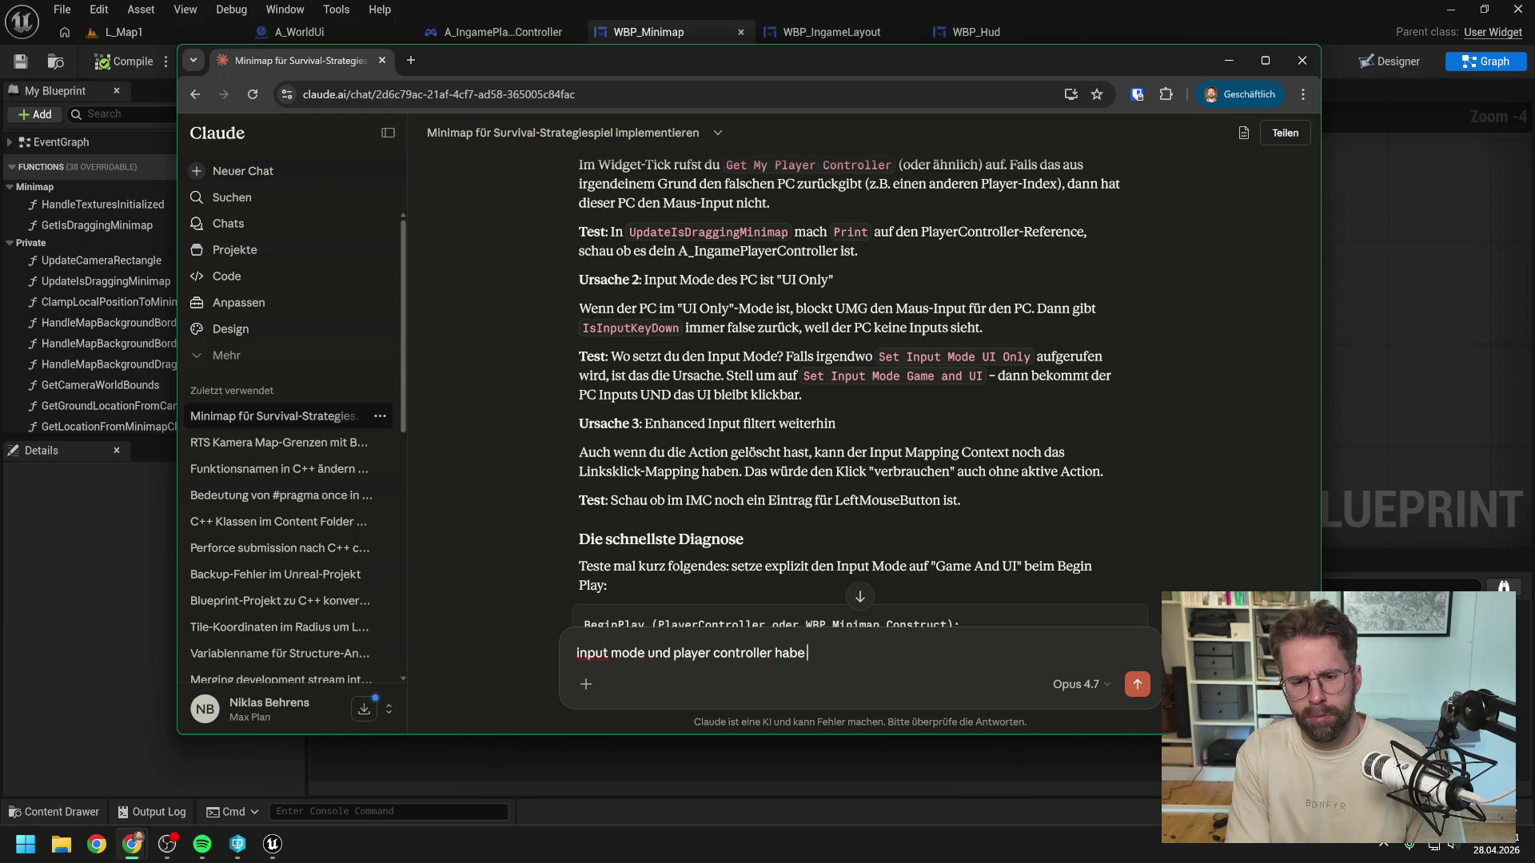
type("ich shcon getes")
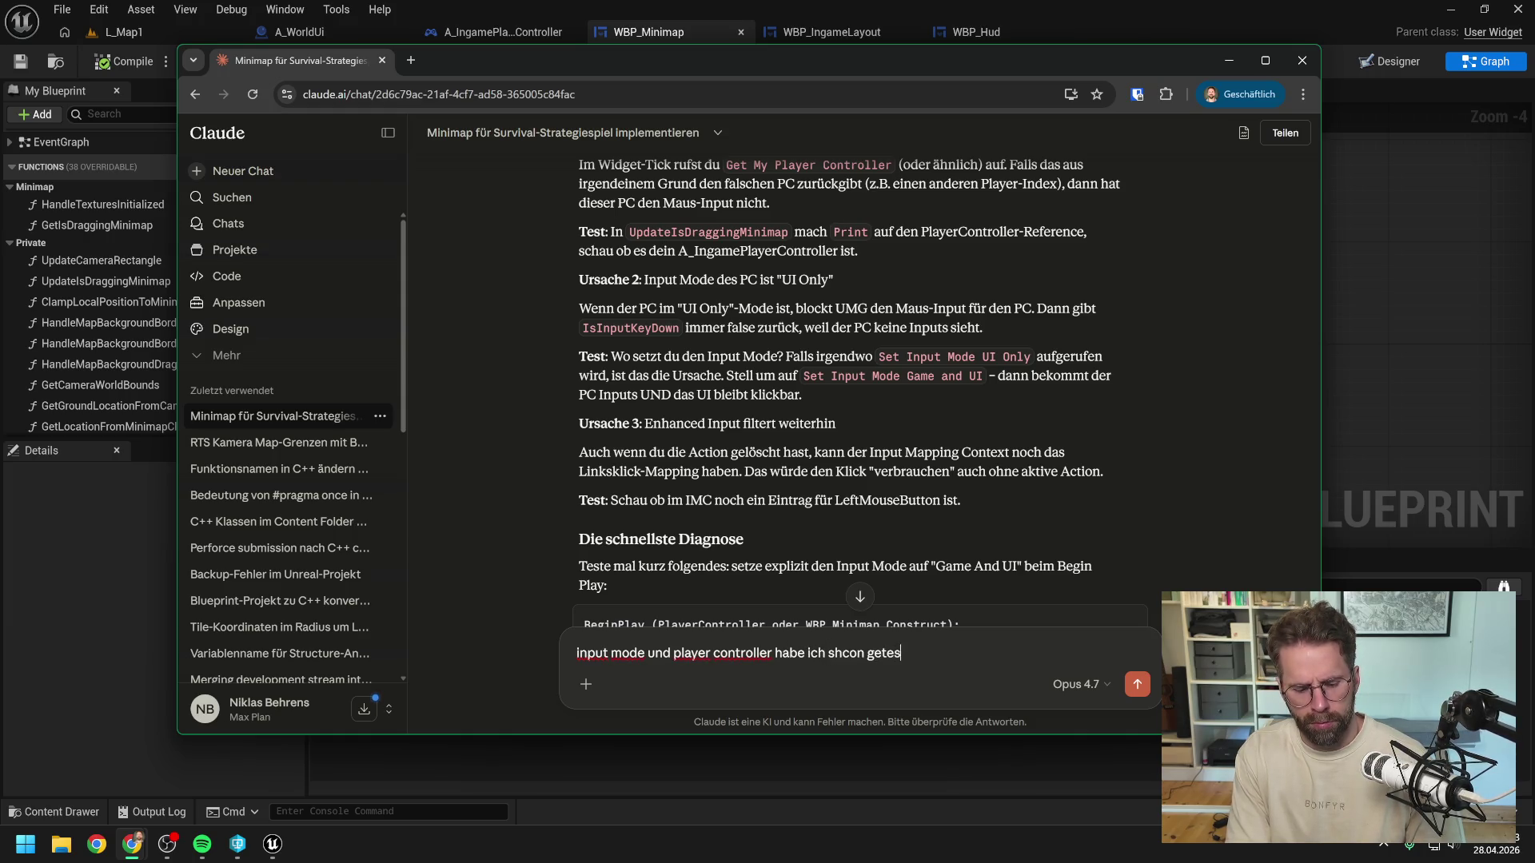
type("tet ist alles richtig")
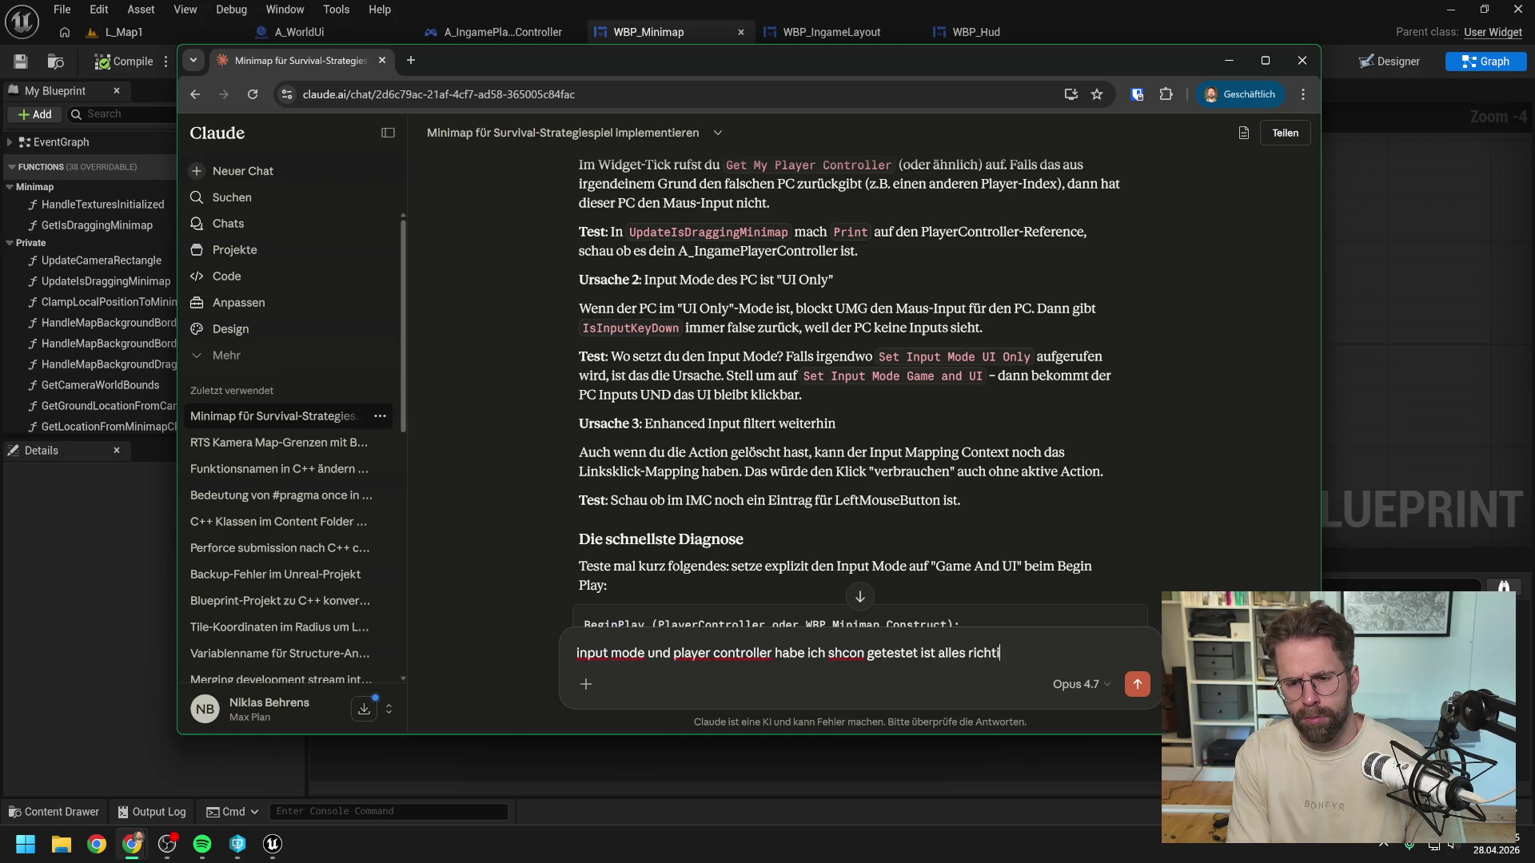
Step: Scroll down through Claude's answer to review Plan B and Plan C
scroll(684, 494, "down", 1)
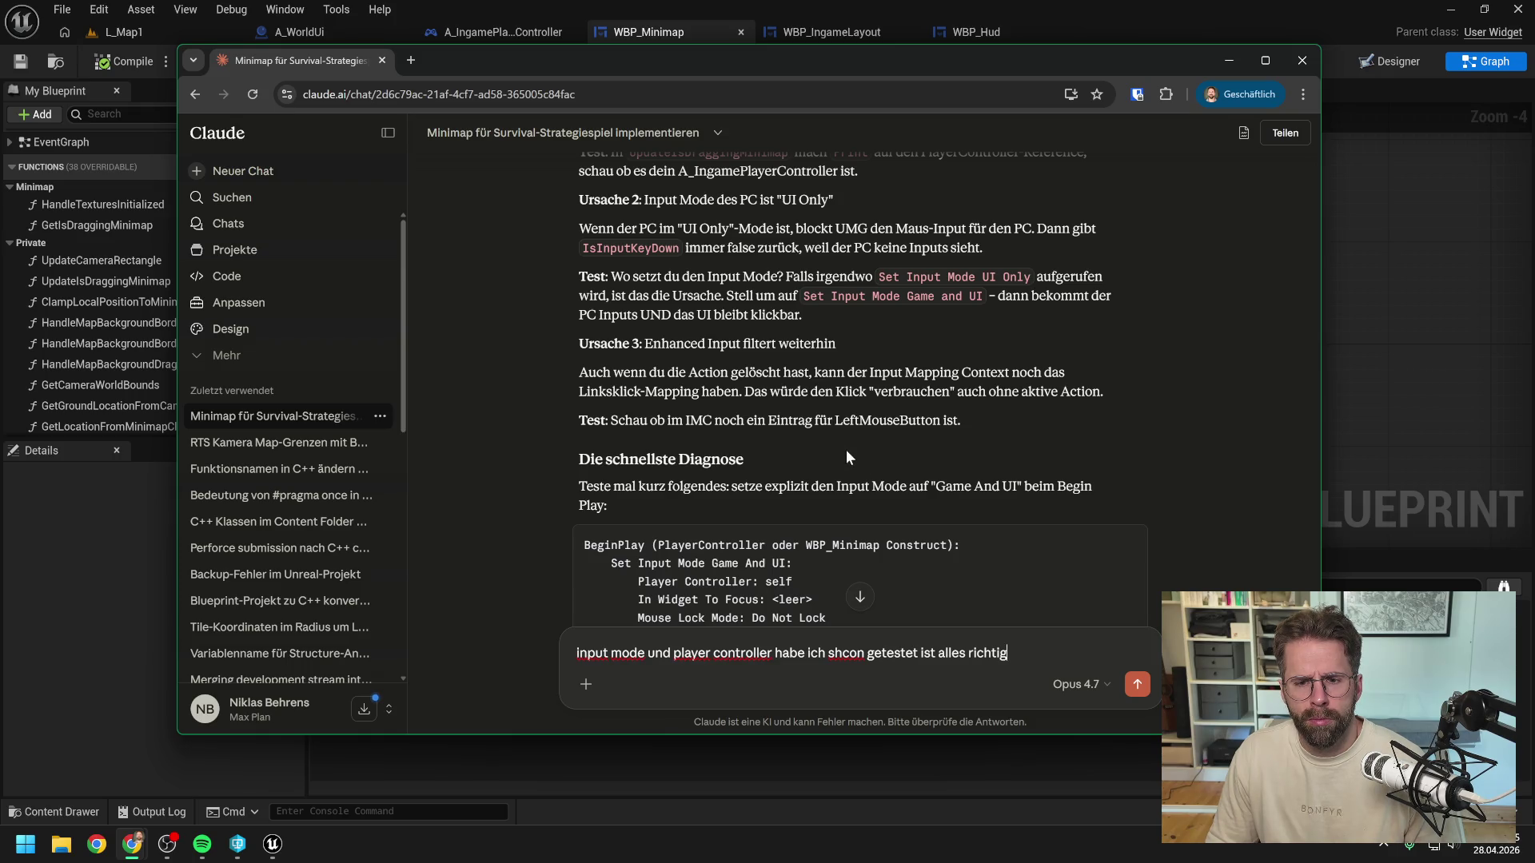
scroll(846, 449, "down", 5)
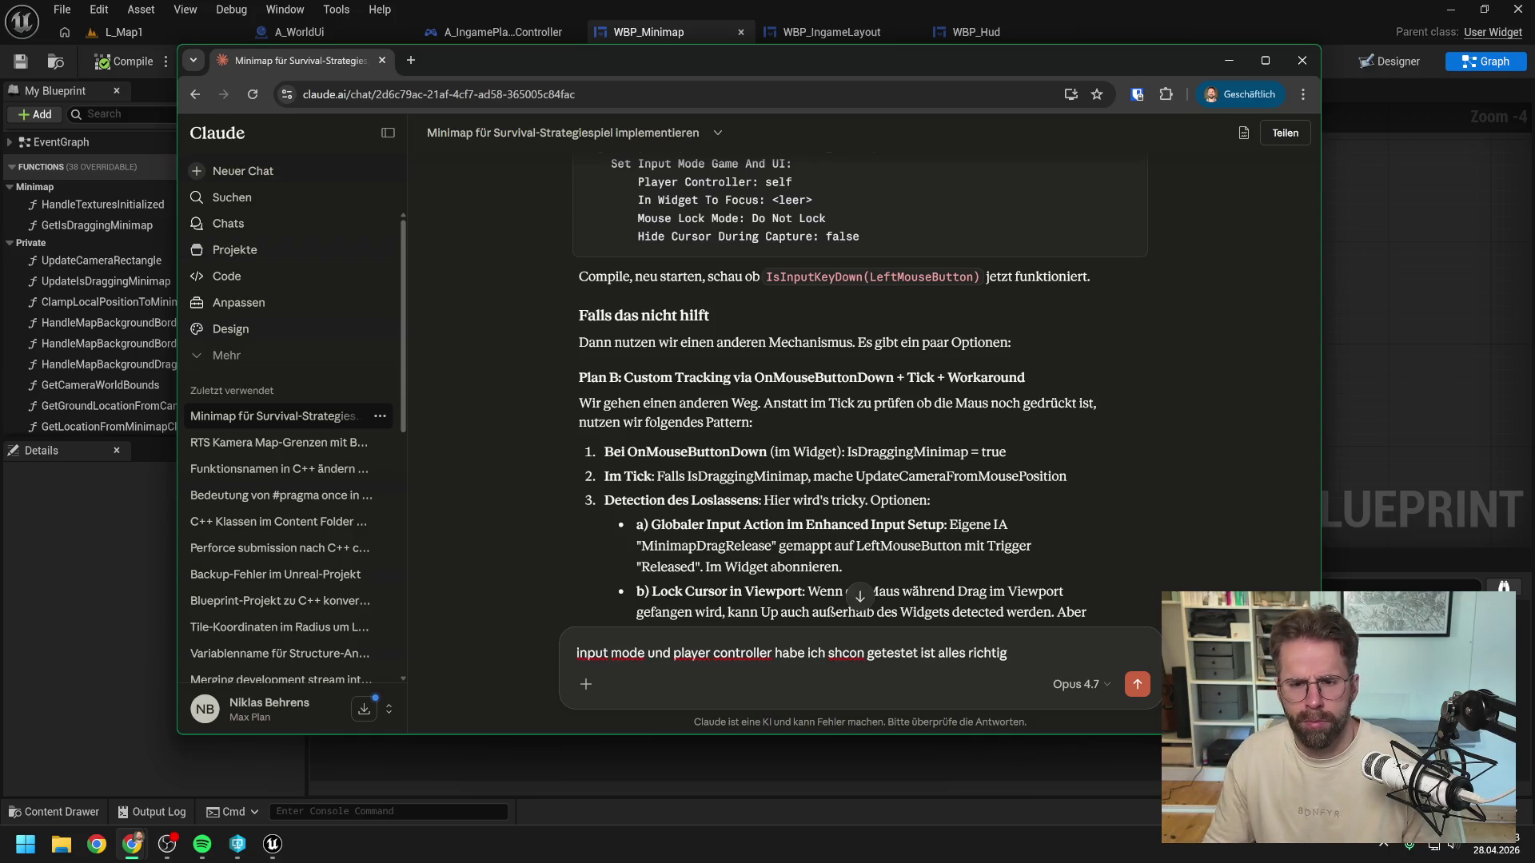
scroll(853, 453, "down", 1)
scroll(852, 452, "down", 1)
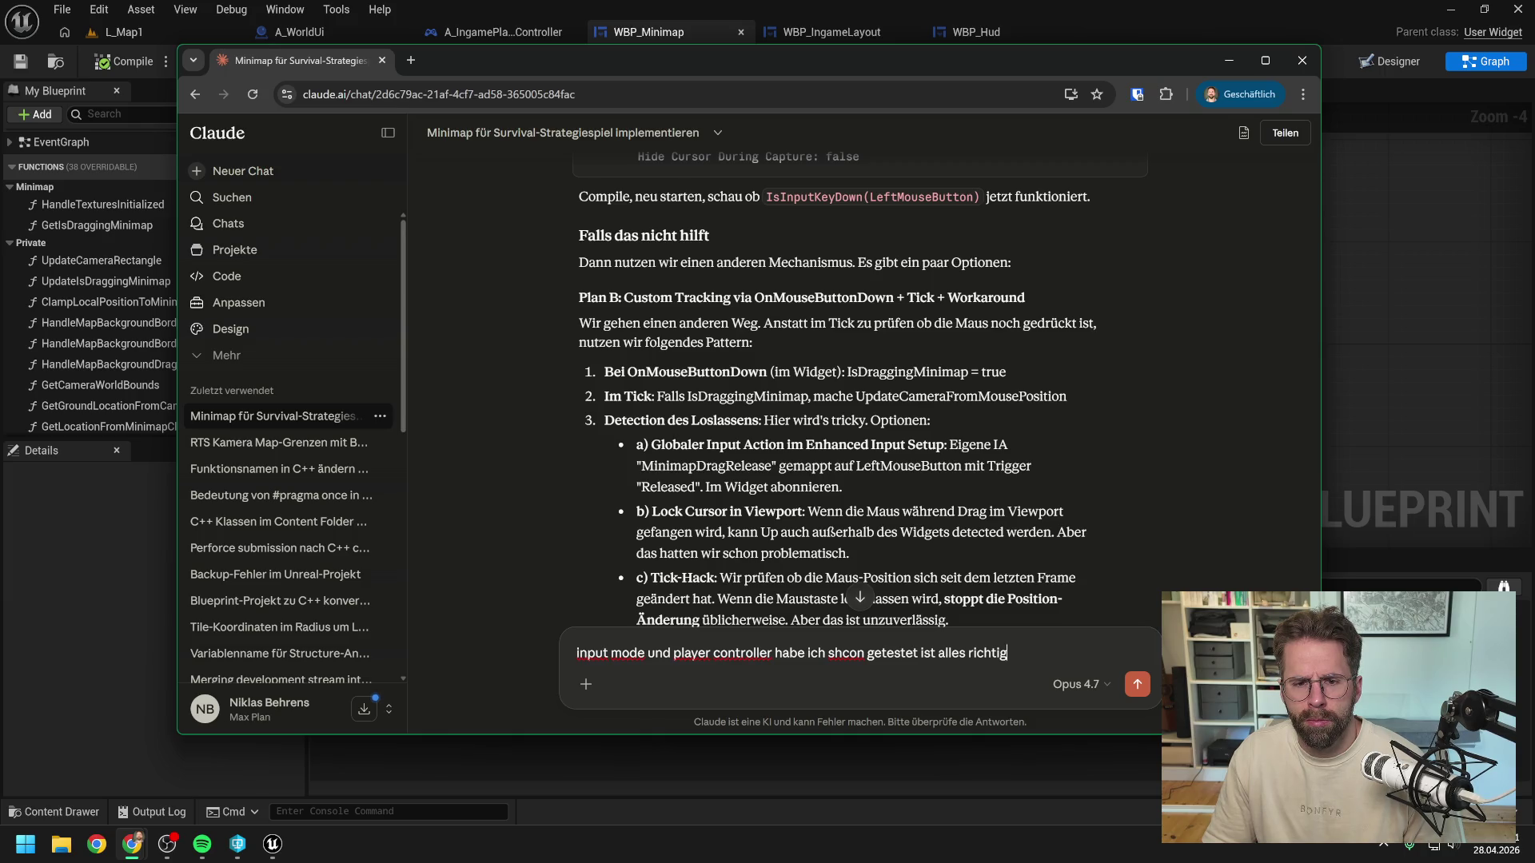
scroll(913, 485, "down", 1)
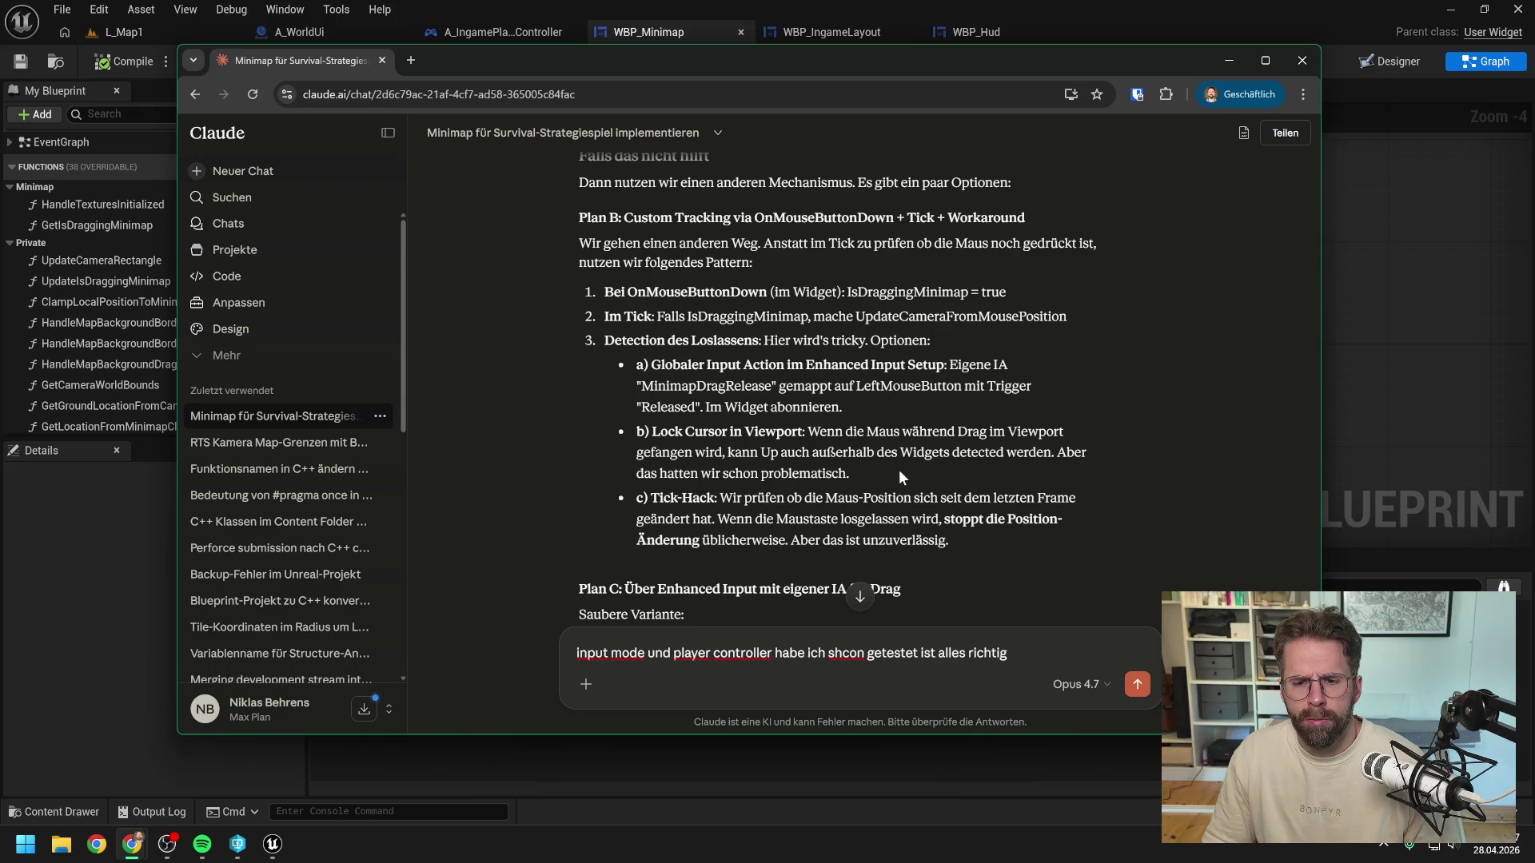
scroll(899, 471, "down", 1)
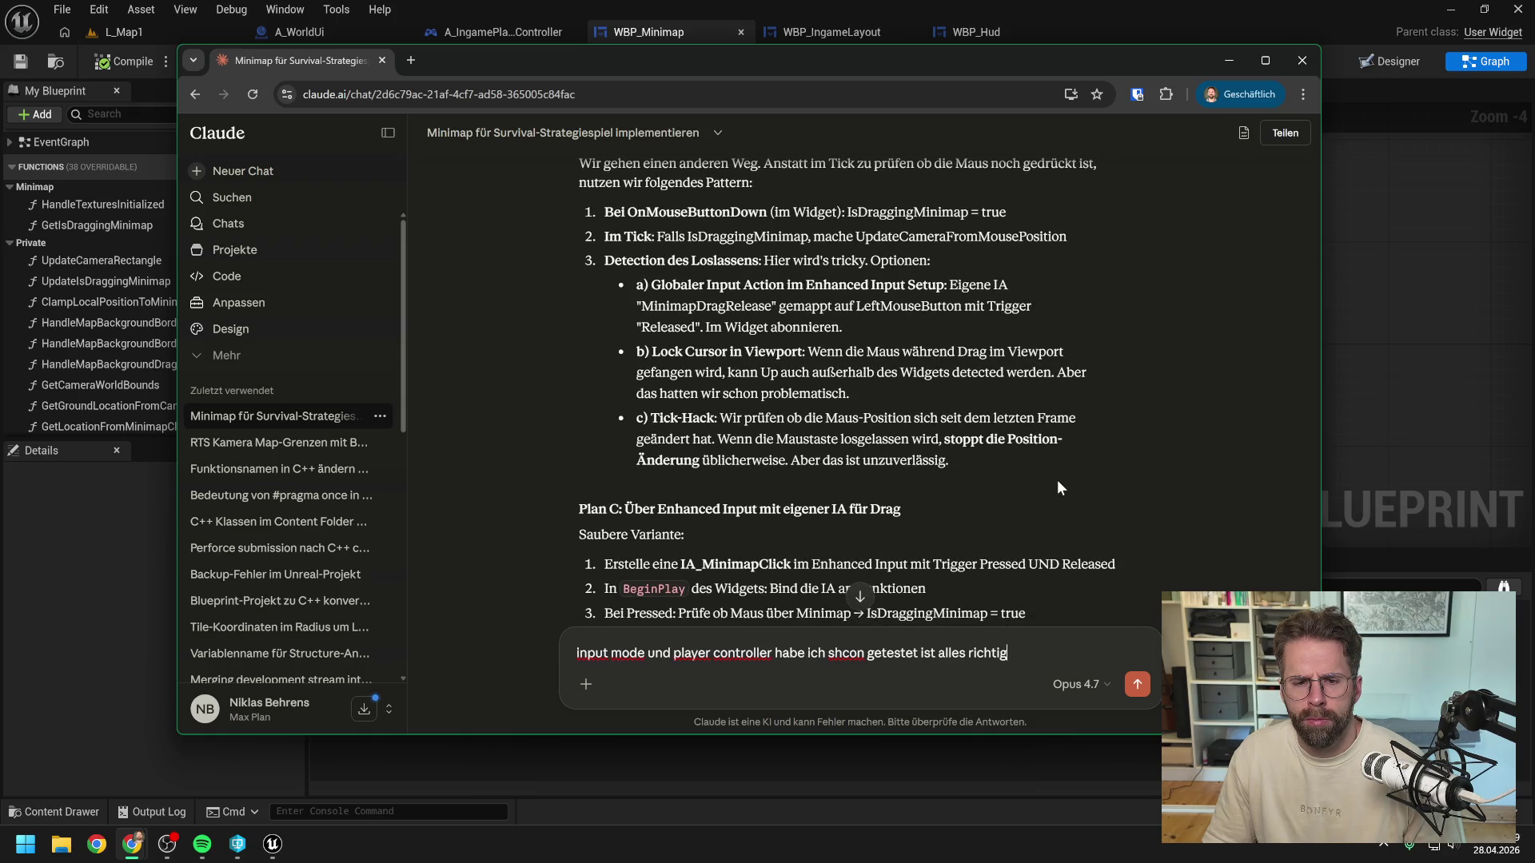
scroll(1052, 480, "down", 2)
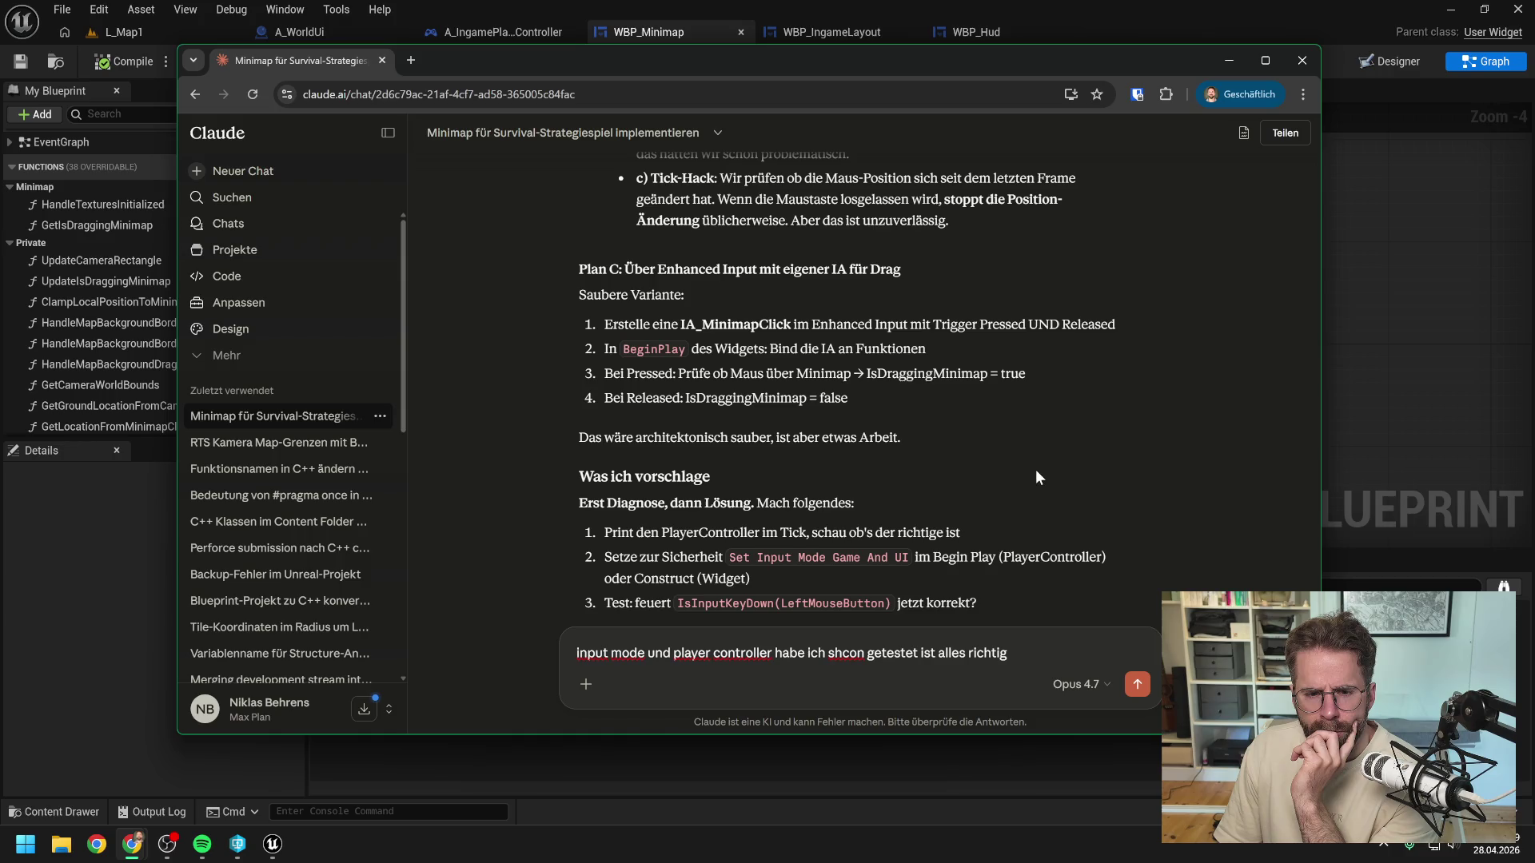
Step: Replace the draft and ask Claude 'Wie würden wir bei Plan C tracken, ob wir in der Minimap sind?'
key("ctrl+a")
type("Wie wür")
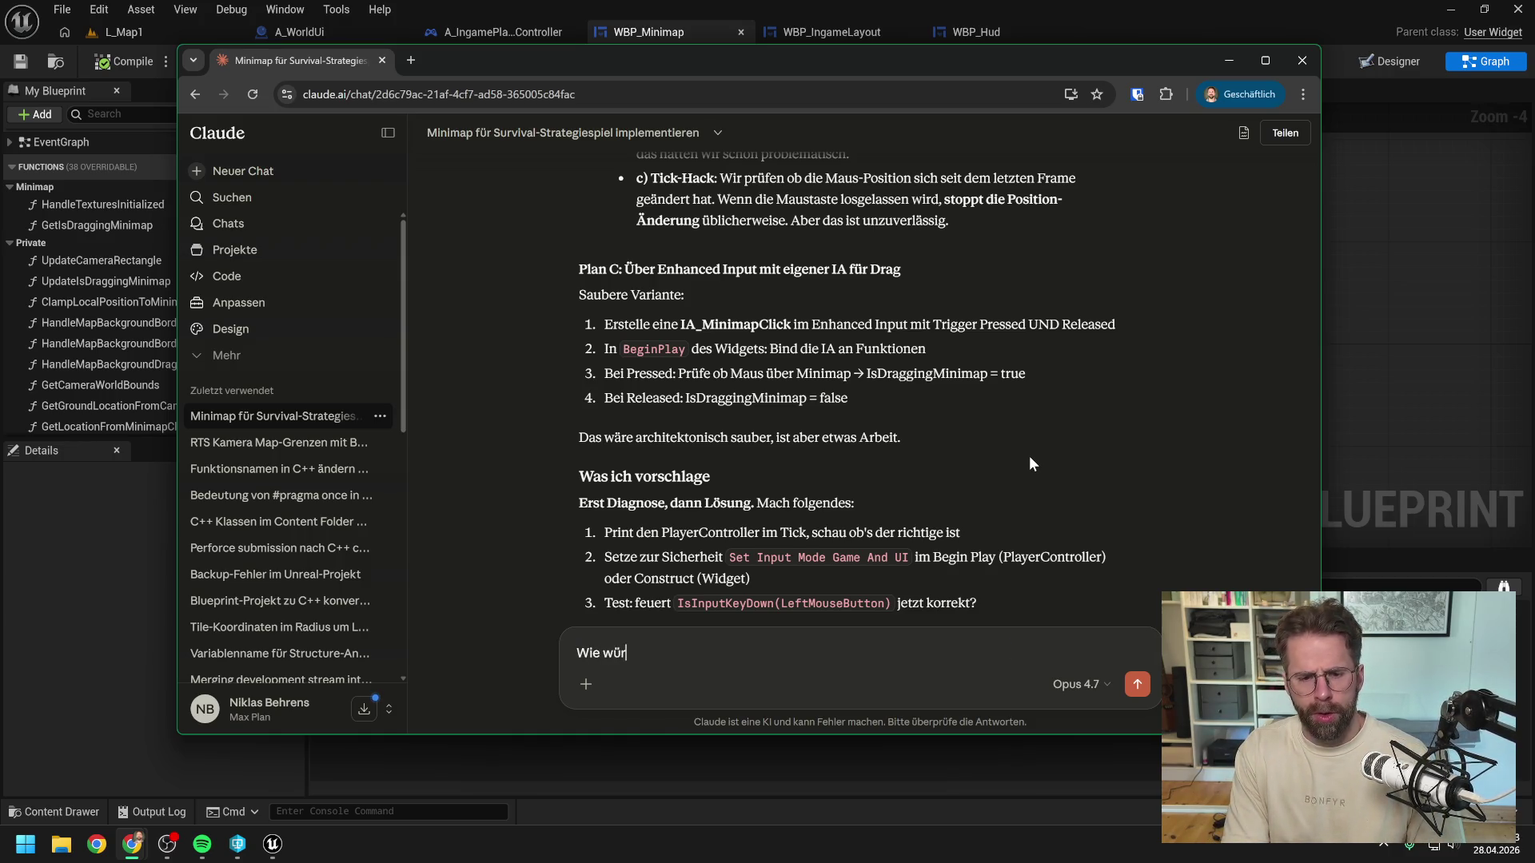
type("den wir bei Pla")
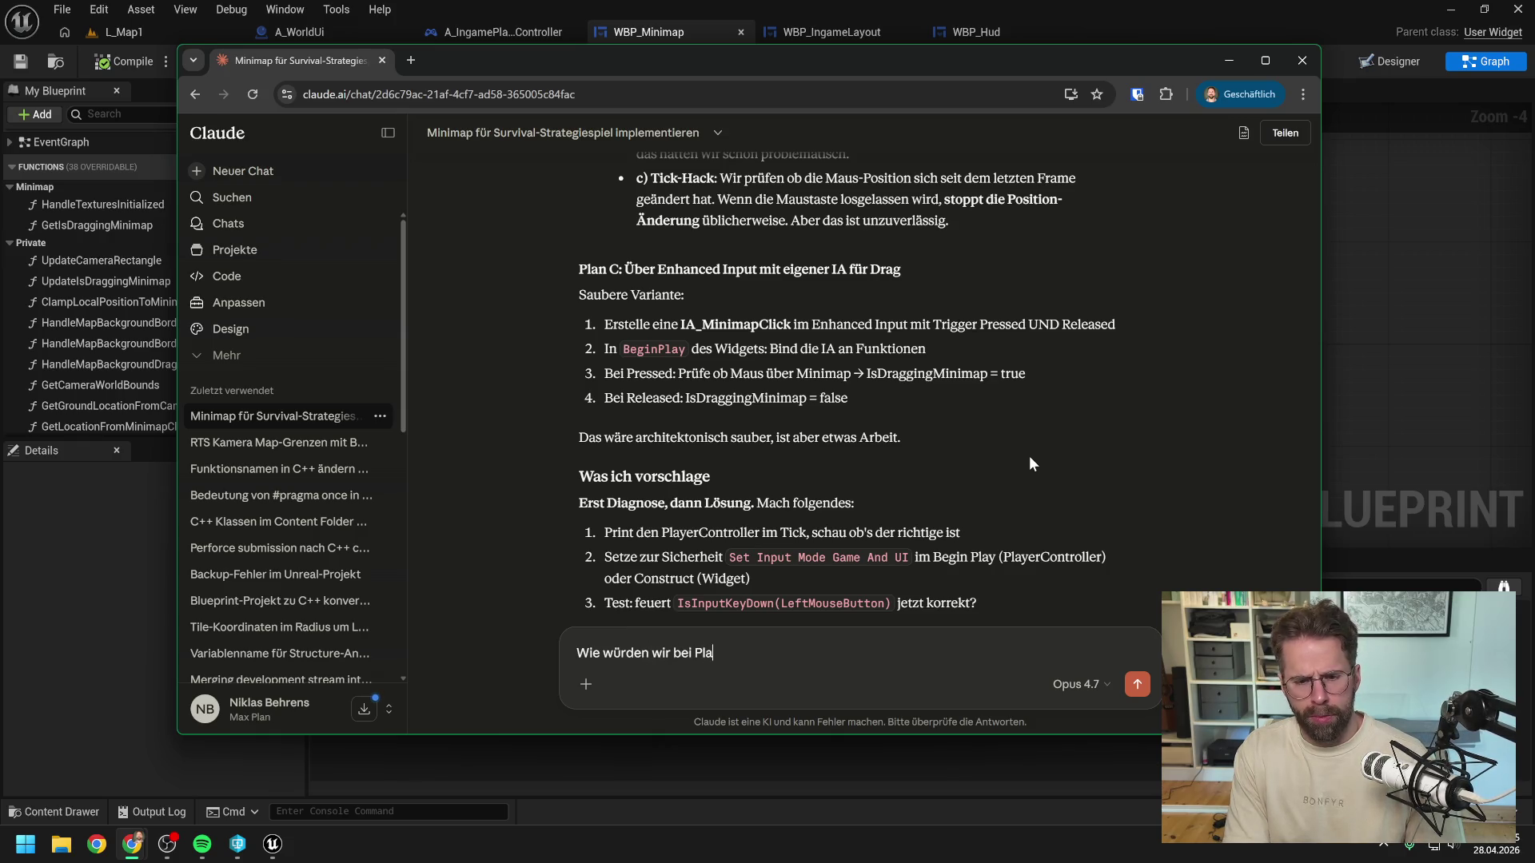
type("n C tracken, ob wi")
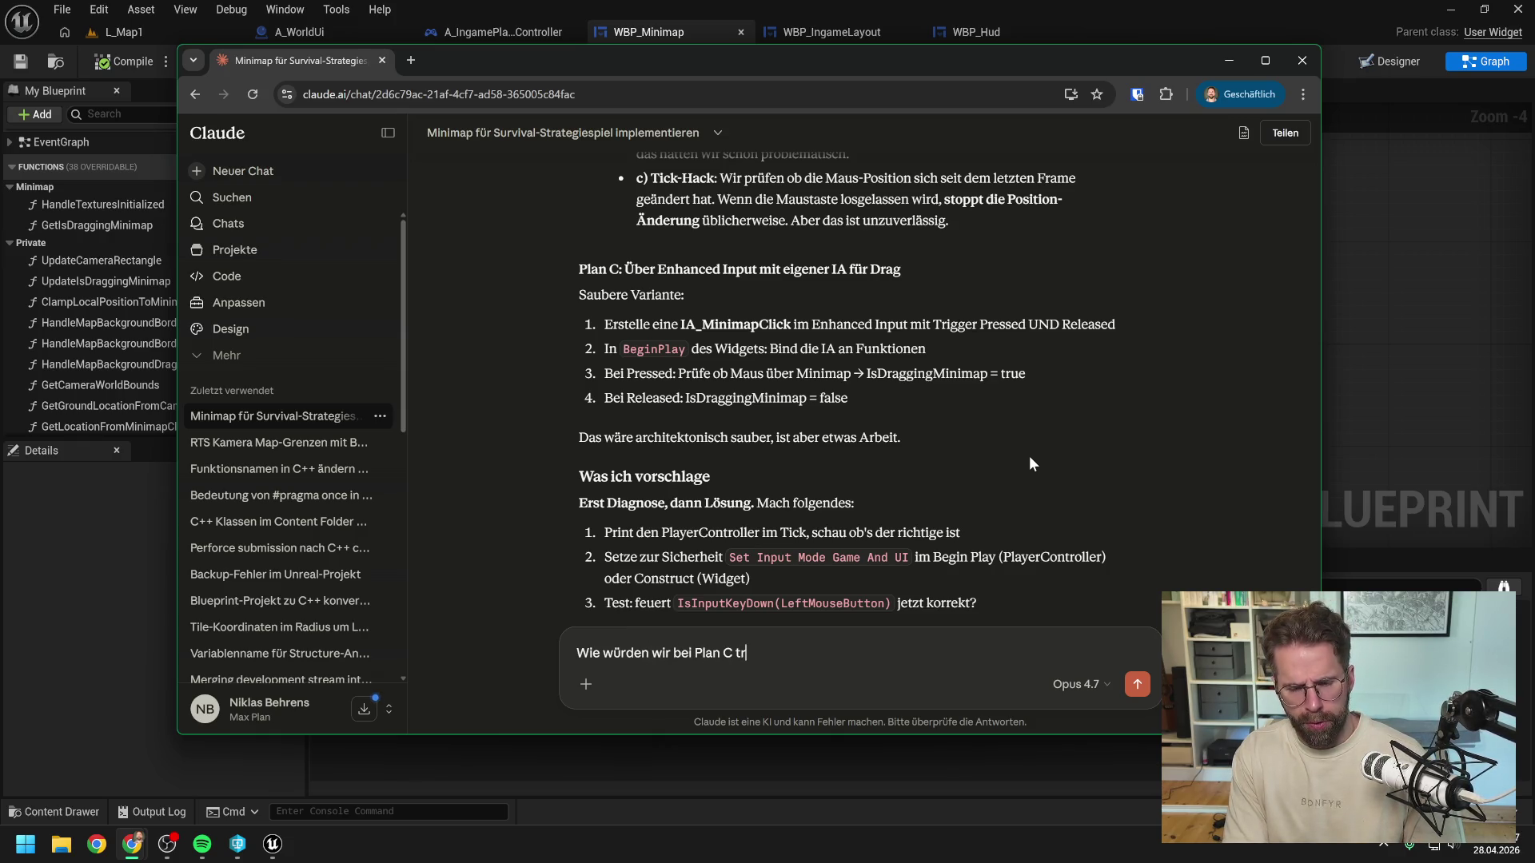
type("r in der Min")
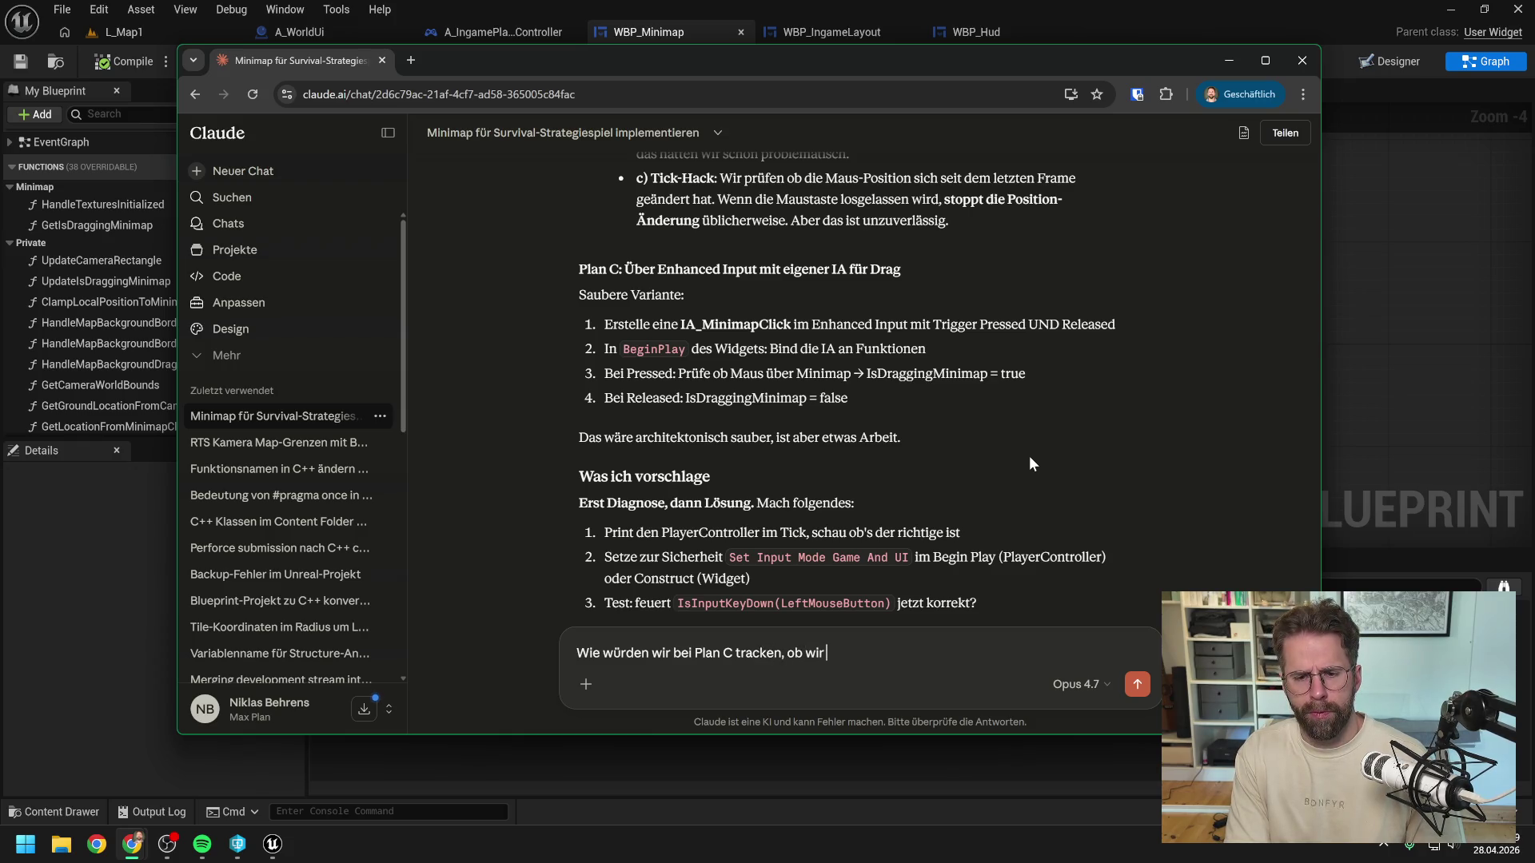
type("imap sind?")
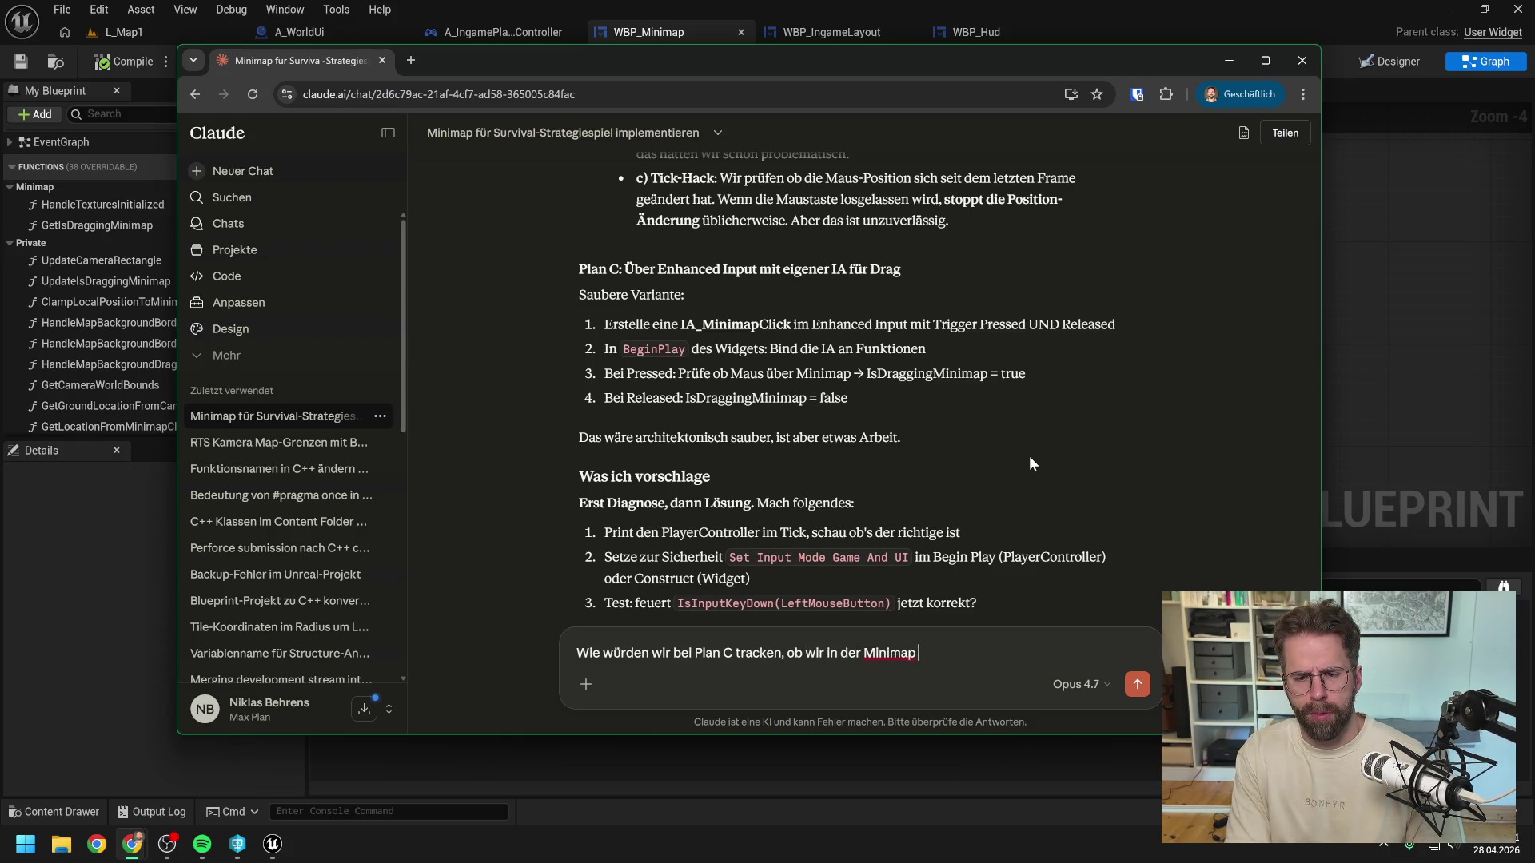
key("Return")
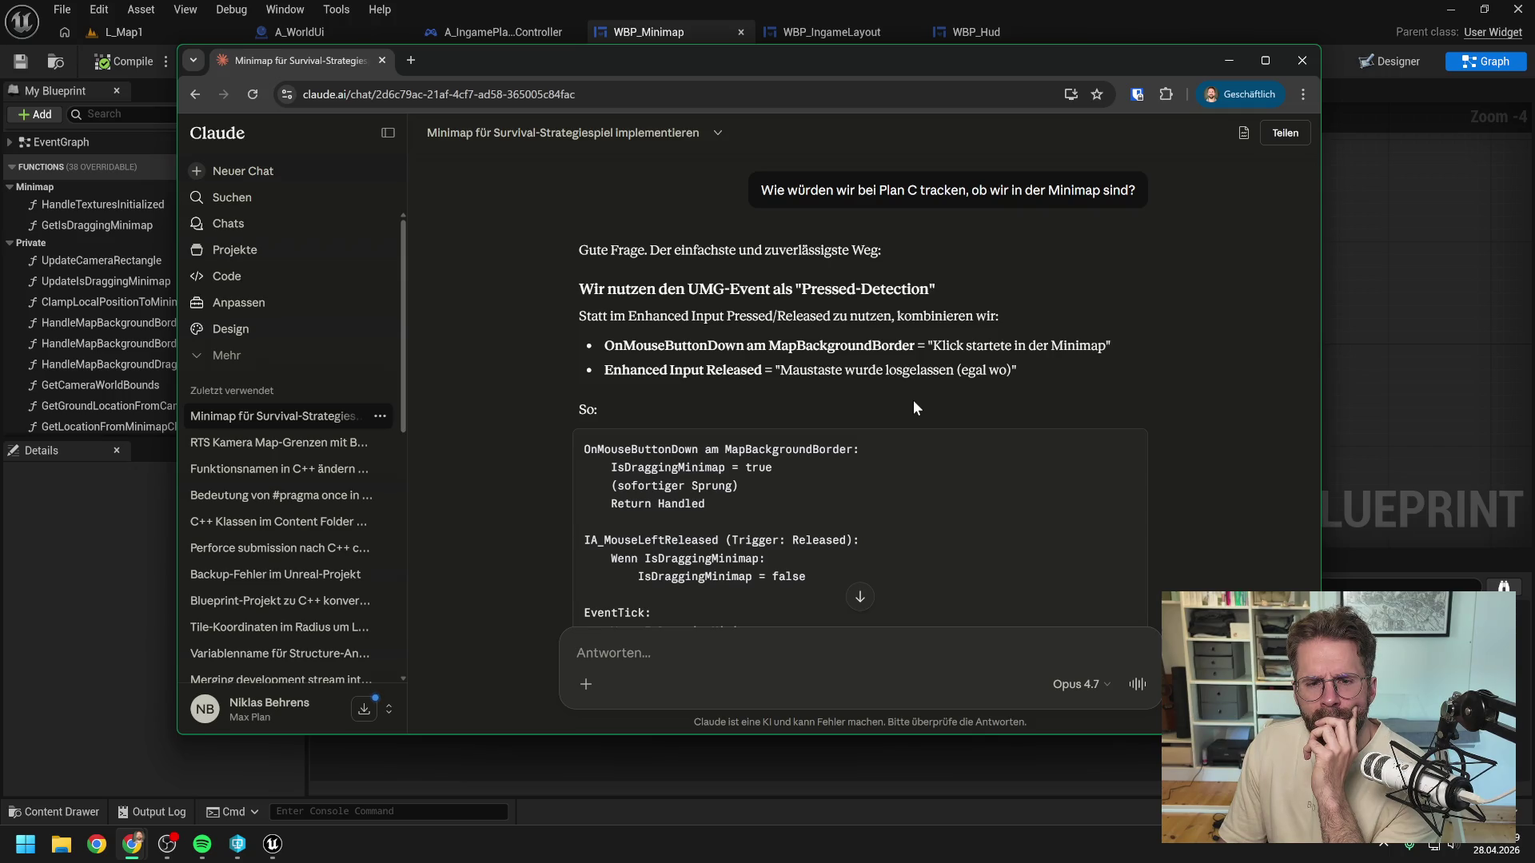
Step: Read Claude's warning that a Handled OnMouseButtonDown is consumed by UMG, then return to Unreal
scroll(914, 402, "down", 3)
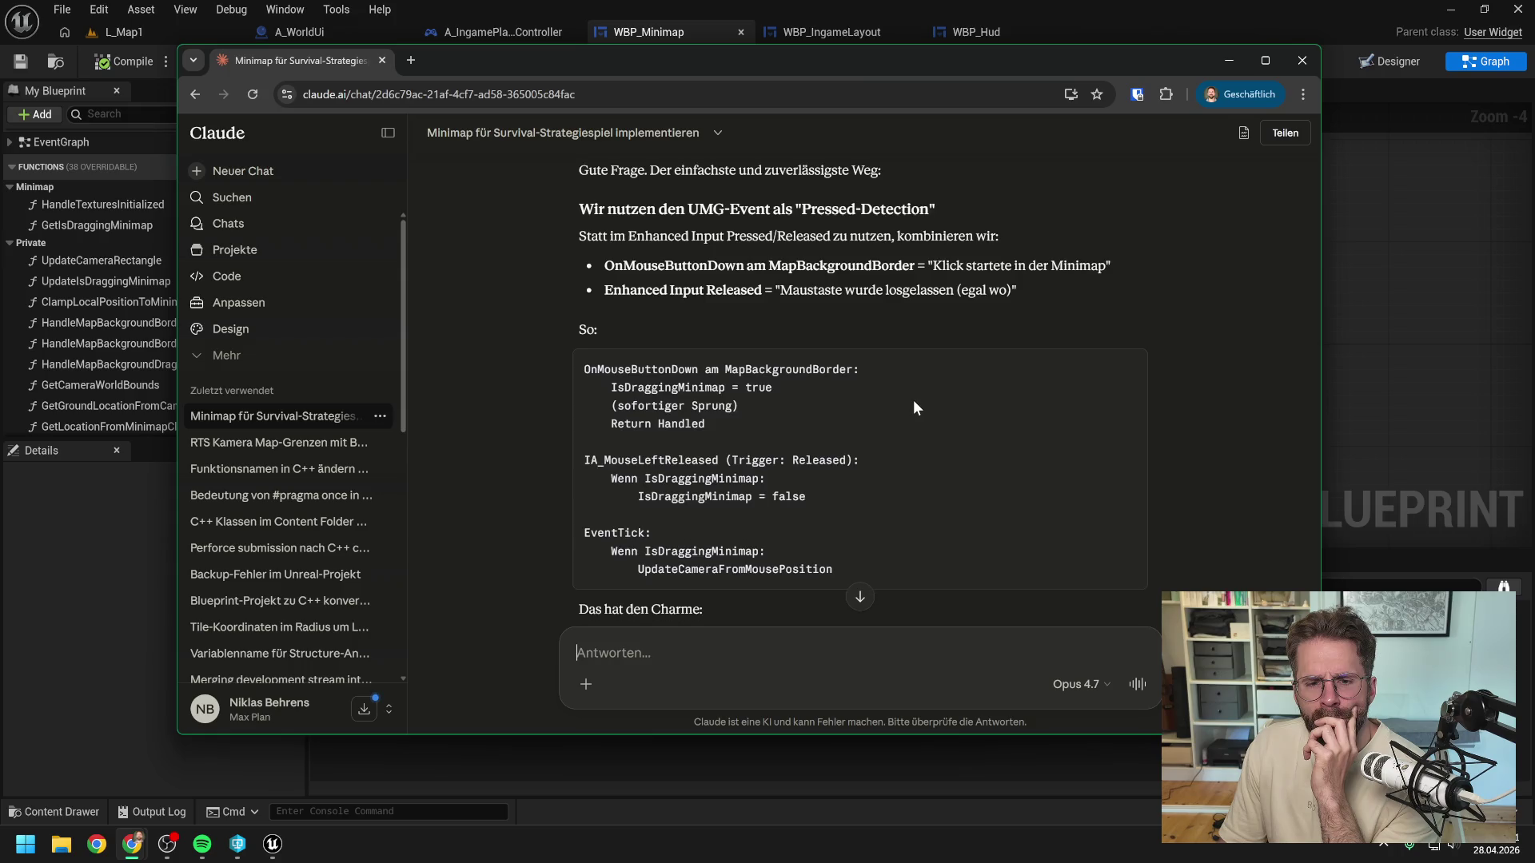
scroll(915, 402, "down", 1)
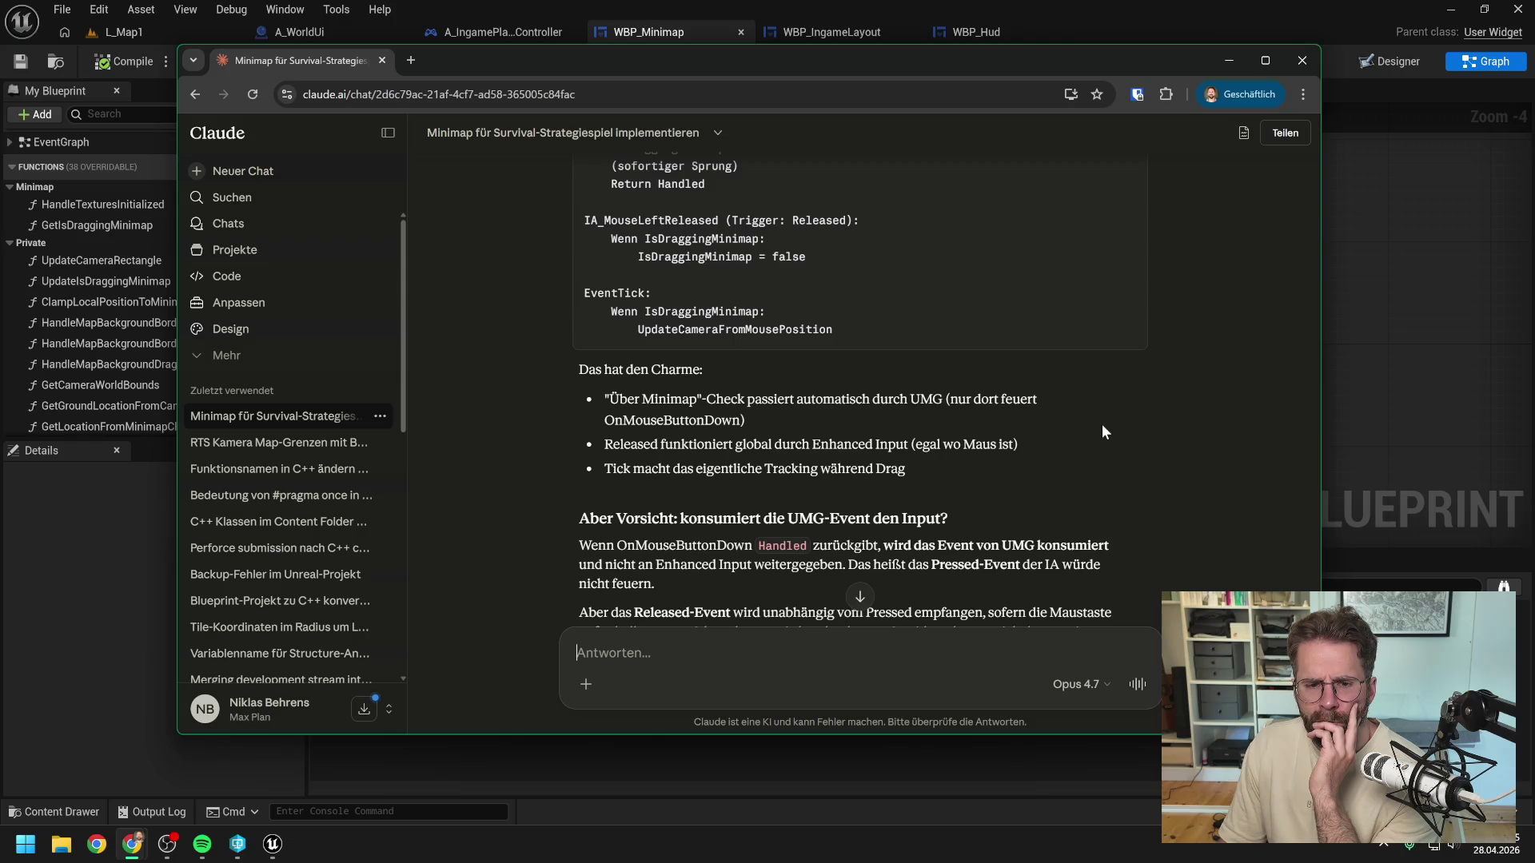
scroll(1101, 432, "down", 2)
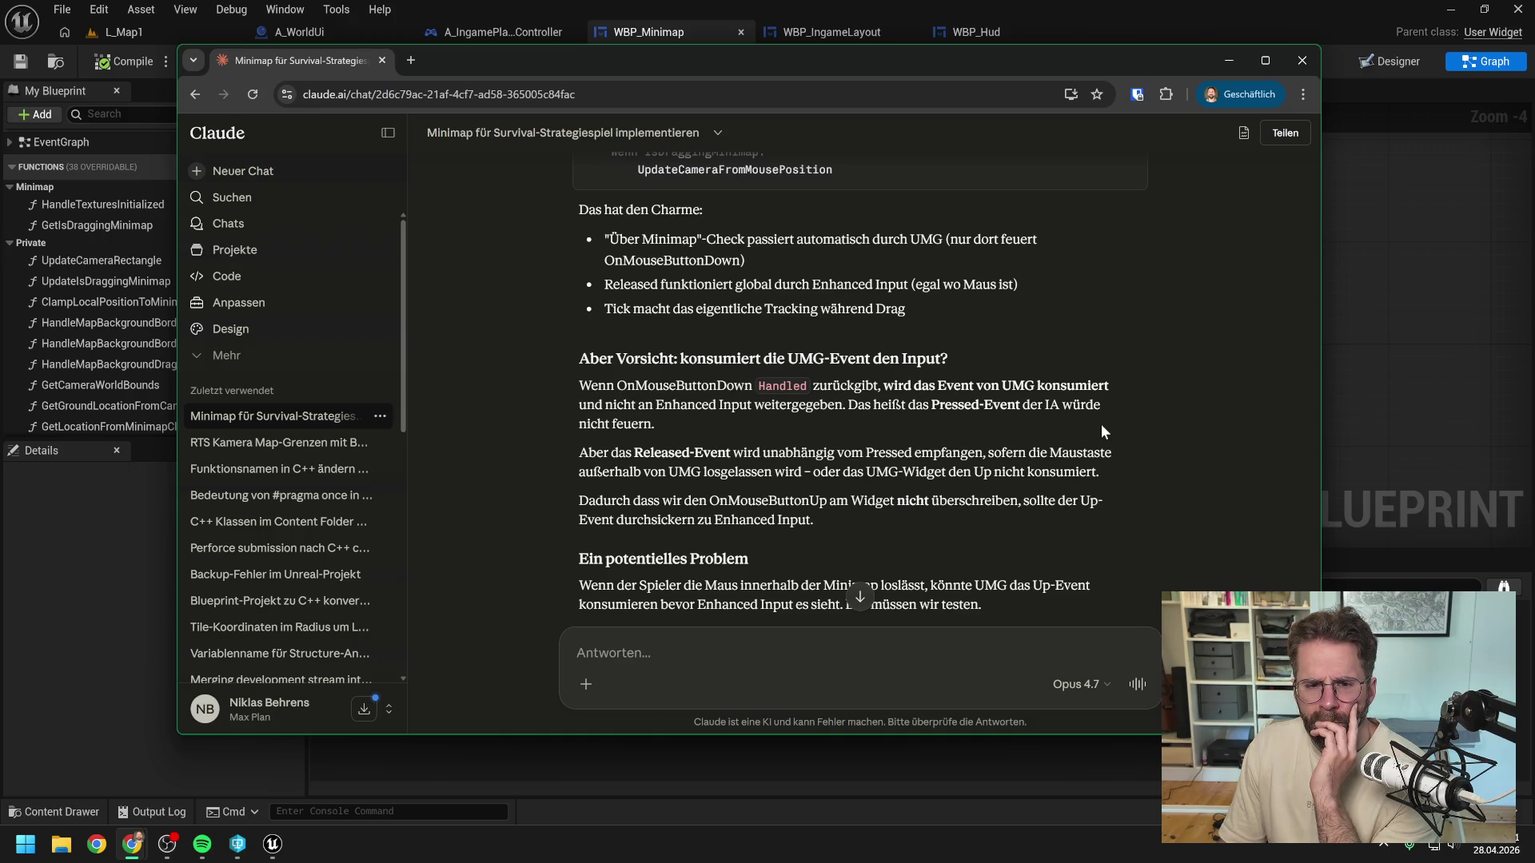
scroll(1118, 452, "down", 2)
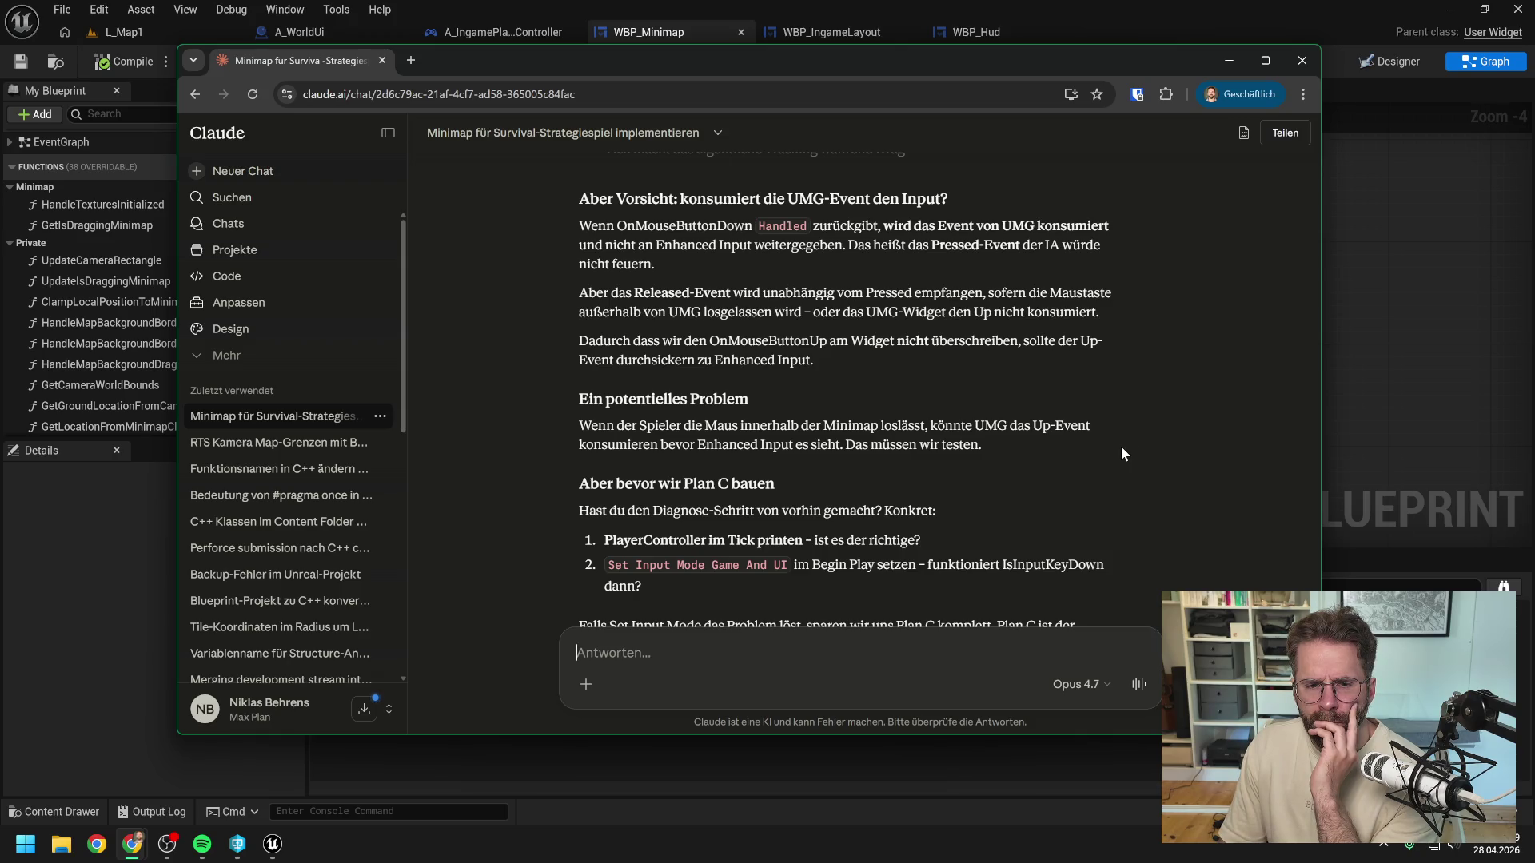
left_click(1433, 357)
Step: Show the Content Drawer with the 'hud' search filter cleared and go to the Inputs folder
mouse_move(909, 312)
left_mouse_down()
mouse_move(1062, 319)
mouse_move(1047, 284)
left_mouse_up()
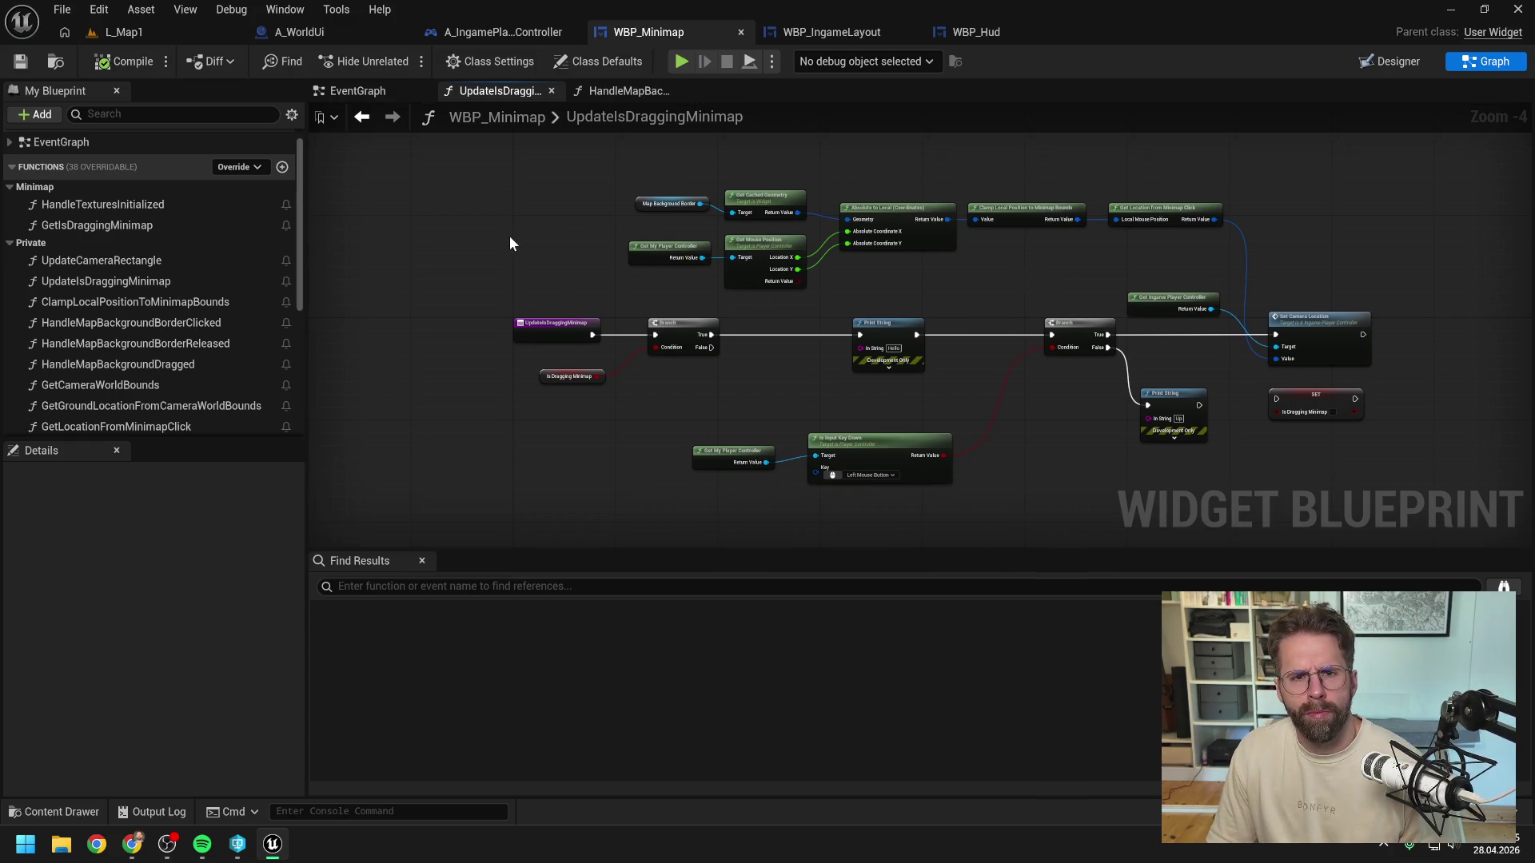
key("ctrl+space")
key("ctrl+a")
key("BackSpace")
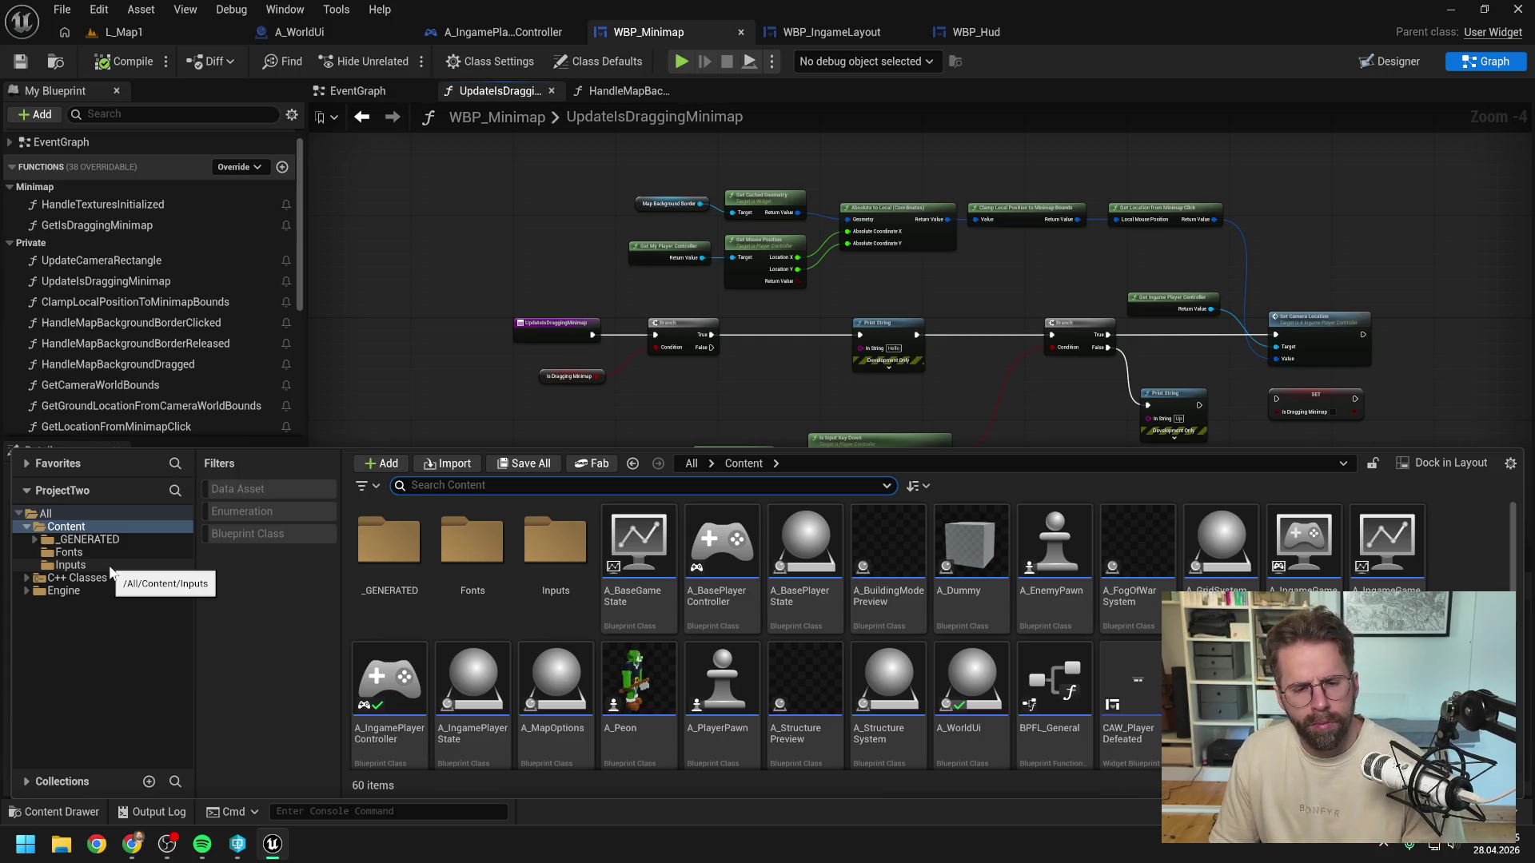
left_click(70, 565)
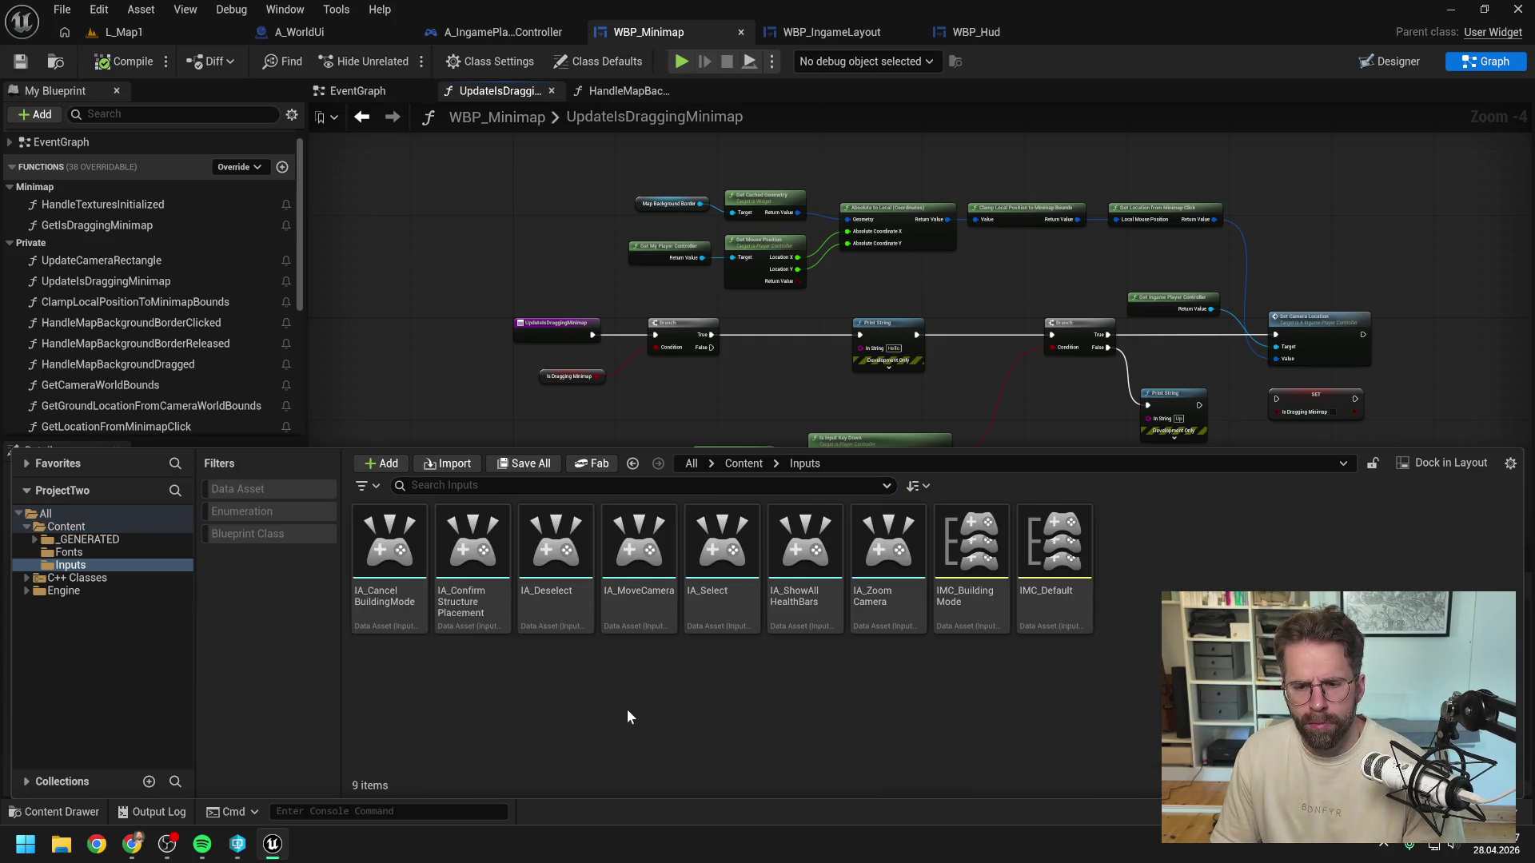
Step: Add an Input Action asset named IA_FinishDraggingMinimap to Content/Inputs
right_click(627, 708)
mouse_move(688, 522)
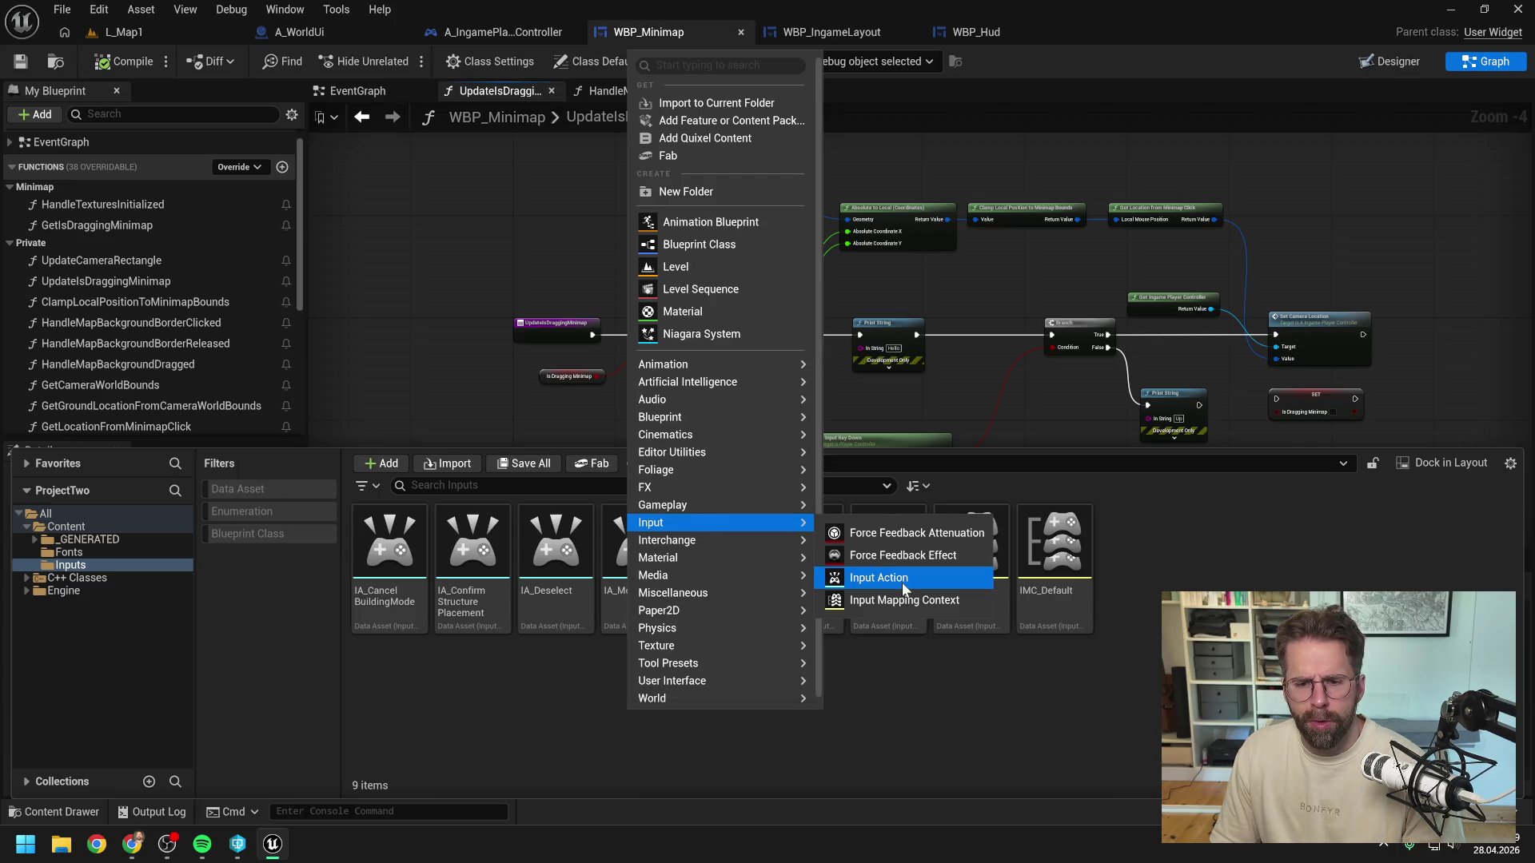
left_click(879, 576)
type("IA_")
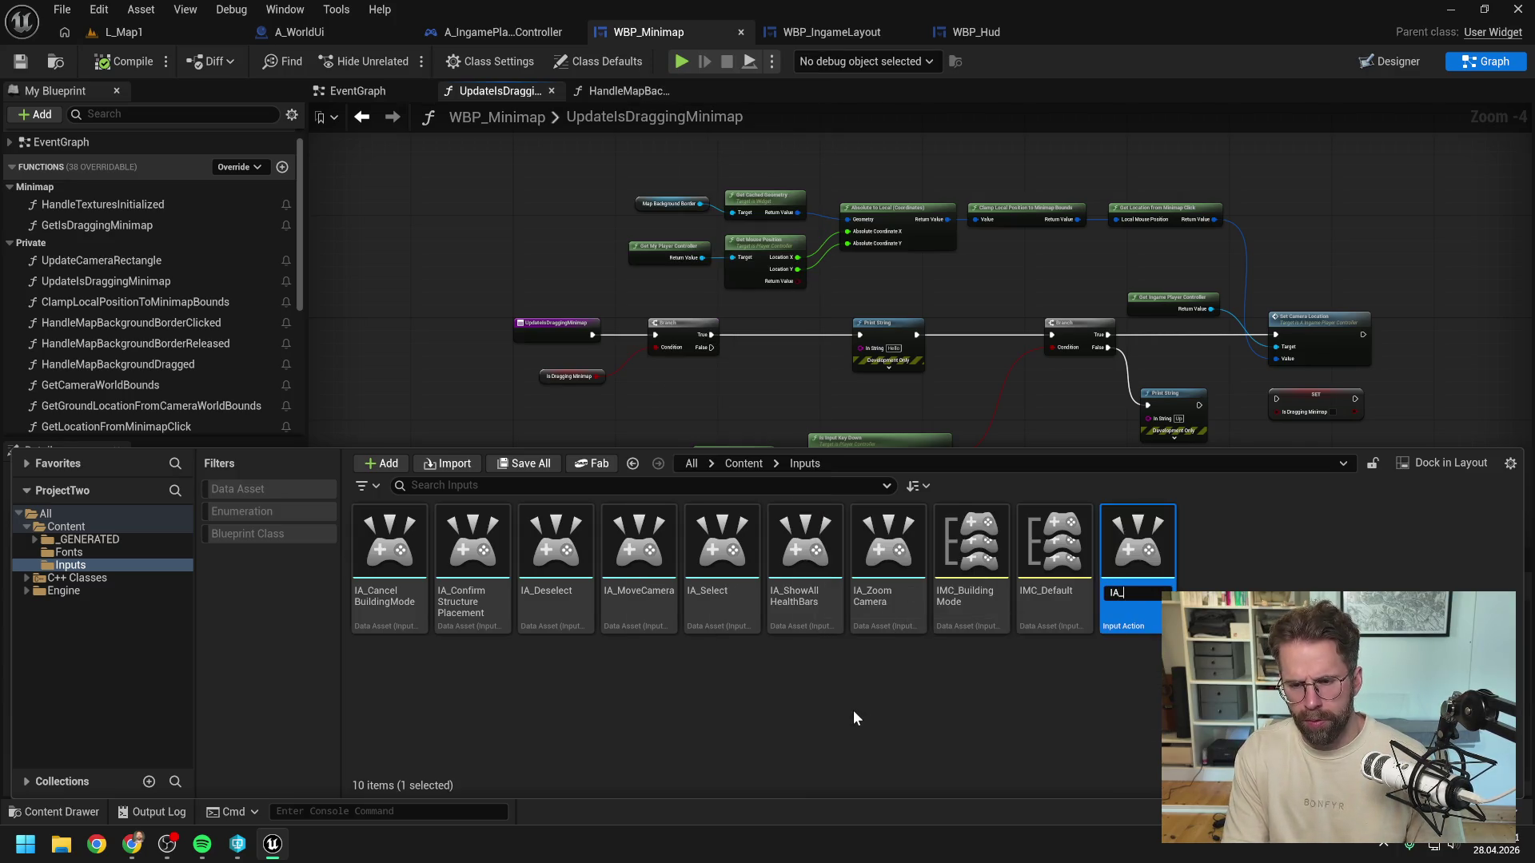
type("Mini")
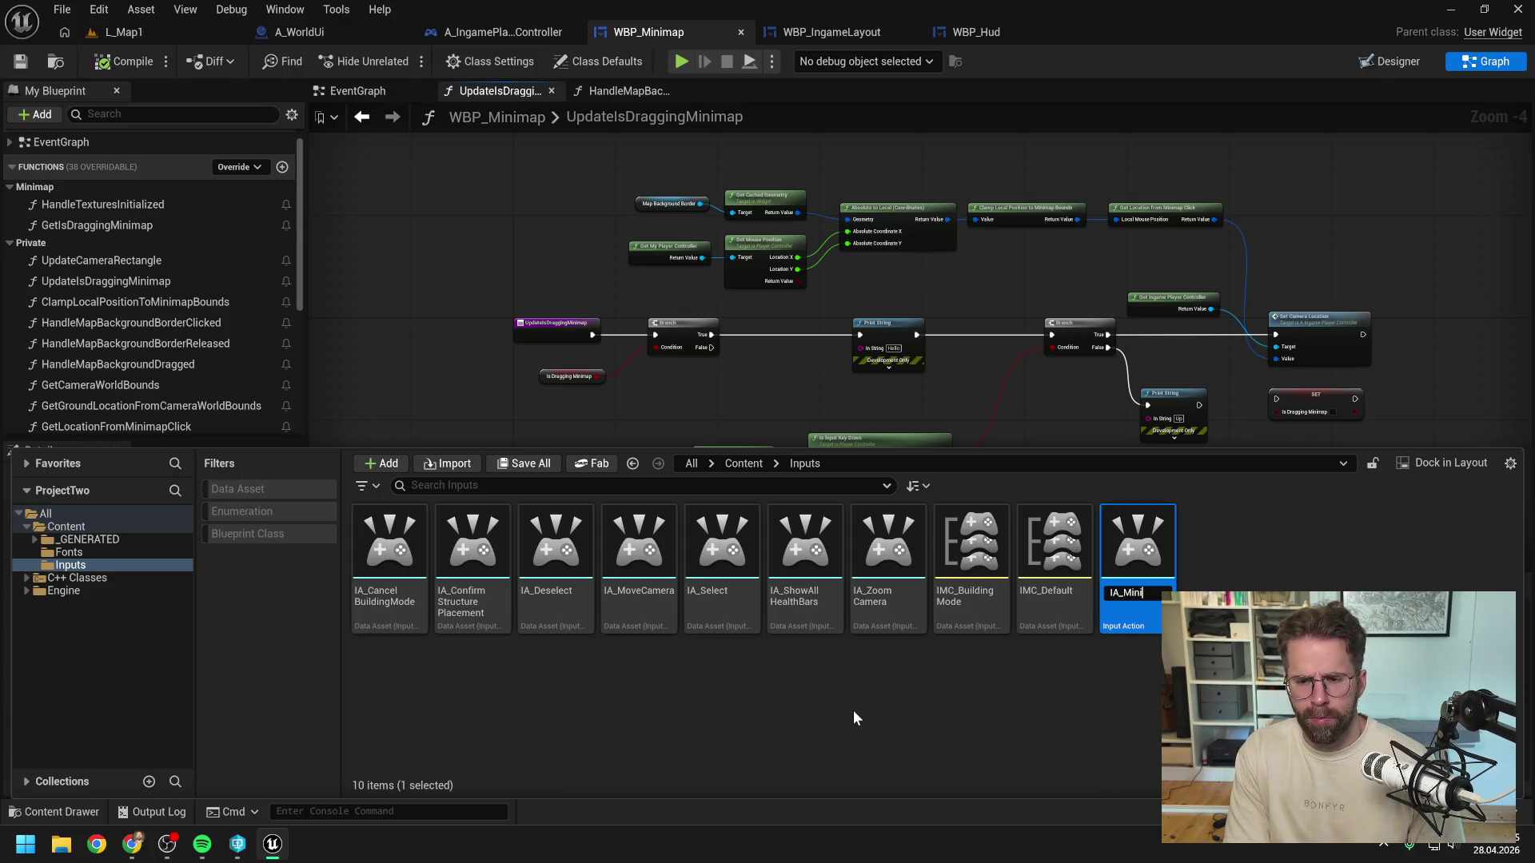
type("mapDr")
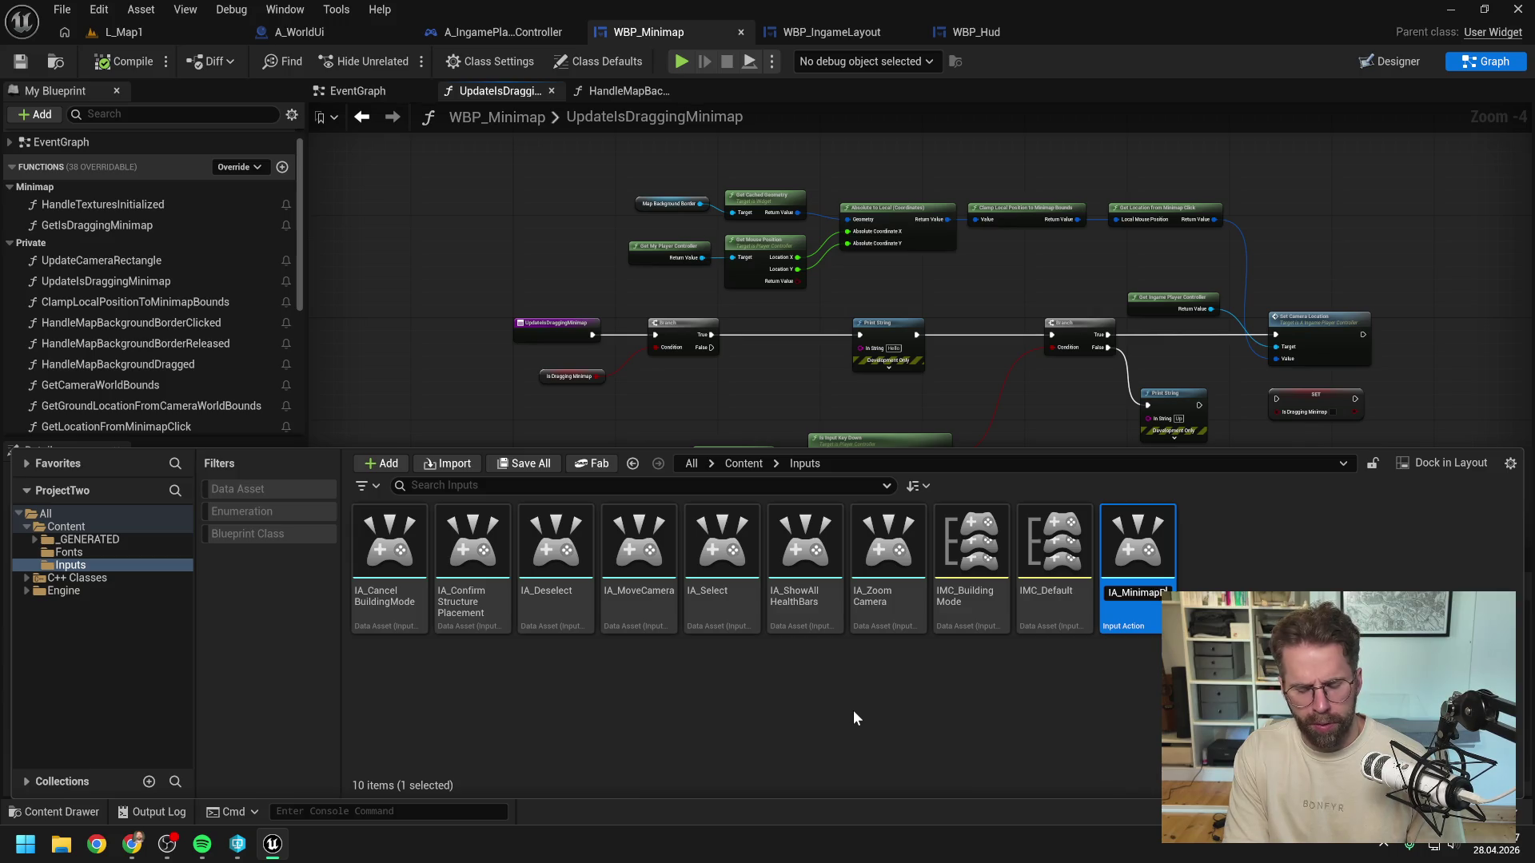
key("BackSpace")
key("BackSpace")
key("BackSpace")
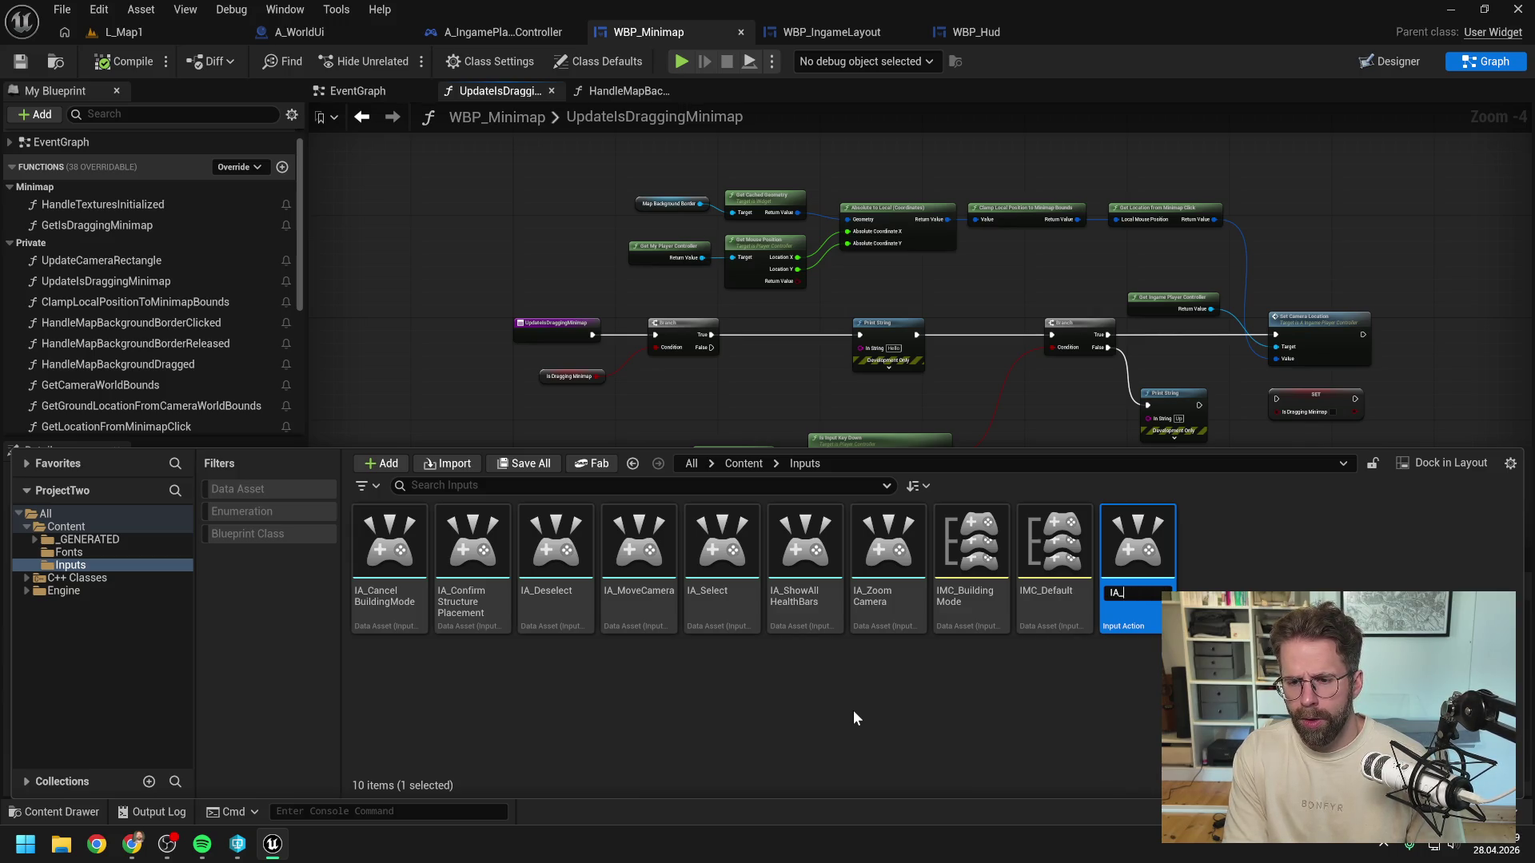
type("FinishM")
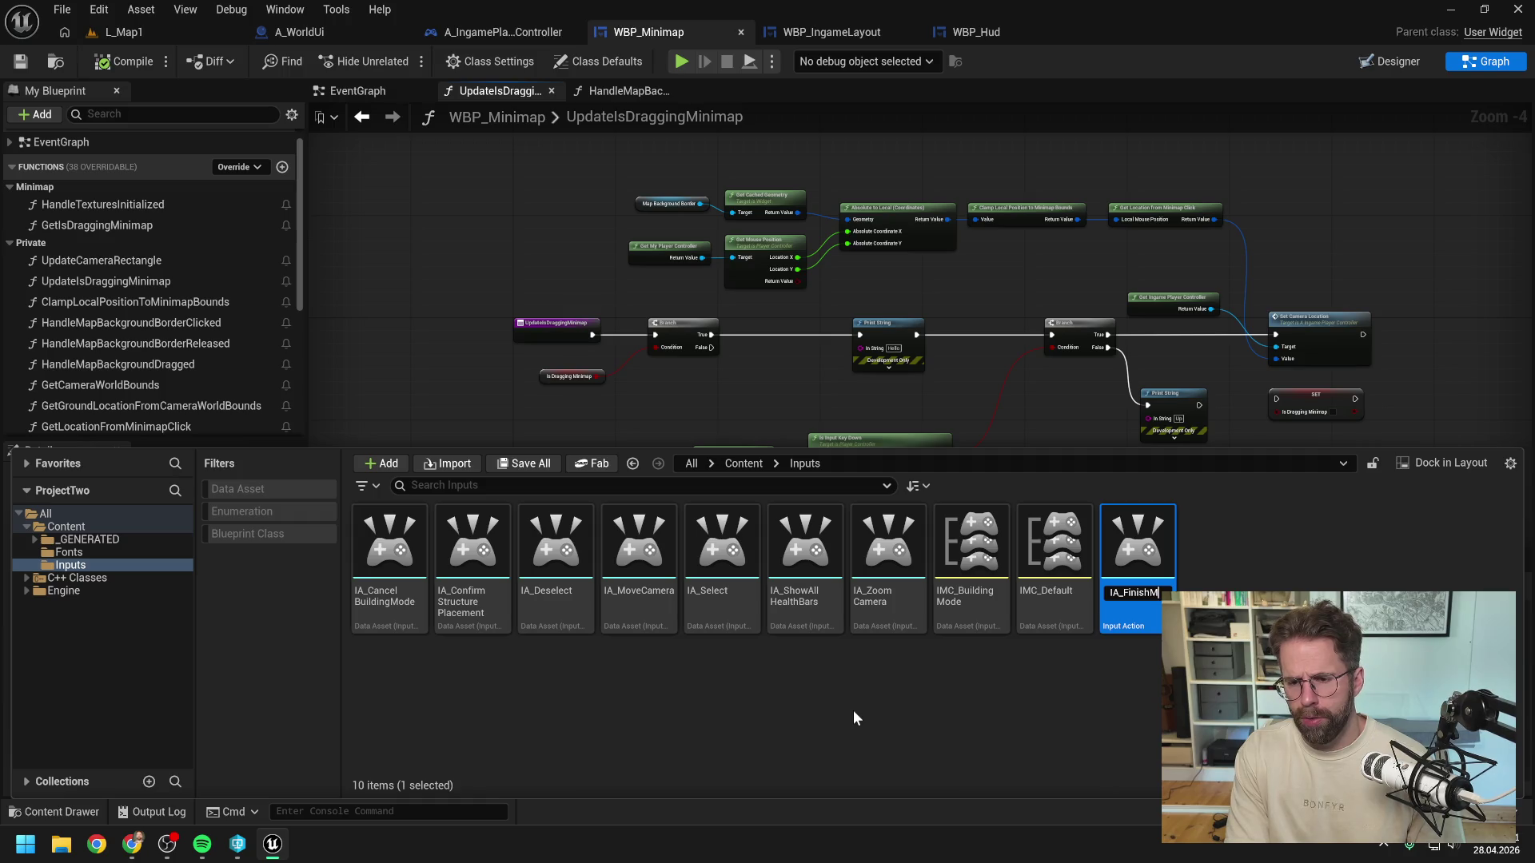
type("inimapDrag")
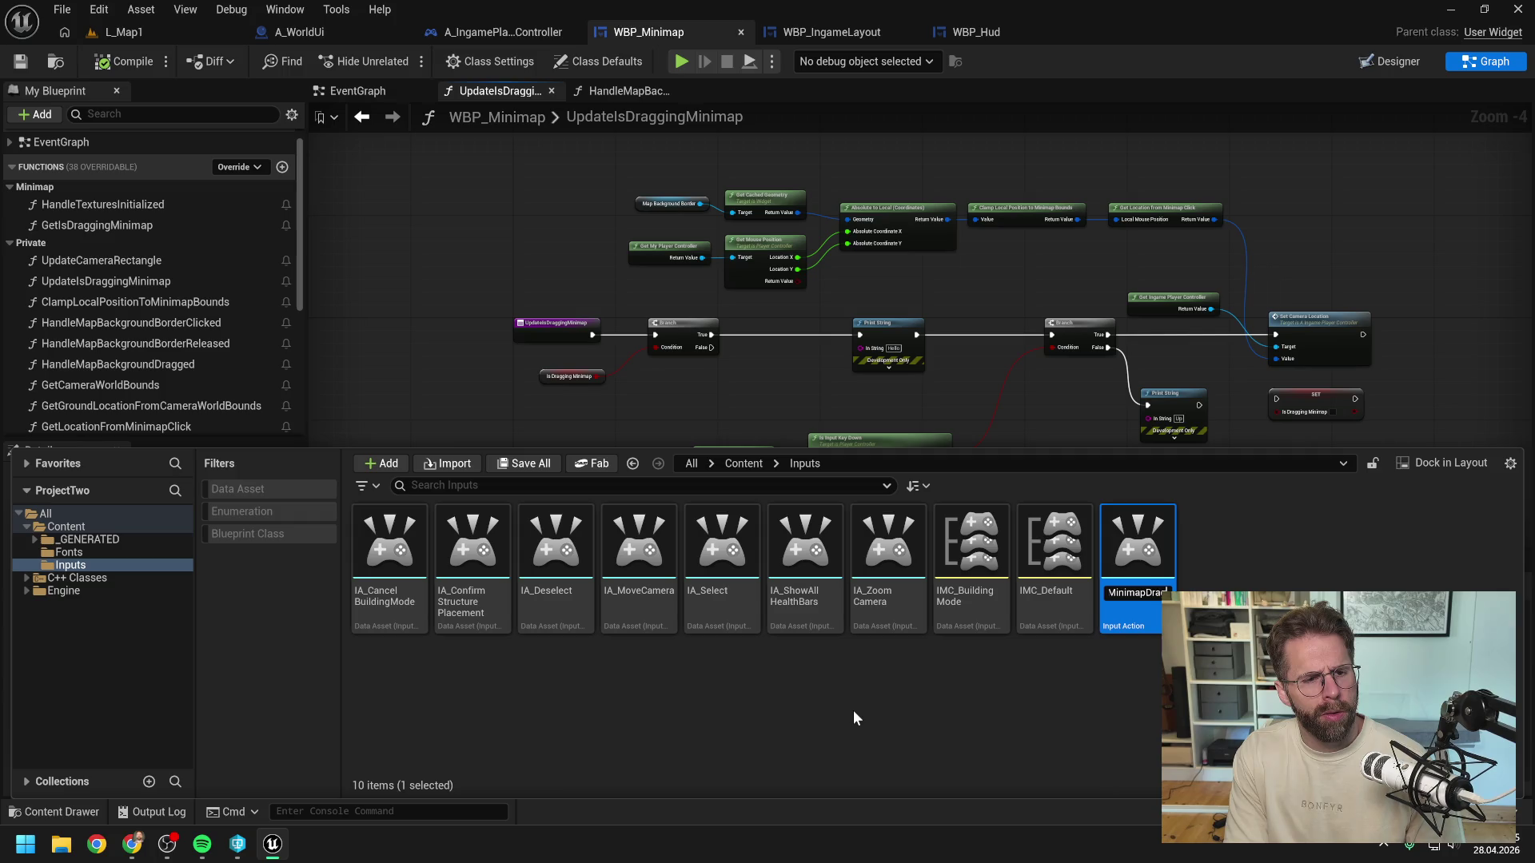
key("BackSpace")
key("BackSpace")
key("BackSpace")
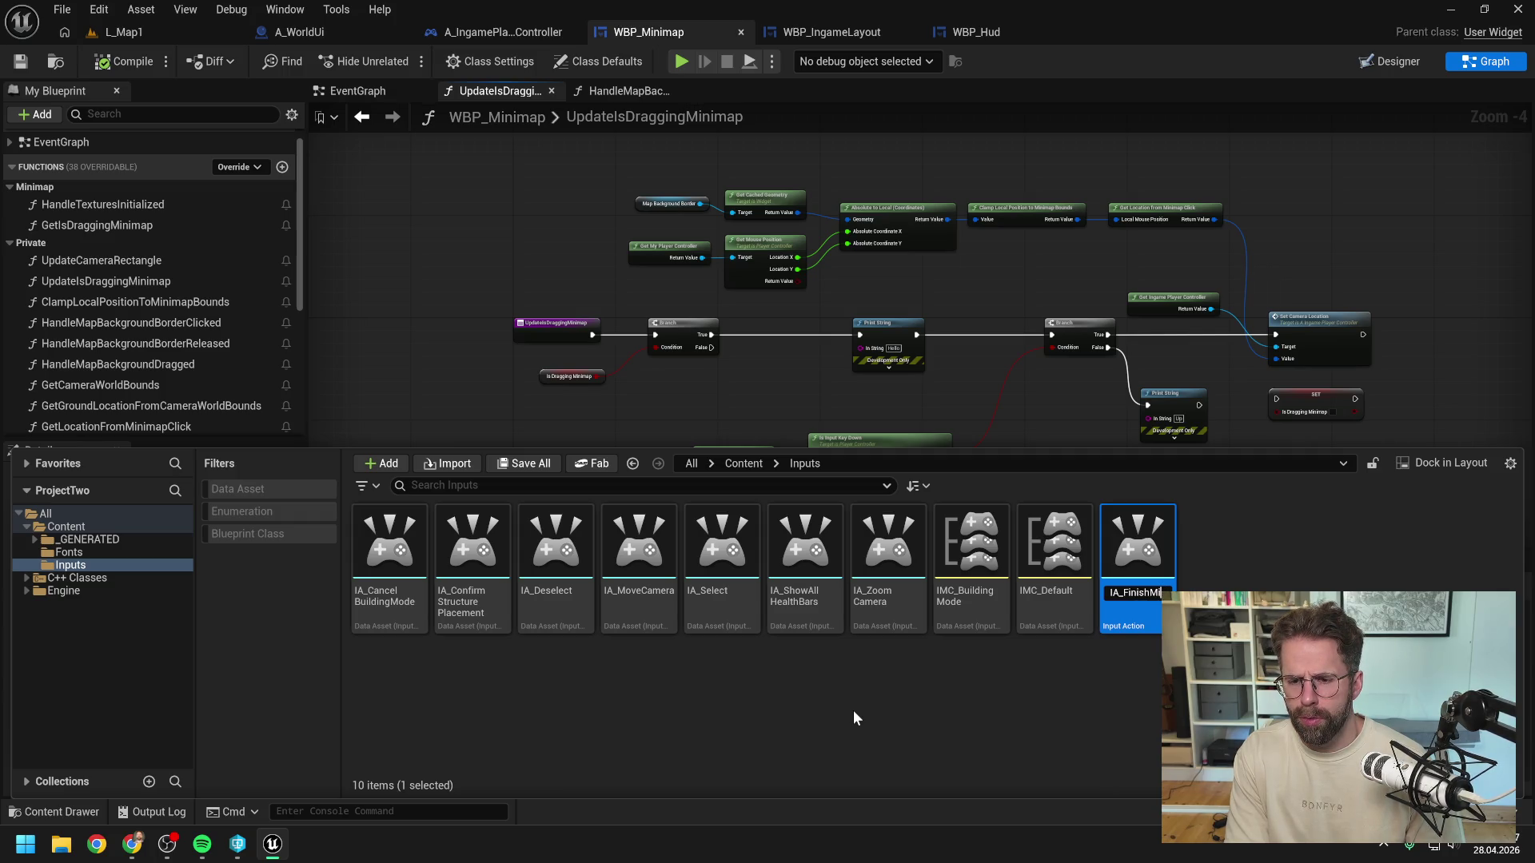
type("Dragging")
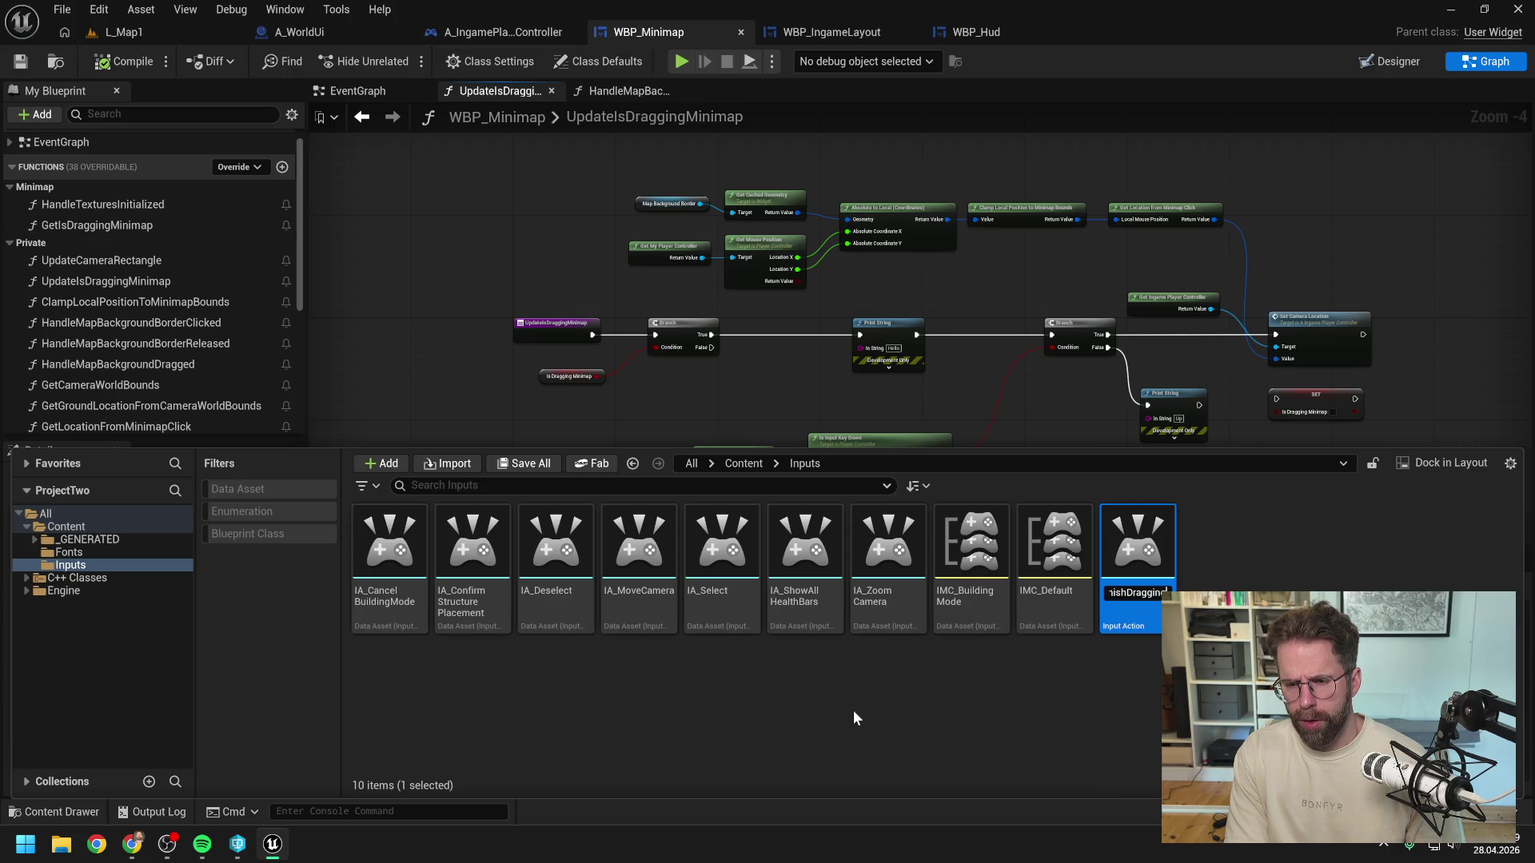
type("Minimap")
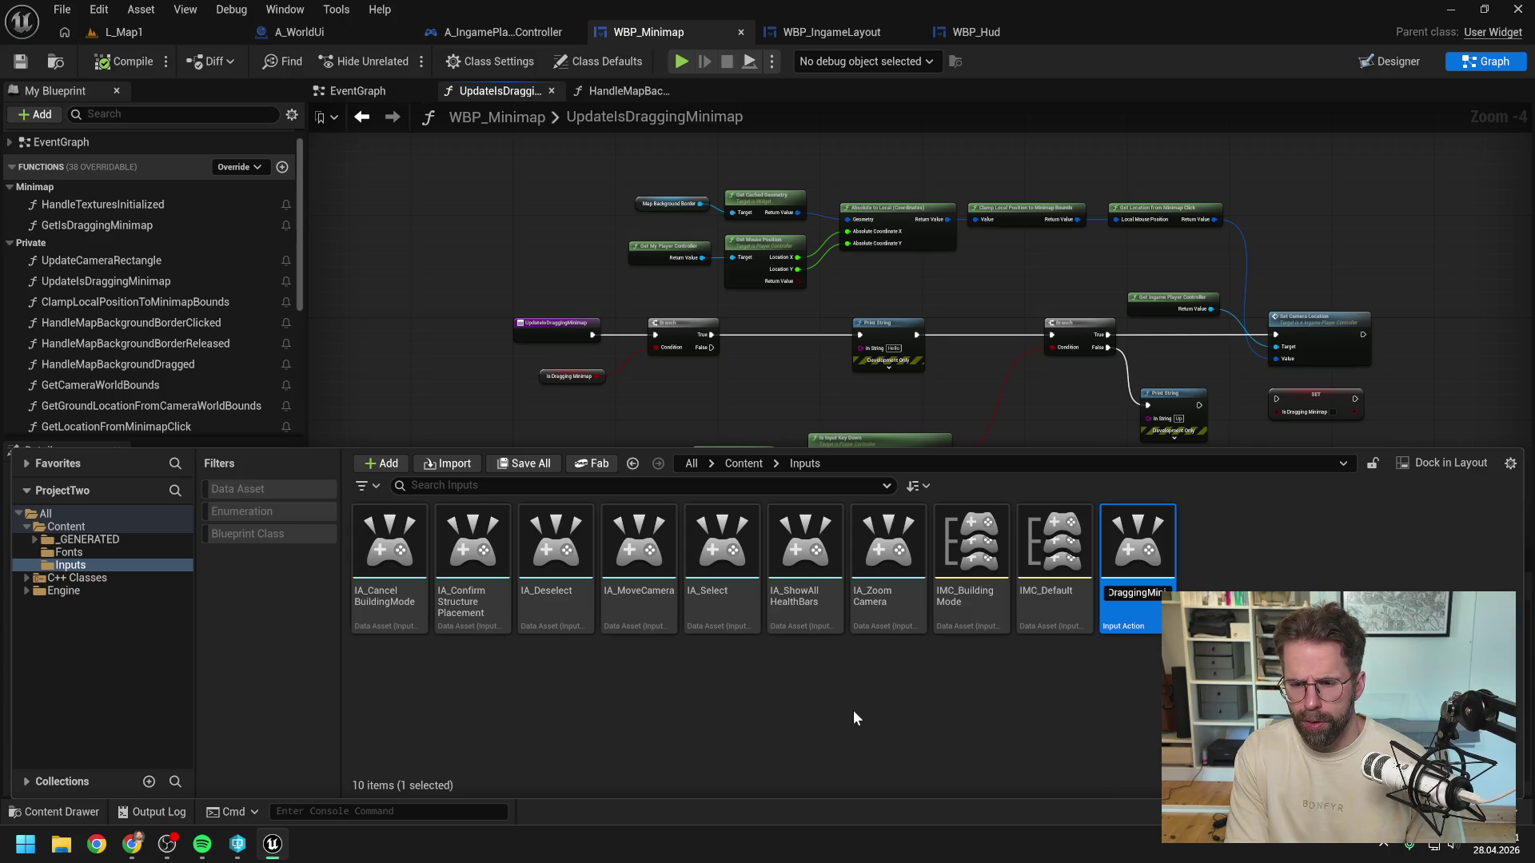
key("Return")
left_click(785, 718)
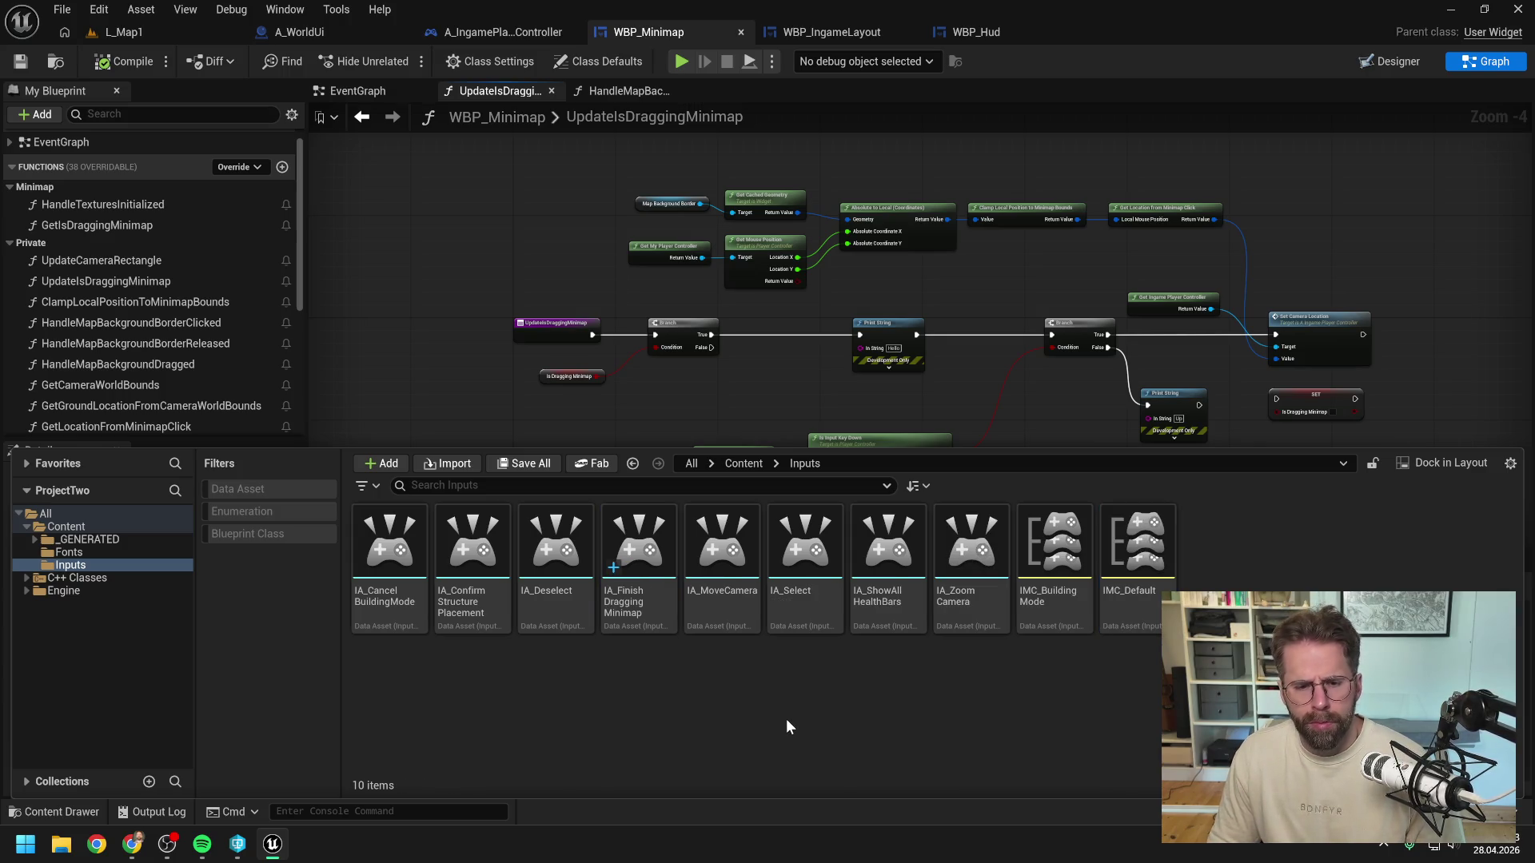
Step: Open IA_FinishDraggingMinimap in its asset editor, then go to the A_IngamePlayerController EventGraph
double_click(639, 575)
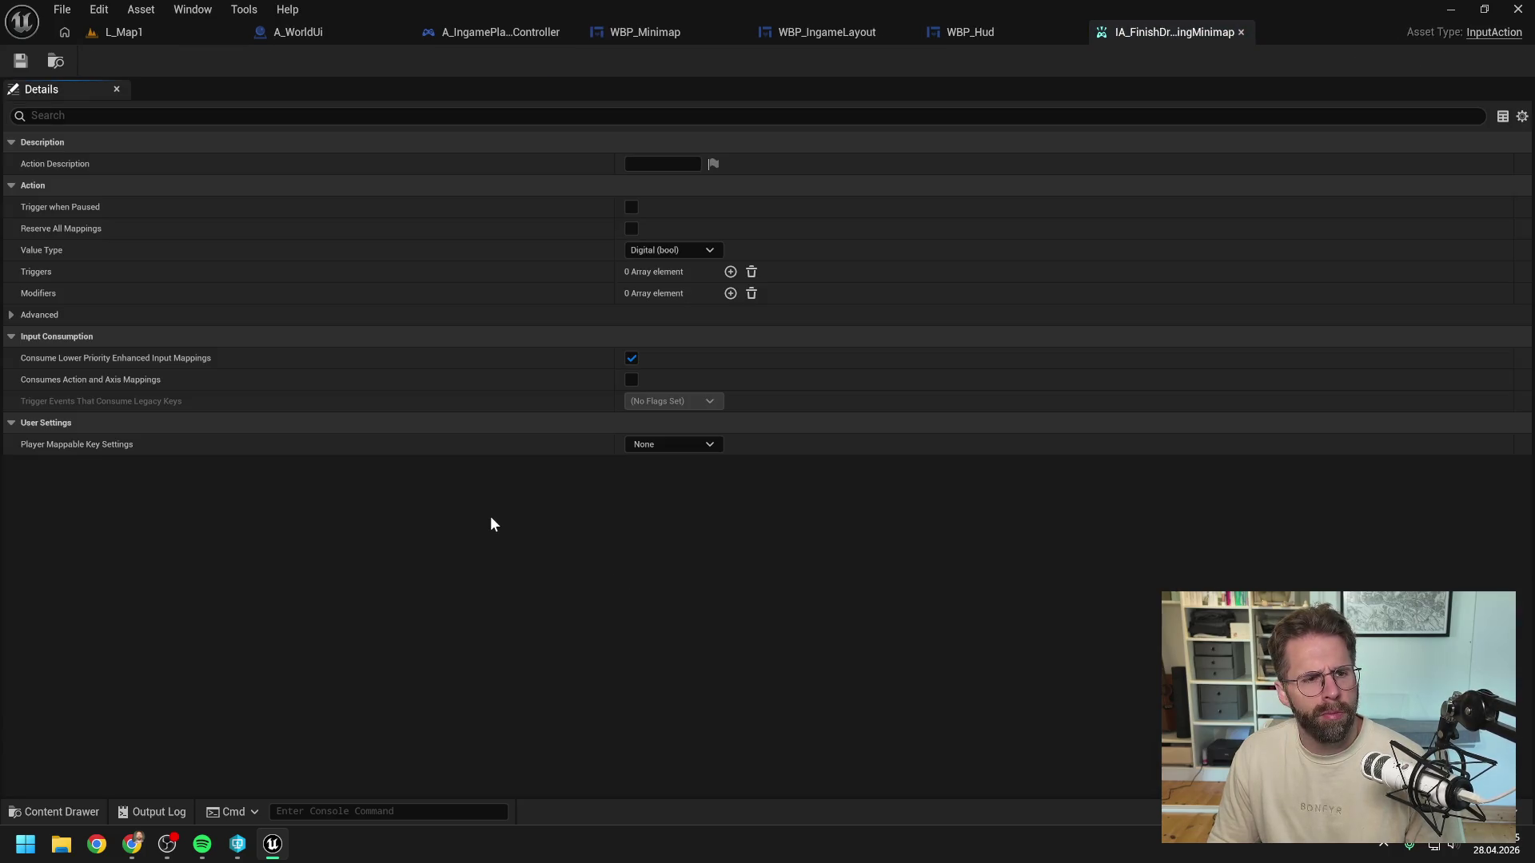
key("ctrl+space")
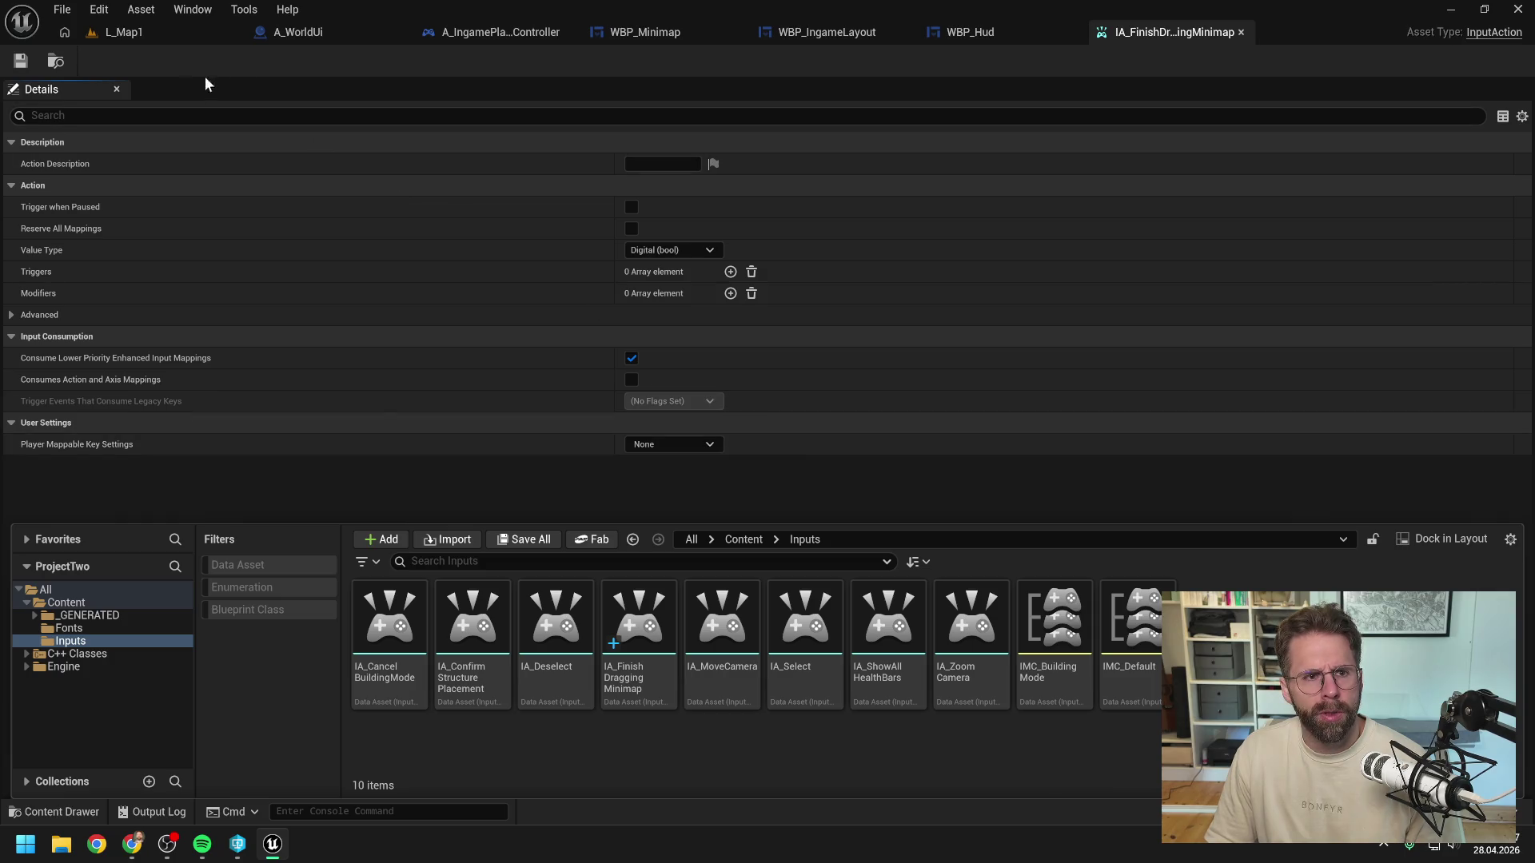
left_click(492, 30)
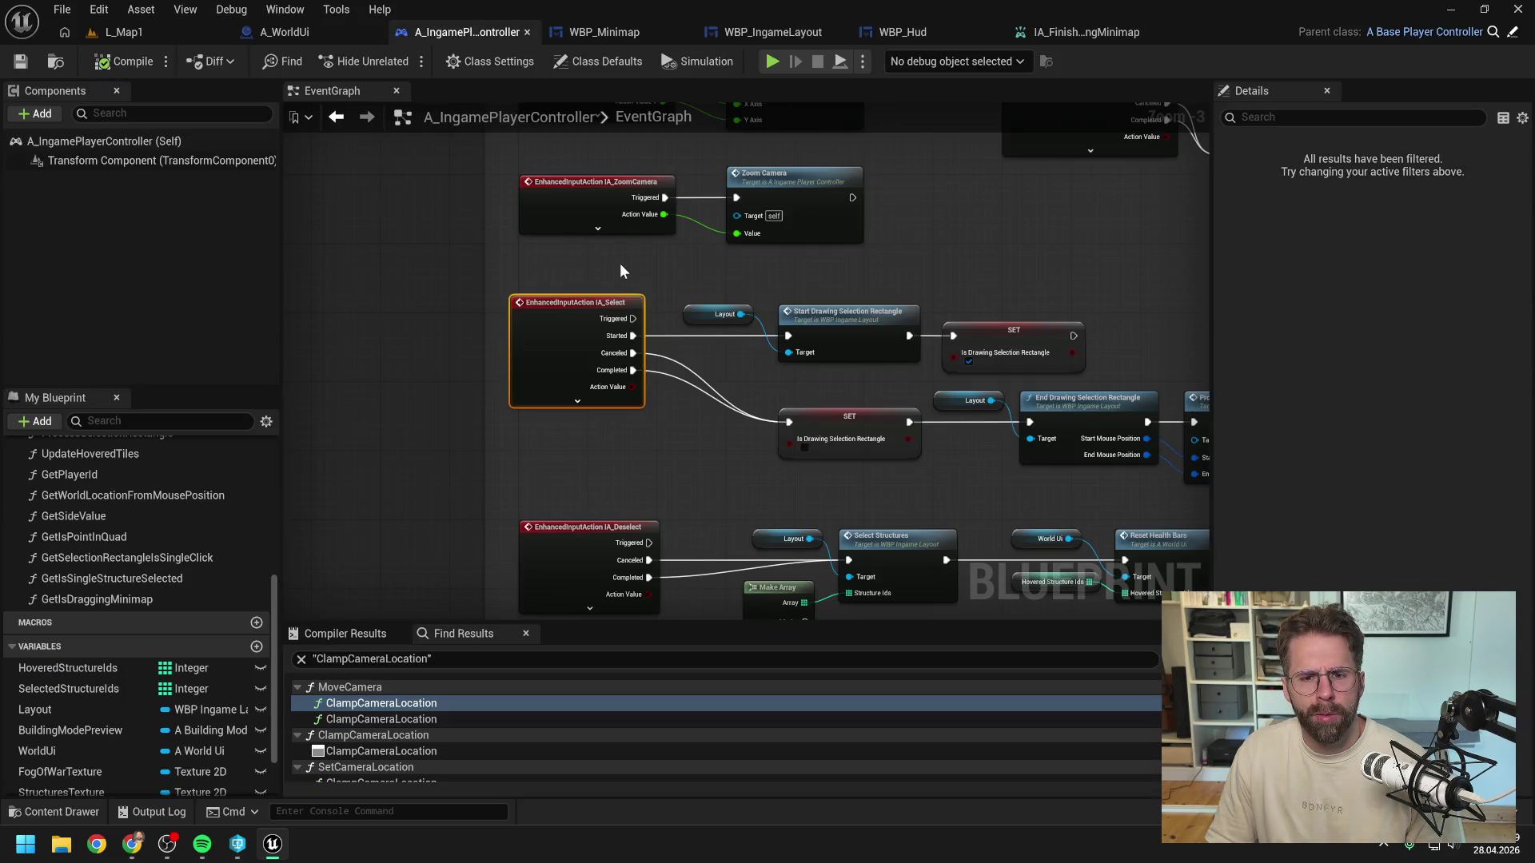
Step: Add a Print String node wired after the selection-rectangle SET in A_IngamePlayerController
left_click_drag(439, 333, 424, 342)
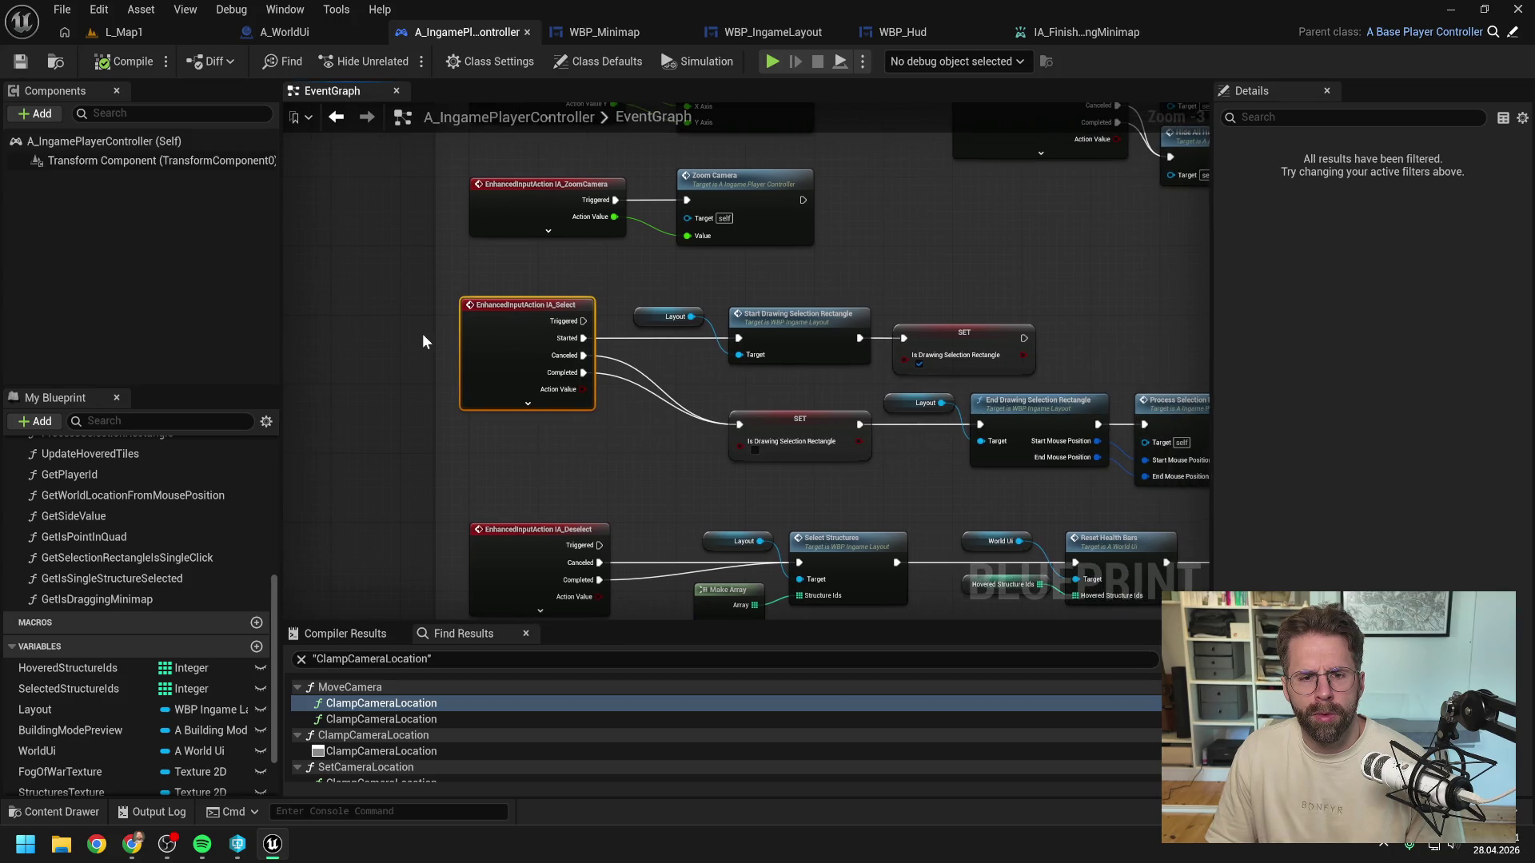
right_click(619, 438)
type("print")
key("Return")
left_click_drag(865, 425, 627, 450)
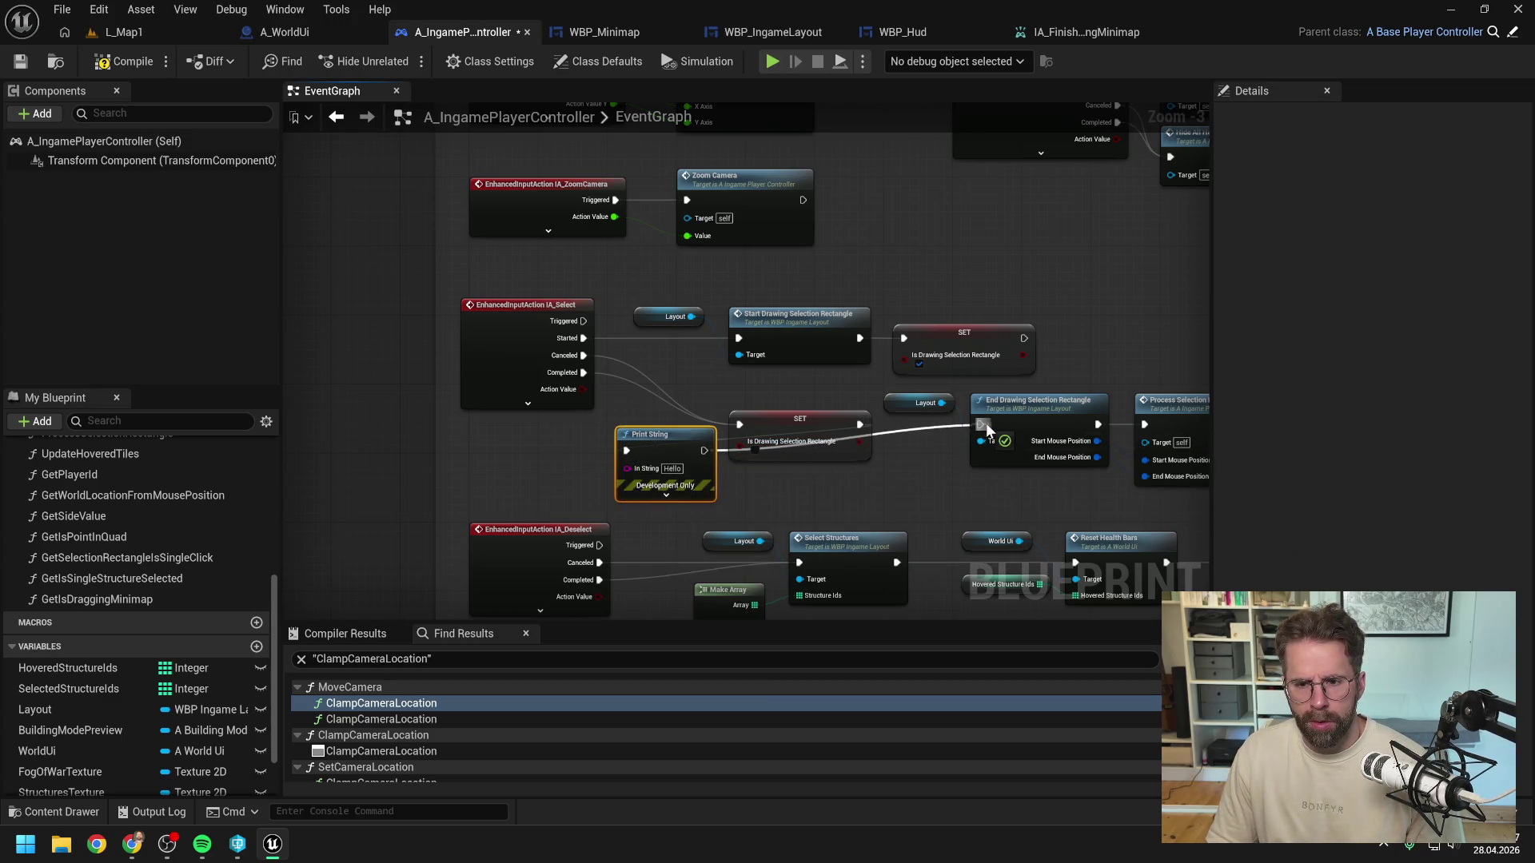
Step: Play-test L_Map1 to check the Hello print, then return to IA_FinishDraggingMinimap
left_click(161, 31)
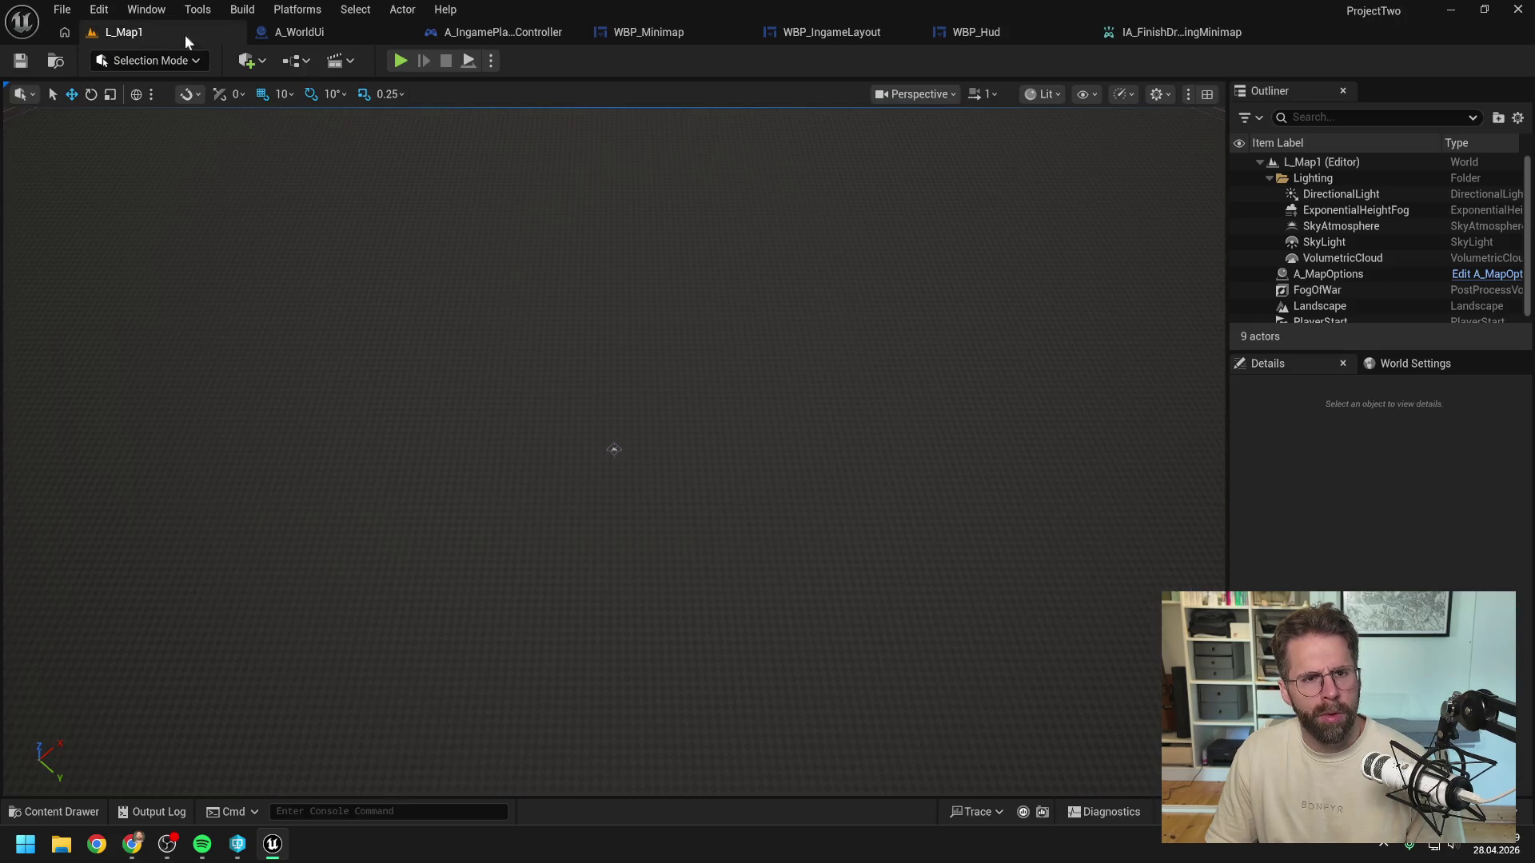
key("alt+p")
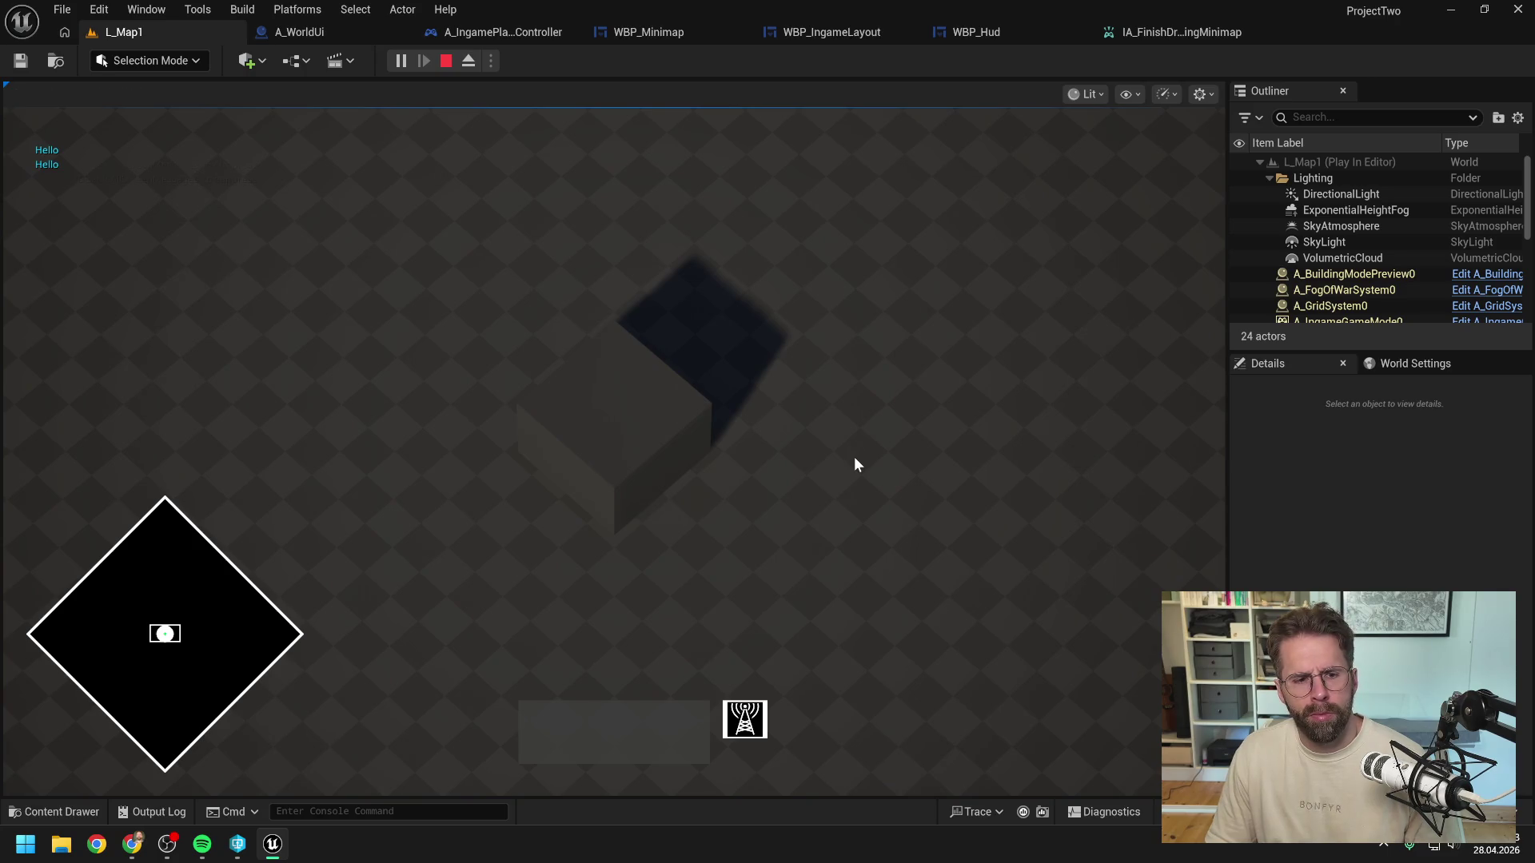
key("Escape")
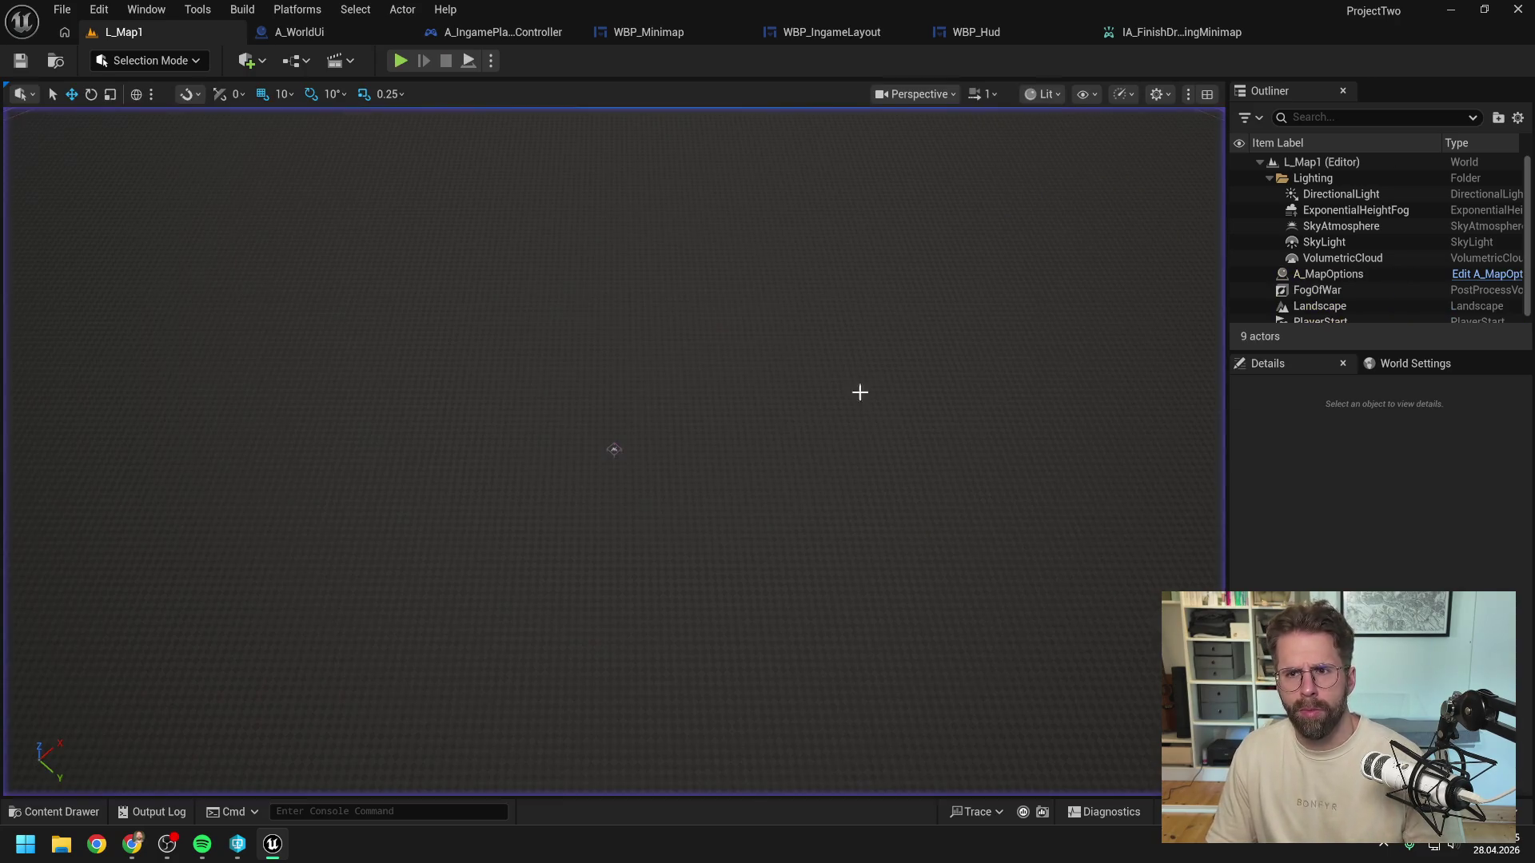
left_click(1179, 31)
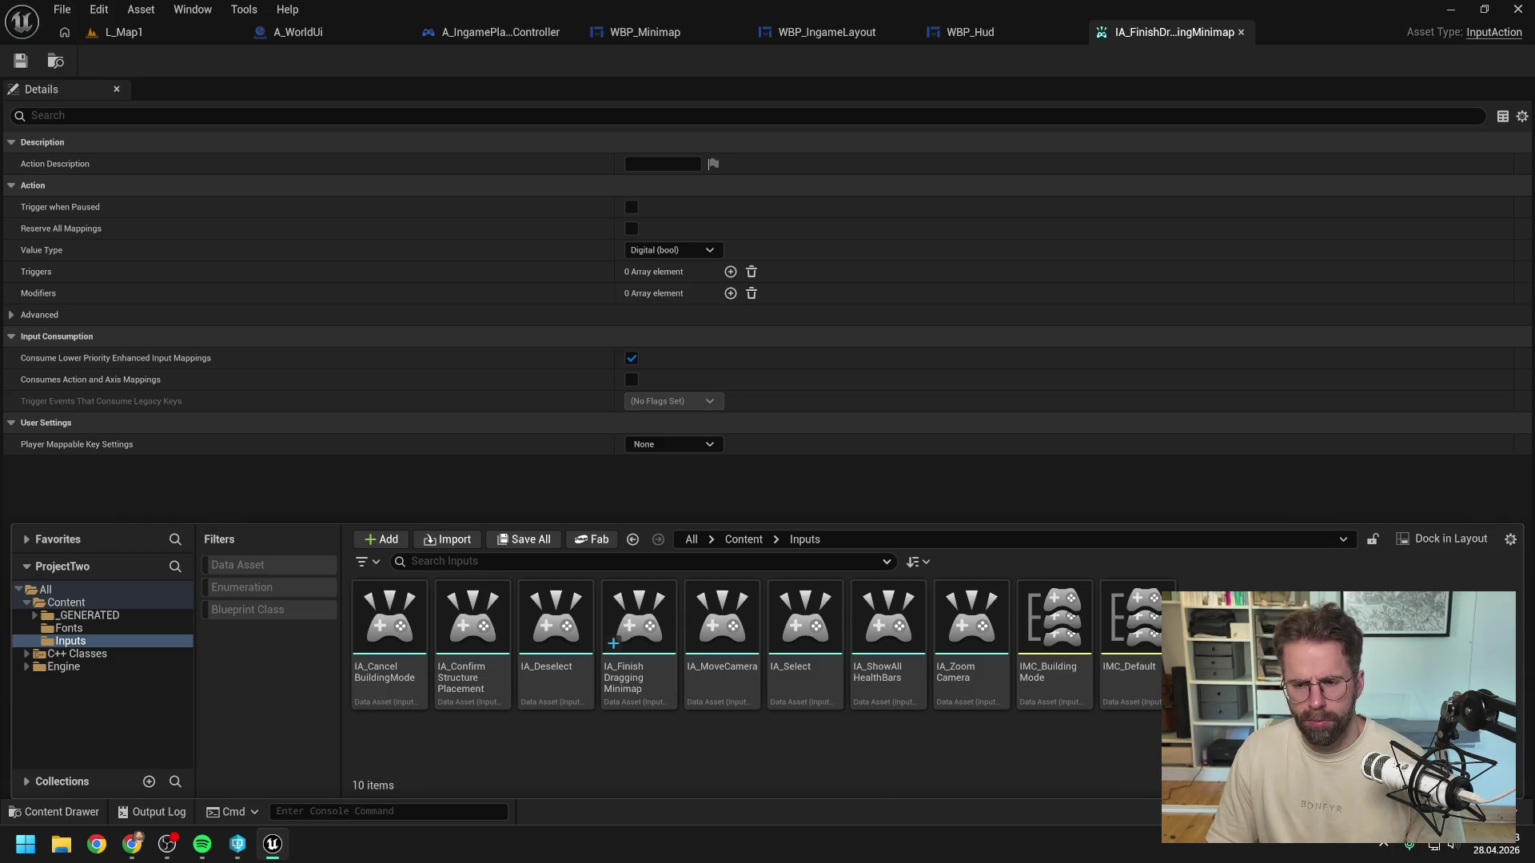
Step: Create a new Input Mapping Context named IMC_Minimap in Content/Inputs and open it
right_click(1239, 743)
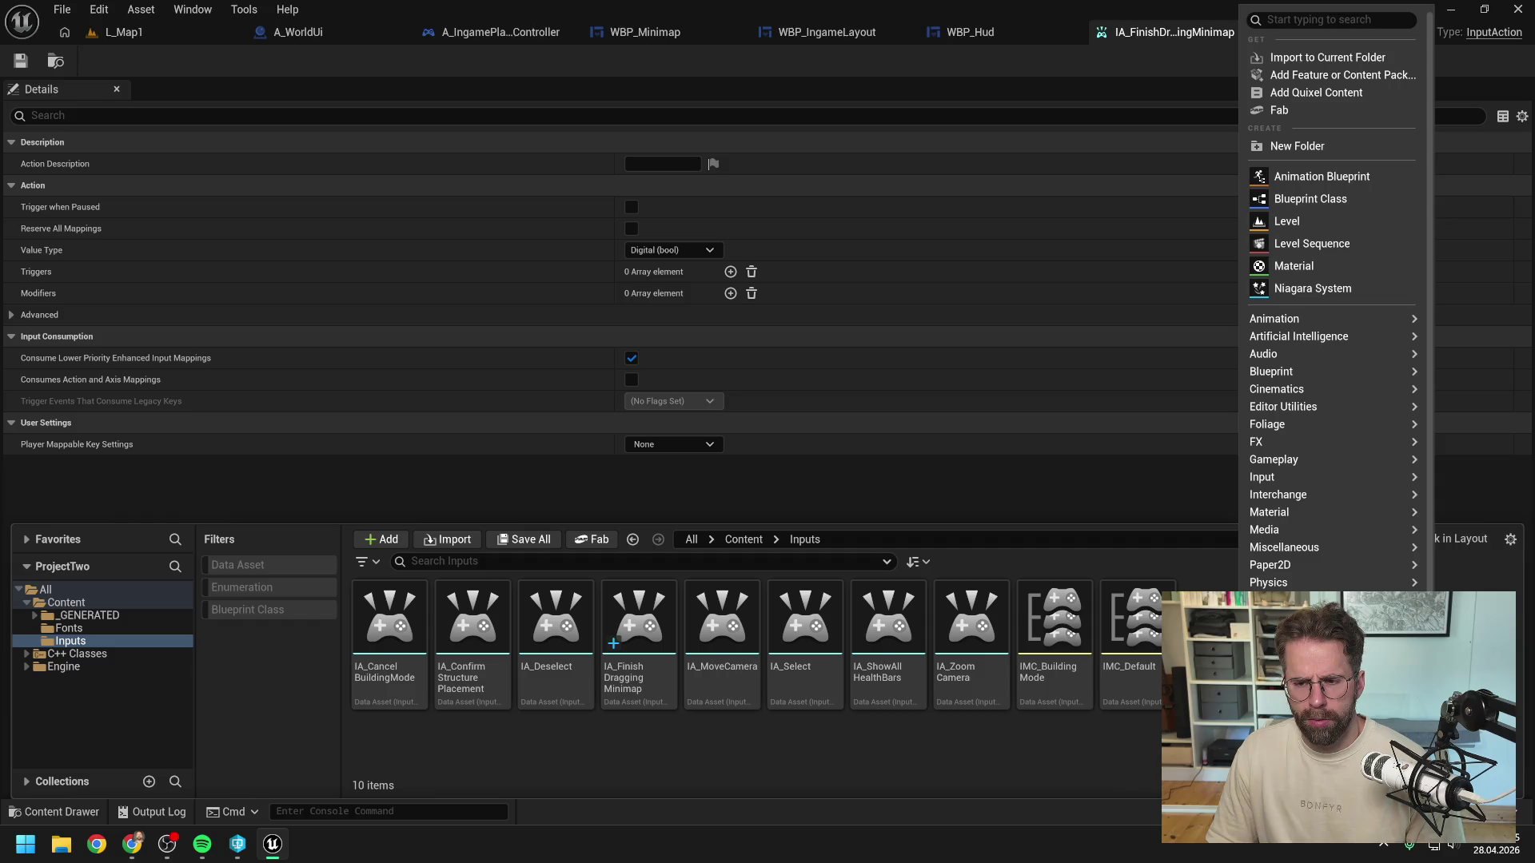
mouse_move(1277, 477)
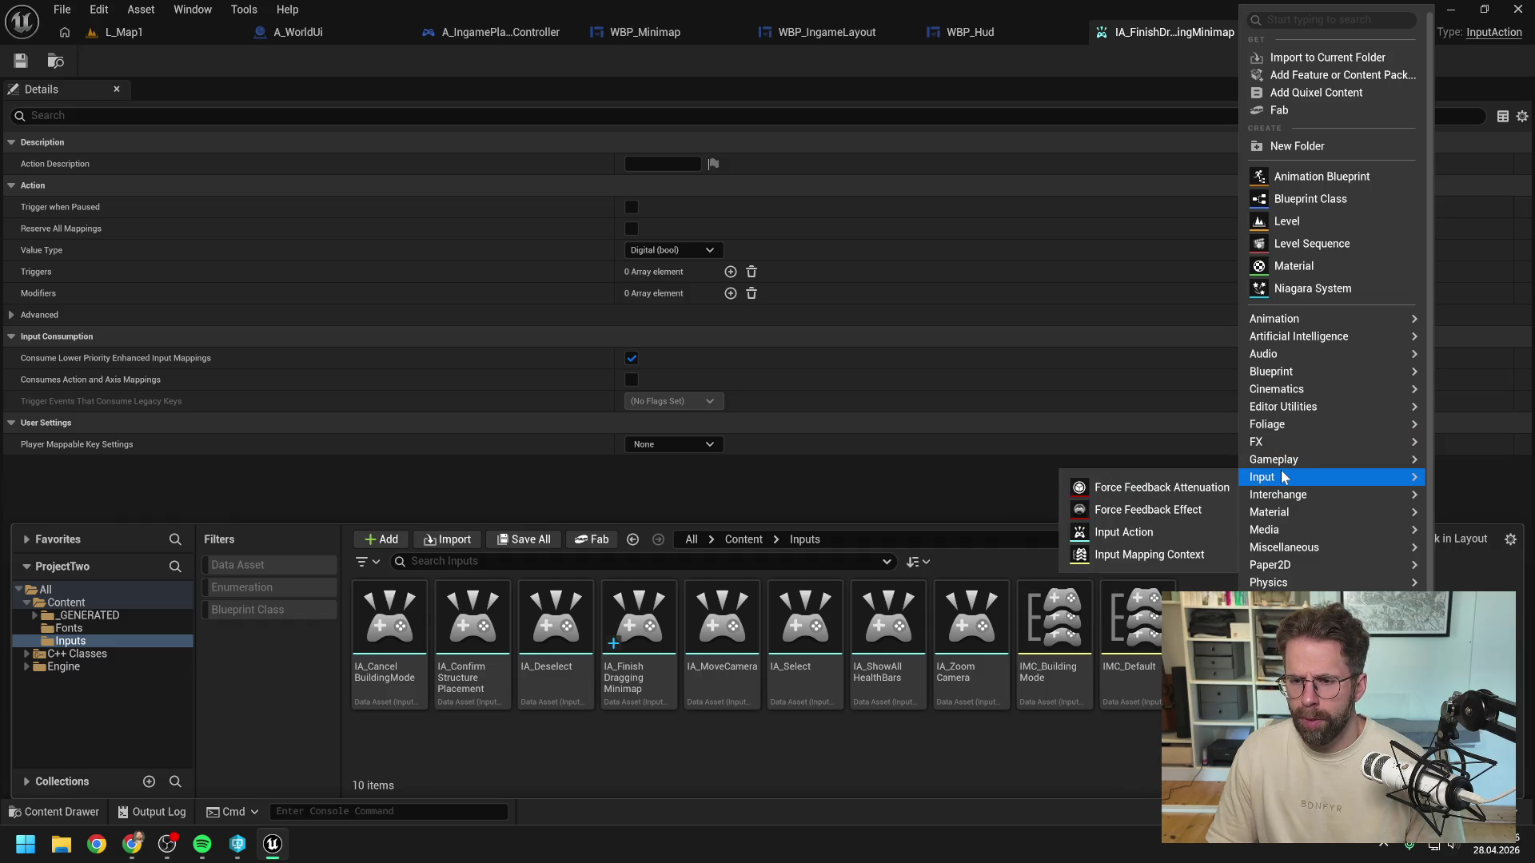
left_click(1174, 553)
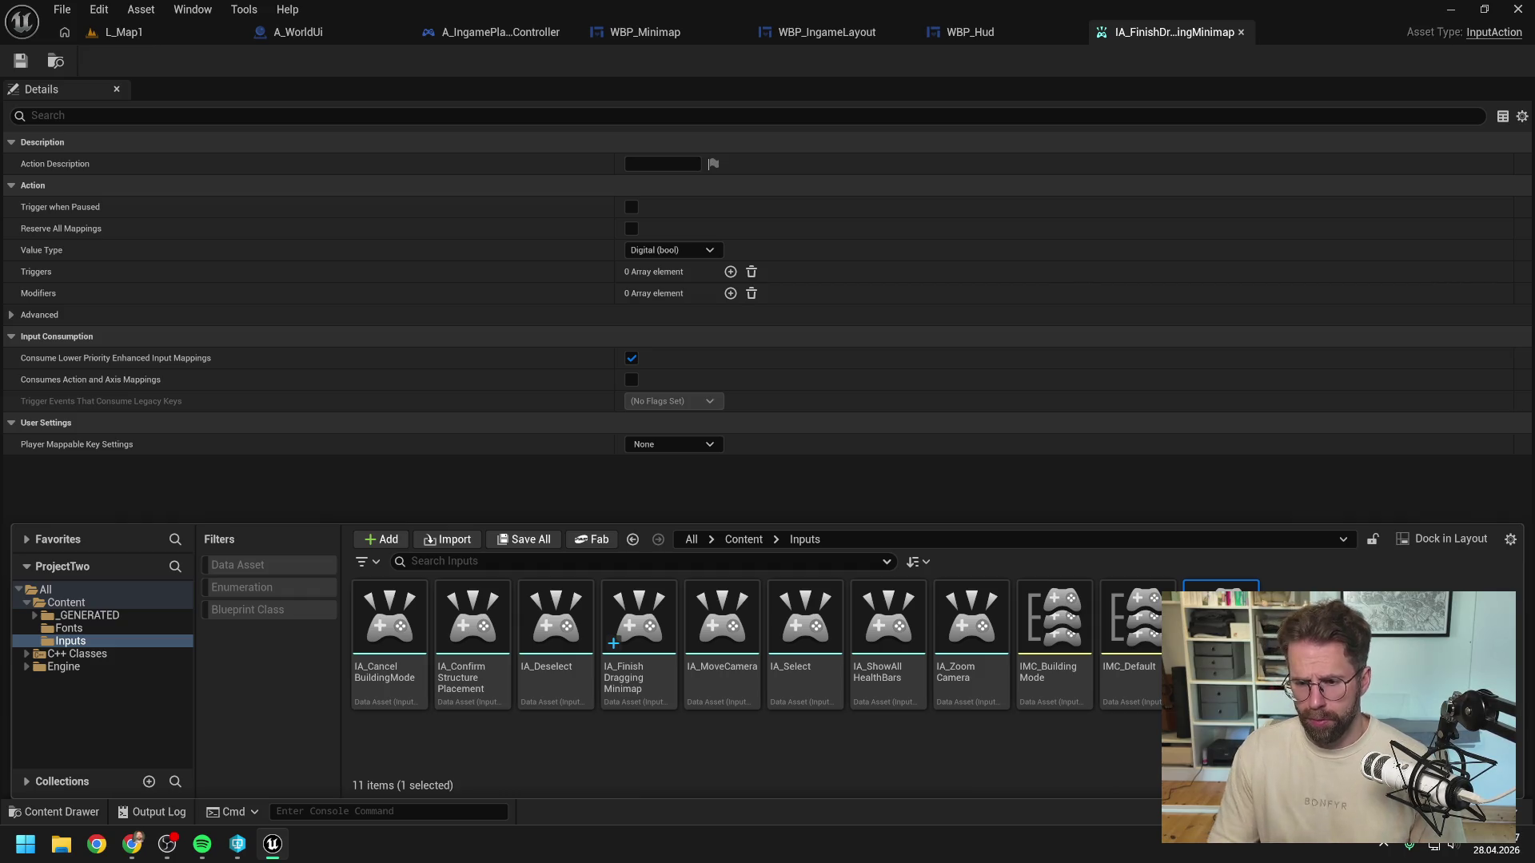
double_click(1215, 631)
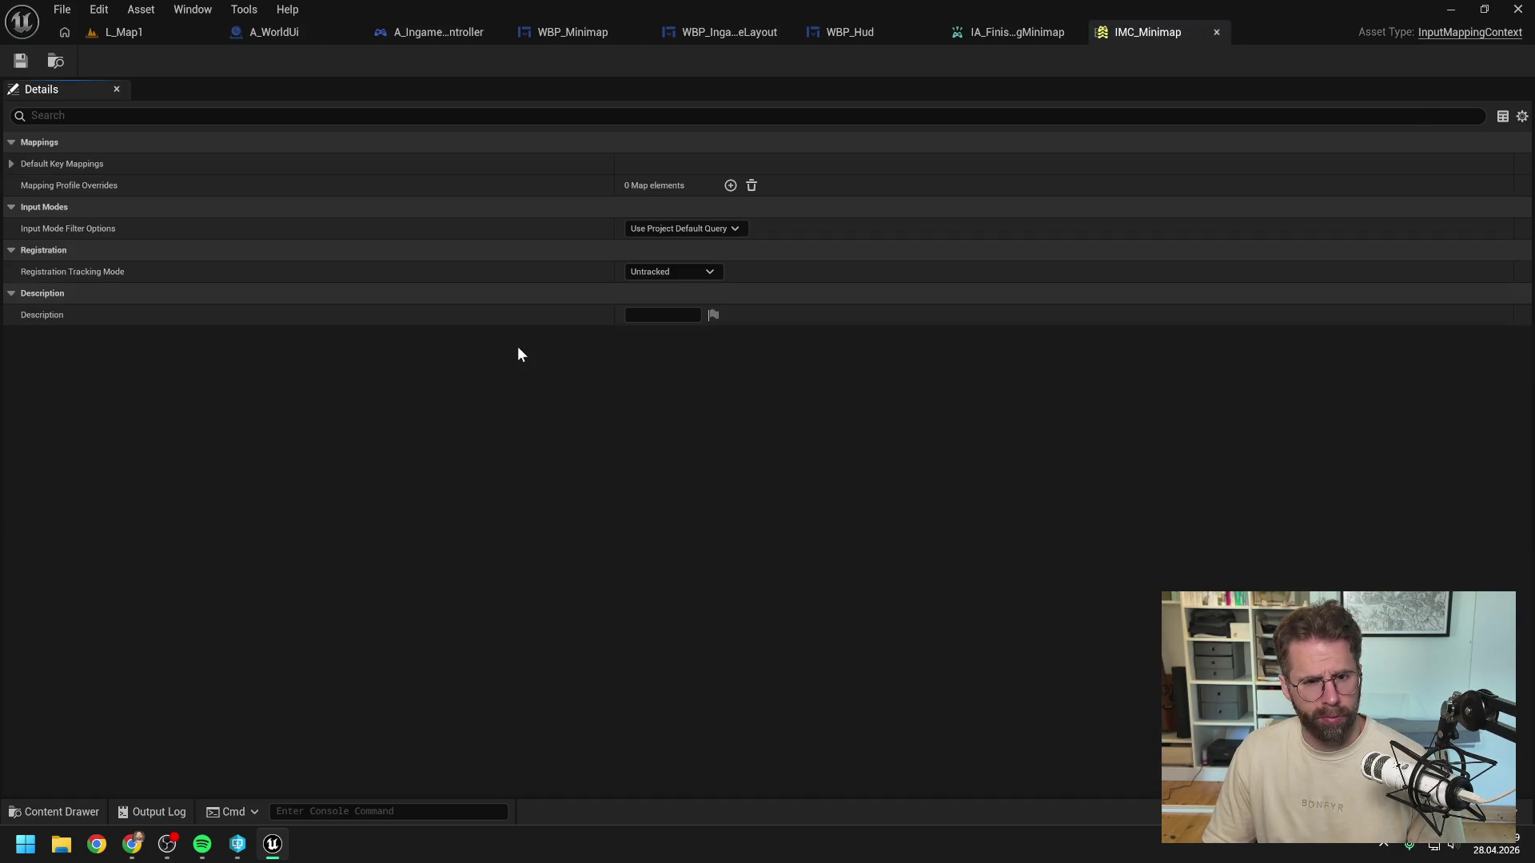
Step: Map IA_FinishDraggingMinimap to Left Mouse Button in IMC_Minimap and save it
left_click(11, 163)
left_click(82, 186)
left_click(24, 185)
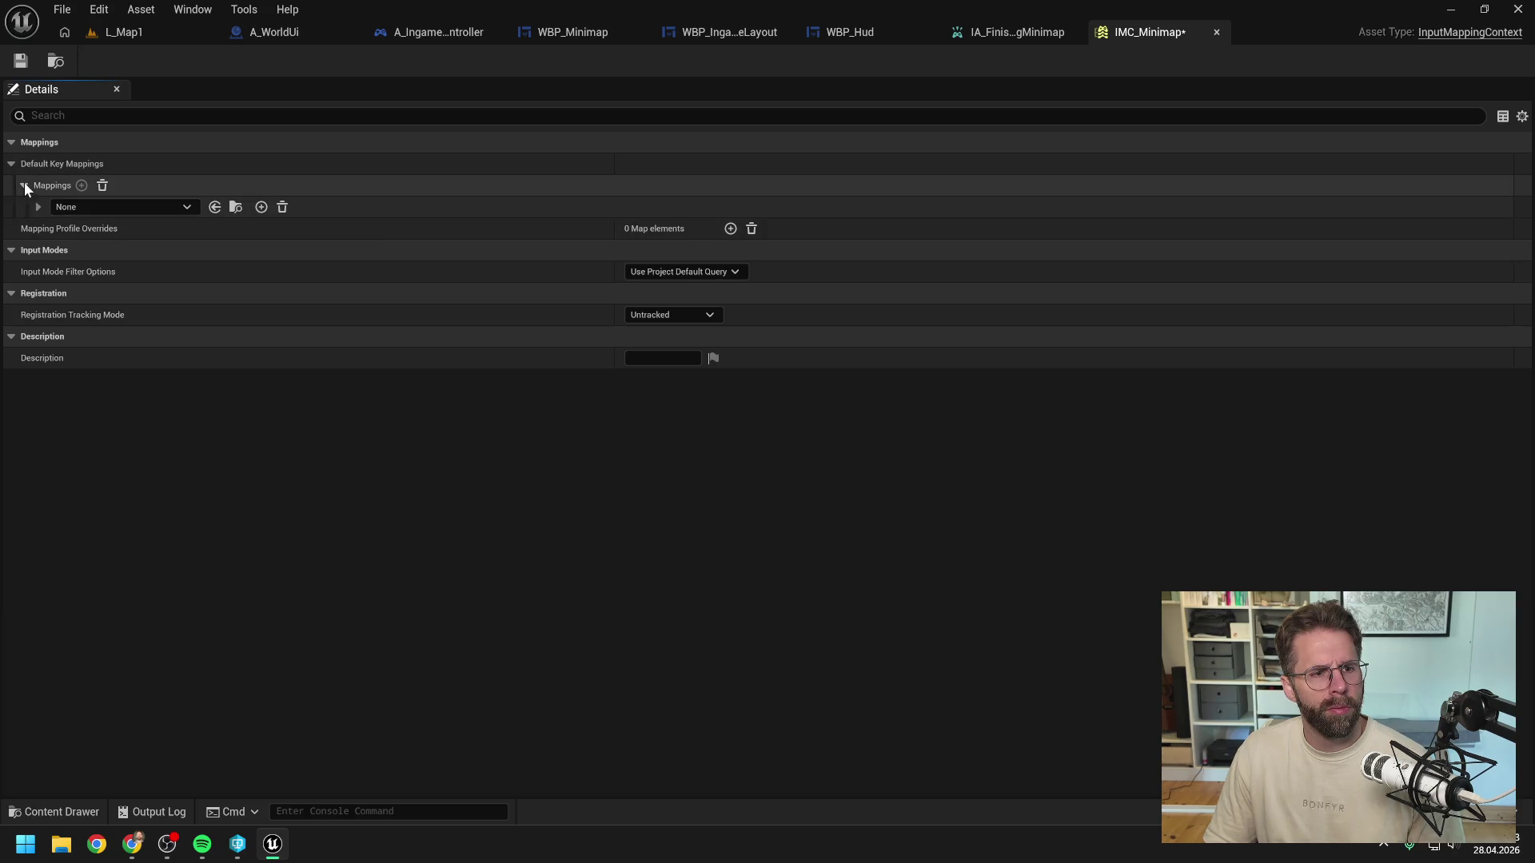
left_click(136, 206)
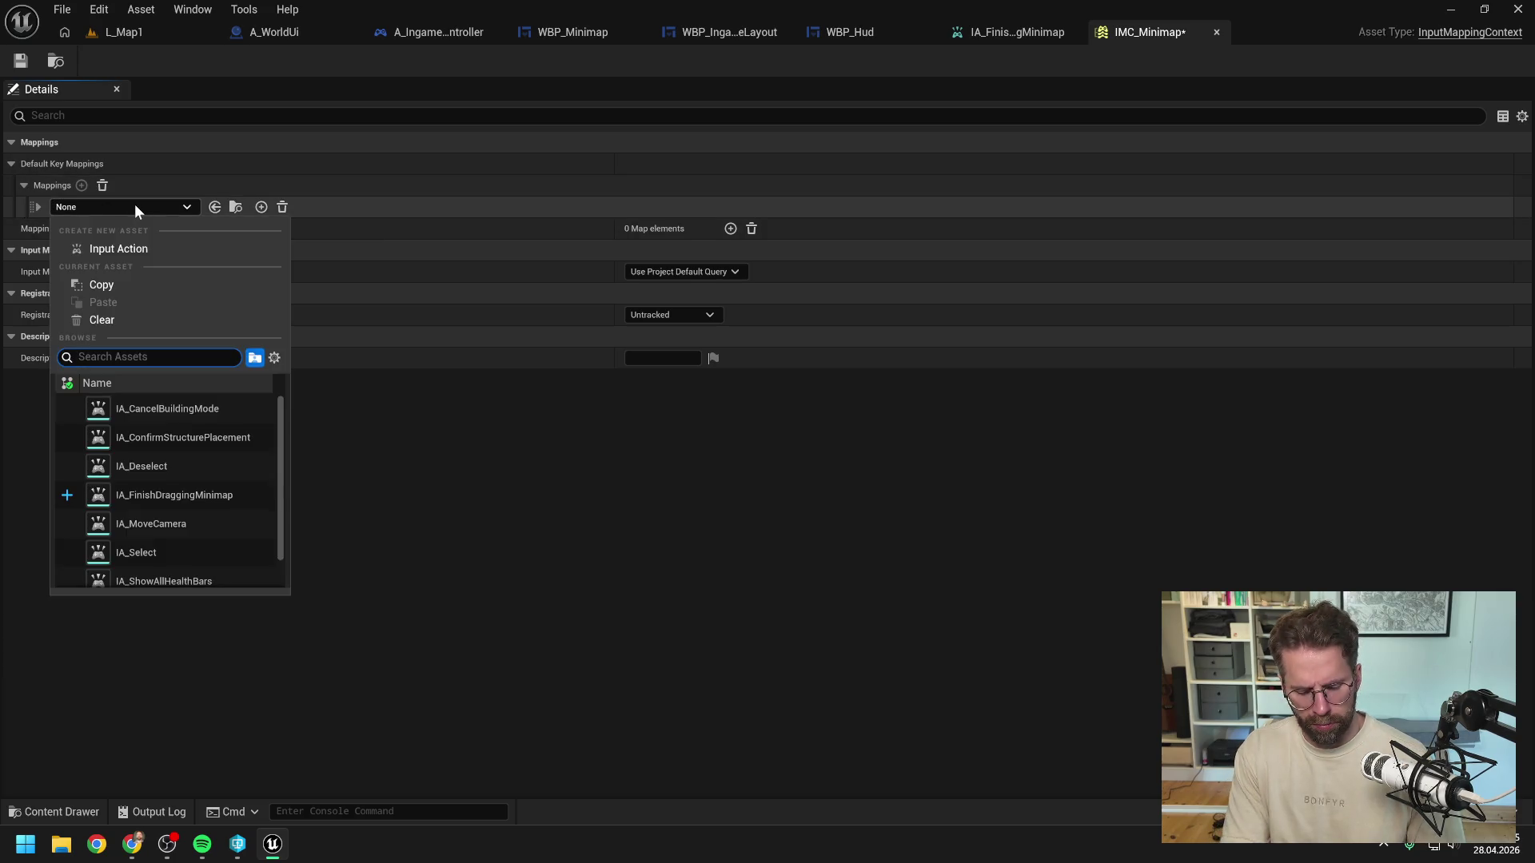
type("mini")
left_click(170, 411)
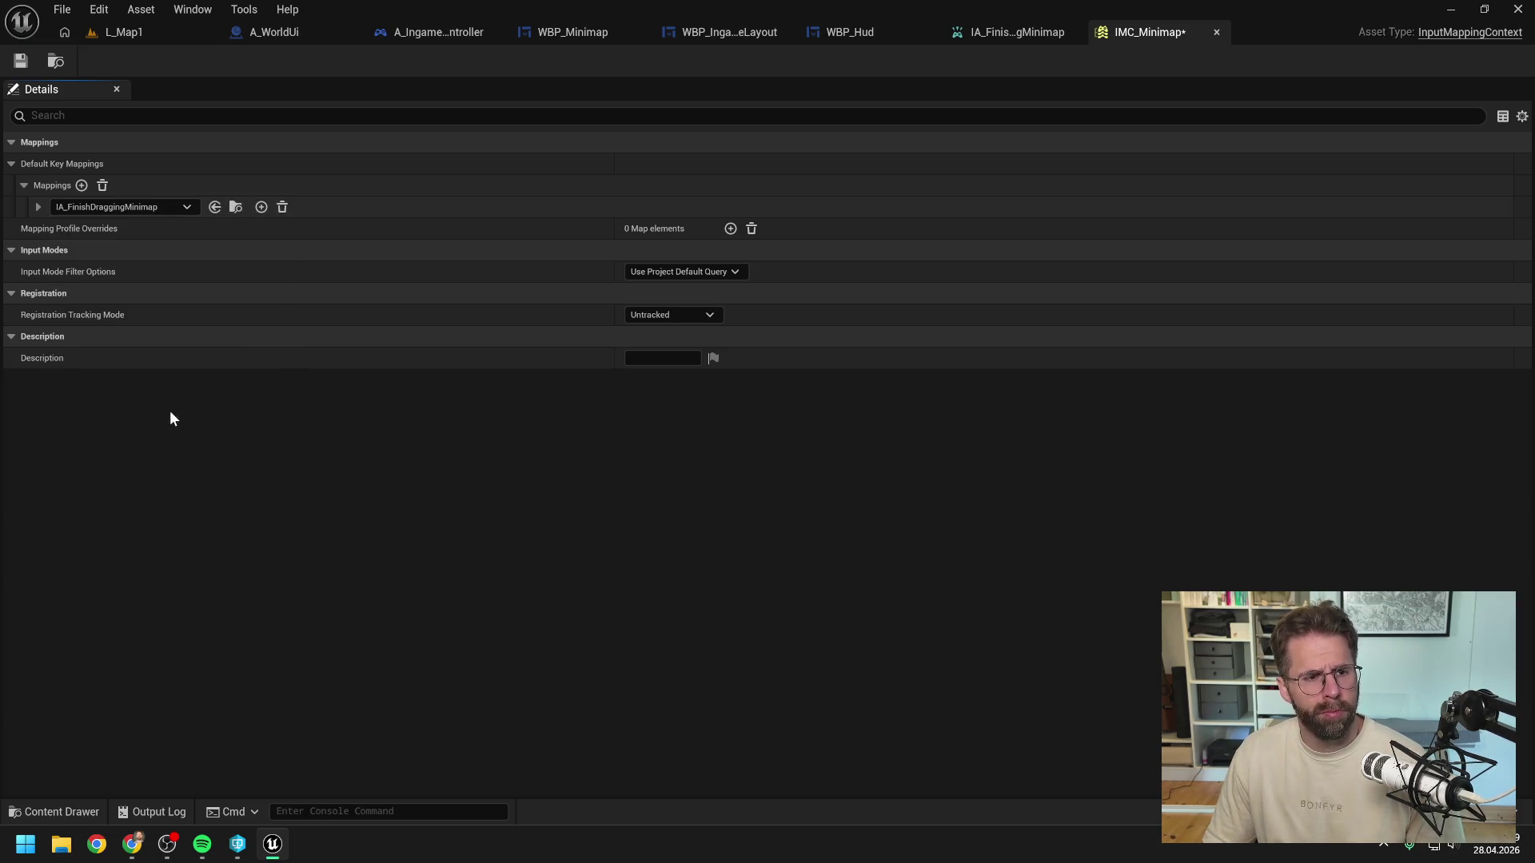
left_click(35, 204)
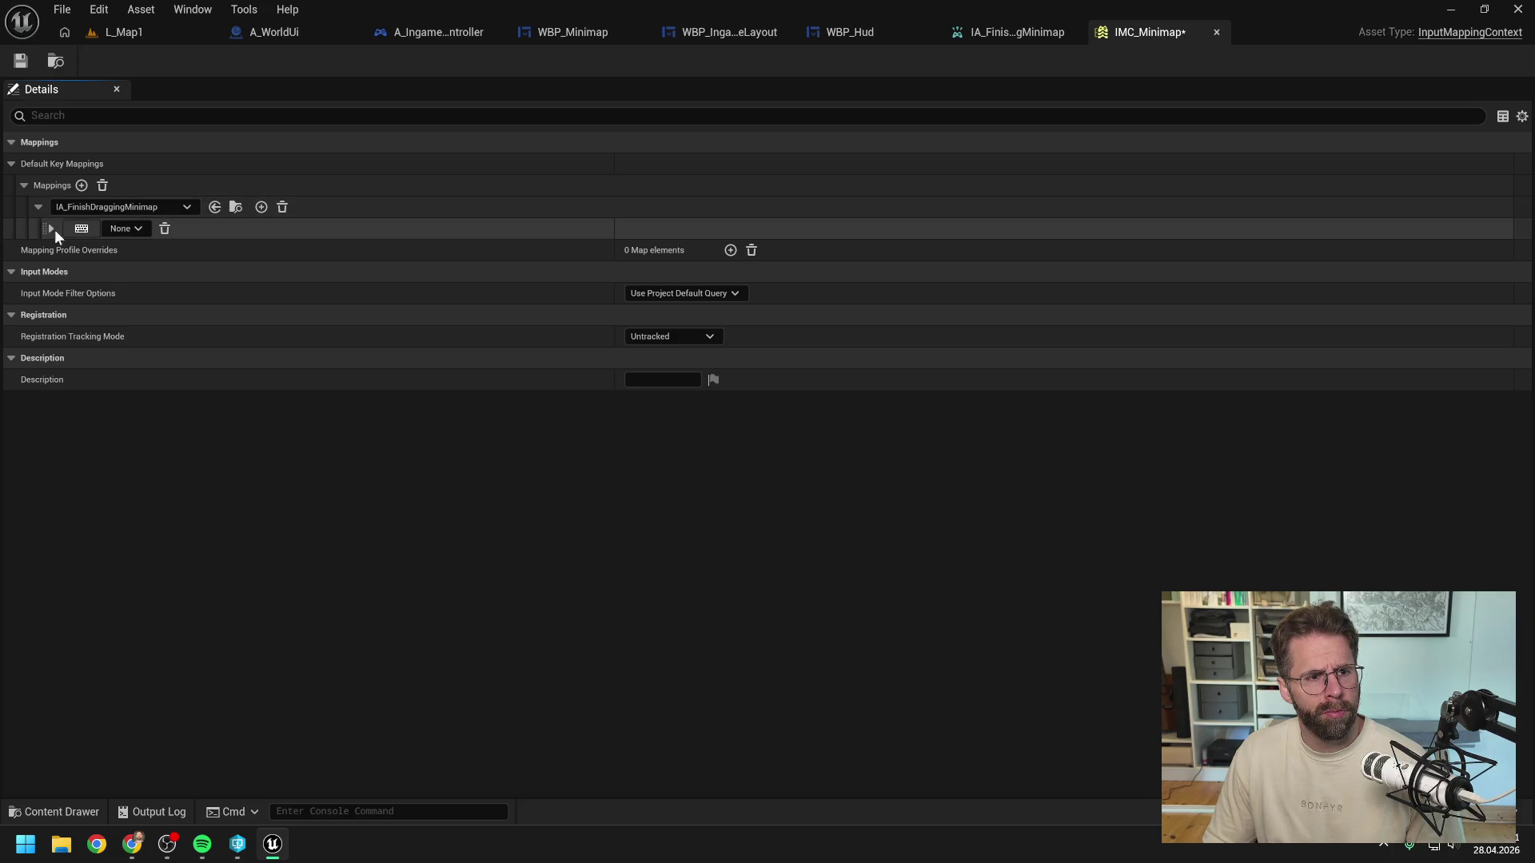
left_click(75, 228)
left_click(75, 228)
left_click(20, 60)
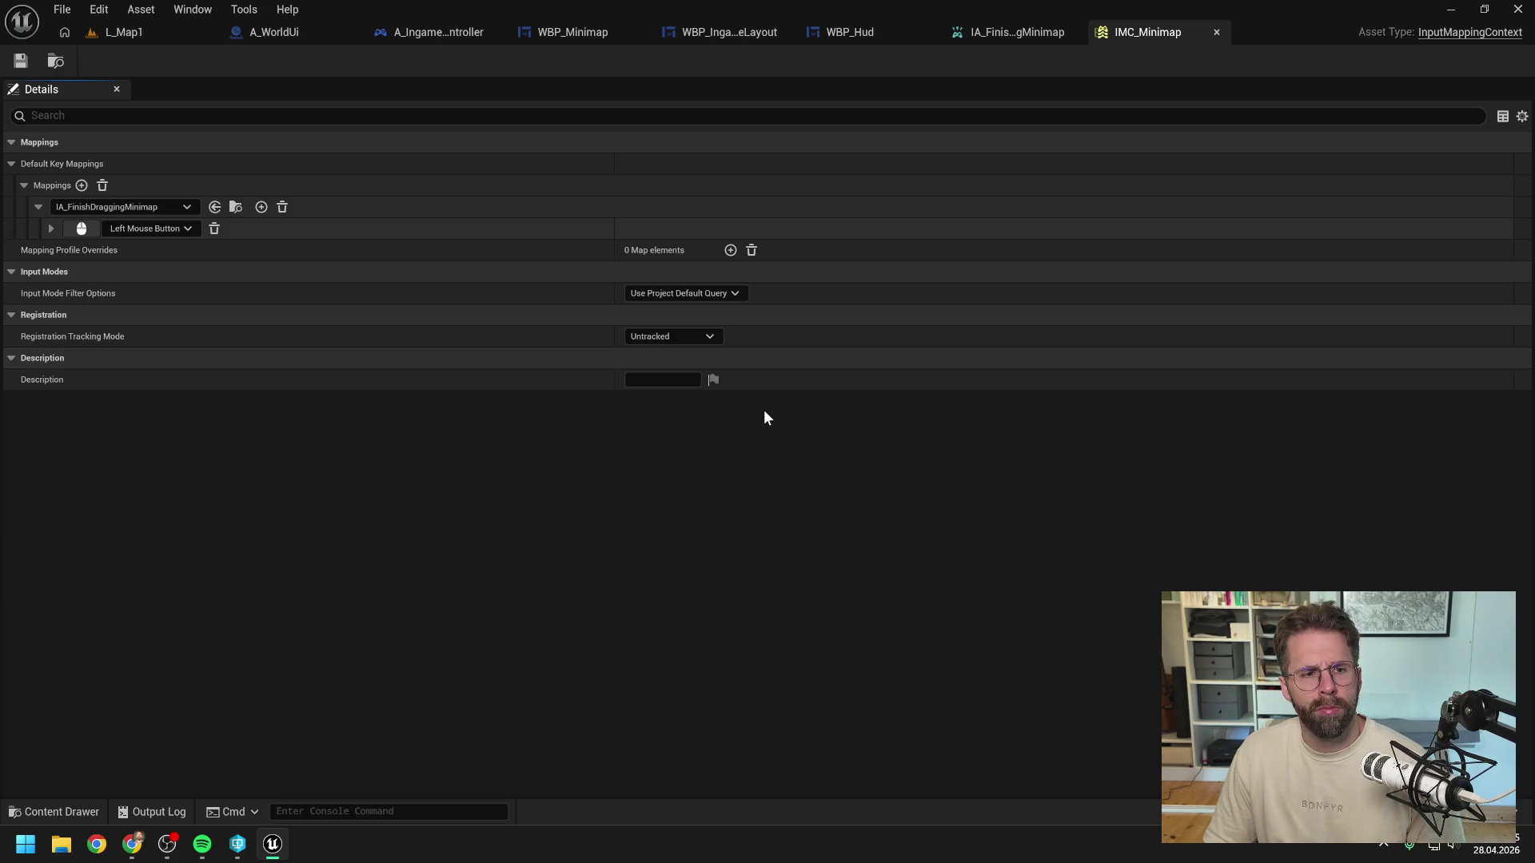
left_click(1021, 36)
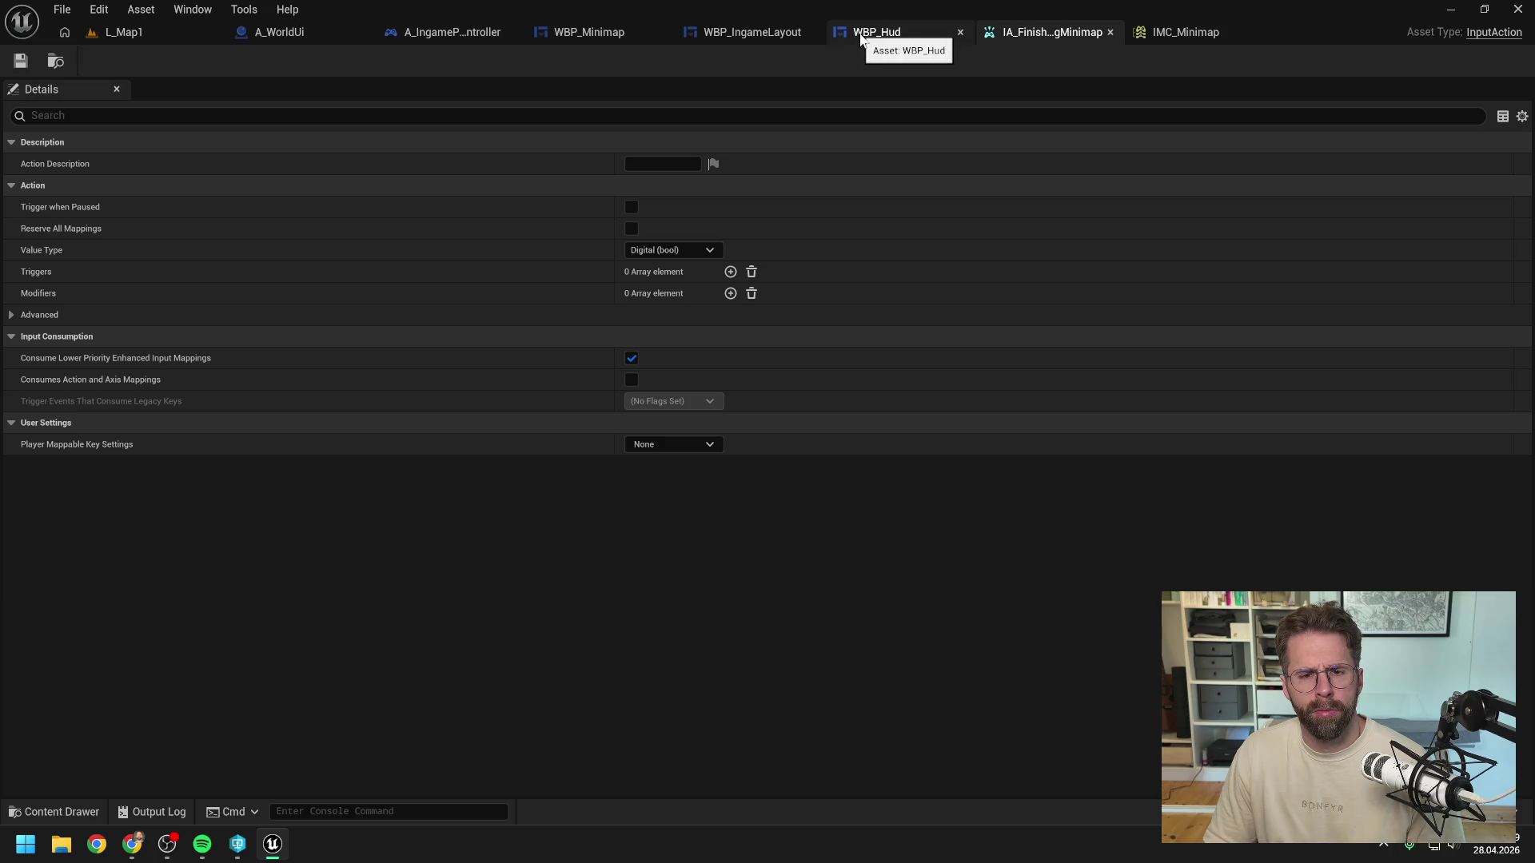
Step: Ask Claude whether IsHovered could be used to track clicks on the minimap
mouse_move(133, 843)
left_click(332, 740)
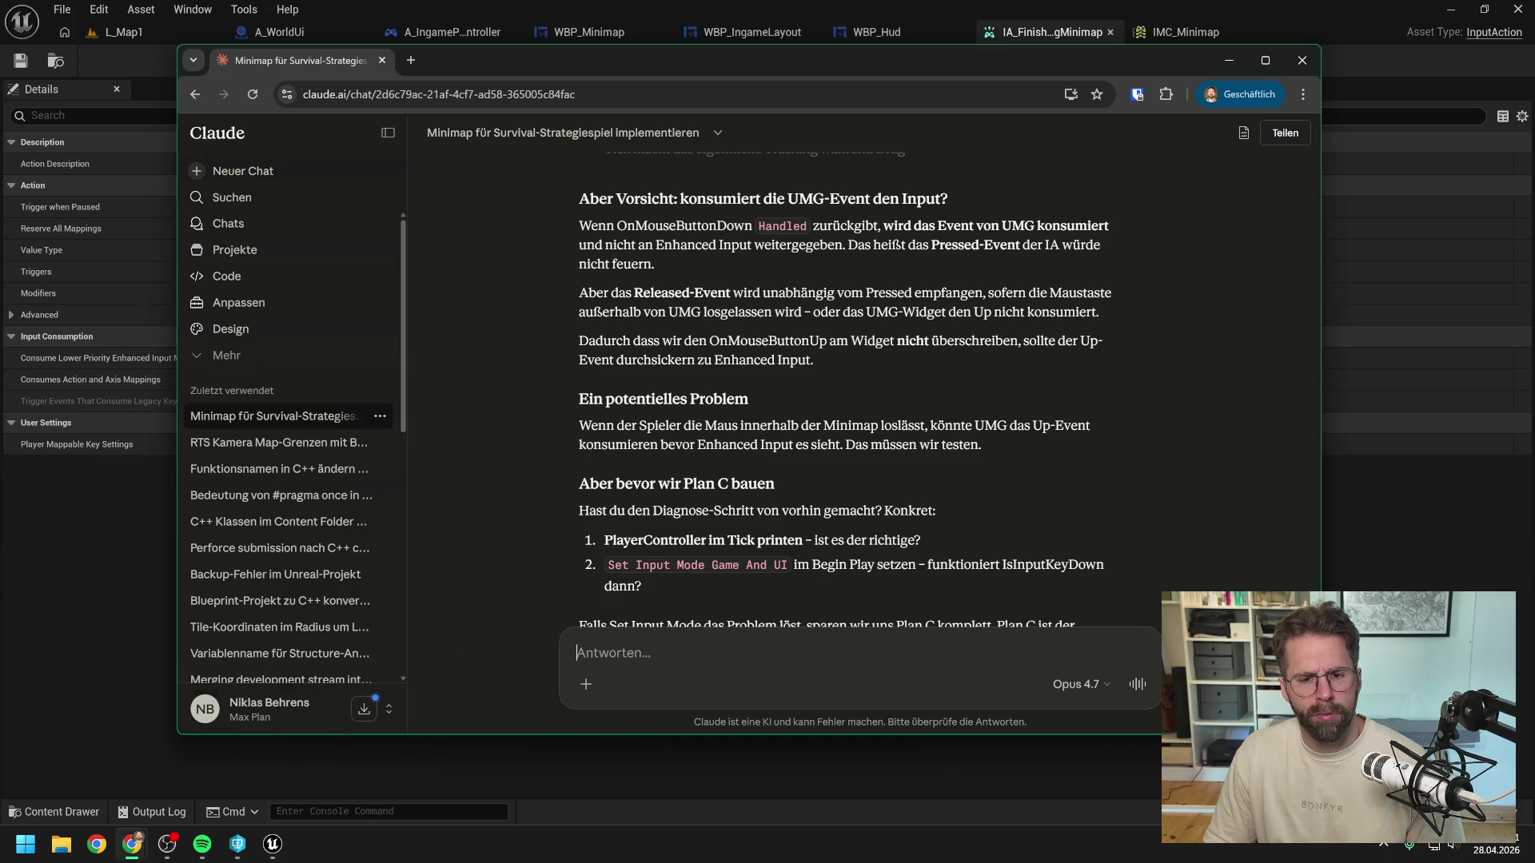
type("funktioniert vIELLE")
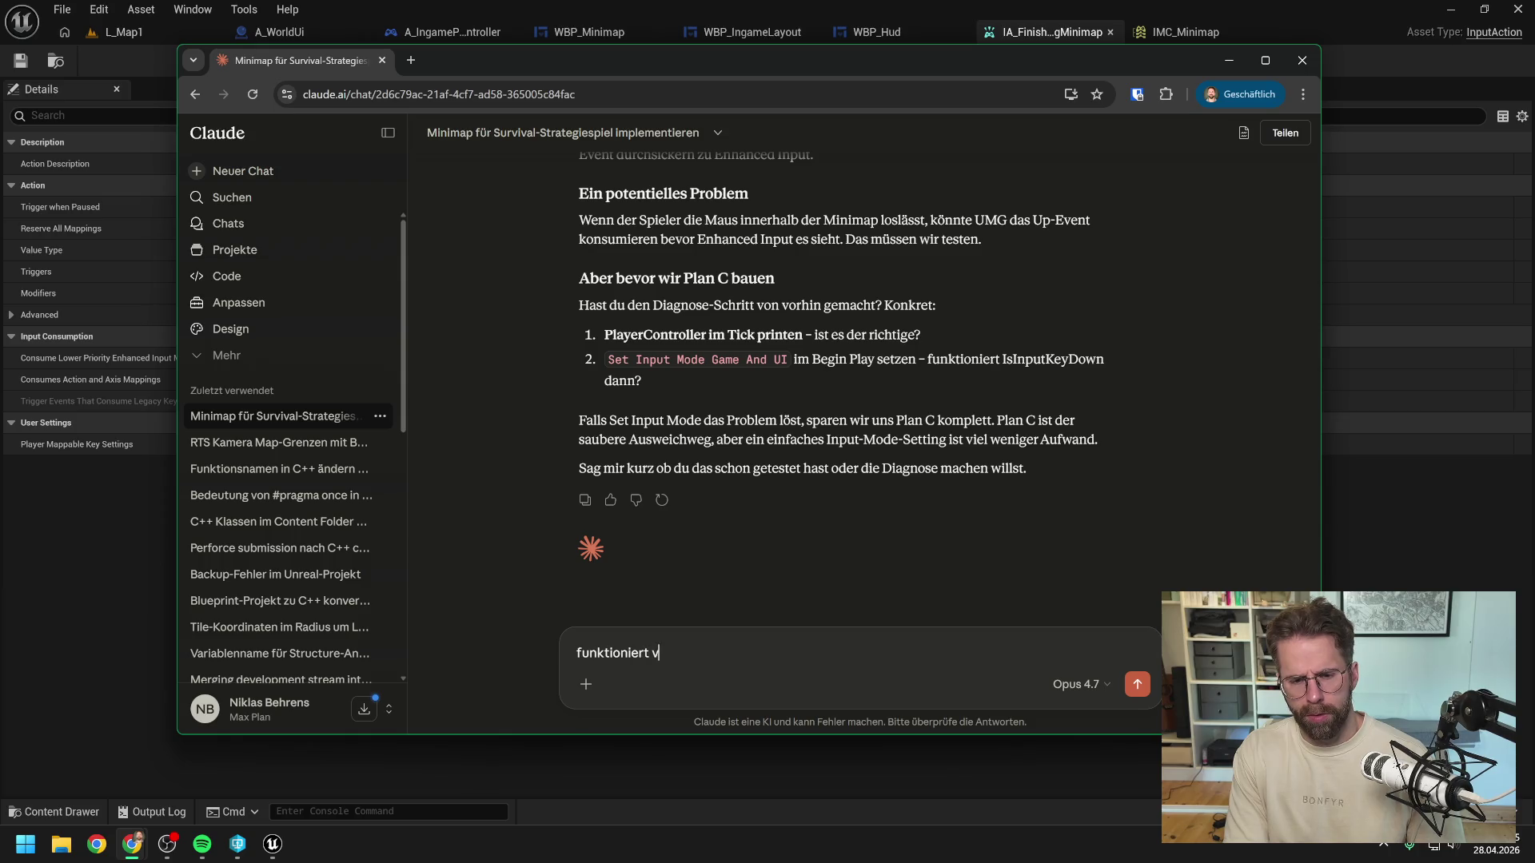
key("BackSpace")
key("BackSpace")
key("BackSpace")
type("vielleicht is hover")
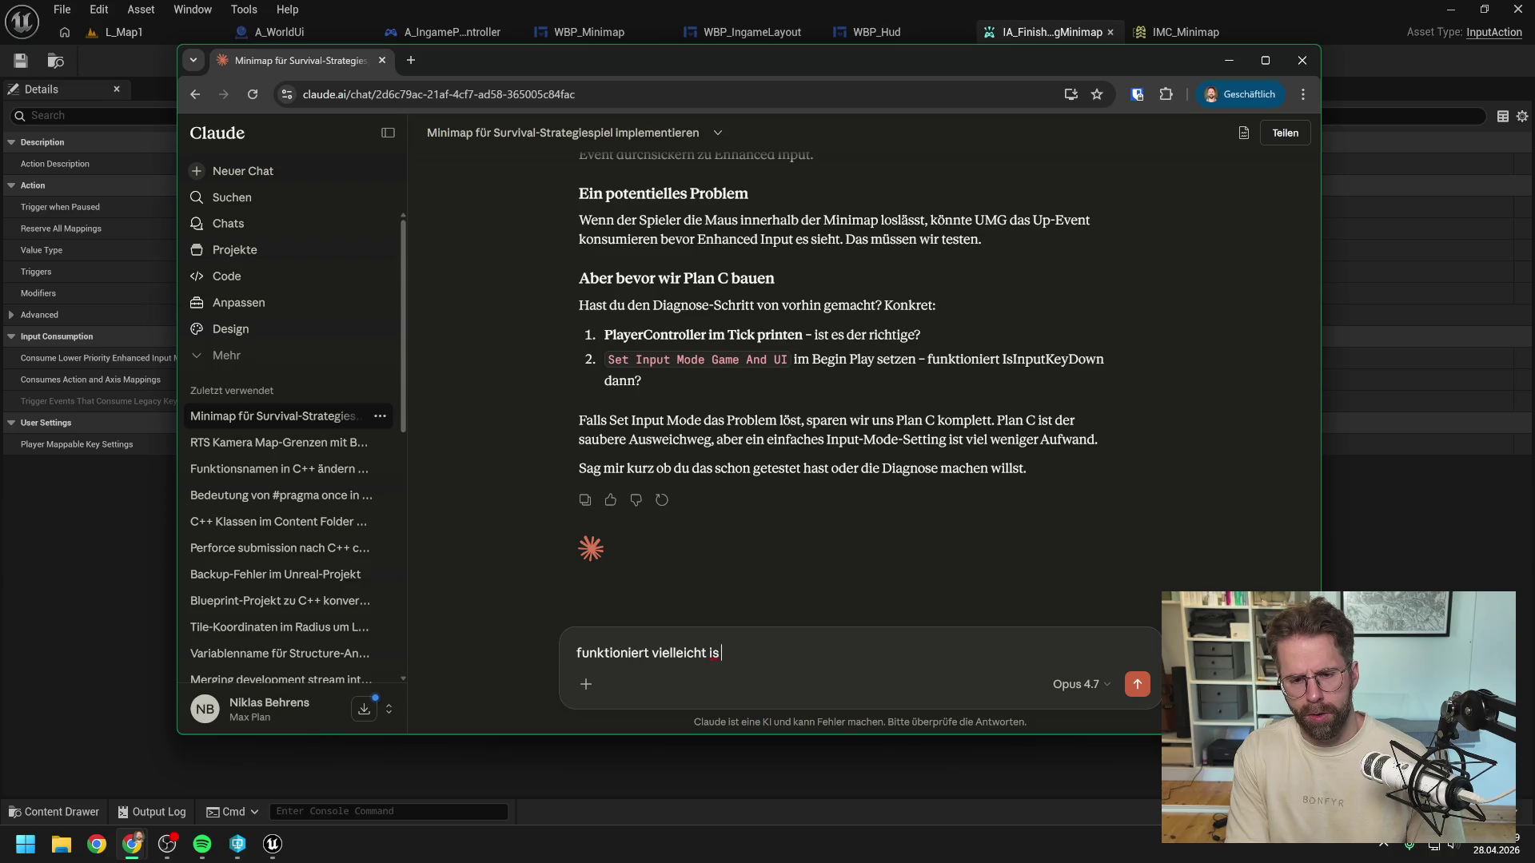
type("ed")
type(" um zu tre")
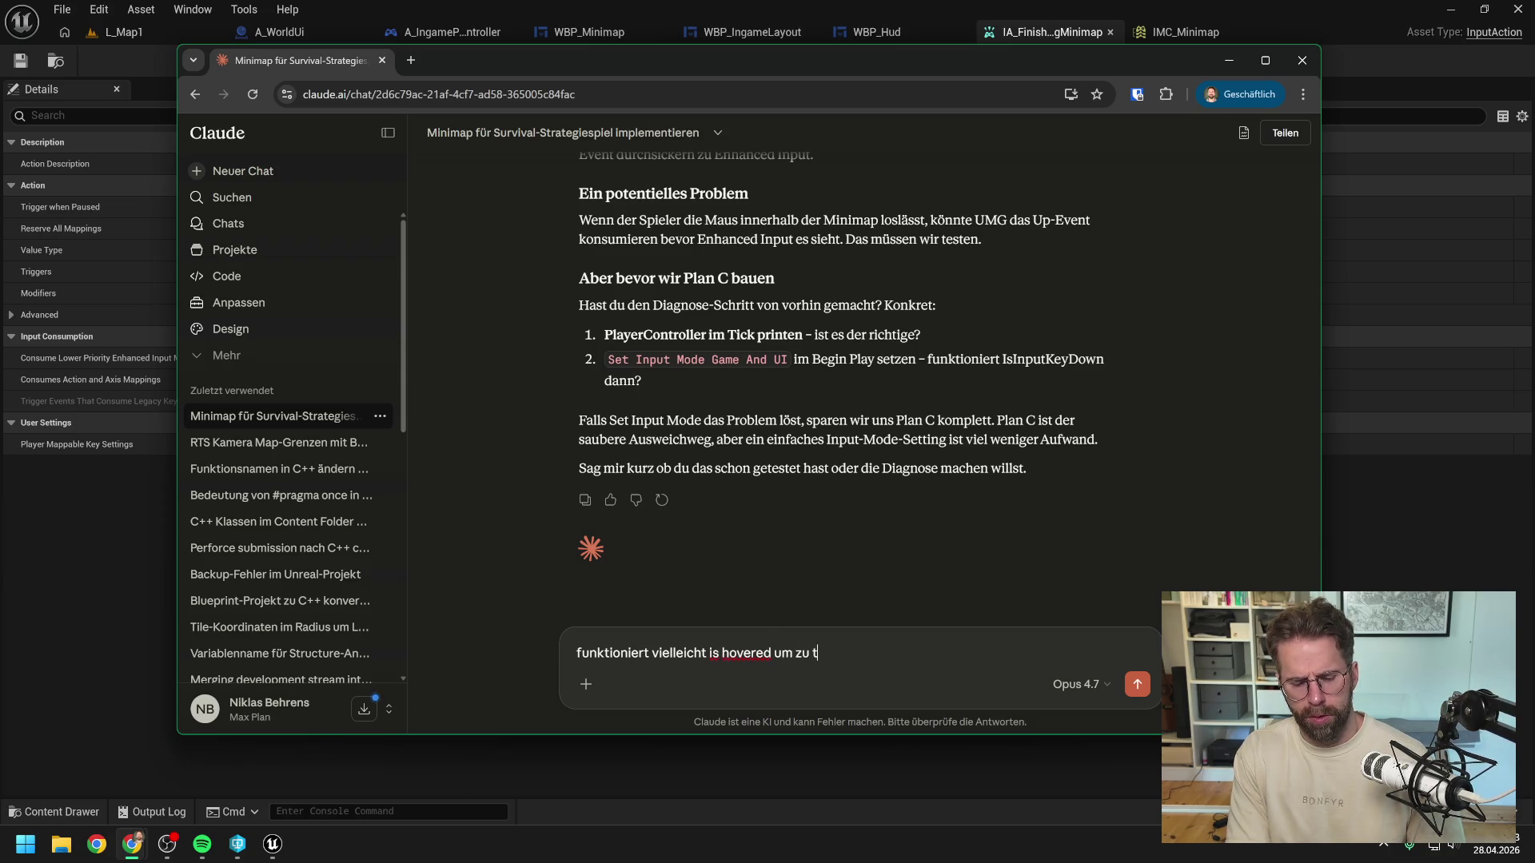
key("BackSpace")
type("acken ob wi")
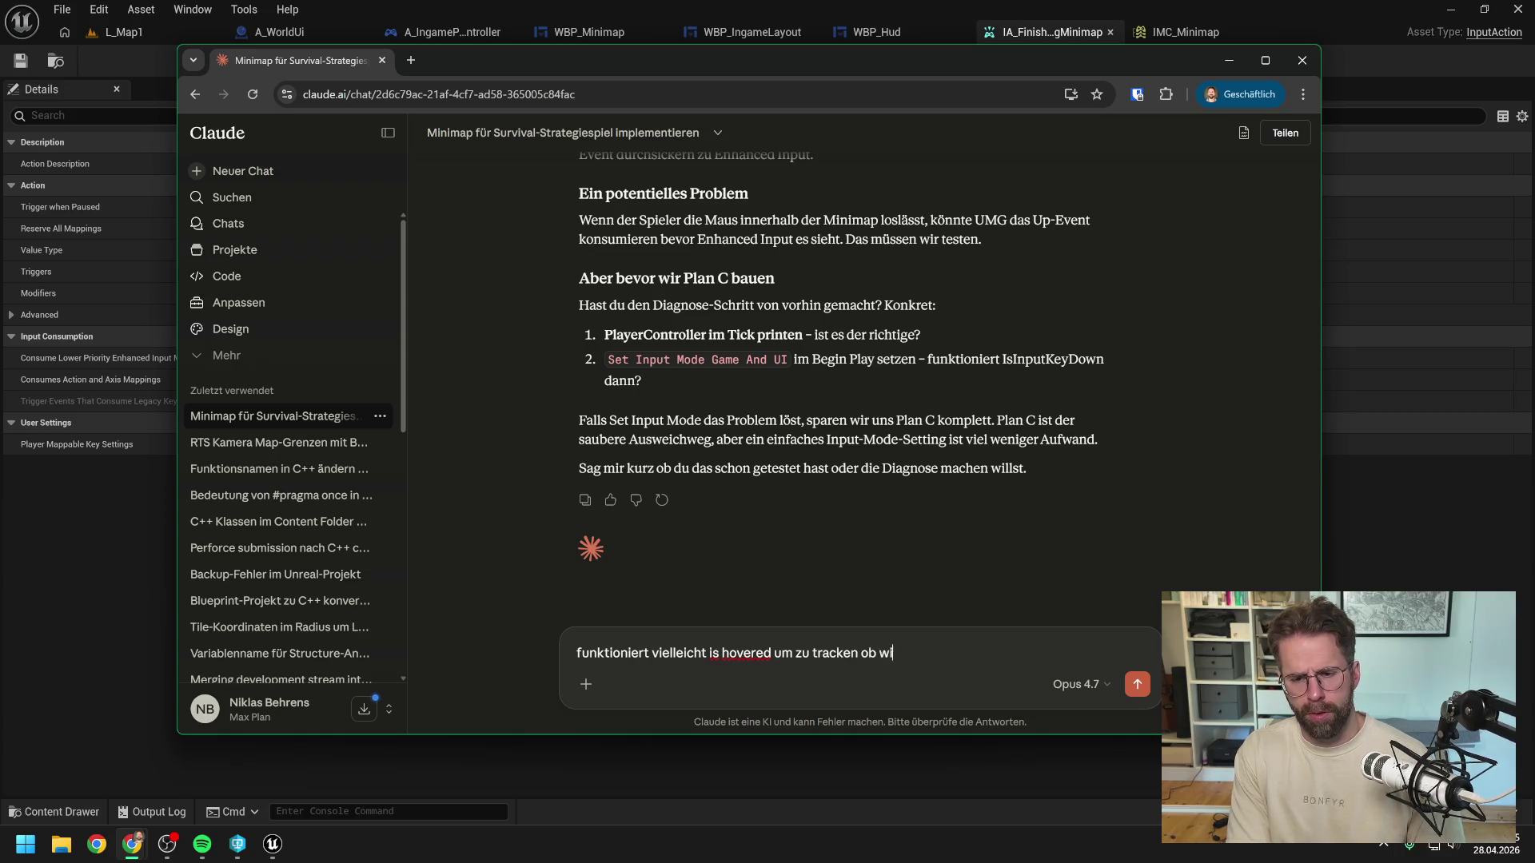
type("r die minimap klicken?")
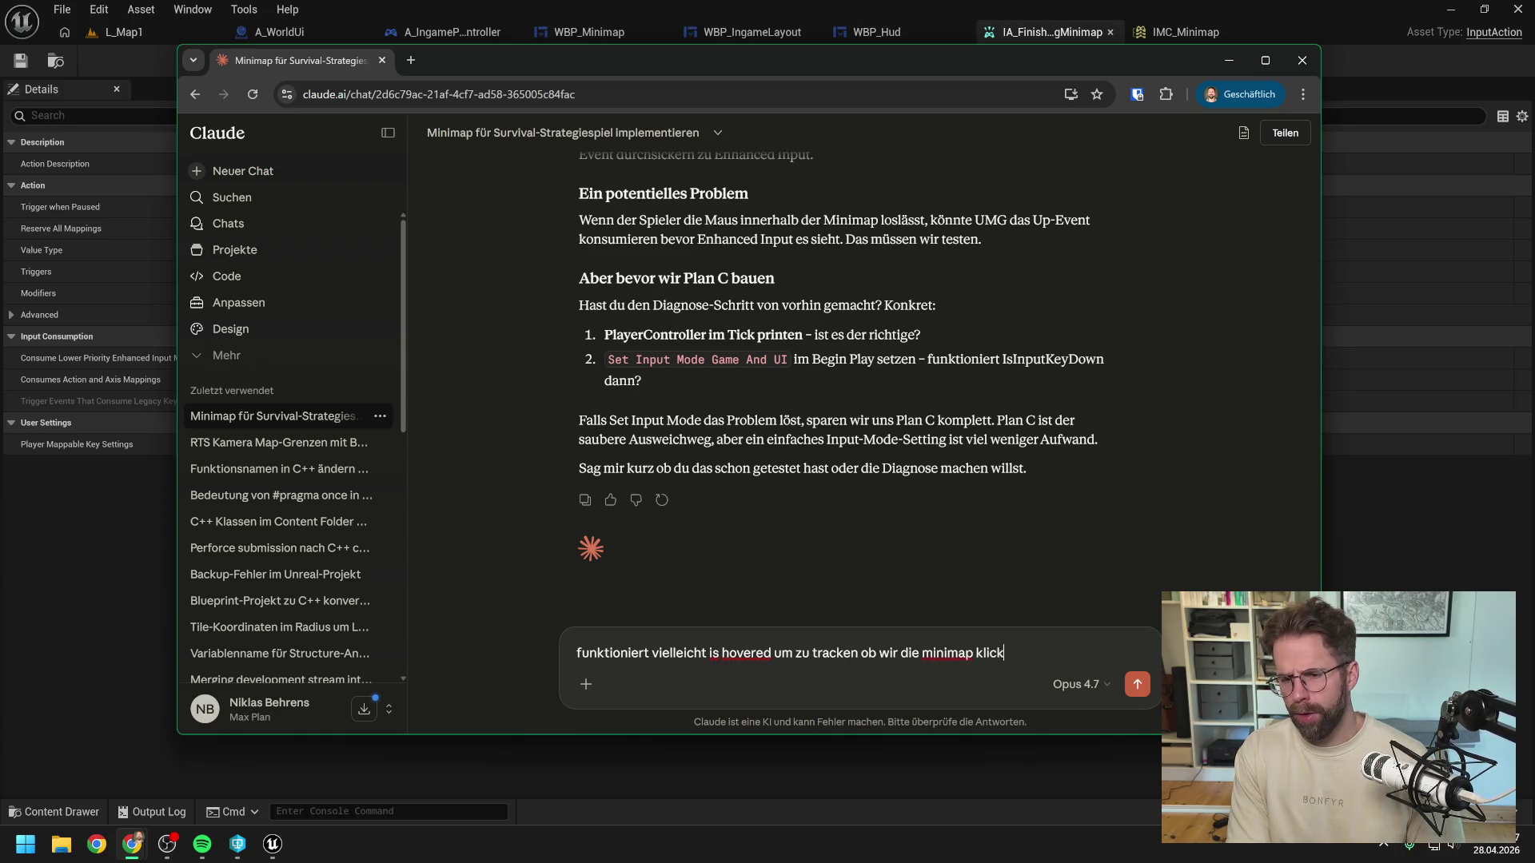
key("Return")
Step: Read Claude's reply endorsing an IsHovered-based approach, then return to Unreal
left_click(75, 565)
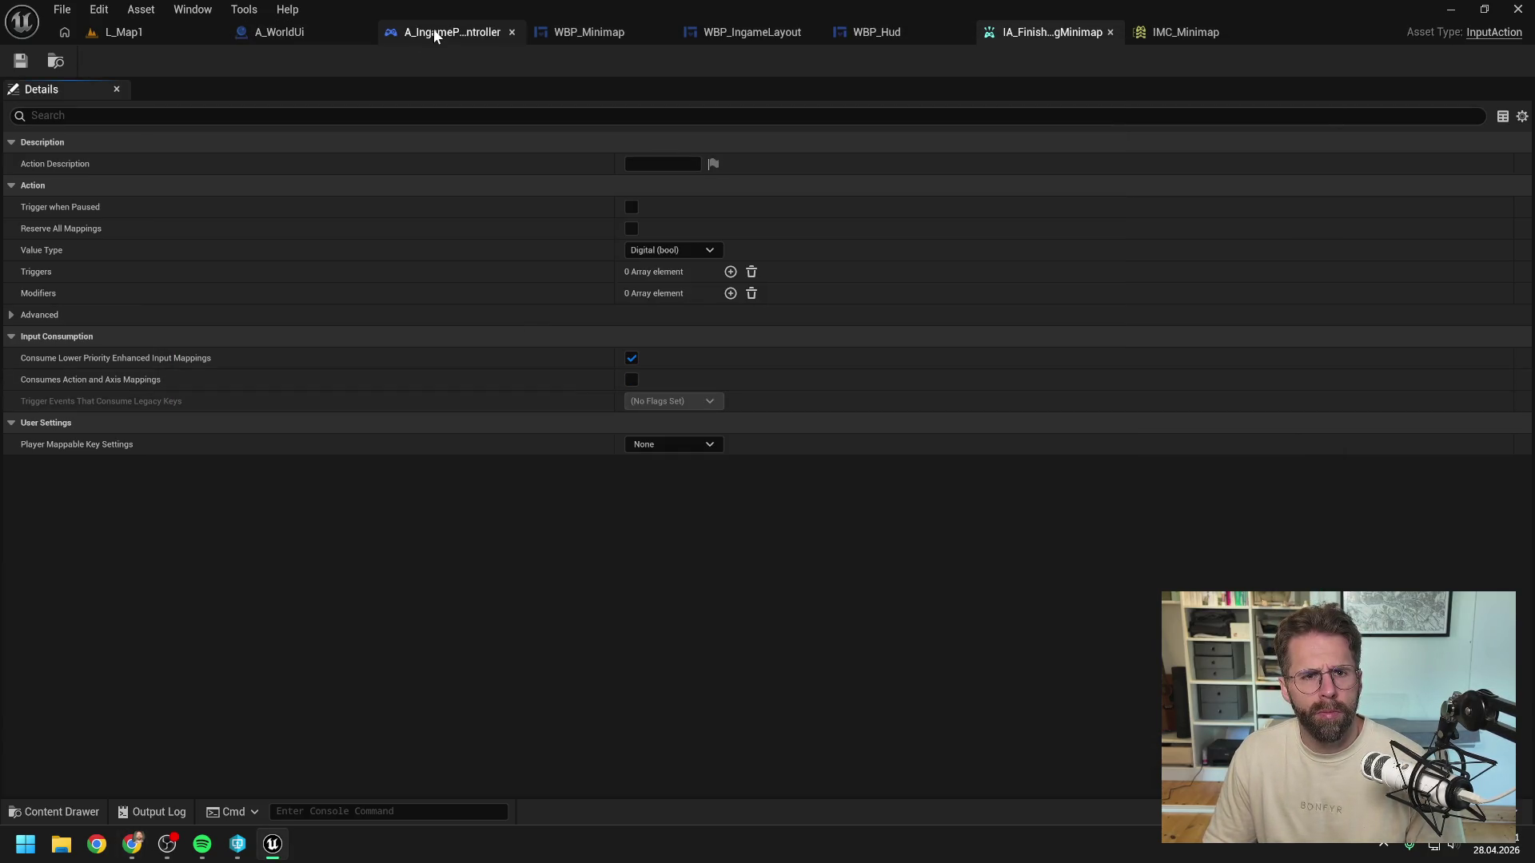
mouse_move(132, 843)
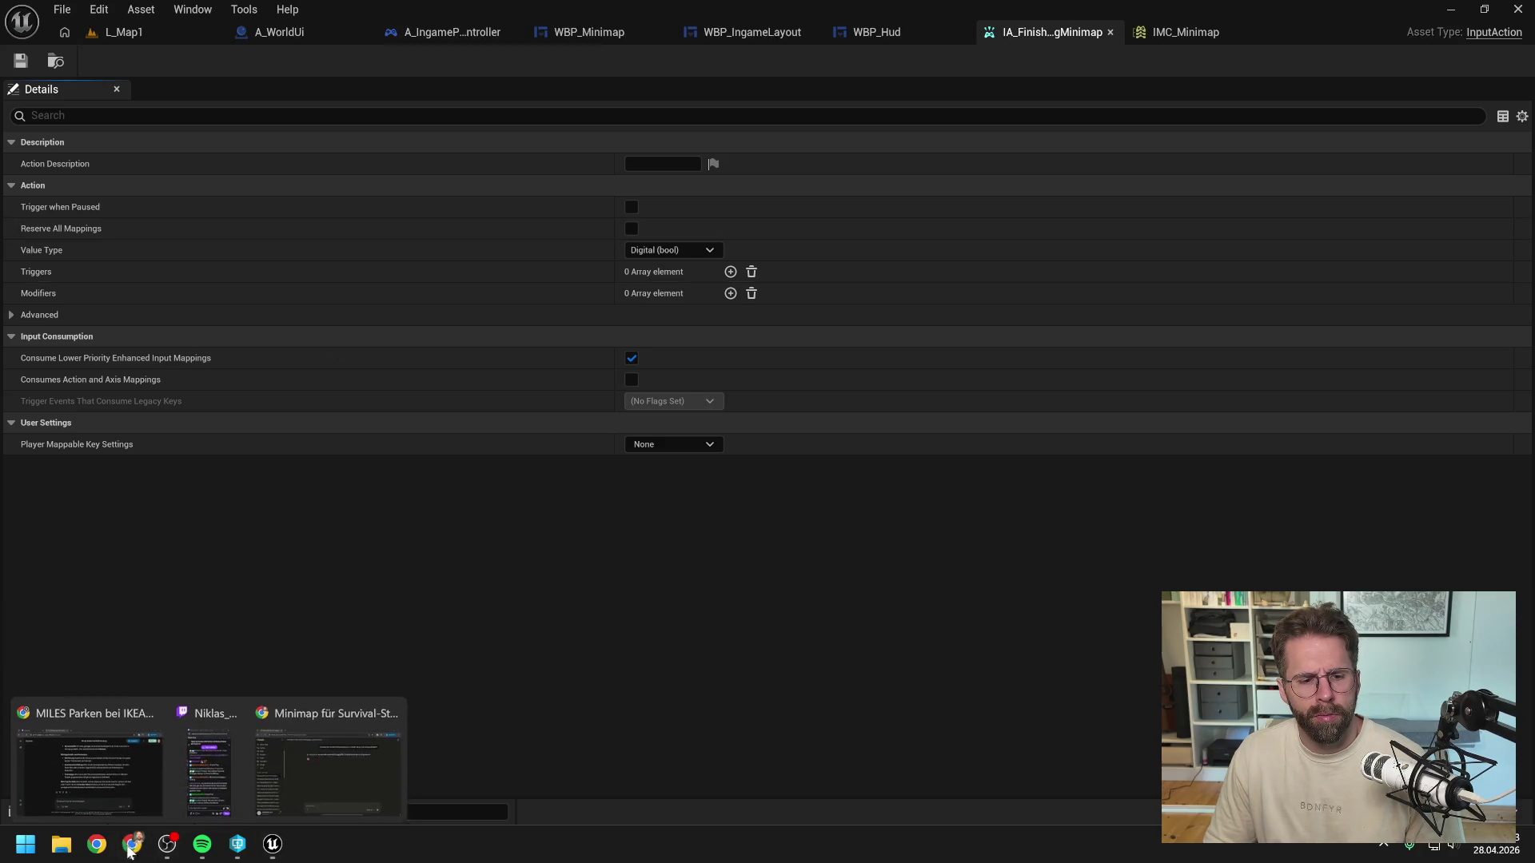
left_click(349, 746)
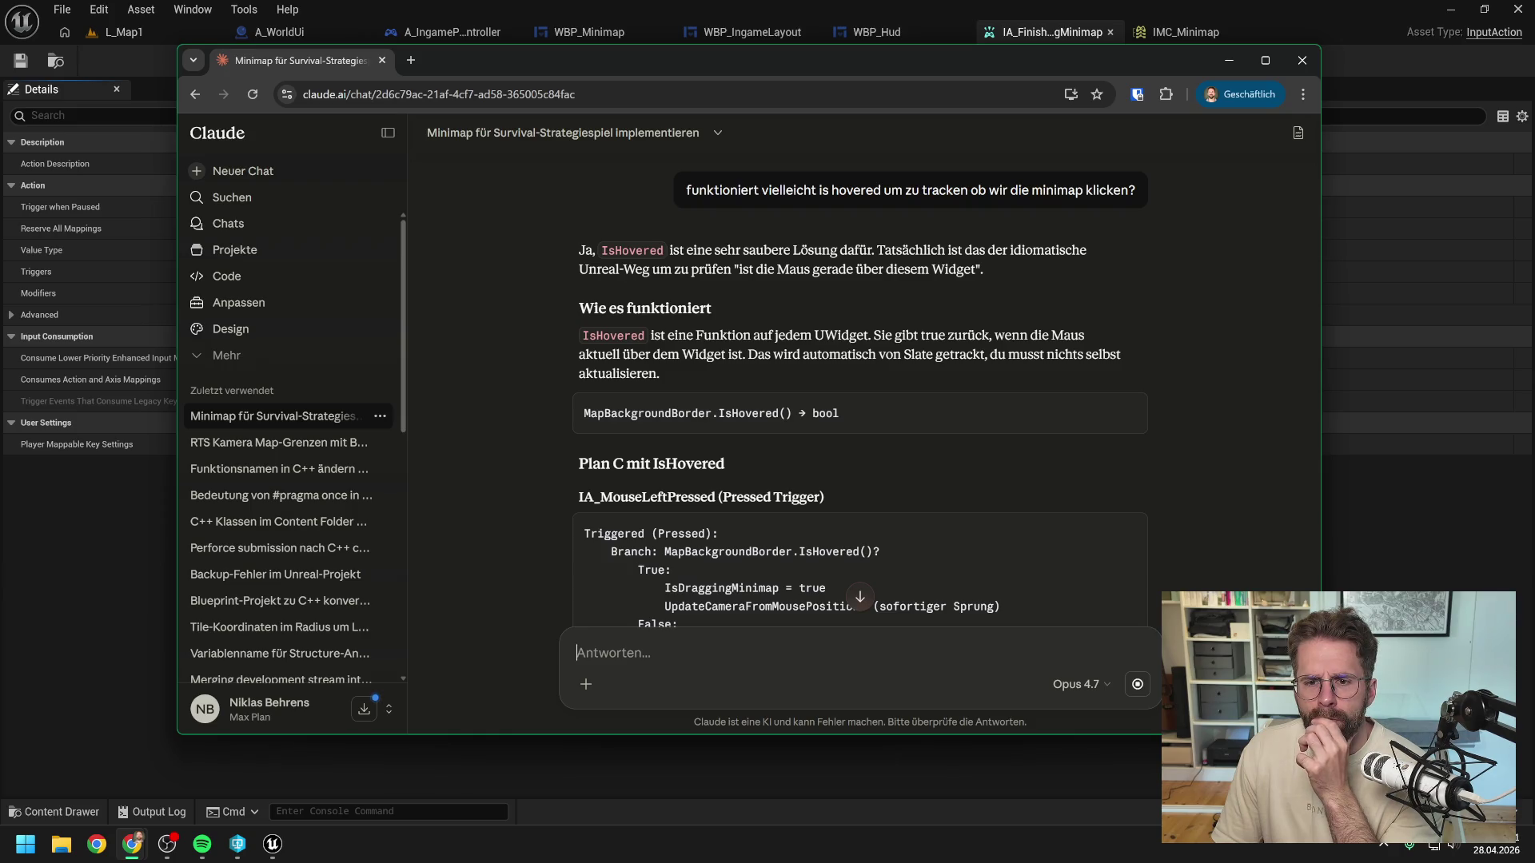
left_click(132, 568)
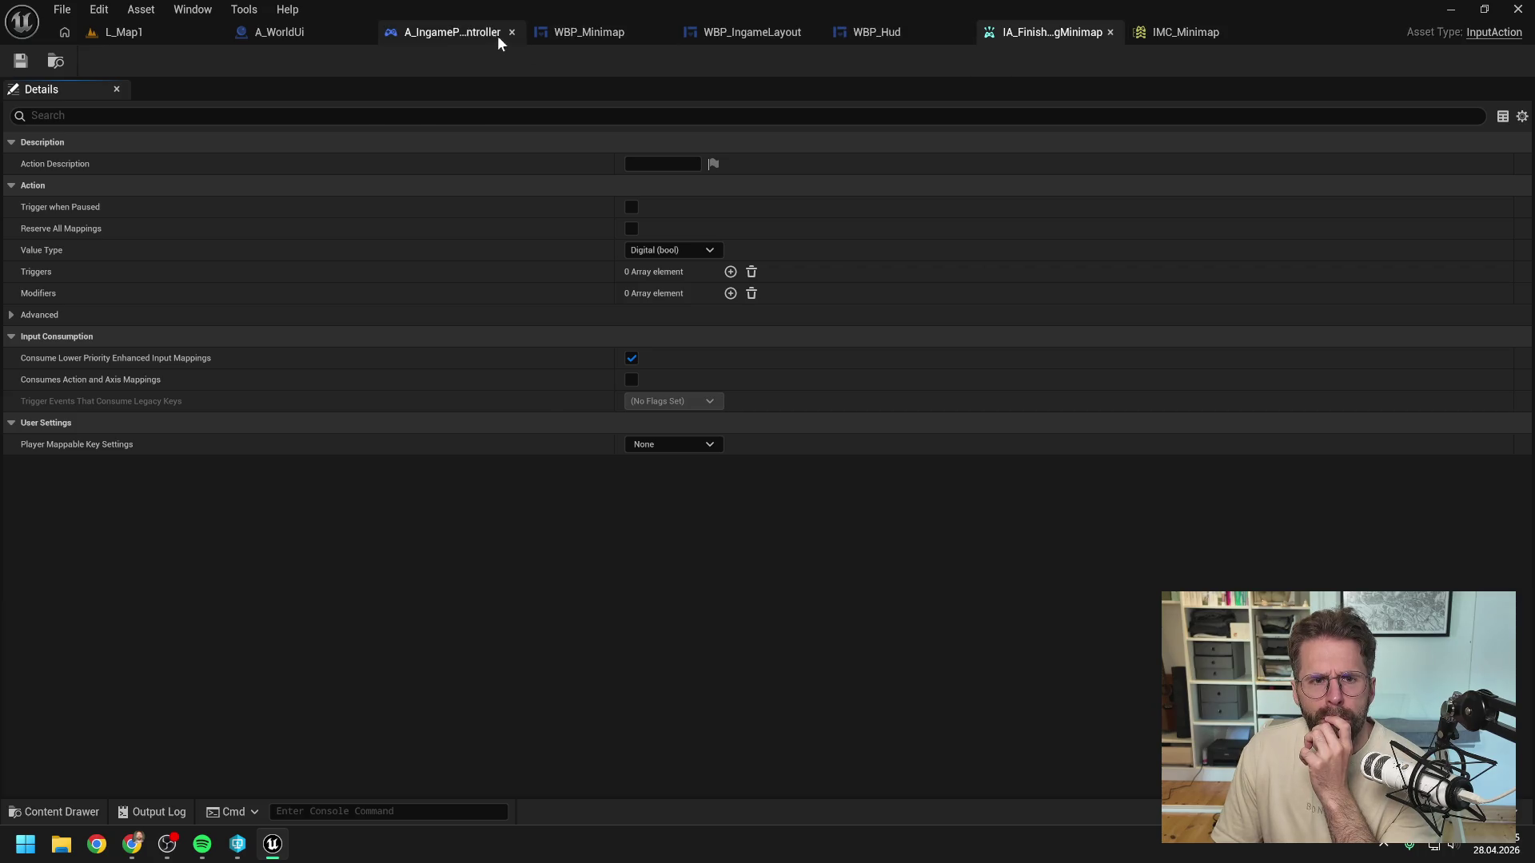
Step: Delete the debug Print String node from the IA_Select handler and compile A_IngamePlayerController
left_click(456, 34)
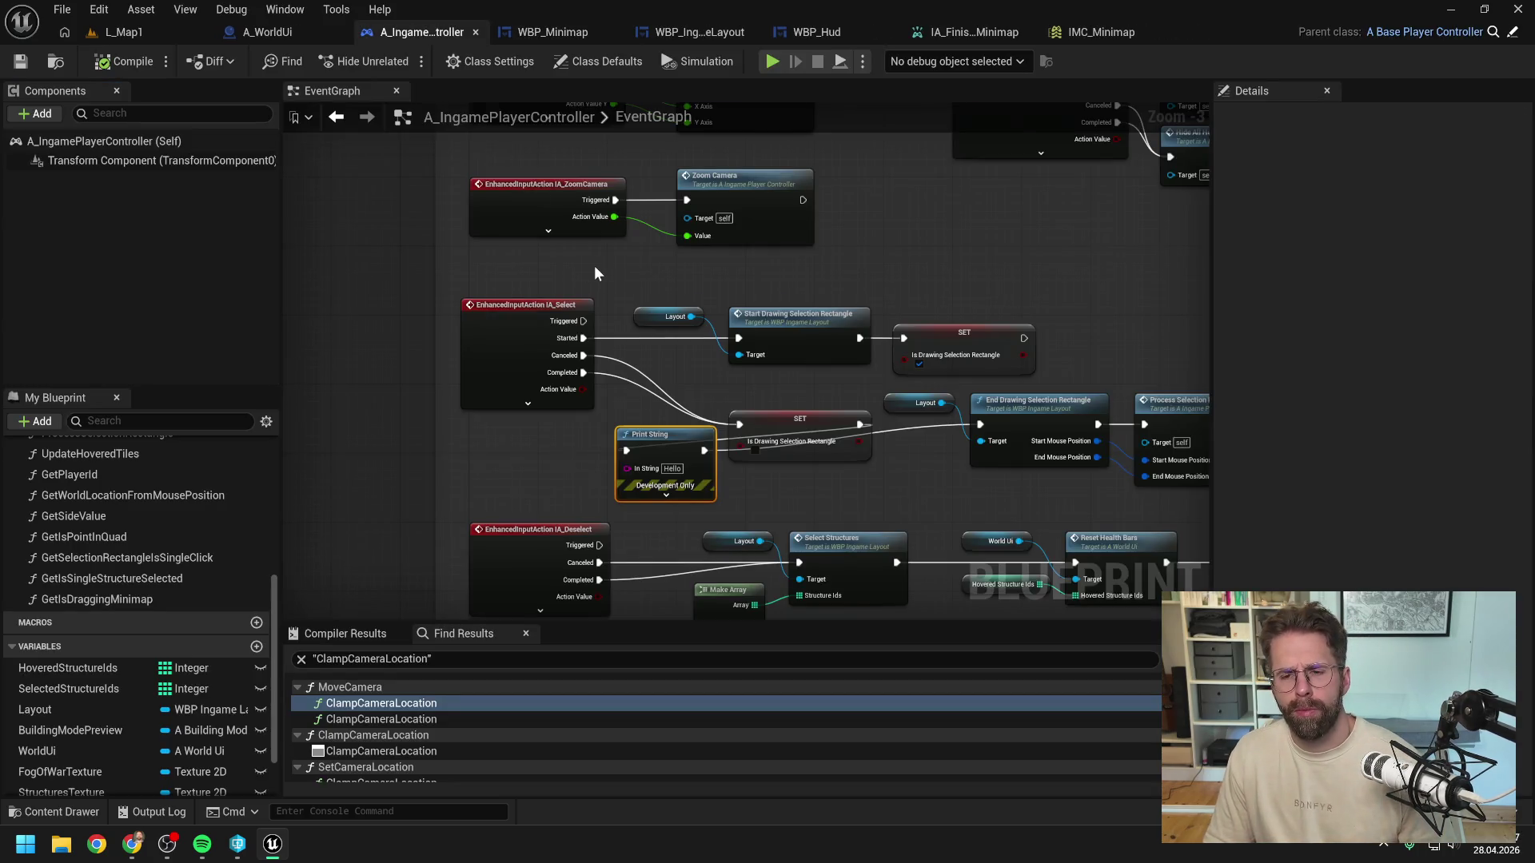
scroll(593, 274, "down", 1)
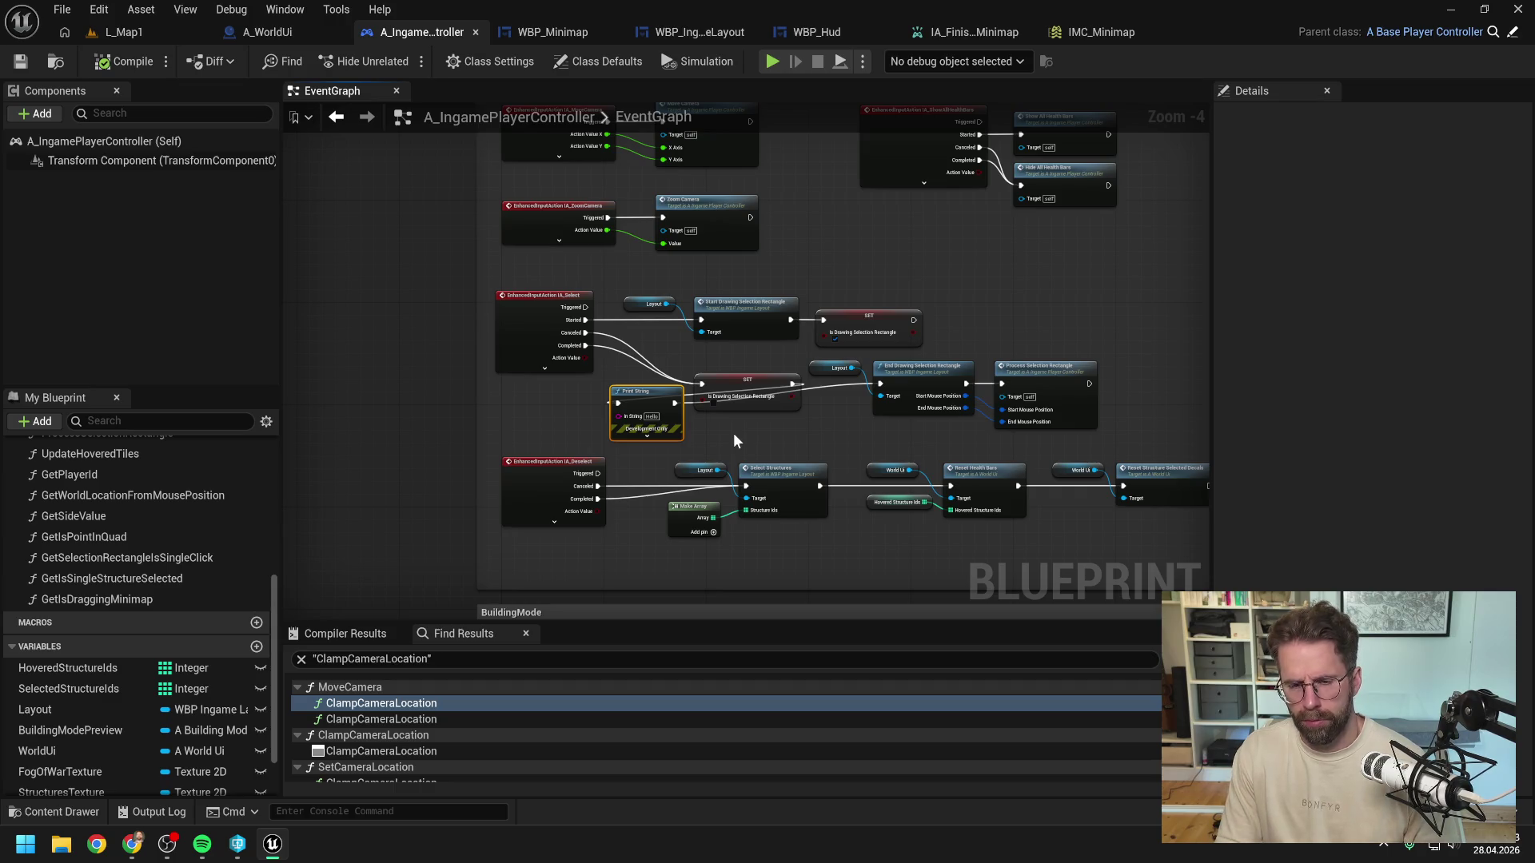
key("Delete")
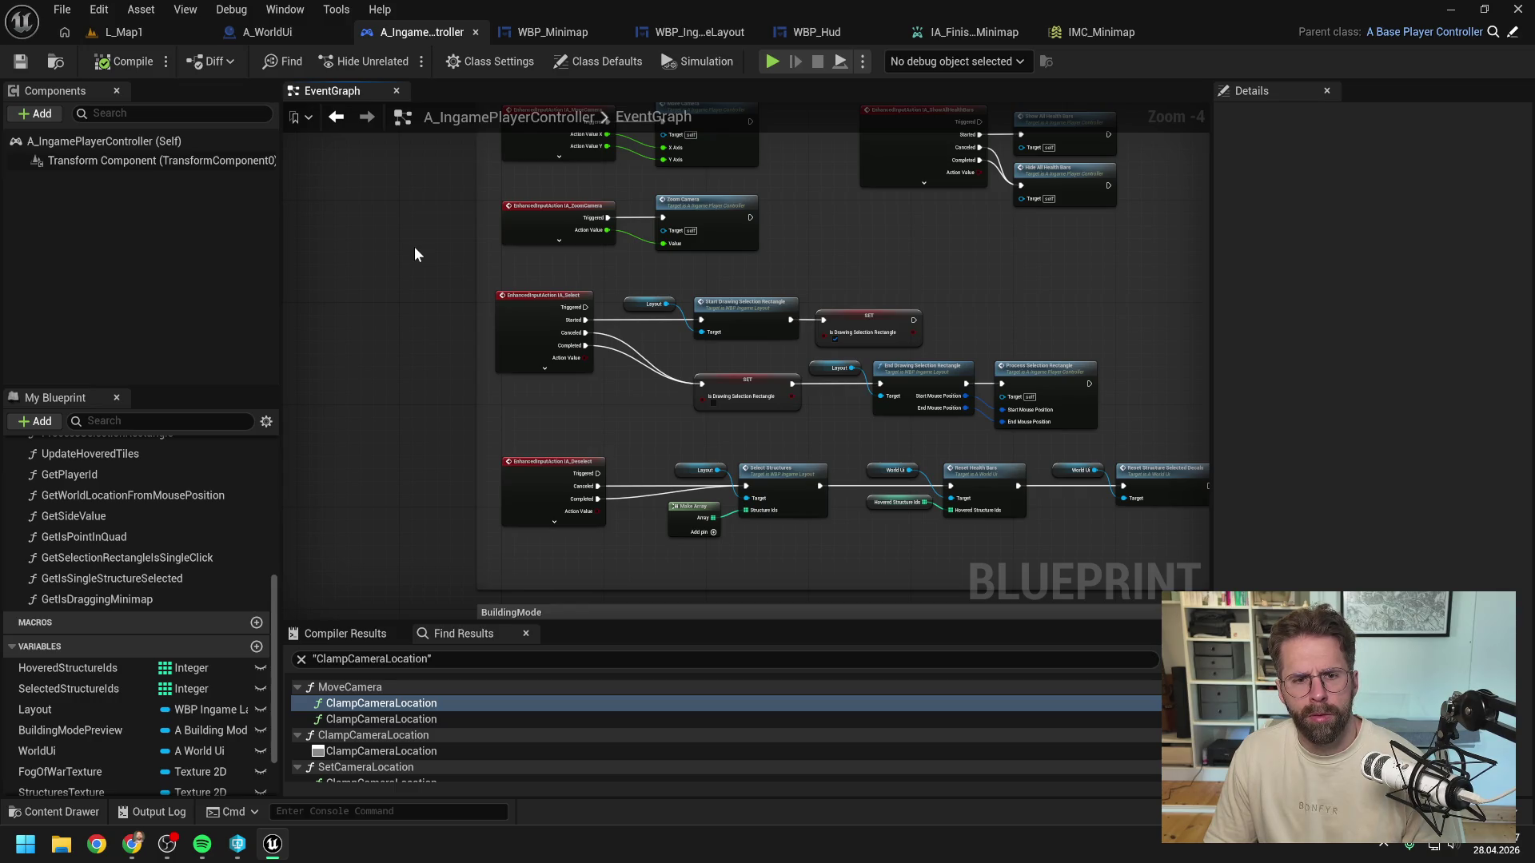
left_click_drag(509, 315, 516, 315)
left_click(420, 319)
left_click(110, 66)
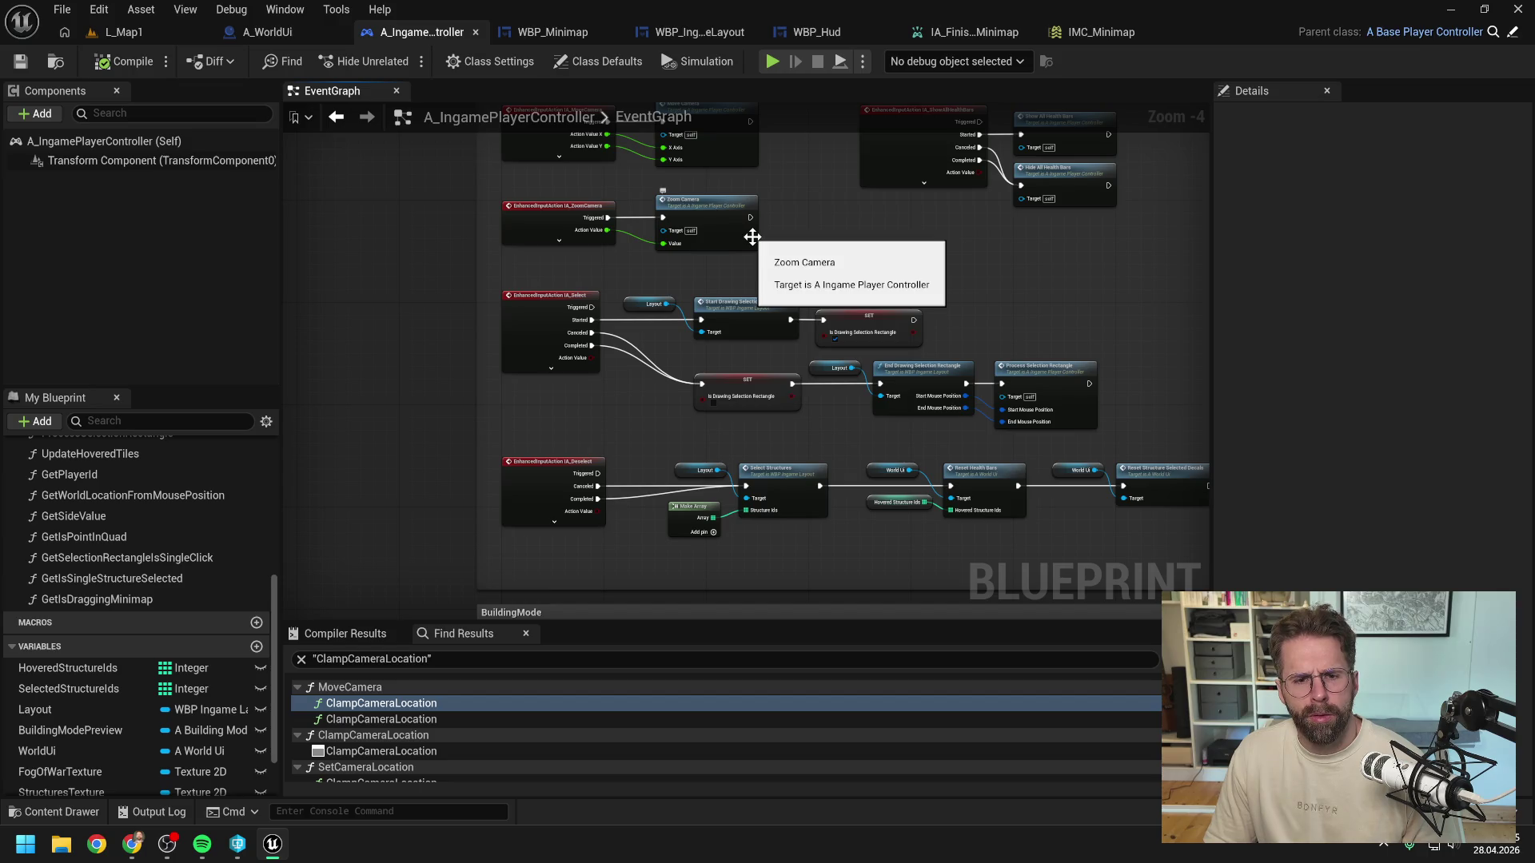
Step: Check WBP_Minimap's UpdateIsDraggingMinimap graph, then review the A_IngamePlayerController event graph
left_click(558, 33)
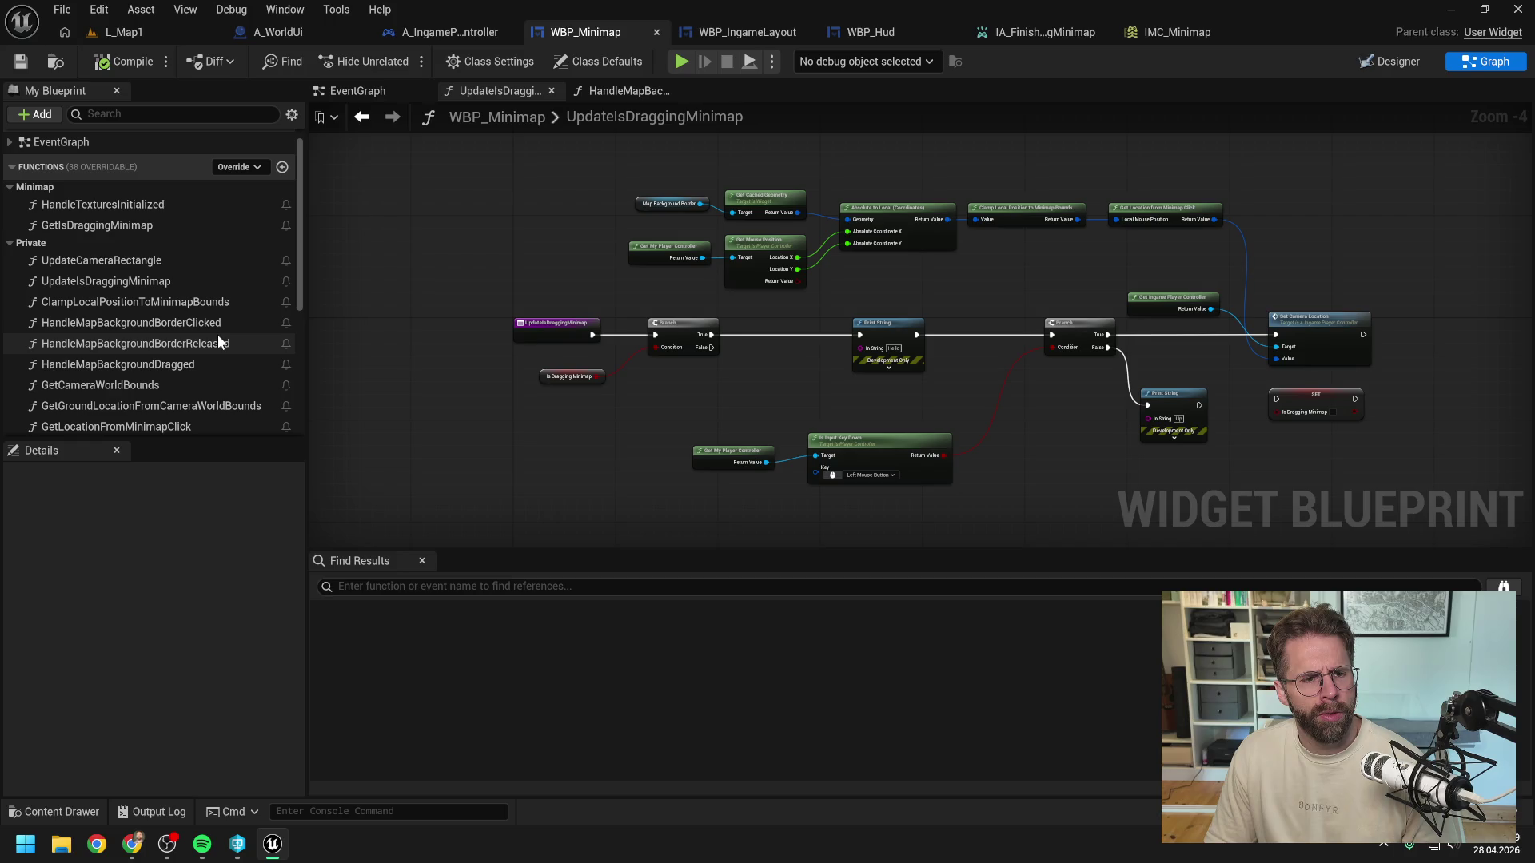
left_click(510, 232)
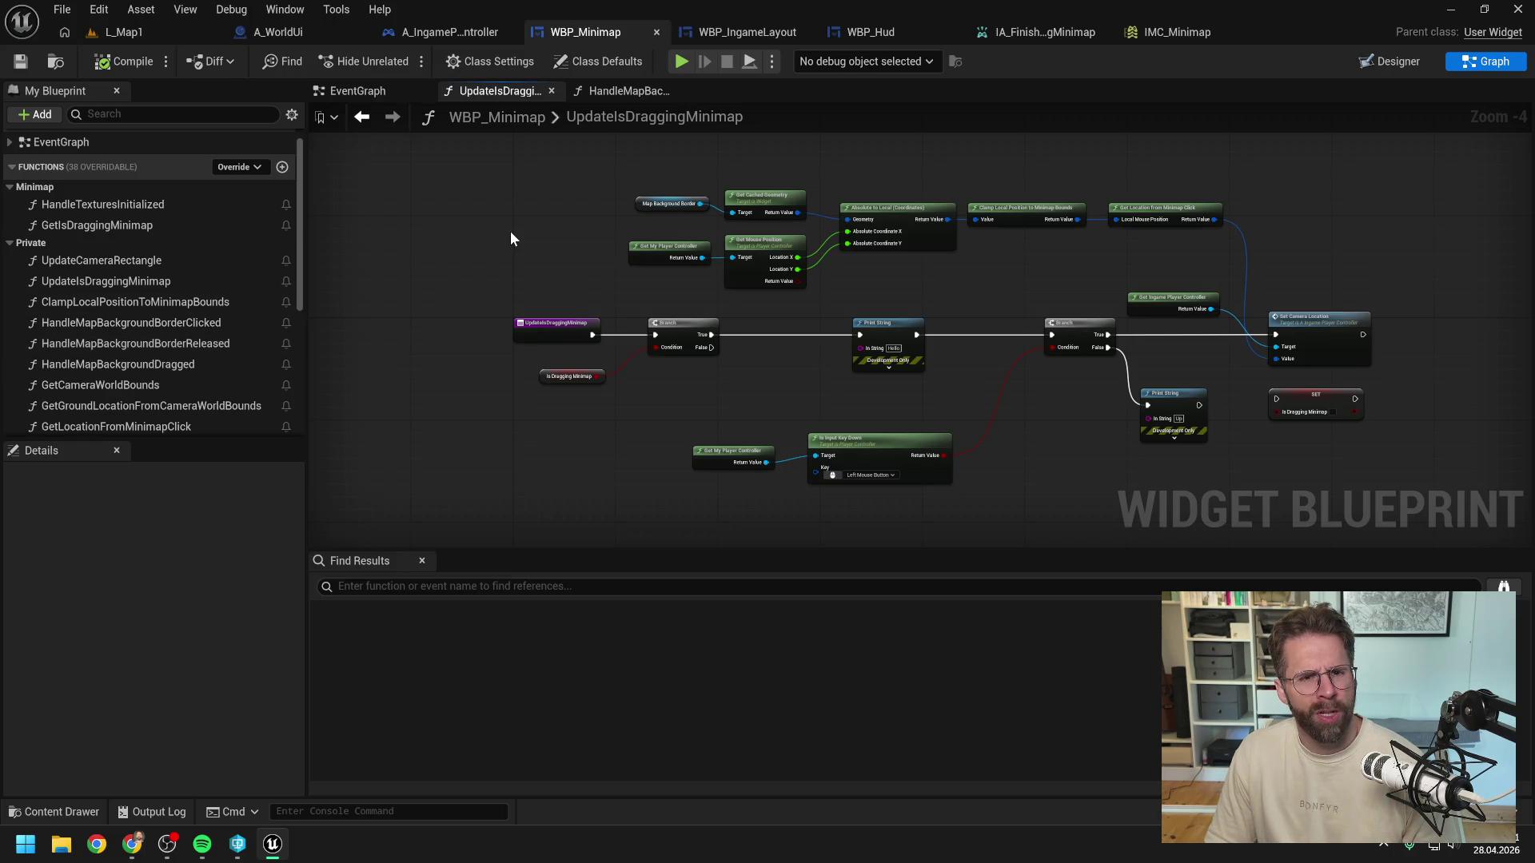
left_click(439, 31)
scroll(660, 324, "up", 1)
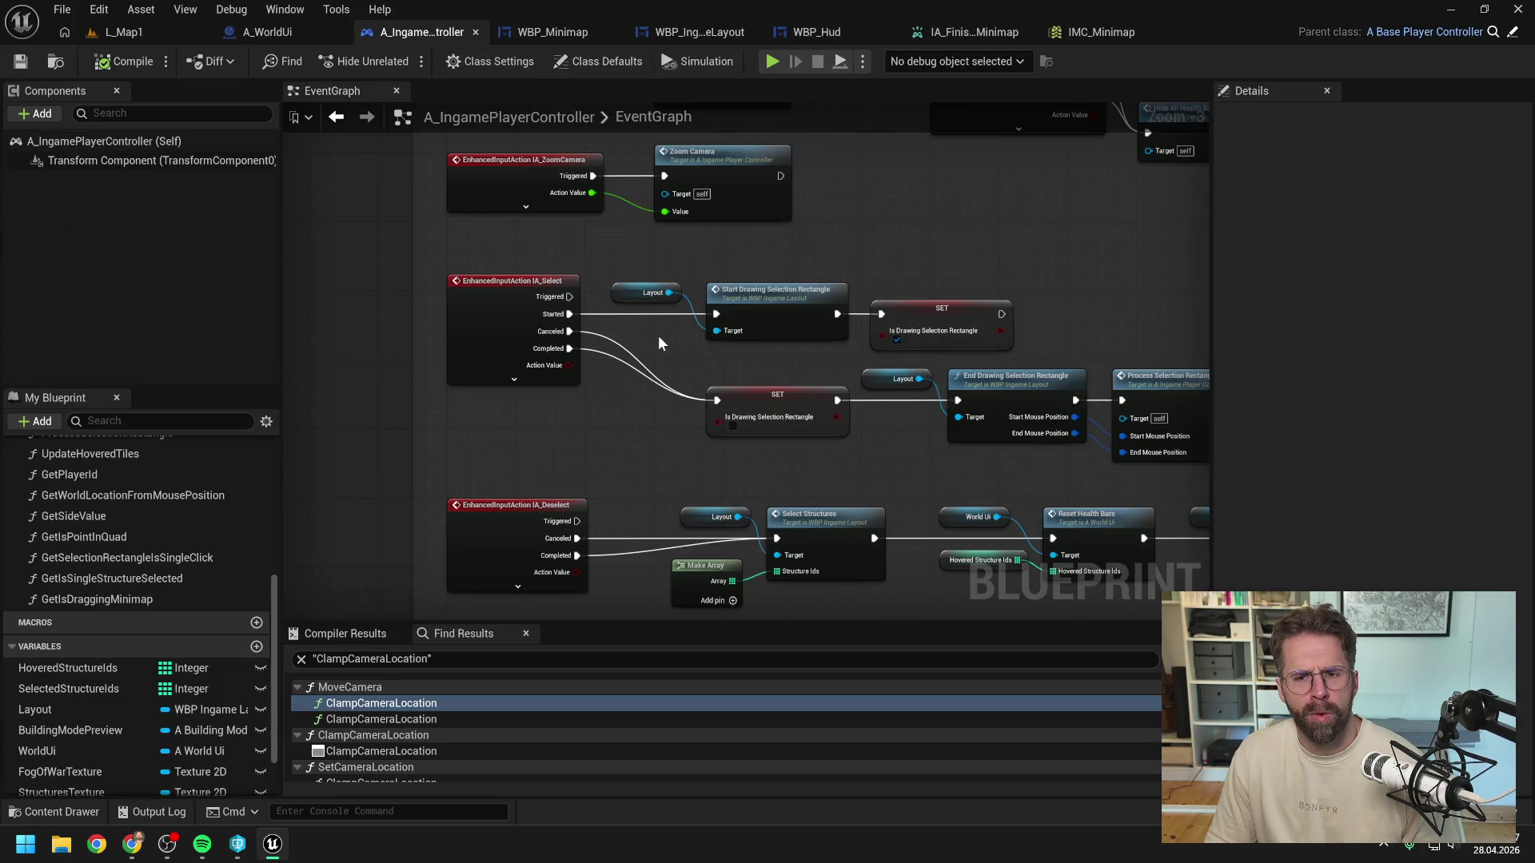
scroll(659, 334, "down", 1)
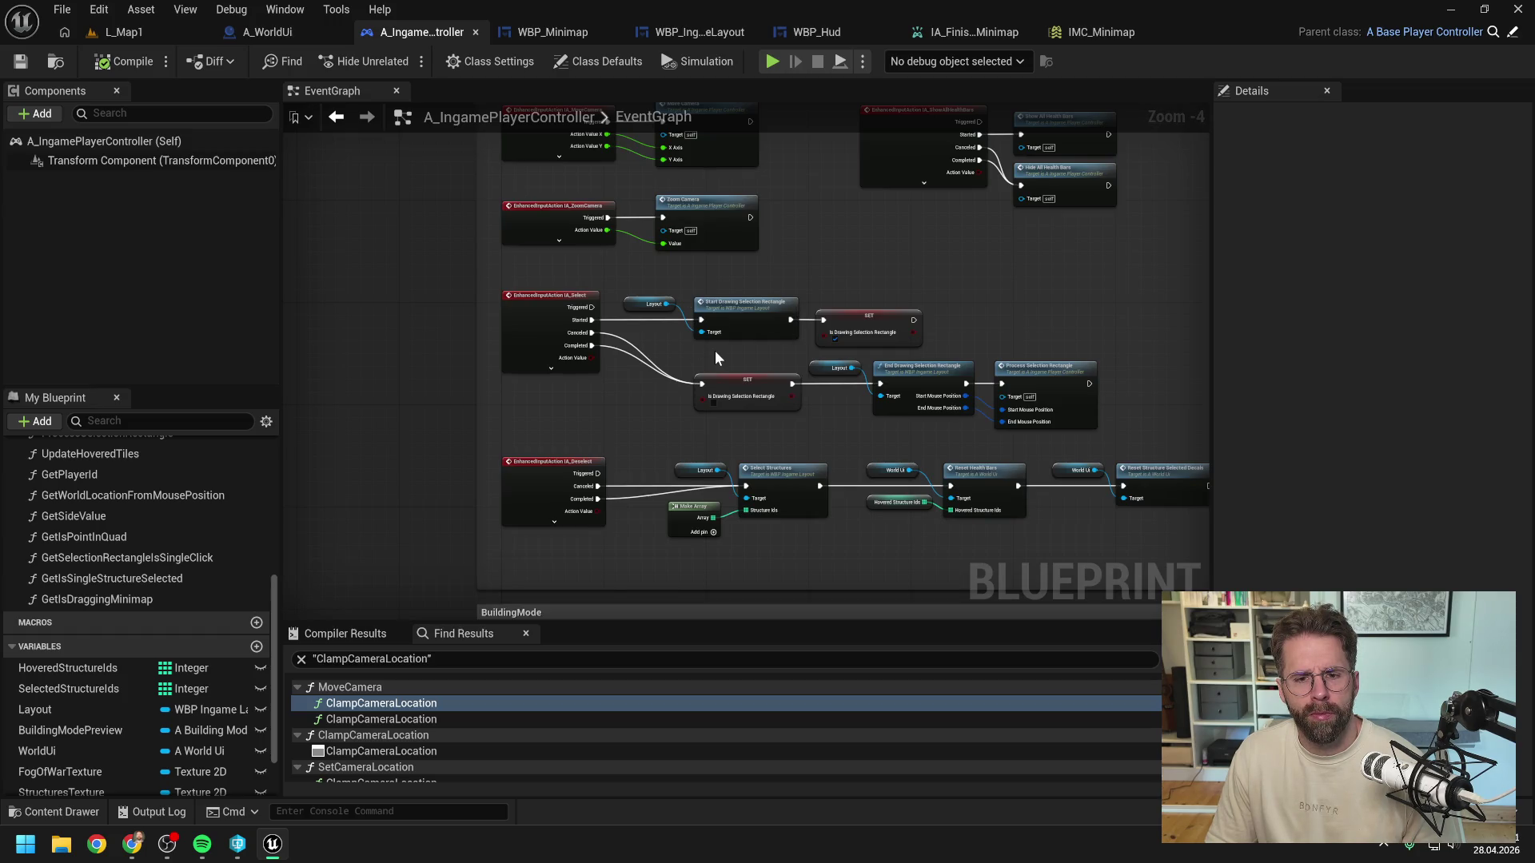
scroll(716, 357, "up", 1)
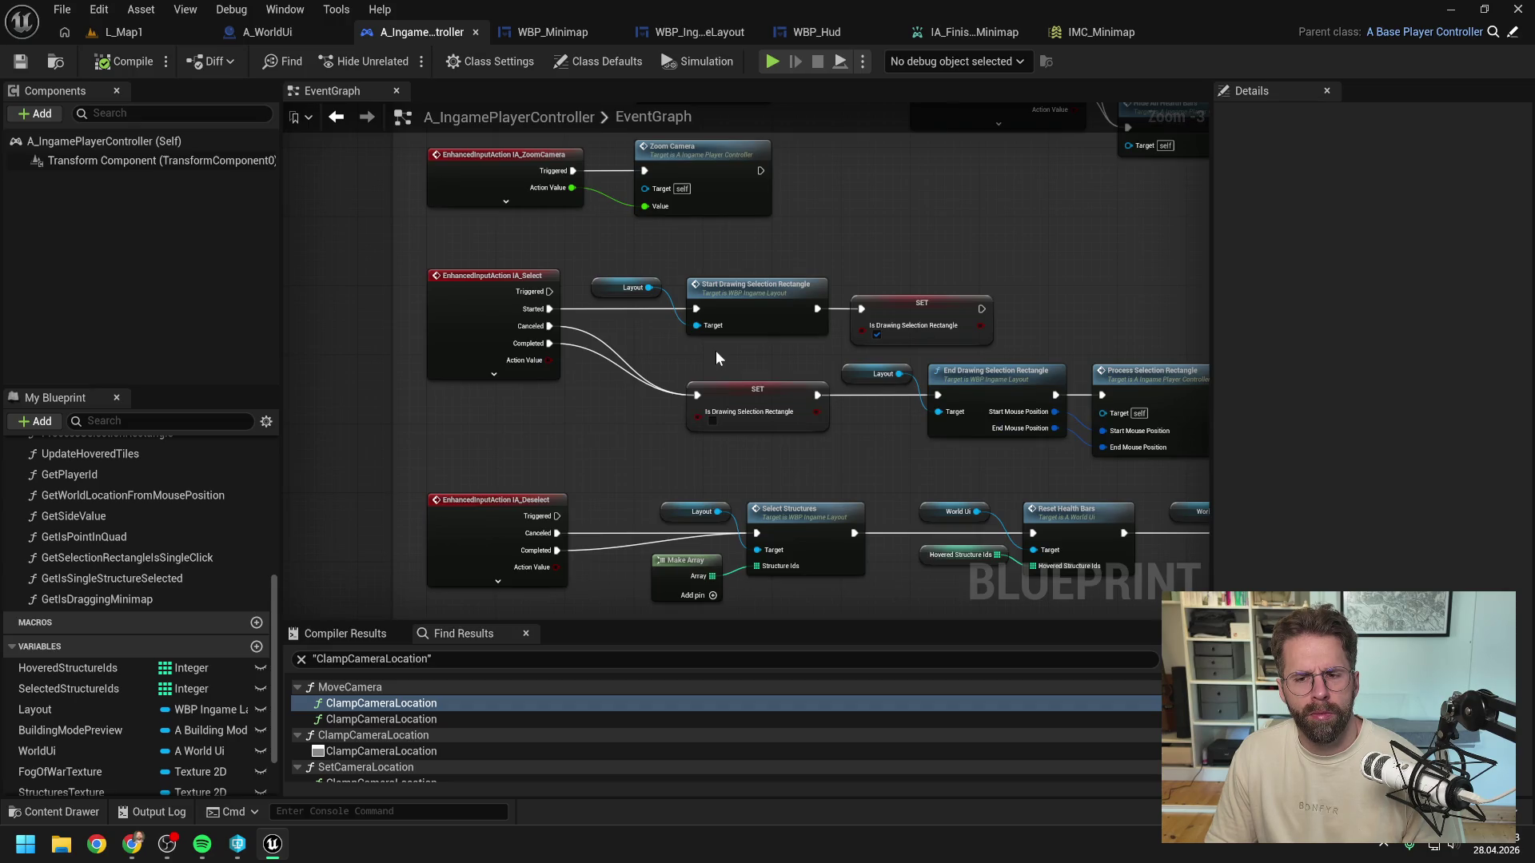
scroll(716, 356, "down", 2)
scroll(716, 356, "down", 1)
scroll(716, 351, "up", 1)
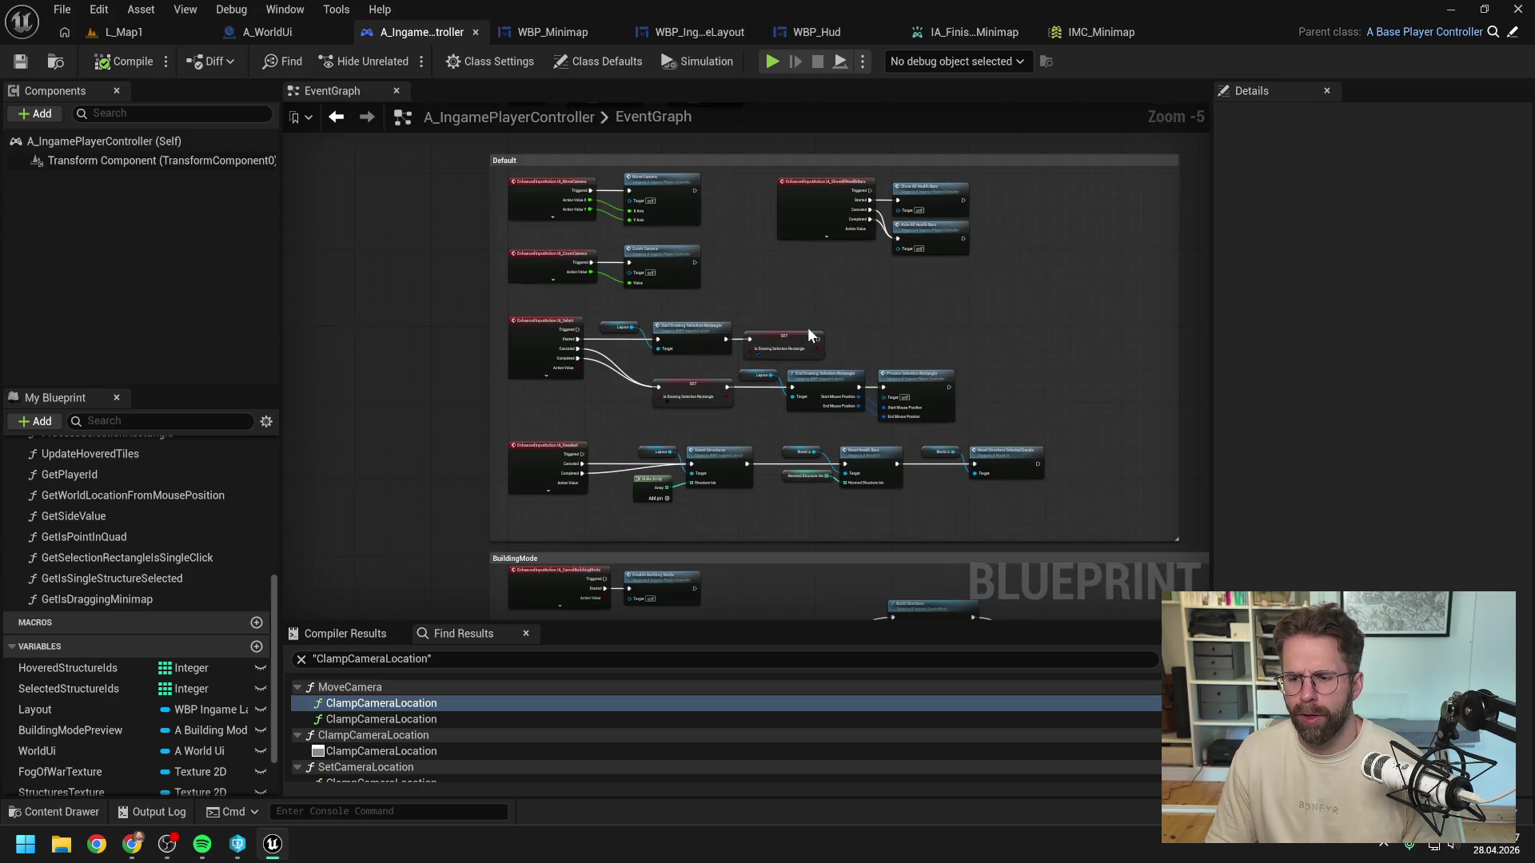
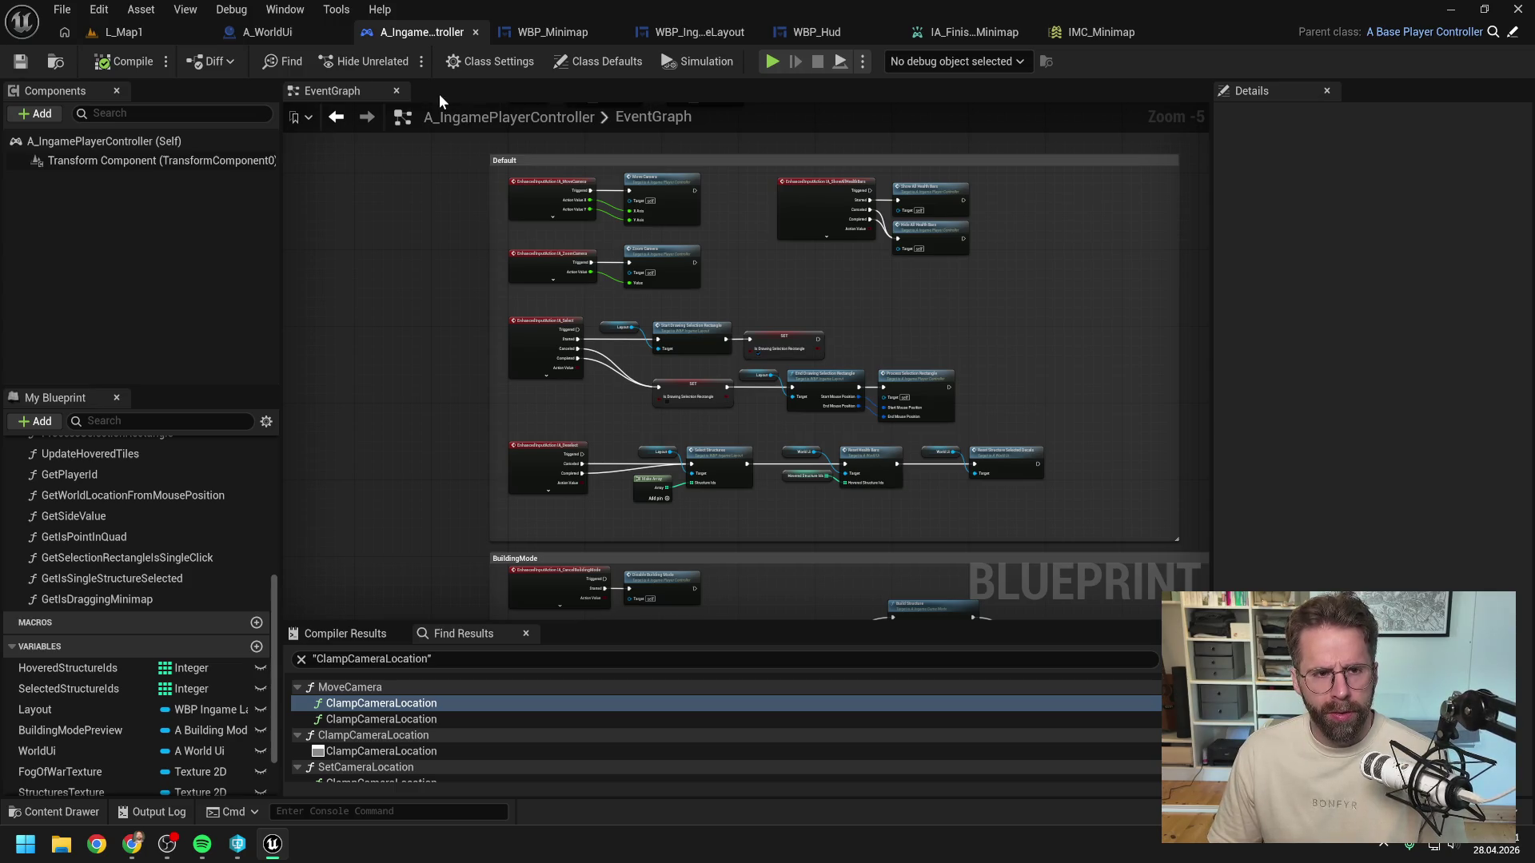
Step: Inspect UpdateIsDraggingMinimap and the WBP_Minimap designer, then open a fresh Claude chat in a background tab
left_click(544, 37)
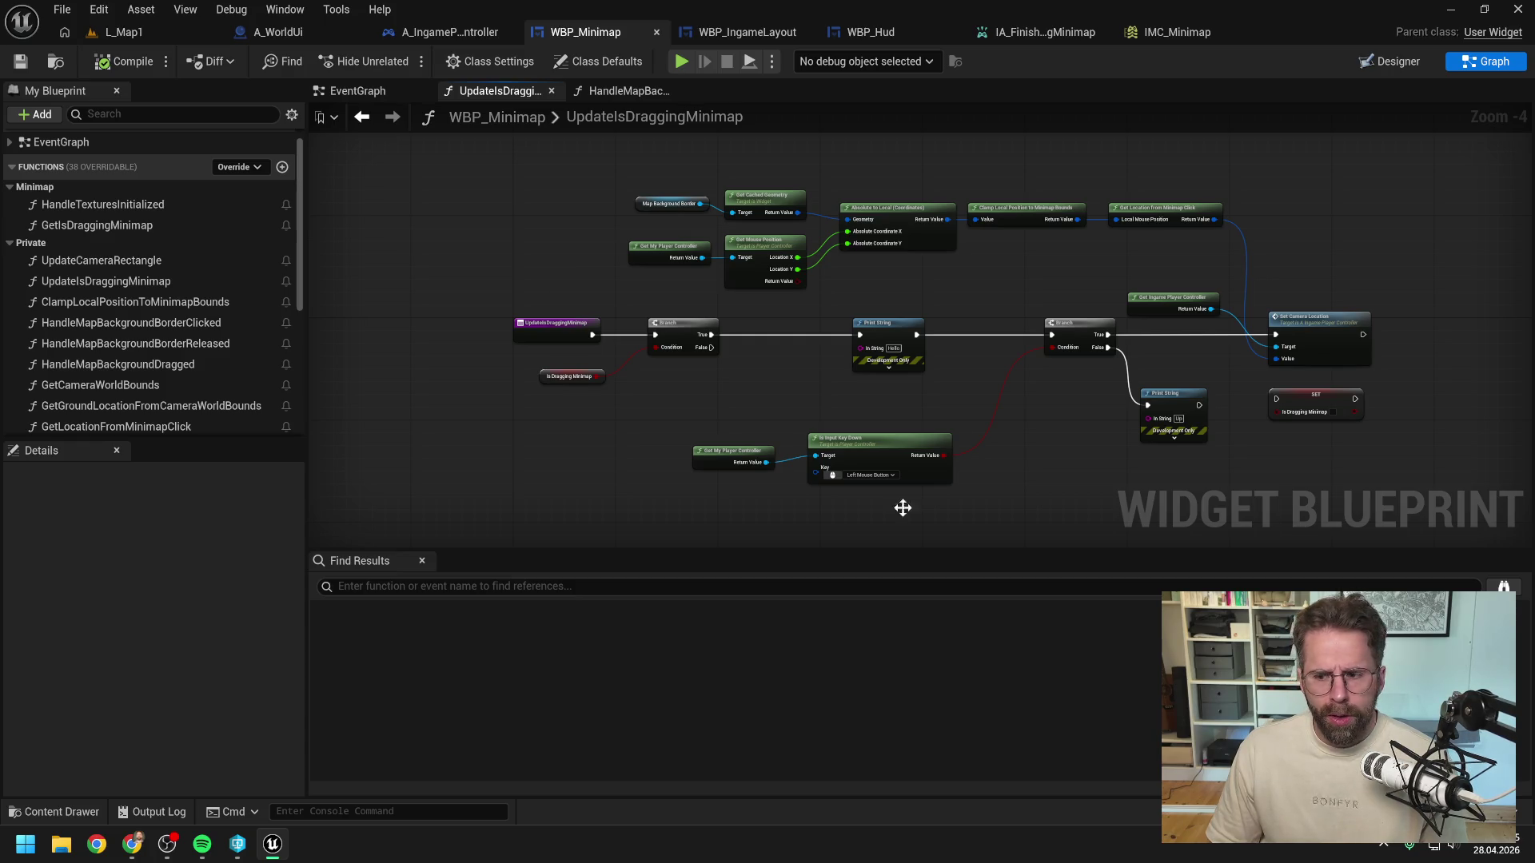
left_click(1153, 549)
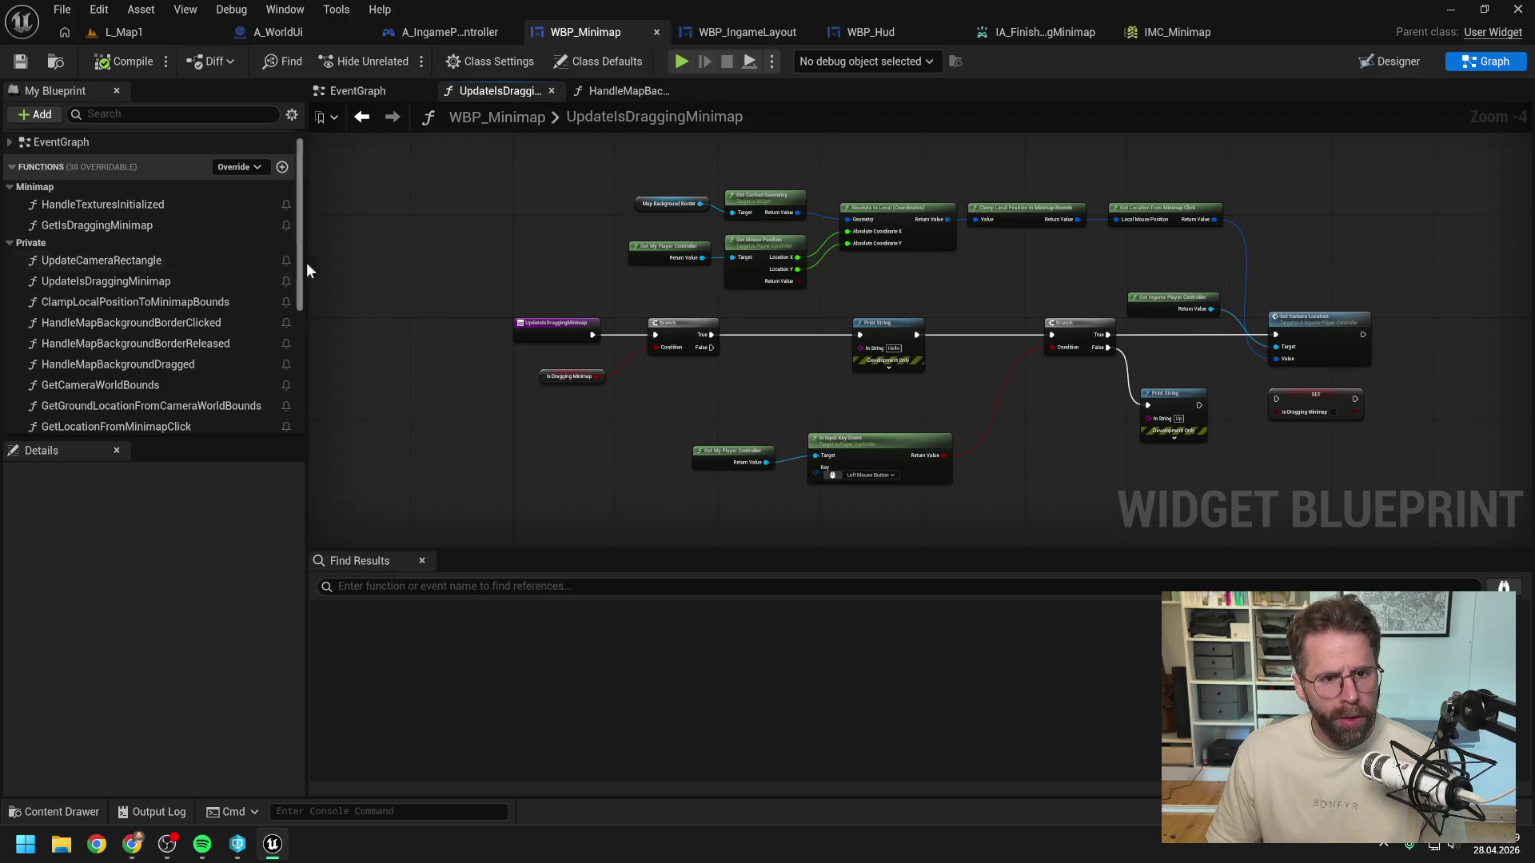
left_click(1398, 62)
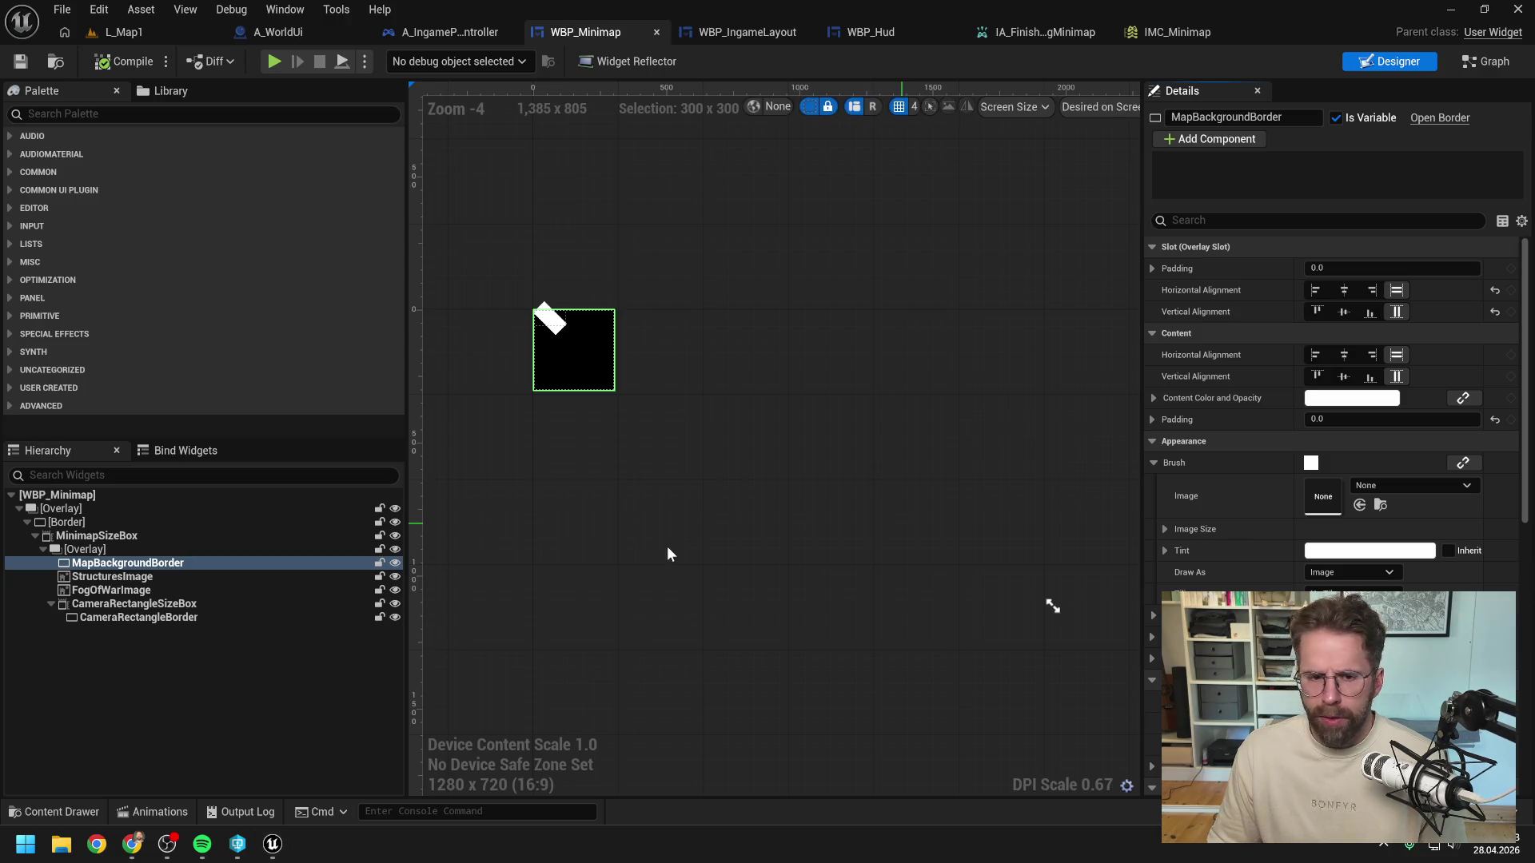
left_click(235, 697)
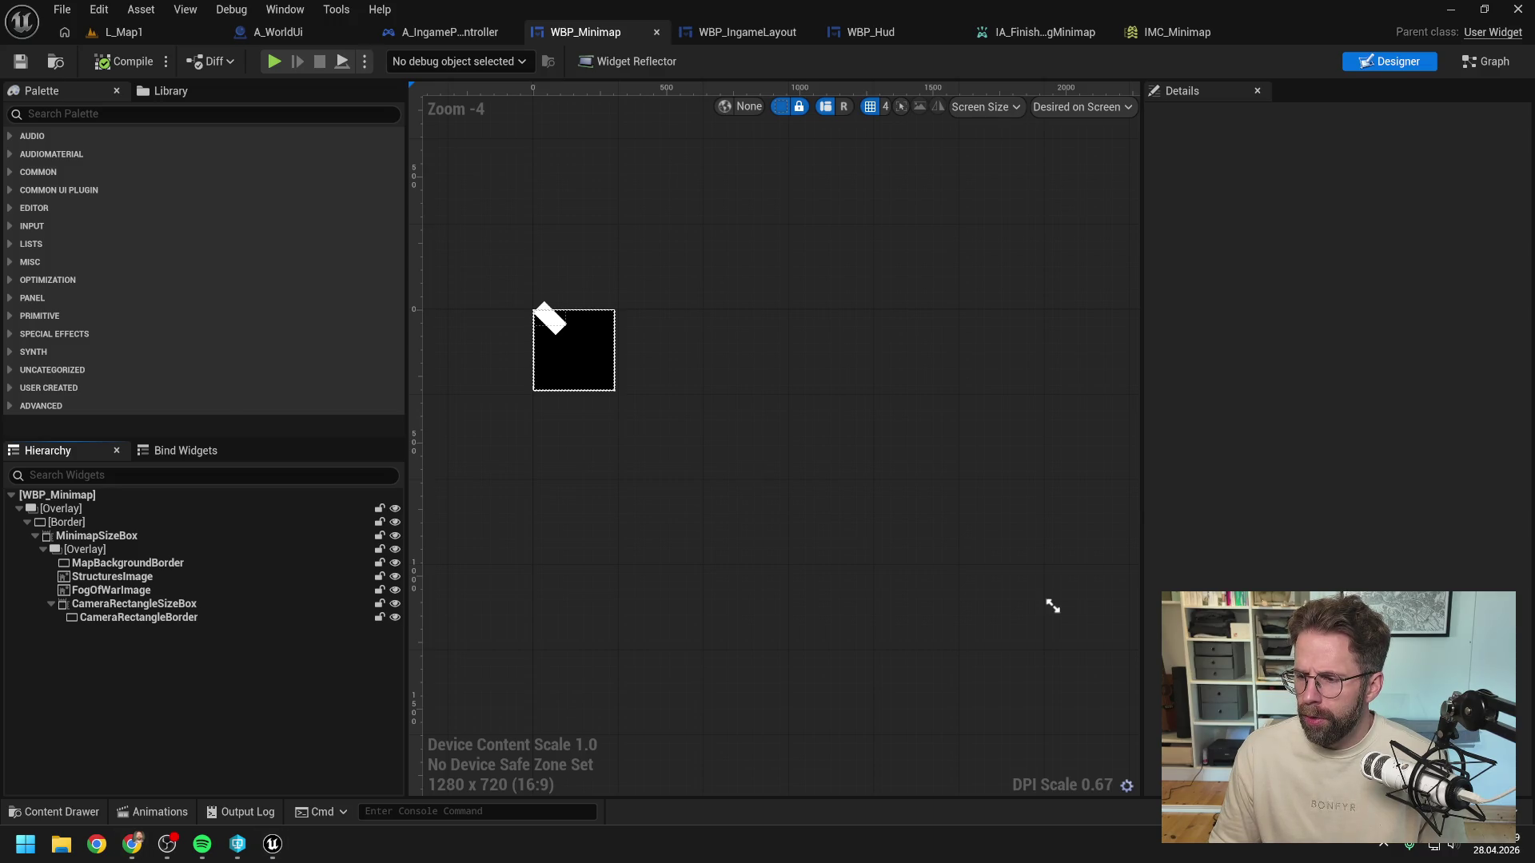
scroll(859, 384, "down", 15)
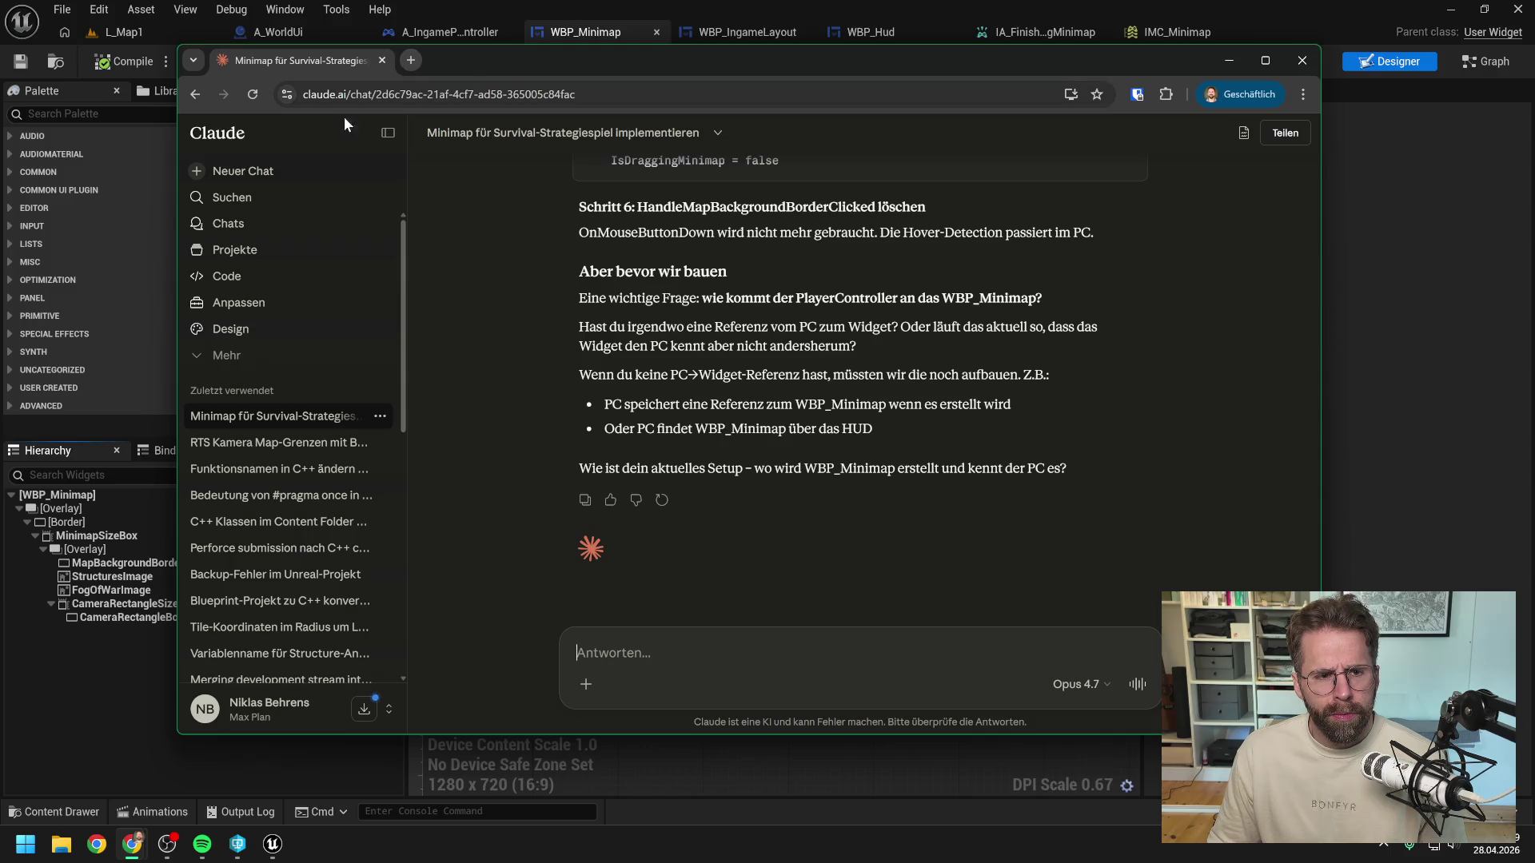
middle_click(280, 172)
Step: Ask Claude, in German, which of two Enhanced Inputs bound to the left mouse button wins, and read the reply
left_click(446, 61)
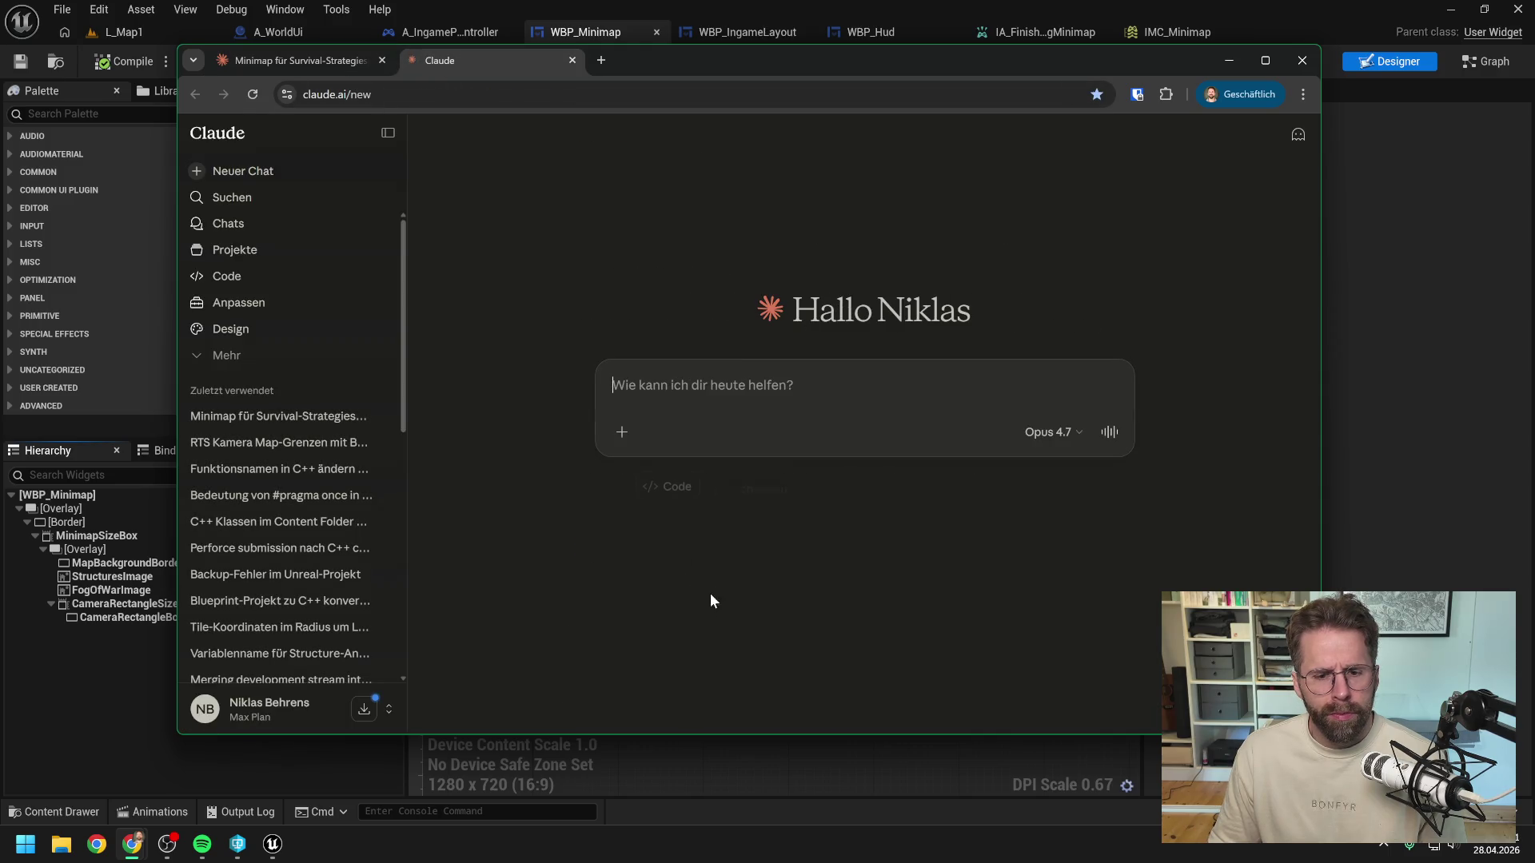
type("Wenn ic")
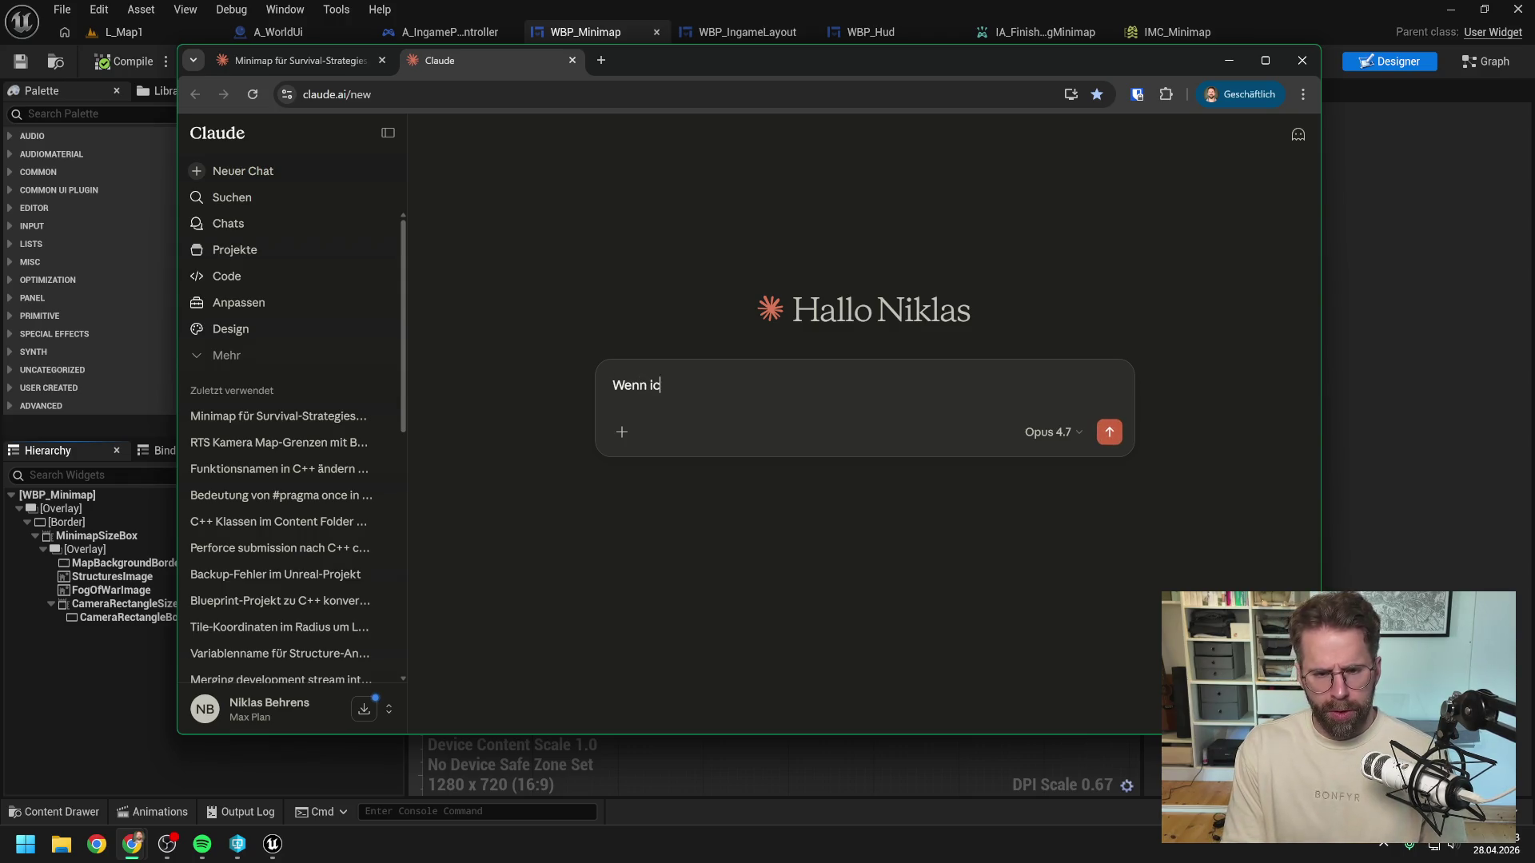
type("h in unreal engine zwei")
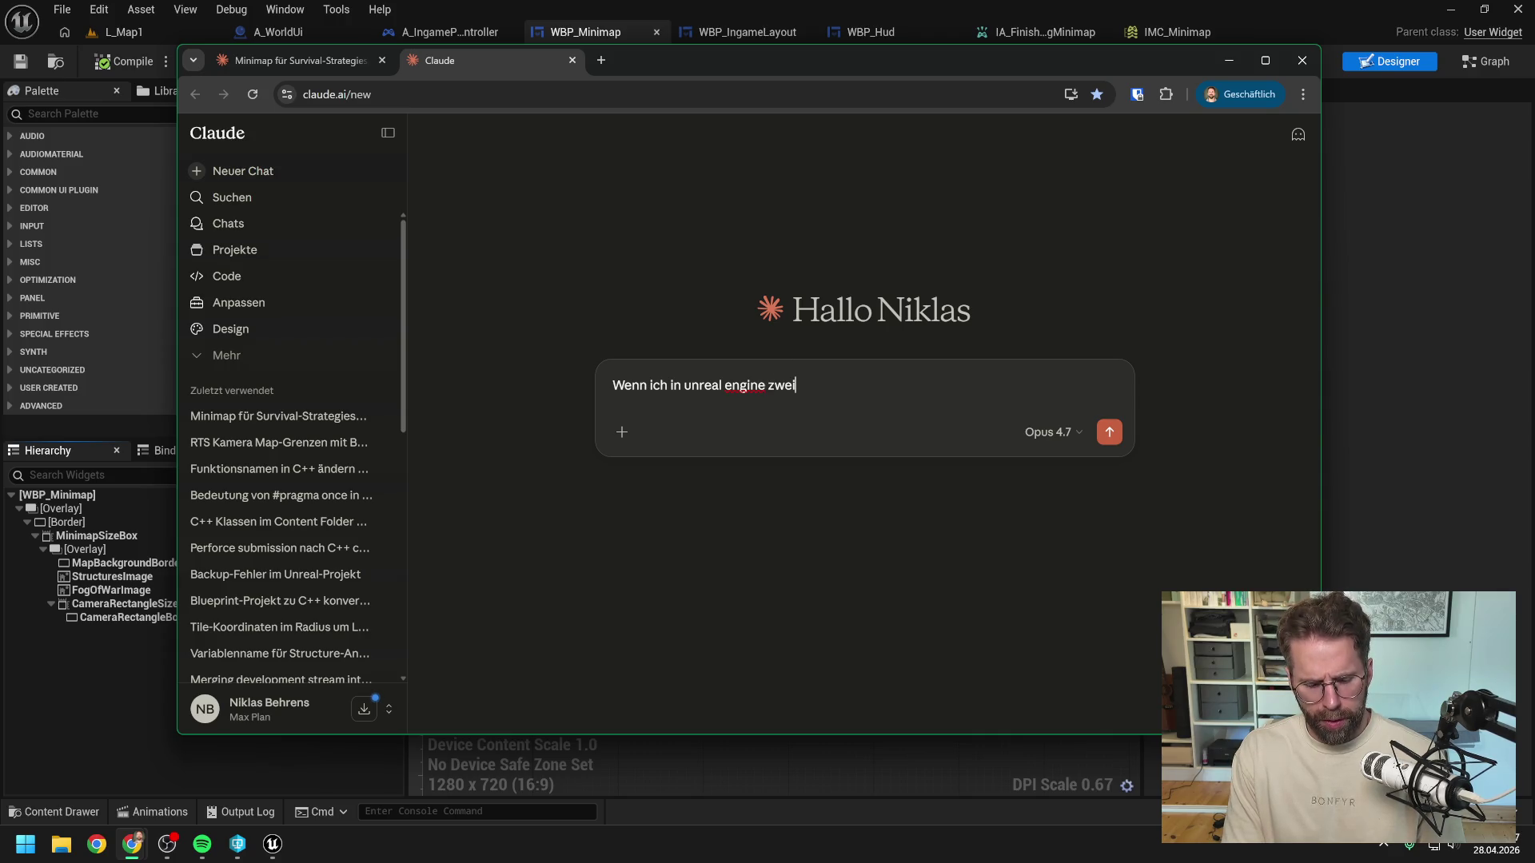
type(" en")
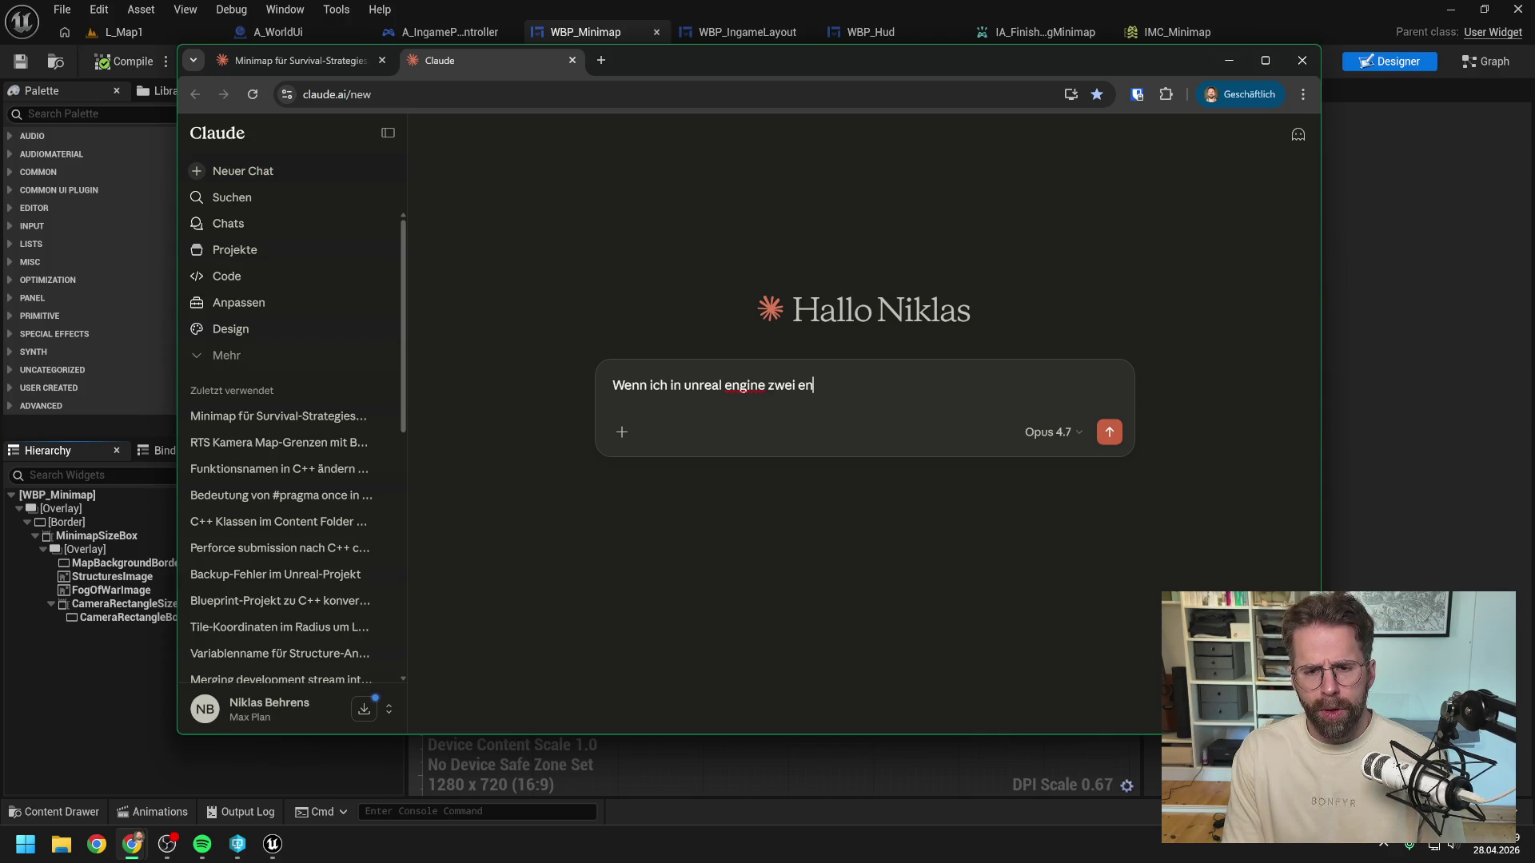
type("hanced inputs auf ")
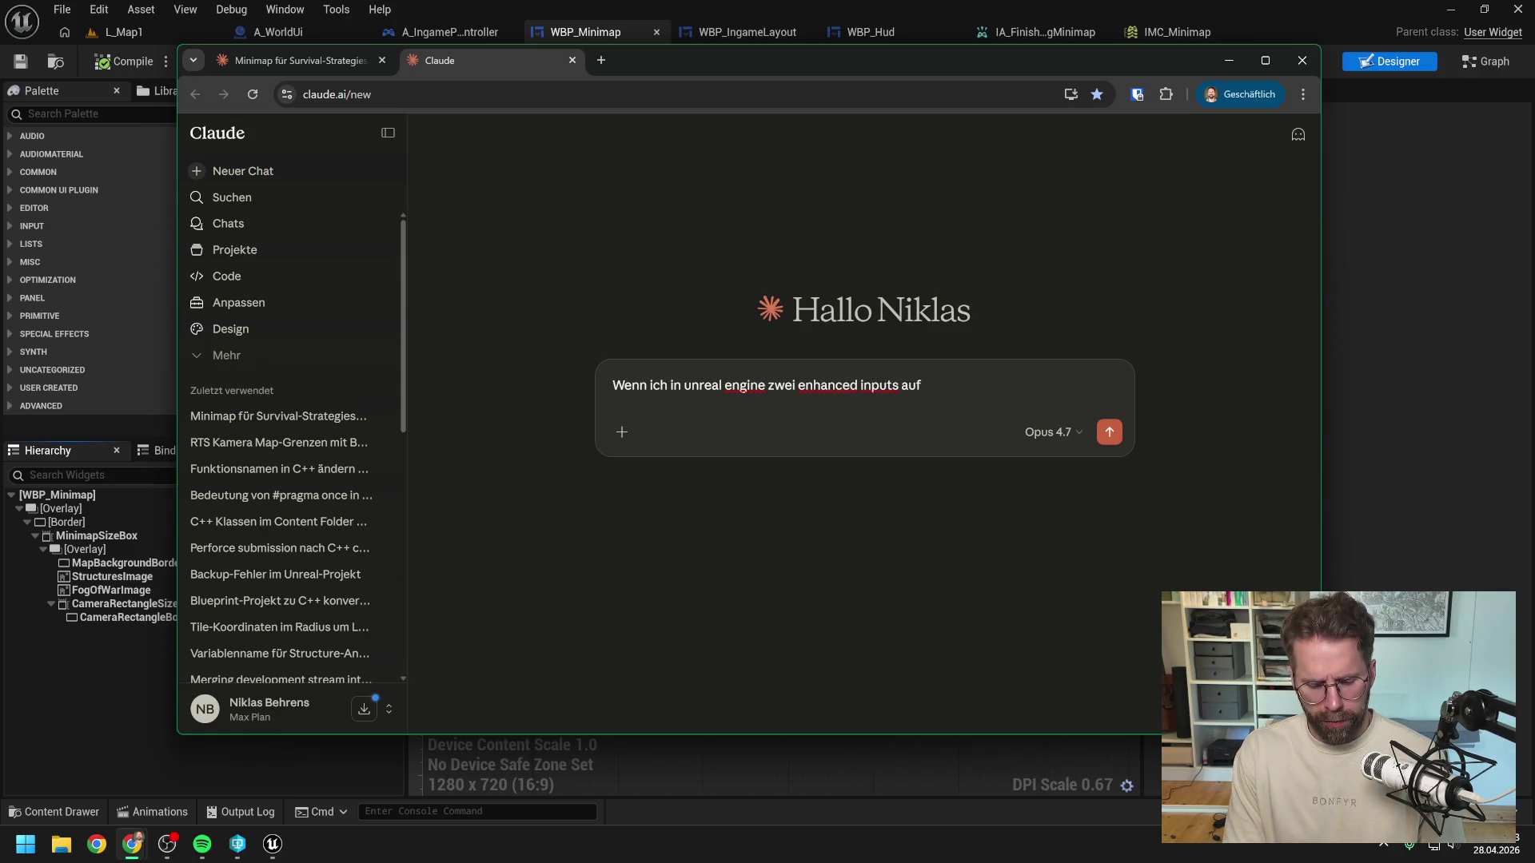
type("linke ma")
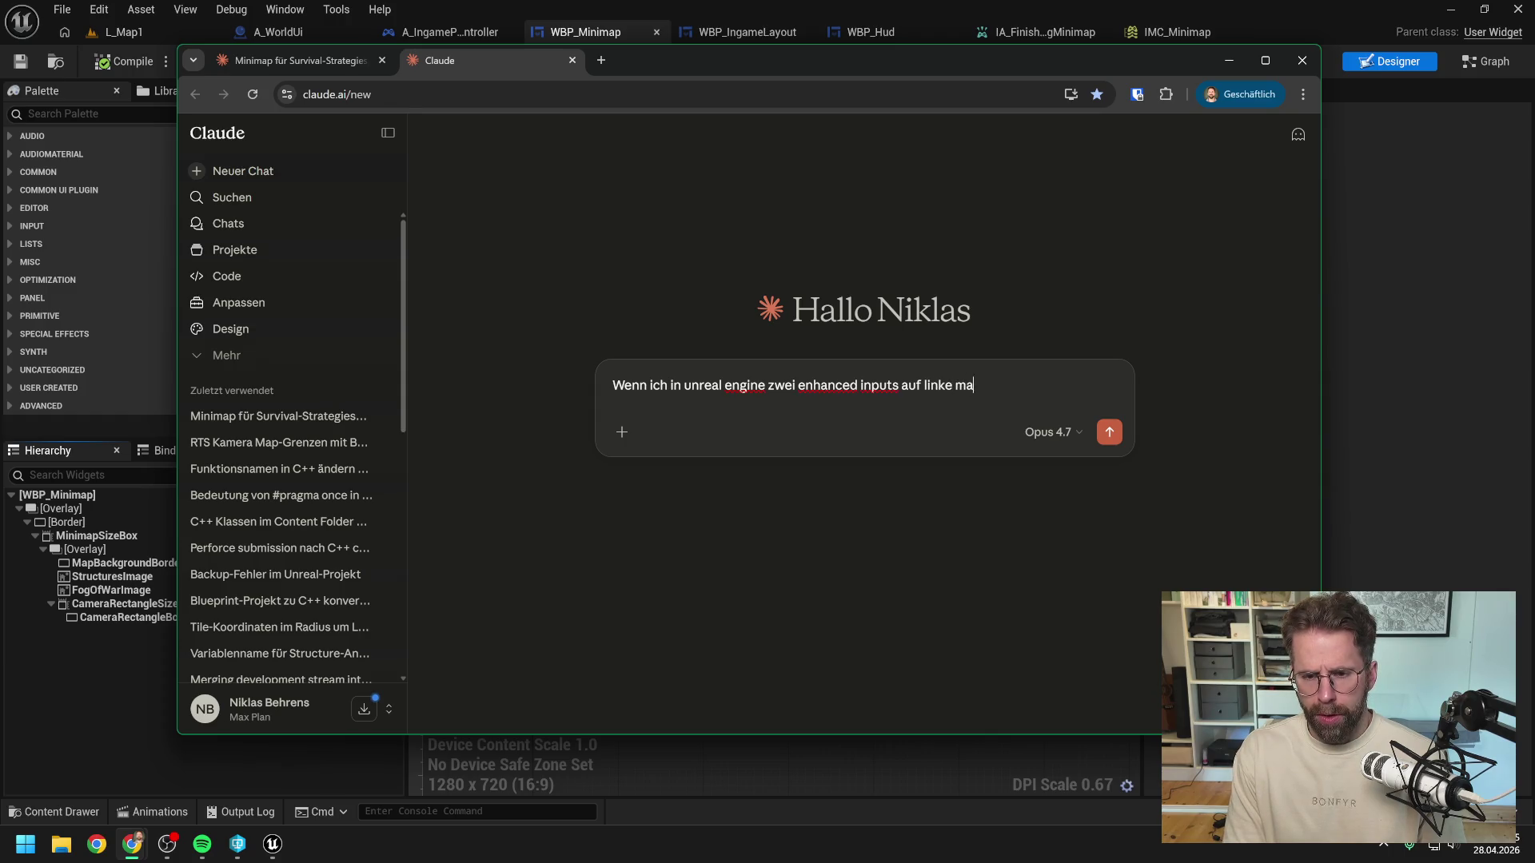
type("ustaste binde,")
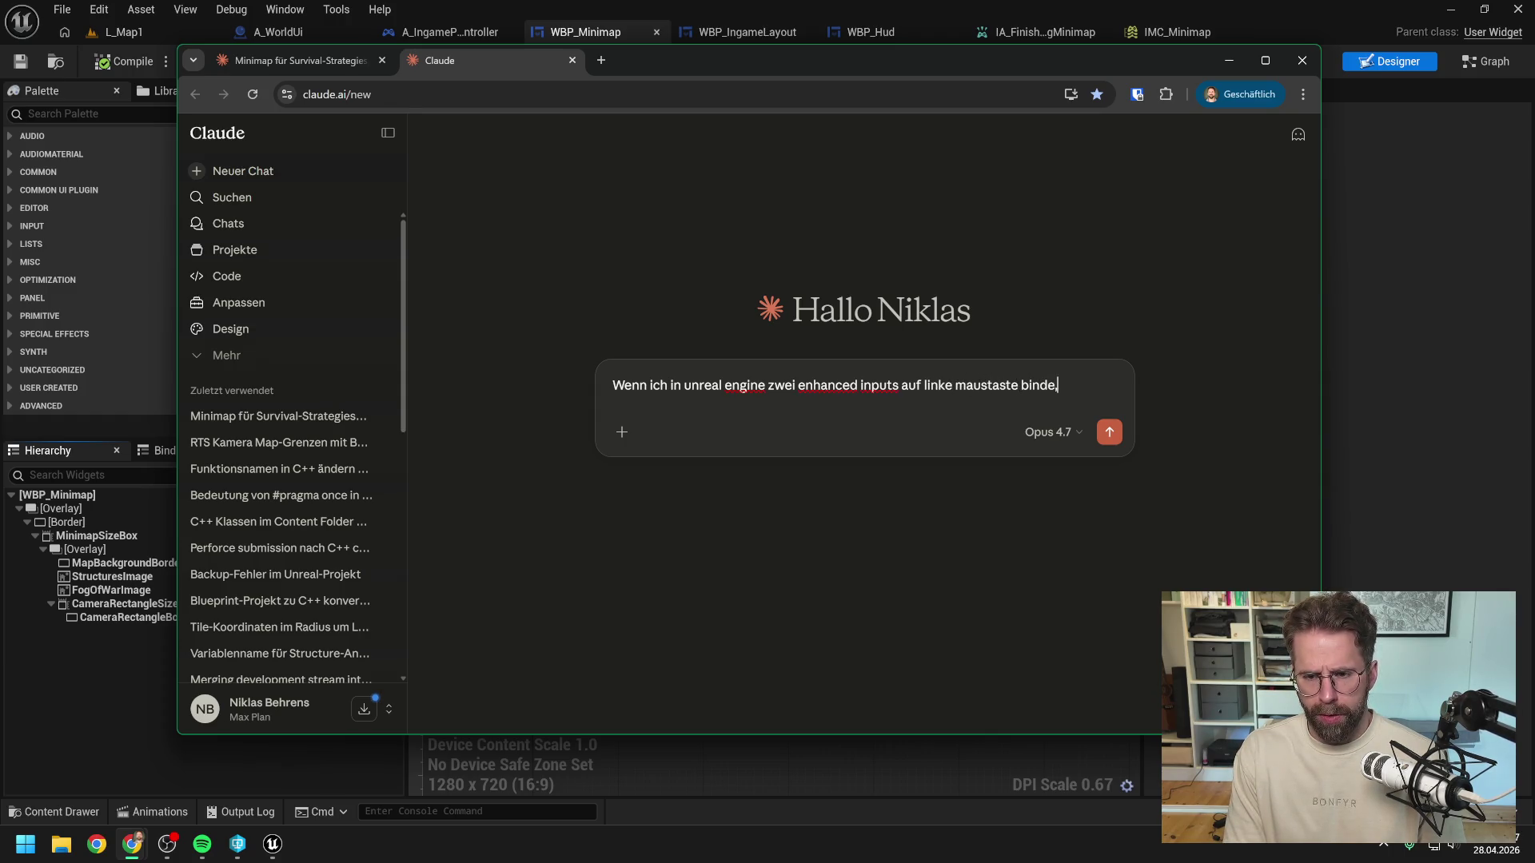
type(" welche wird pr")
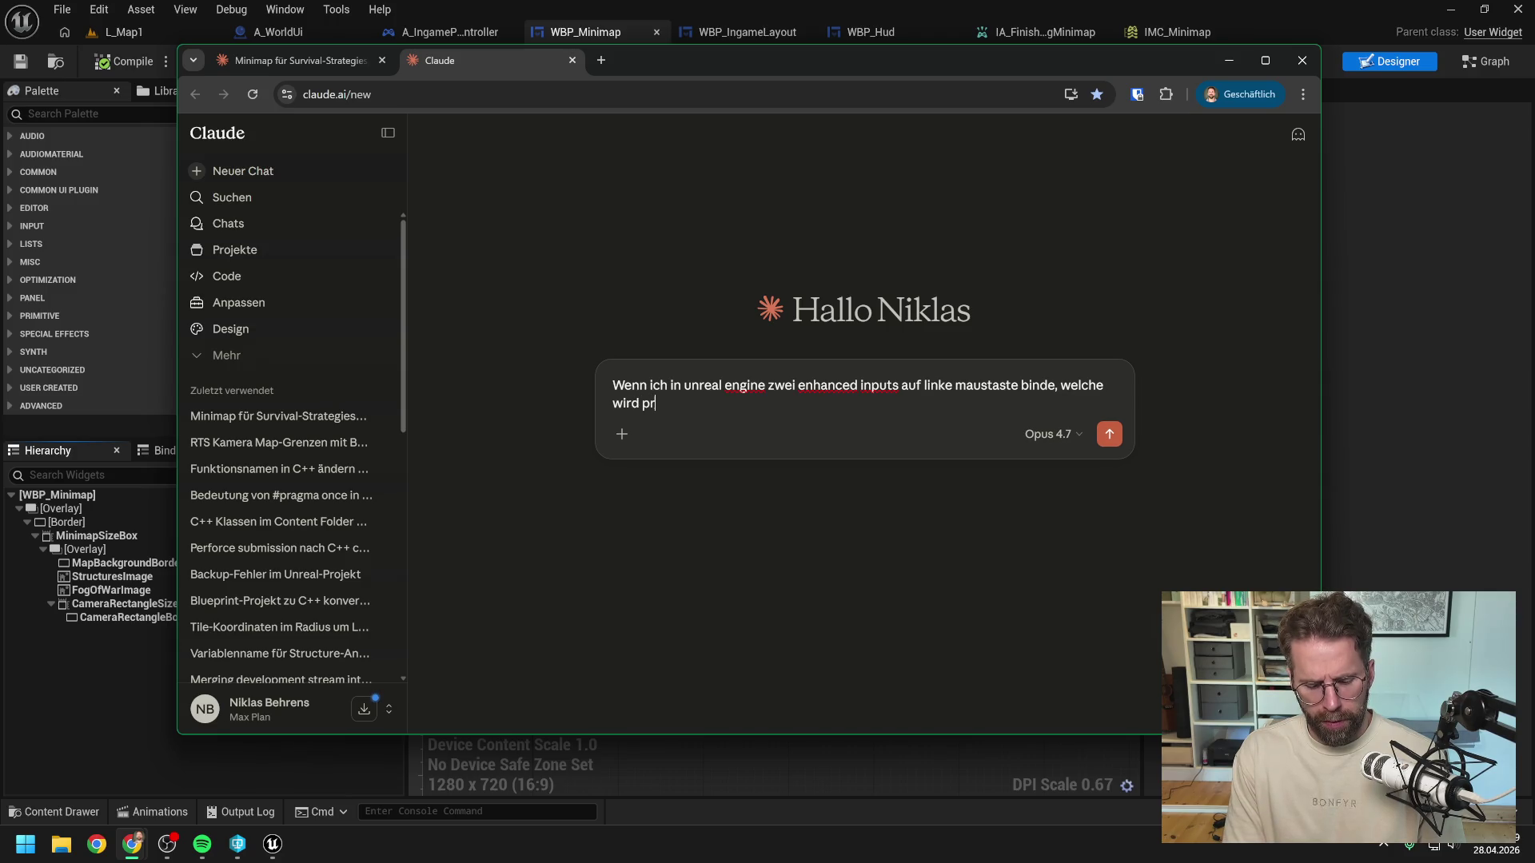
type("iorisi")
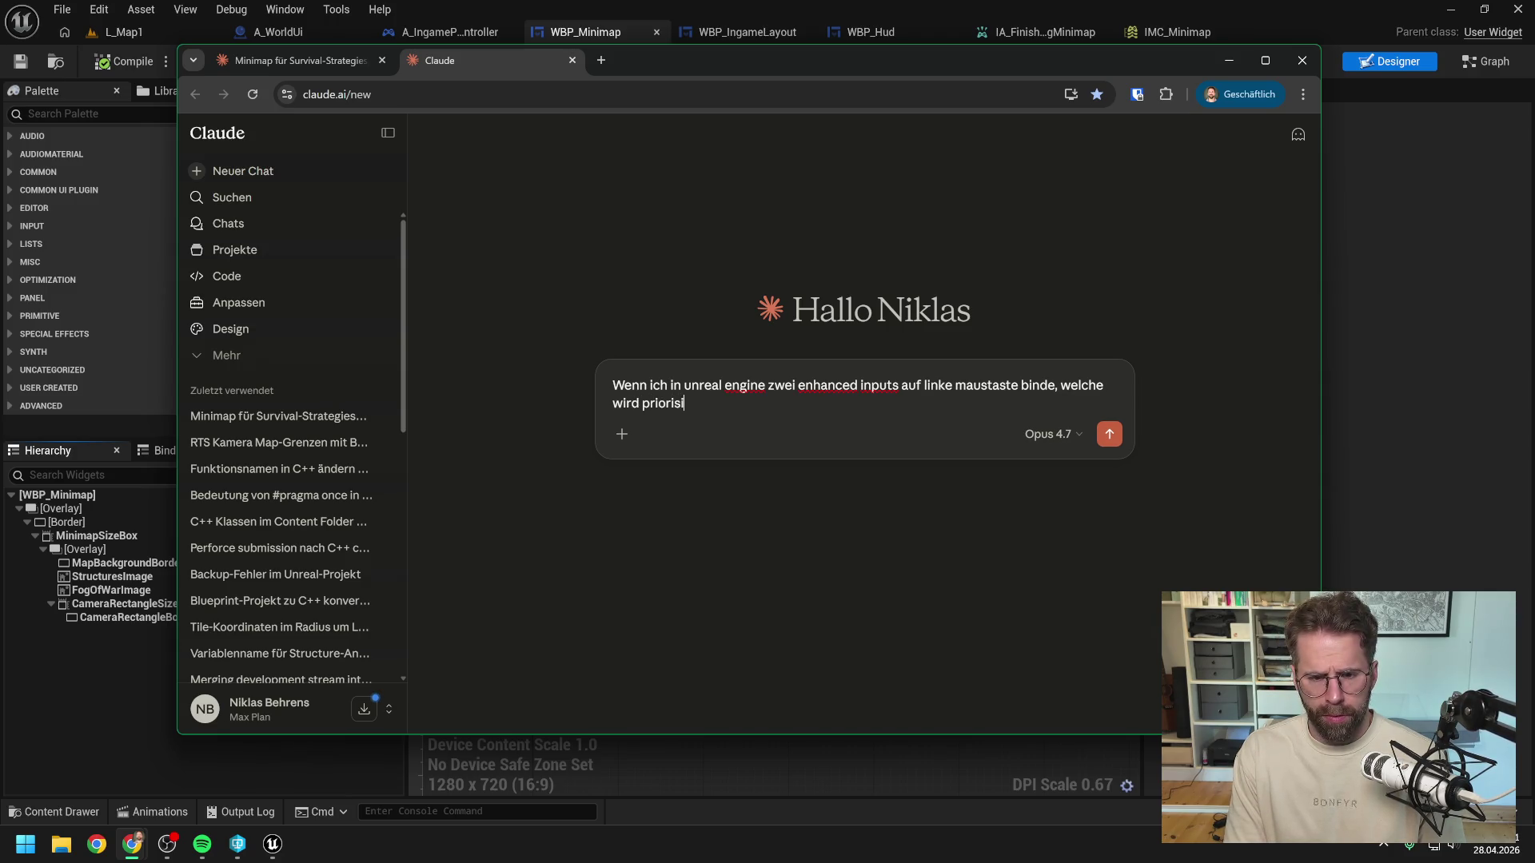
type("ert?")
key("Return")
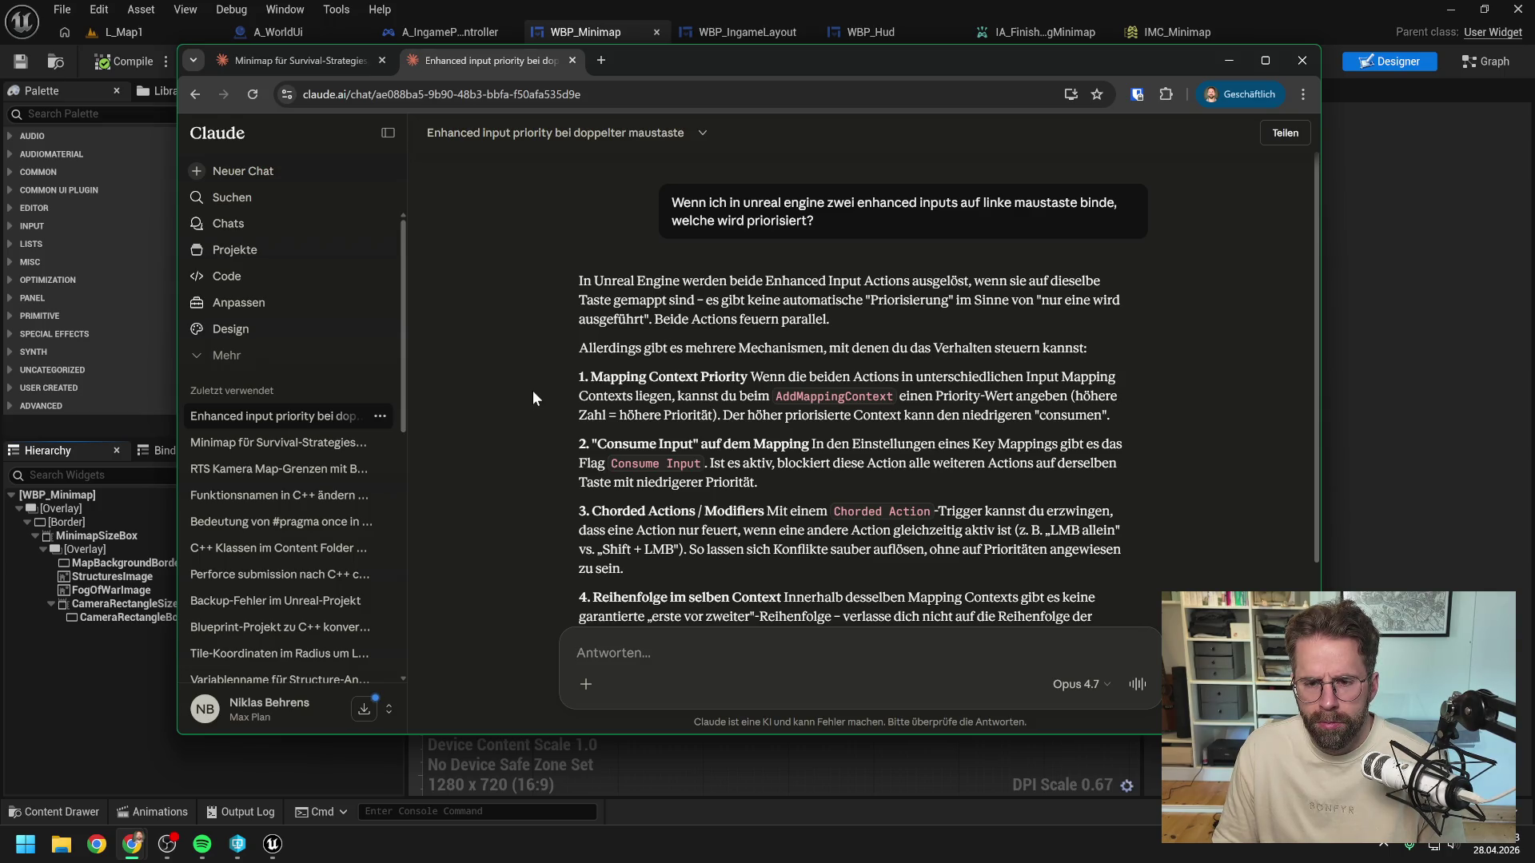
scroll(534, 395, "down", 1)
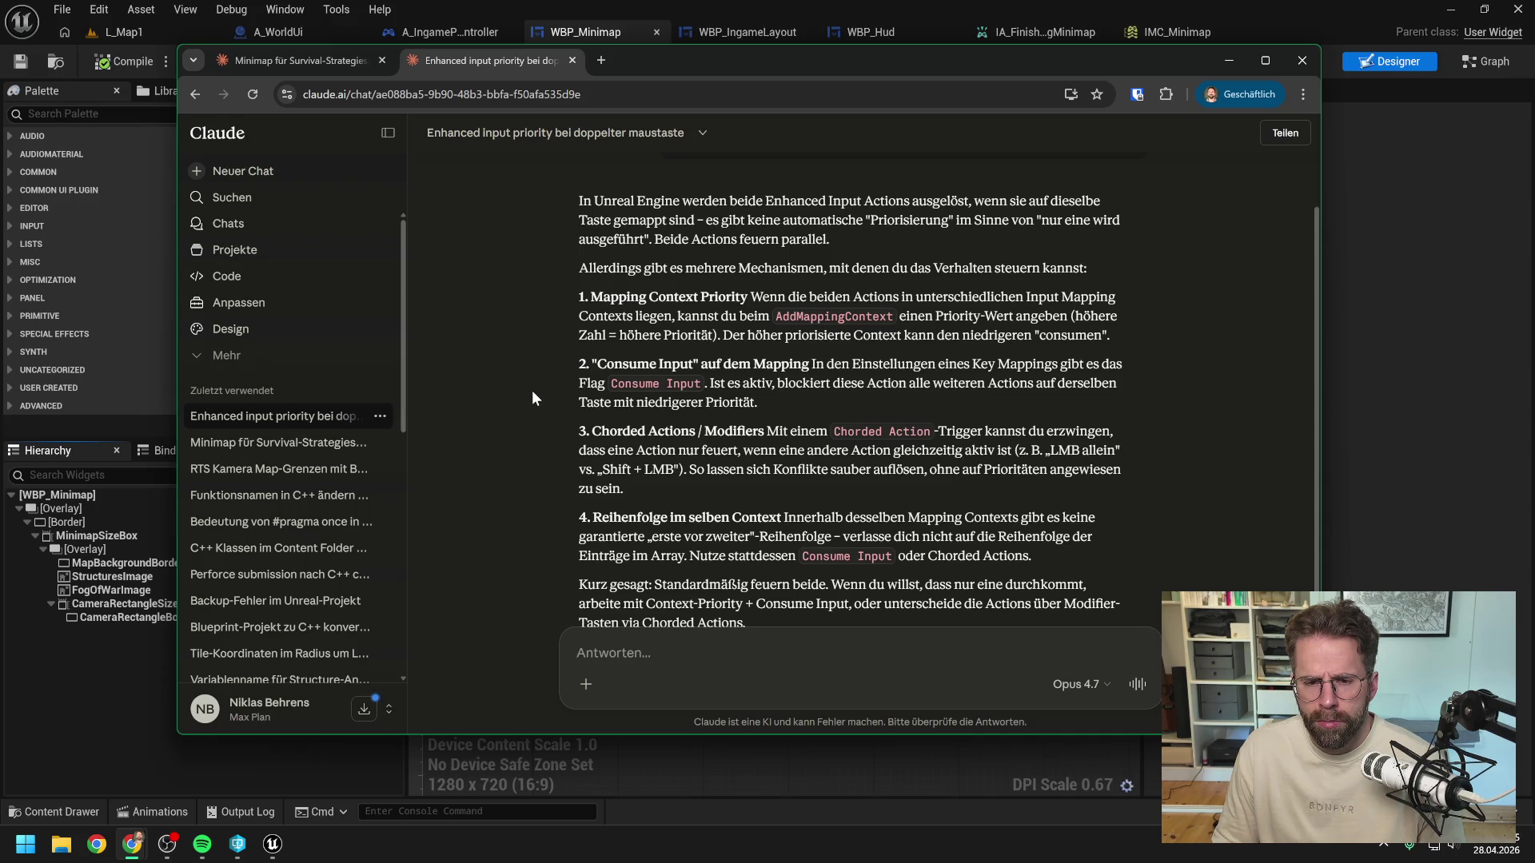
scroll(531, 390, "down", 2)
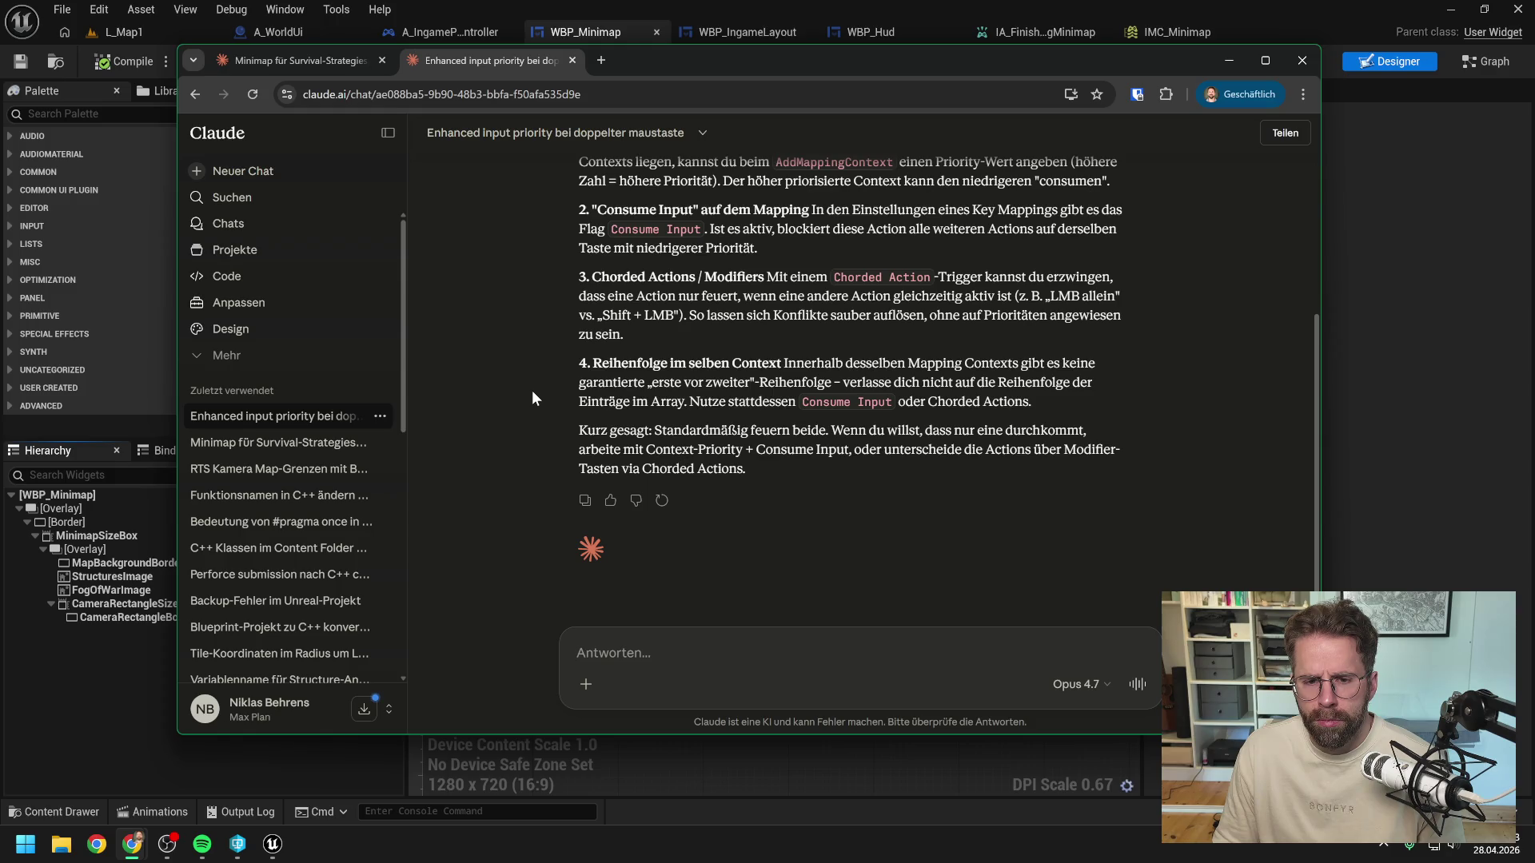
scroll(533, 400, "up", 1)
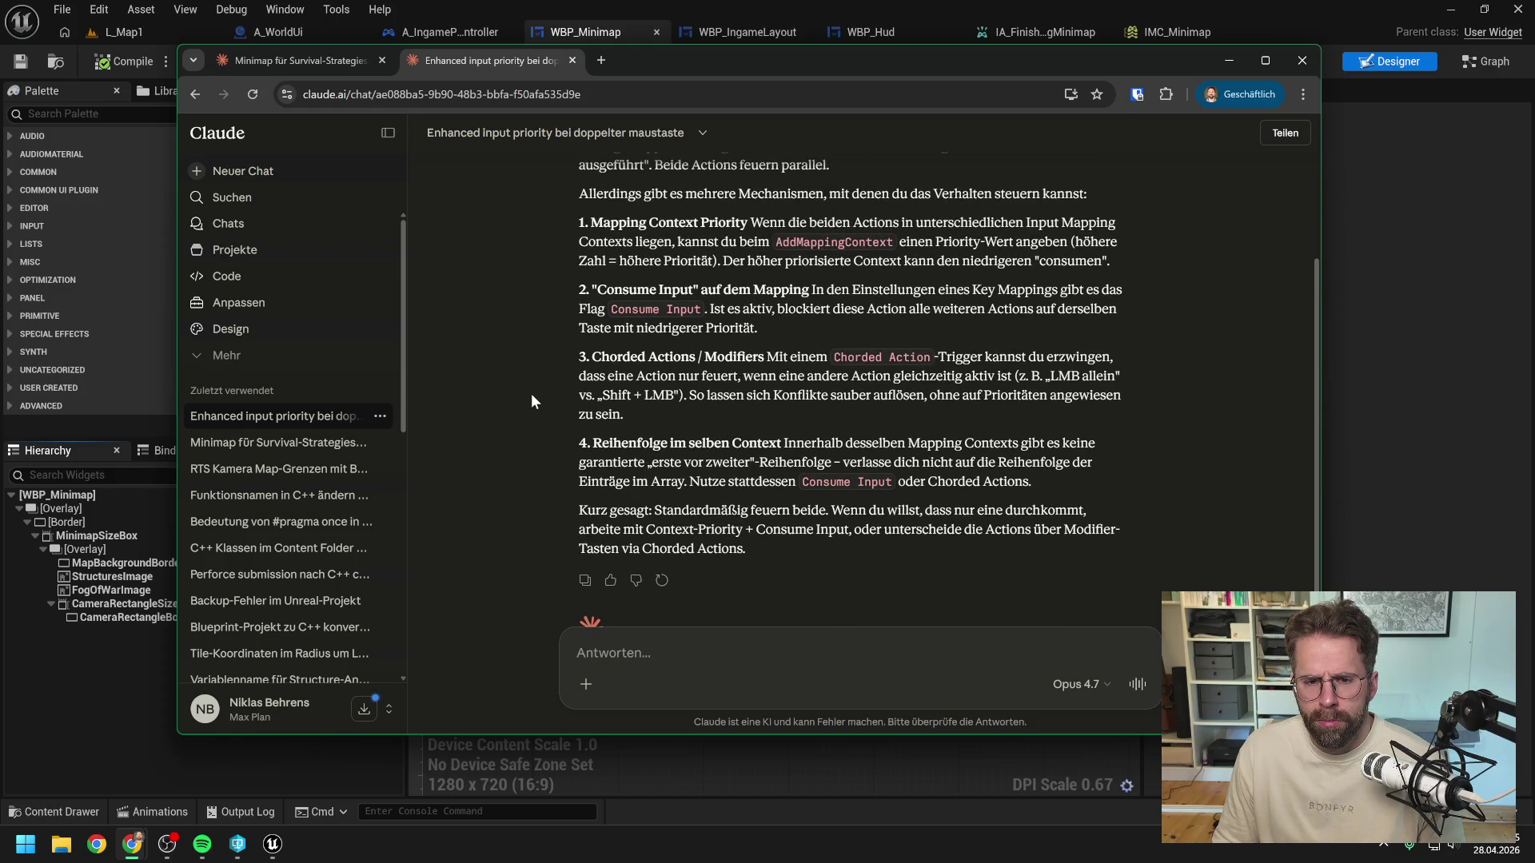
left_click(168, 626)
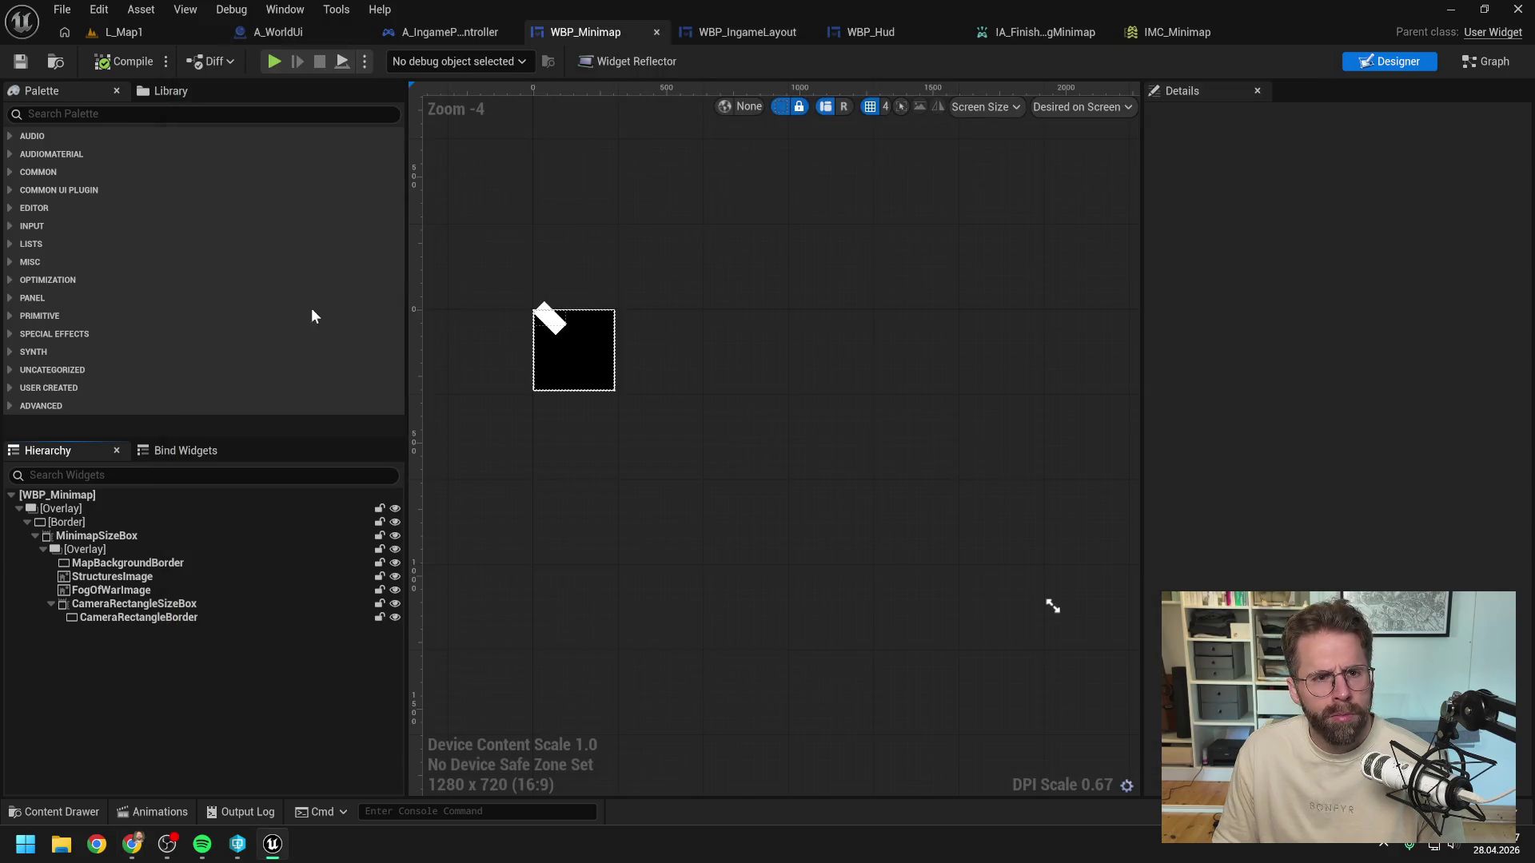
Step: Search the A_IngamePlayerController event graph for a 'consume in' node, finding nothing
left_click(448, 32)
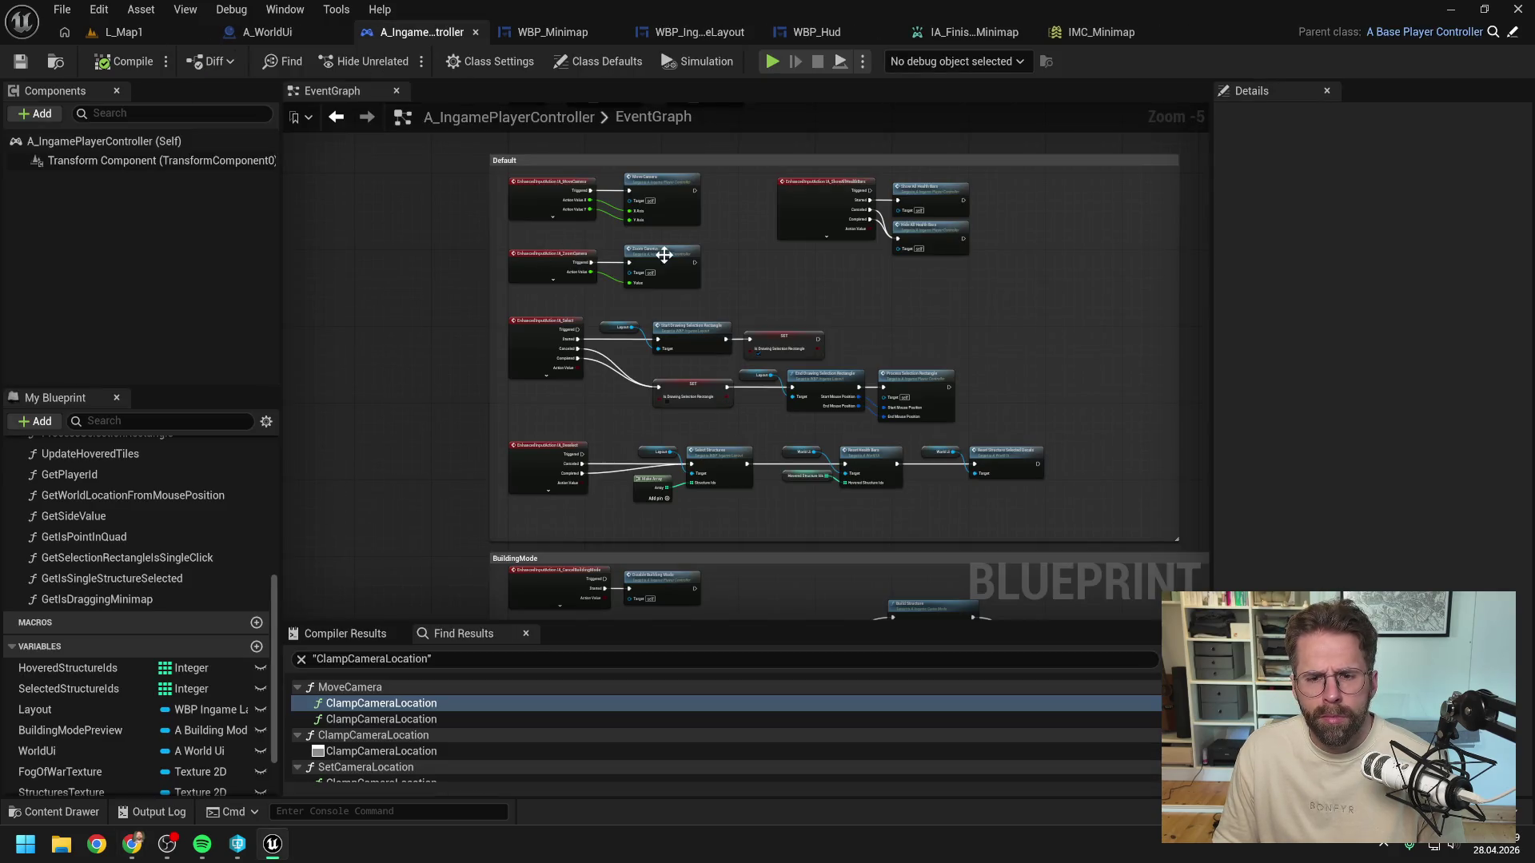
scroll(882, 344, "up", 2)
right_click(883, 344)
type("consume in")
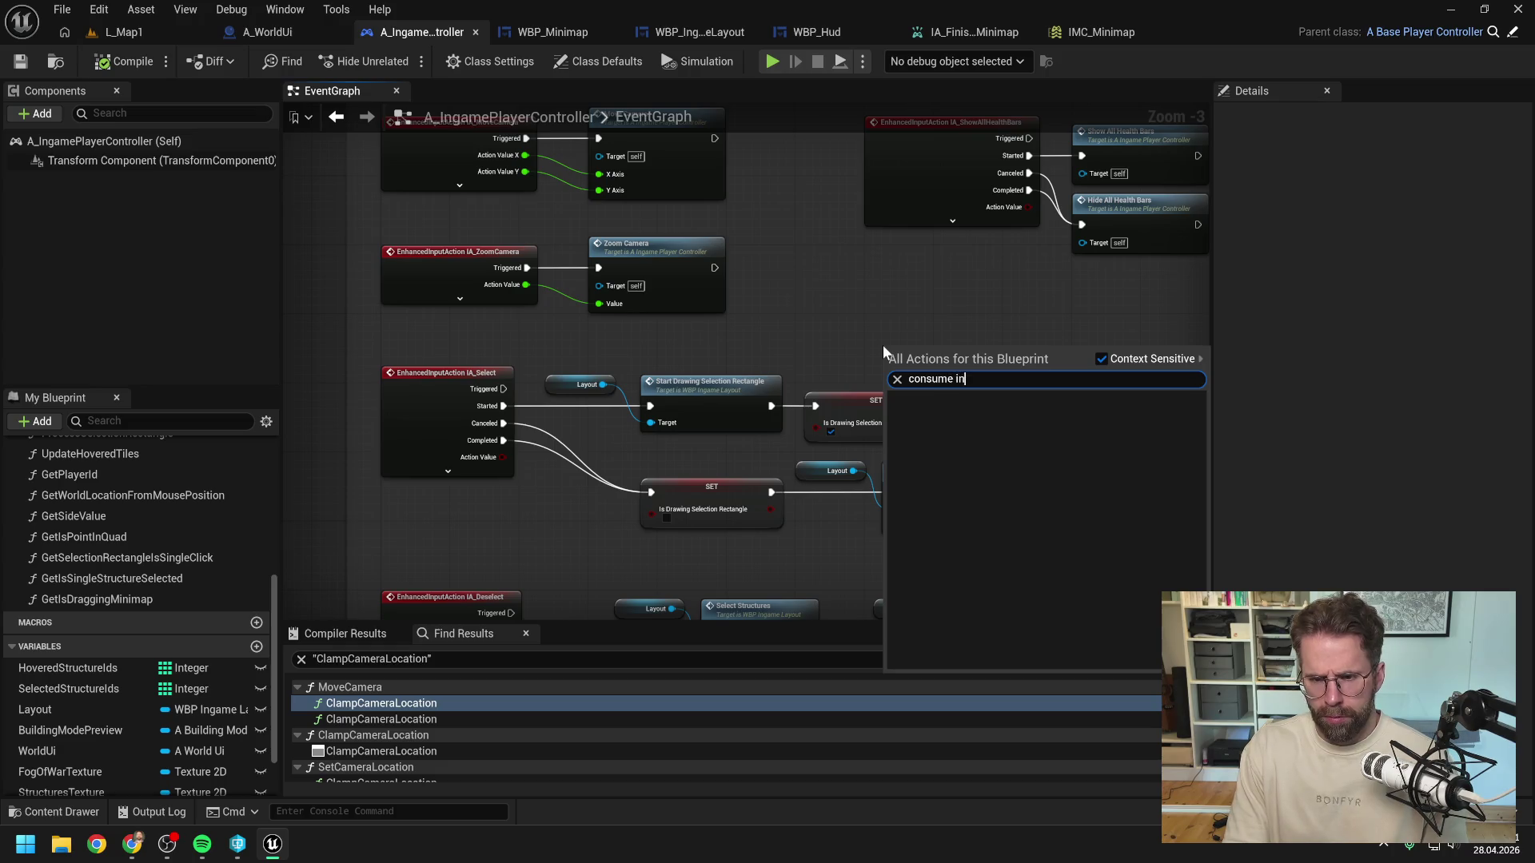
key("Escape")
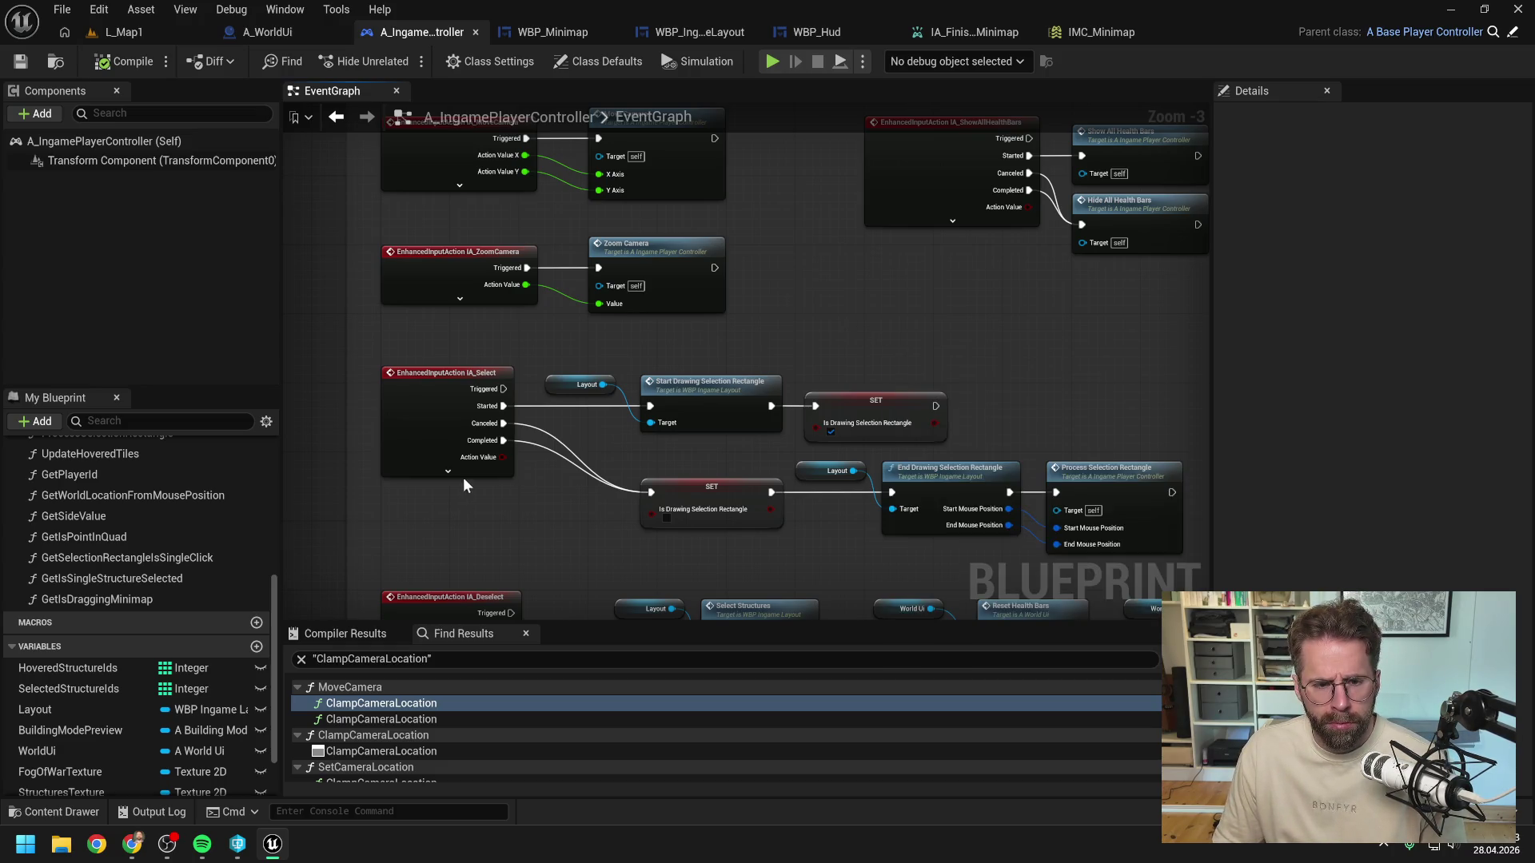
Step: Expand IA_Select and search its Input Action pin for 'consum' nodes without adding any
left_click(447, 472)
left_click_drag(502, 523, 551, 526)
type("consum")
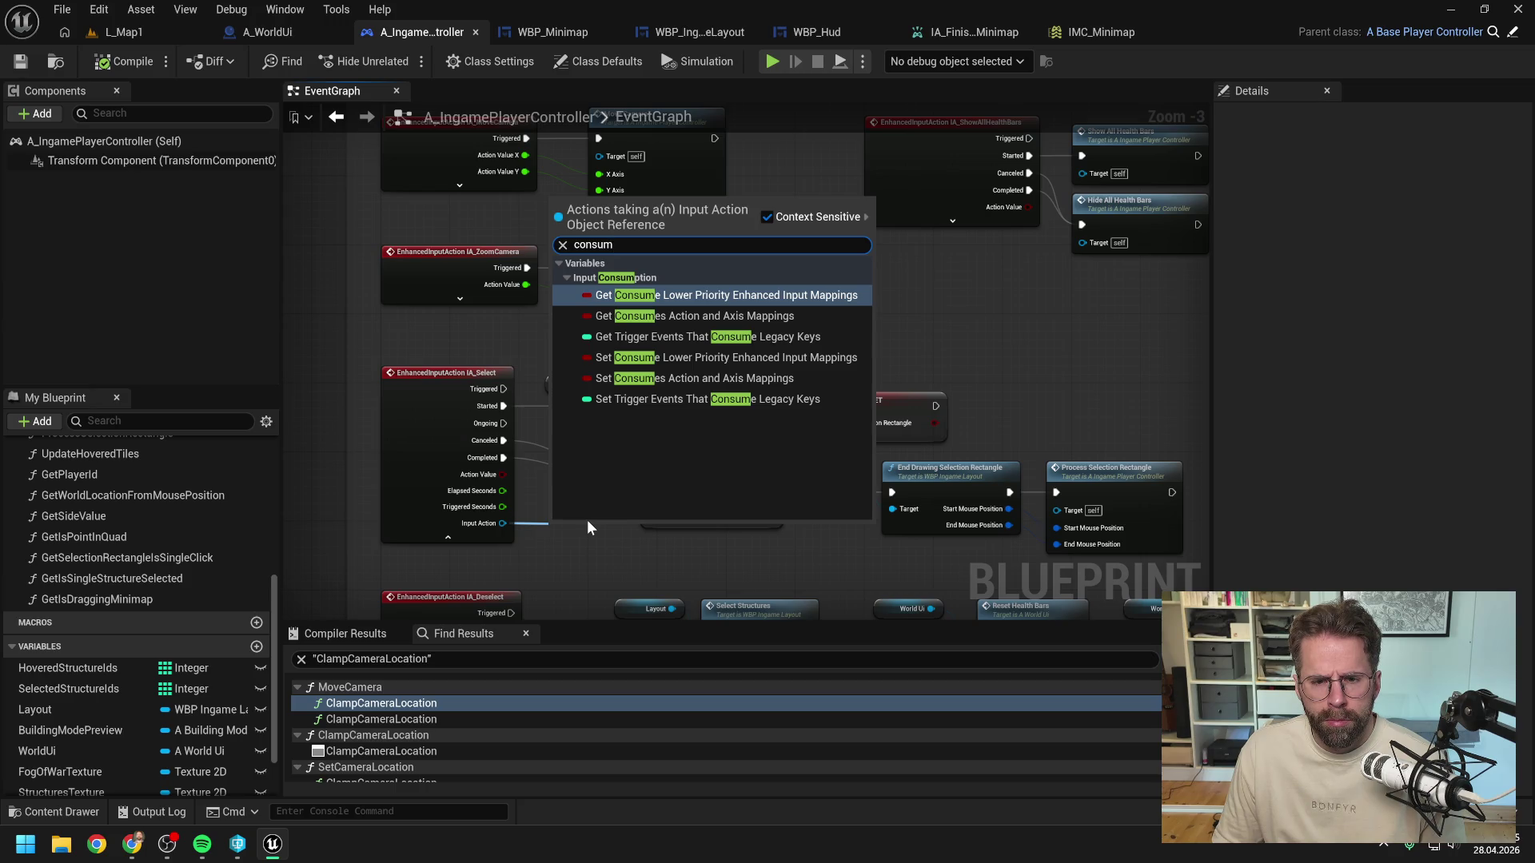
left_click(467, 536)
left_click(467, 536)
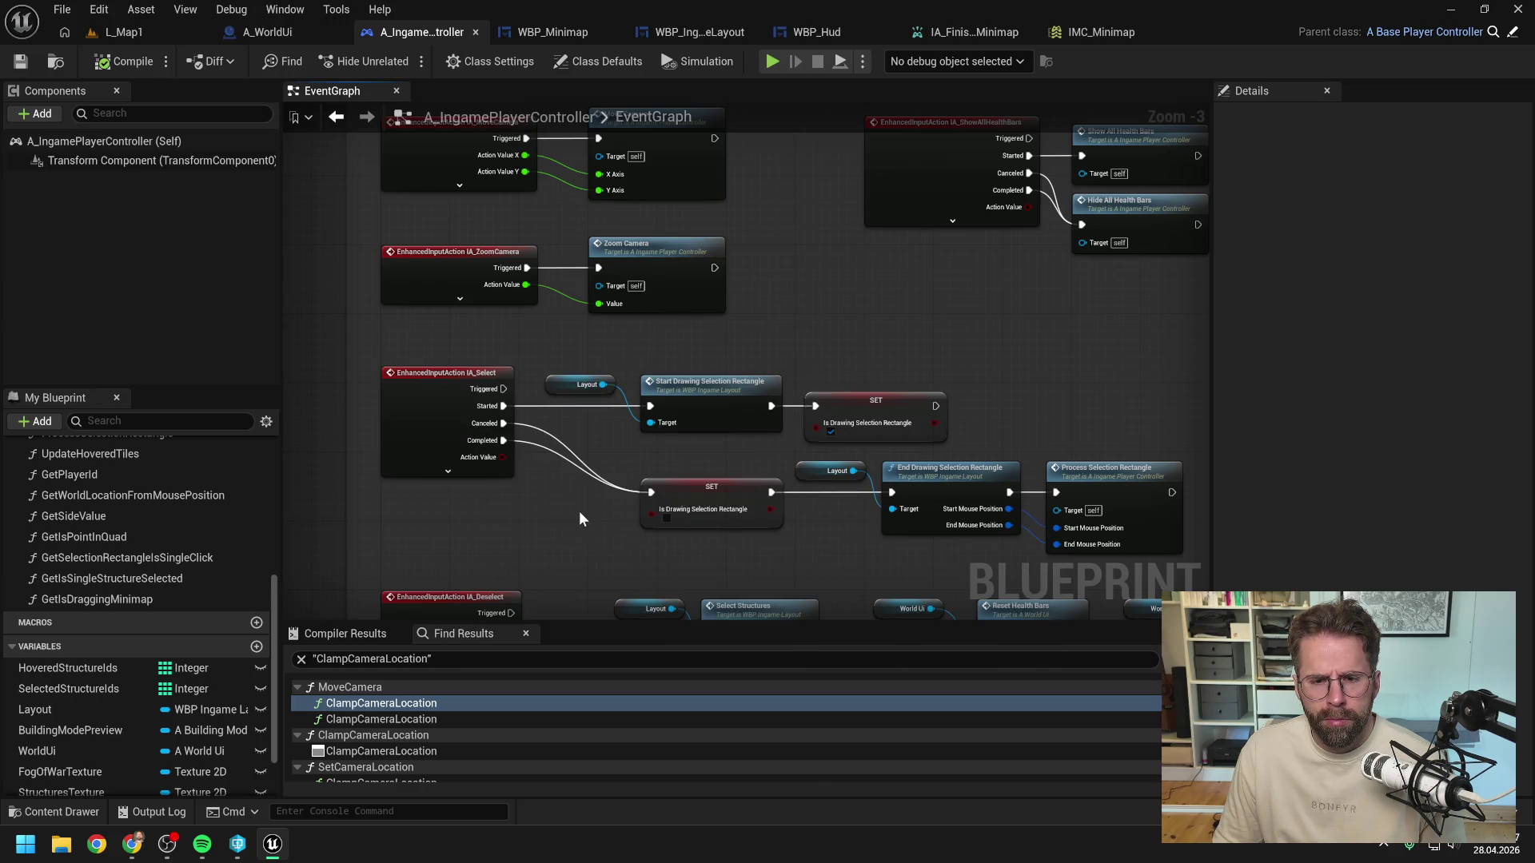
scroll(578, 515, "down", 2)
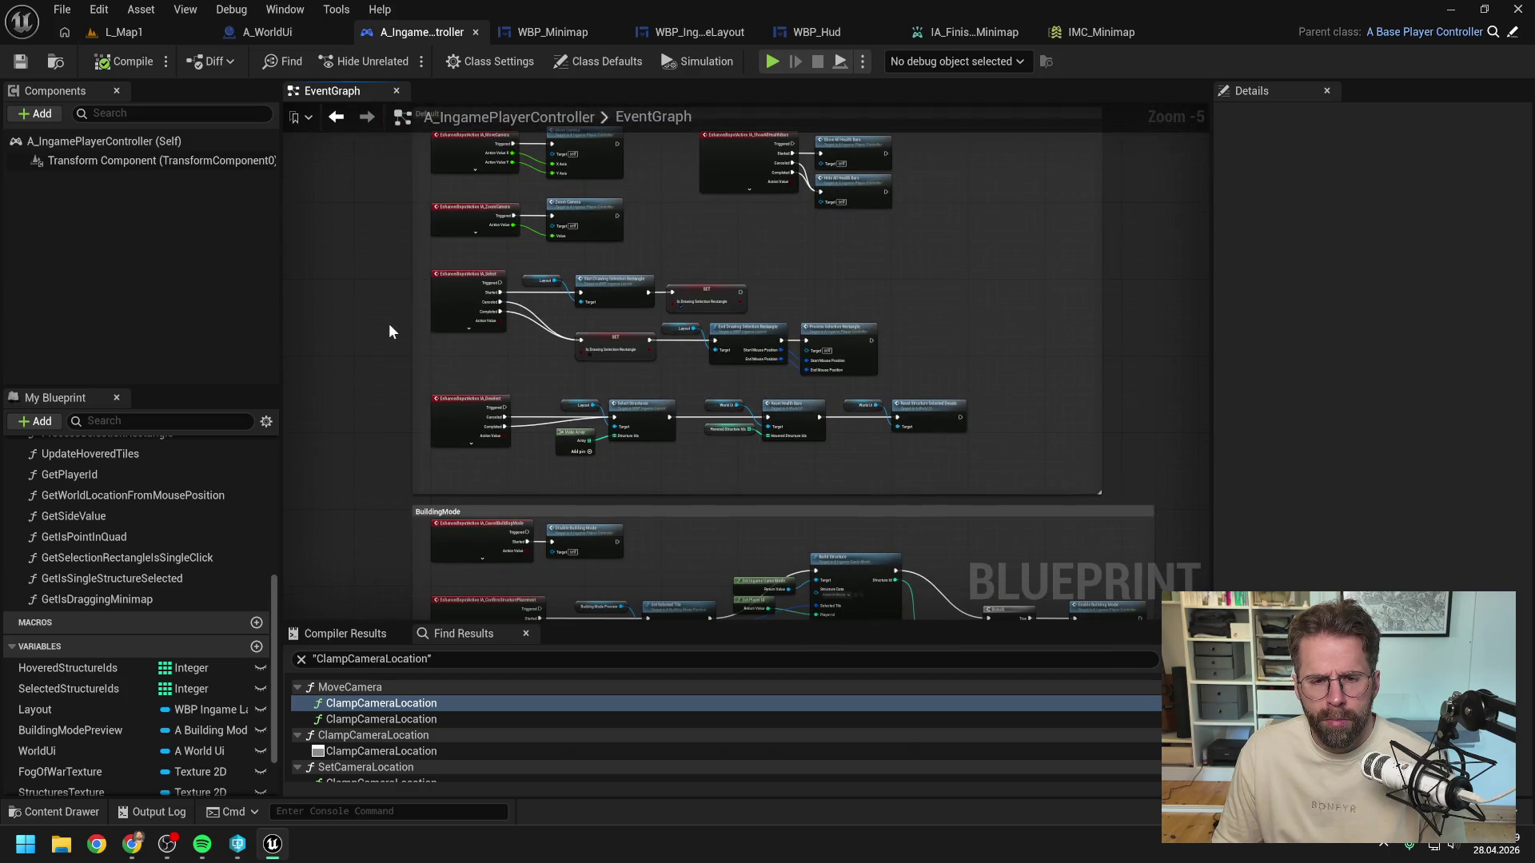
scroll(388, 323, "up", 1)
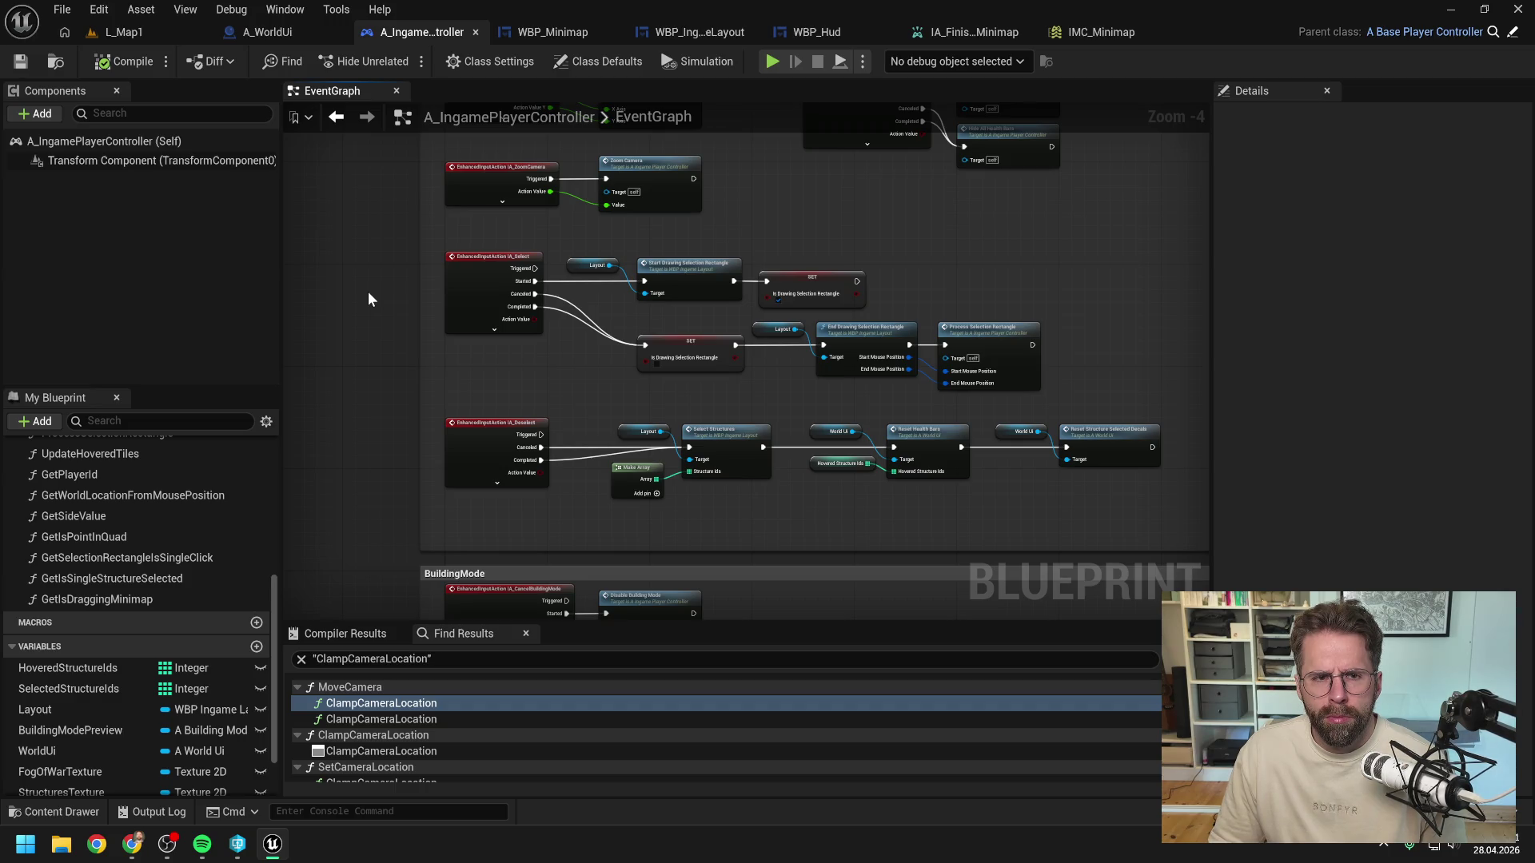
left_click(1099, 32)
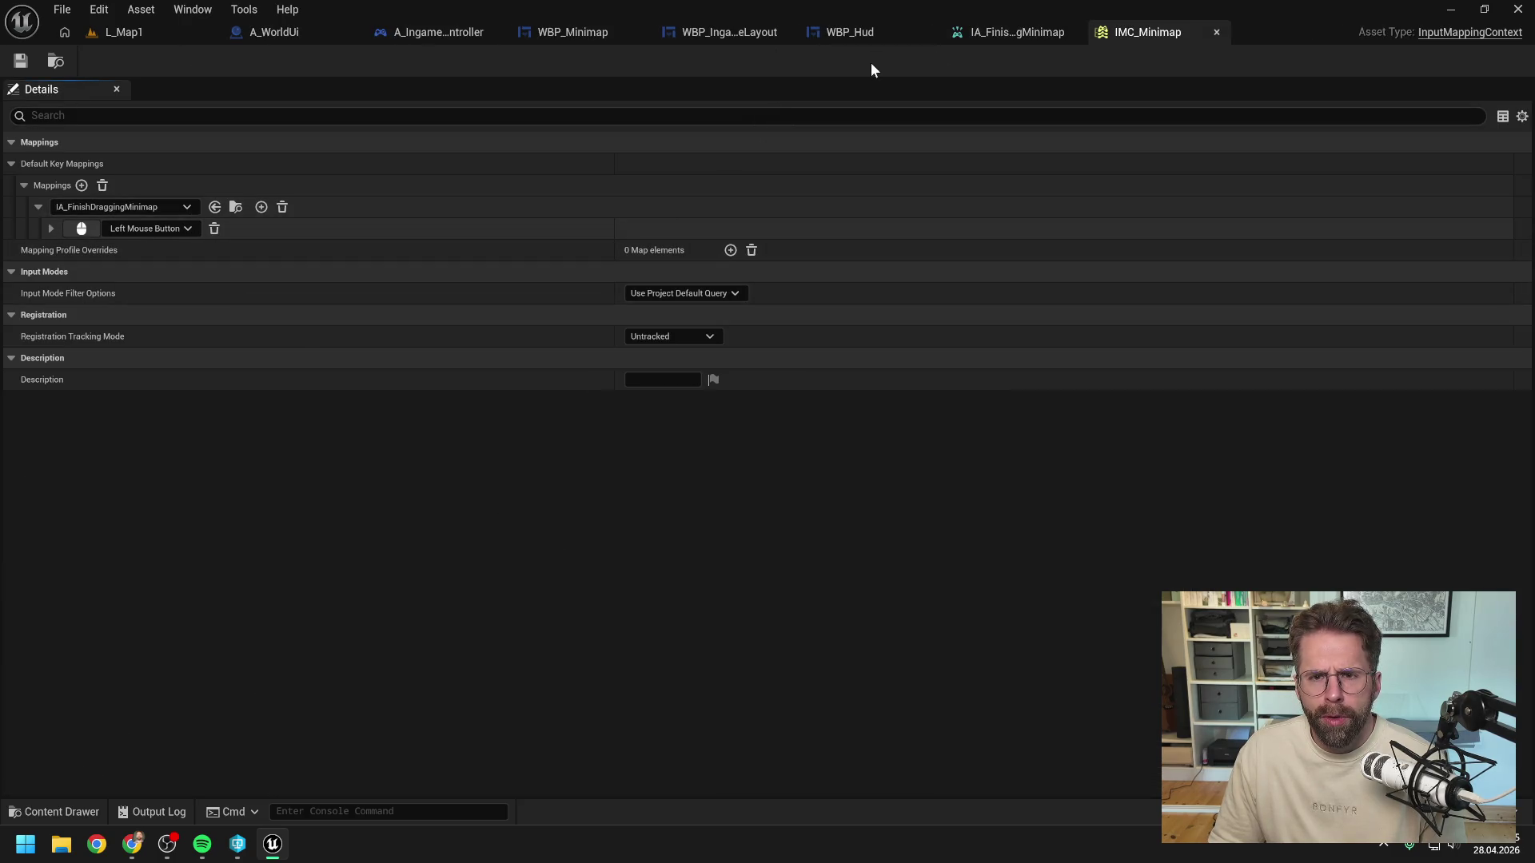
Step: Check the MapBackgroundBorder widget's properties, then open the HandleMapBackgroundBorderClicked function graph
left_click(862, 34)
left_click(587, 34)
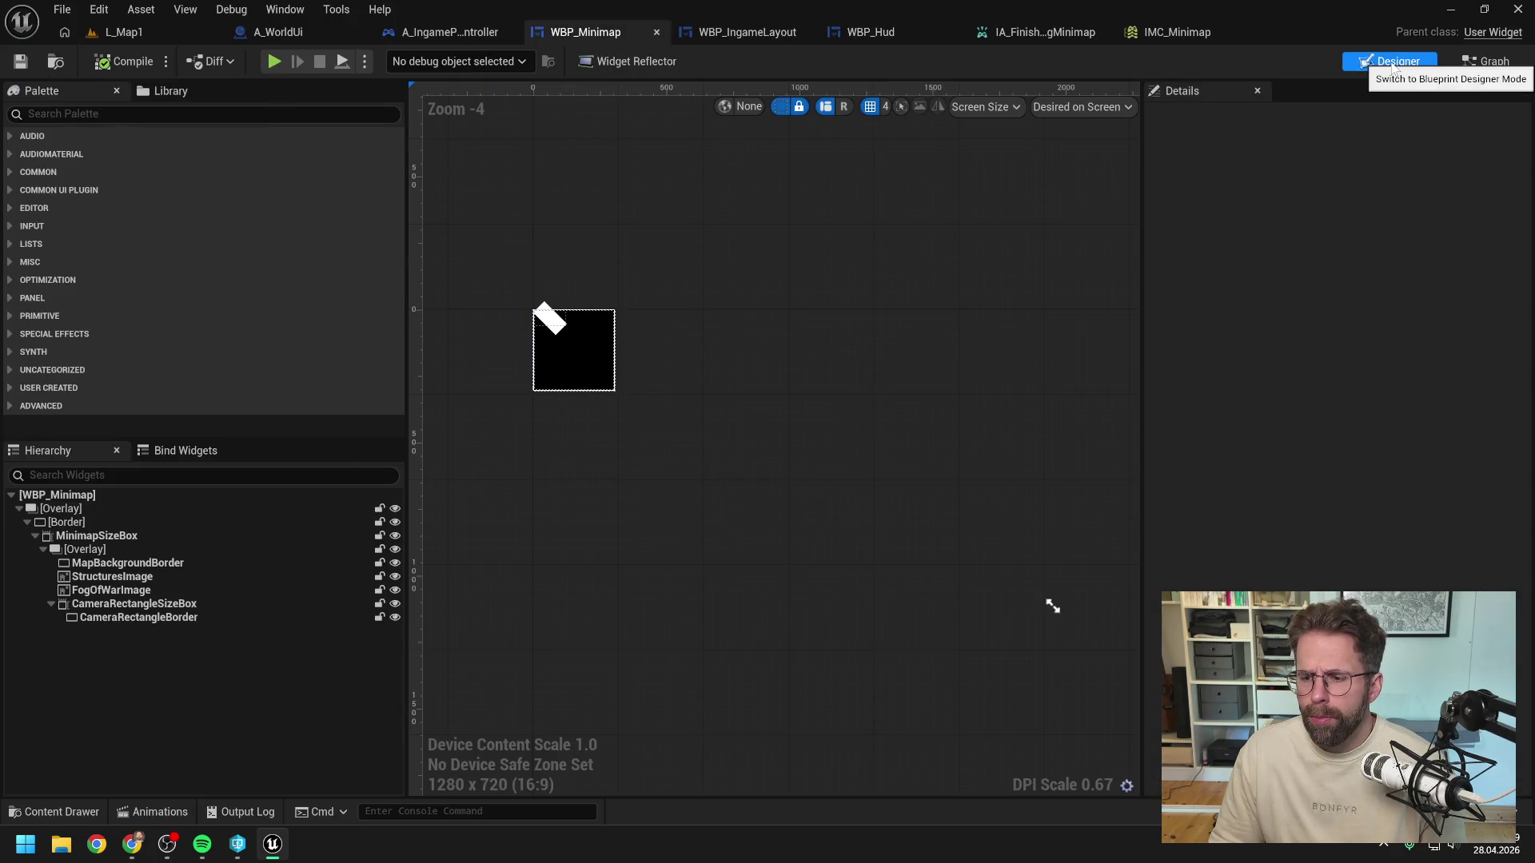
left_click(128, 563)
scroll(1372, 450, "down", 10)
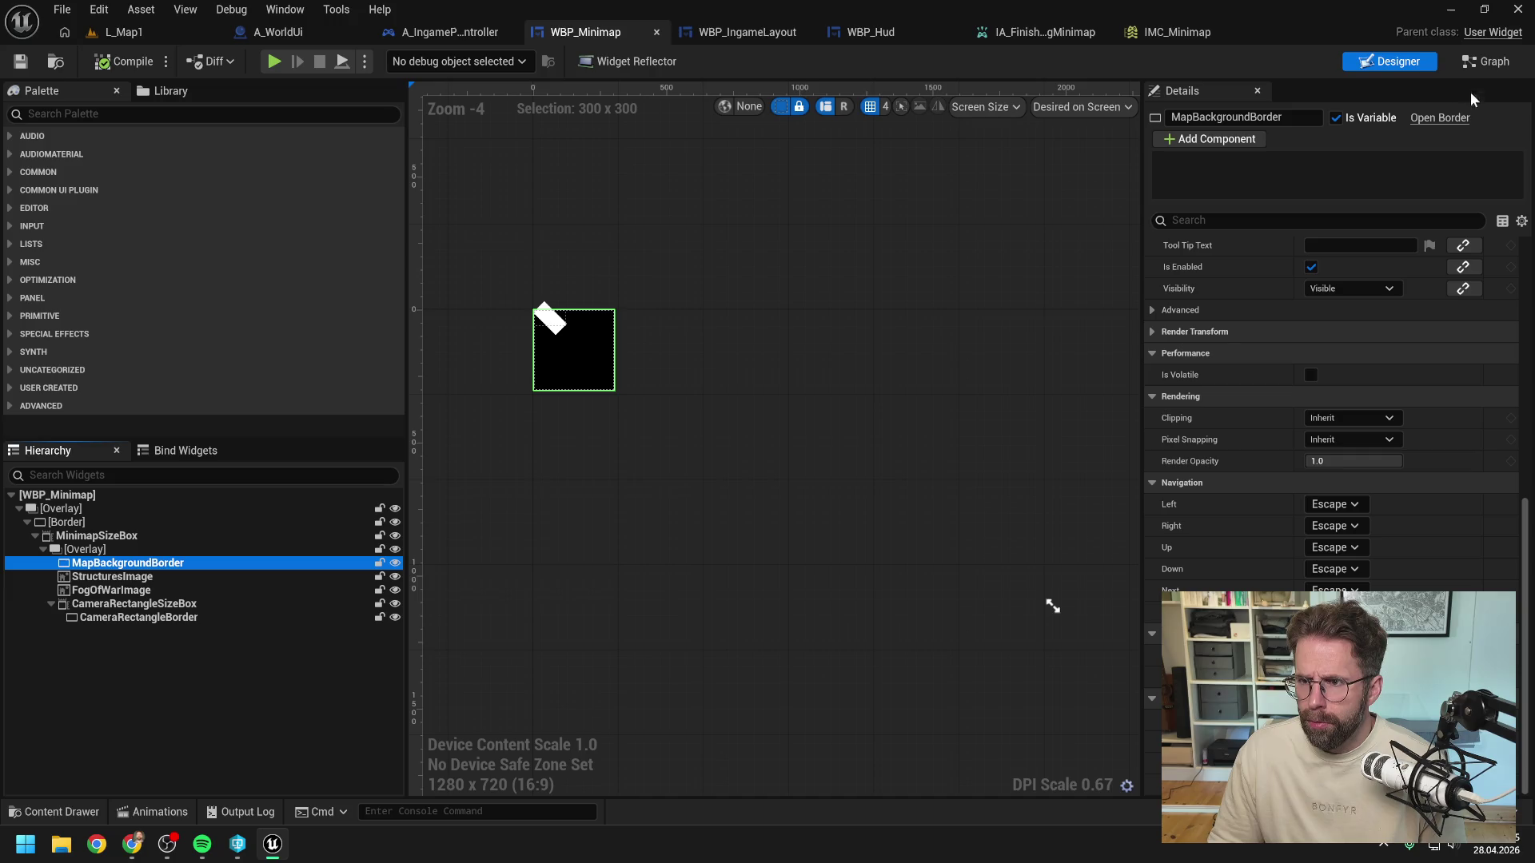
left_click(1485, 62)
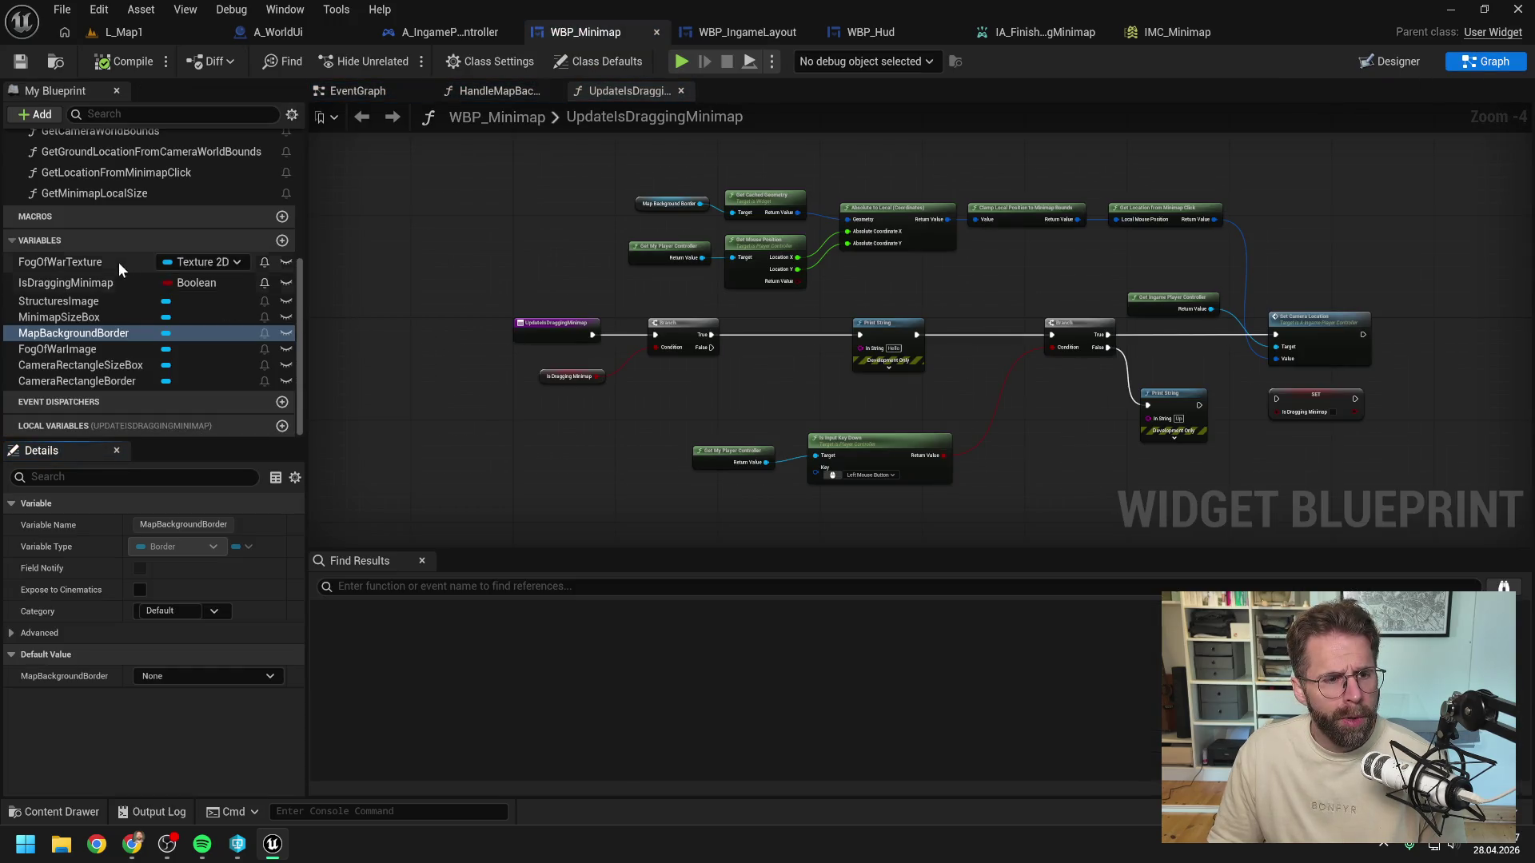
scroll(136, 280, "up", 5)
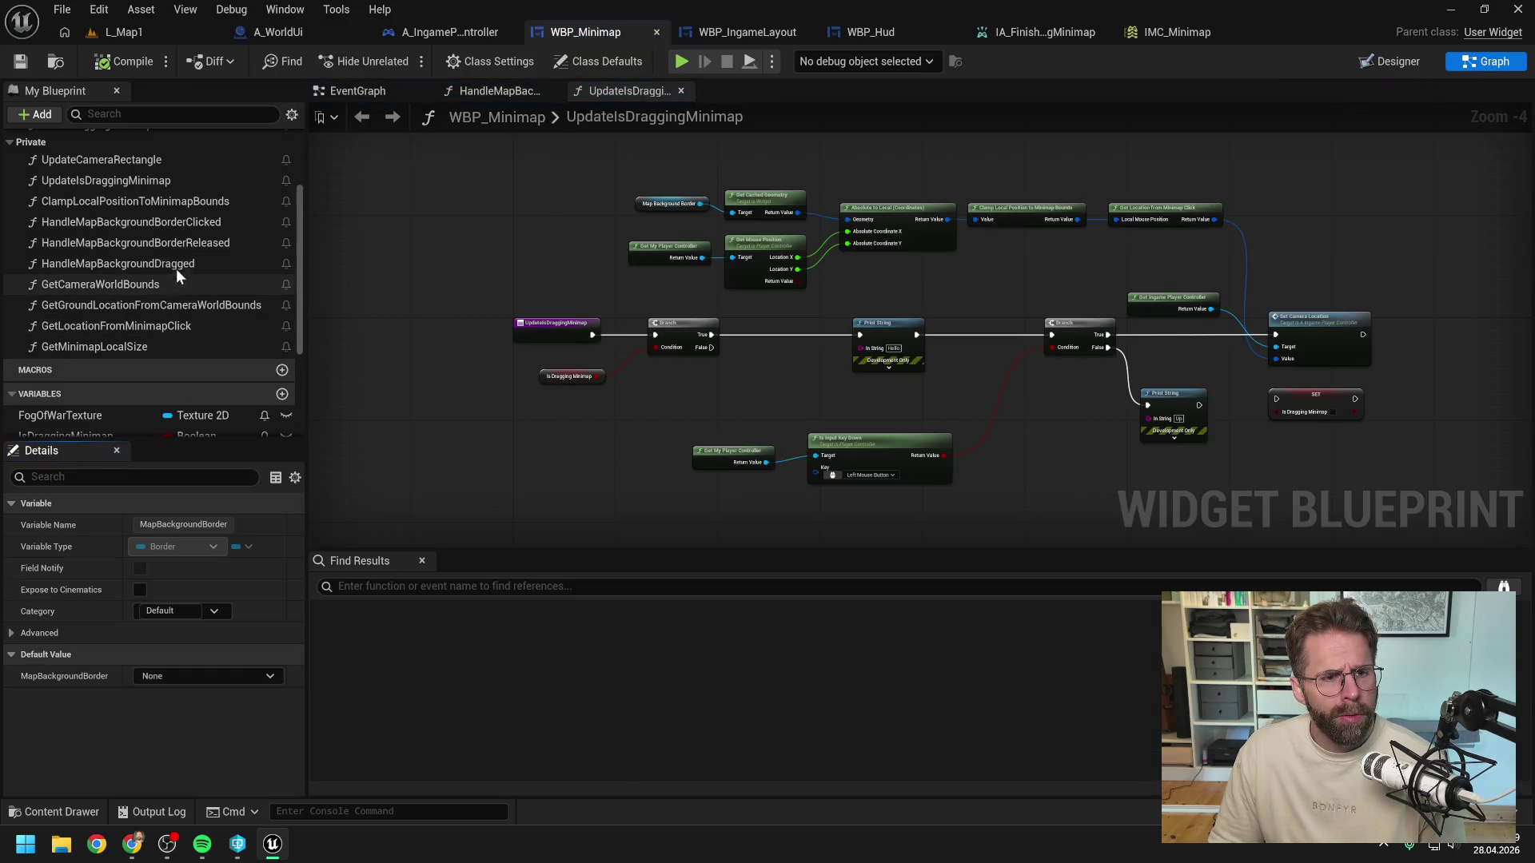
double_click(175, 222)
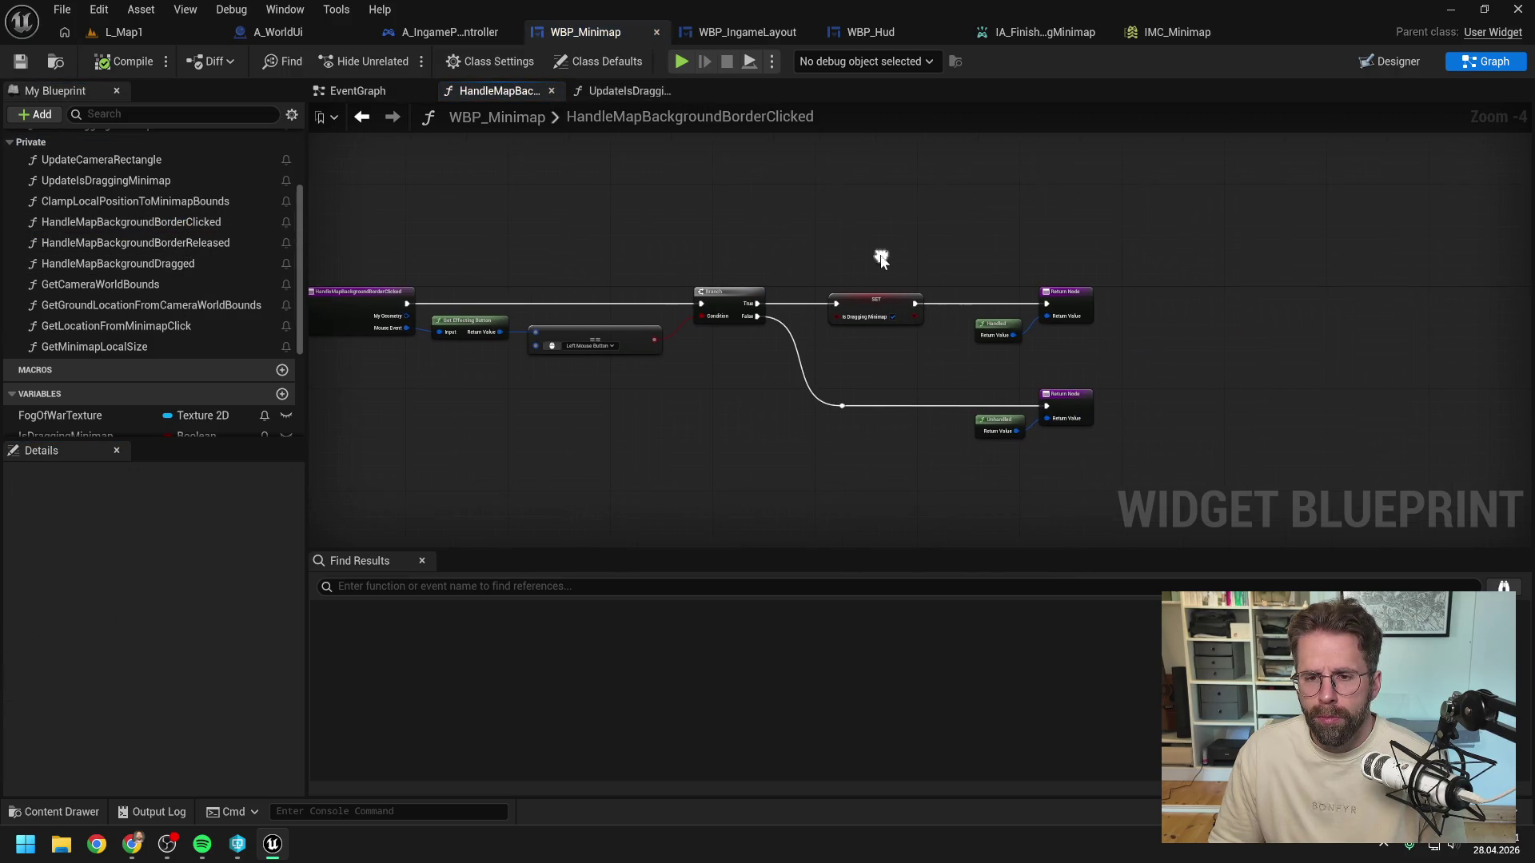
Step: Search the HandleMapBackgroundBorderClicked graph for an 'enhanced input sys' node, without adding one
scroll(206, 288, "down", 3)
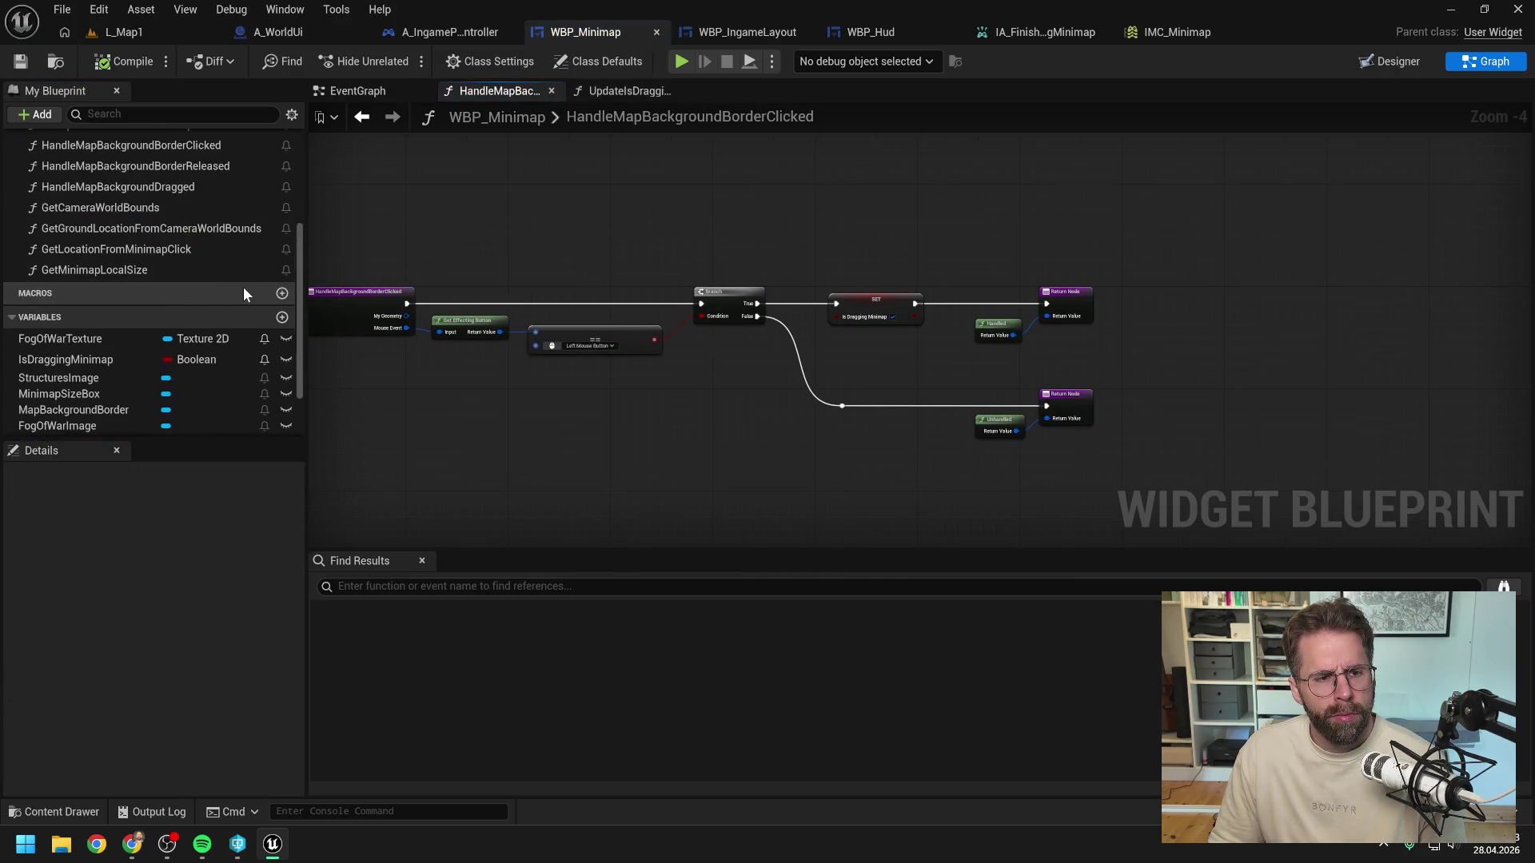
left_click(356, 92)
left_click(612, 91)
left_click(472, 90)
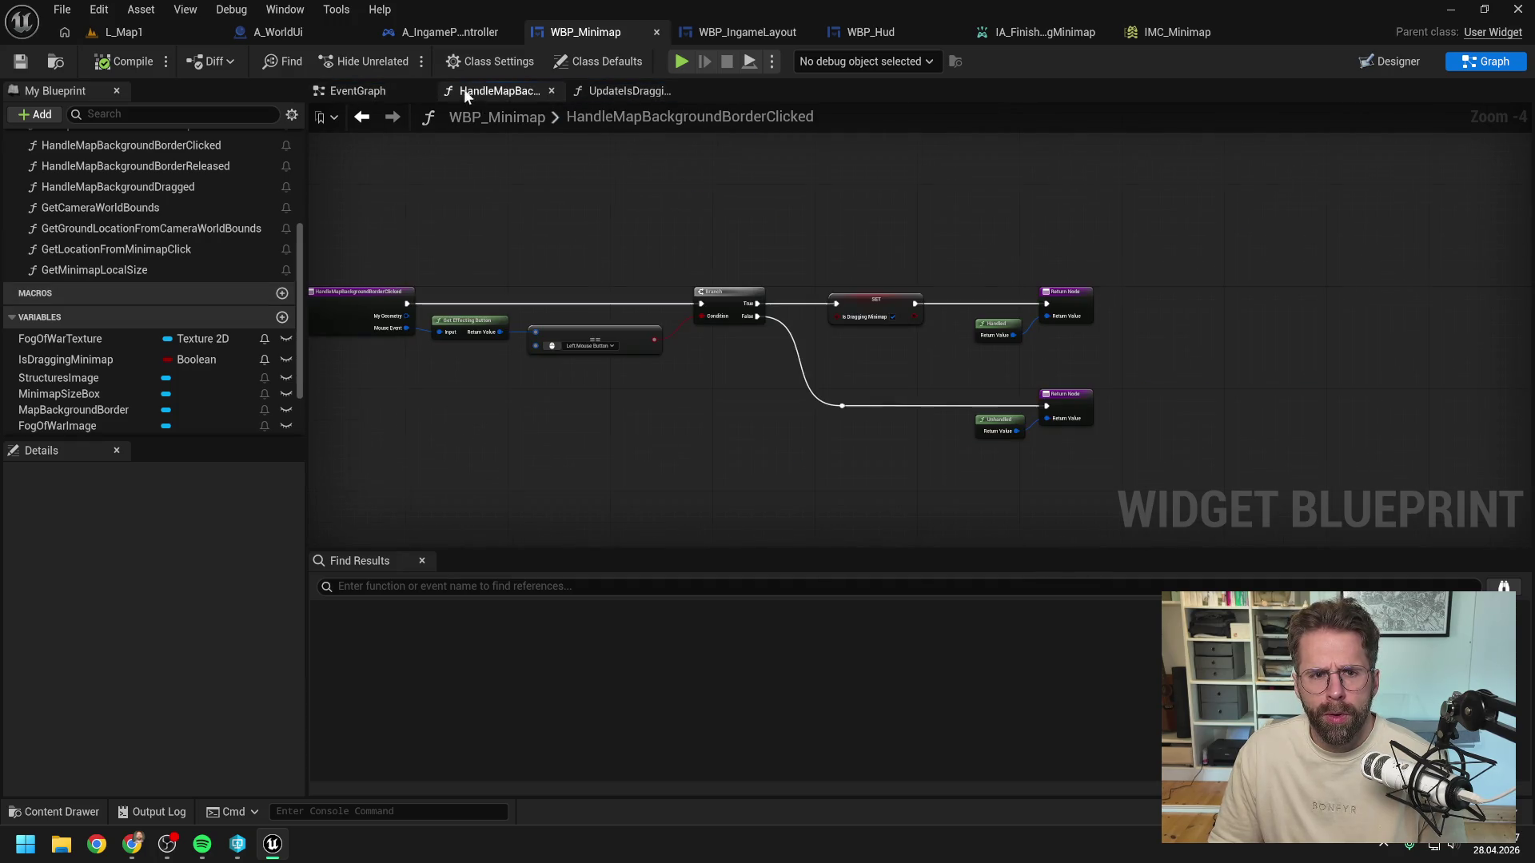
right_click(923, 250)
key("Up")
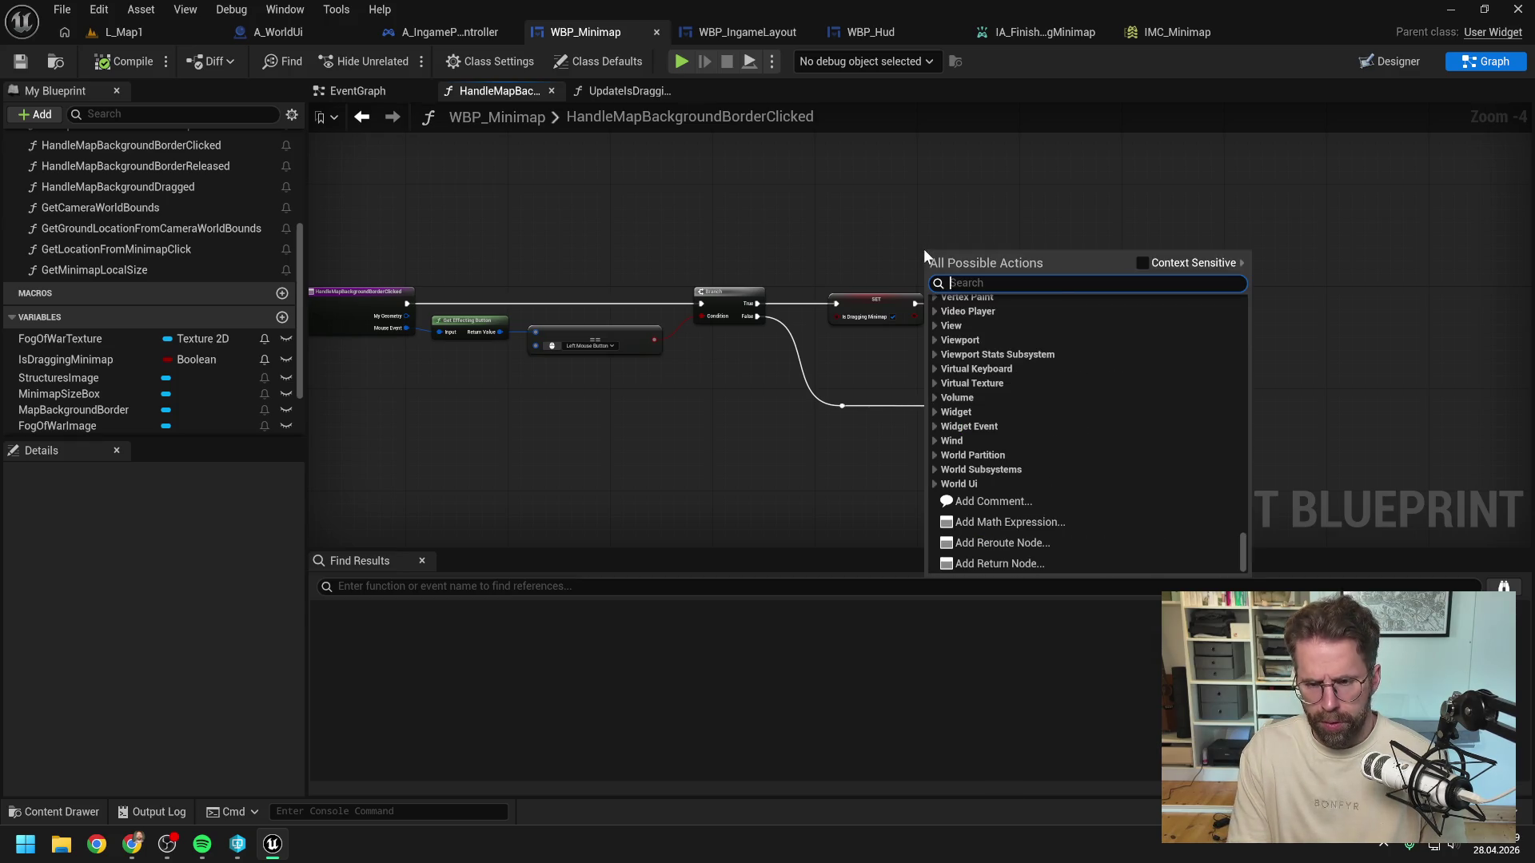
type("enhan")
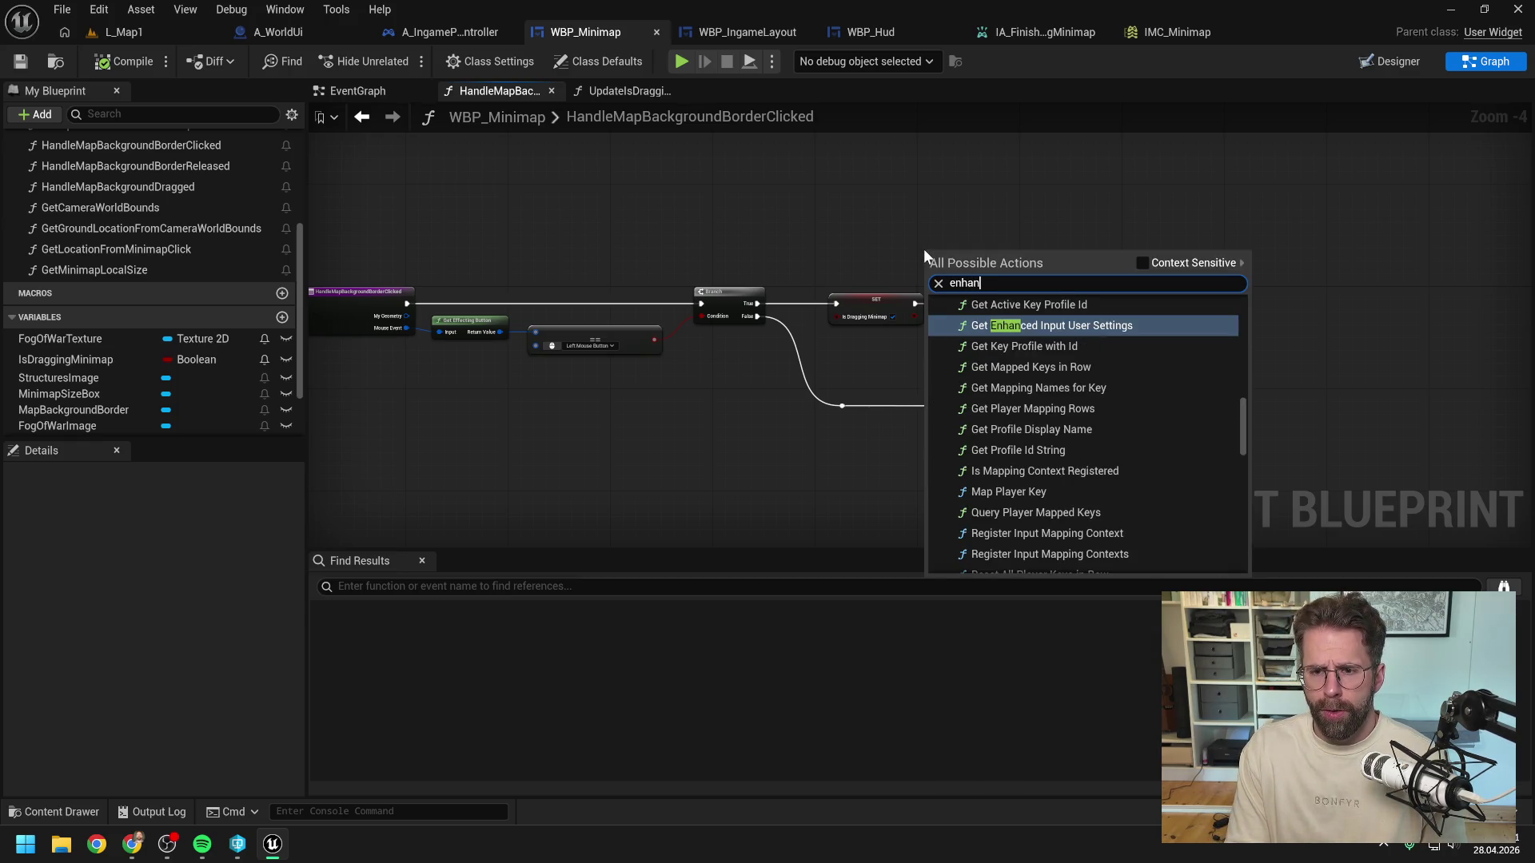
type(" input sys")
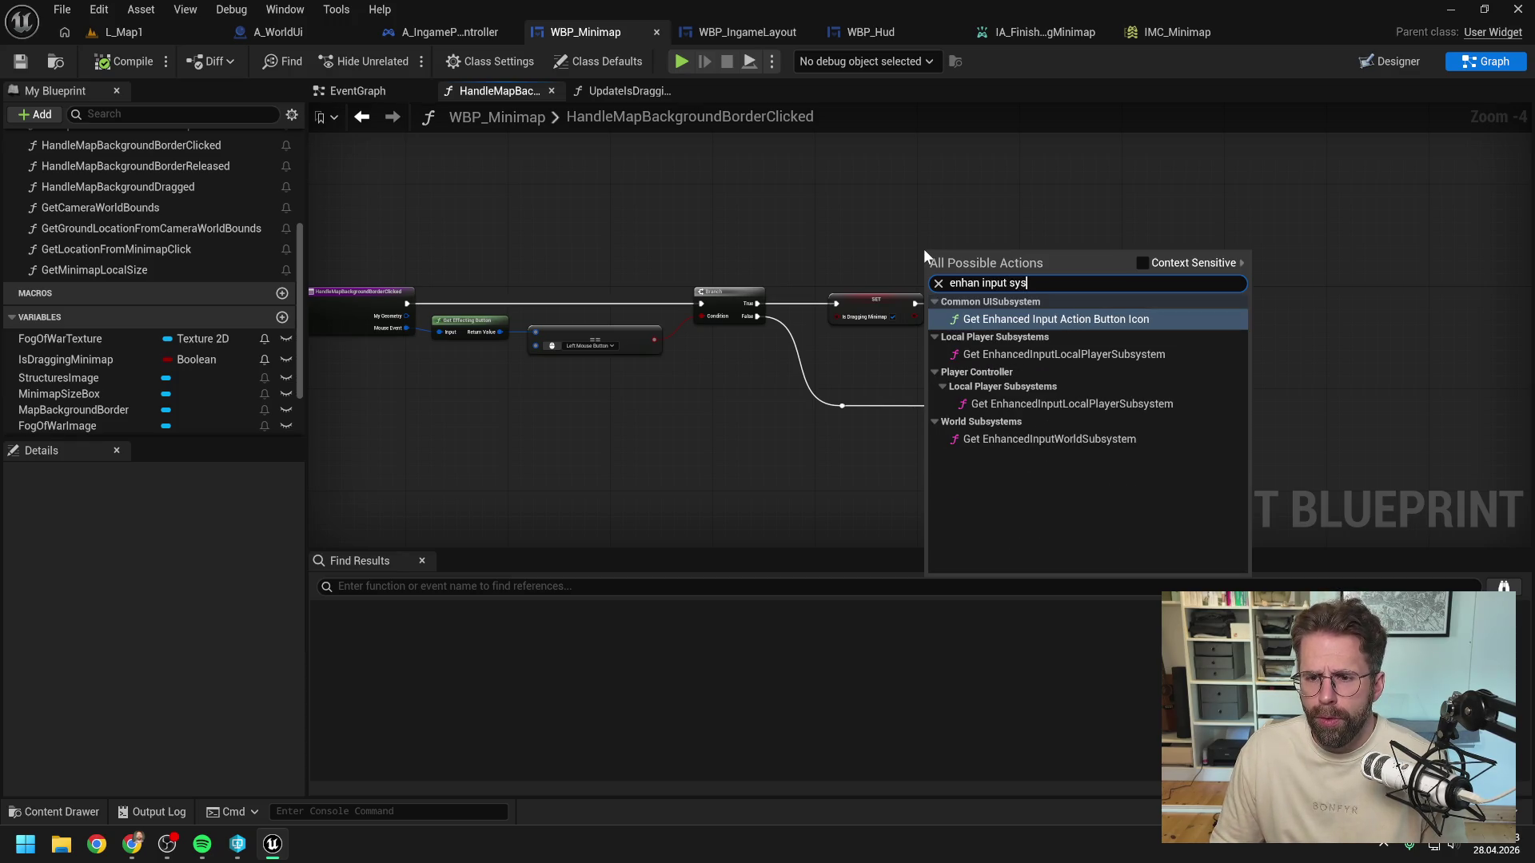
key("Escape")
right_click(879, 216)
type("enah")
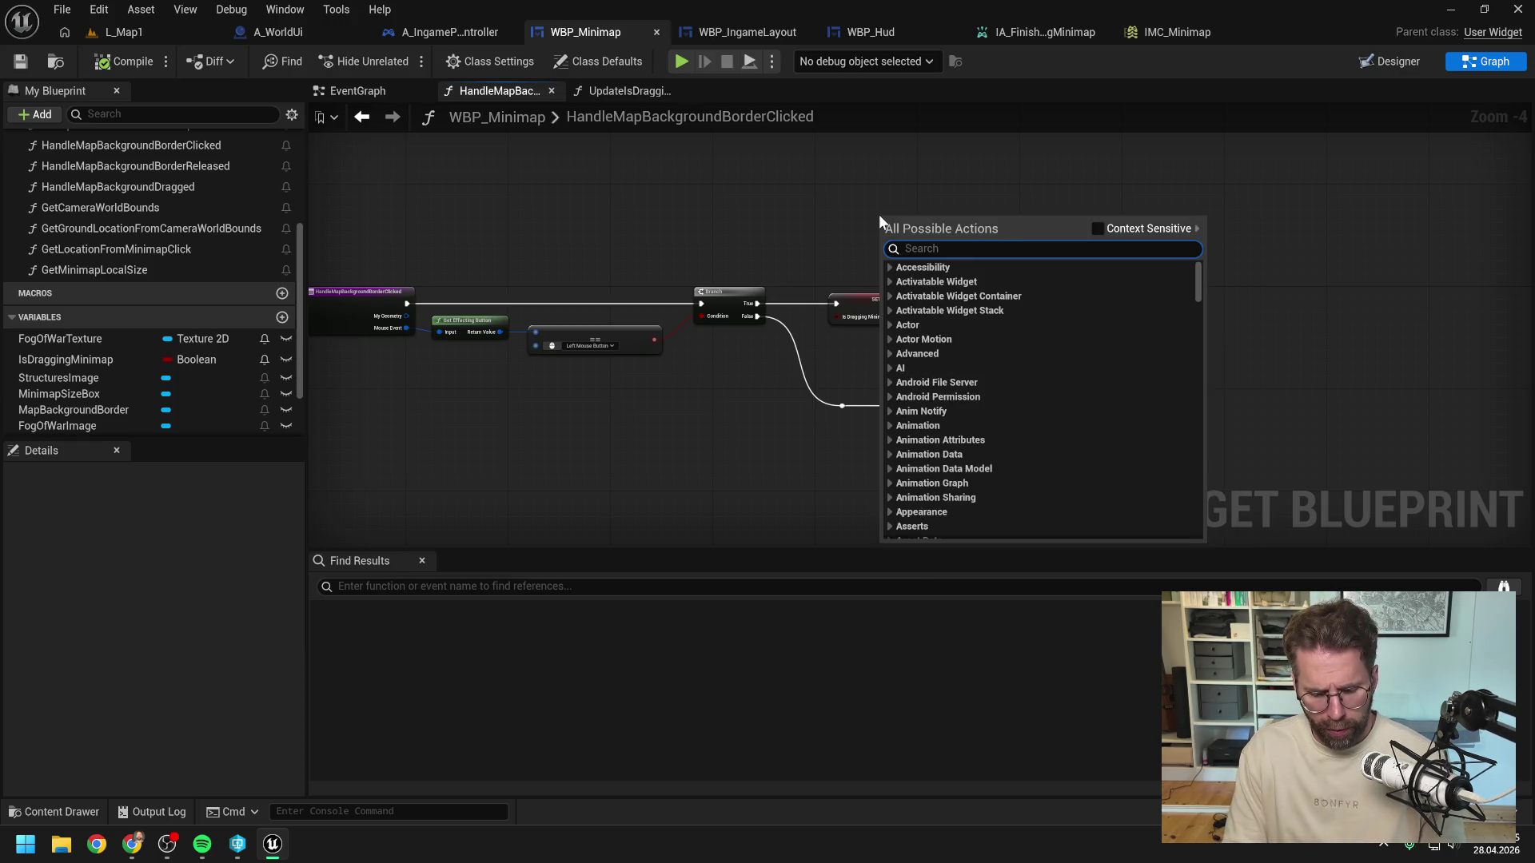
key("BackSpace")
key("BackSpace")
type("han")
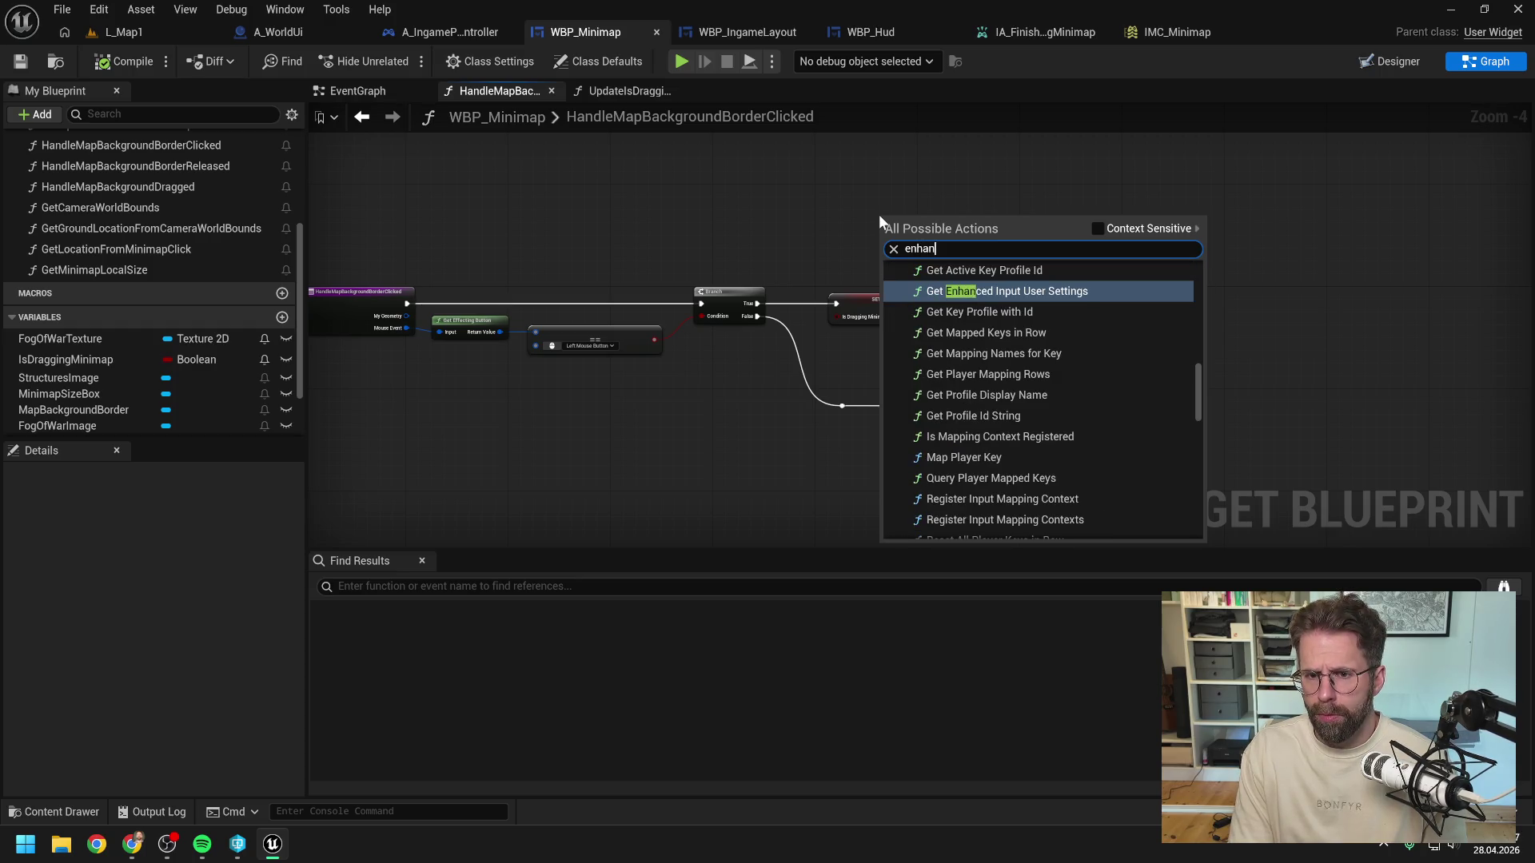
type("ced input sys")
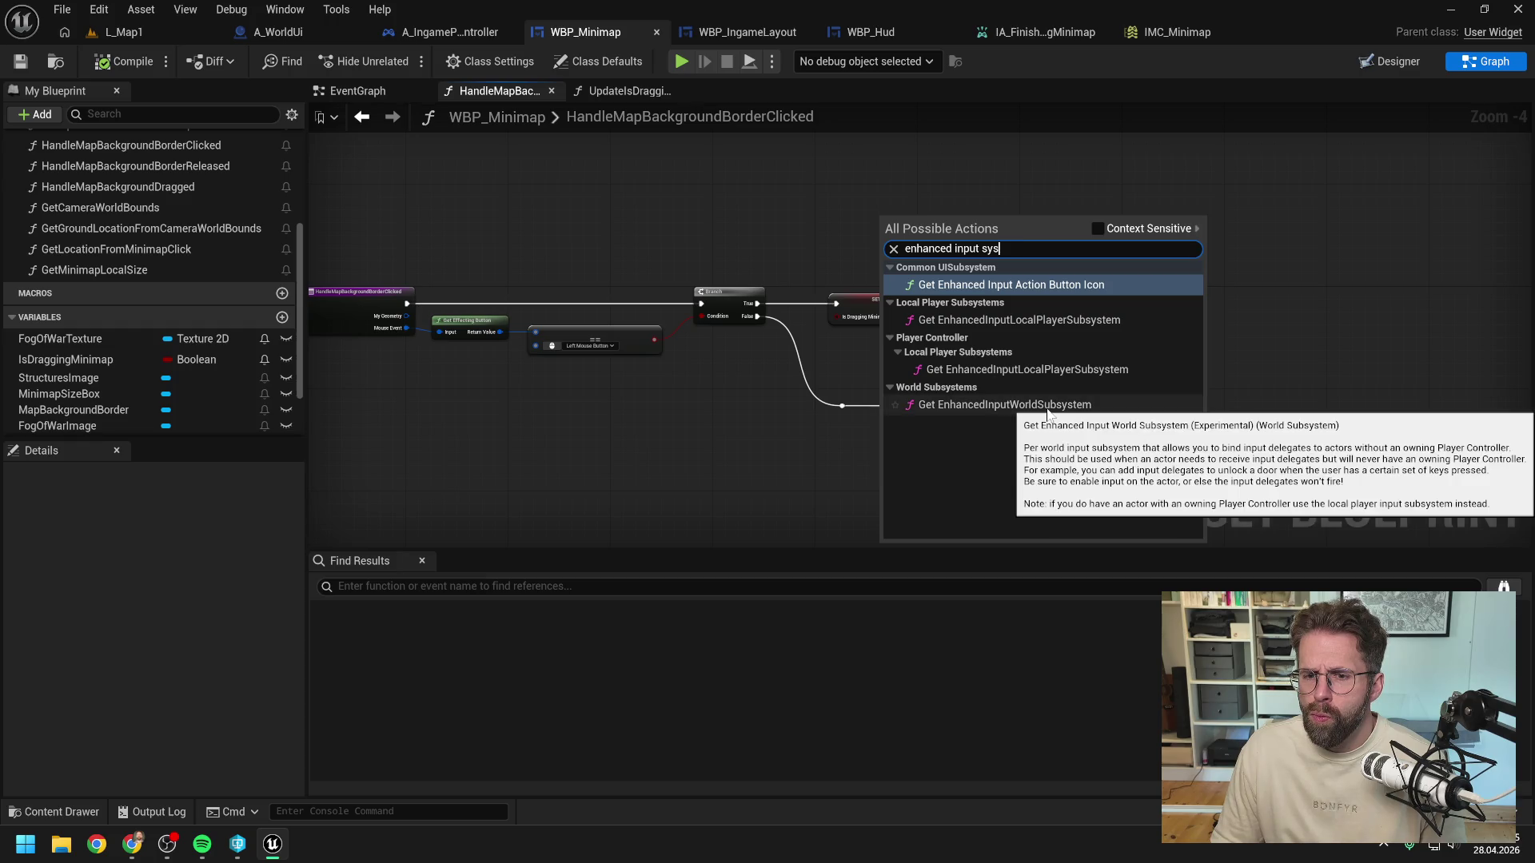
key("Escape")
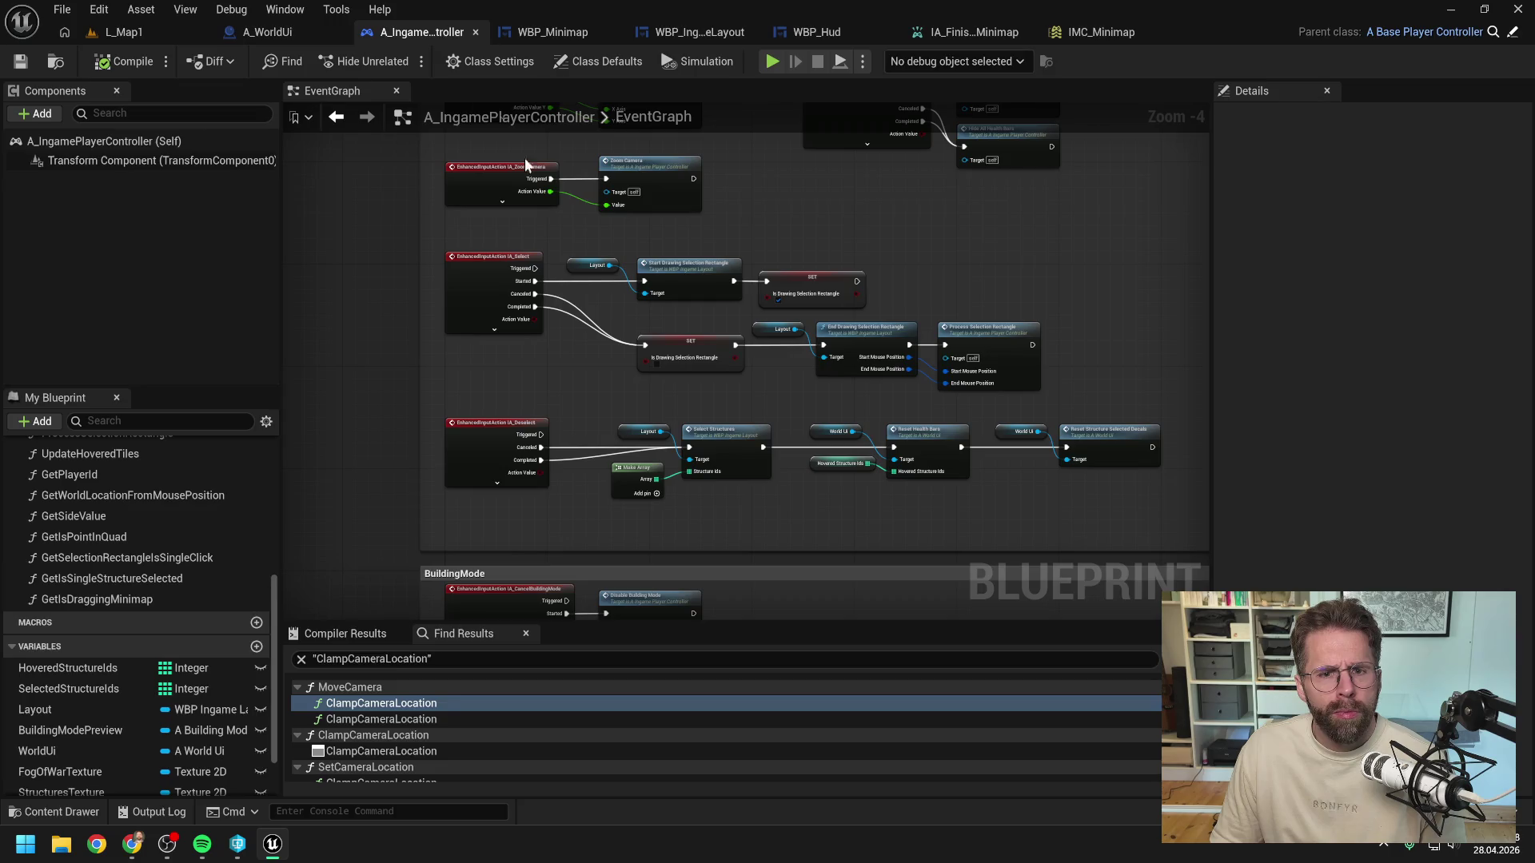
Step: Copy the Enhanced Input Local Player Subsystem node from A_IngamePlayerController into HandleMapBackgroundBorderClicked
left_click(448, 32)
scroll(795, 246, "up", 6)
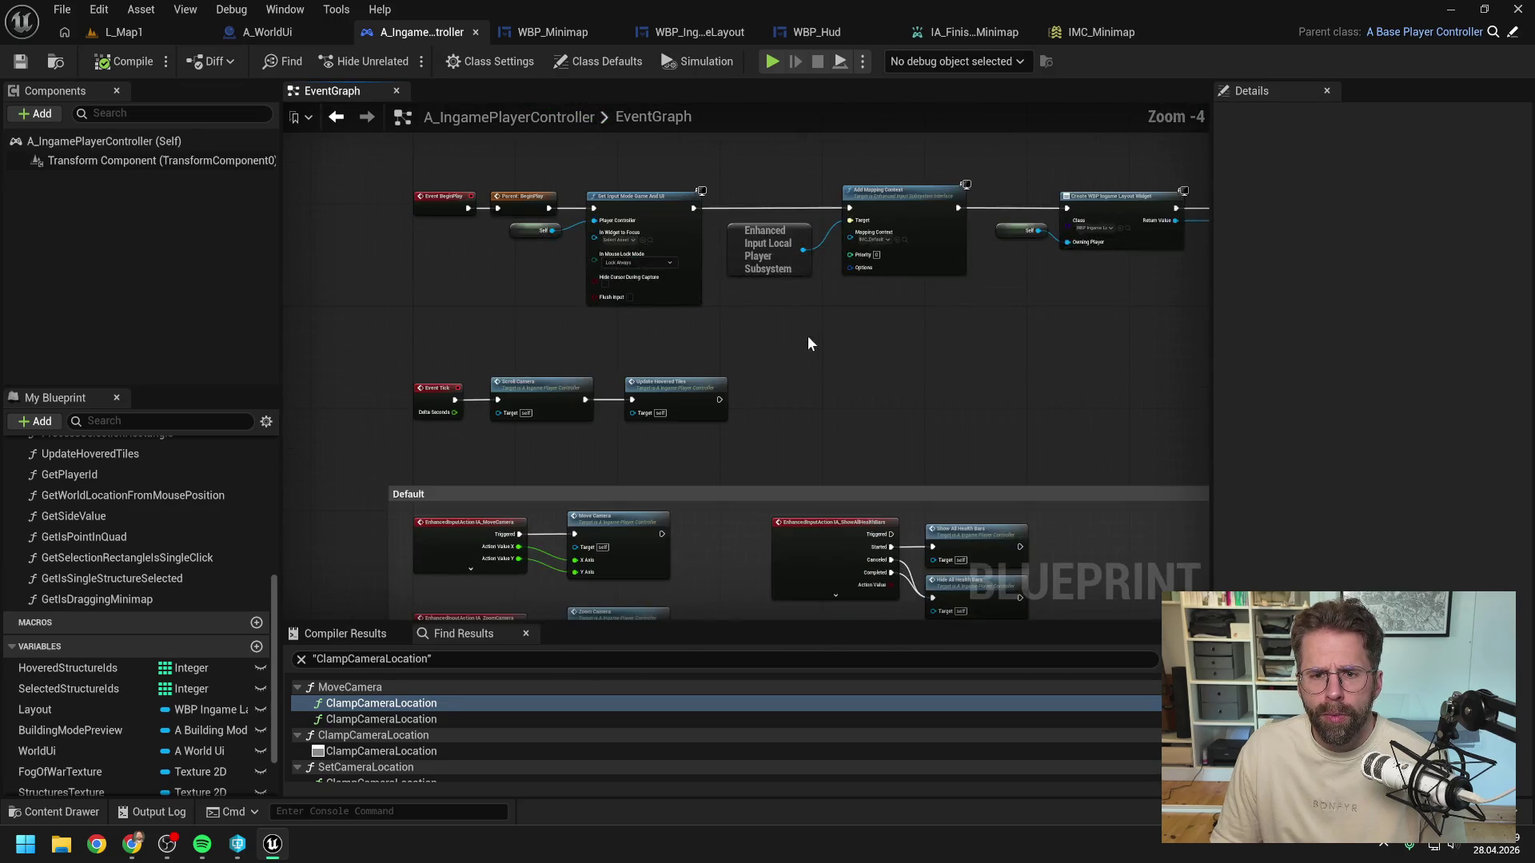
left_click(791, 156)
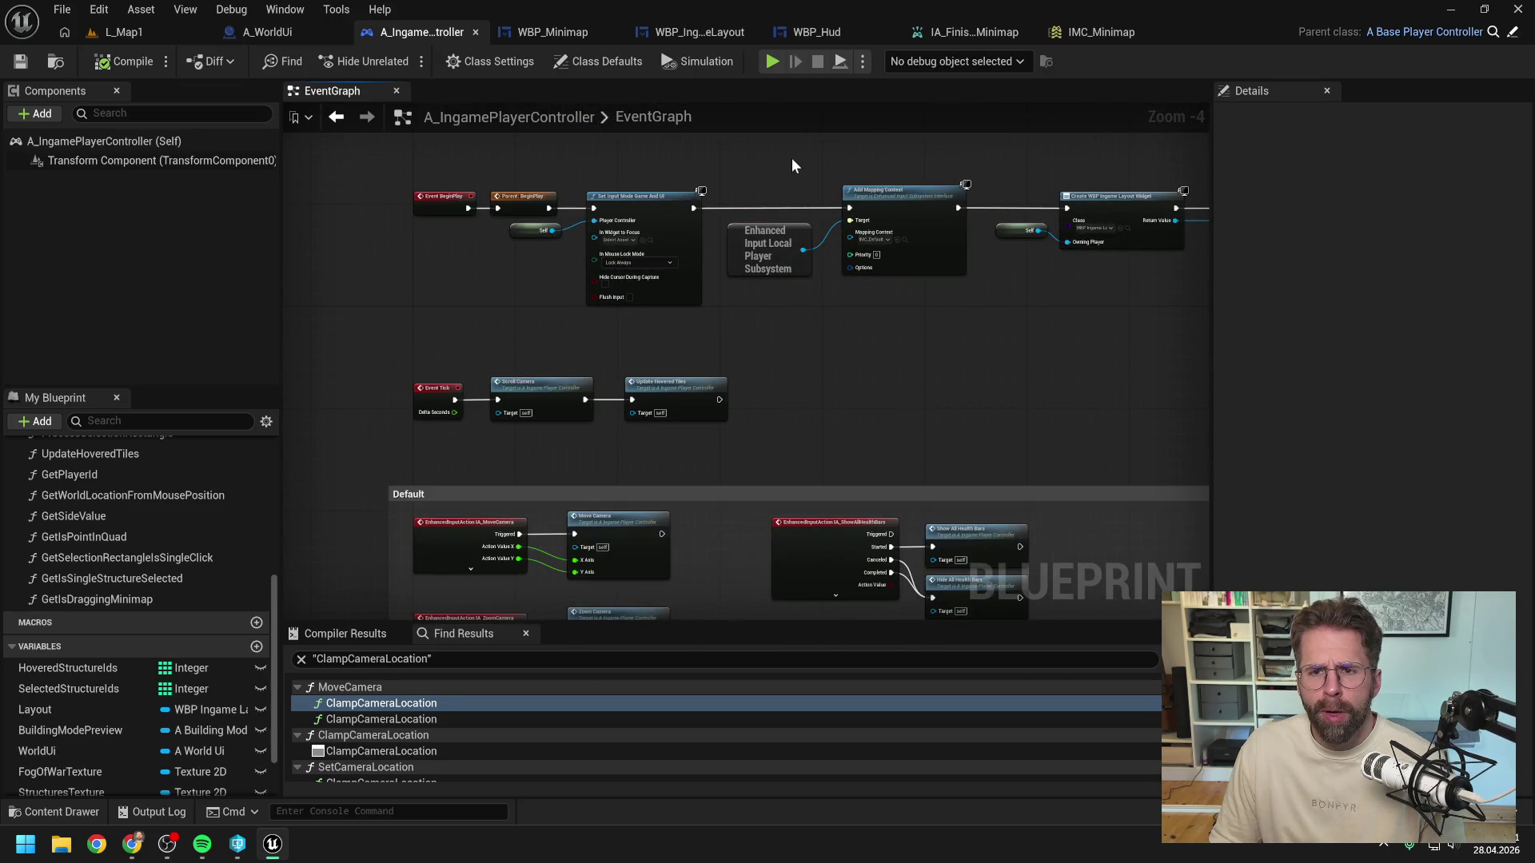
left_click(552, 32)
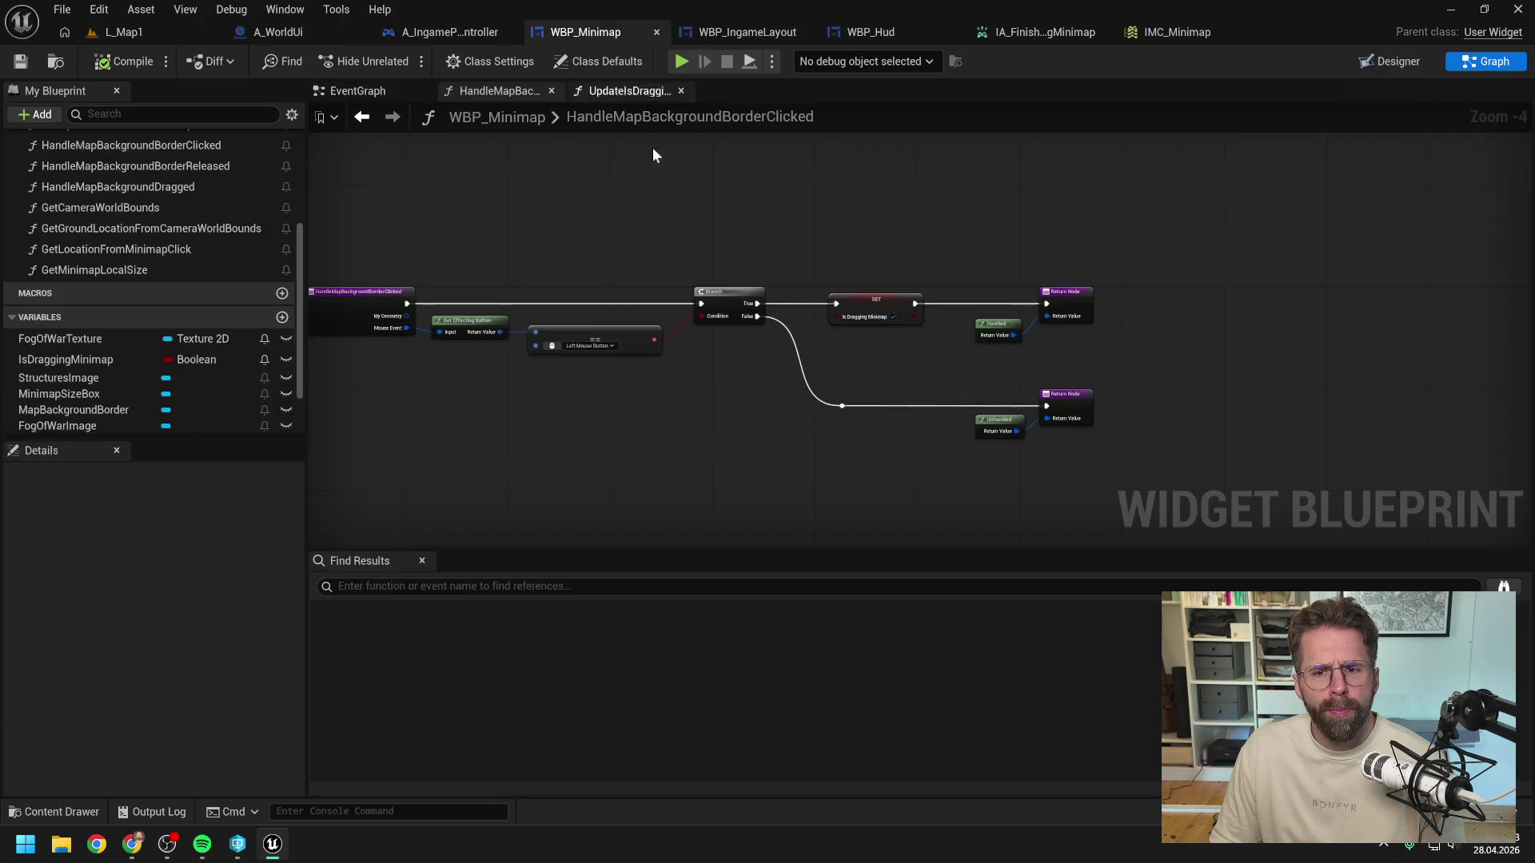
key("ctrl+v")
Step: Wire an Add Mapping Context node from the subsystem above the return node, replacing a mistaken Add Binding
left_click_drag(960, 256, 1025, 238)
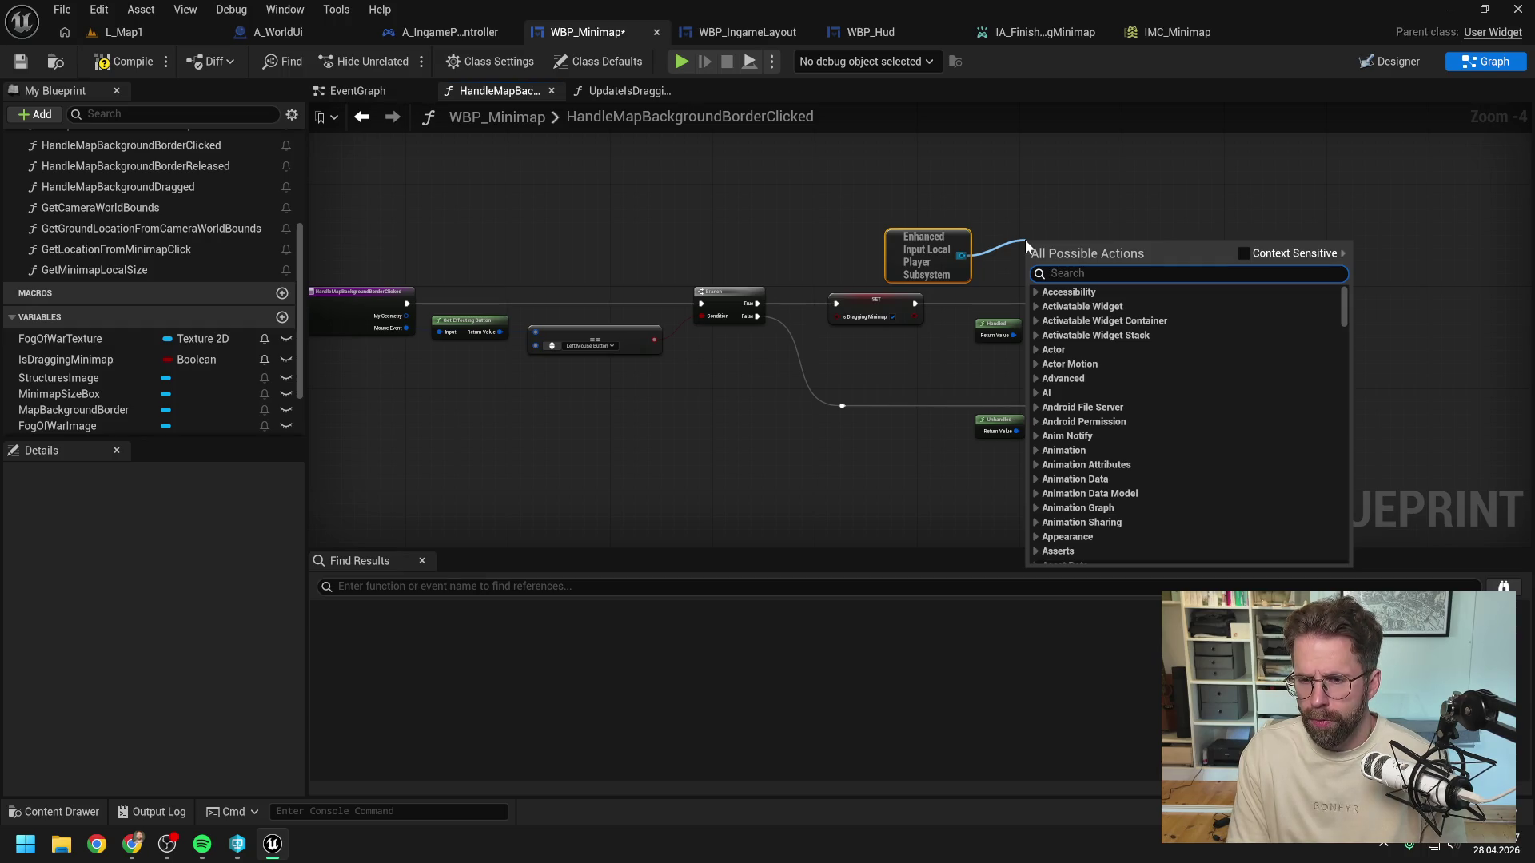
type("add")
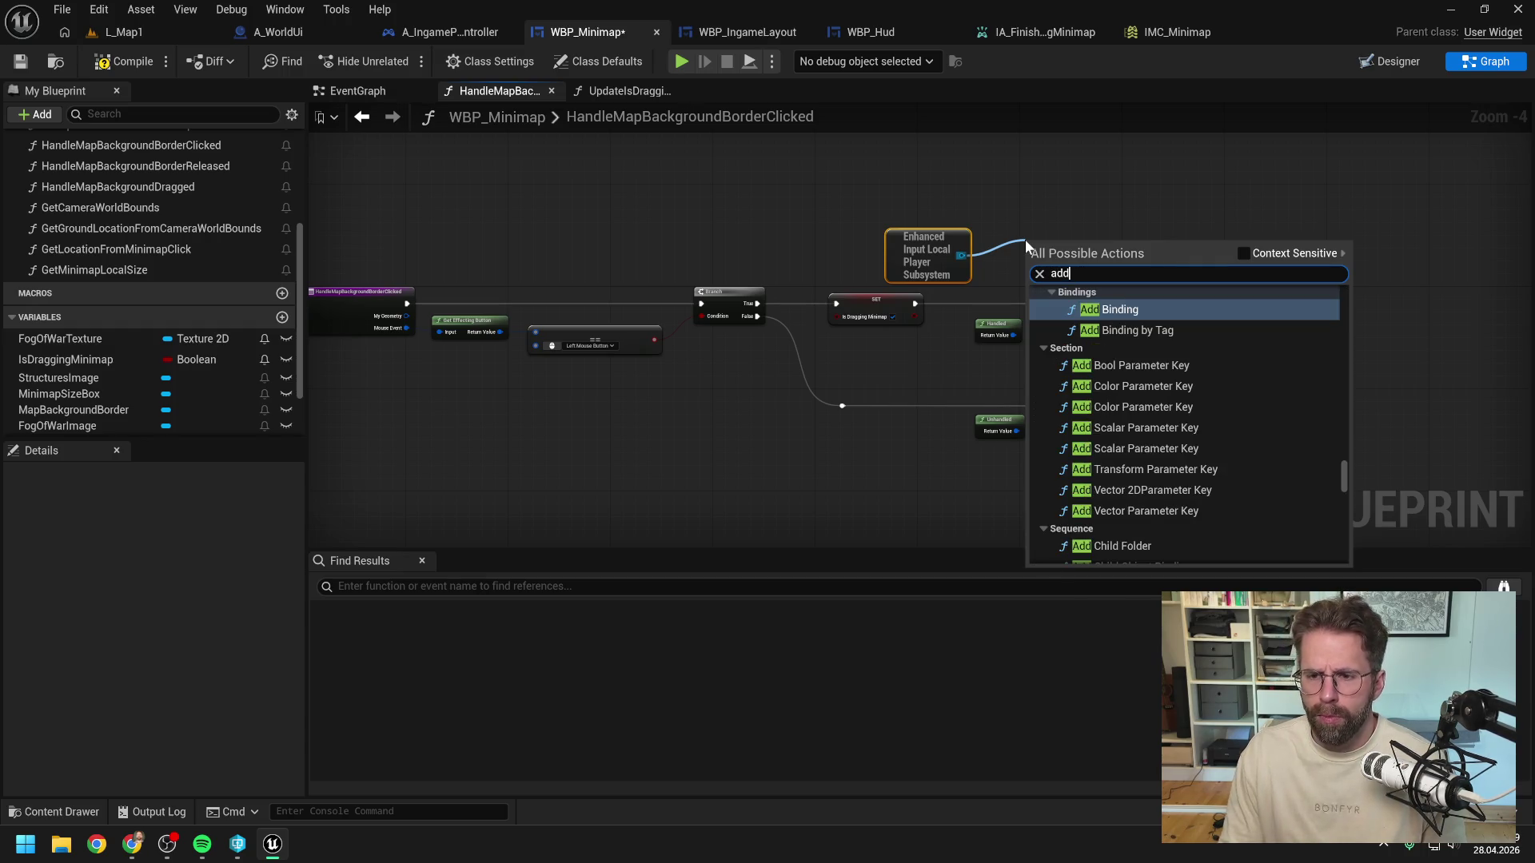
left_click(1071, 308)
left_click_drag(1072, 308, 1078, 254)
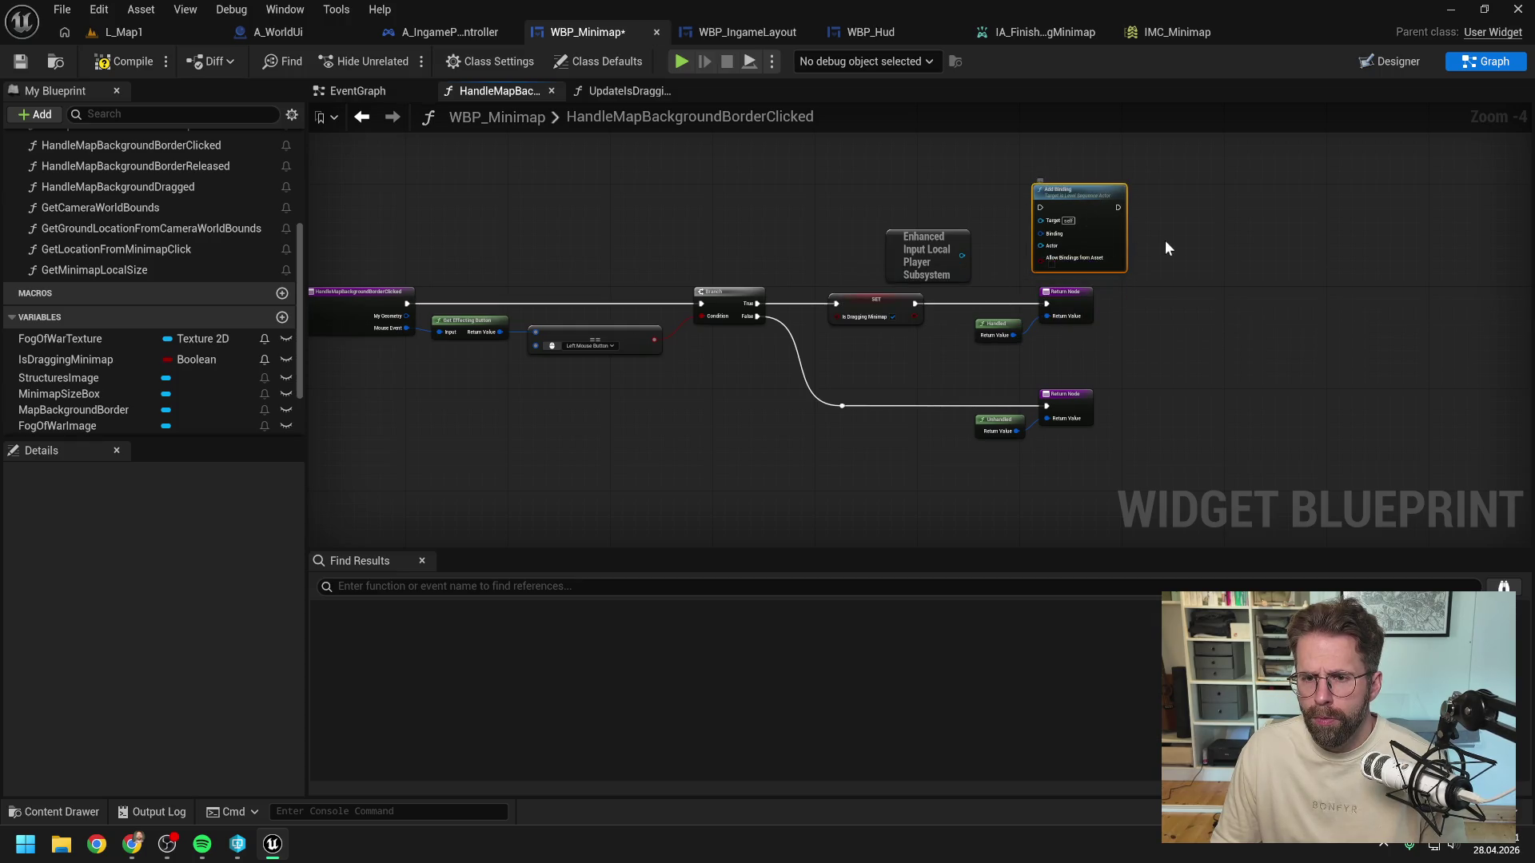
key("Delete")
left_click(442, 32)
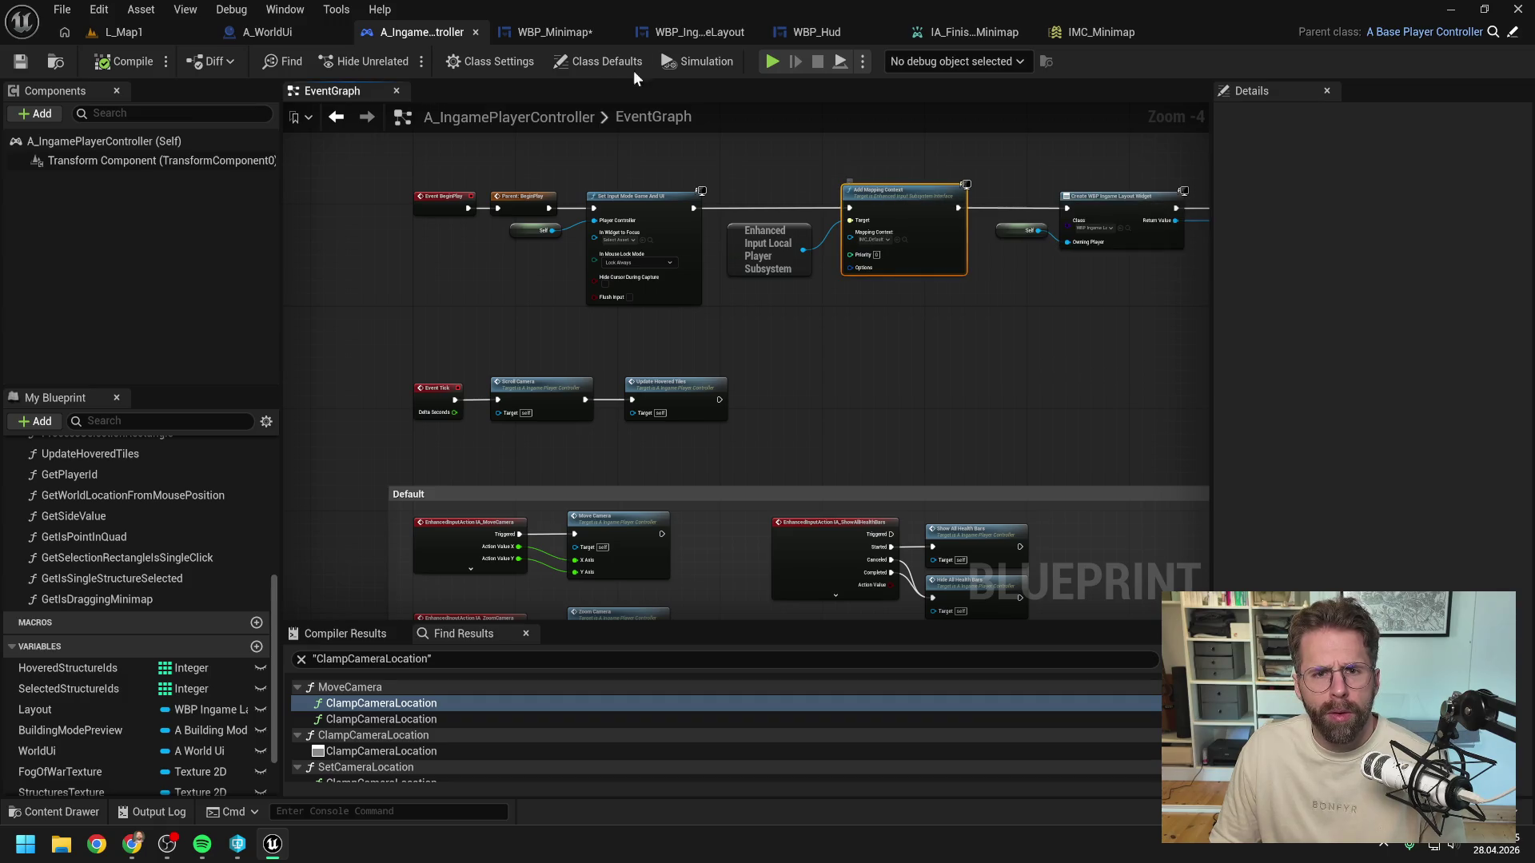
left_click(560, 32)
left_click_drag(960, 255, 1006, 249)
type("add map")
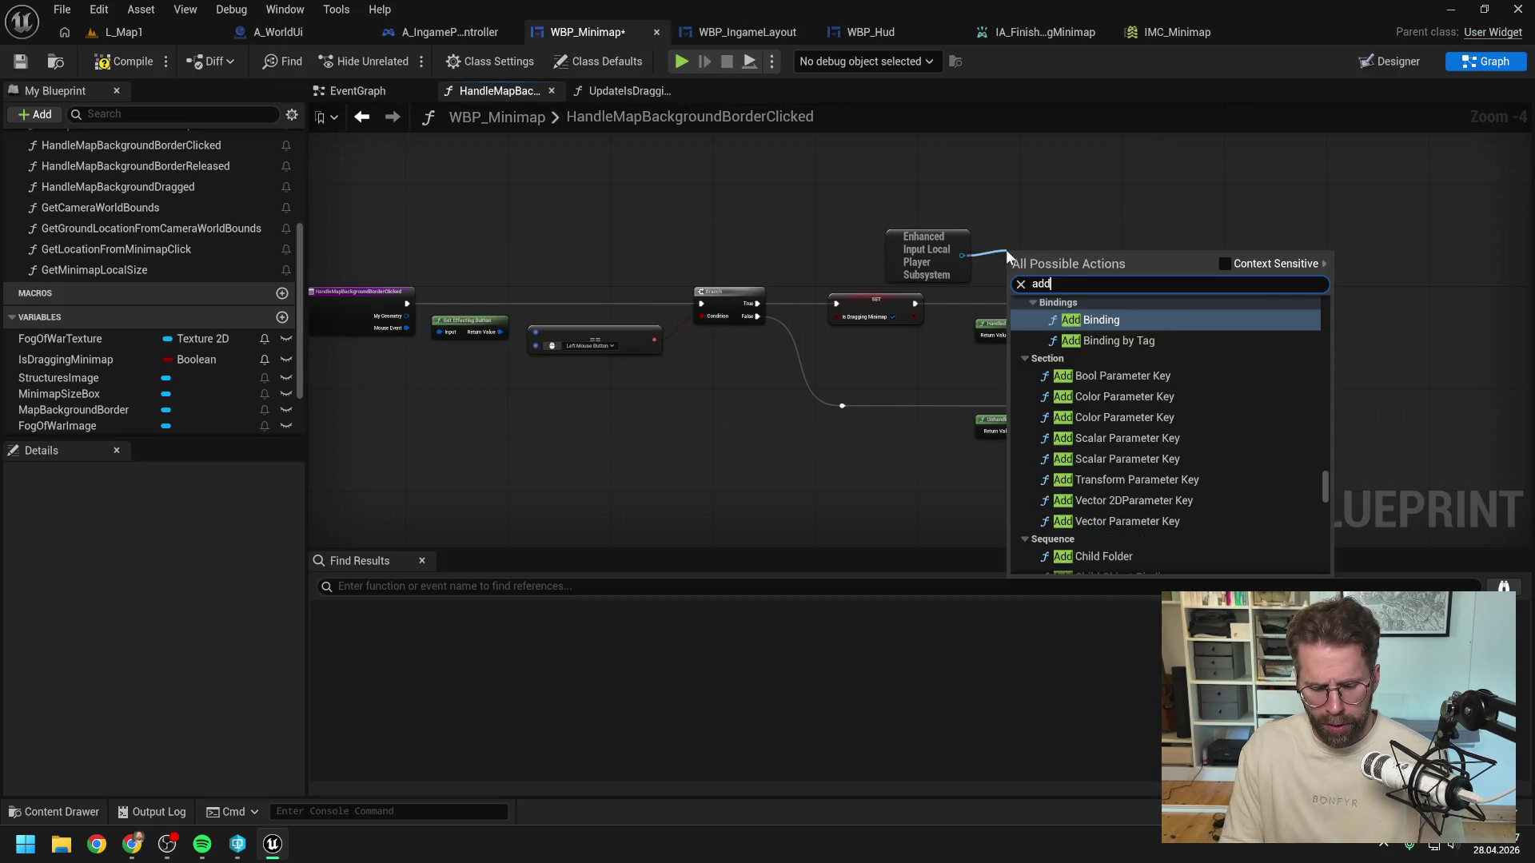
key("Return")
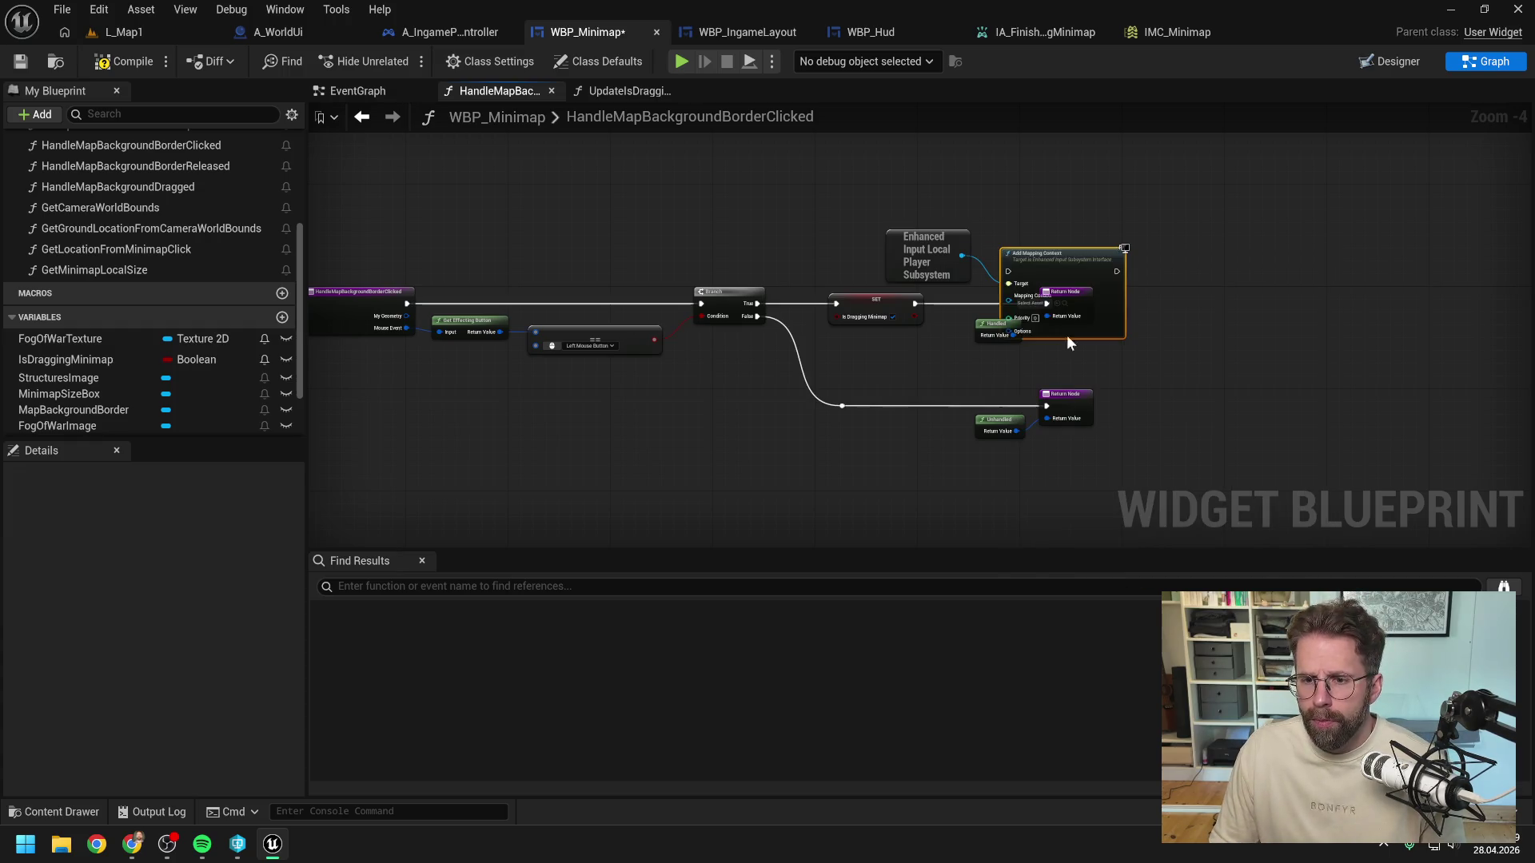
left_click_drag(1066, 335, 1091, 171)
scroll(1081, 254, "up", 2)
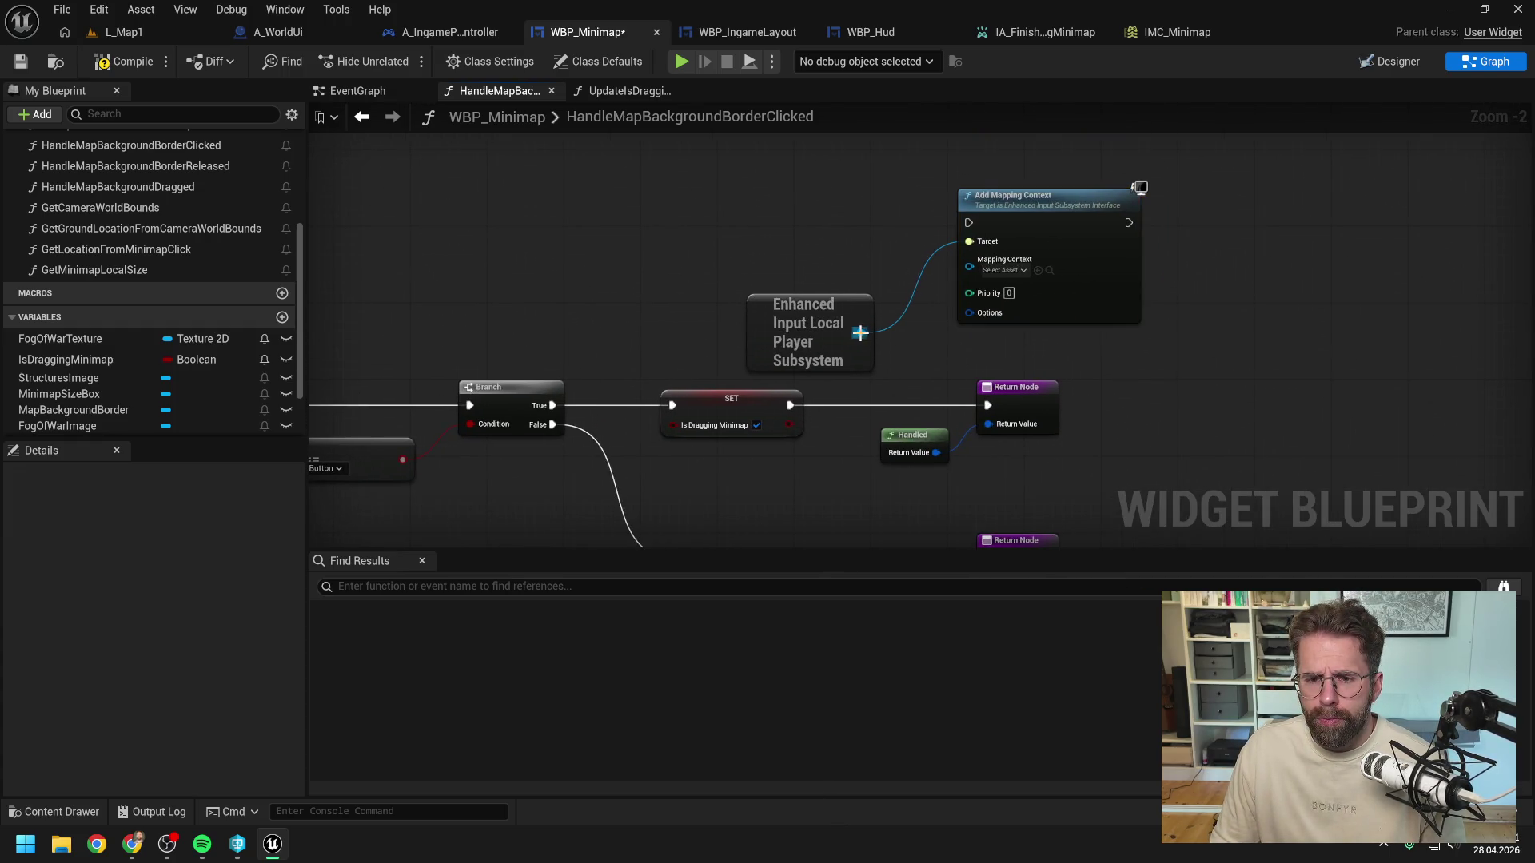
Step: Add an Is Mapping Context Registered node fed by the Enhanced Input subsystem
left_click_drag(860, 332, 900, 347)
type("is mapp")
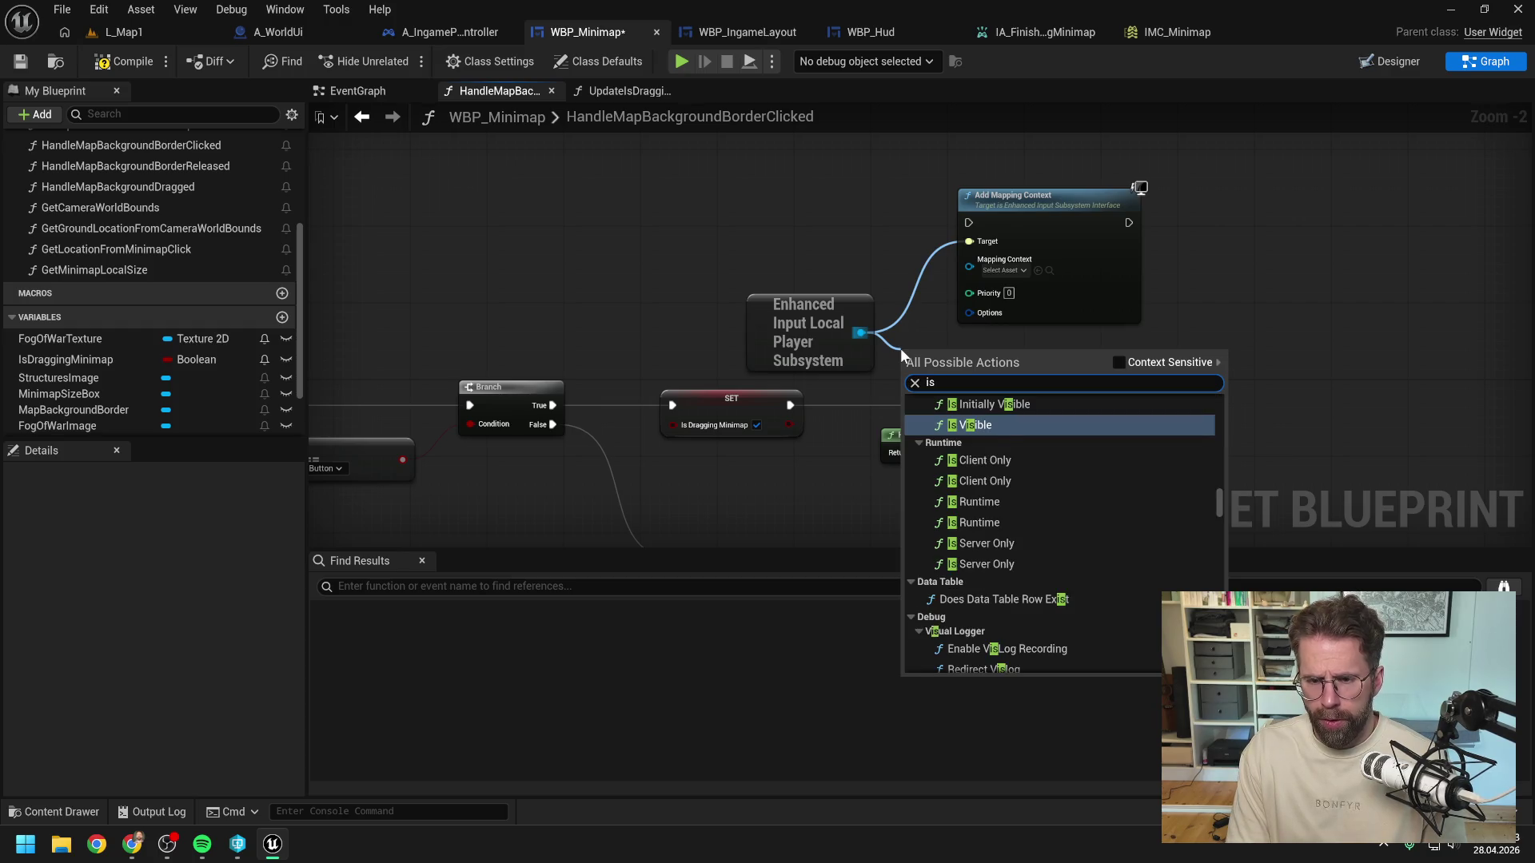
left_click(1005, 419)
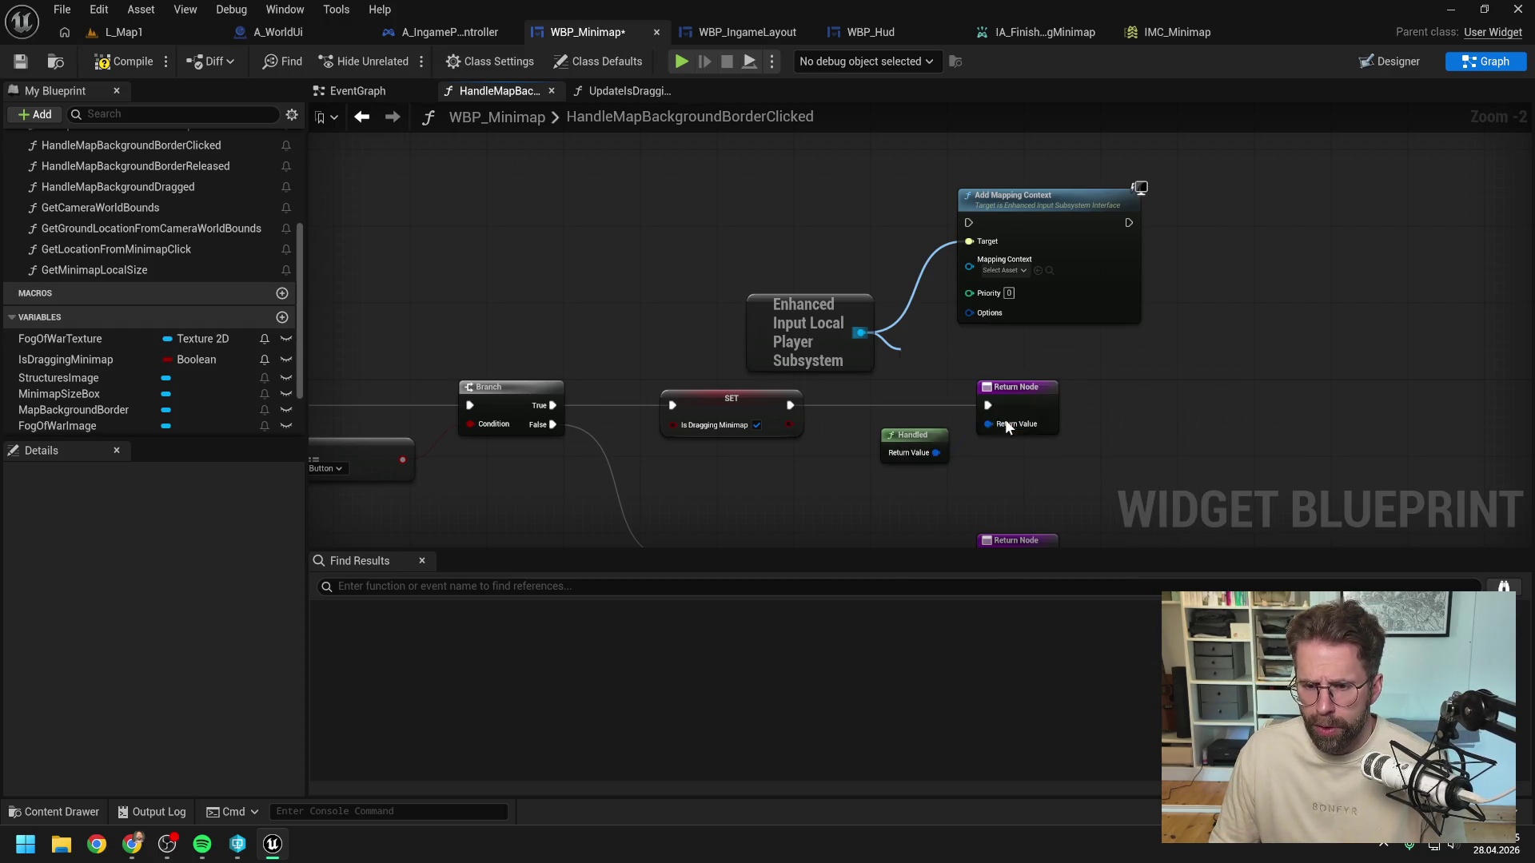
mouse_move(962, 391)
left_mouse_down()
mouse_move(1225, 392)
mouse_move(1012, 395)
left_mouse_up()
scroll(1027, 398, "down", 1)
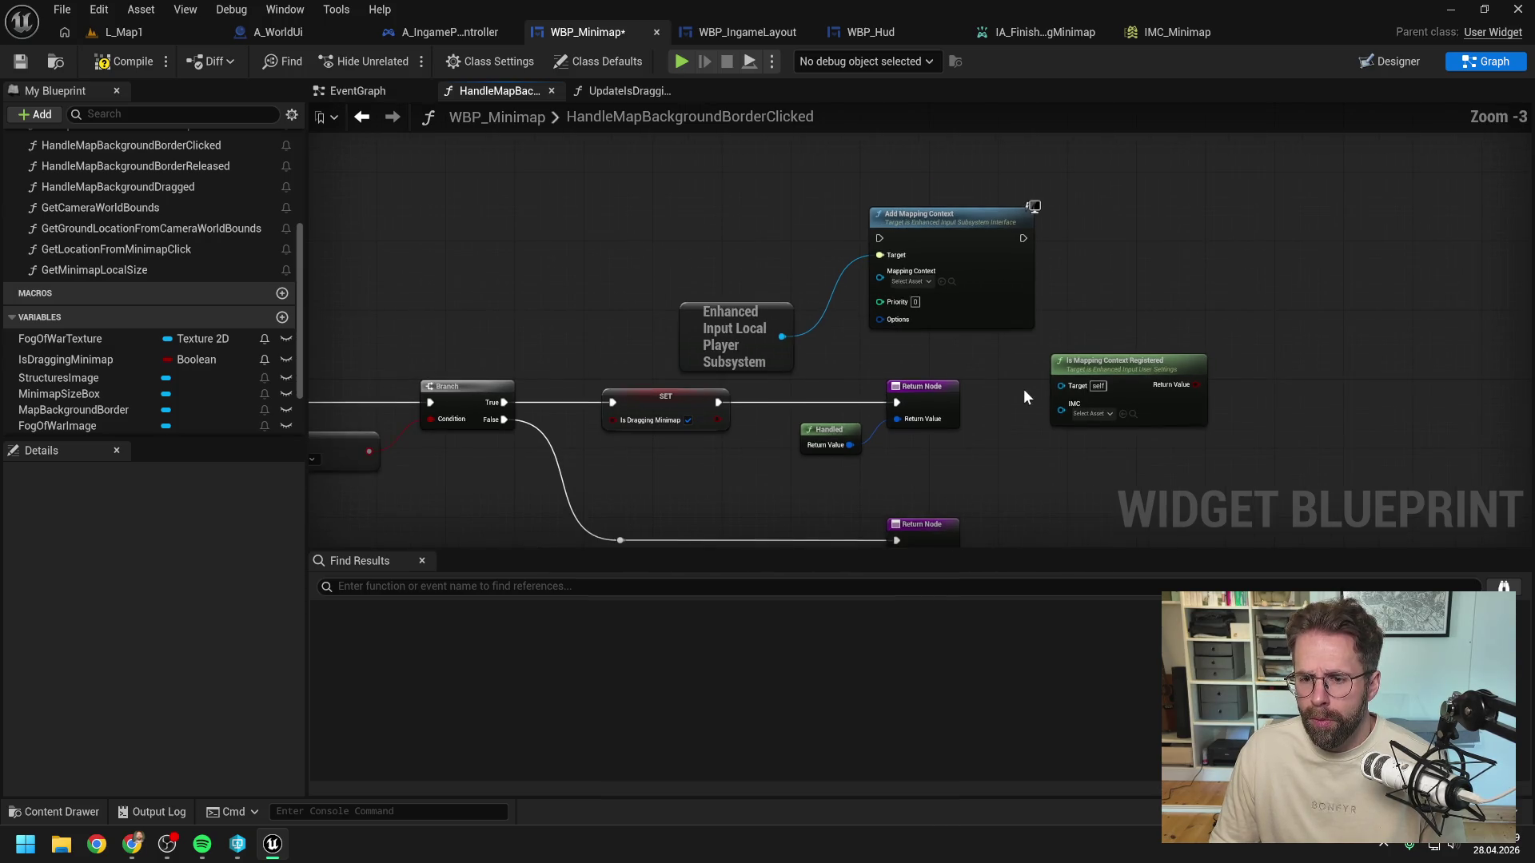
left_click(1089, 413)
key("Escape")
mouse_move(968, 385)
left_mouse_down()
mouse_move(966, 334)
mouse_move(1037, 380)
left_mouse_up()
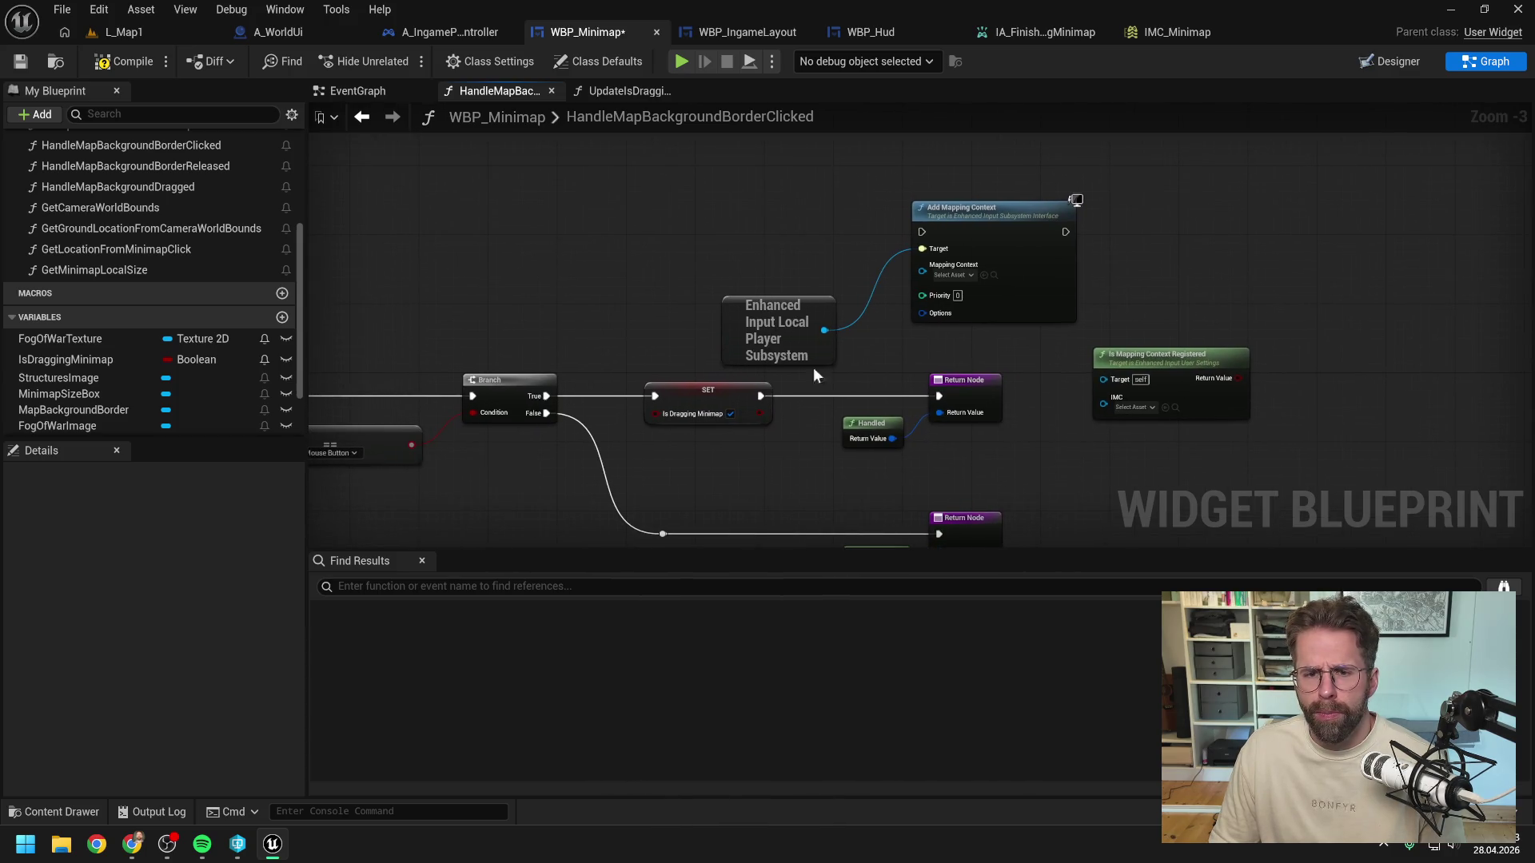
Step: Route the Branch True path into Add Mapping Context with IMC_Minimap at priority 1, and save
left_click_drag(546, 396, 922, 232)
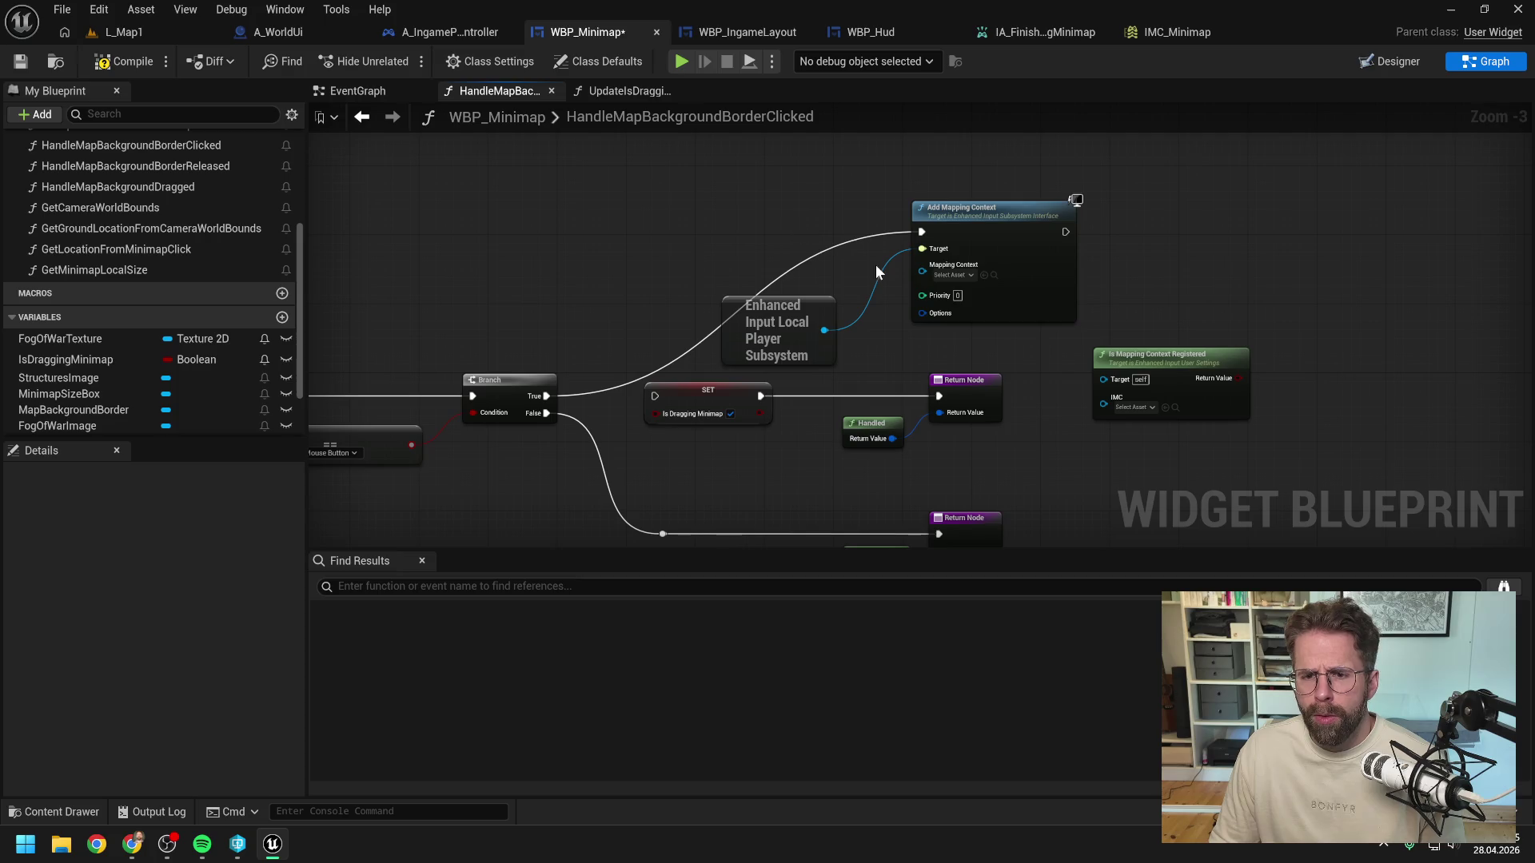
left_click(950, 276)
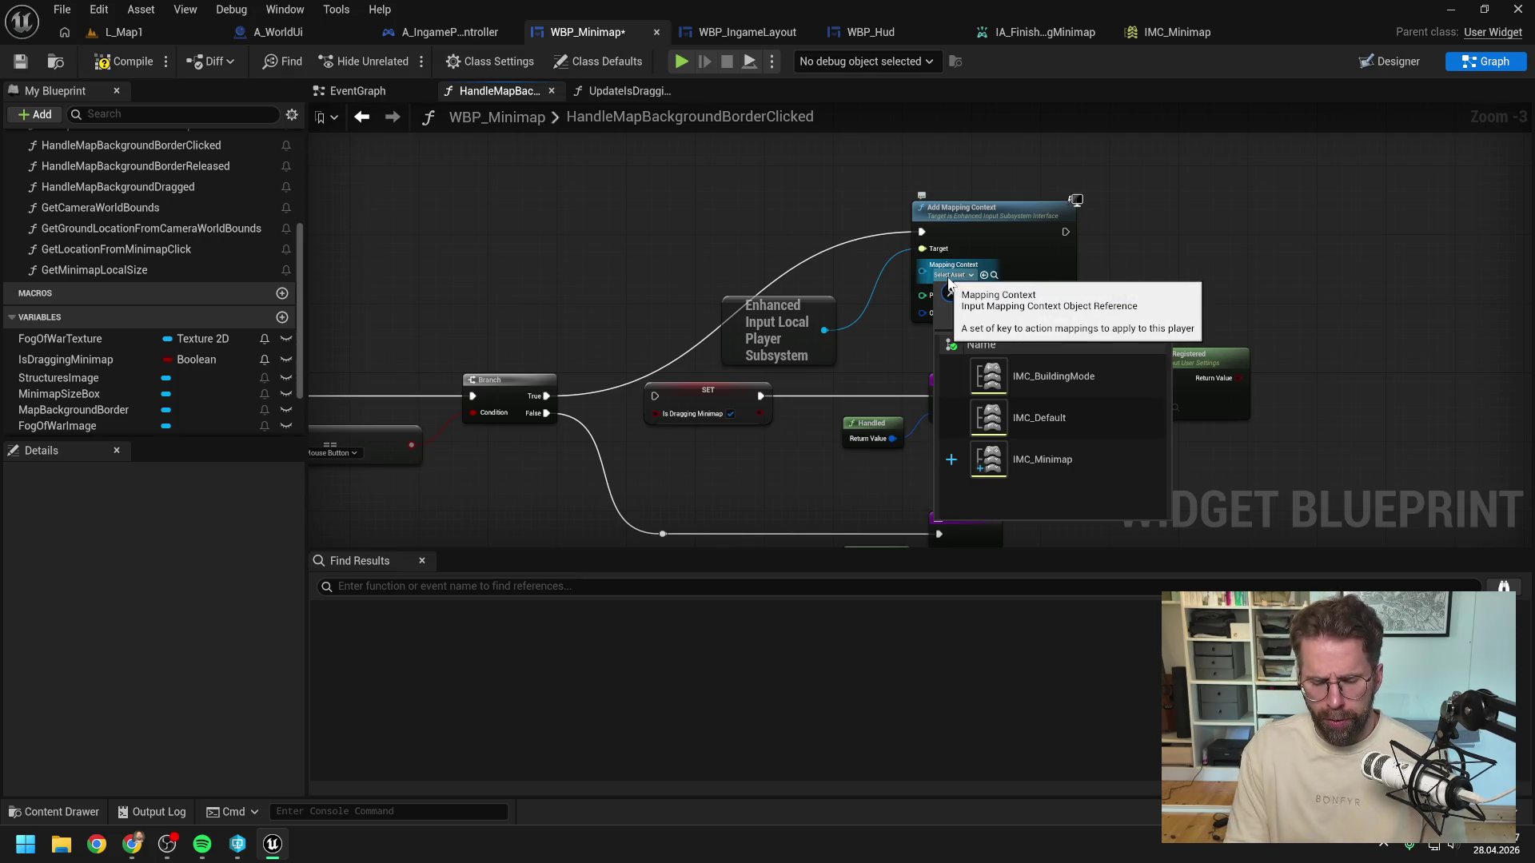
type("mini")
left_click(1043, 382)
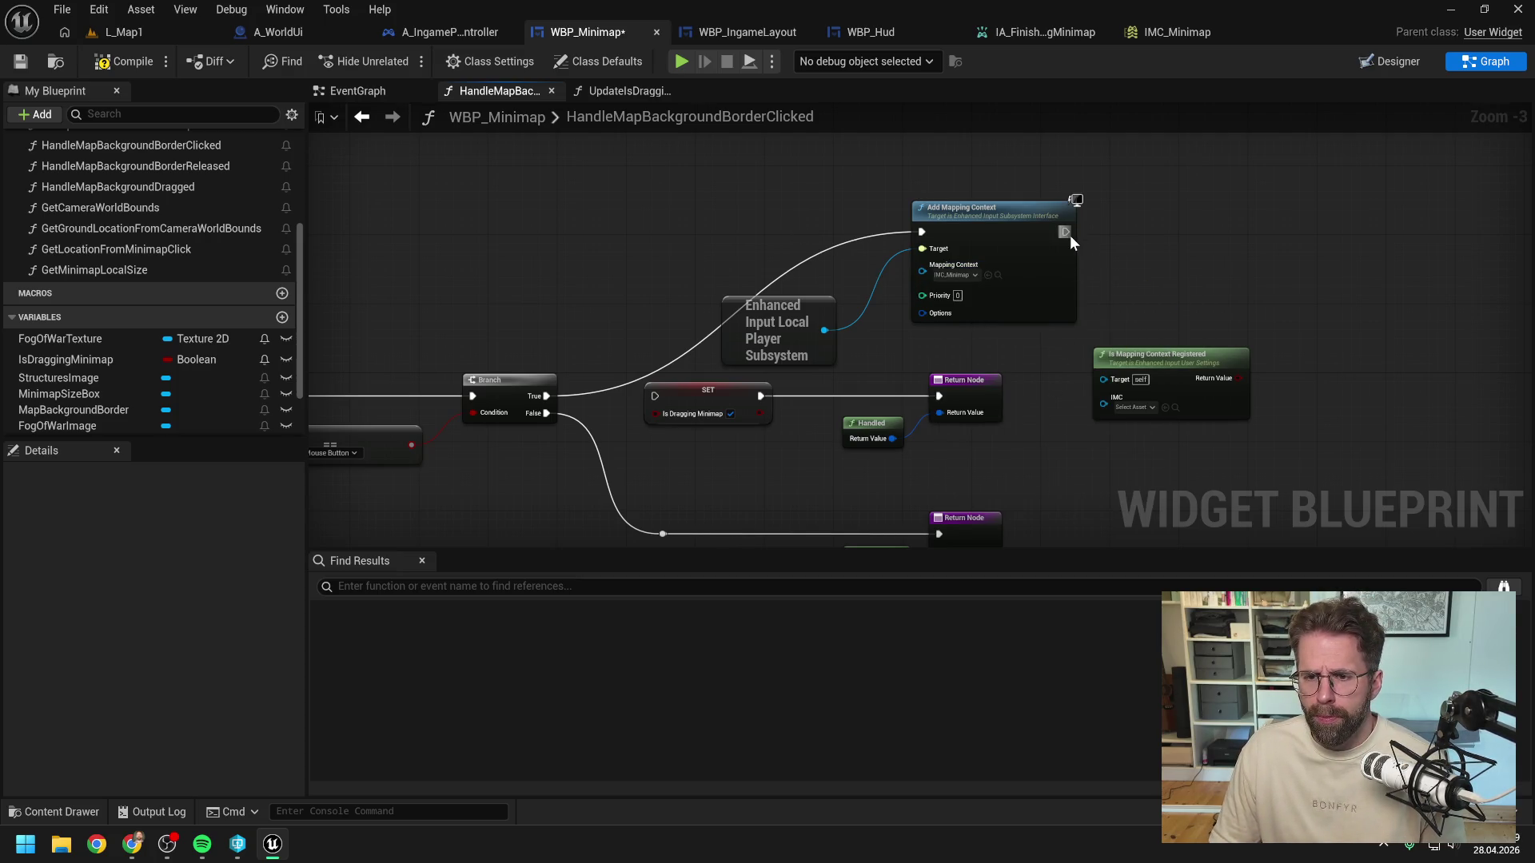
type("1")
key("Return")
key("ctrl+s")
Step: Connect Add Mapping Context to the Handled return node and shift the nodes into line
left_click_drag(1066, 231, 939, 395)
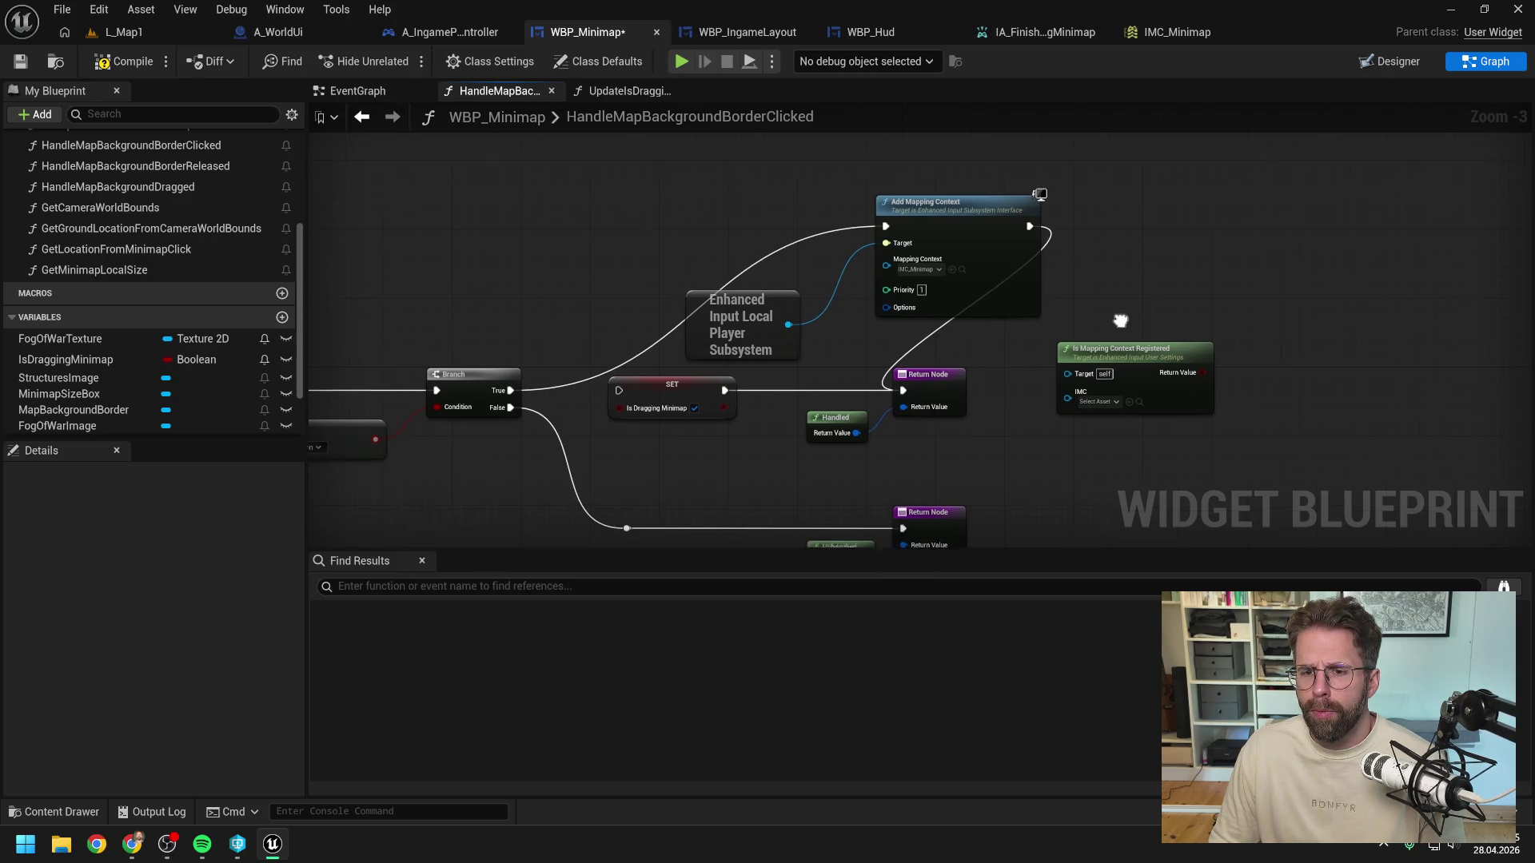
left_click_drag(835, 424, 727, 404)
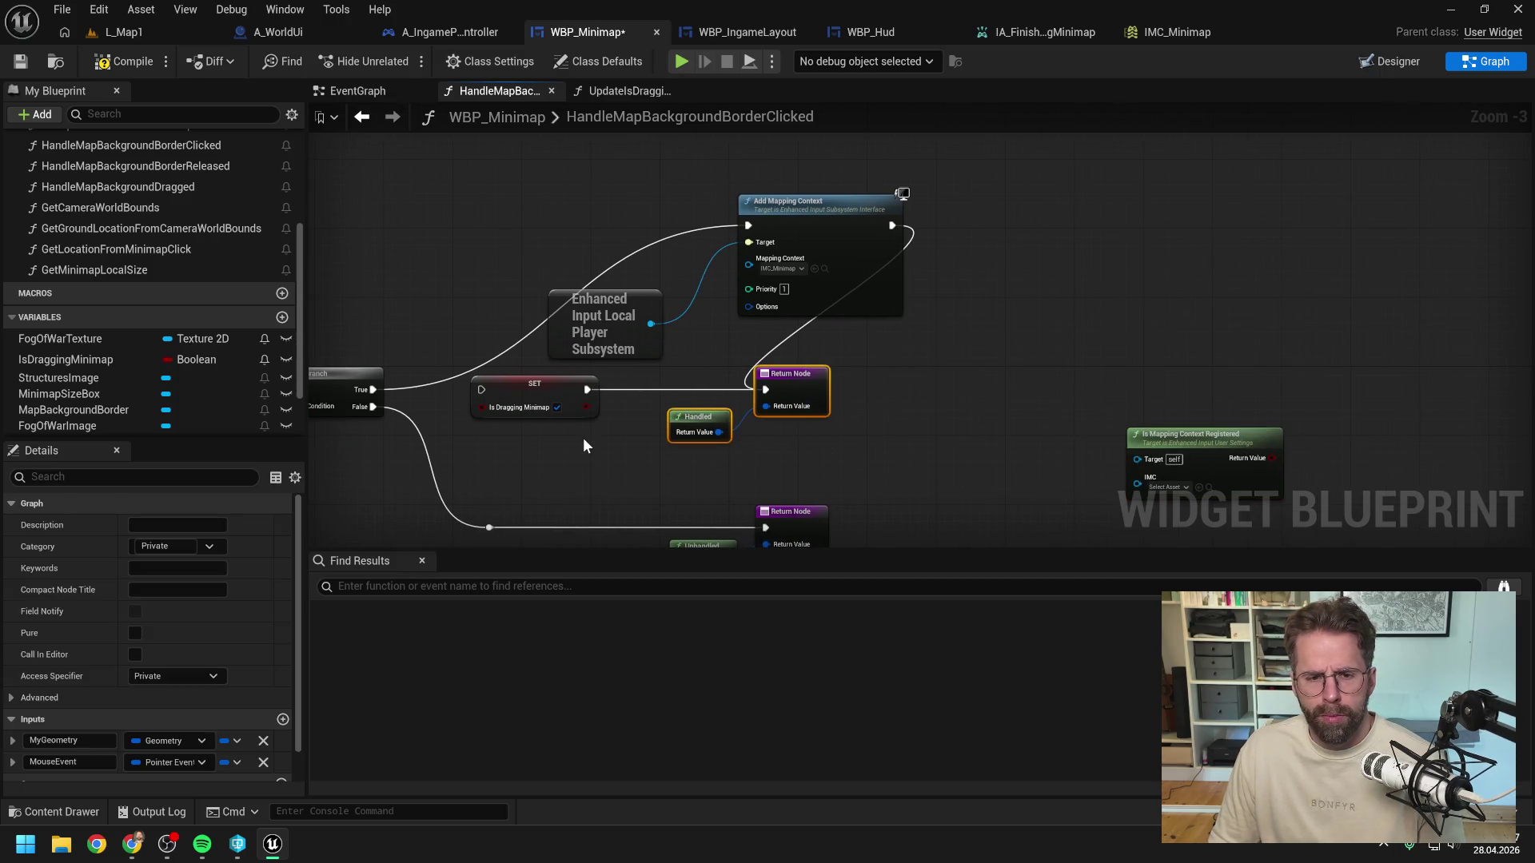
left_click_drag(592, 429, 659, 354)
scroll(659, 353, "down", 1)
left_click_drag(824, 331, 1039, 334)
left_click_drag(726, 203, 607, 312)
left_click_drag(833, 227, 809, 336)
Step: Nudge the subsystem node and move the Unhandled return nodes level with the Handled ones
left_click(693, 346)
left_click_drag(639, 400, 639, 381)
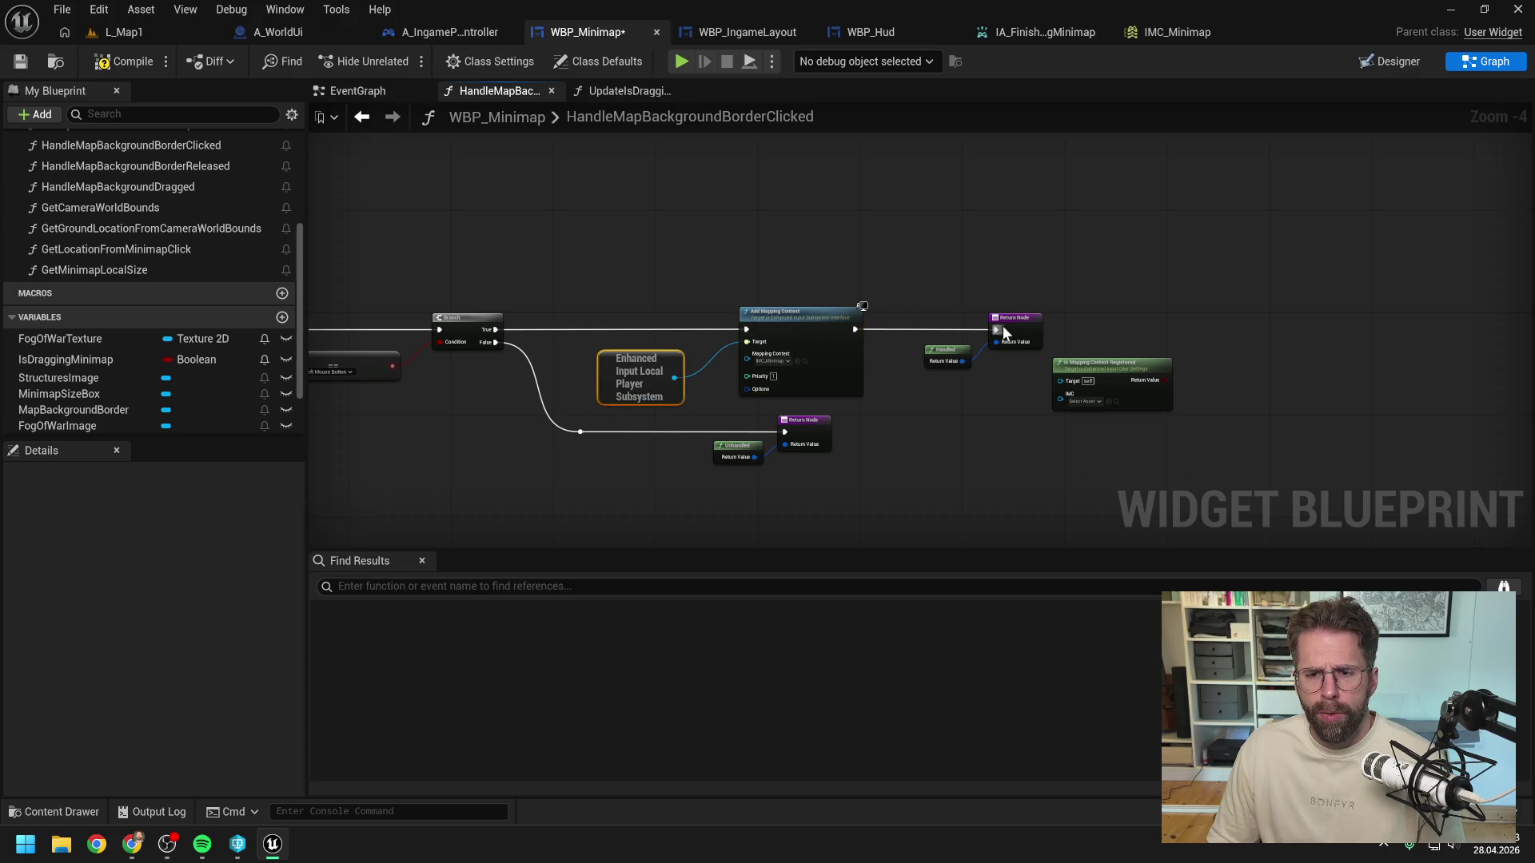
left_click(1004, 324)
left_click_drag(1004, 324, 979, 325)
left_click(922, 447)
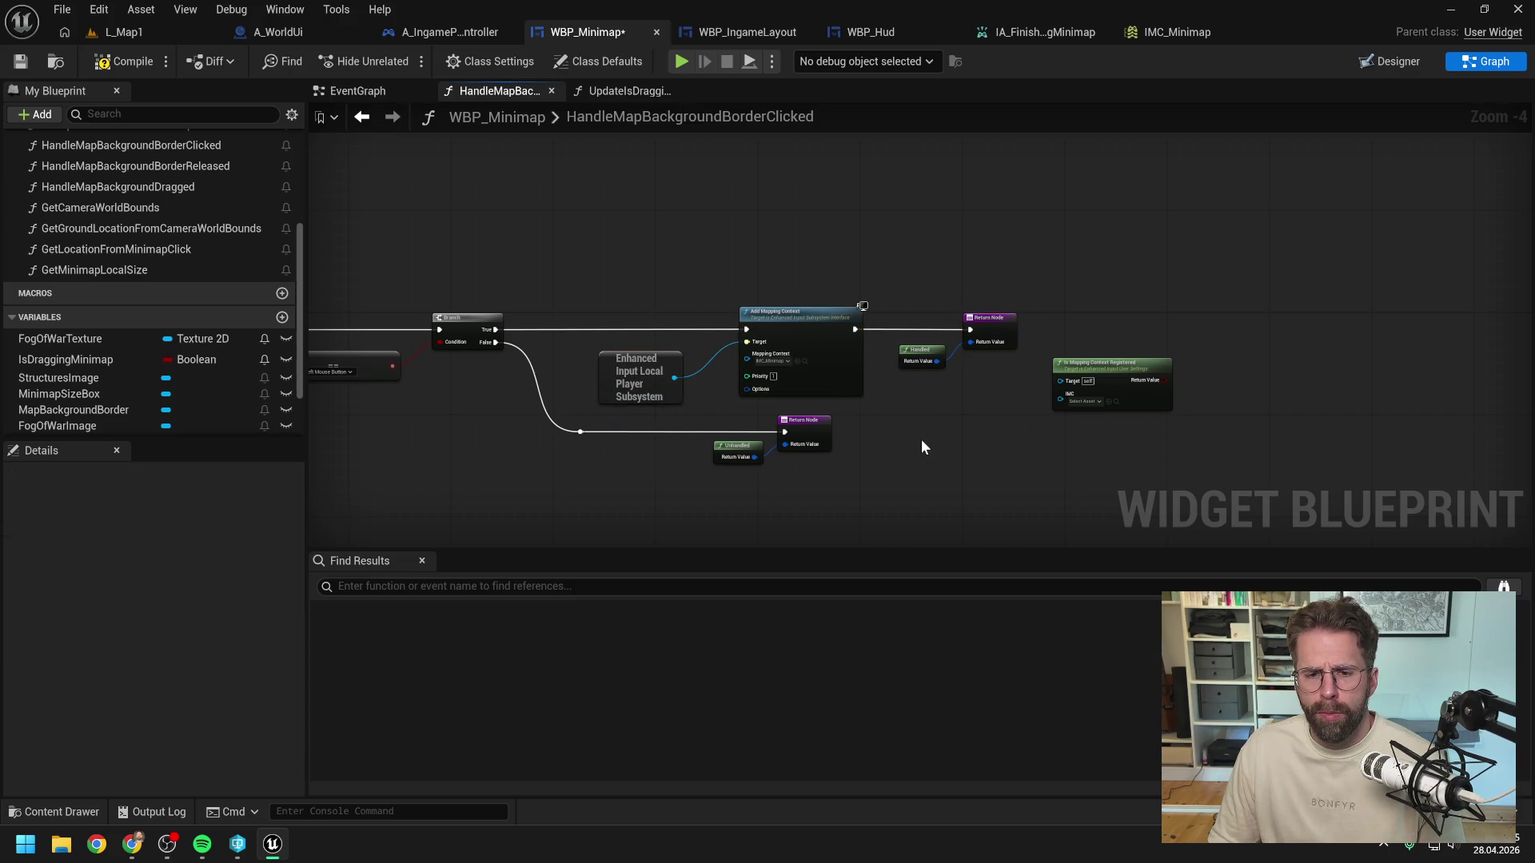
mouse_move(701, 417)
left_mouse_down()
mouse_move(838, 473)
mouse_move(890, 430)
mouse_move(1003, 432)
left_mouse_up()
left_click(976, 387)
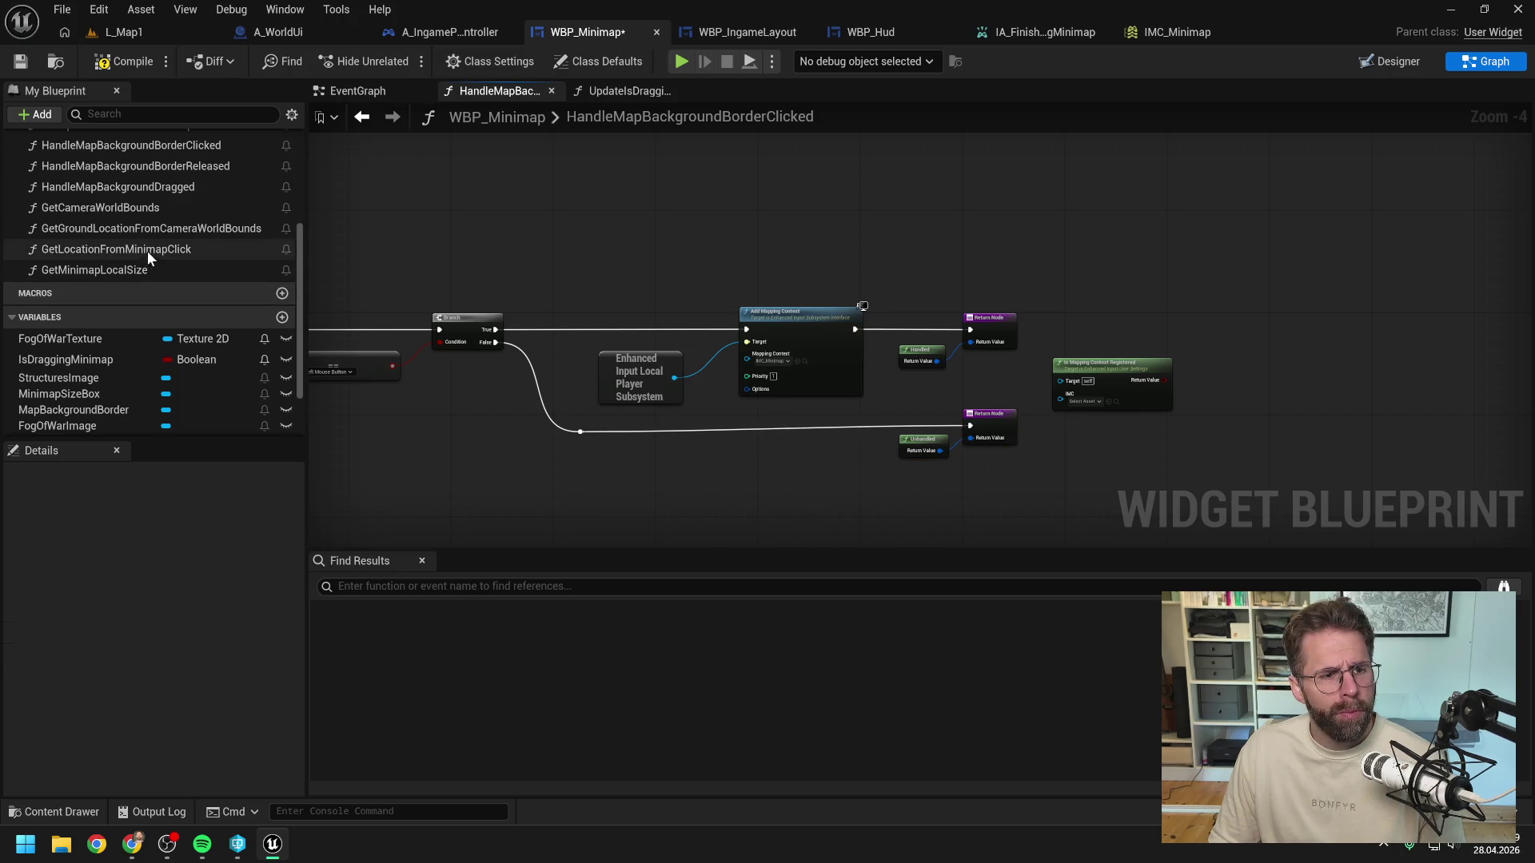
scroll(189, 249, "up", 5)
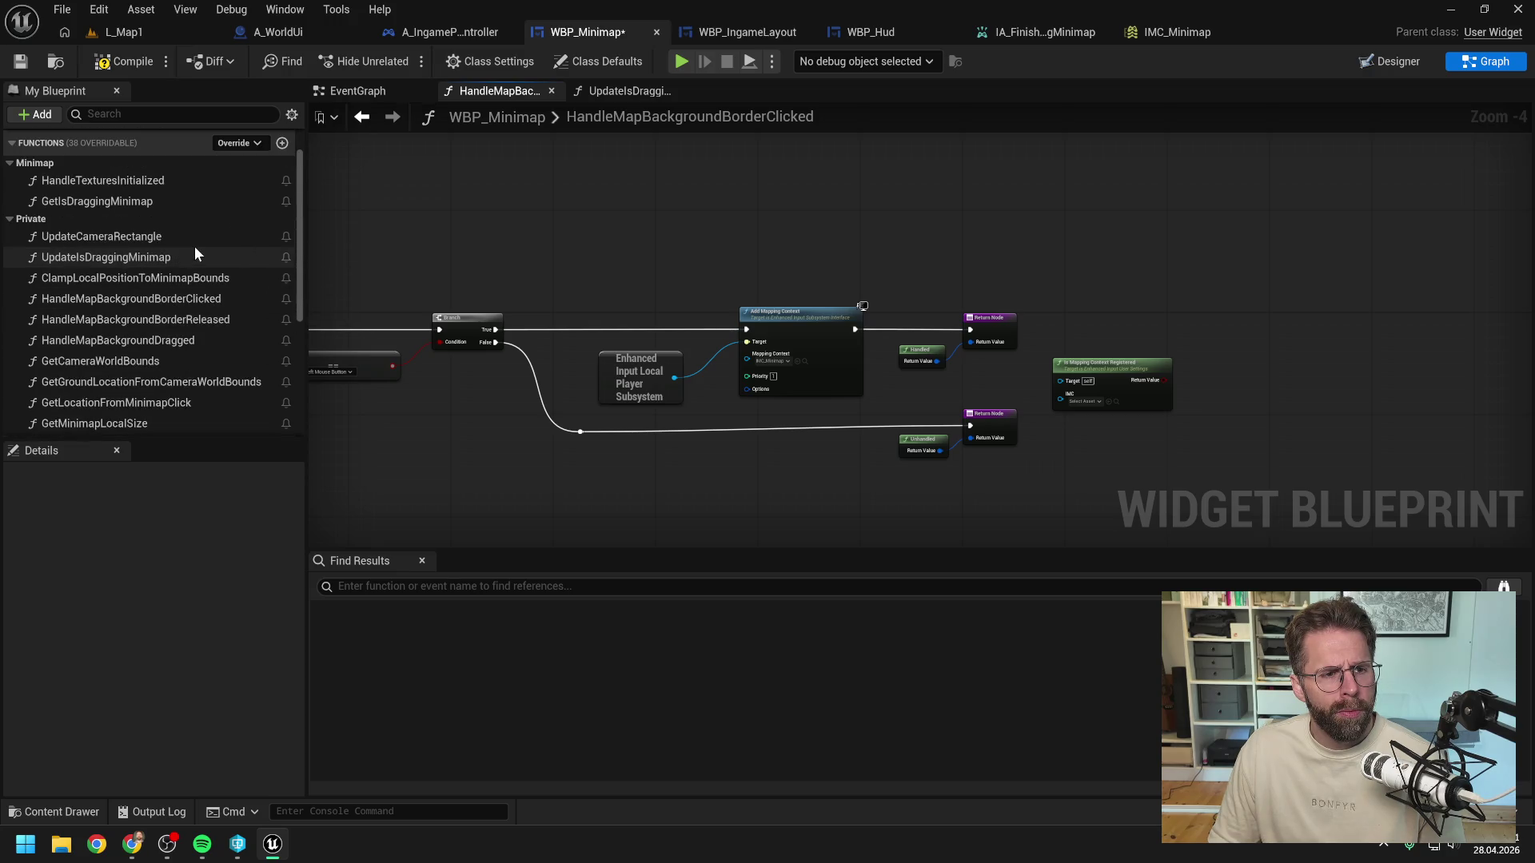
Step: Review the UpdateIsDraggingMinimap function graph in WBP_Minimap
double_click(168, 256)
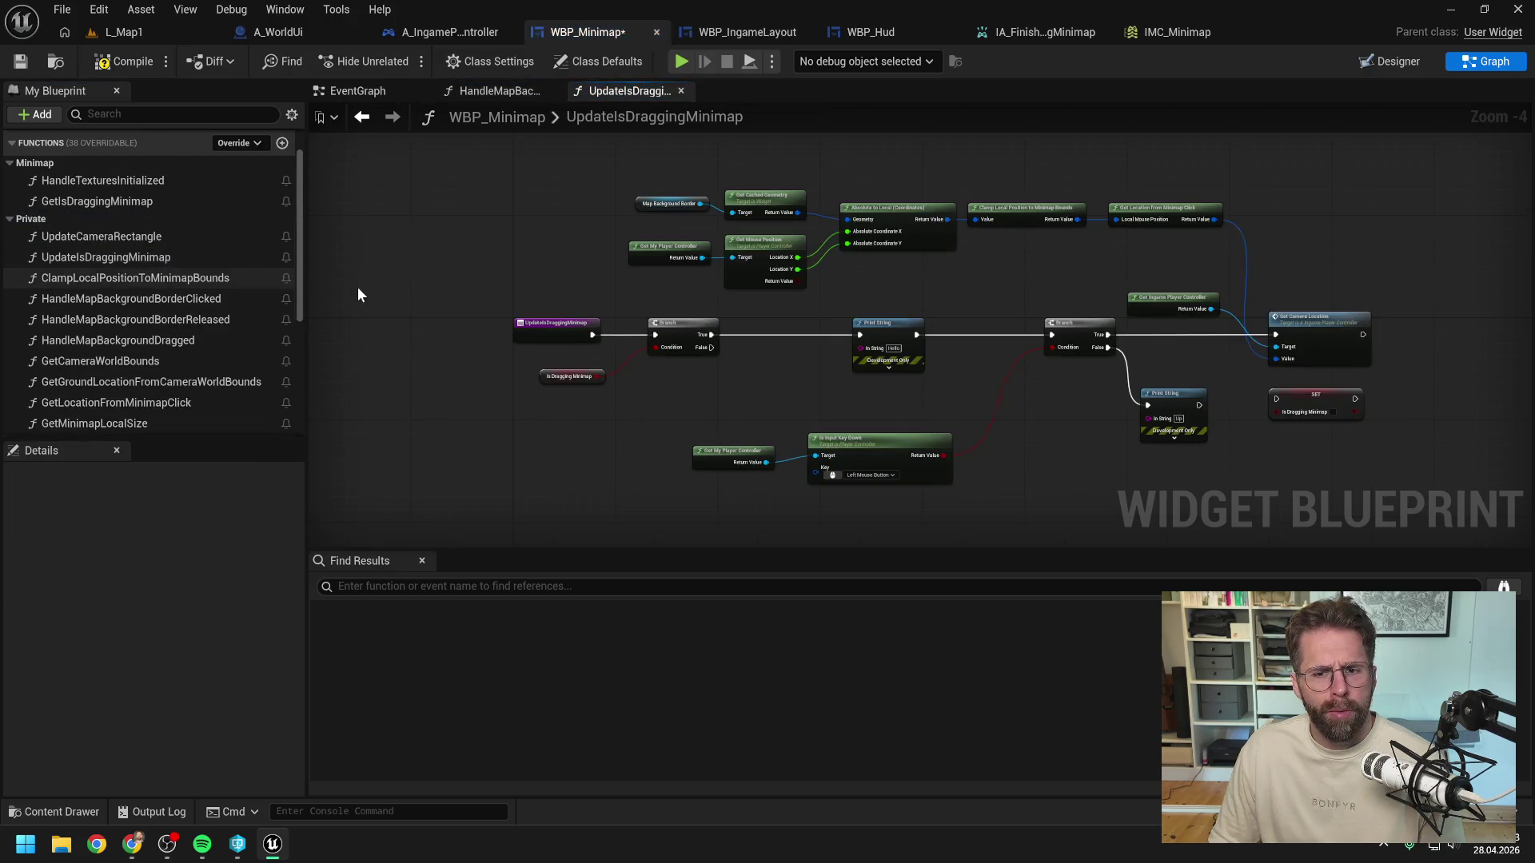
scroll(151, 267, "down", 3)
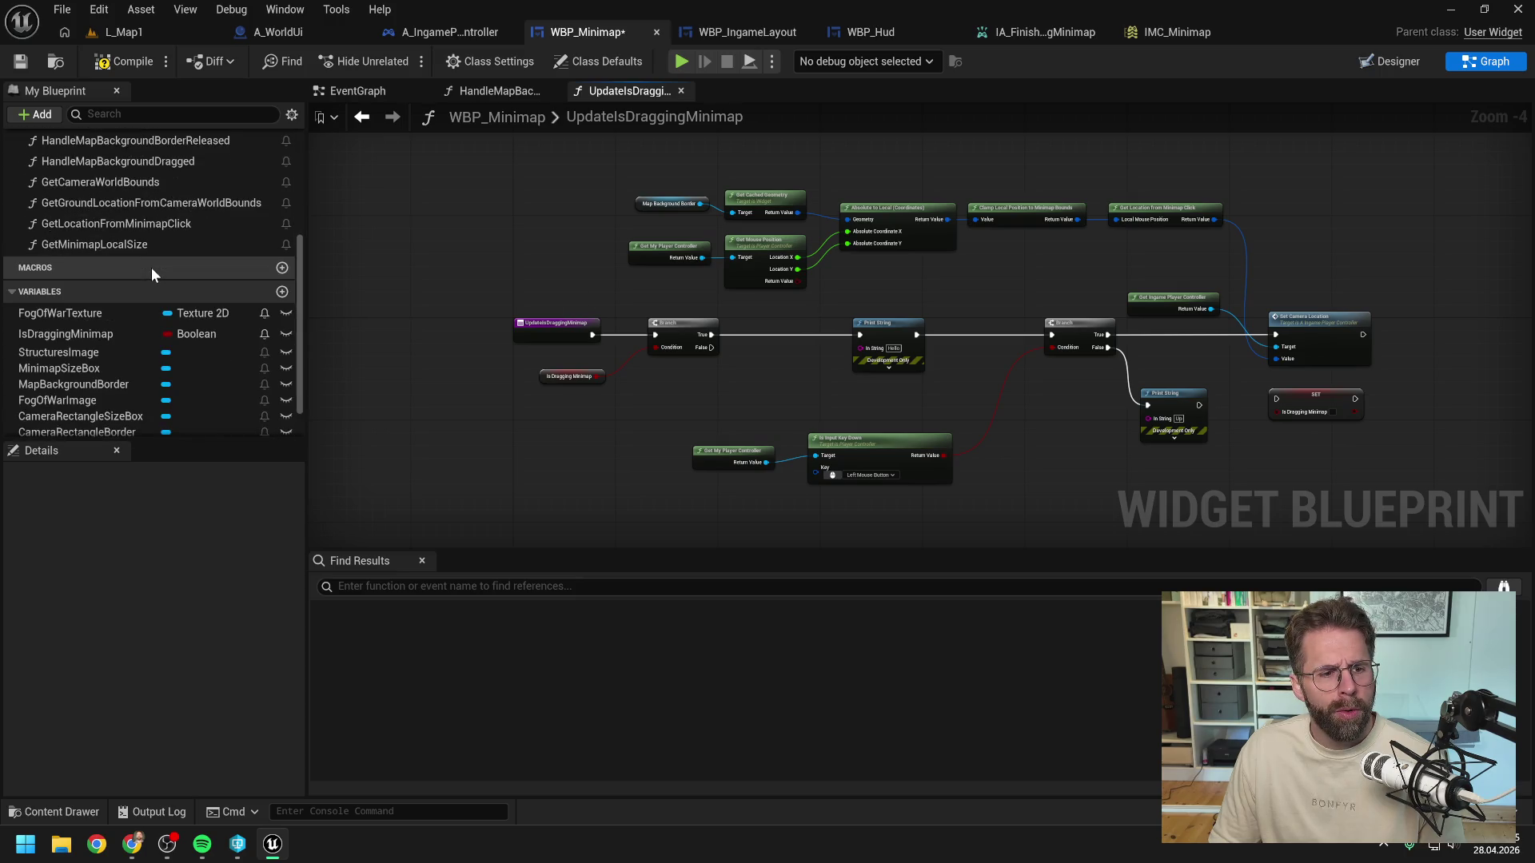
scroll(120, 230, "up", 2)
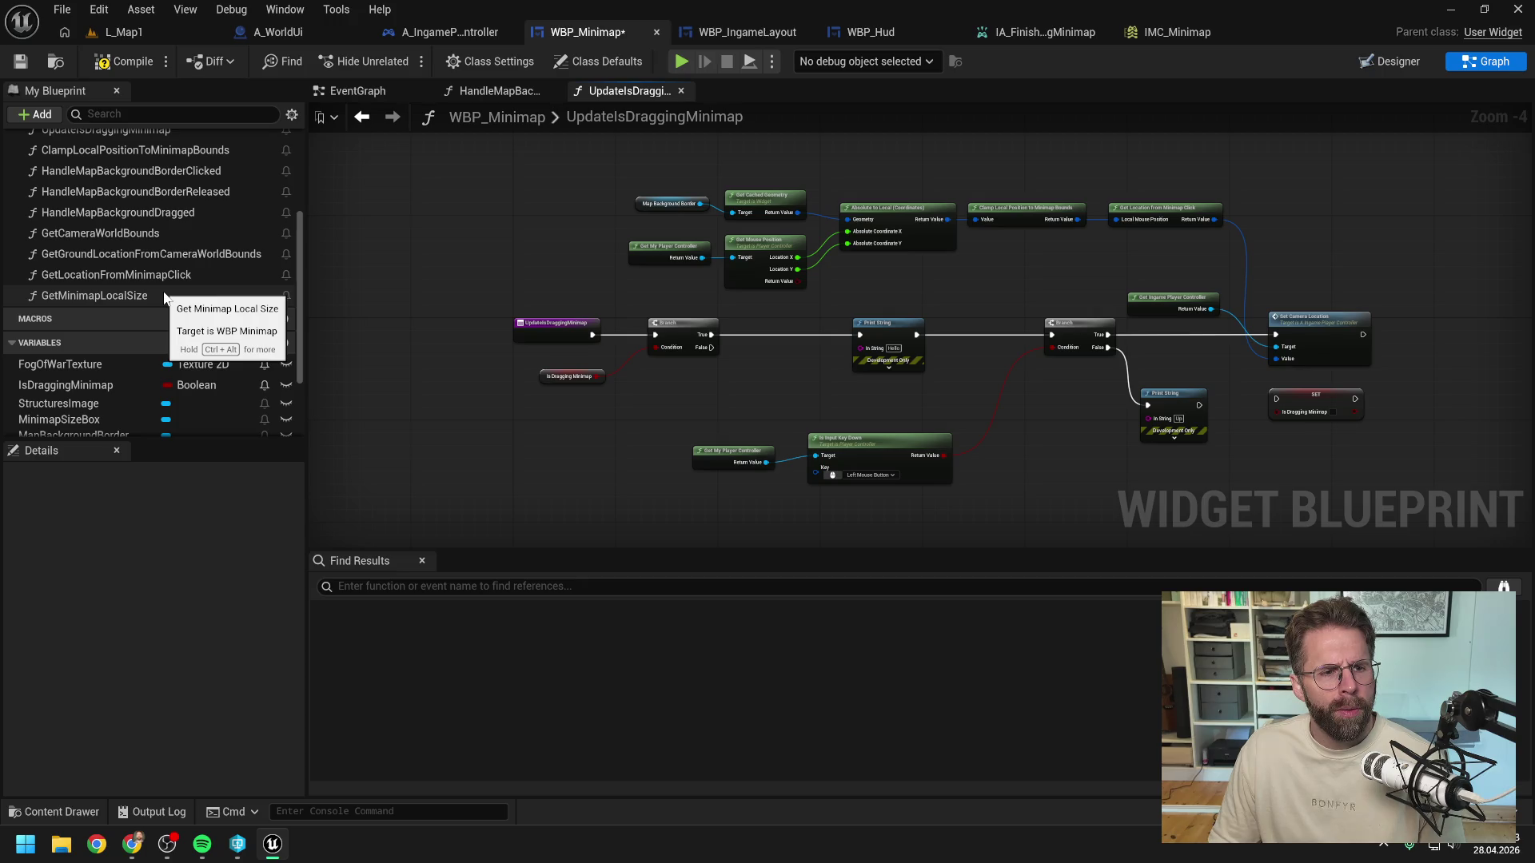
scroll(164, 296, "up", 3)
Step: List every use of GetIsDraggingMinimap via Find References > Uses
double_click(131, 201)
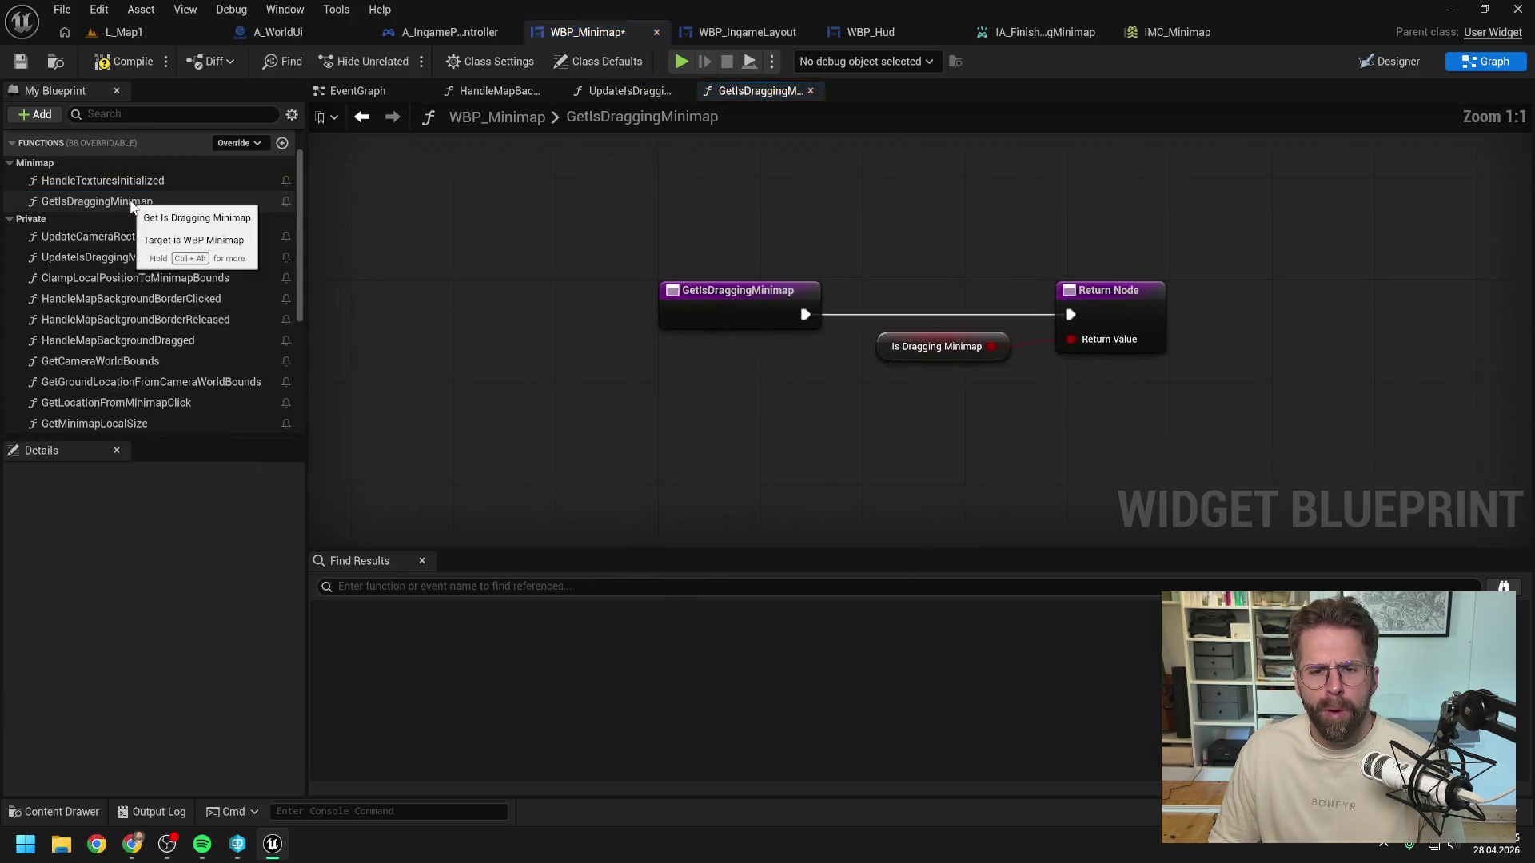
right_click(130, 206)
mouse_move(200, 298)
left_click(344, 302)
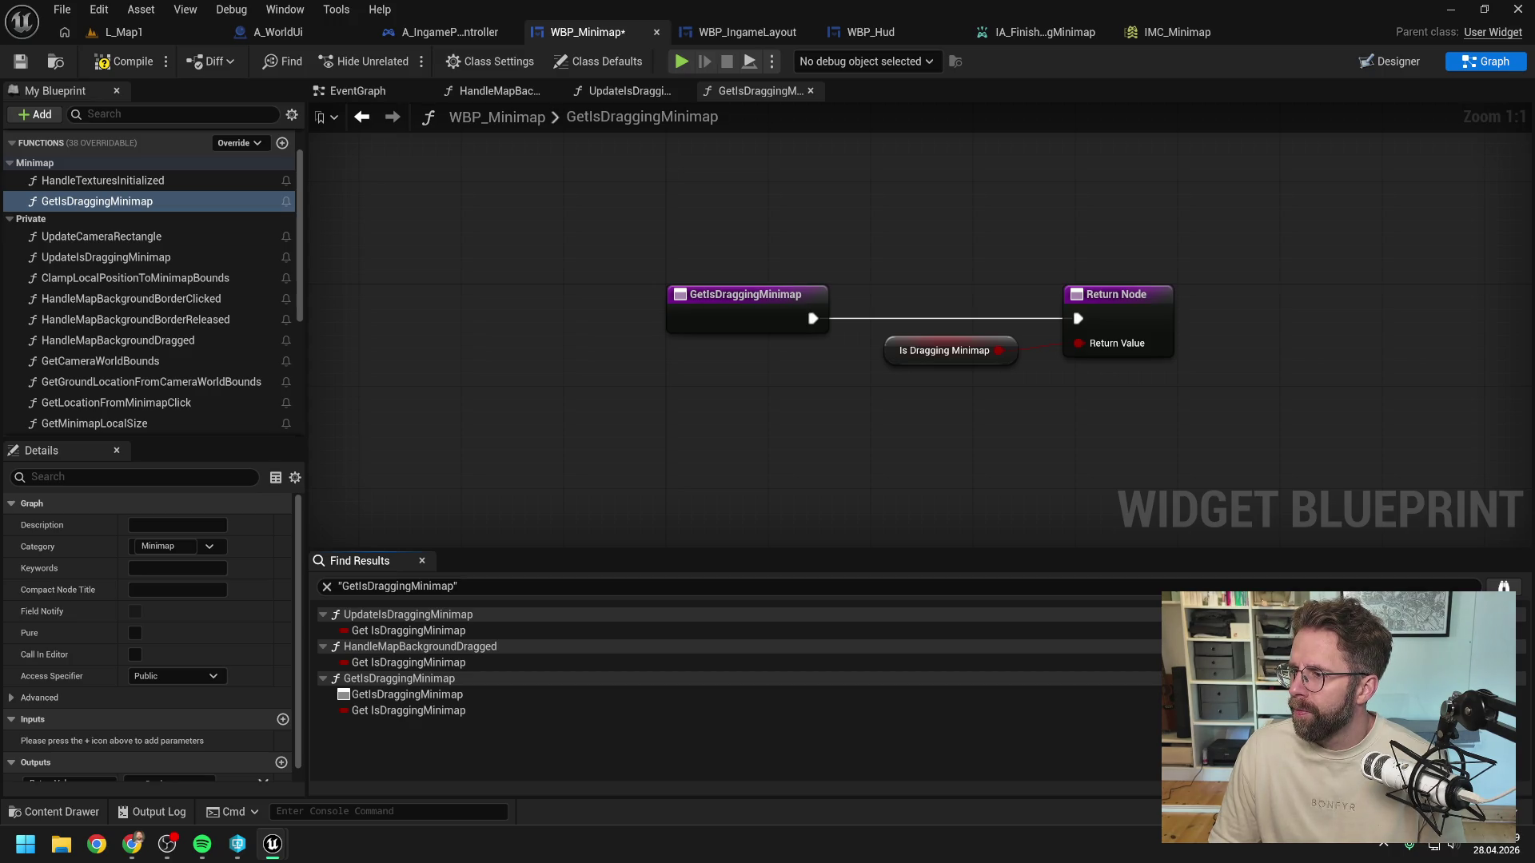
left_click(439, 32)
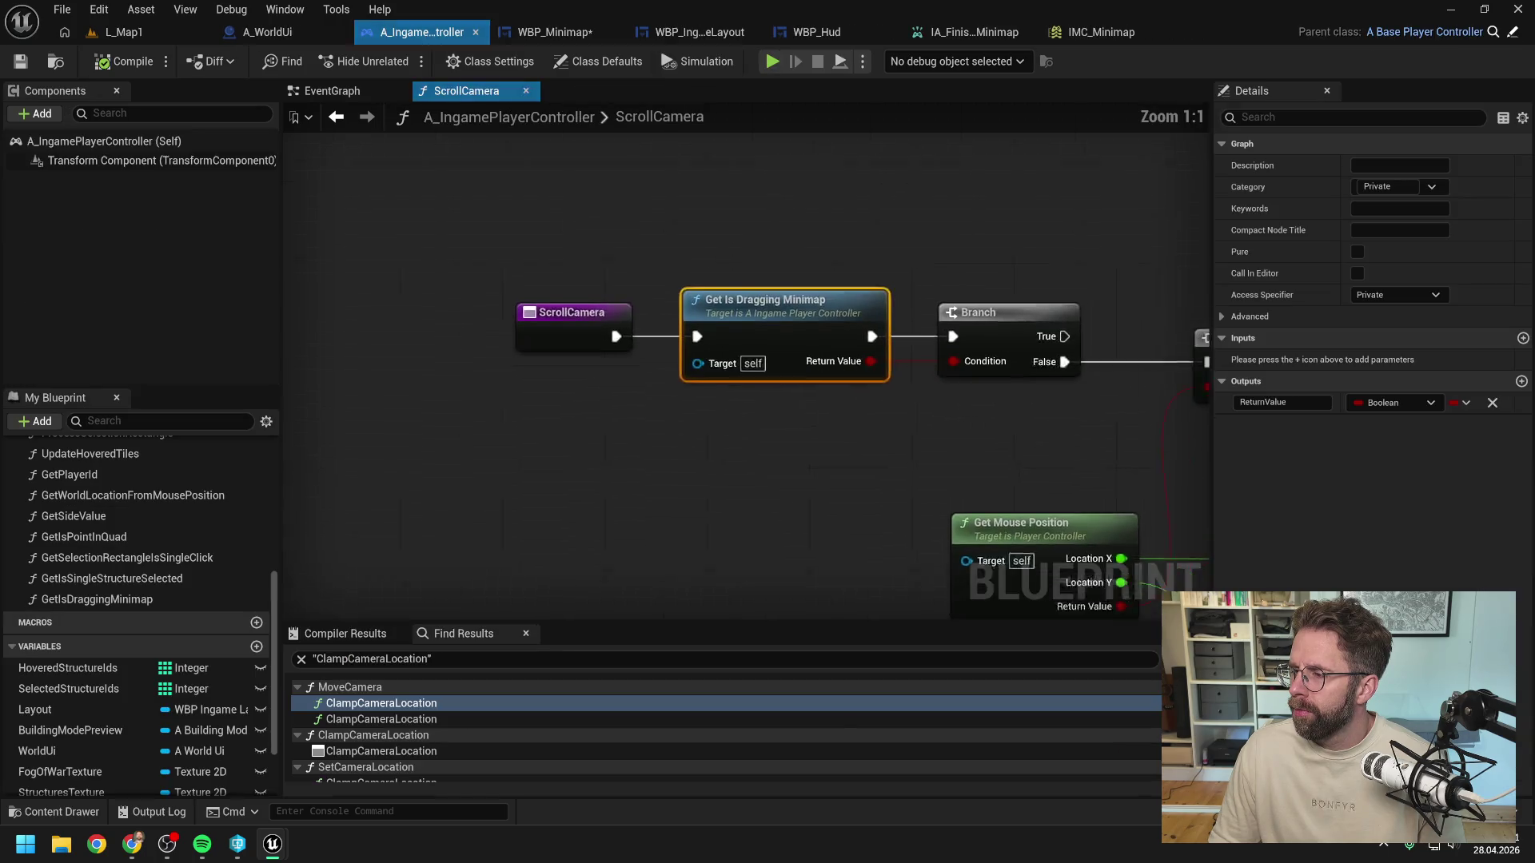
Step: Inspect the ScrollCamera nodes and open the controller's GetIsDraggingMinimap function
left_click_drag(1027, 294, 856, 275)
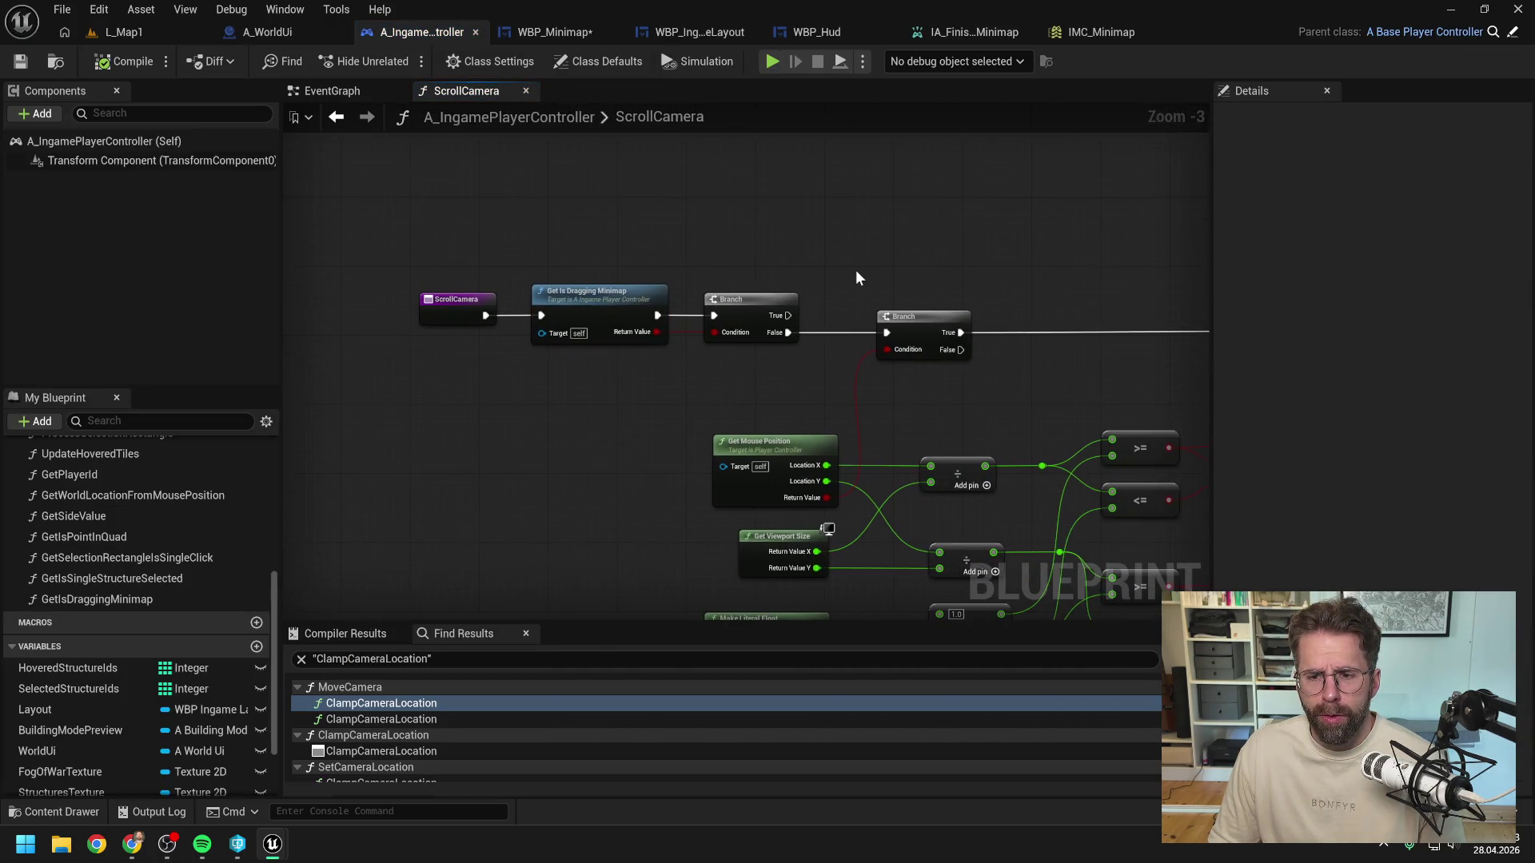
scroll(856, 272, "down", 1)
left_click(650, 298)
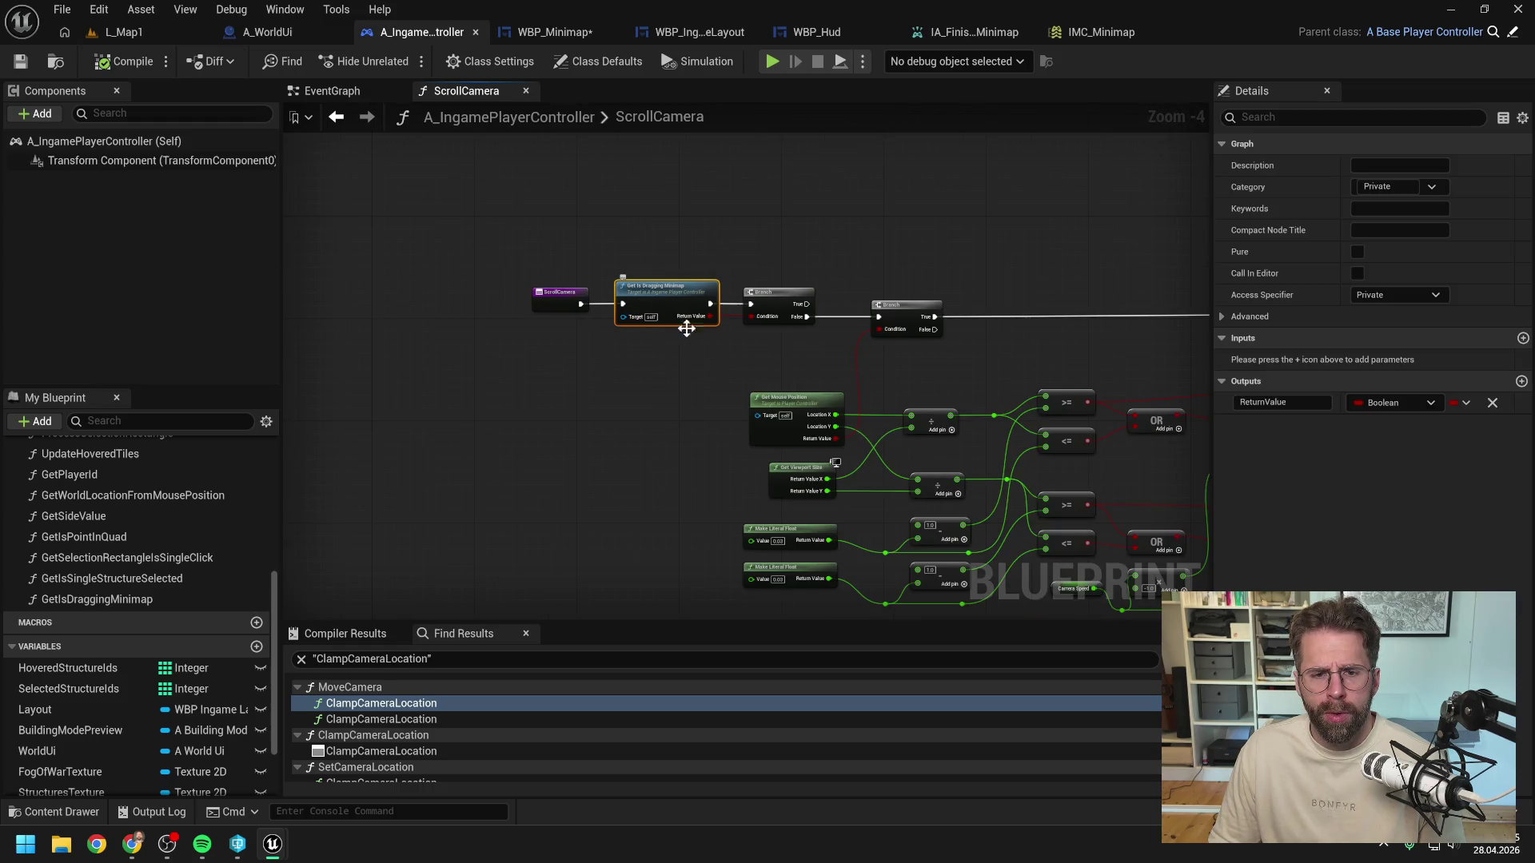
left_click_drag(682, 325, 788, 363)
left_click(727, 366)
scroll(726, 362, "up", 1)
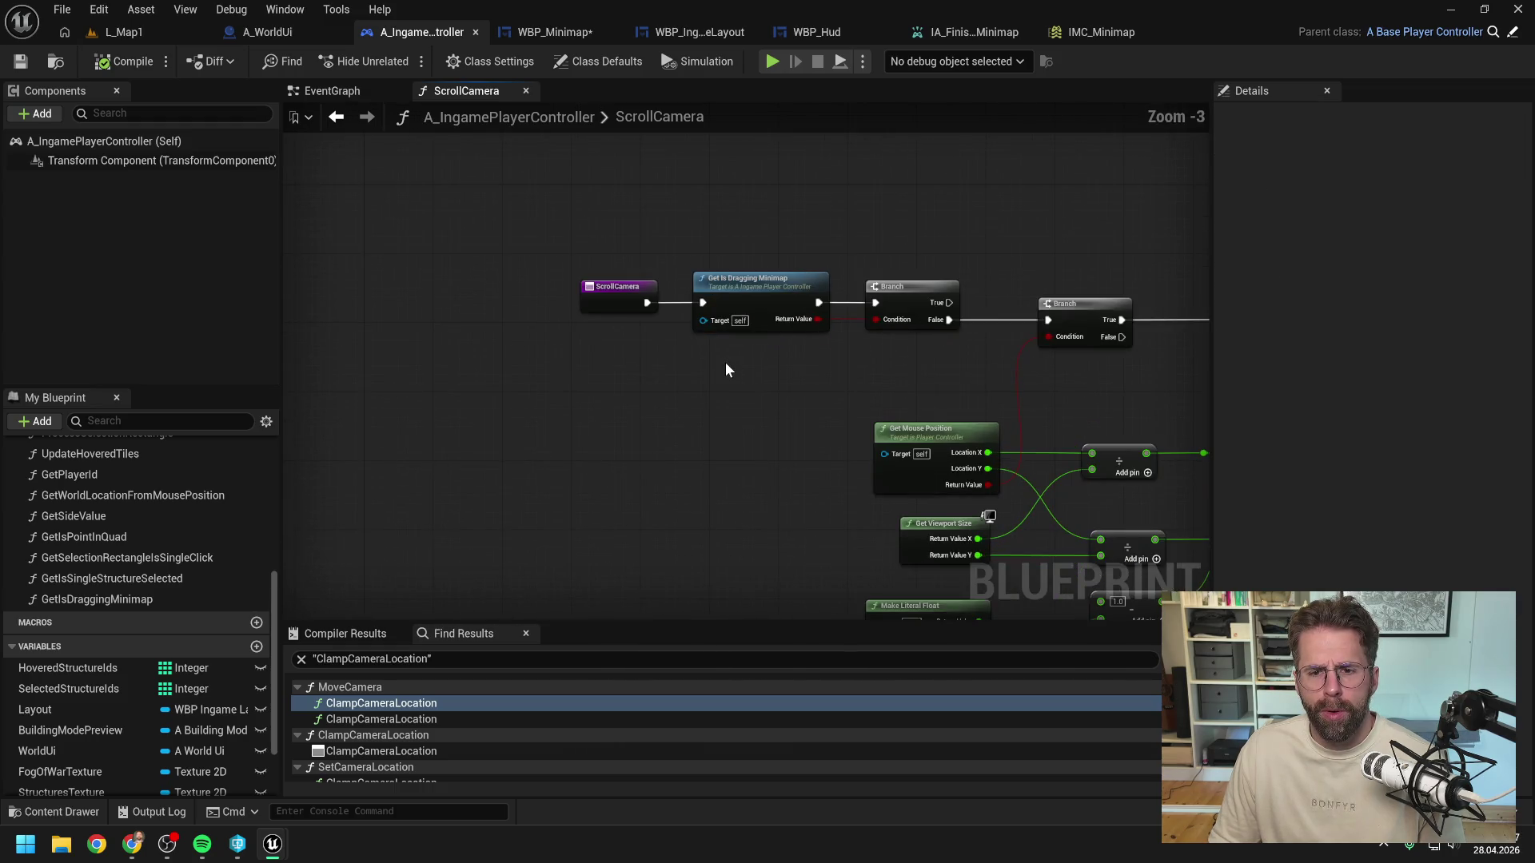
scroll(725, 362, "down", 1)
double_click(753, 307)
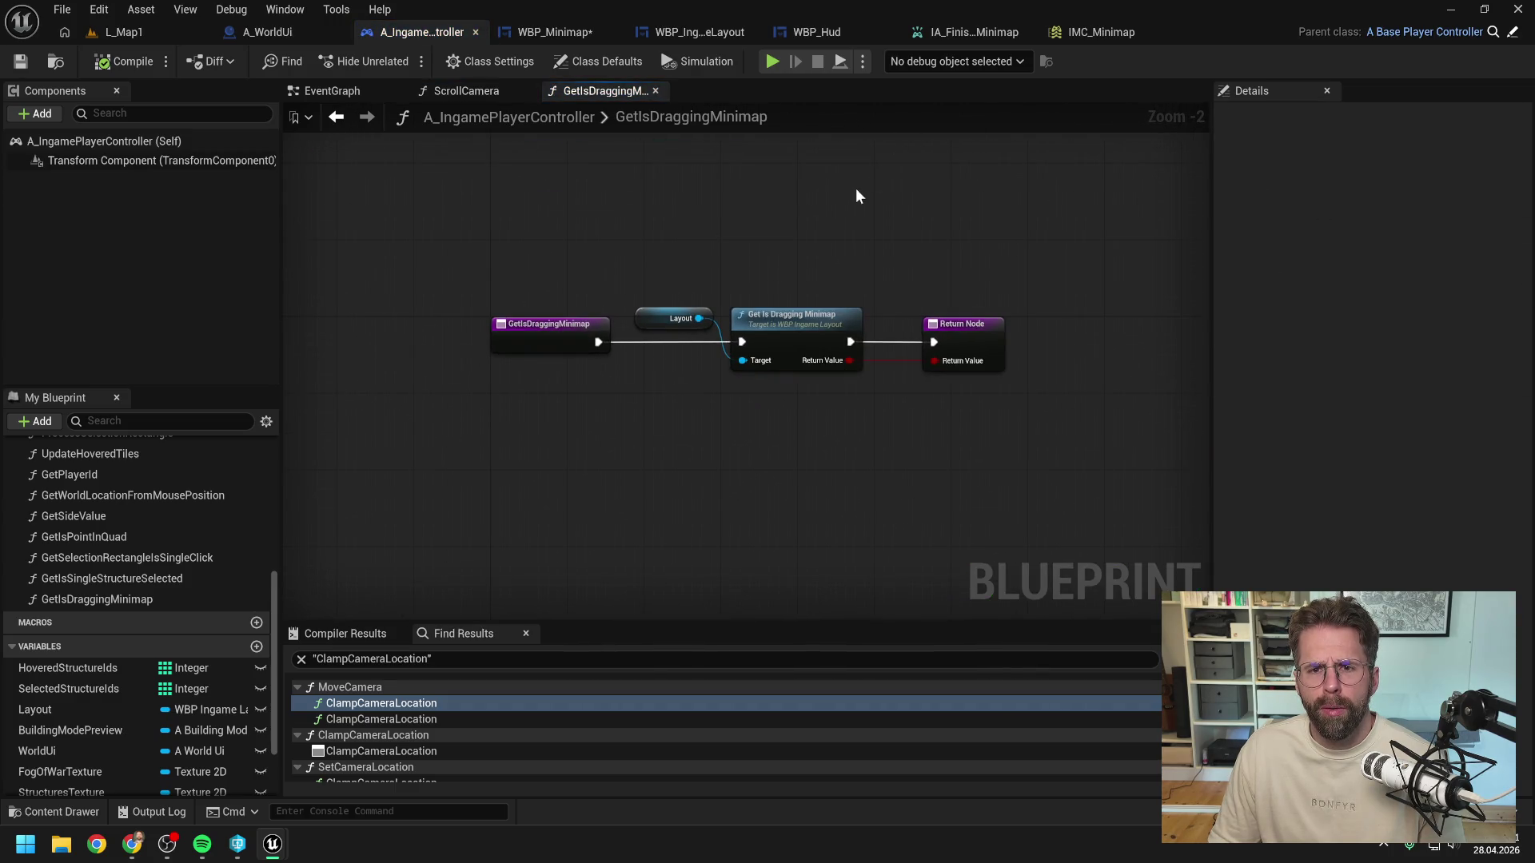
Step: Search for an Is Mapping Context Registered node, cancel, and return to HandleMapBackgroundBorderClicked
right_click(775, 461)
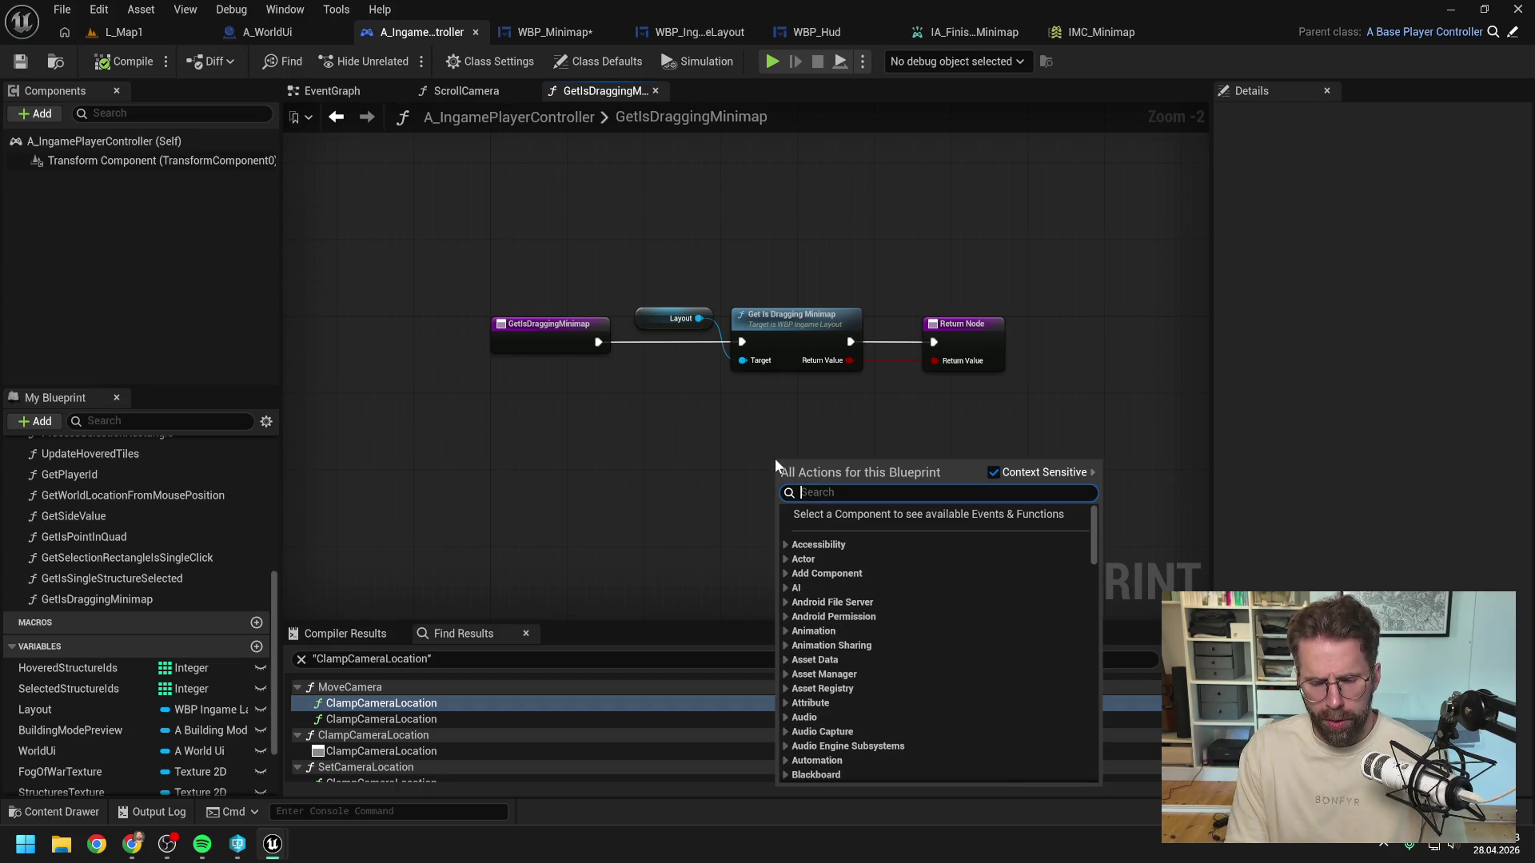
type("m")
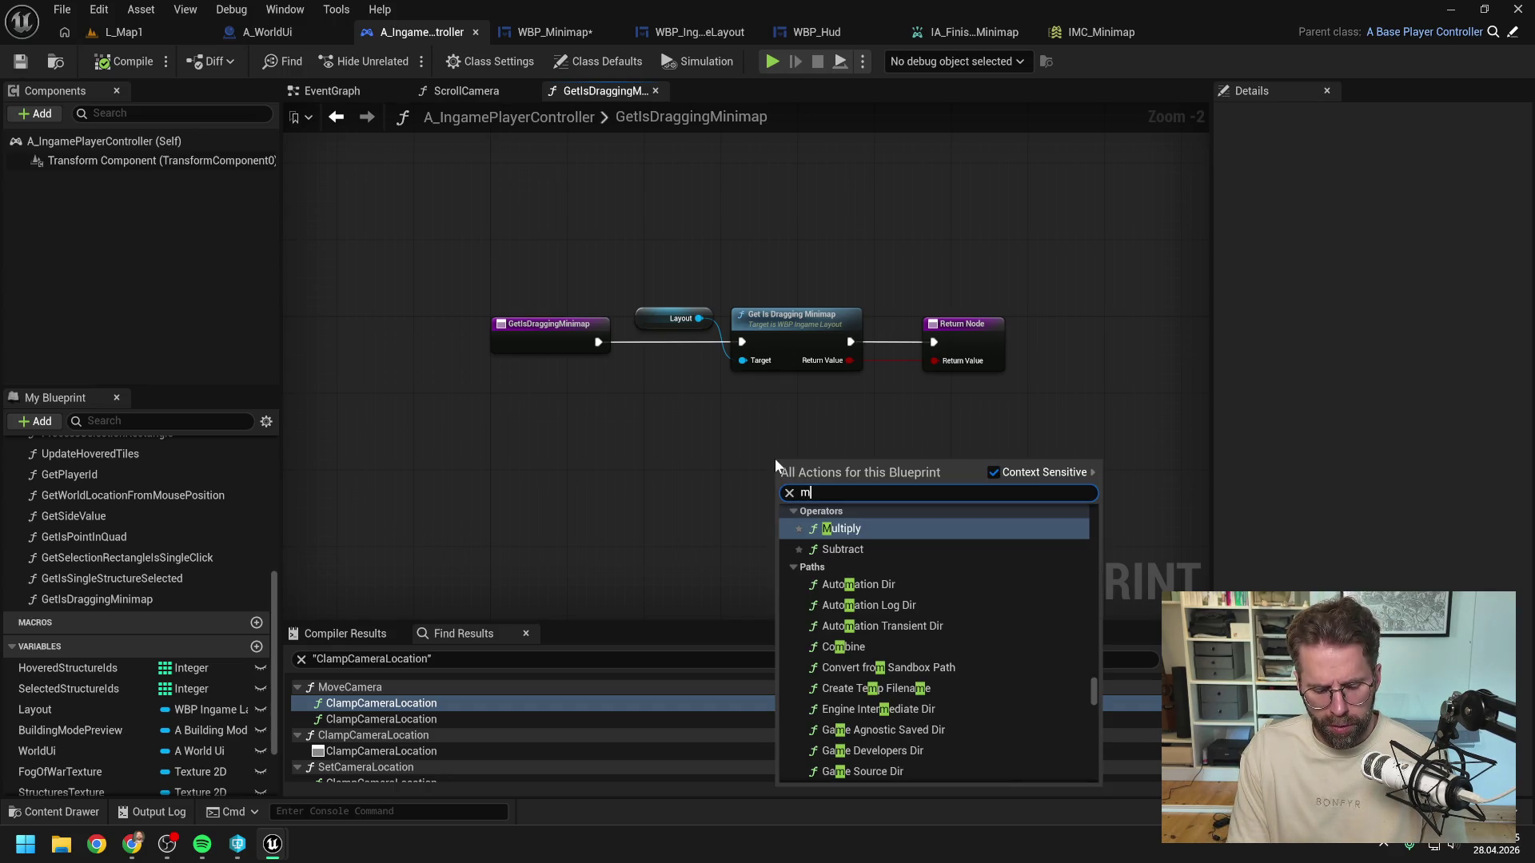
type("app regis")
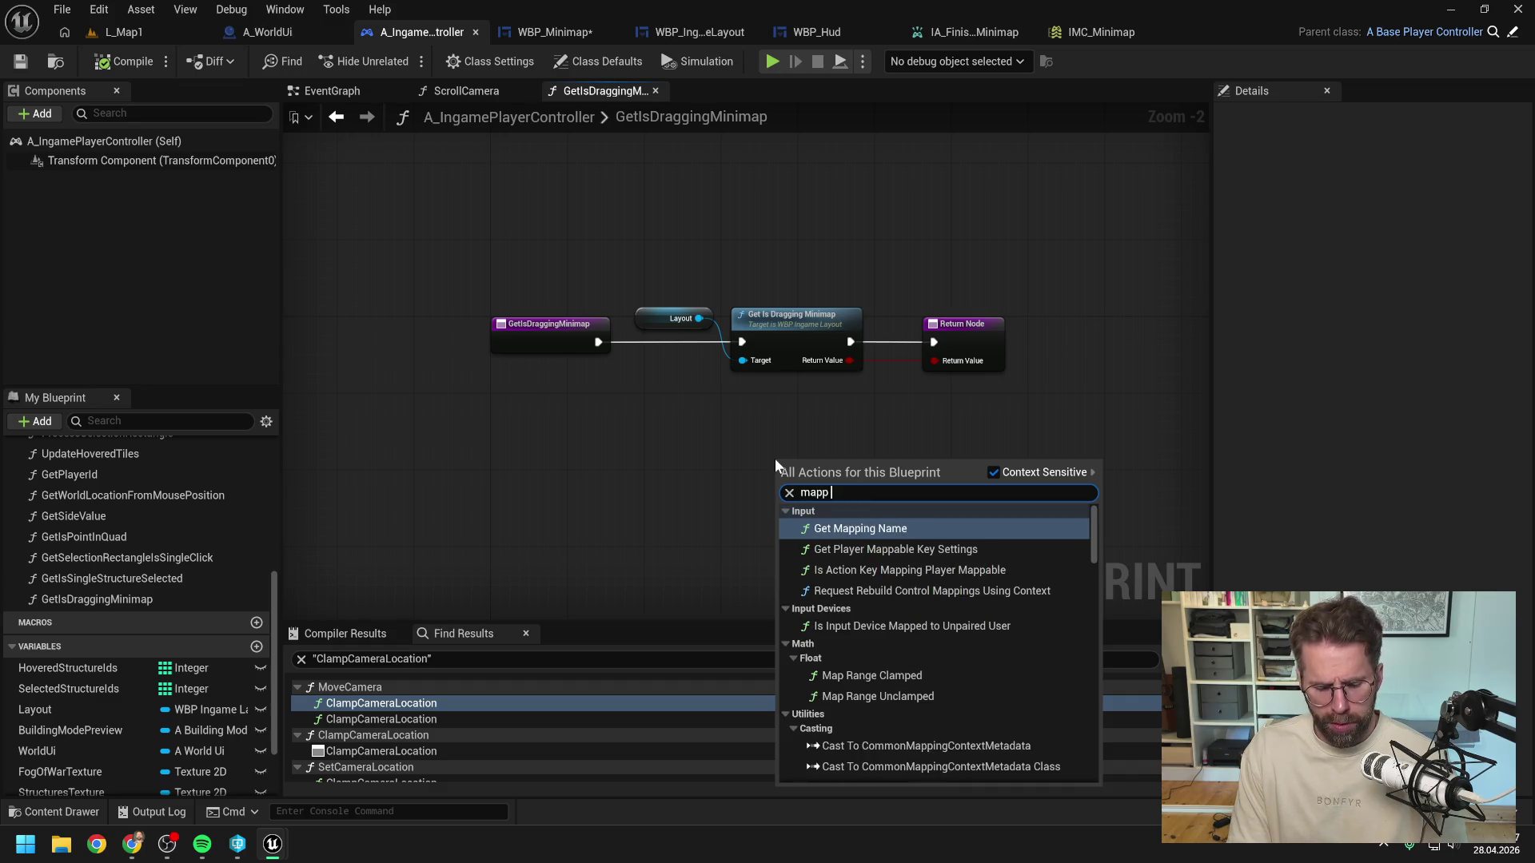
key("ctrl+a")
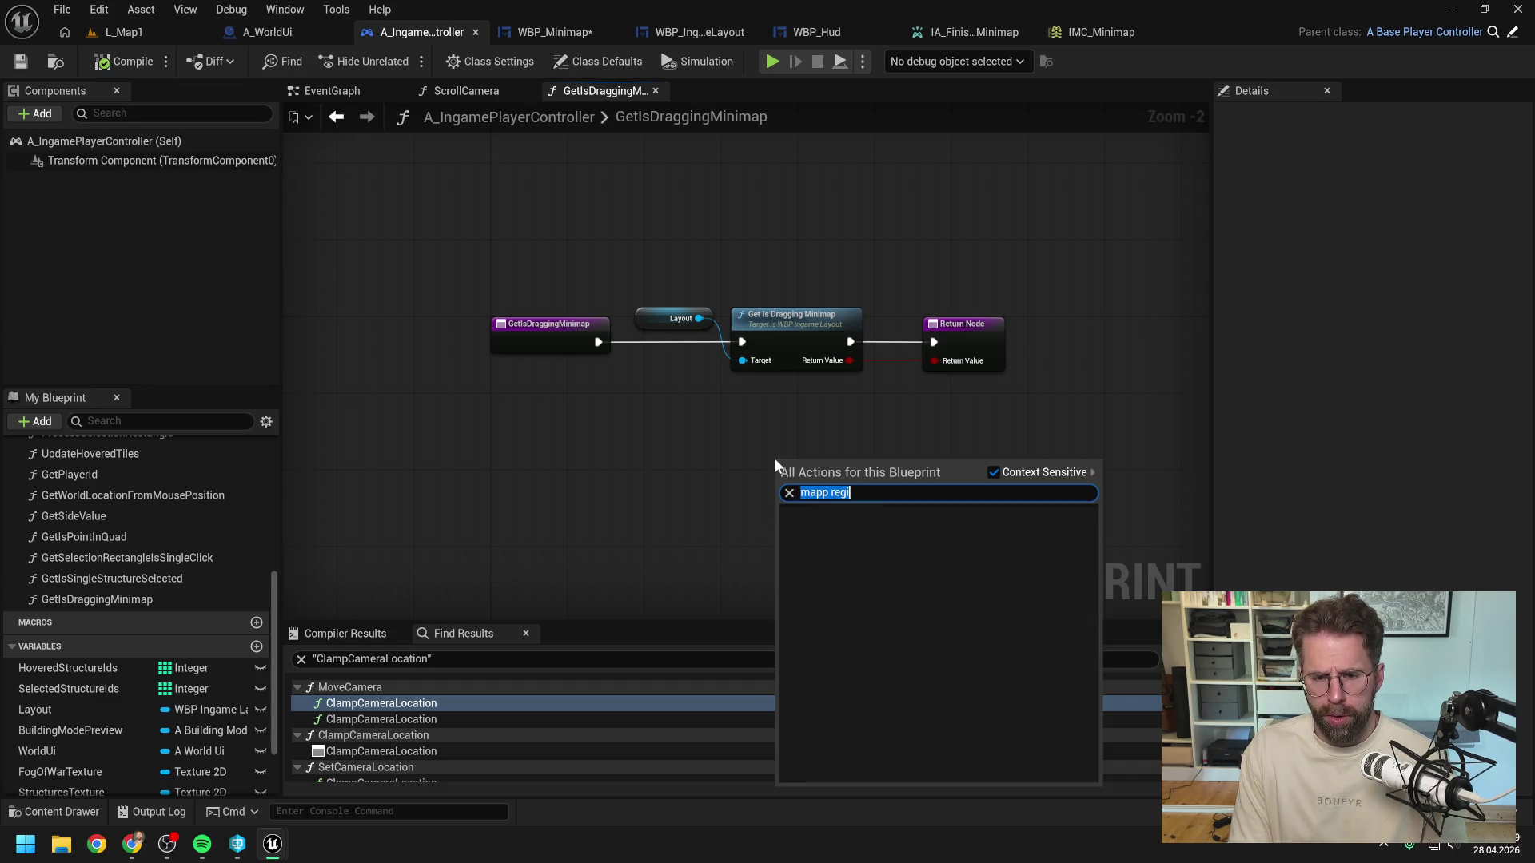
type("is regis cont")
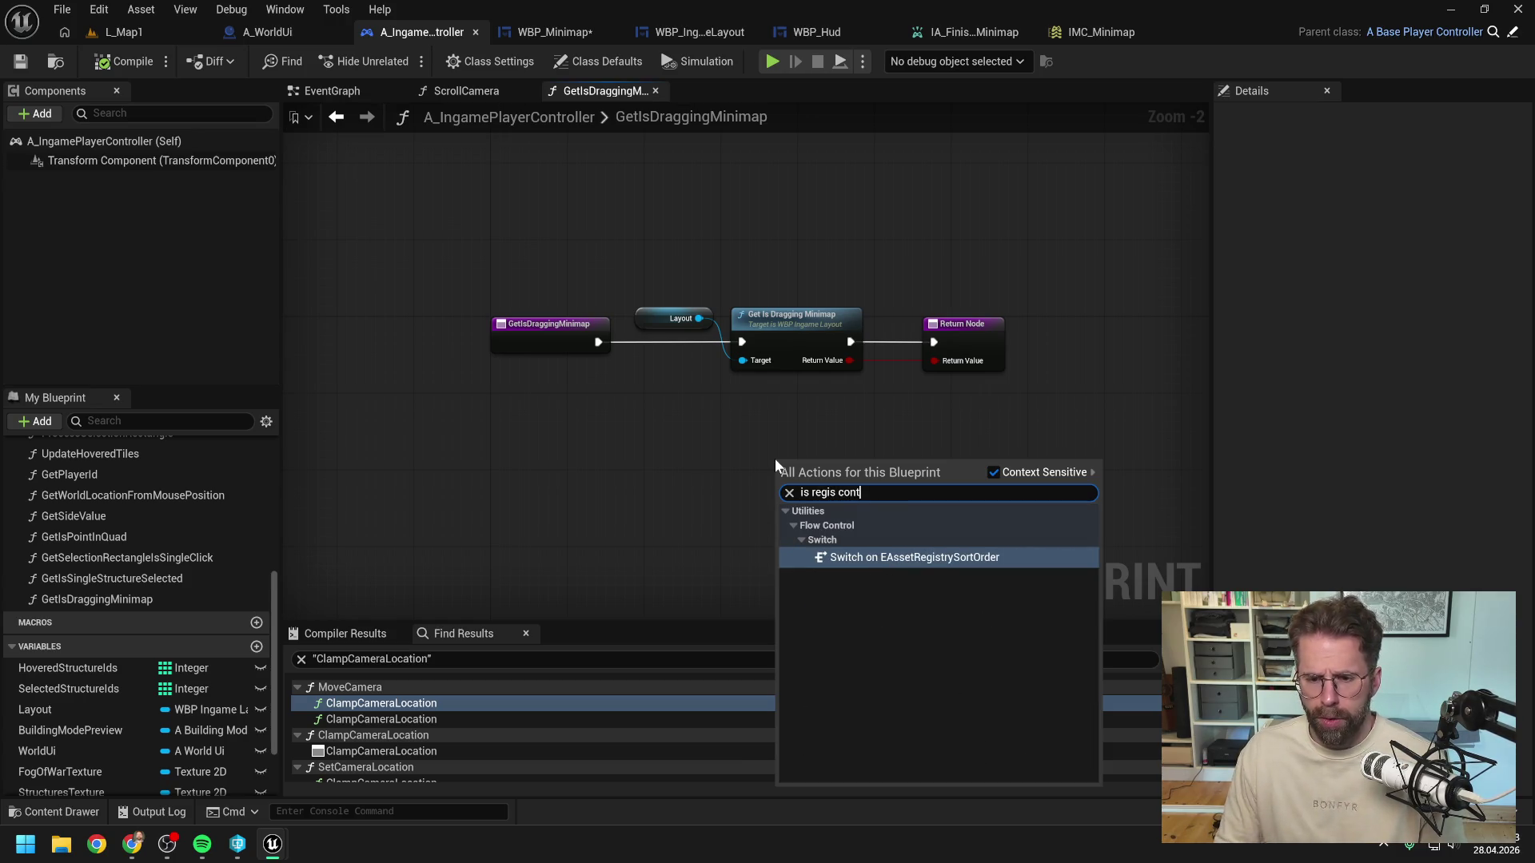
key("BackSpace")
key("BackSpace")
key("BackSpace")
key("BackSpace")
key("BackSpace")
key("BackSpace")
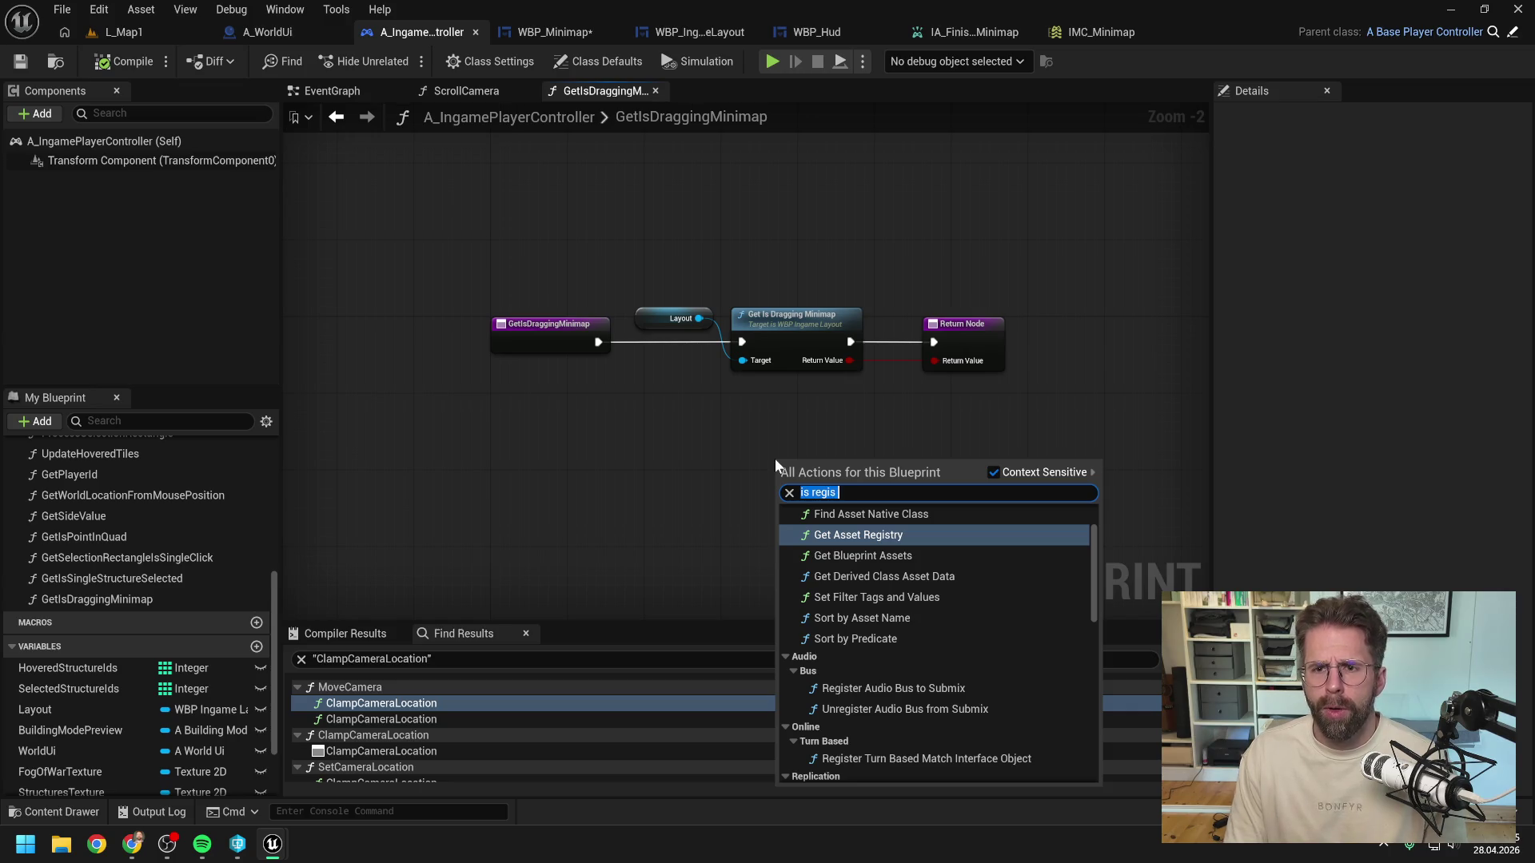
key("Escape")
left_click(552, 32)
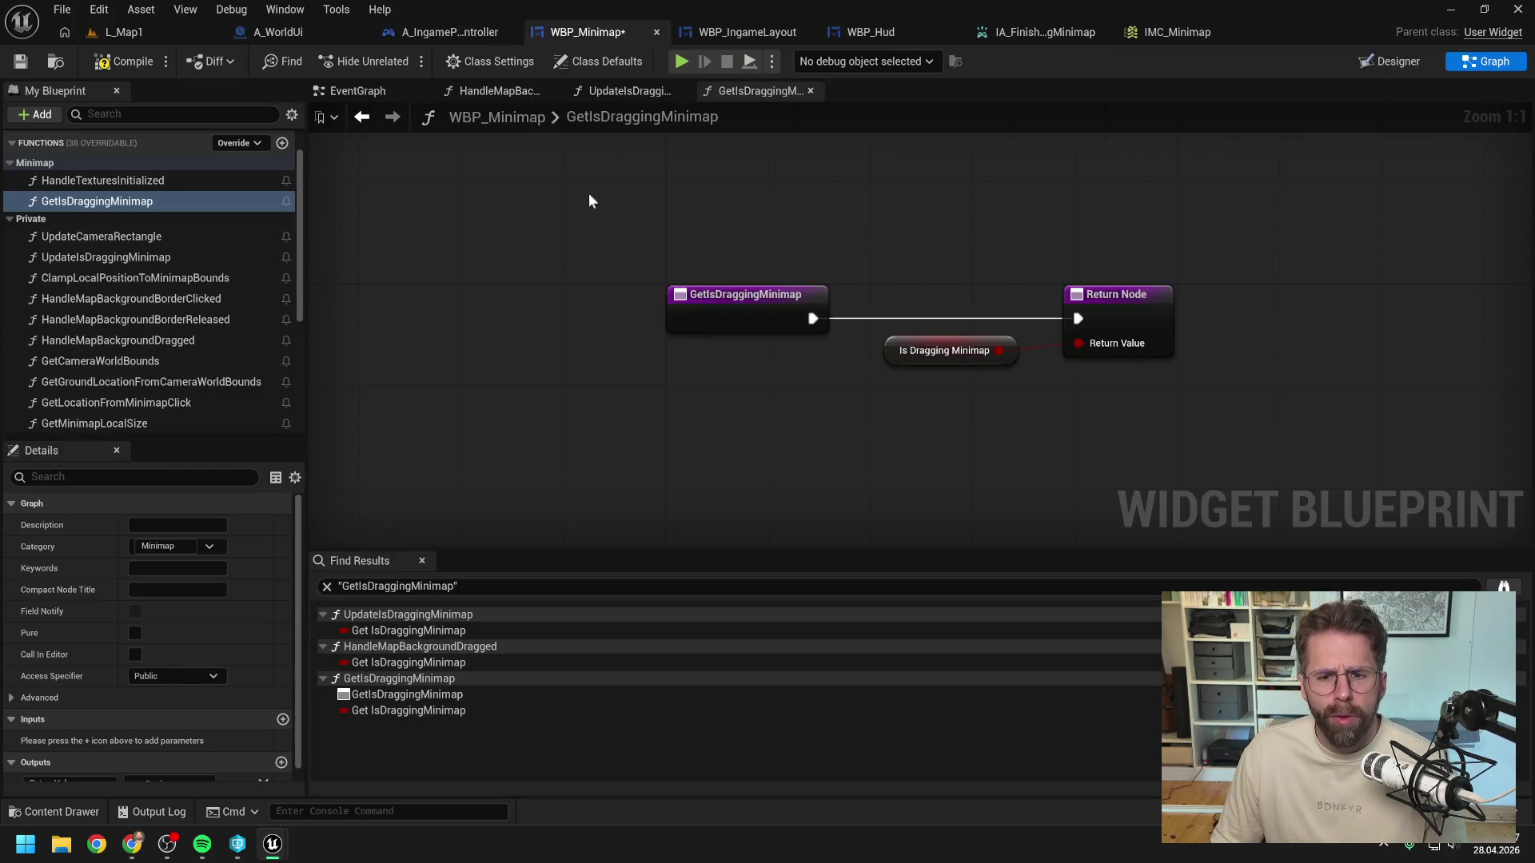
left_click(488, 91)
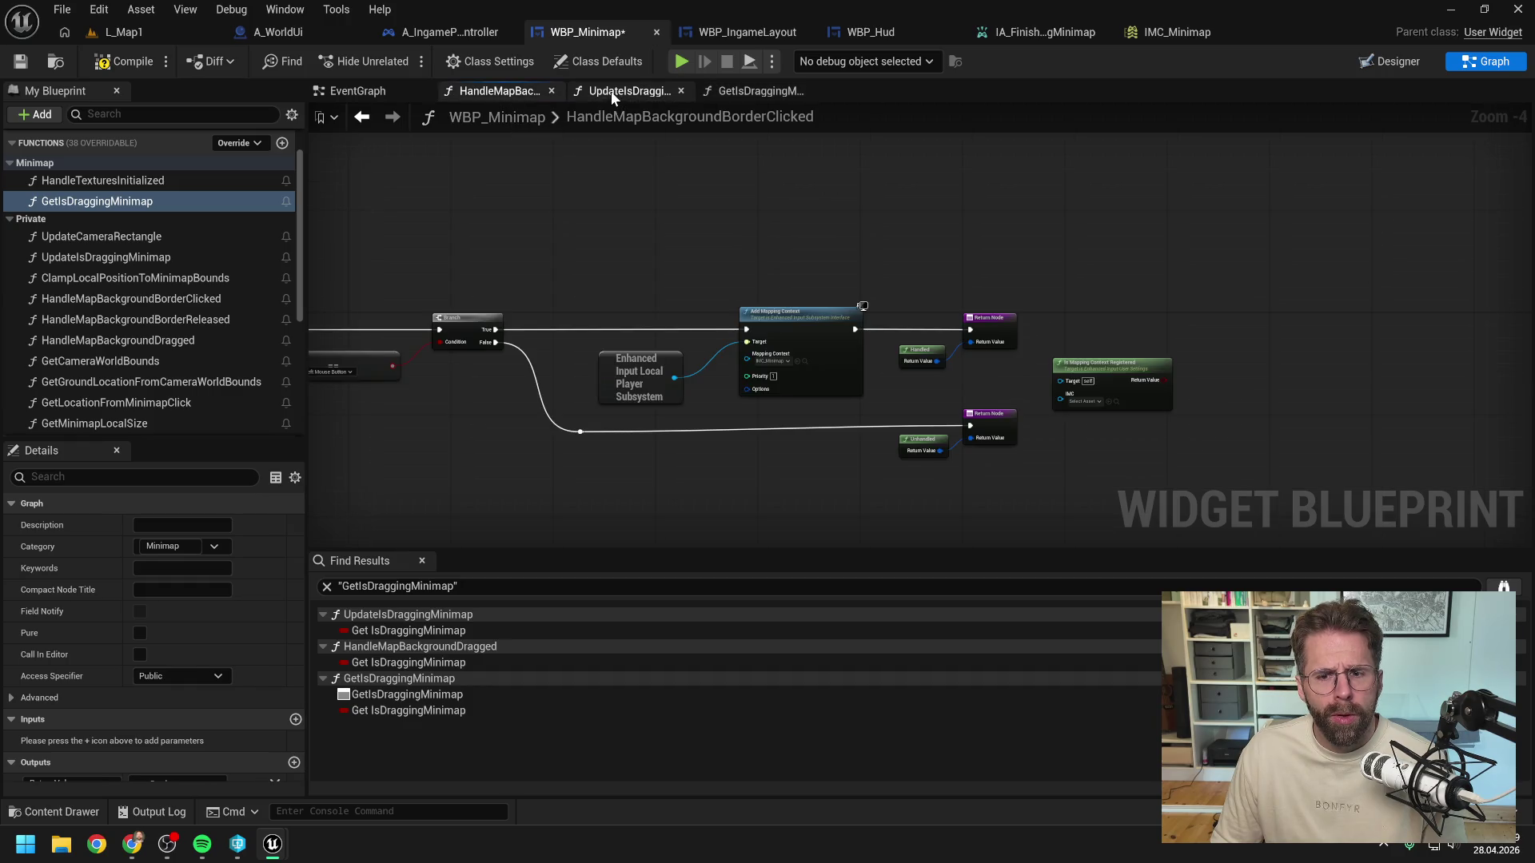
Step: Move the Is Mapping Context Registered node into GetIsDraggingMinimap, checking IMC_Minimap, wired to Return Value
left_click(1116, 366)
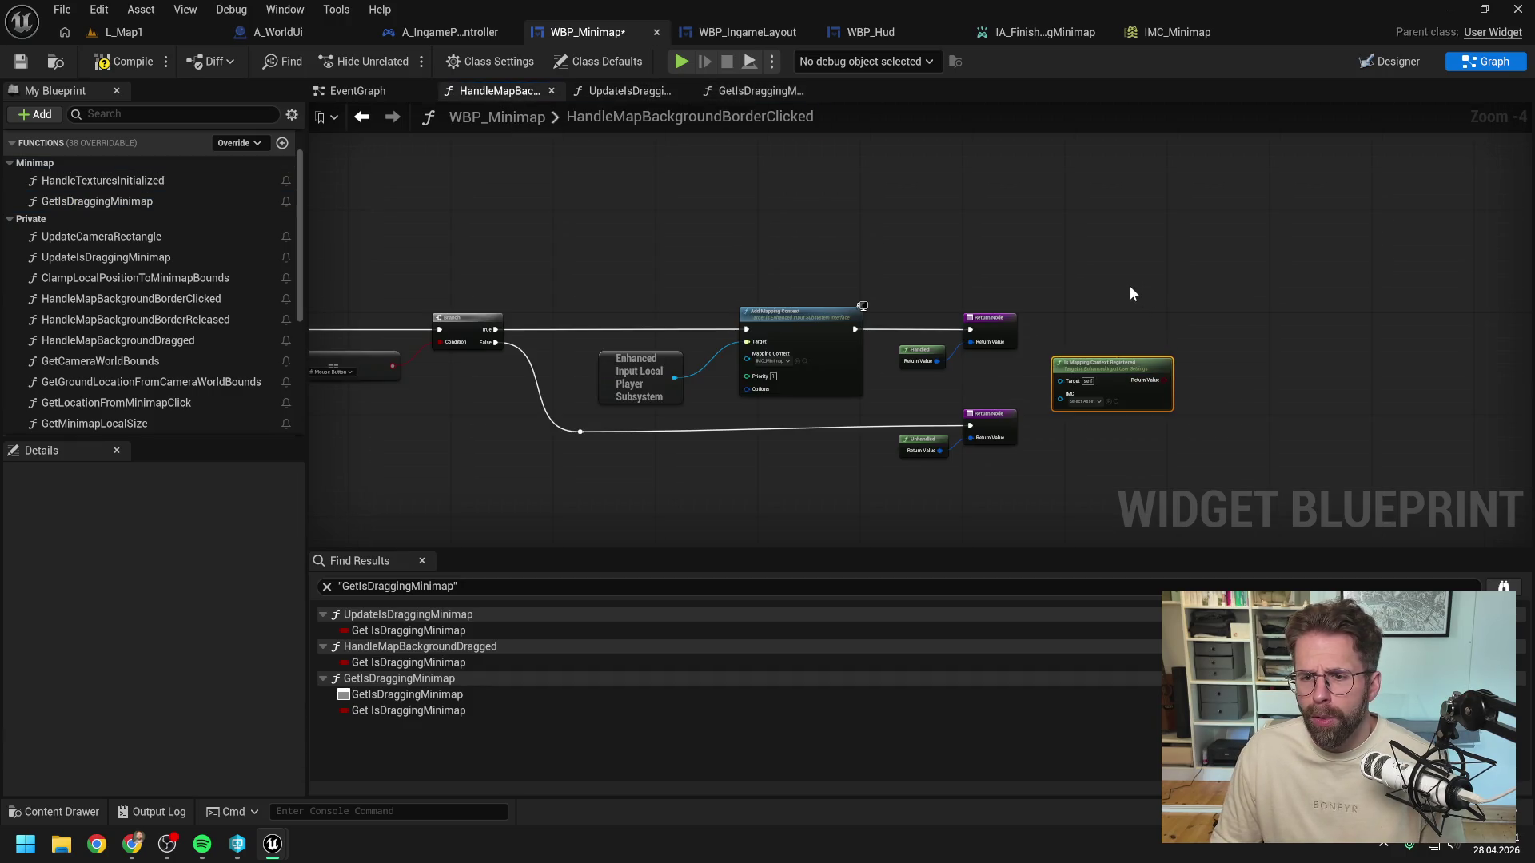
key("Delete")
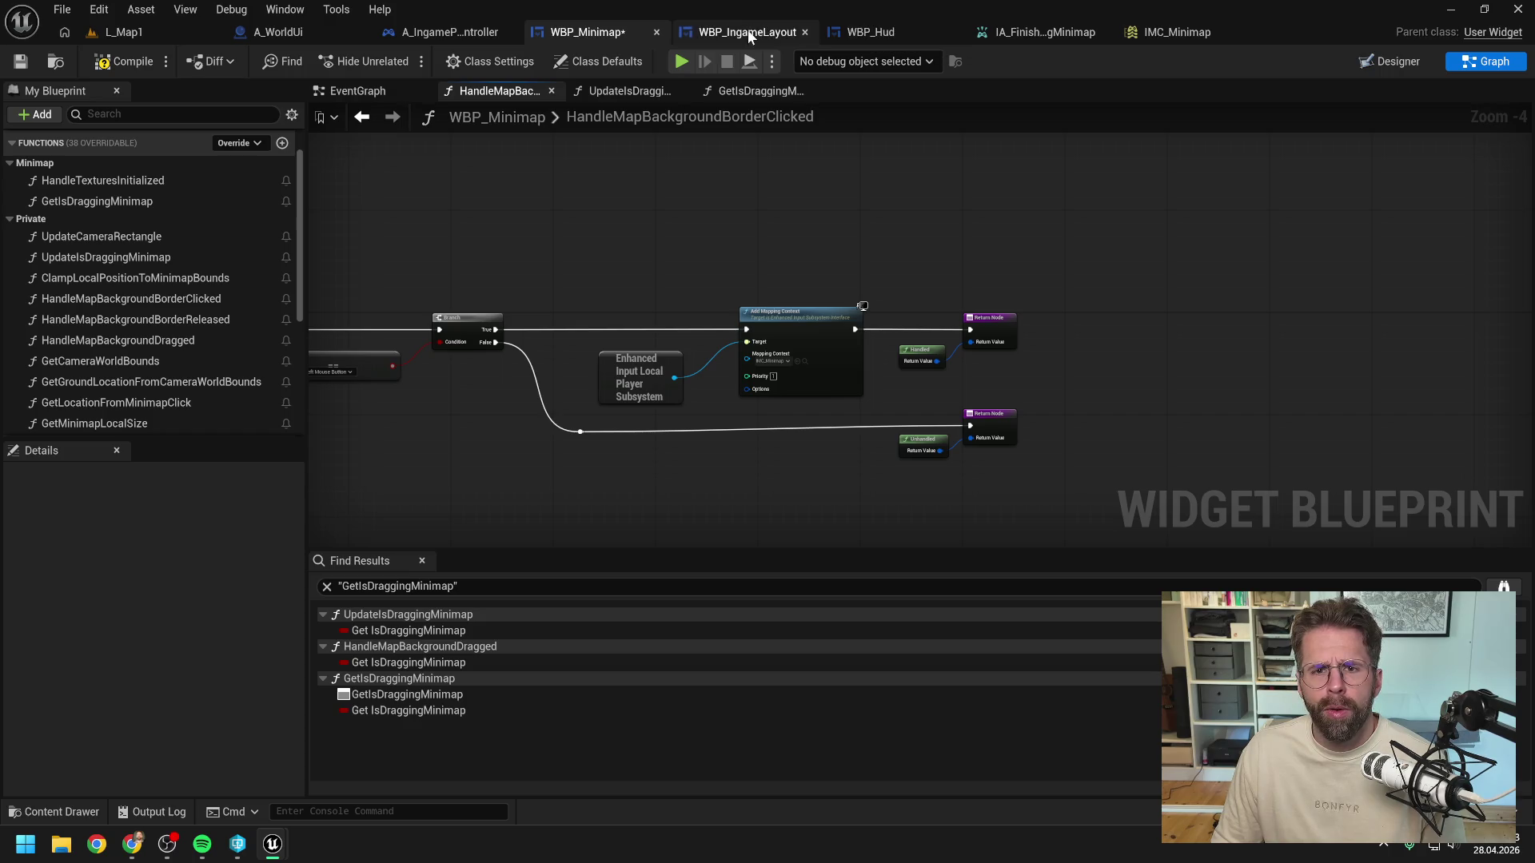
left_click(448, 32)
key("ctrl+v")
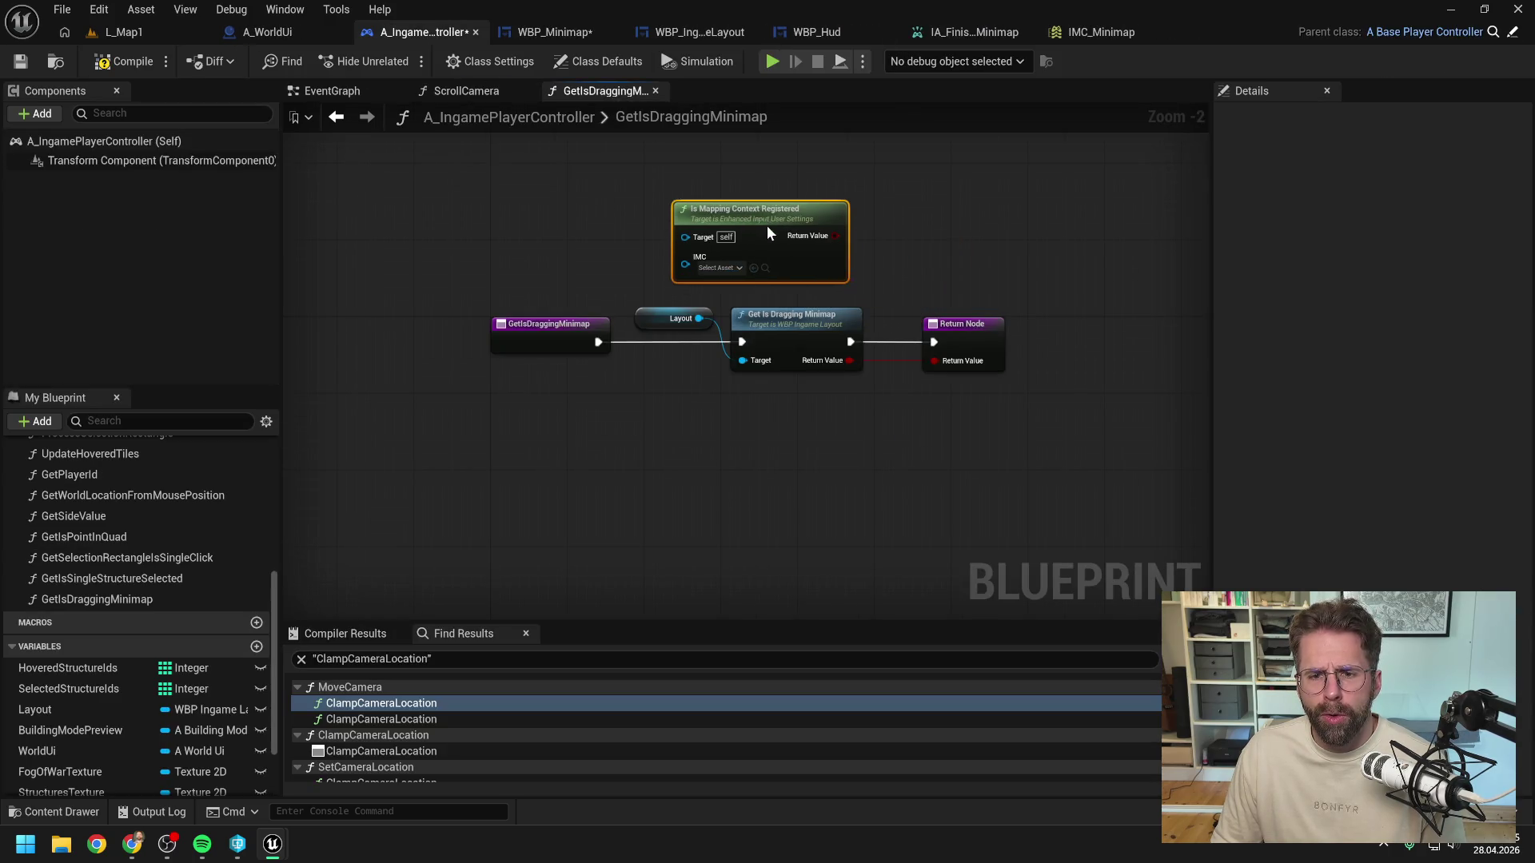
left_click(718, 268)
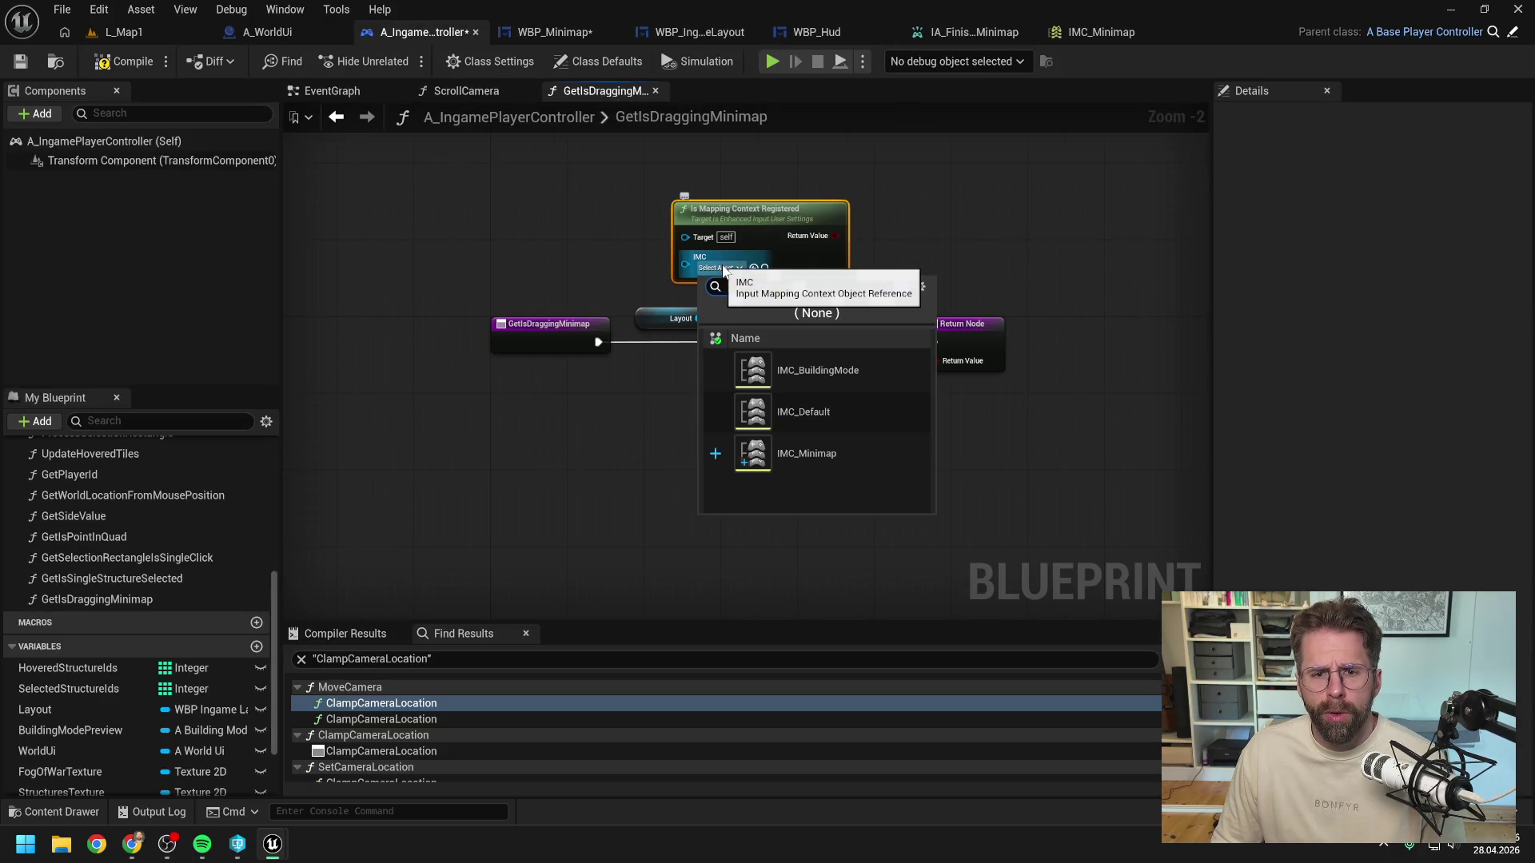
left_click(808, 453)
left_click_drag(837, 236, 932, 361)
Step: Delete the old Layout-based dragging lookup, tidy the check node, and compile the controller
left_click_drag(628, 301, 763, 380)
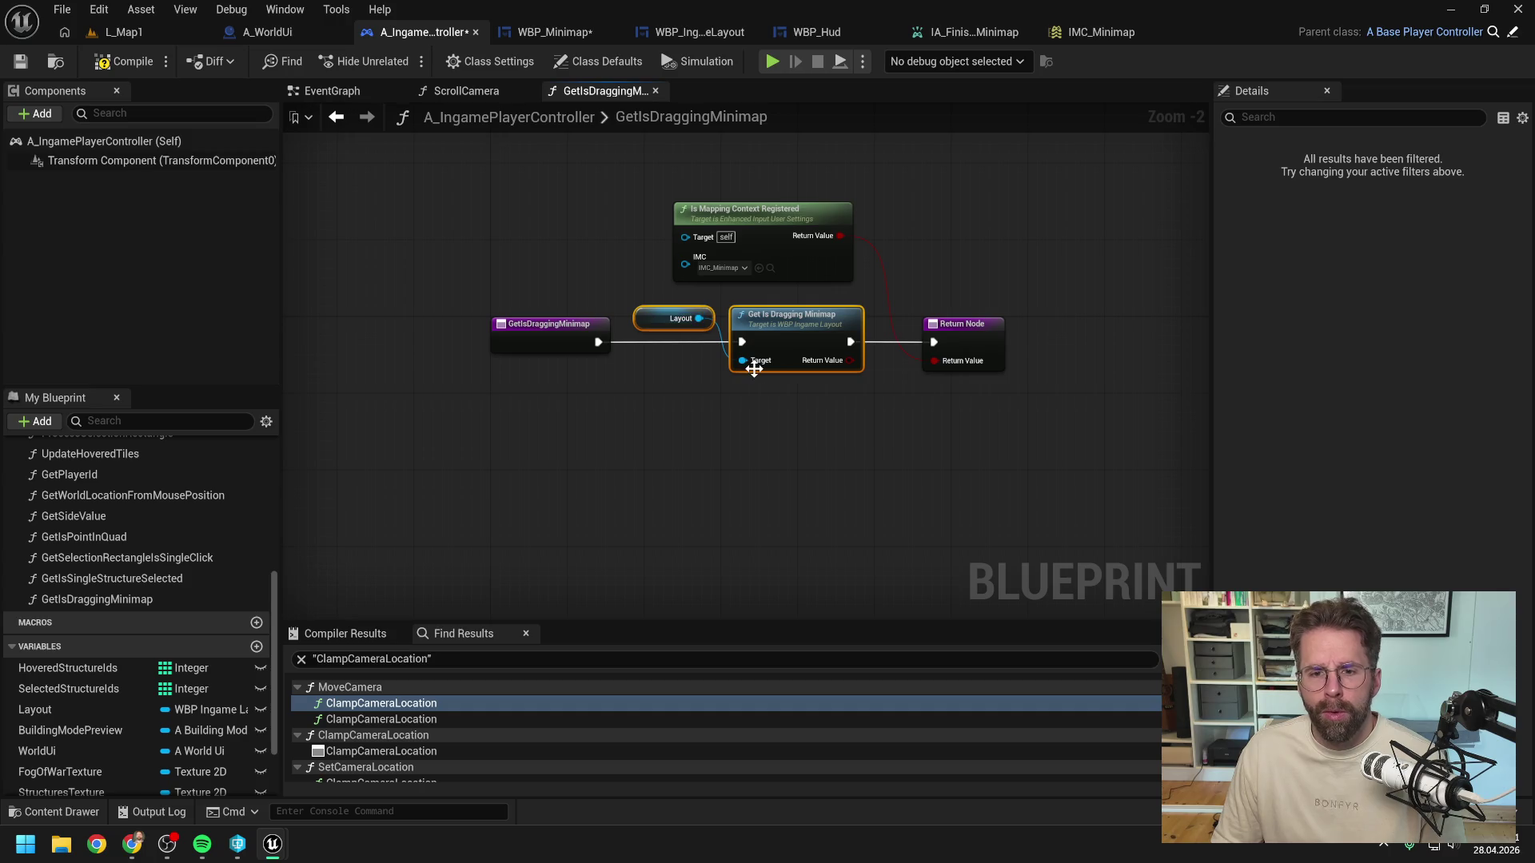
key("Delete")
left_click_drag(775, 208, 764, 379)
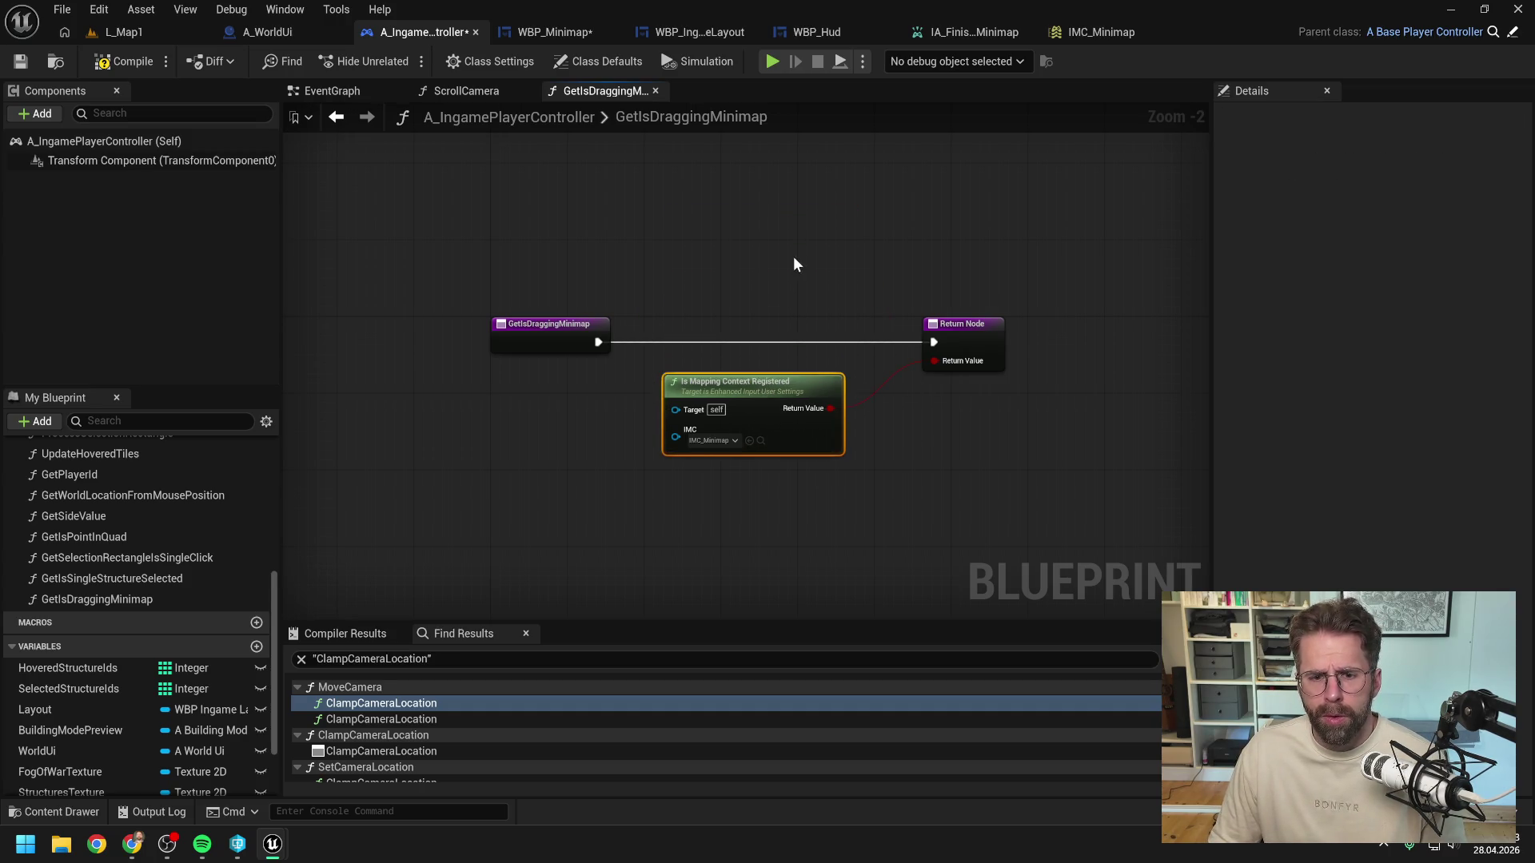
left_click(796, 264)
left_click(124, 61)
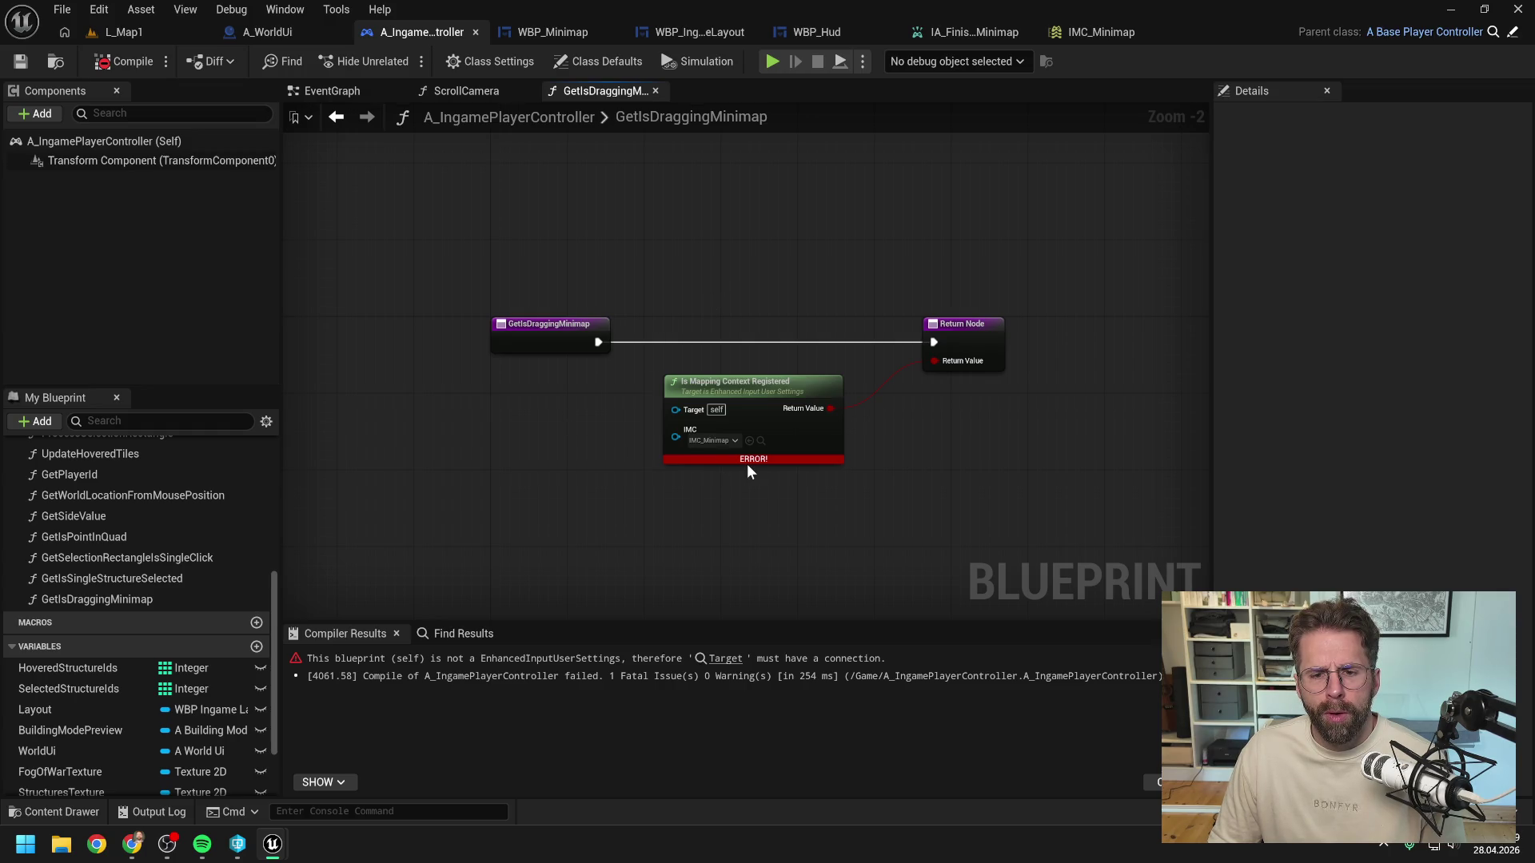
Step: Search the node menu for an Enhanced Input user settings node, then dismiss the search
mouse_move(745, 461)
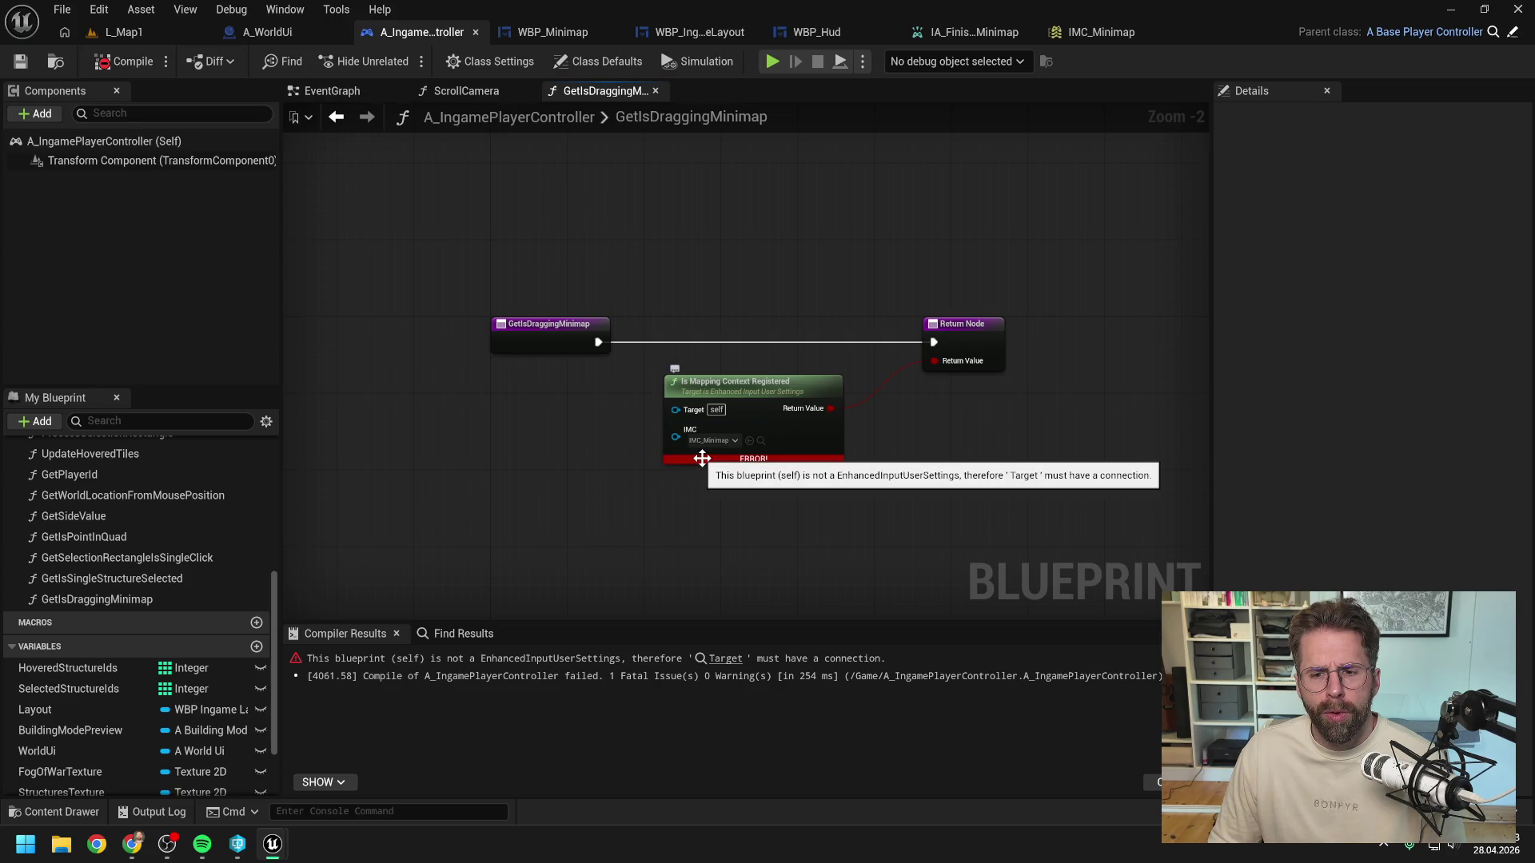
right_click(539, 442)
type("enahnc")
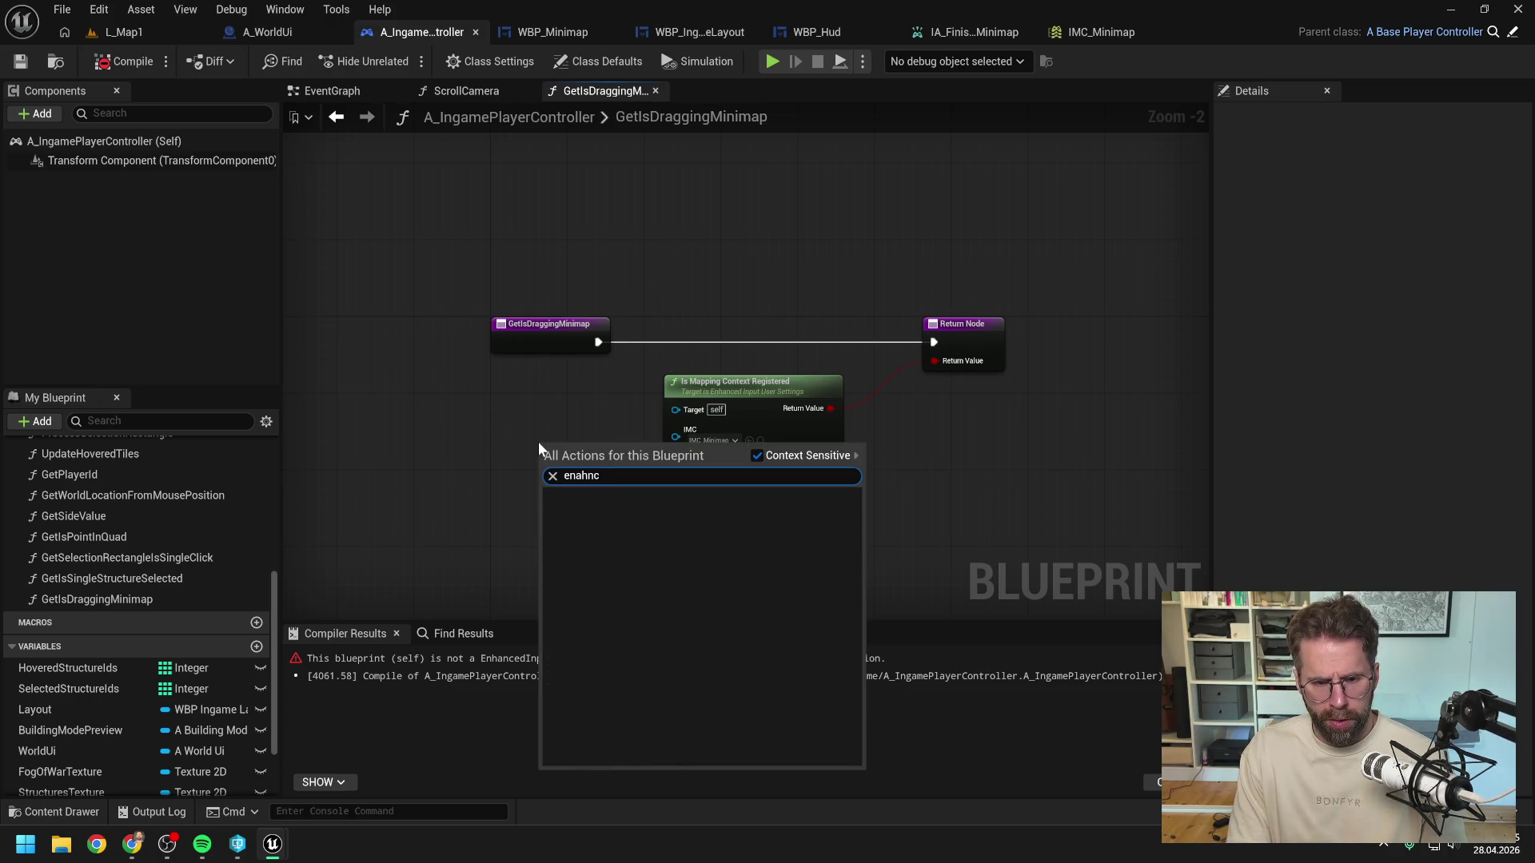
key("BackSpace")
key("BackSpace")
key("BackSpace")
type("han input ")
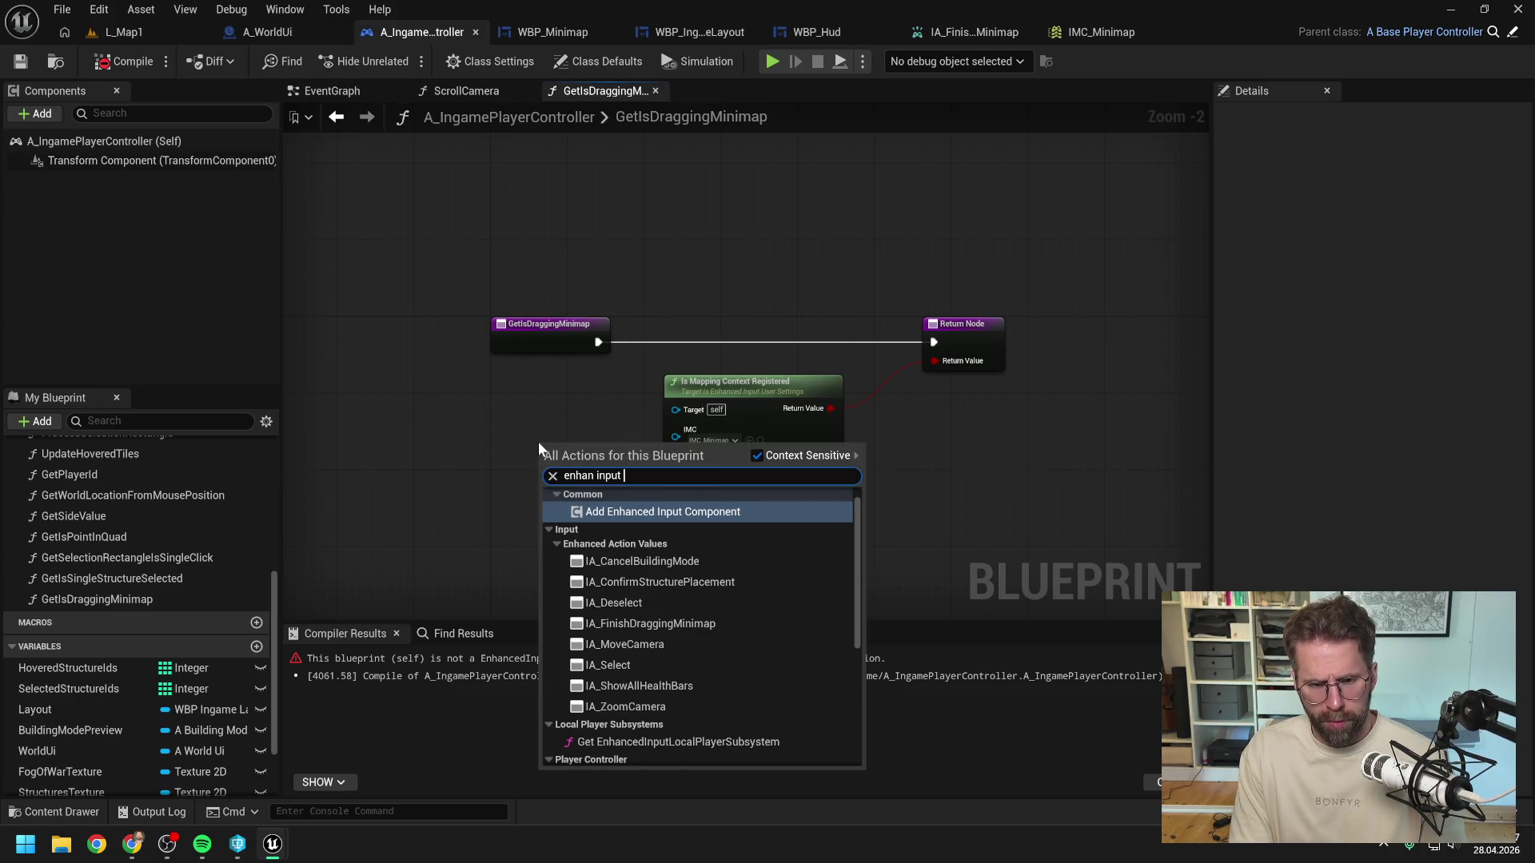
type("us se")
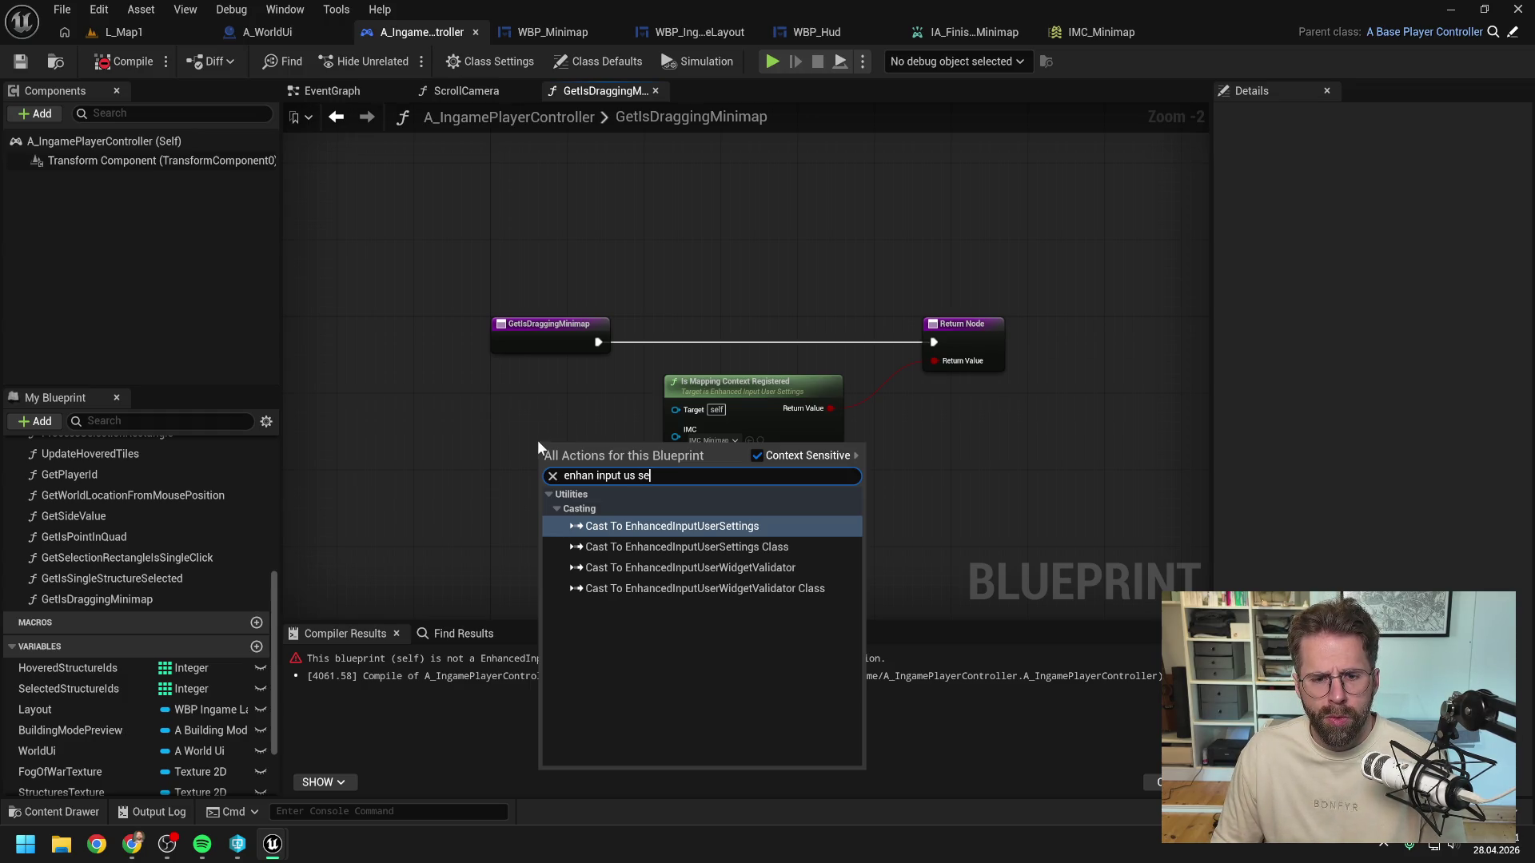
key("Escape")
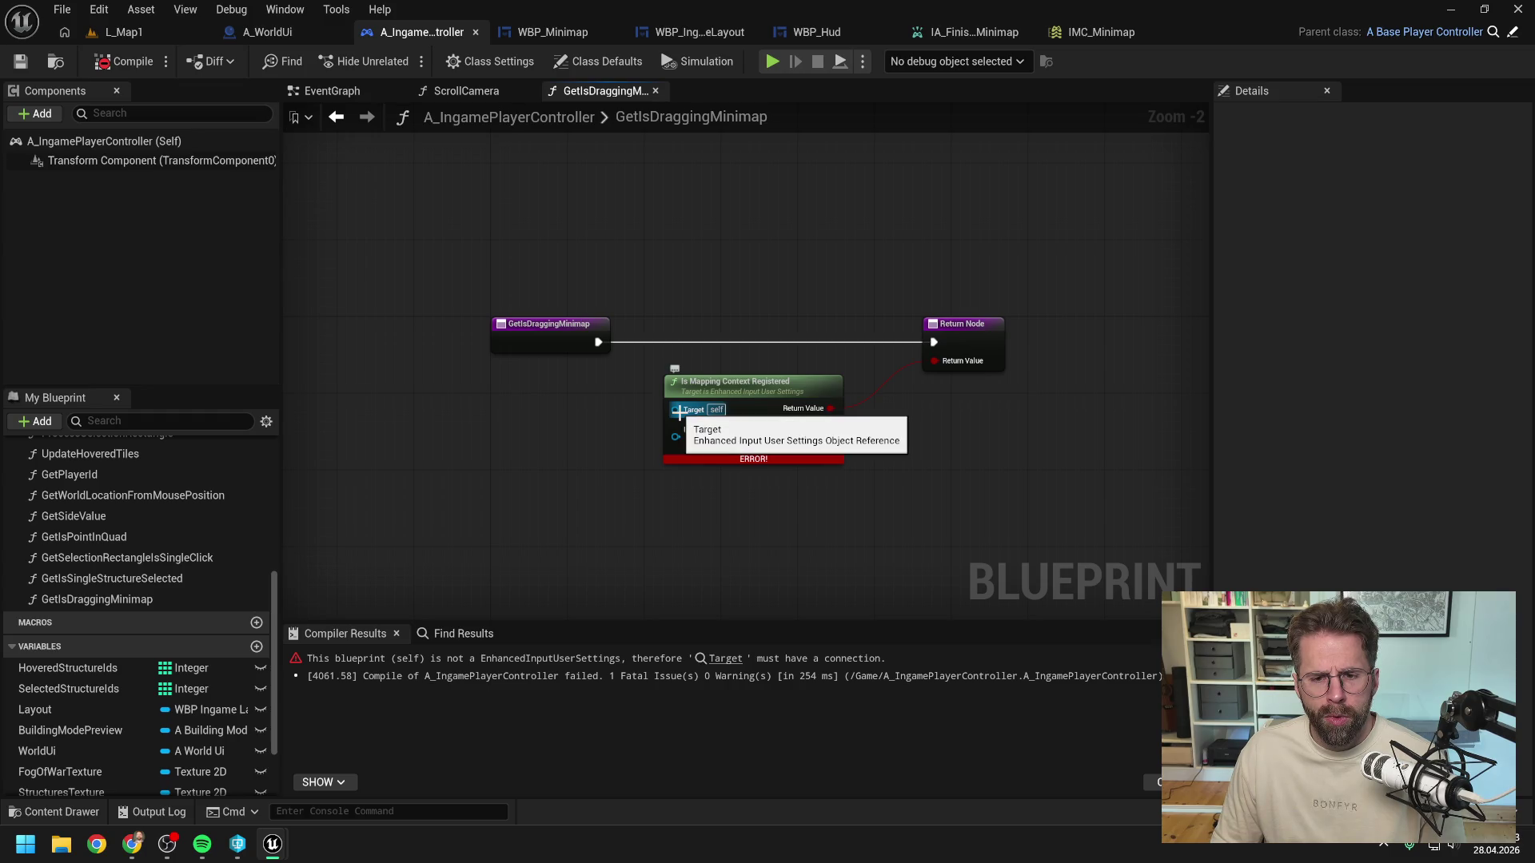
Step: From the Target pin, add Get EnhancedInputLocalPlayerSubsystem via the 'get enhanc' search
left_click_drag(679, 412, 561, 415)
type("get")
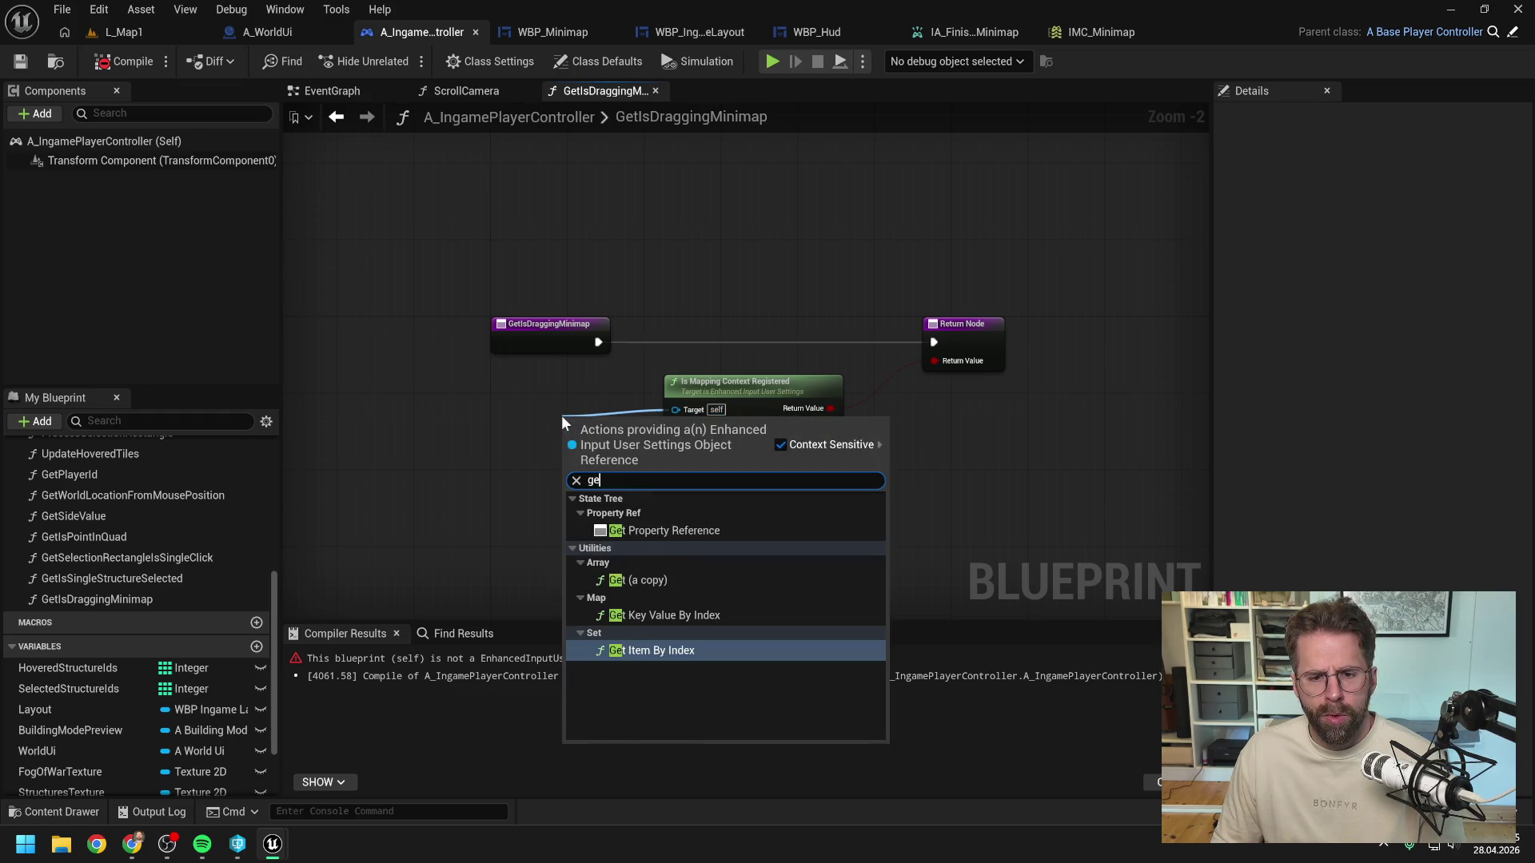
key("Escape")
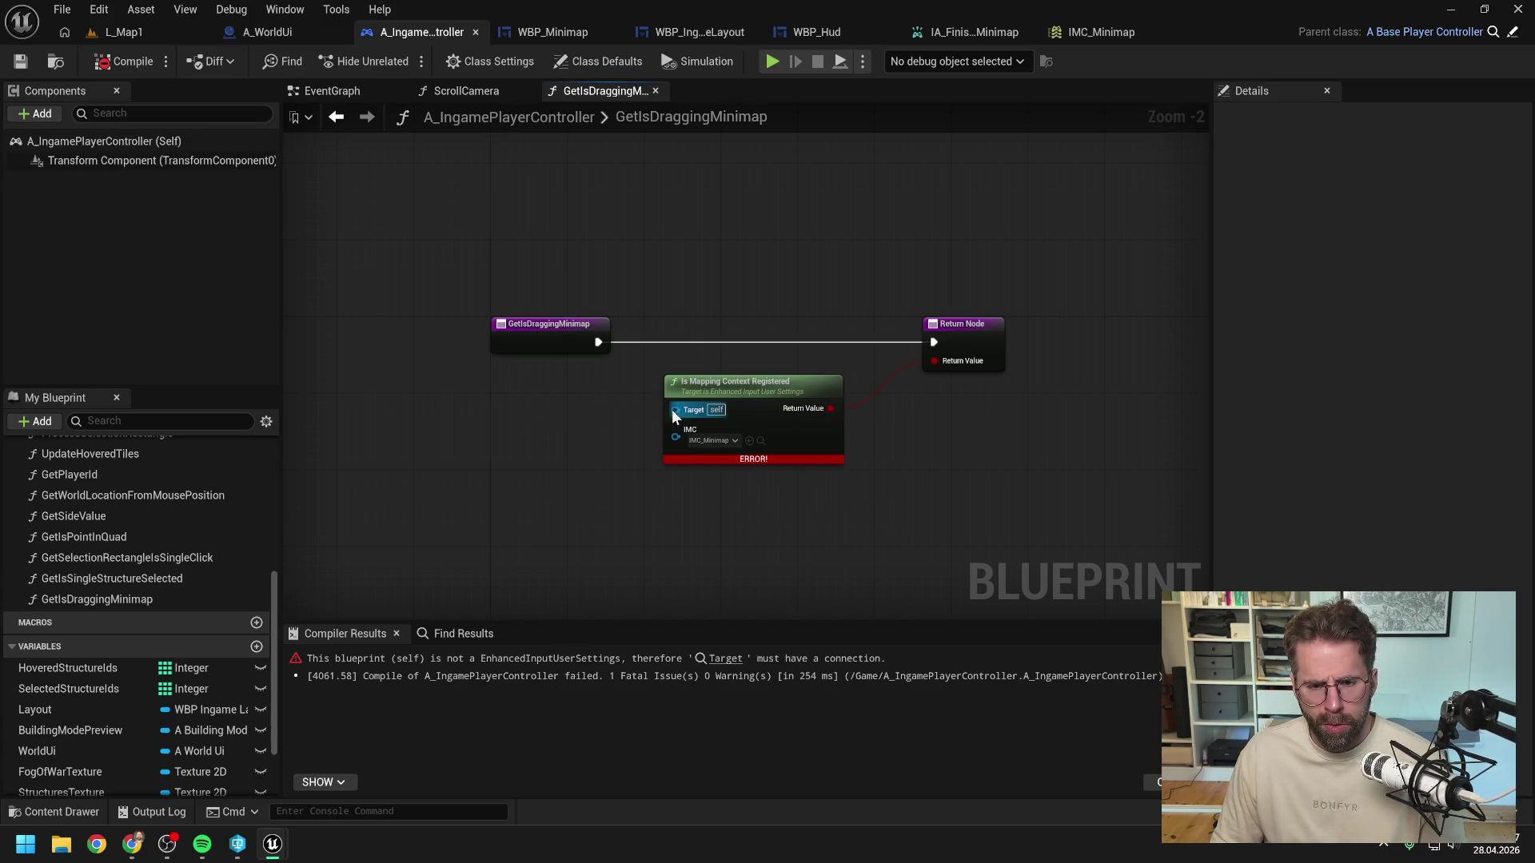
left_click_drag(671, 411, 580, 429)
type("get ")
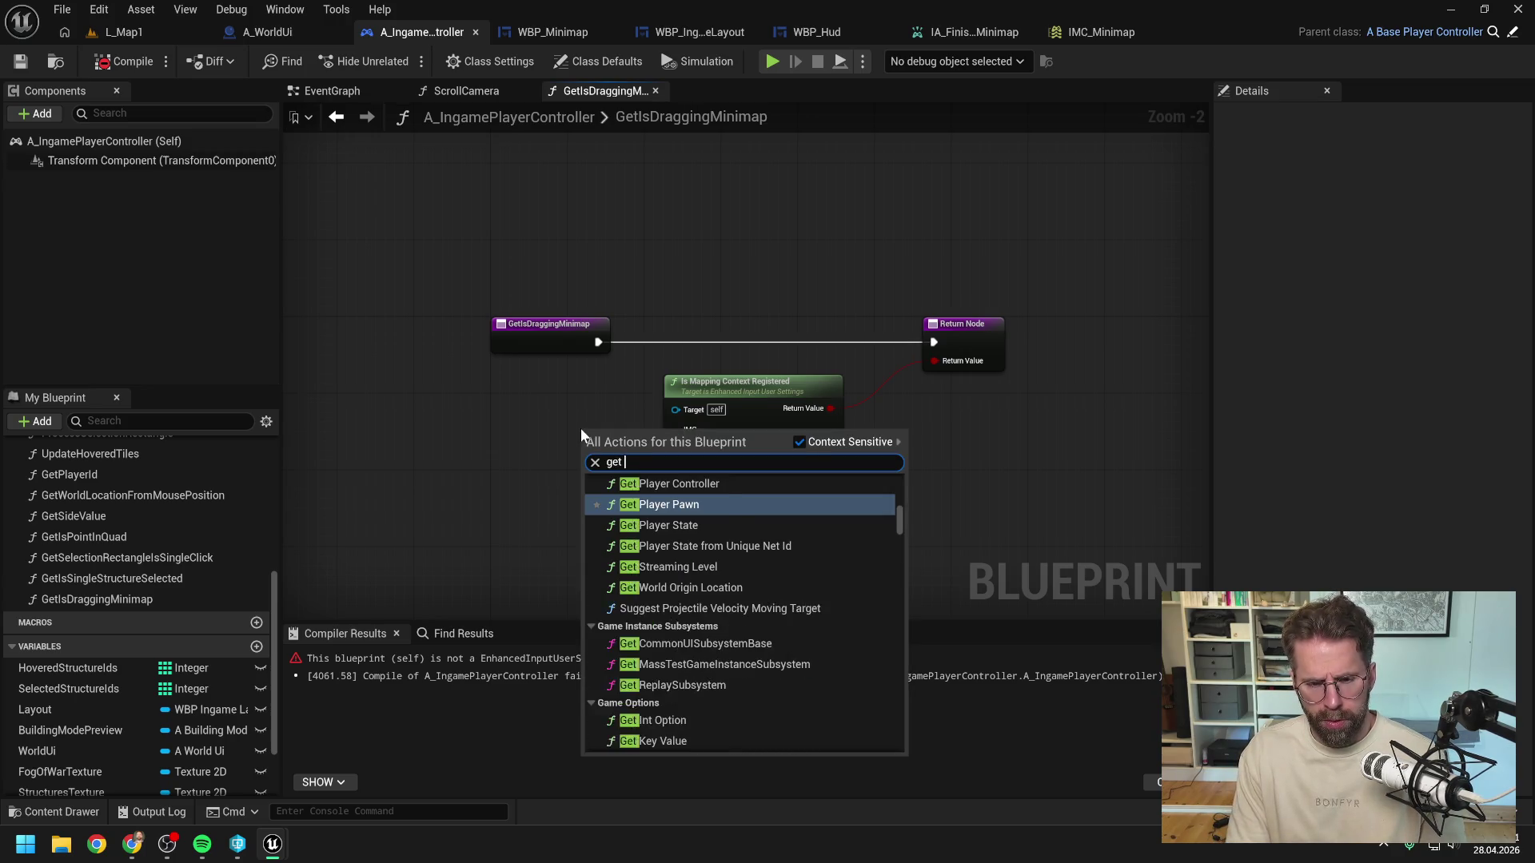
type("enhanc")
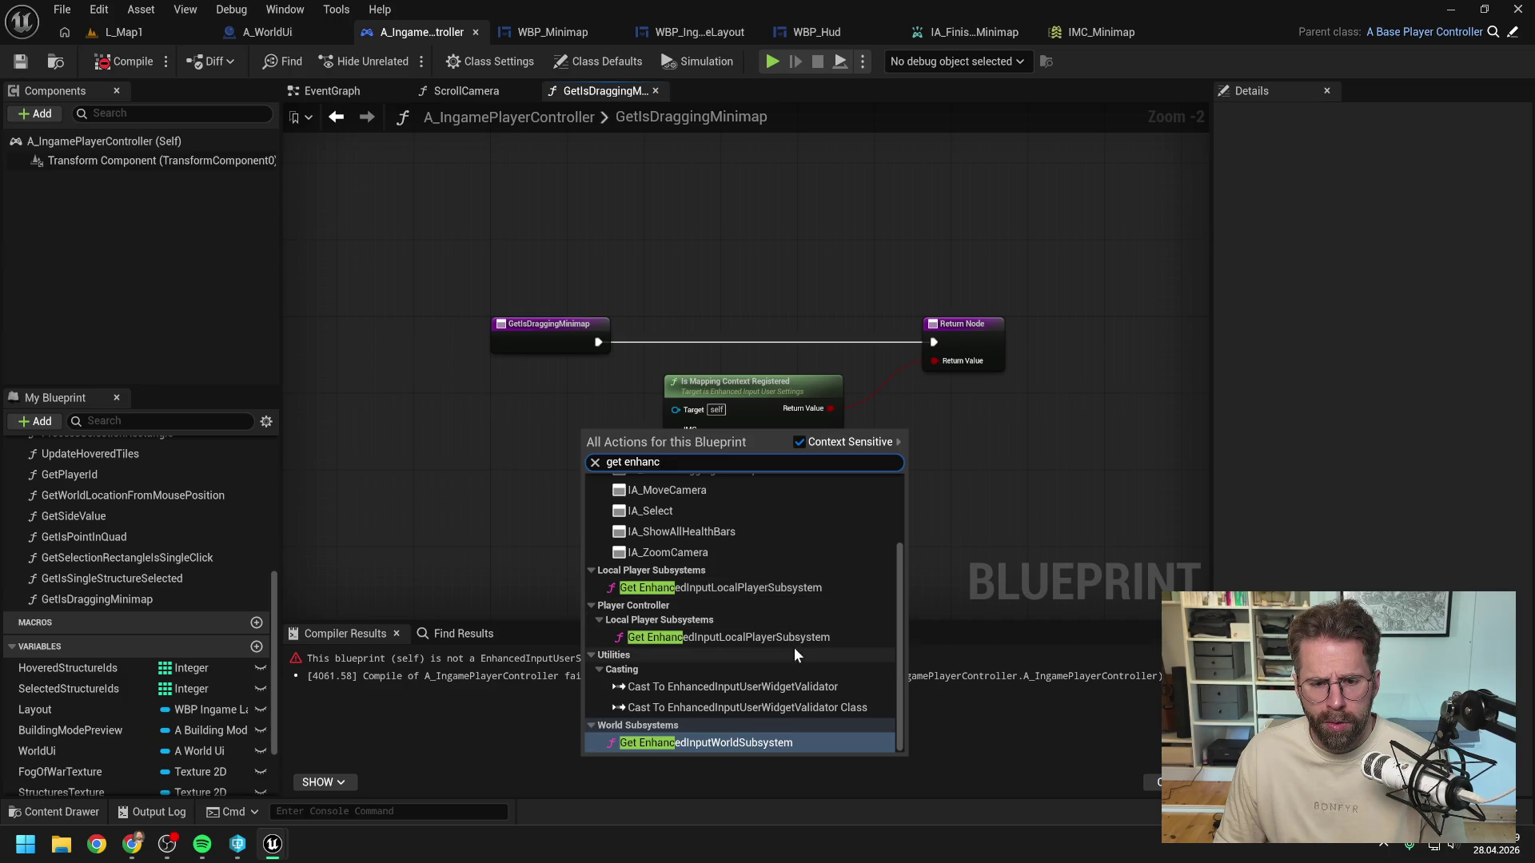
left_click(769, 596)
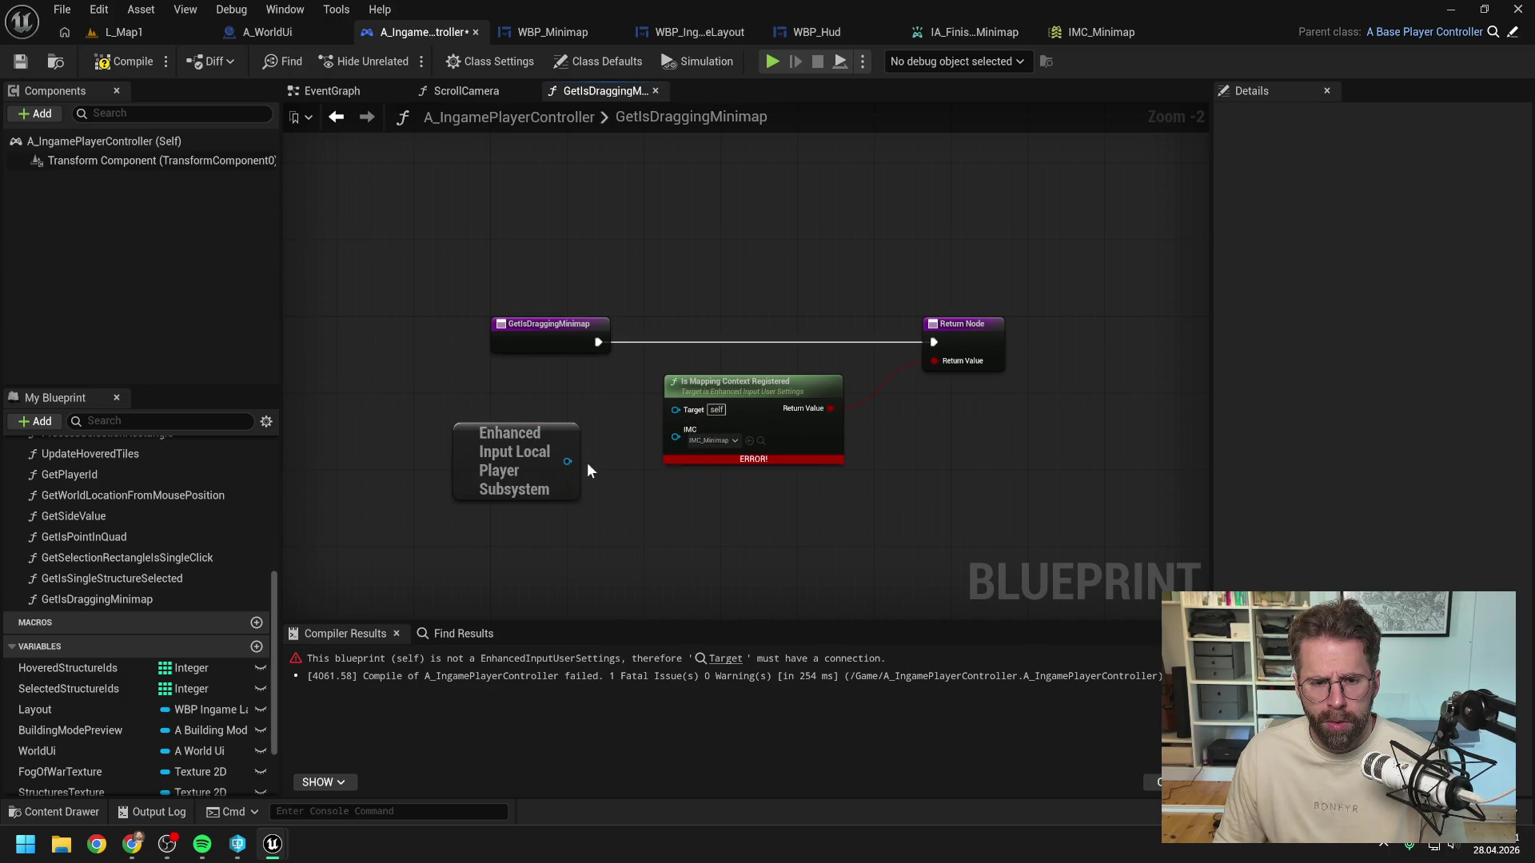
left_click_drag(670, 415, 628, 512)
Step: Add Get Enhanced Input User Settings from the subsystem and wire it into the registration check's Target
type("get user se")
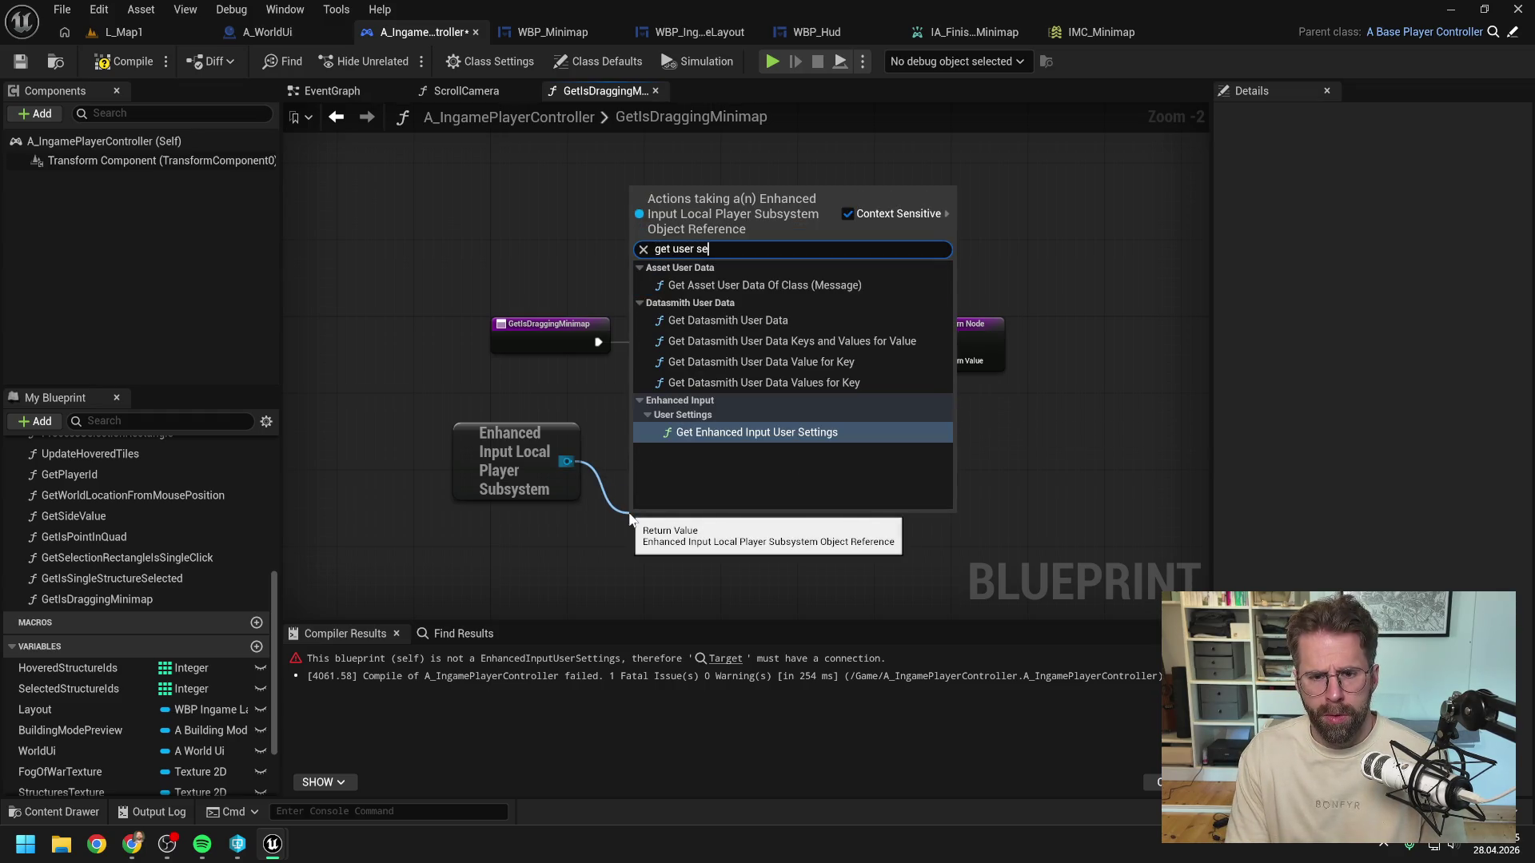
left_click(665, 433)
mouse_move(789, 546)
left_mouse_down()
mouse_move(676, 410)
mouse_move(502, 428)
mouse_move(614, 399)
left_mouse_up()
left_click_drag(468, 448, 467, 410)
Step: Tidy the GetIsDraggingMinimap entry and Return nodes, recompile the controller, then switch to WBP_Minimap
left_click(573, 483)
left_click(331, 90)
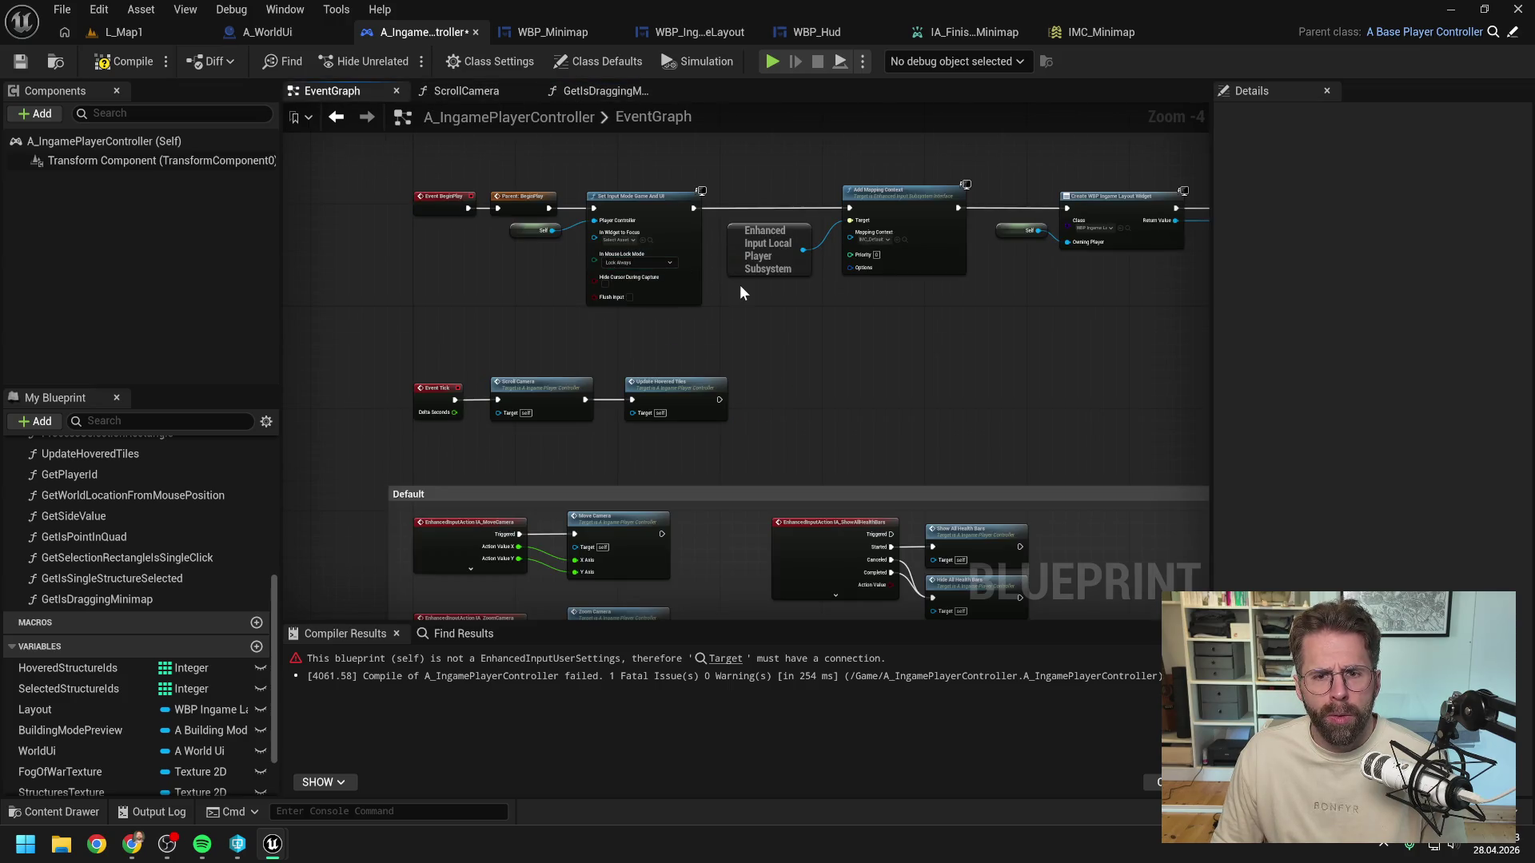
left_click(605, 90)
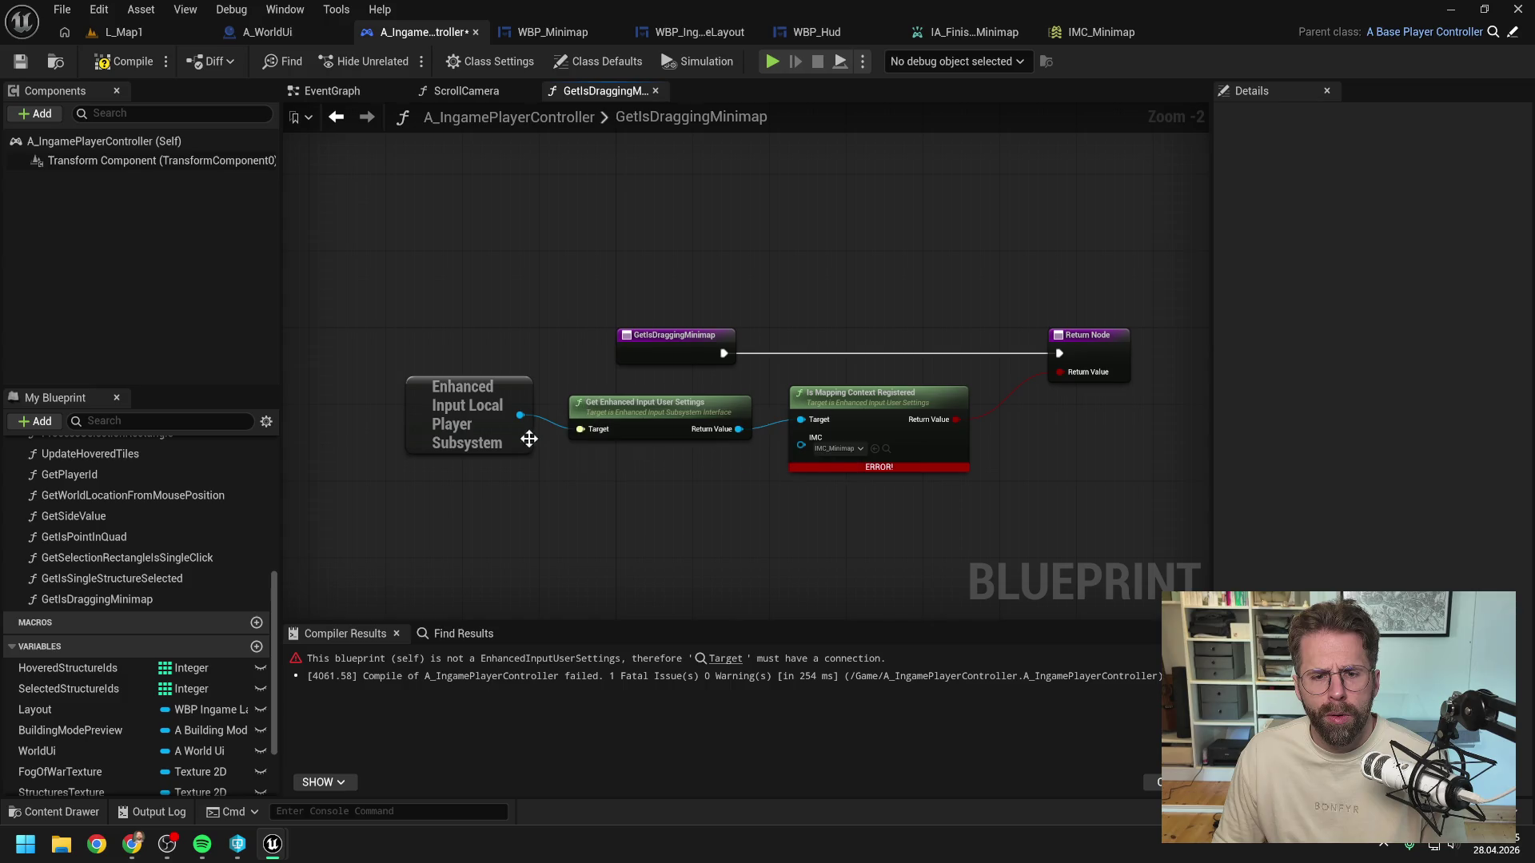
left_click_drag(898, 315, 855, 303)
left_click_drag(654, 328, 443, 329)
left_click(664, 257)
left_click(120, 61)
left_click_drag(1039, 326, 1001, 326)
left_click(610, 196)
key("F7")
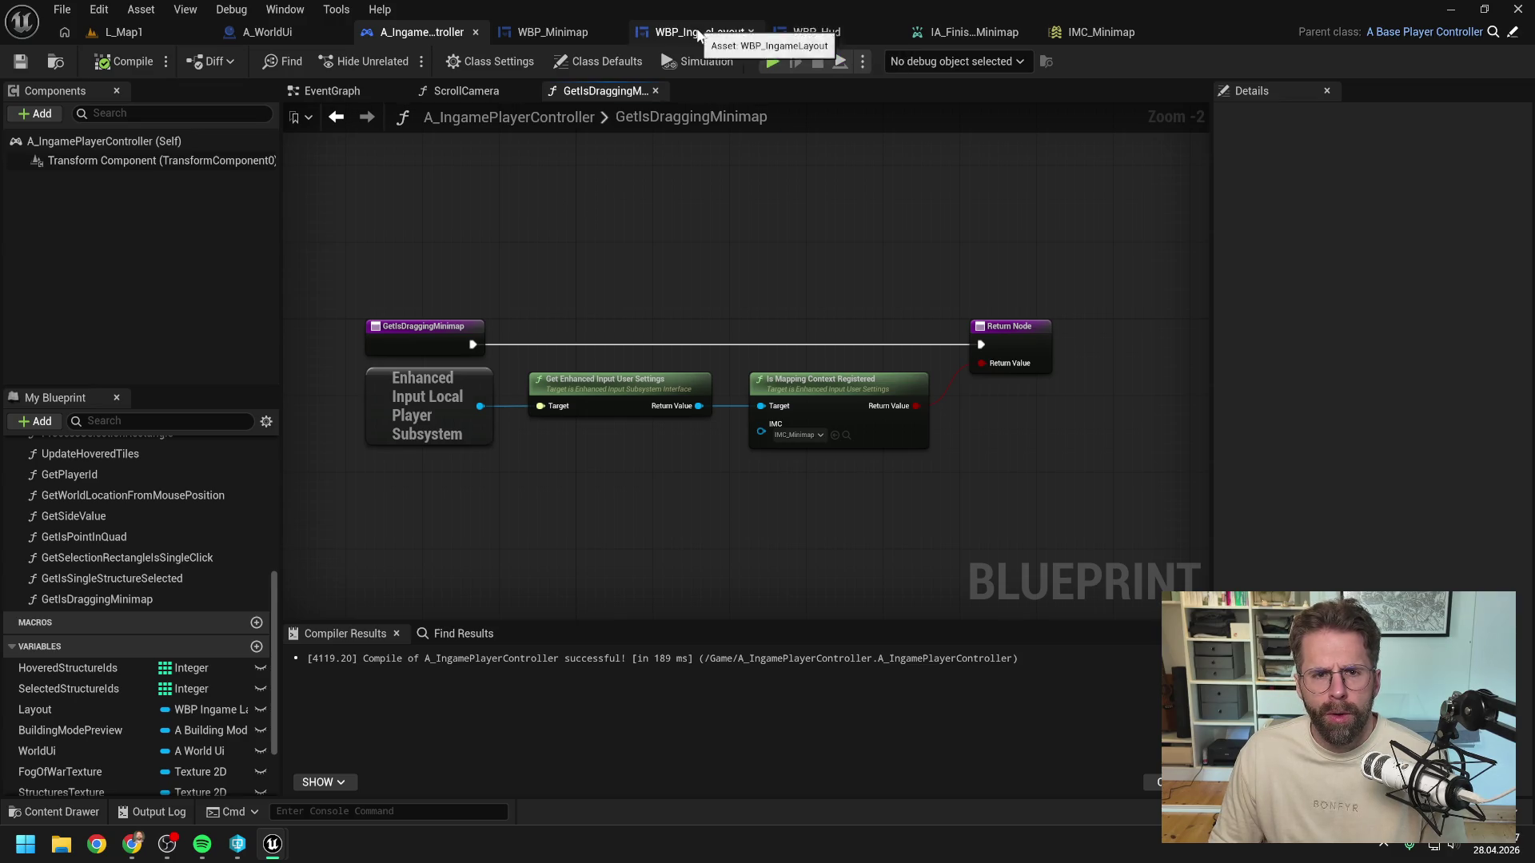
left_click(552, 32)
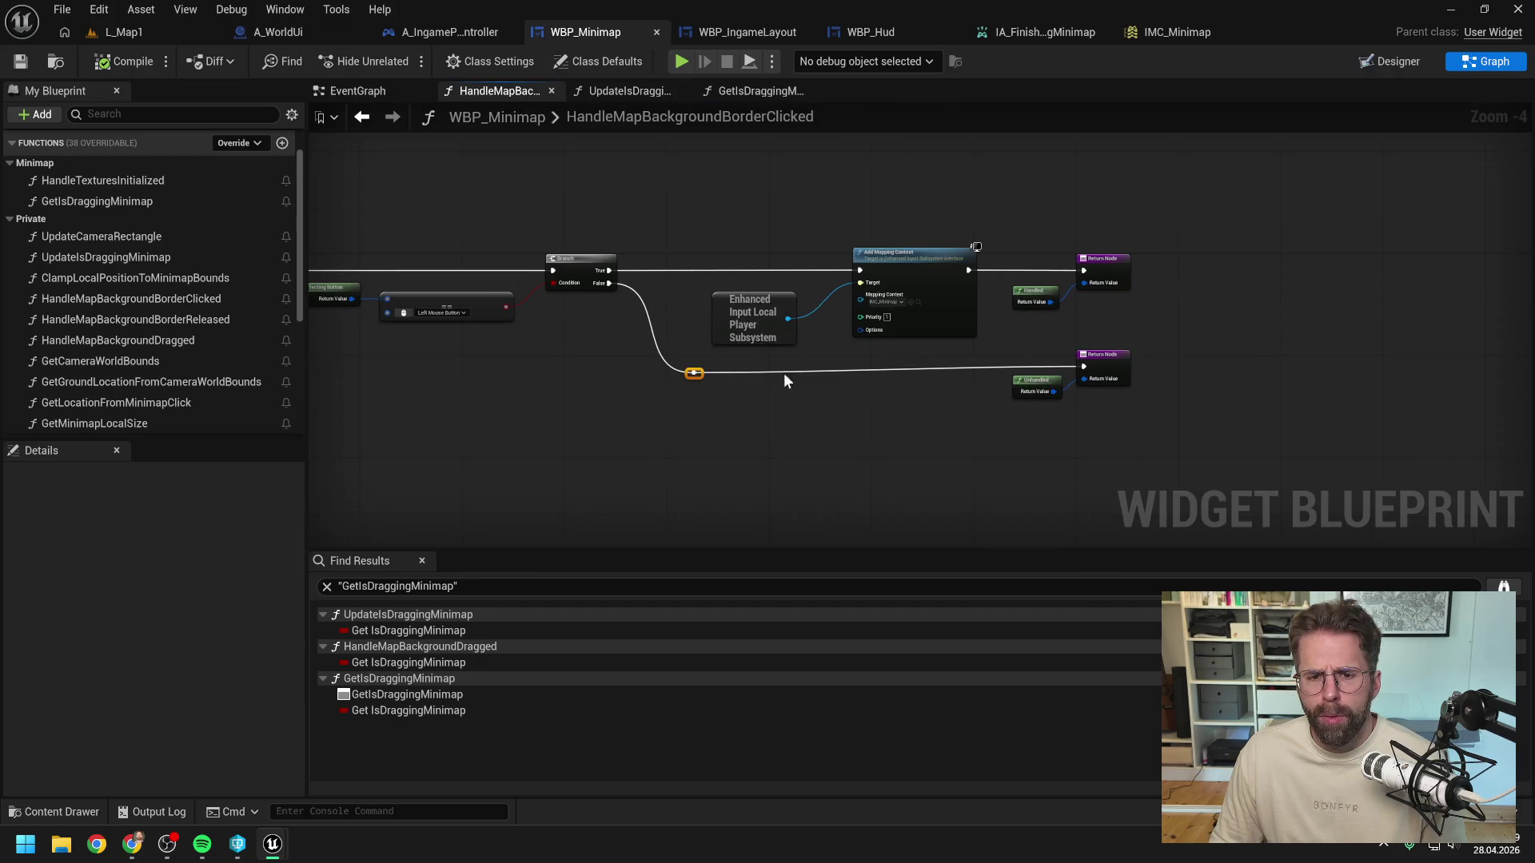
Step: Straighten the False wire's reroute point with Q and switch to WBP_Minimap's EventGraph
key("q")
left_click(845, 445)
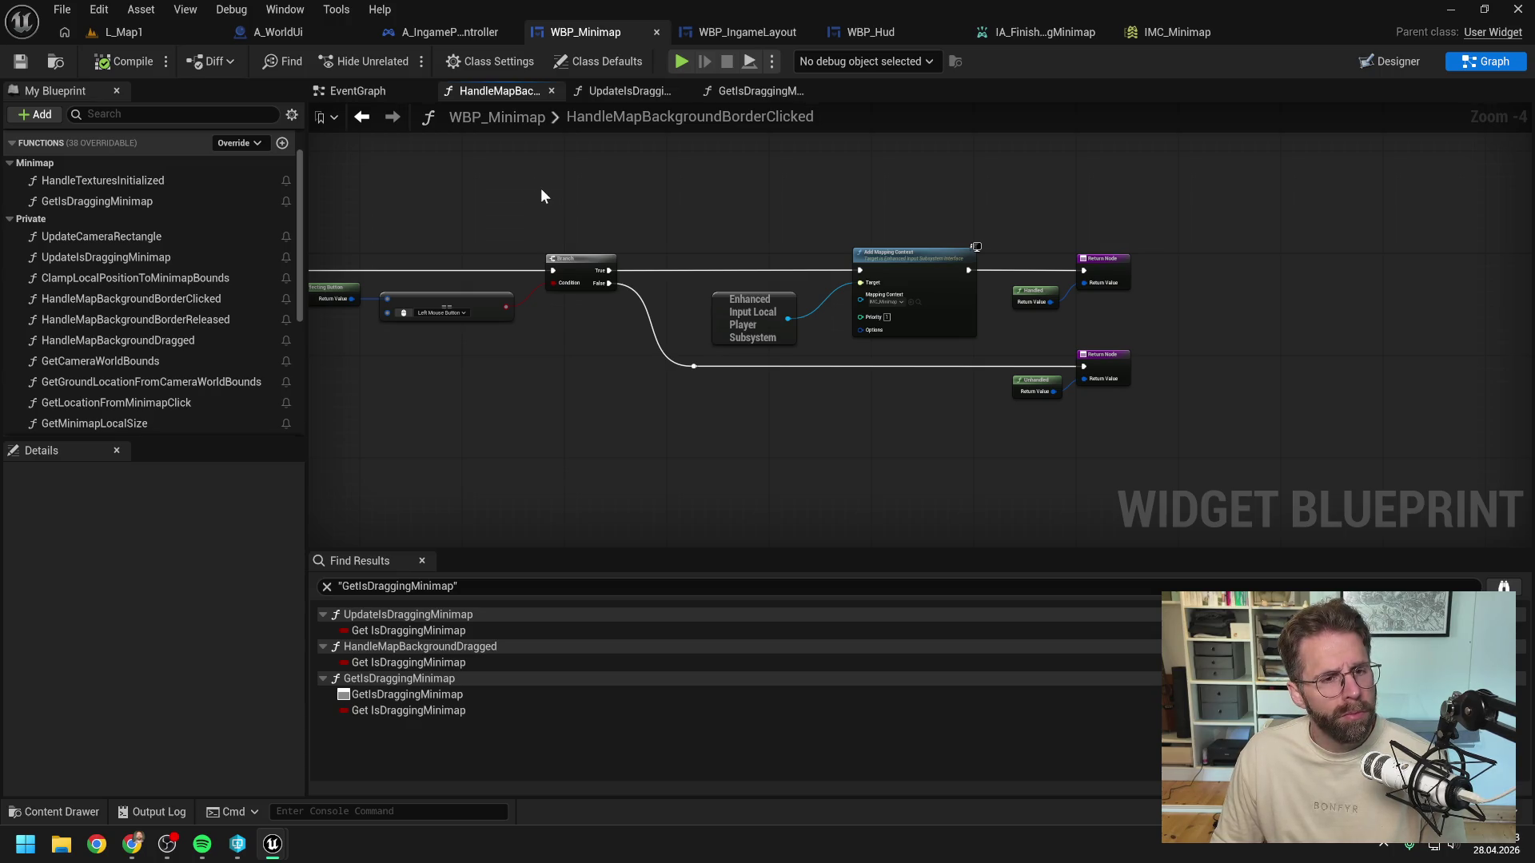
left_click(358, 93)
scroll(613, 300, "down", 1)
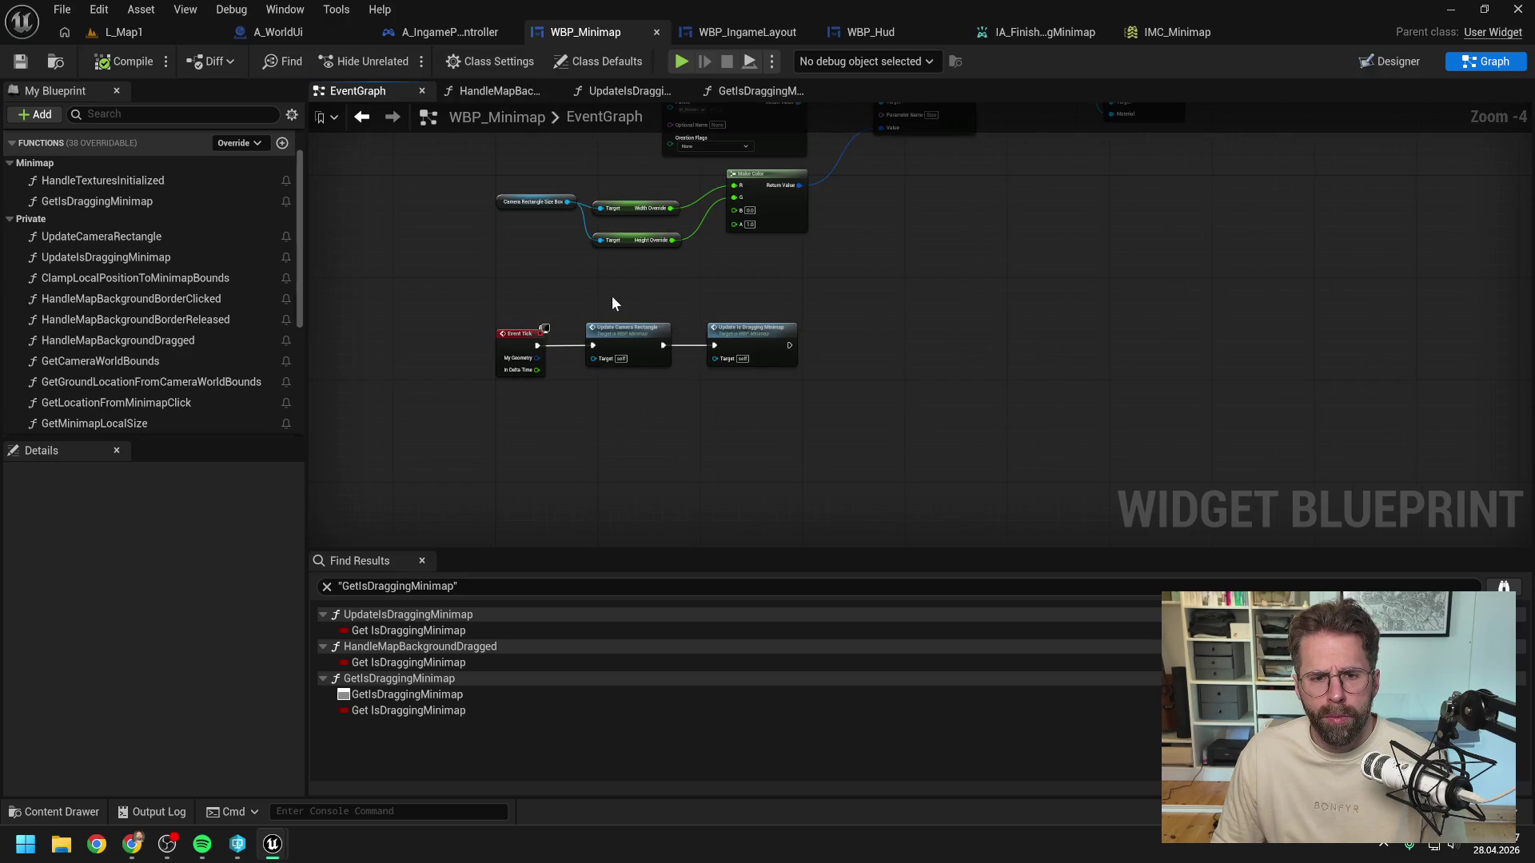
right_click(554, 380)
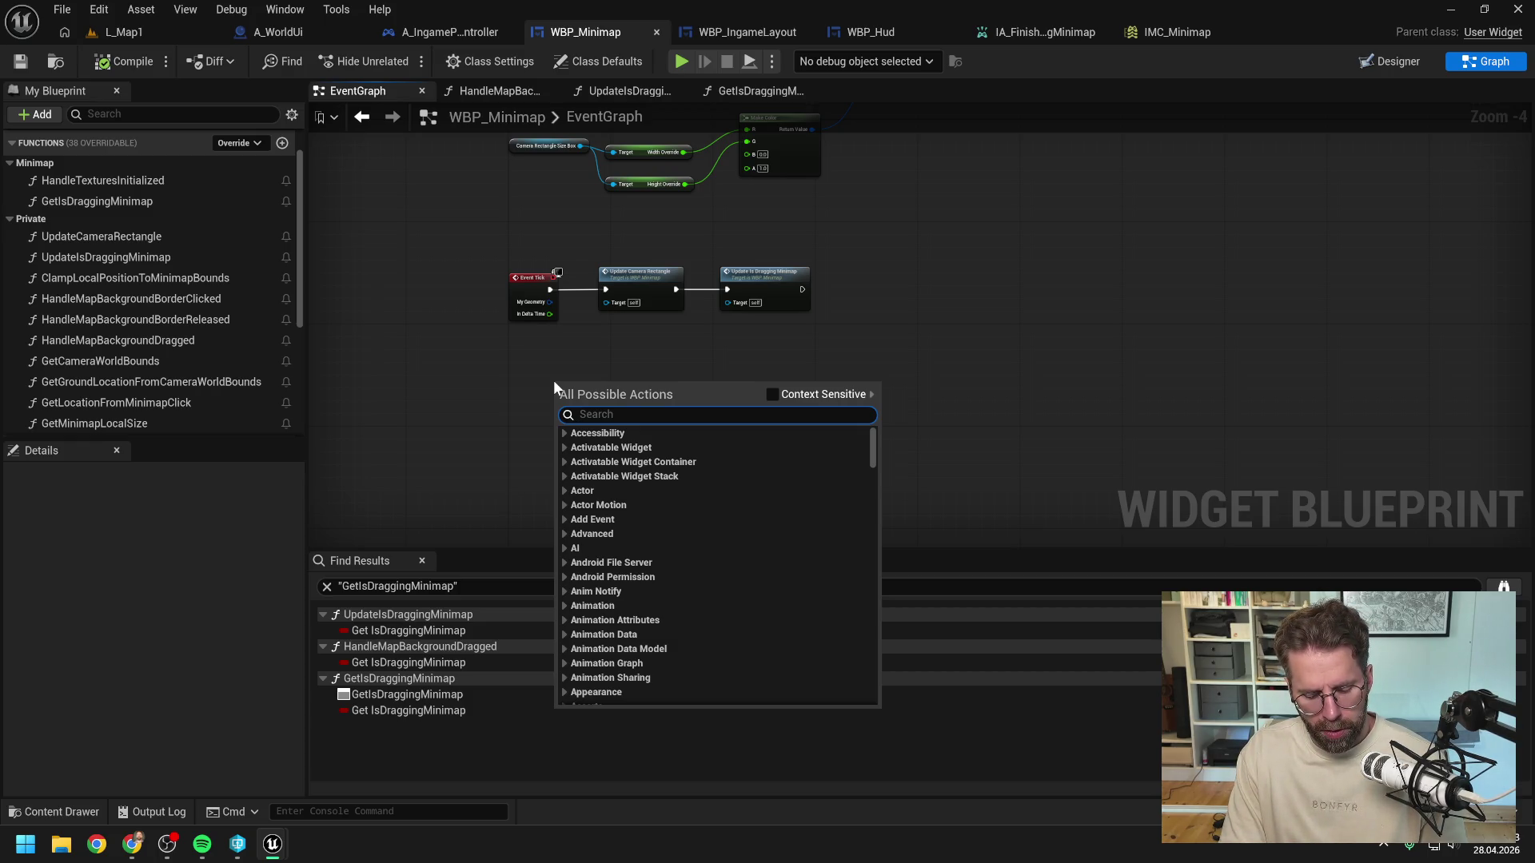
Step: Add an IA_FinishDraggingMinimap input event under Event Tick with all its pins expanded
type("released")
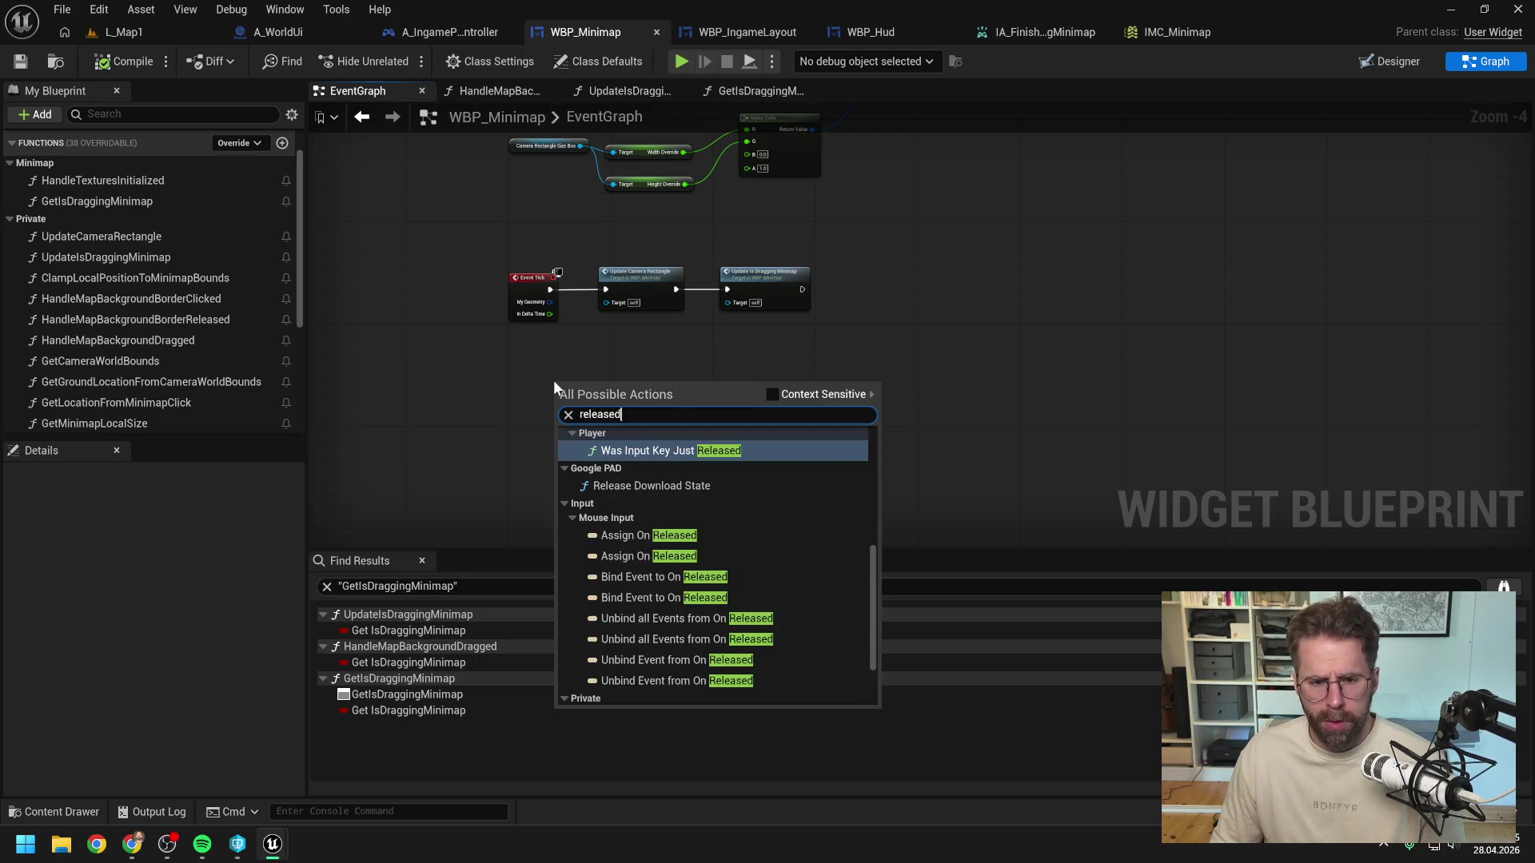
type(" enhan")
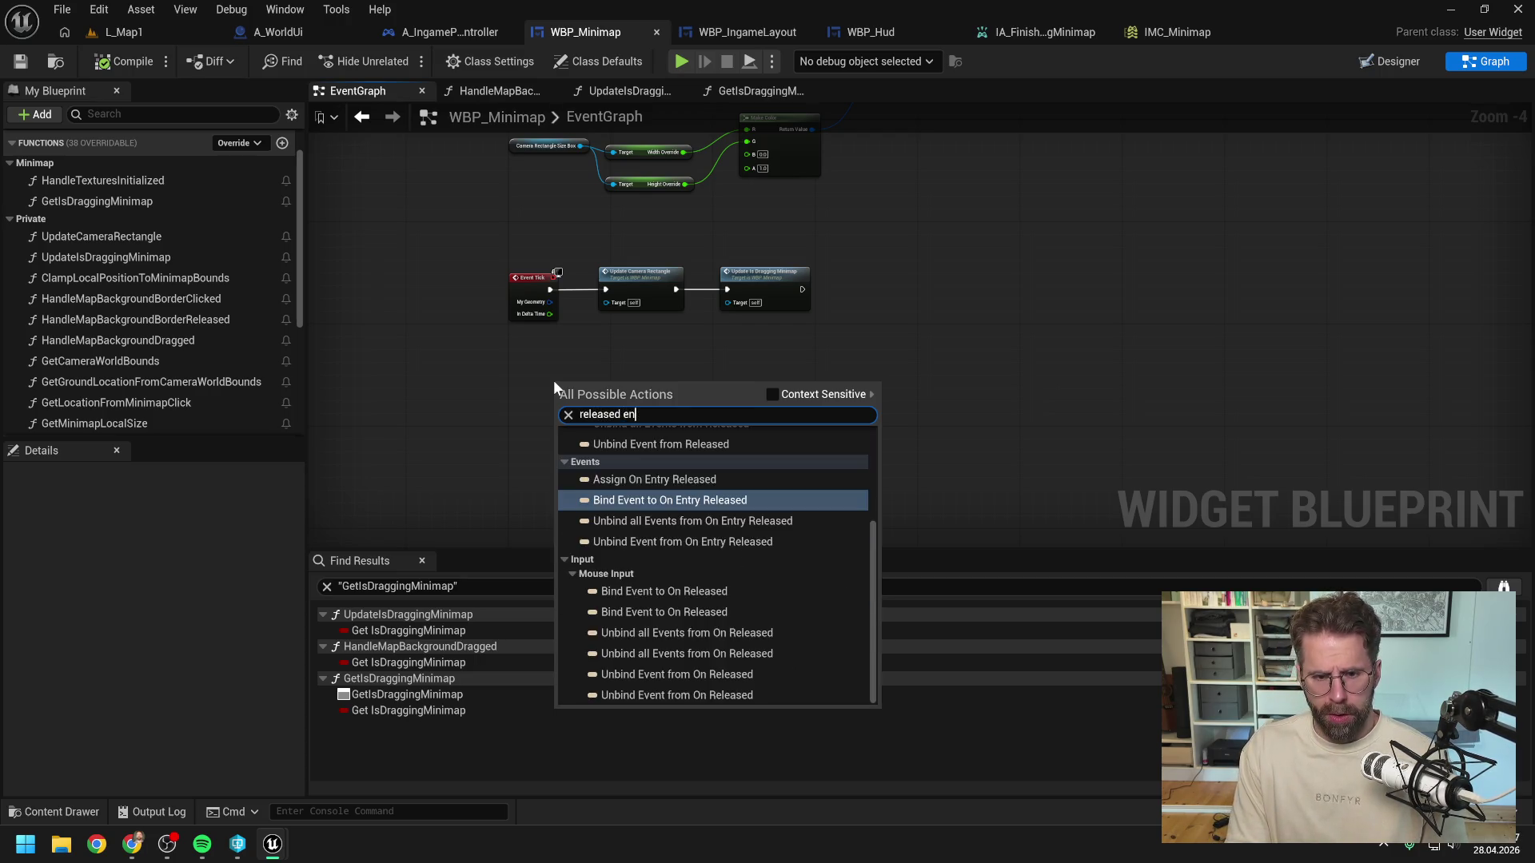
key("ctrl+a")
key("BackSpace")
type("fi")
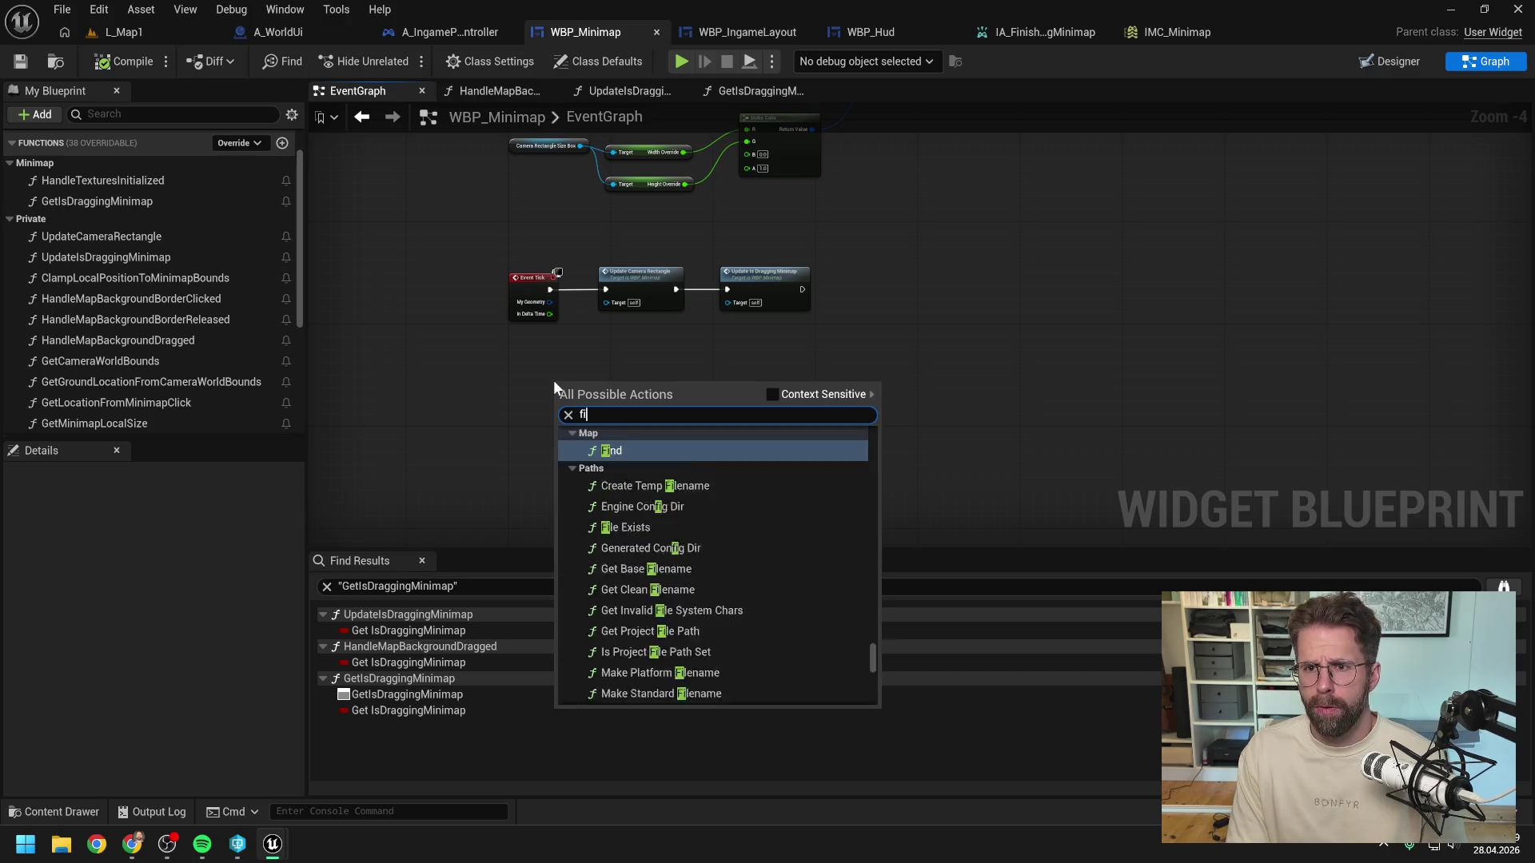
type("nish mini")
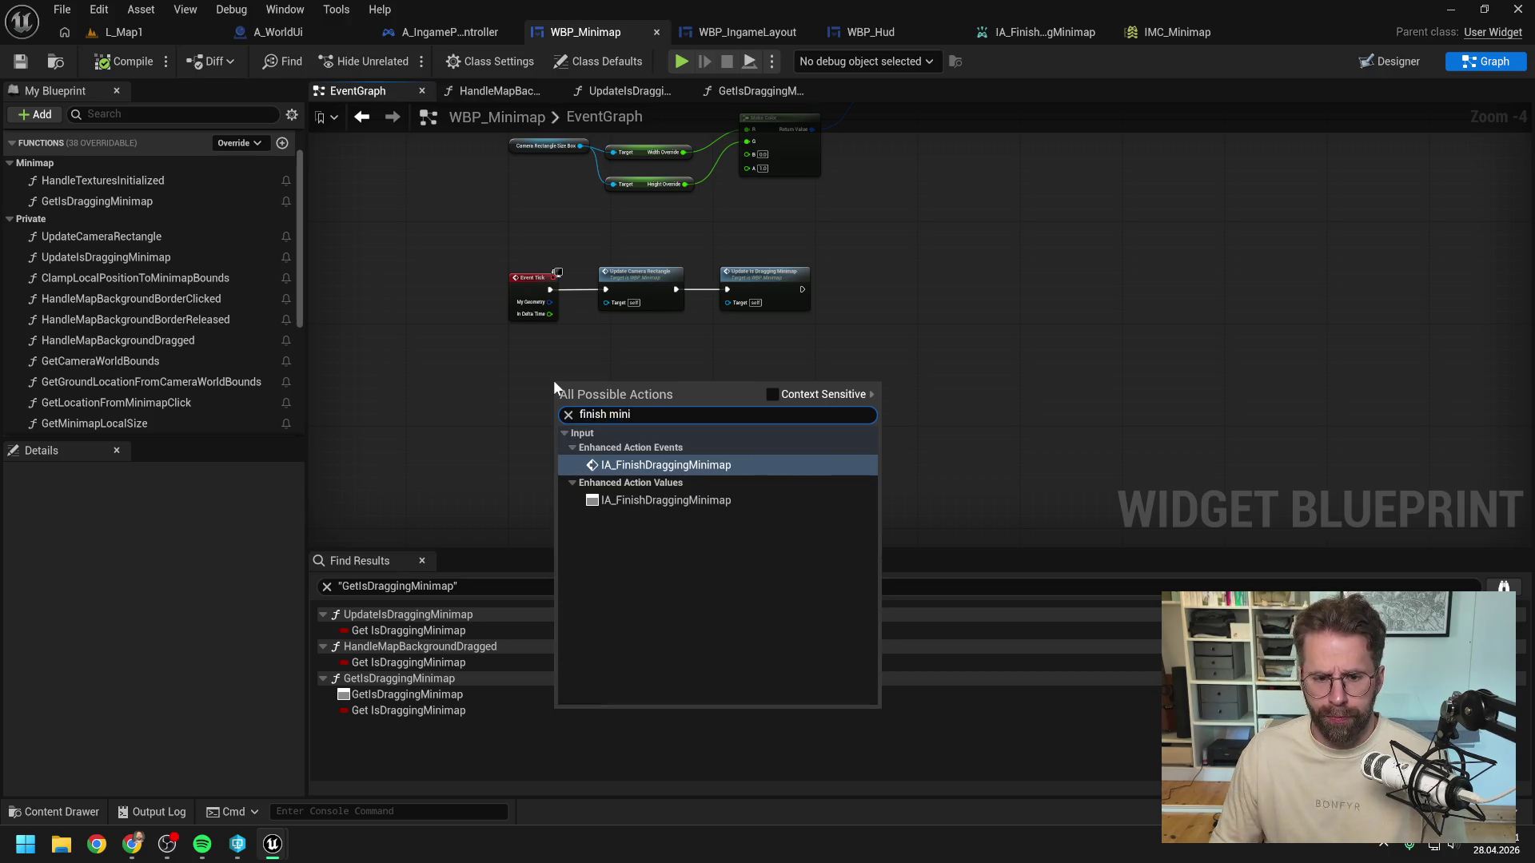
left_click(675, 471)
left_click_drag(605, 401, 559, 381)
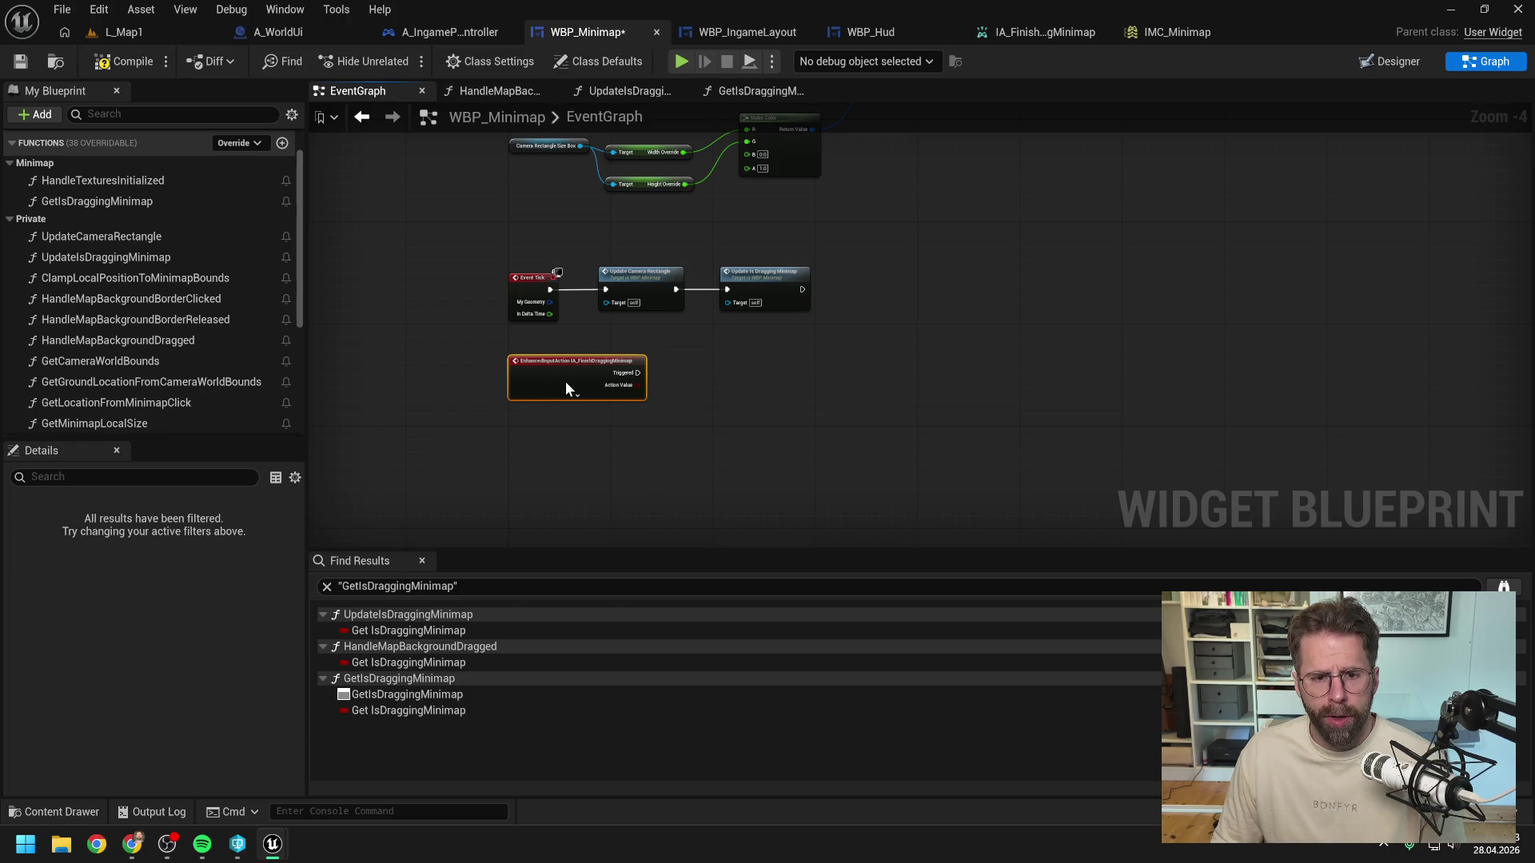
left_click(583, 396)
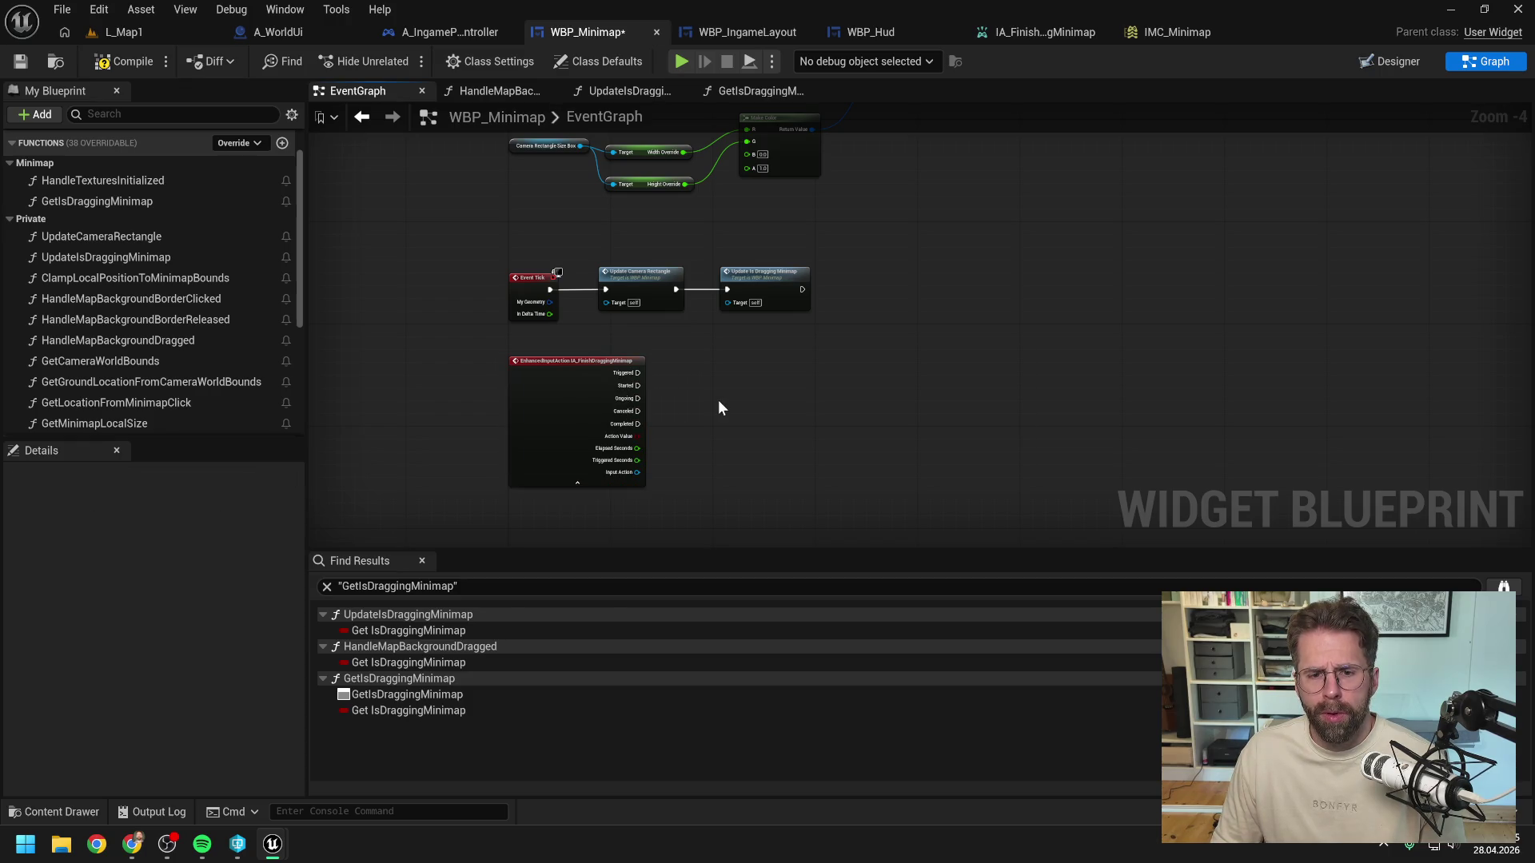
Step: Centre the EventGraph nodes, then switch over to the GetIsDraggingMinimap function
scroll(689, 401, "up", 1)
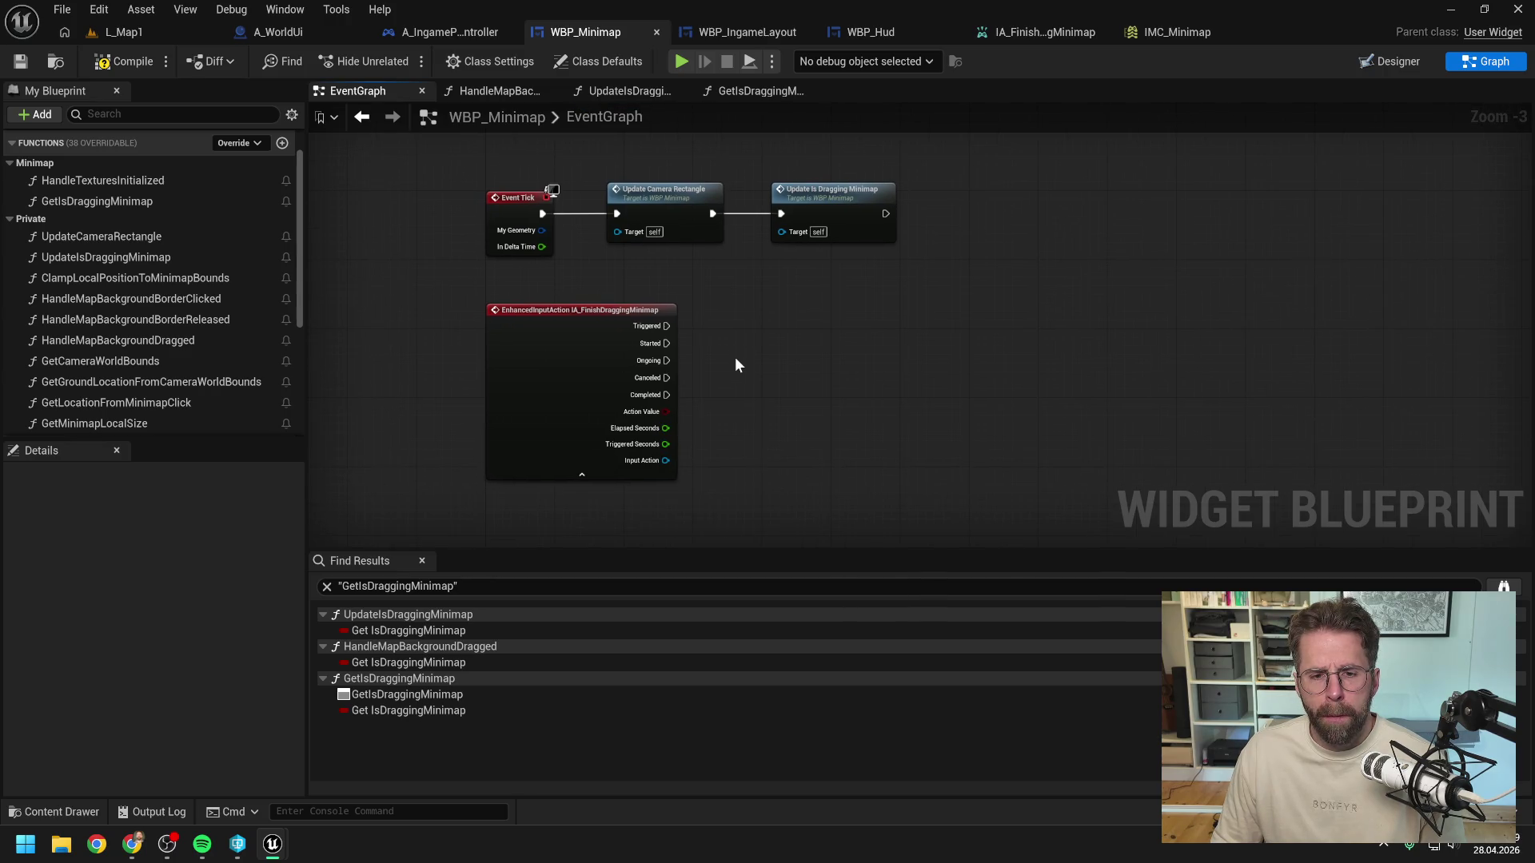
scroll(736, 364, "down", 1)
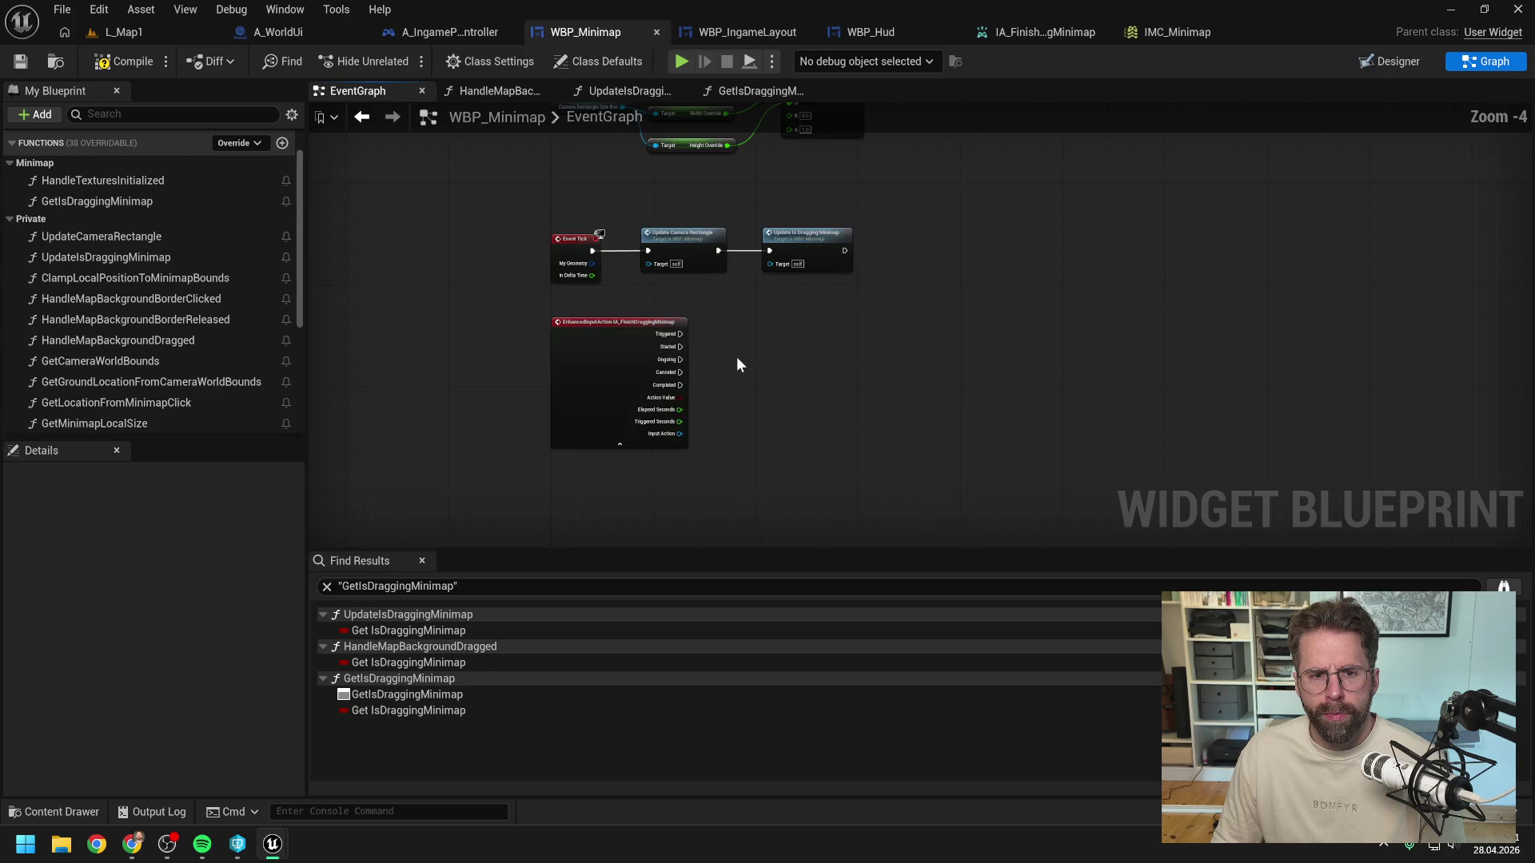
left_click_drag(758, 350, 708, 363)
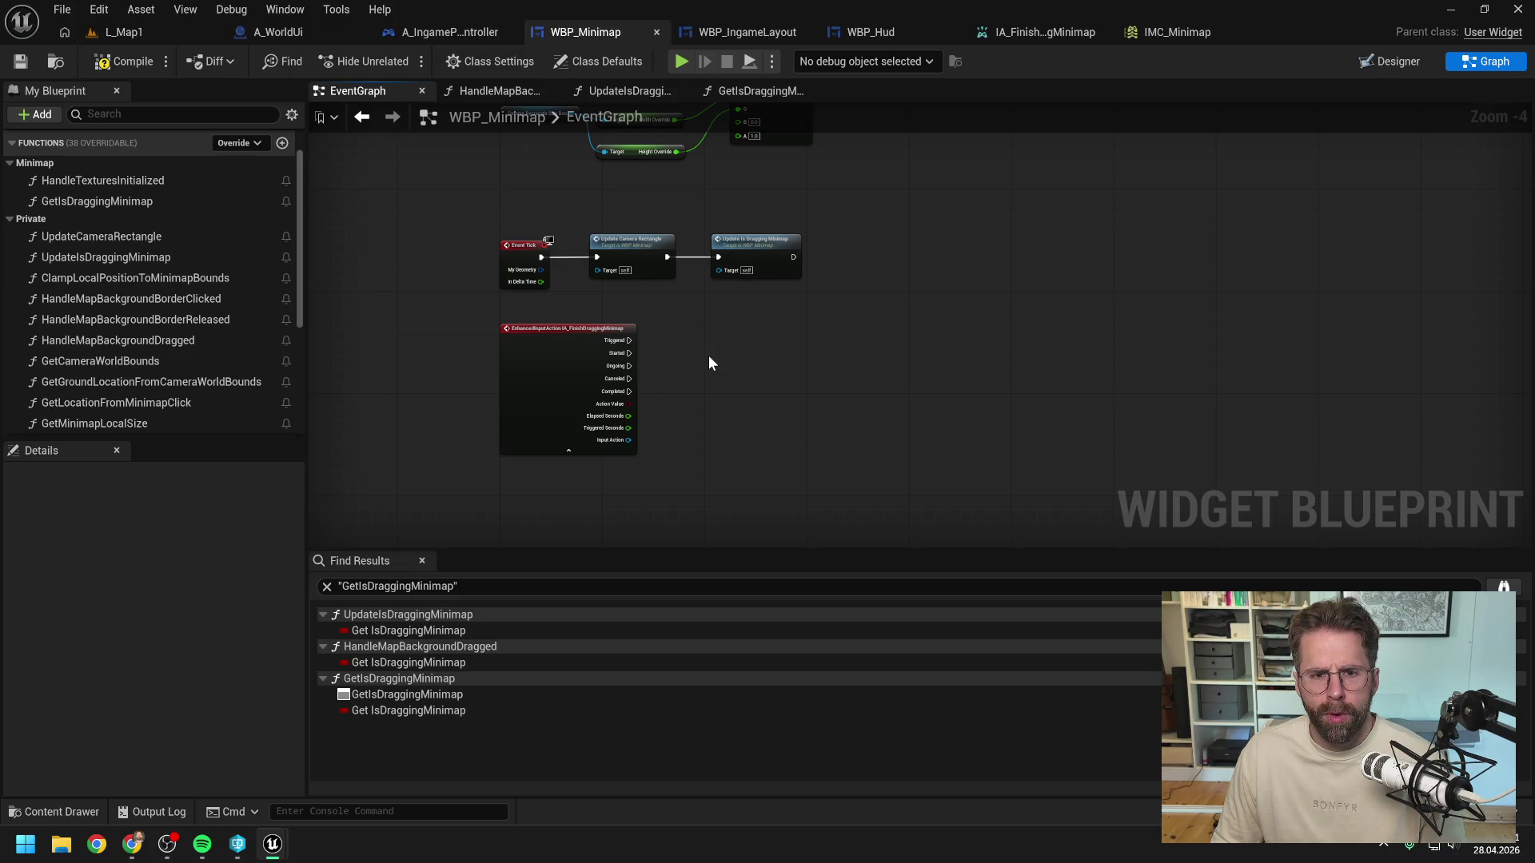
left_click(646, 92)
left_click(760, 92)
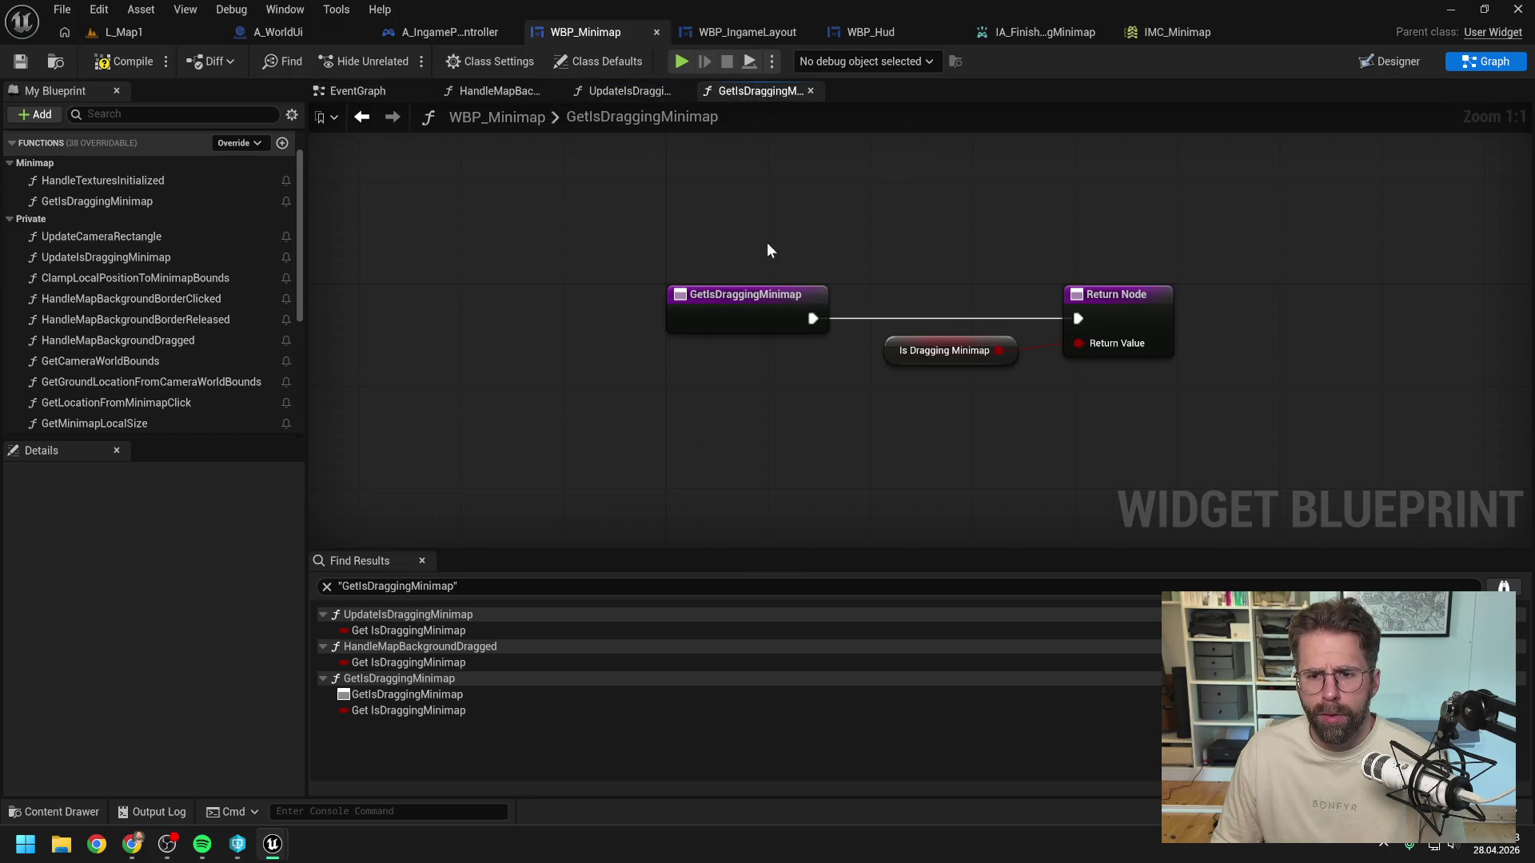
Step: Paste the Enhanced Input subsystem node into the EventGraph and add Remove Mapping Context from it
left_click(644, 91)
left_click(516, 90)
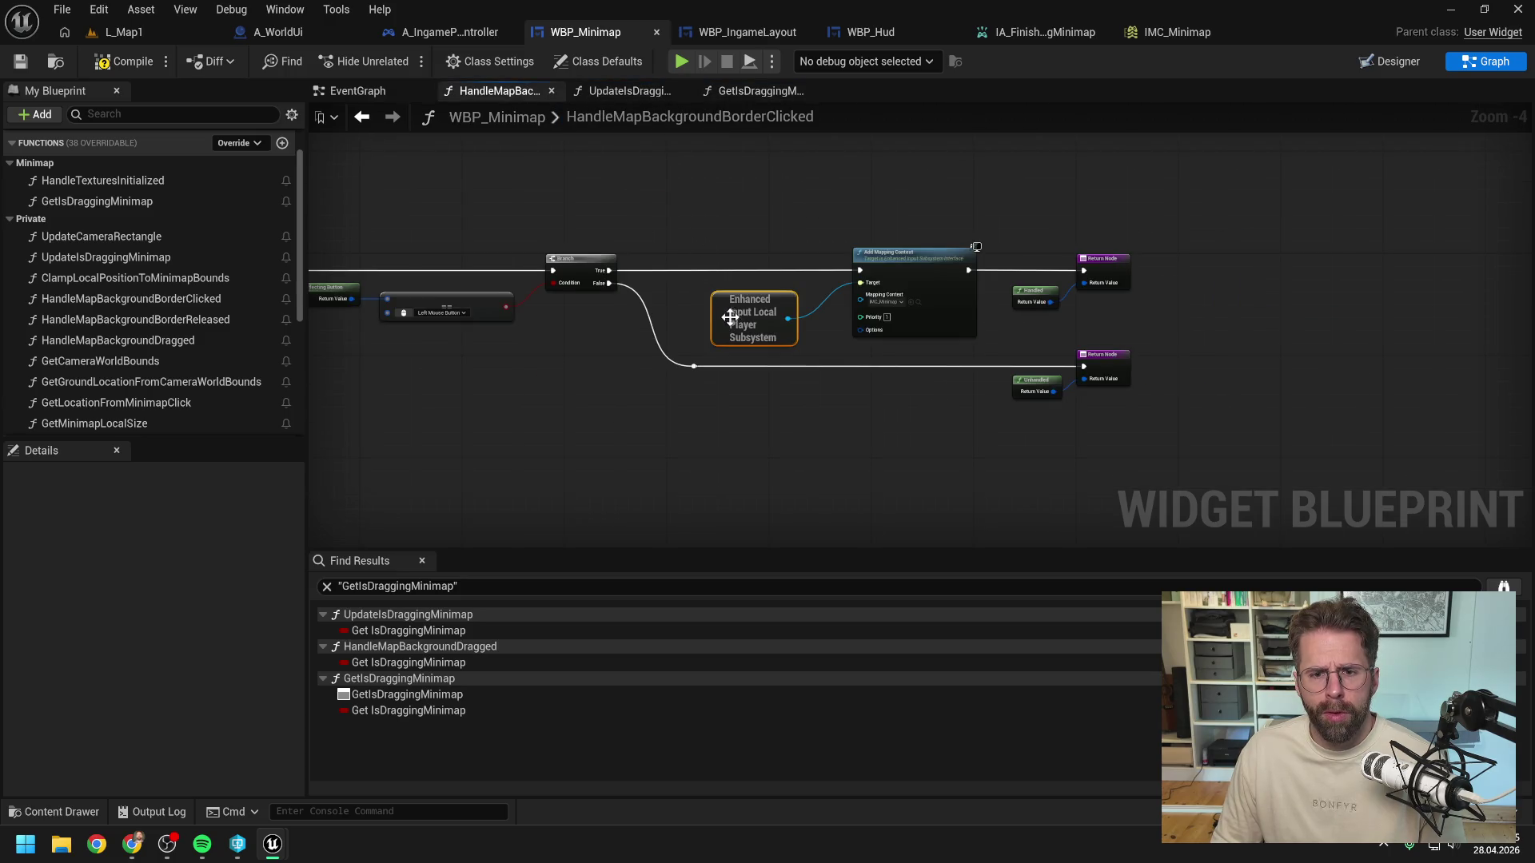
left_click(756, 91)
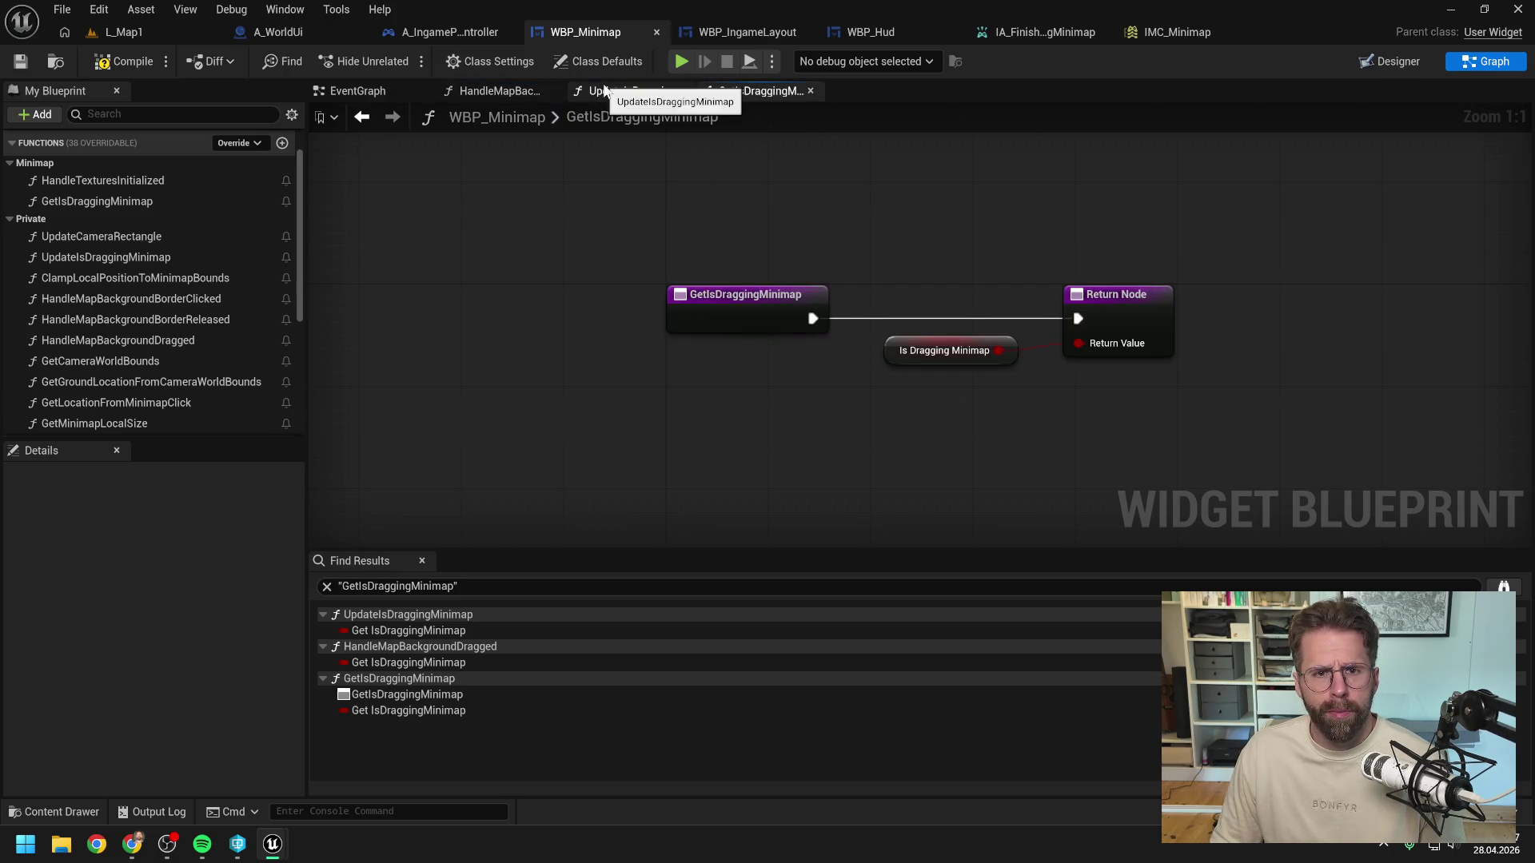
left_click(496, 91)
left_click(352, 91)
key("ctrl+v")
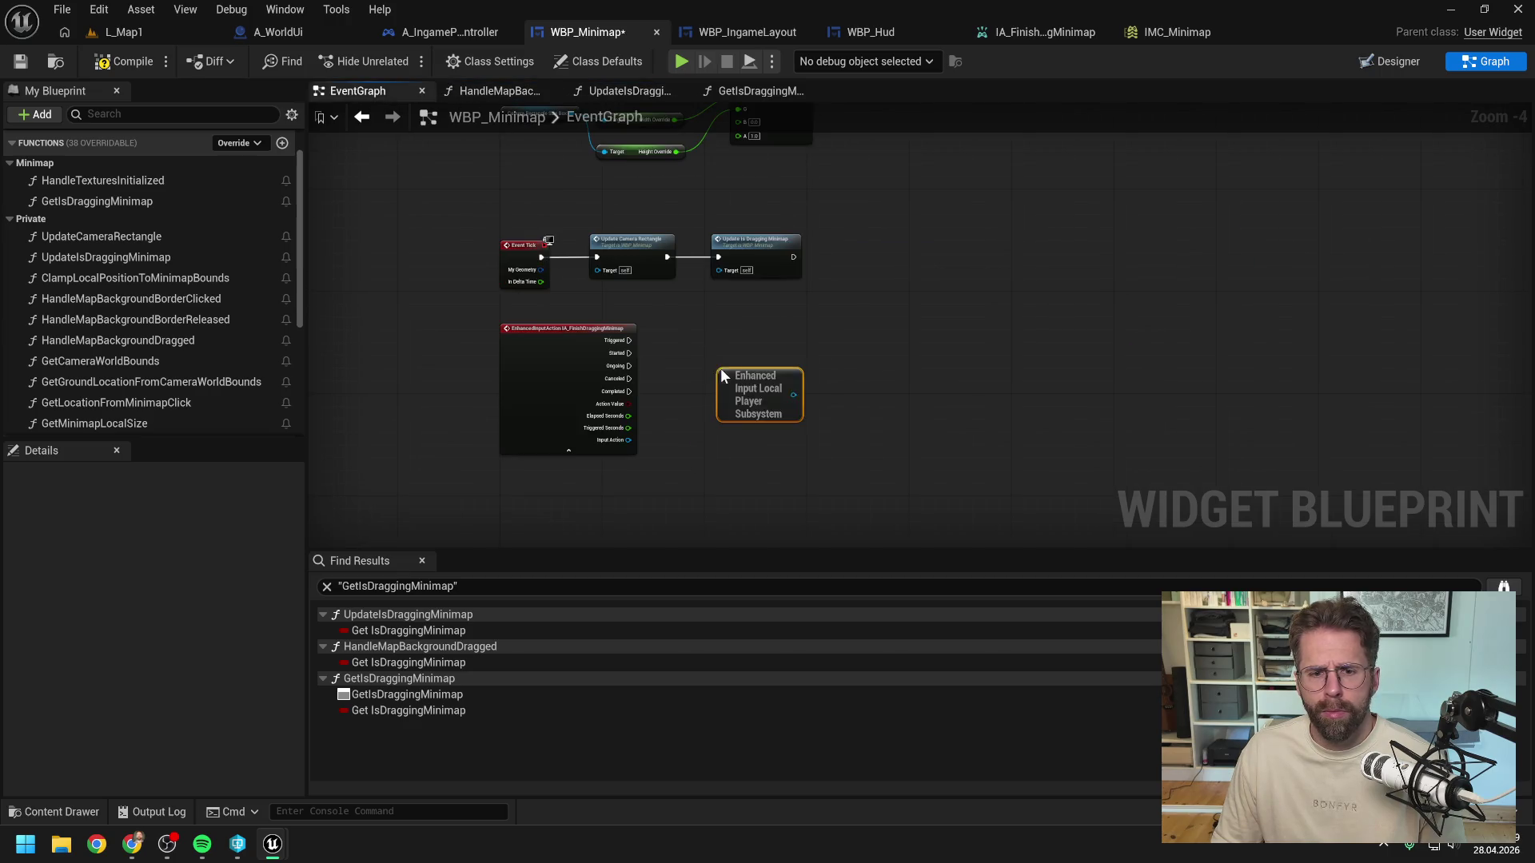
left_click_drag(792, 395, 828, 410)
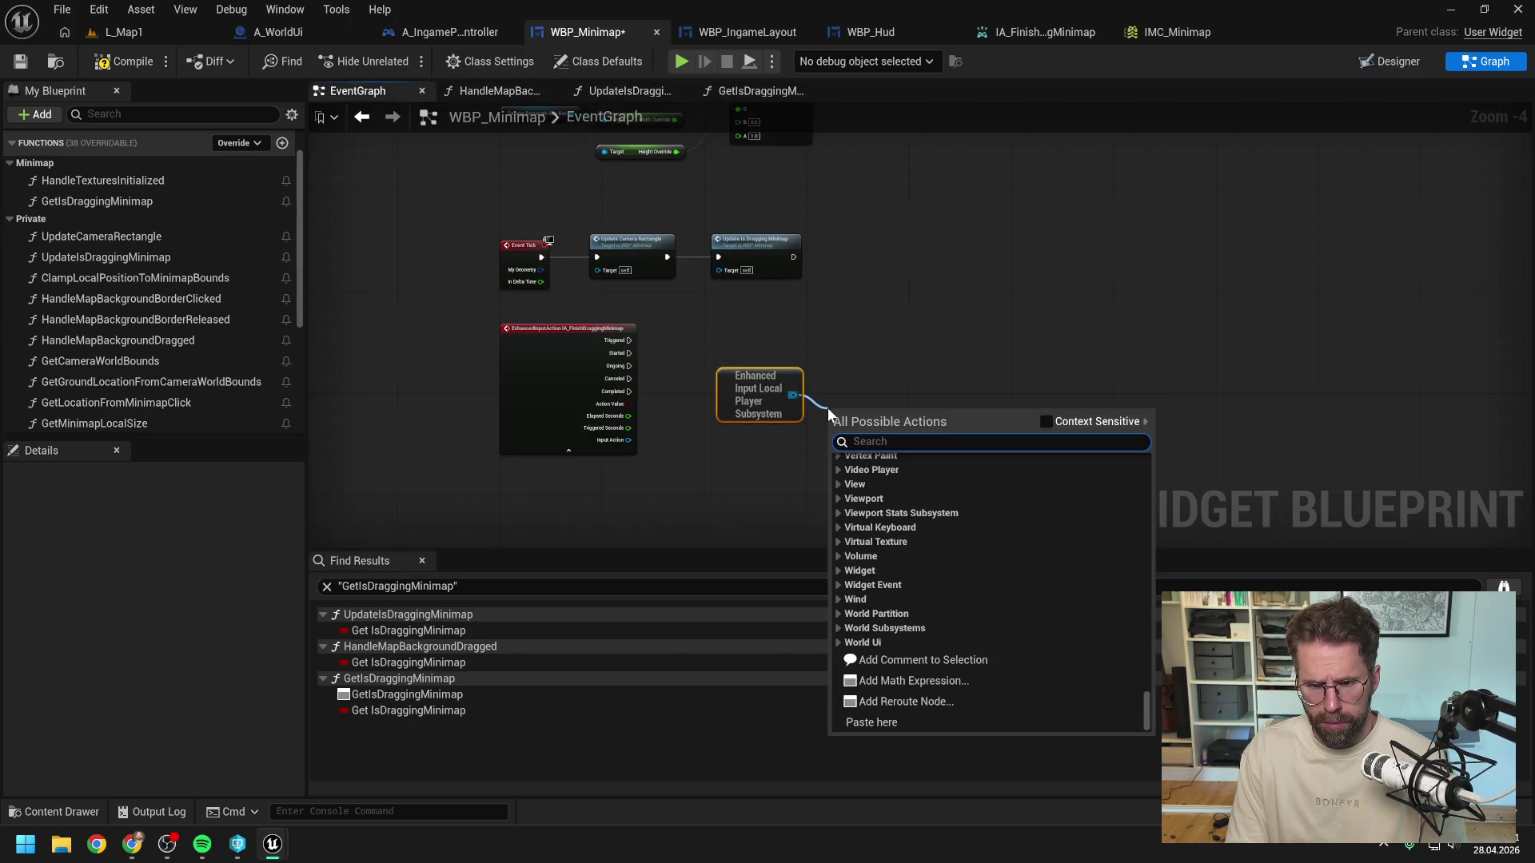
type("remove map")
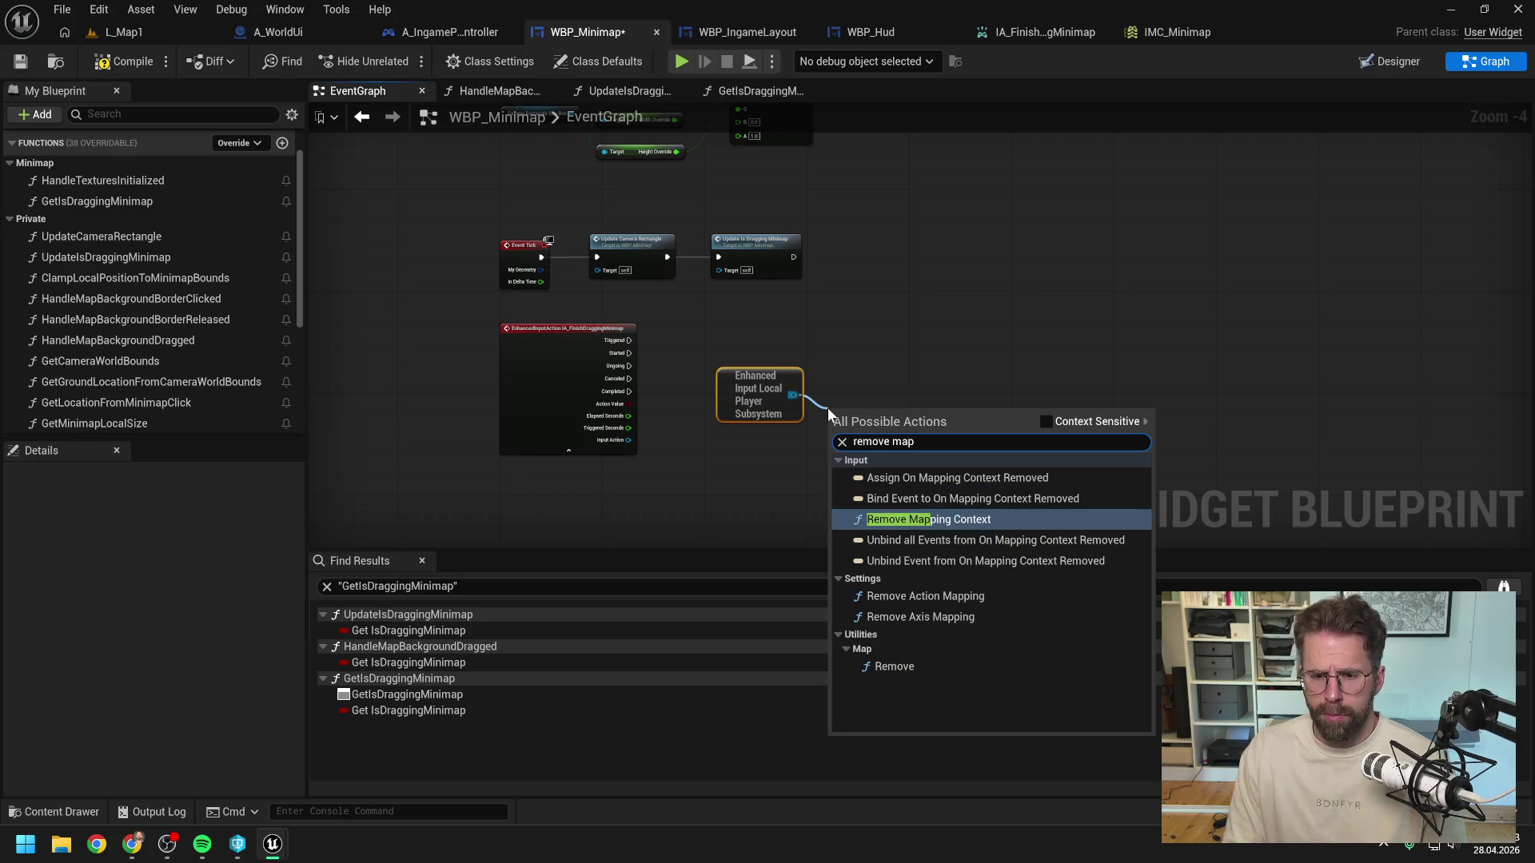
key("Return")
Step: Set Remove Mapping Context to IMC_Minimap and trigger it from both Canceled and Completed
left_click(862, 463)
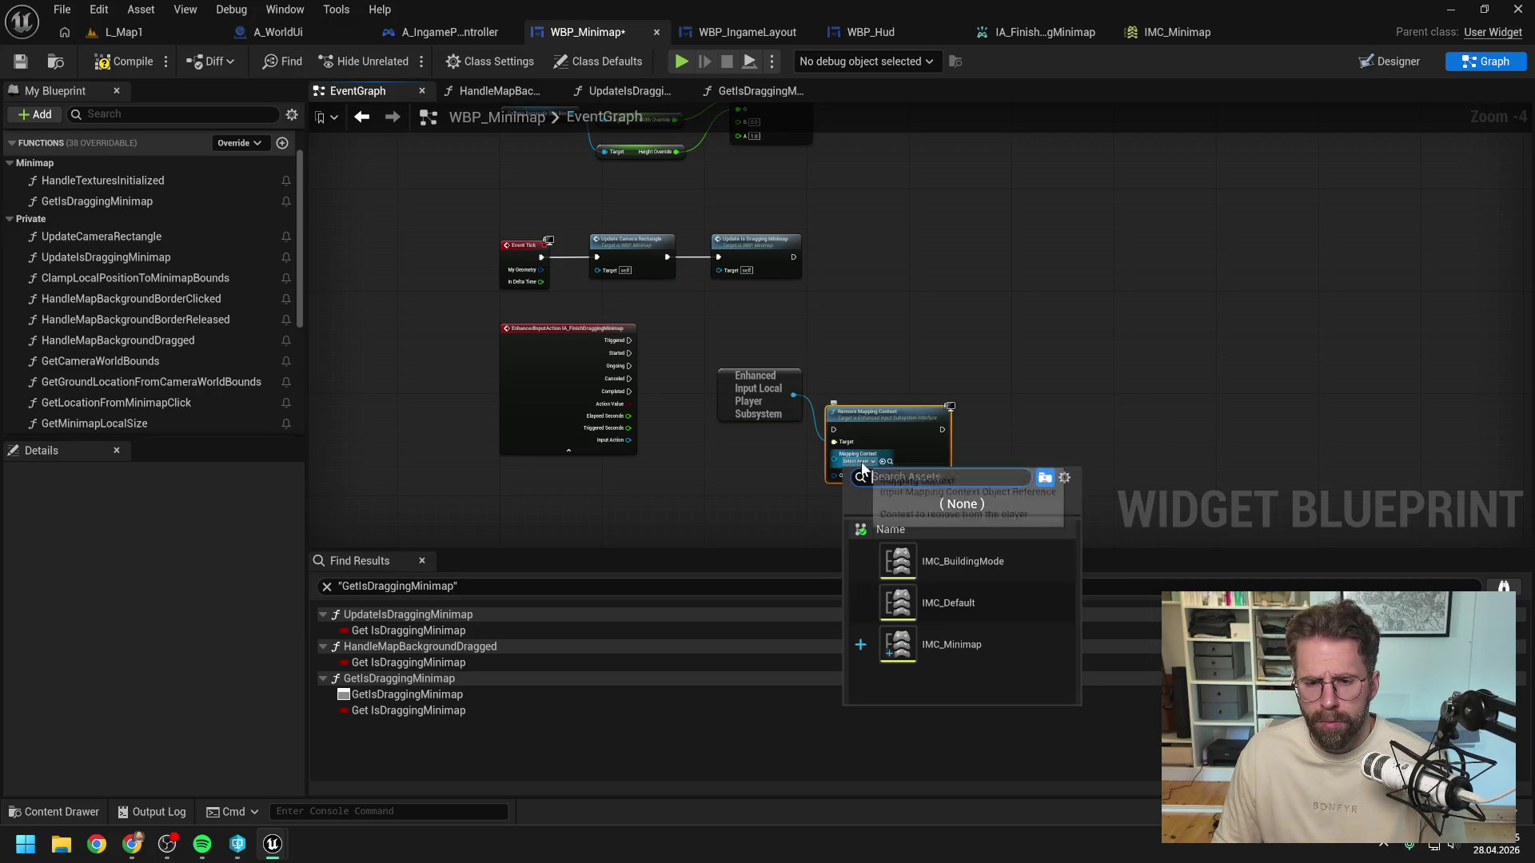
left_click(953, 643)
scroll(716, 448, "up", 1)
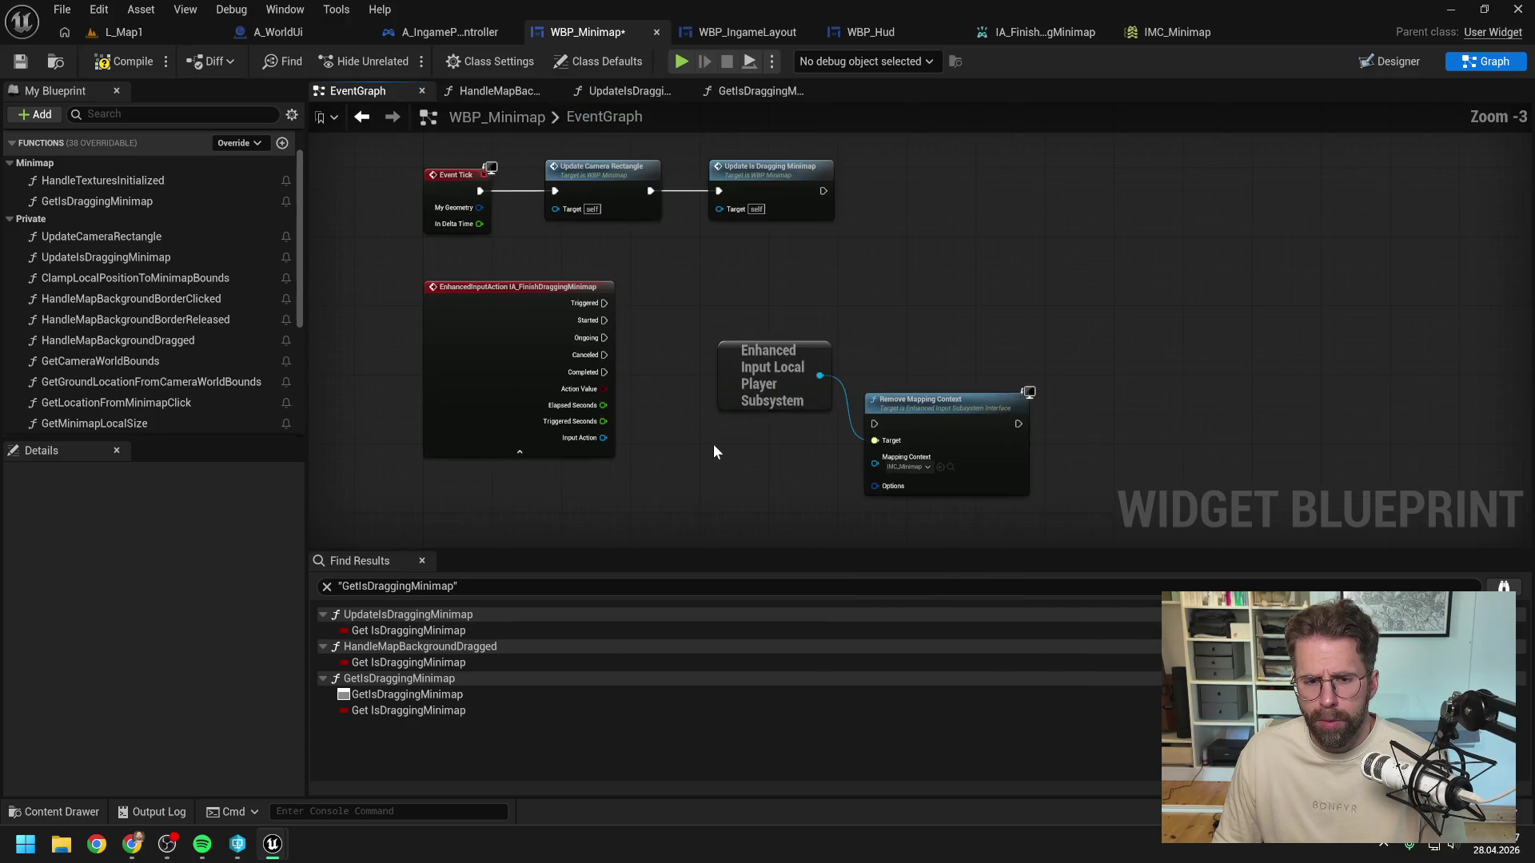
left_click_drag(604, 355, 874, 424)
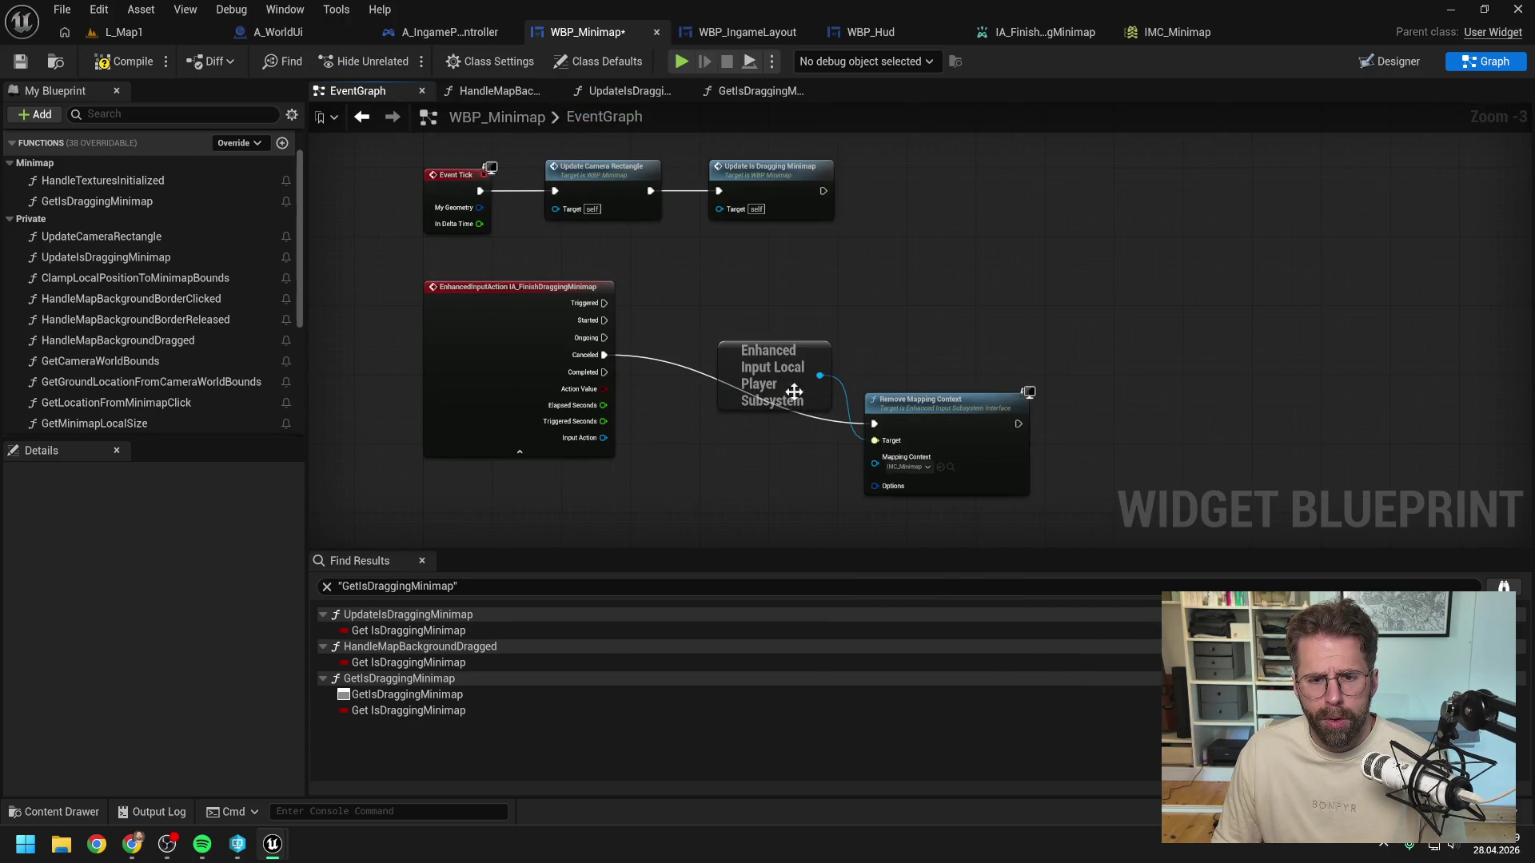
mouse_move(604, 372)
left_mouse_down()
mouse_move(880, 439)
mouse_move(874, 424)
left_mouse_up()
Step: Arrange the new nodes, save the widget blueprint, and open UpdateIsDraggingMinimap
left_click_drag(772, 361, 718, 289)
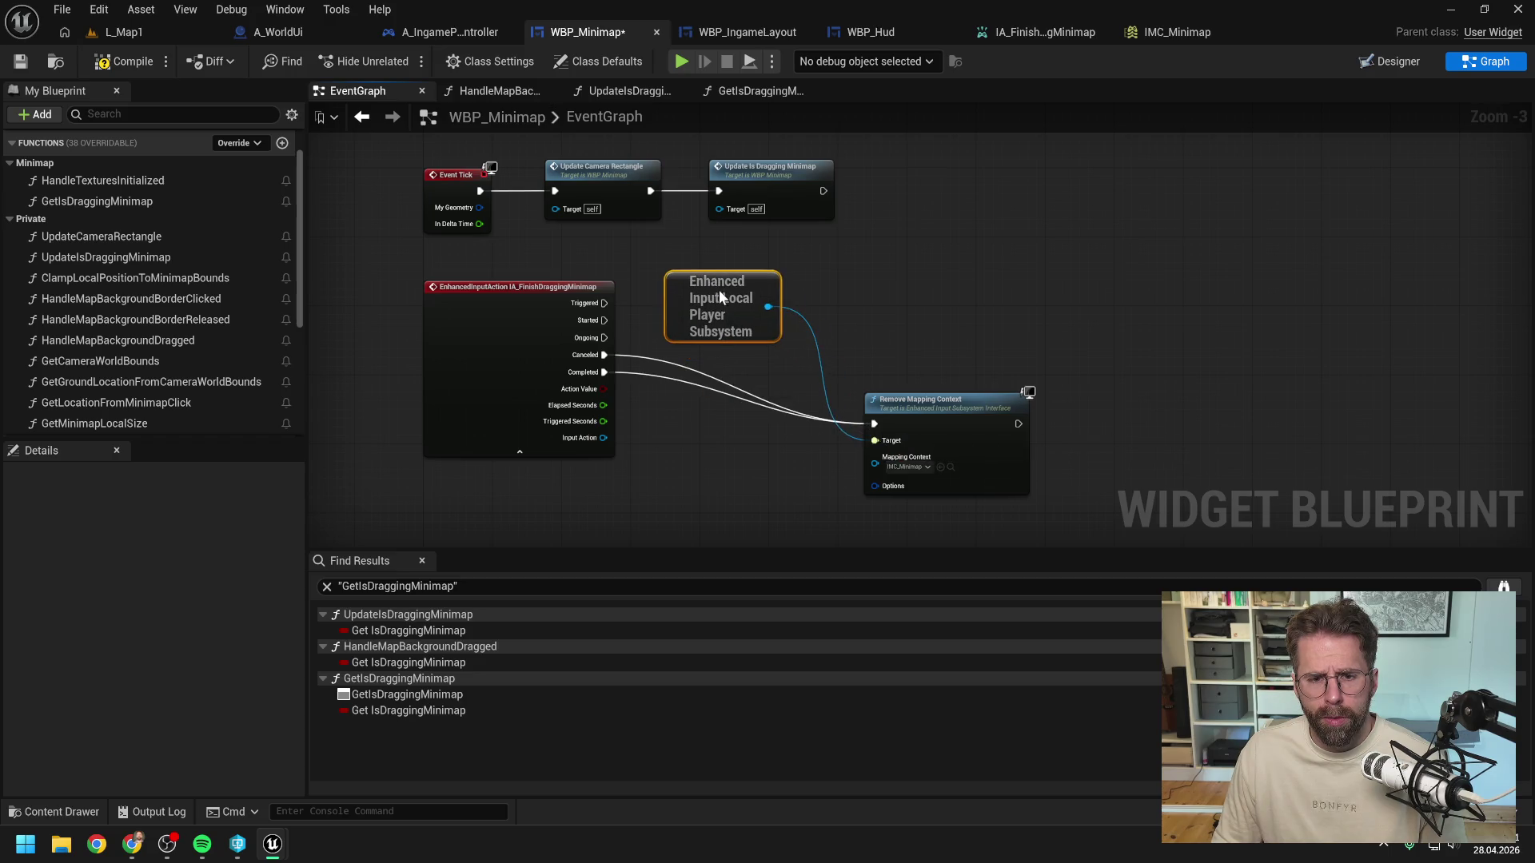
left_click_drag(929, 393, 910, 324)
left_click(890, 289)
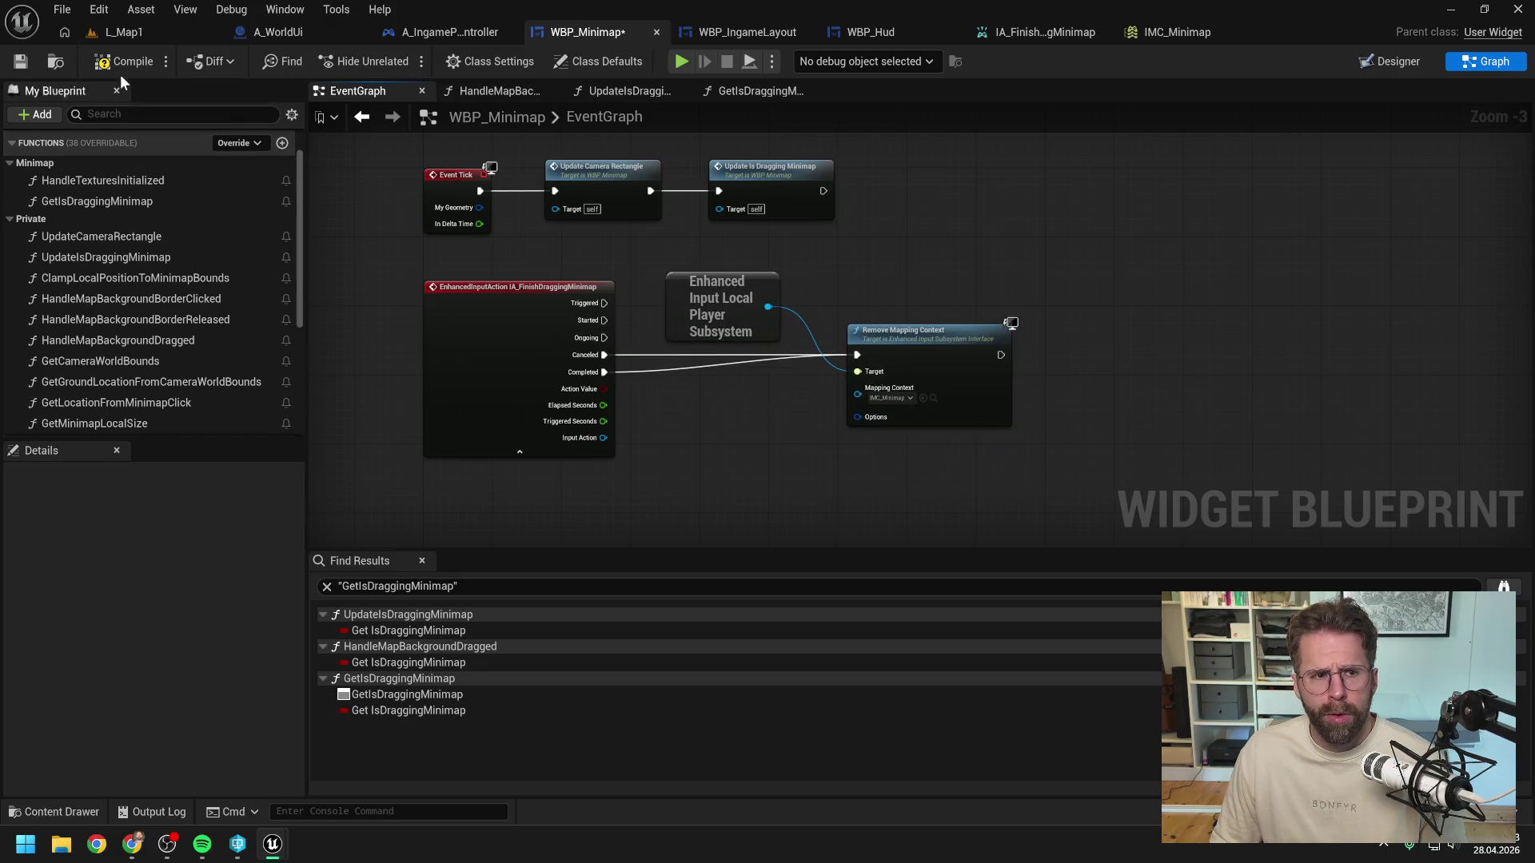
scroll(639, 280, "down", 1)
key("ctrl+s")
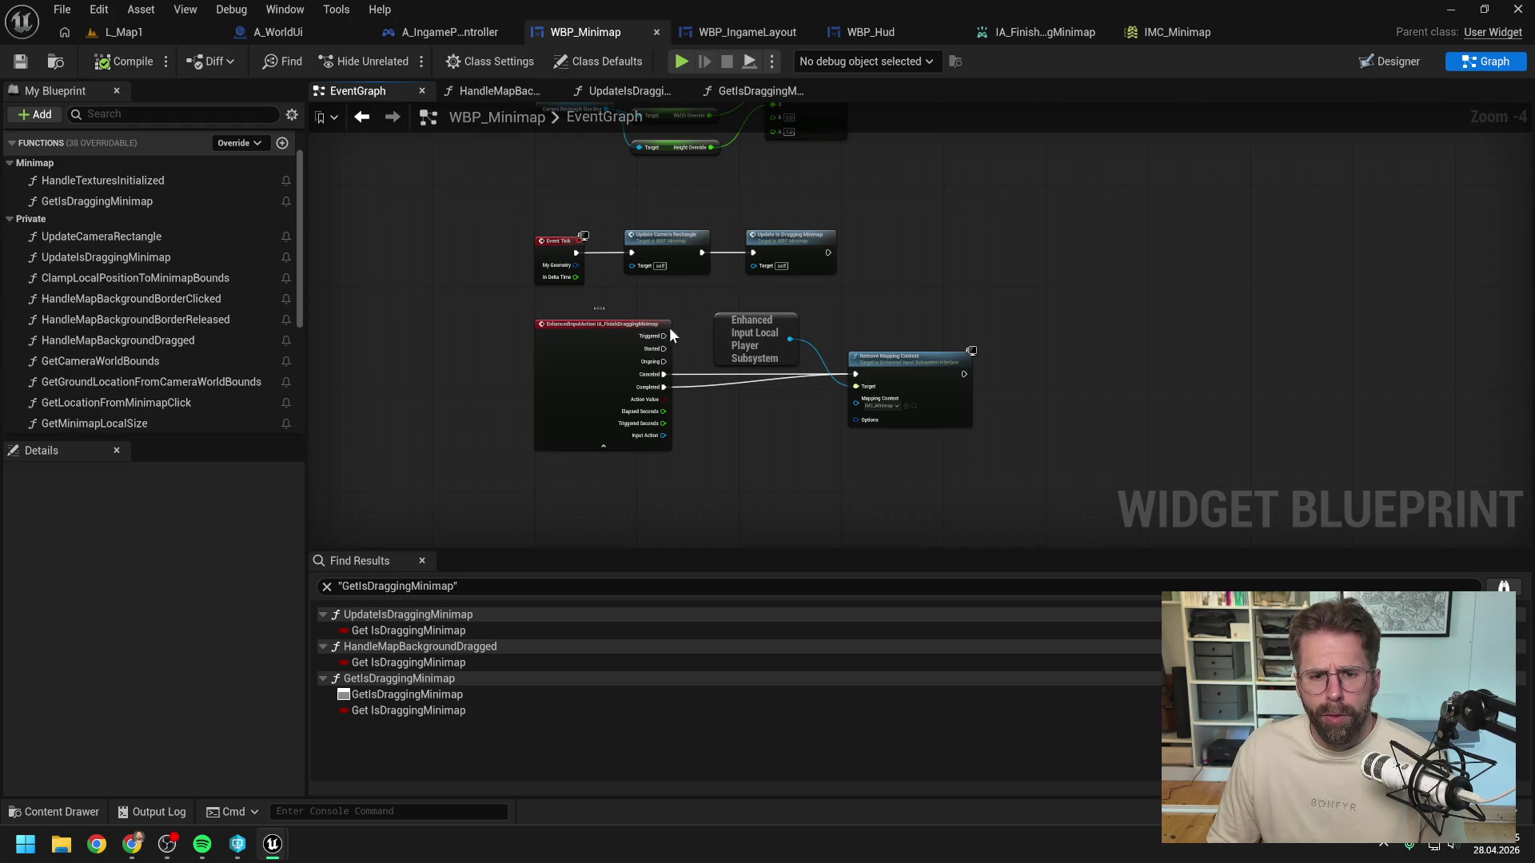
left_click_drag(635, 315, 881, 406)
key("Down")
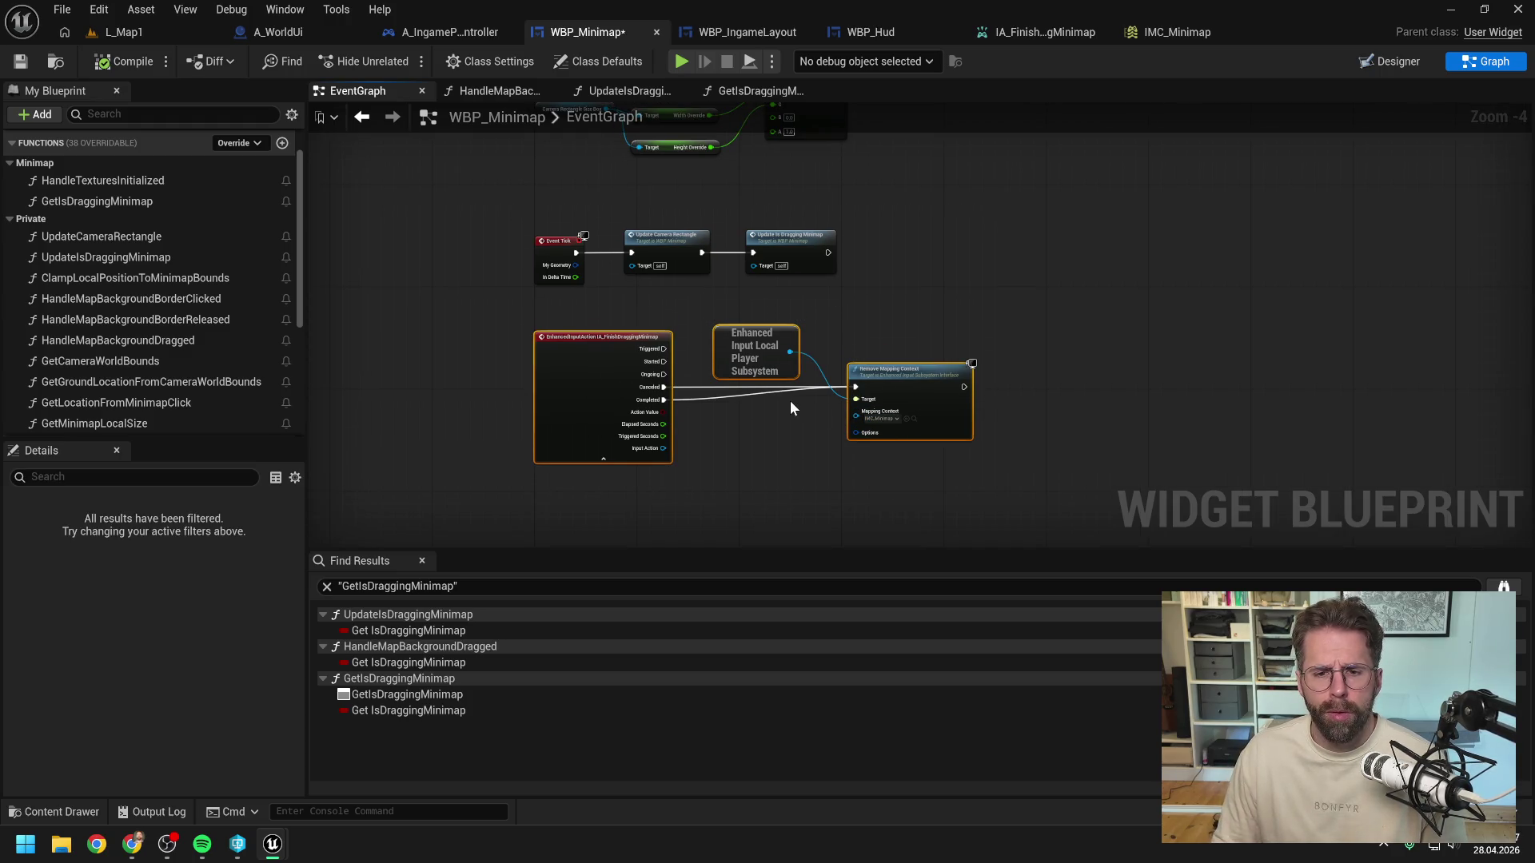
left_click(791, 458)
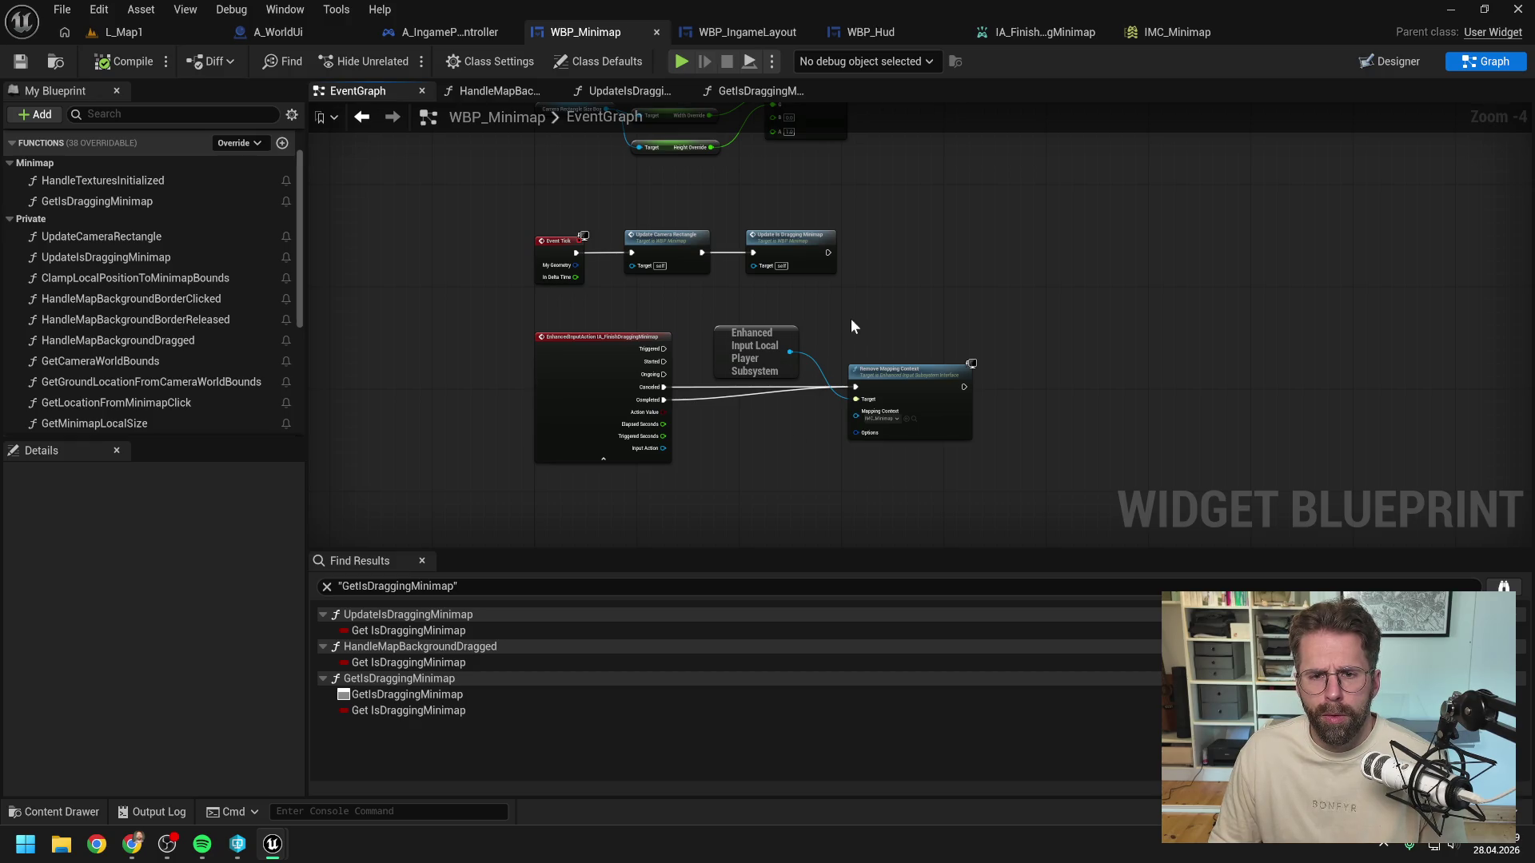
double_click(798, 240)
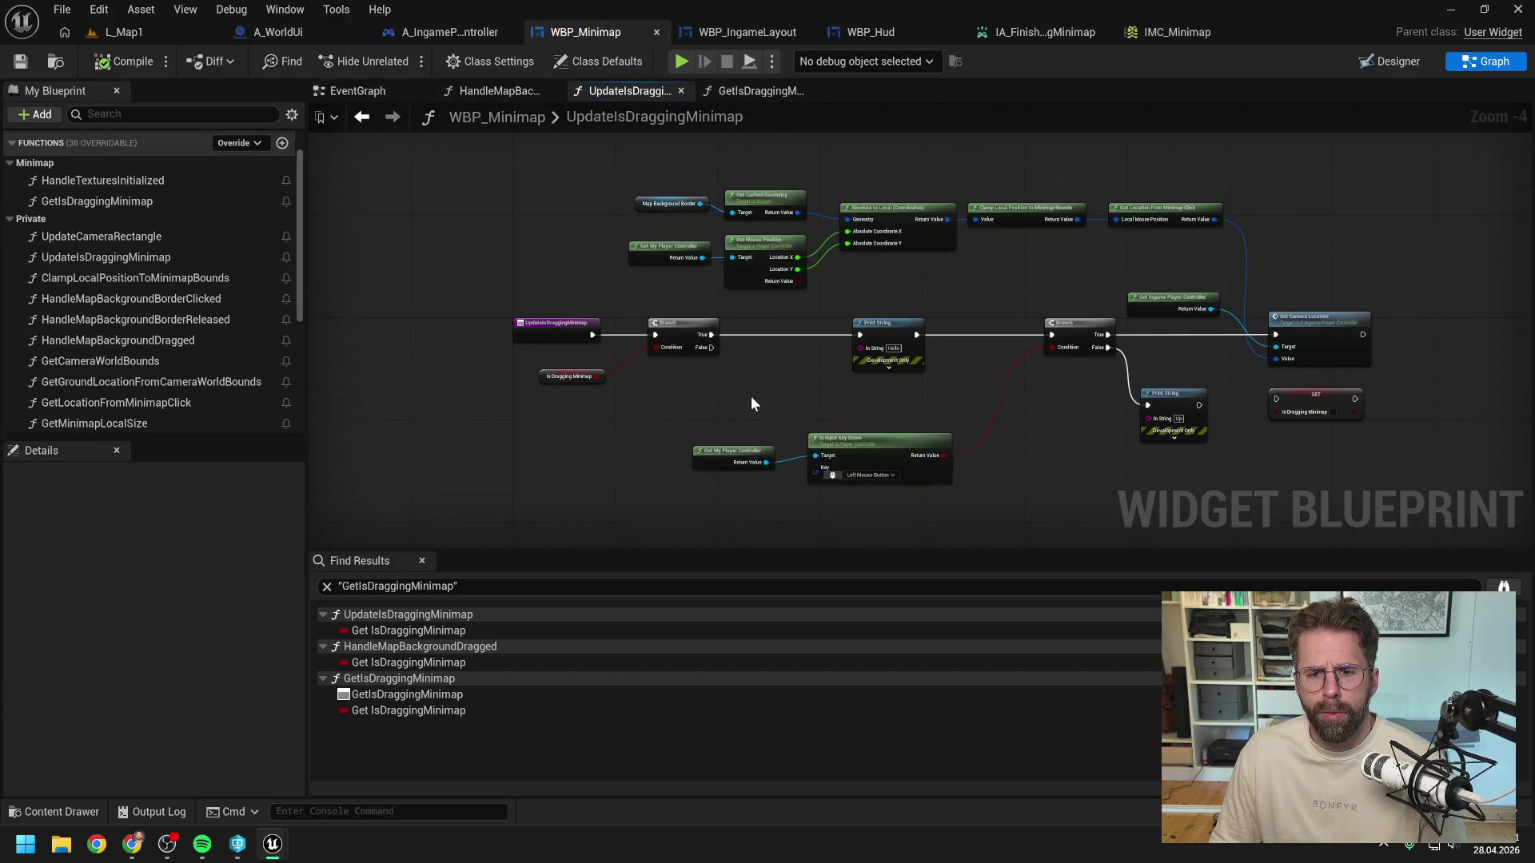
Step: Paste the controller's three mapping-check nodes into the Branch condition, replacing the IsDraggingMinimap getter
left_click(444, 32)
mouse_move(426, 478)
left_mouse_down()
mouse_move(772, 396)
mouse_move(800, 364)
left_mouse_up()
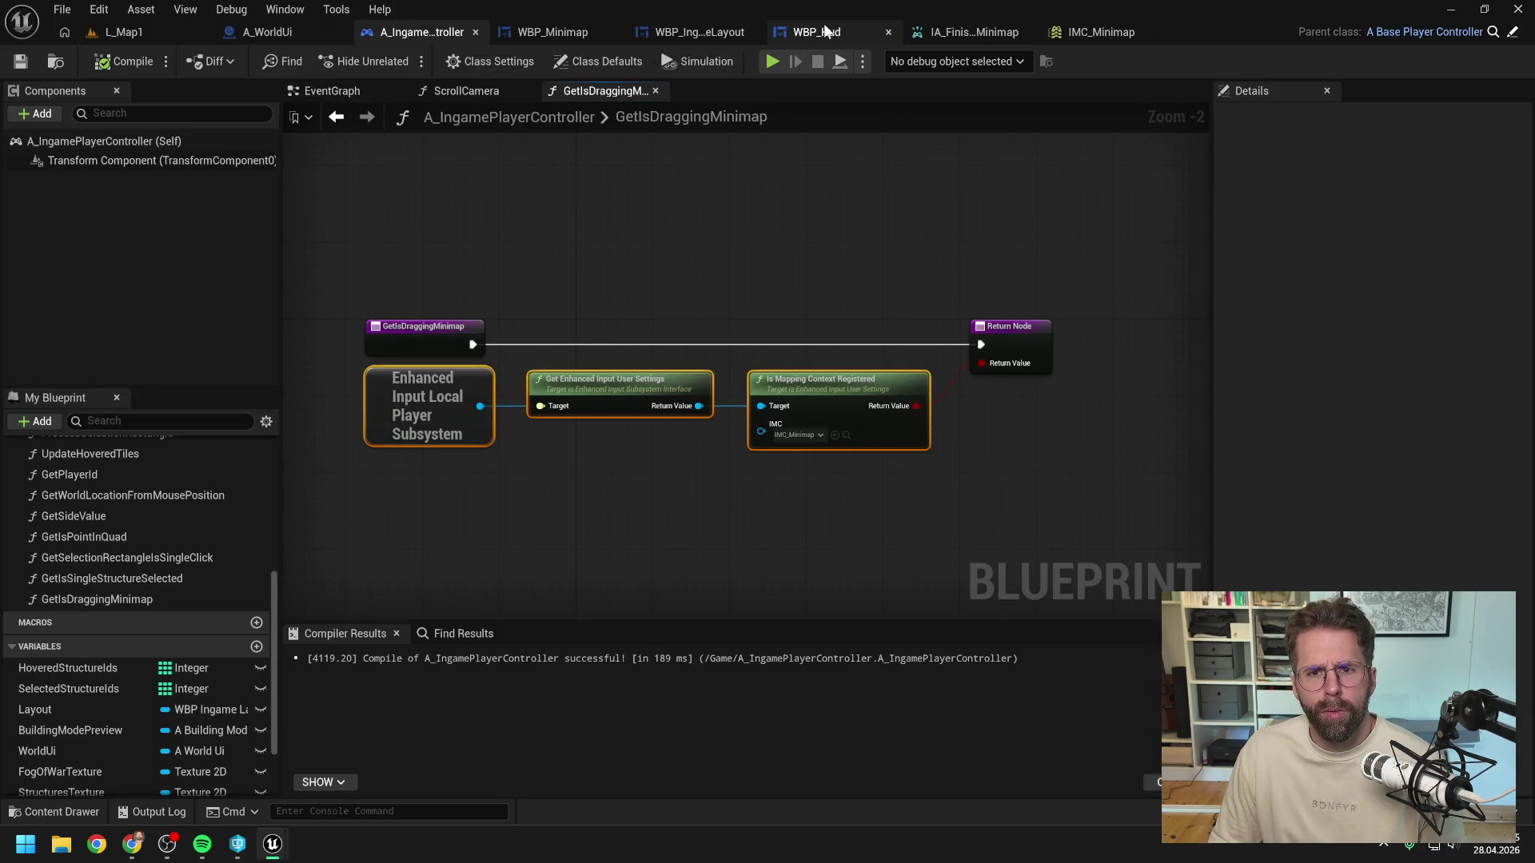
left_click(560, 32)
key("ctrl+v")
mouse_move(696, 411)
left_mouse_down()
mouse_move(559, 411)
mouse_move(655, 344)
left_mouse_up()
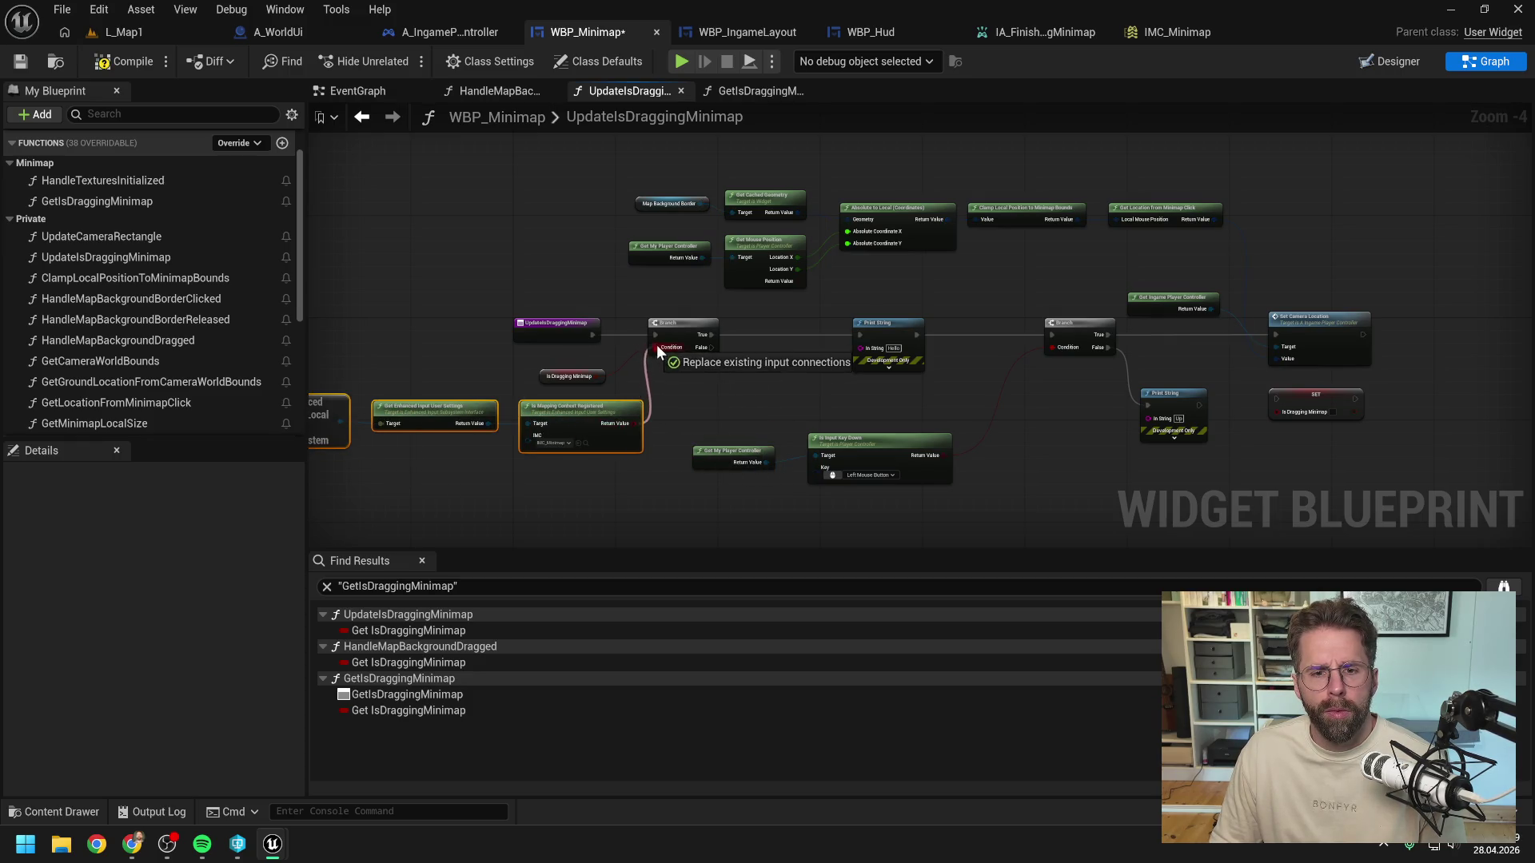
left_click(558, 381)
mouse_move(559, 382)
left_mouse_down()
mouse_move(684, 376)
mouse_move(492, 380)
mouse_move(387, 424)
left_mouse_up()
key("Delete")
Step: Delete the old key-check branch and its Up print node
left_click_drag(704, 414, 672, 382)
left_click(911, 396)
left_click_drag(911, 396, 712, 392)
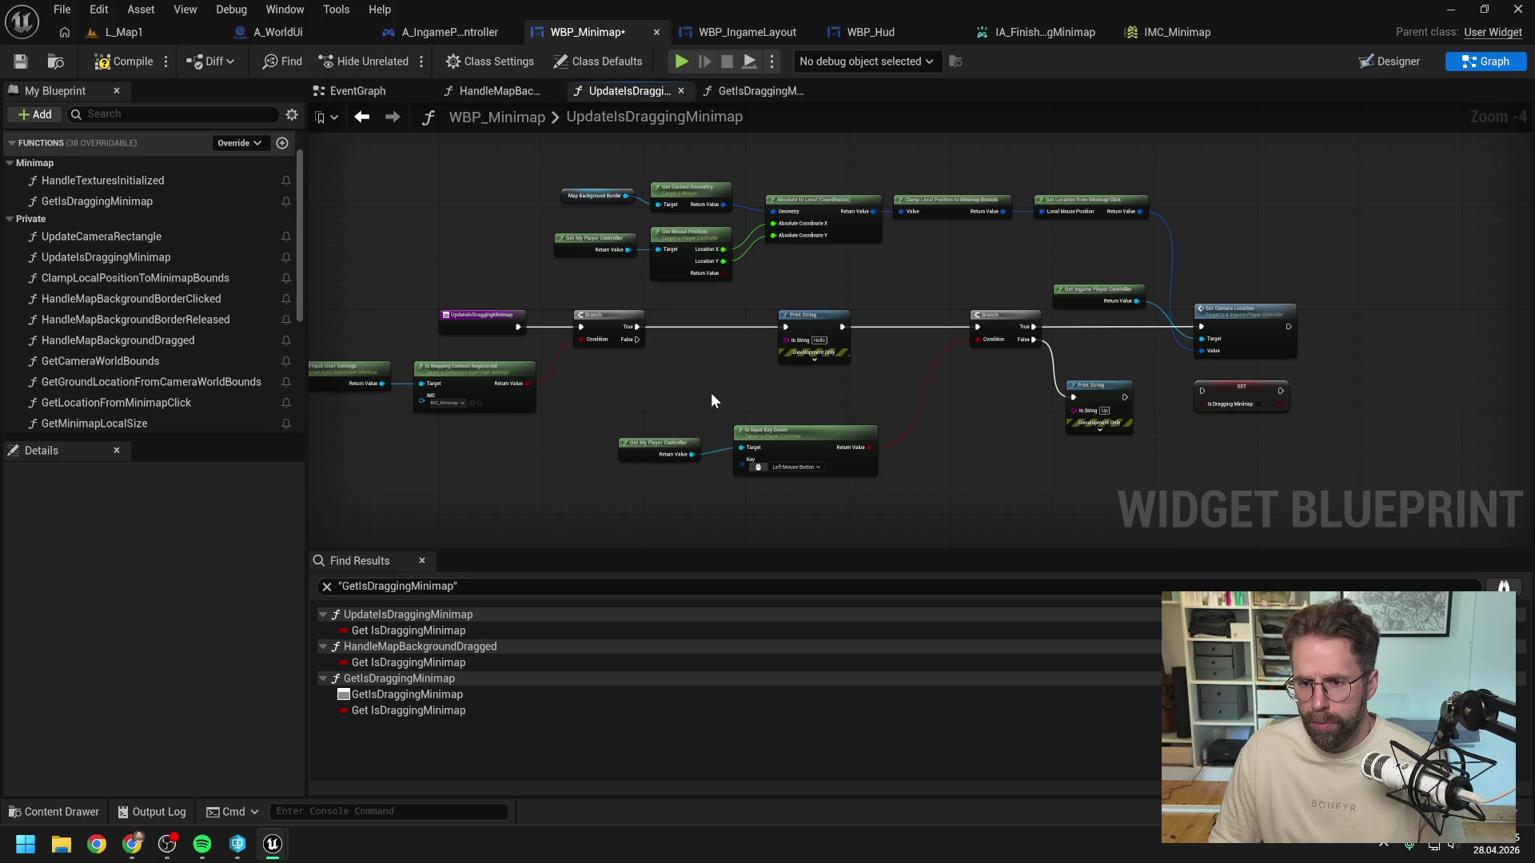
left_click_drag(665, 314, 1036, 472)
left_click(1081, 414, "ctrl")
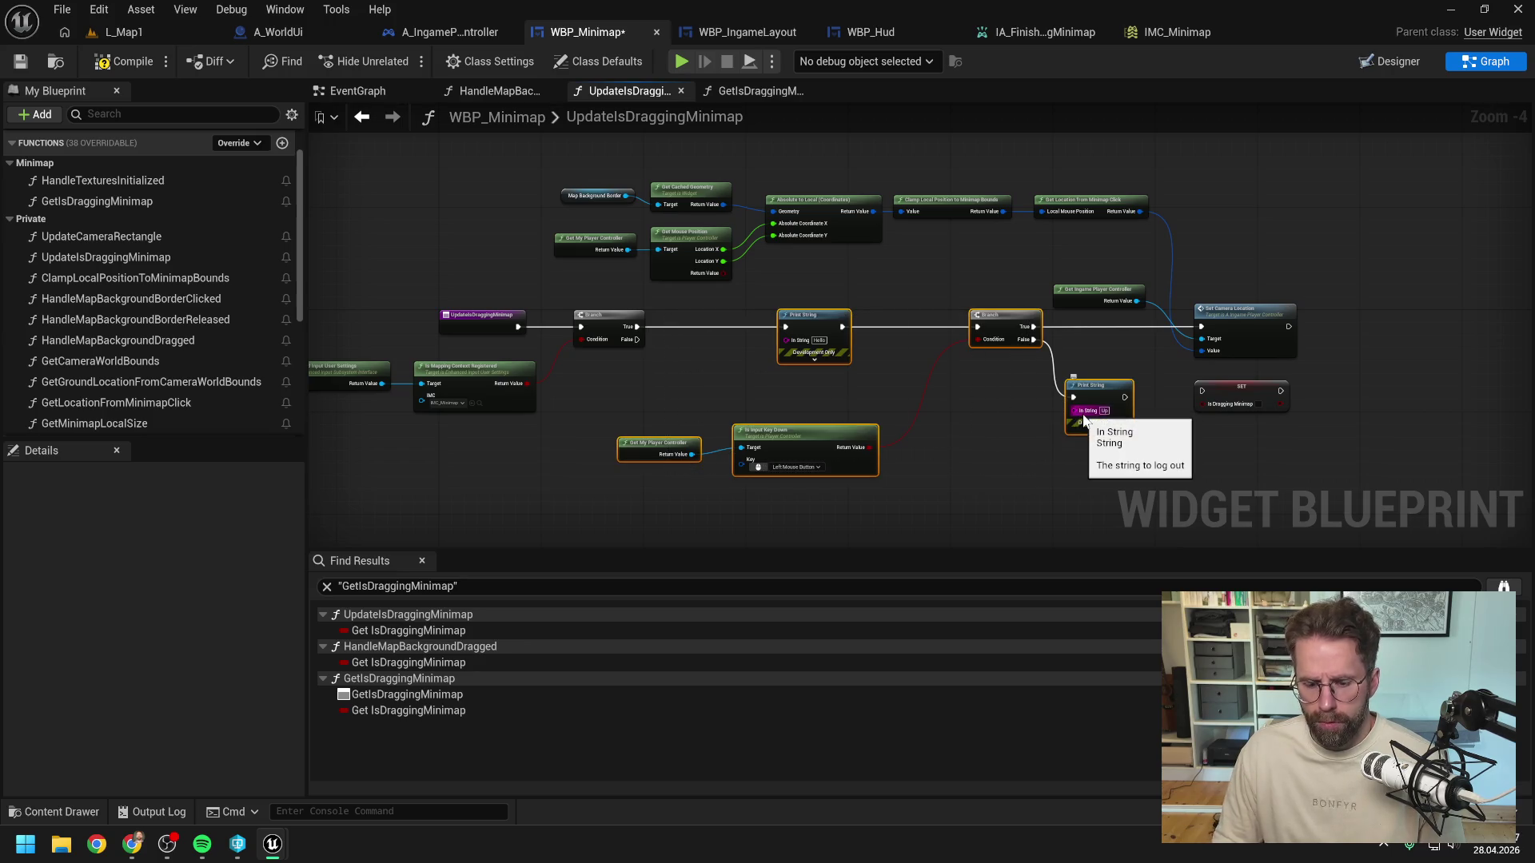
key("Delete")
Step: Route the Branch True path through a Print String into Set Camera Location, dropping SET IsDraggingMinimap, and compile
right_click(862, 401)
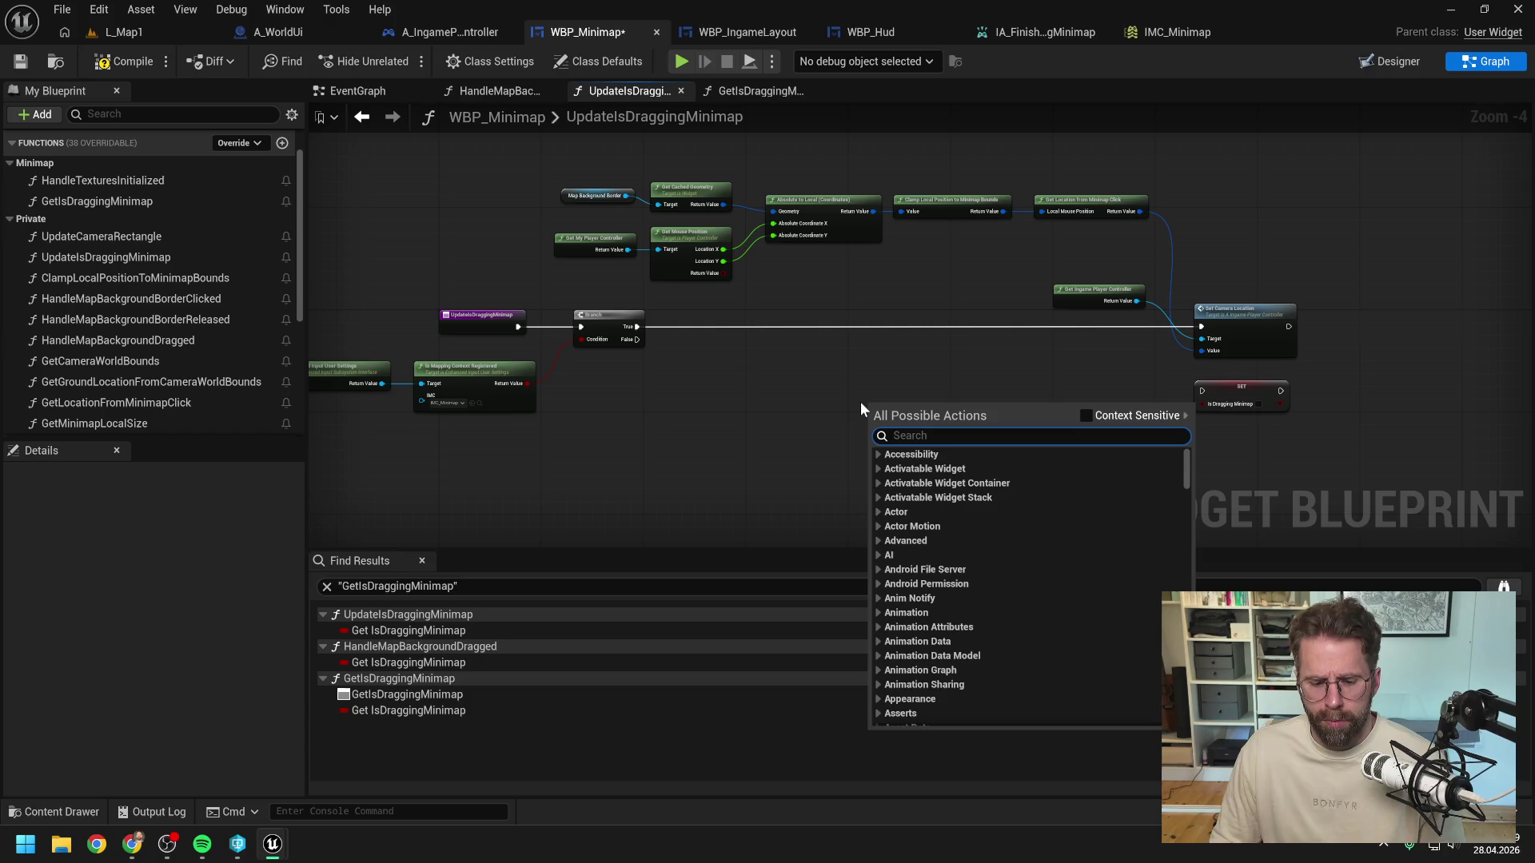
type("print")
key("Return")
left_click_drag(893, 406, 752, 314)
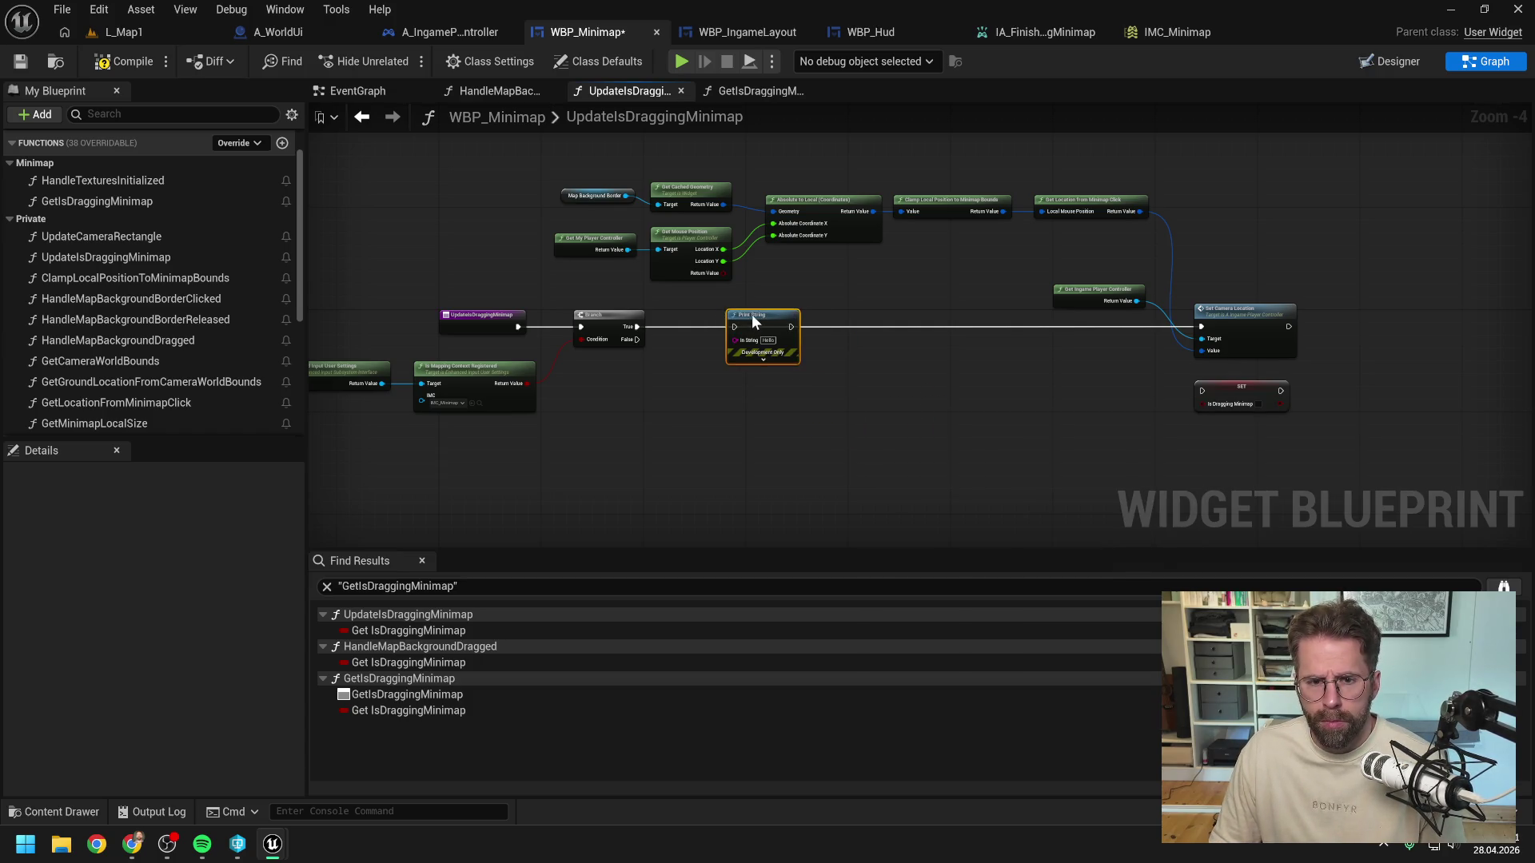
left_click(785, 326, "alt")
left_click(1247, 386)
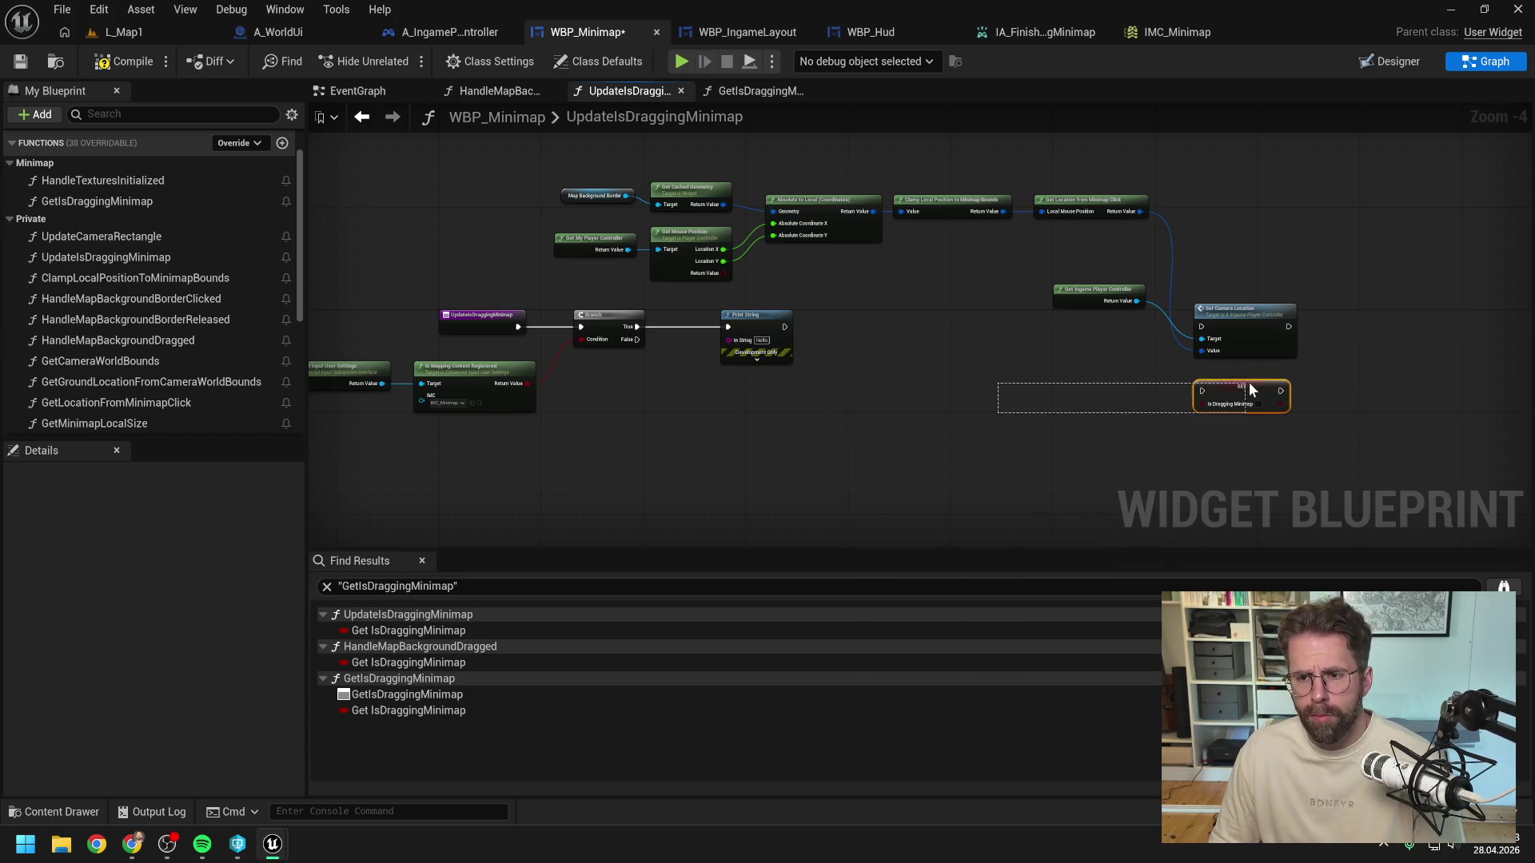
key("Delete")
left_click_drag(785, 326, 1202, 326)
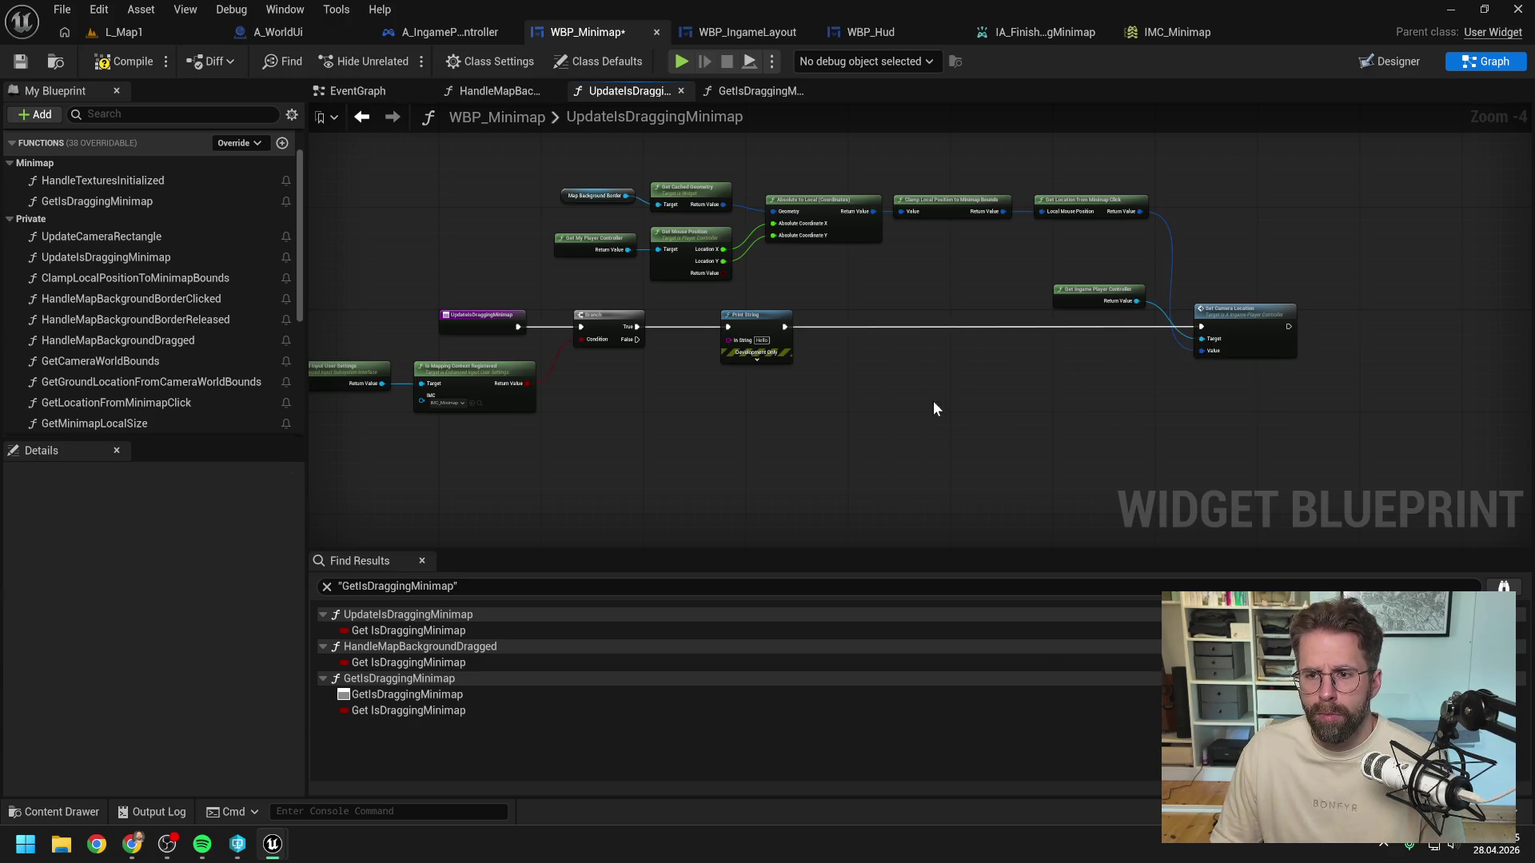
left_click(122, 61)
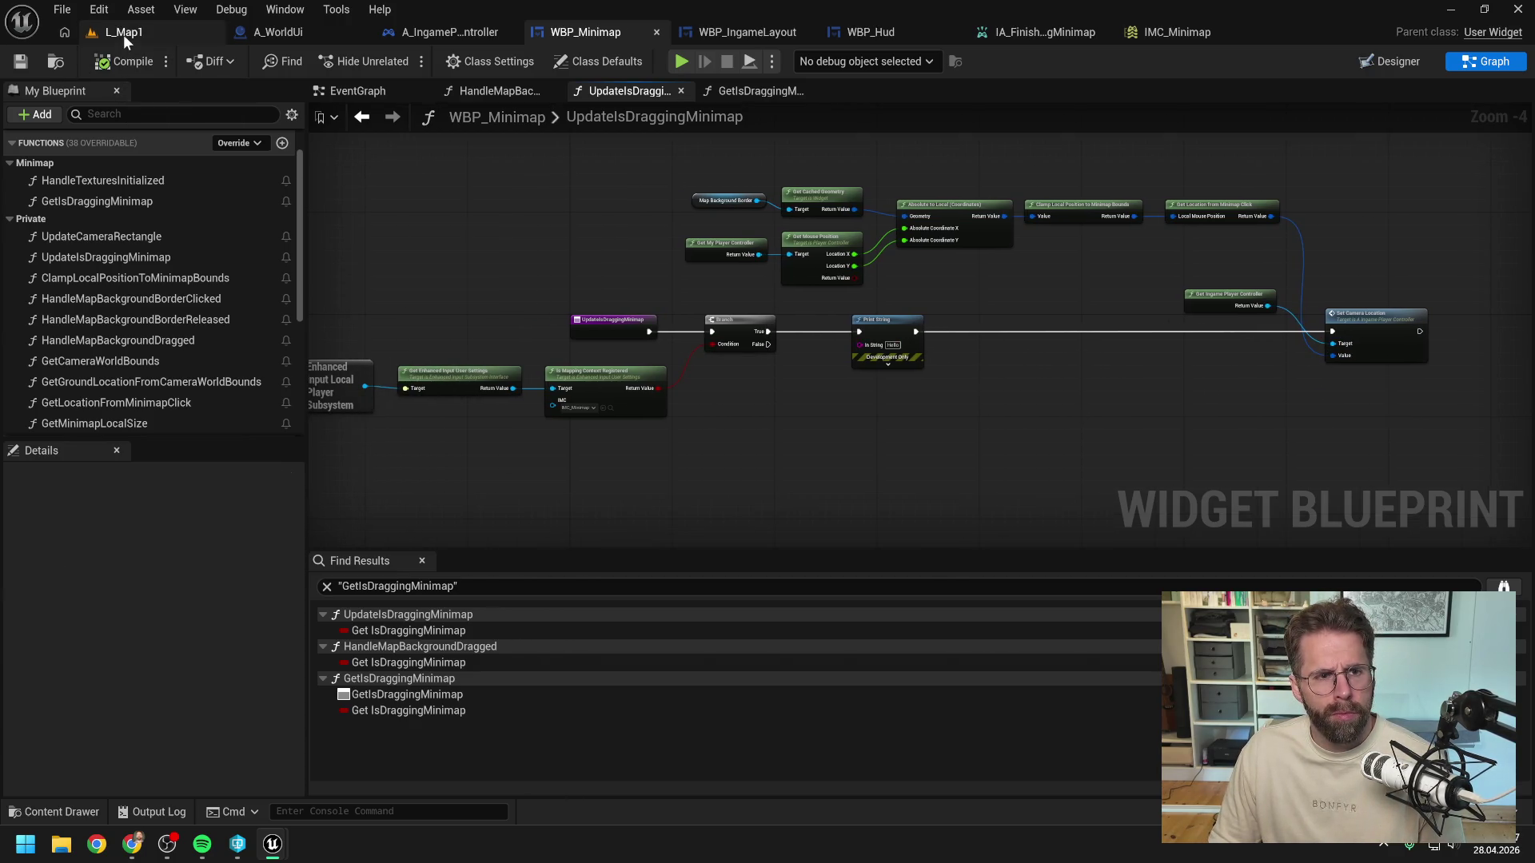
left_click(124, 34)
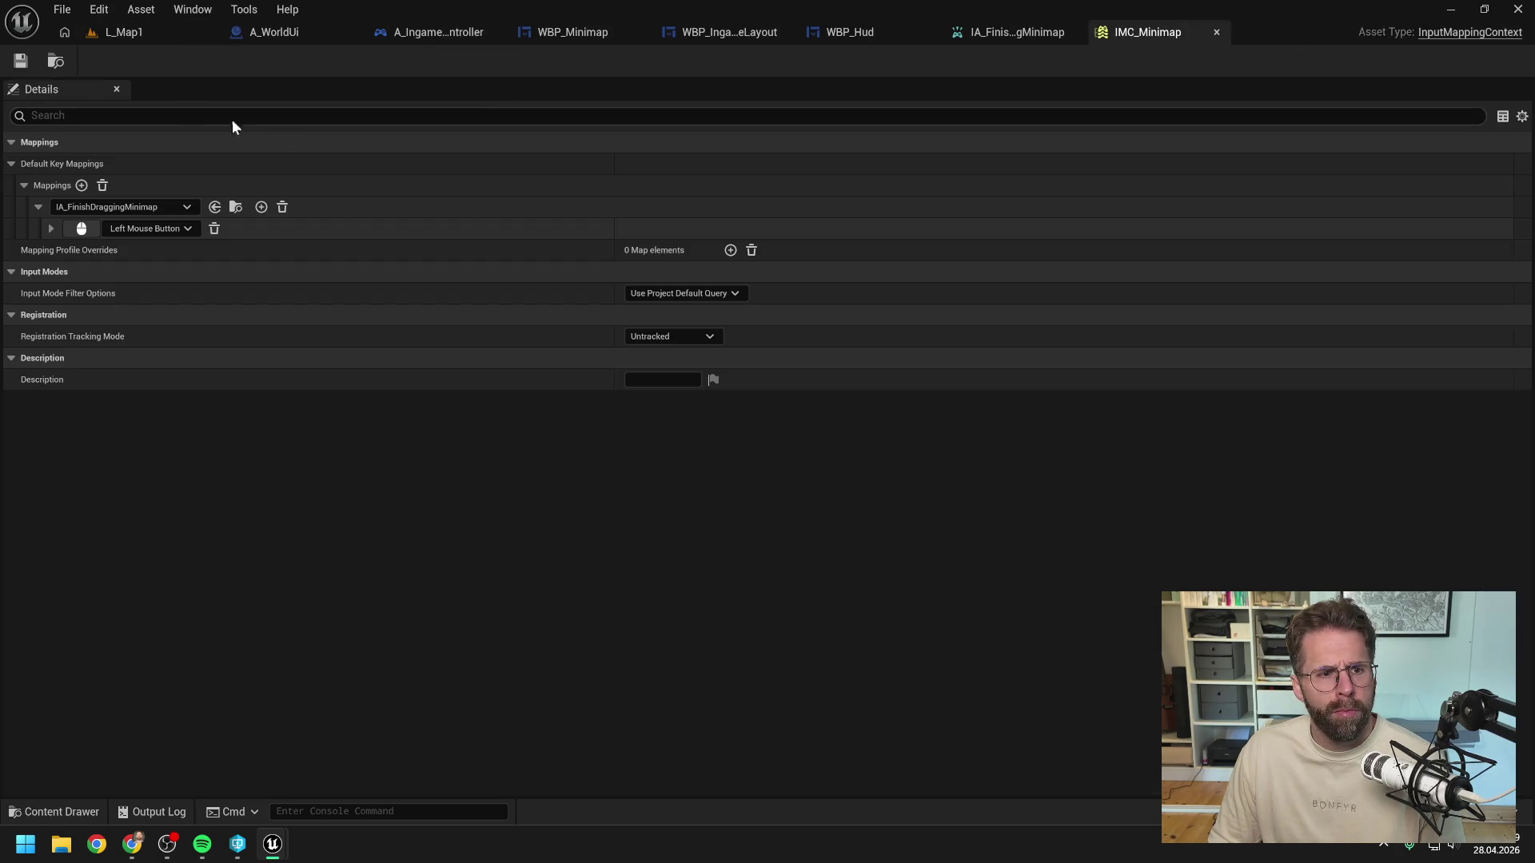
Step: Play-test L_Map1 and follow the first Accessed None error to its Return Node
key("alt+p")
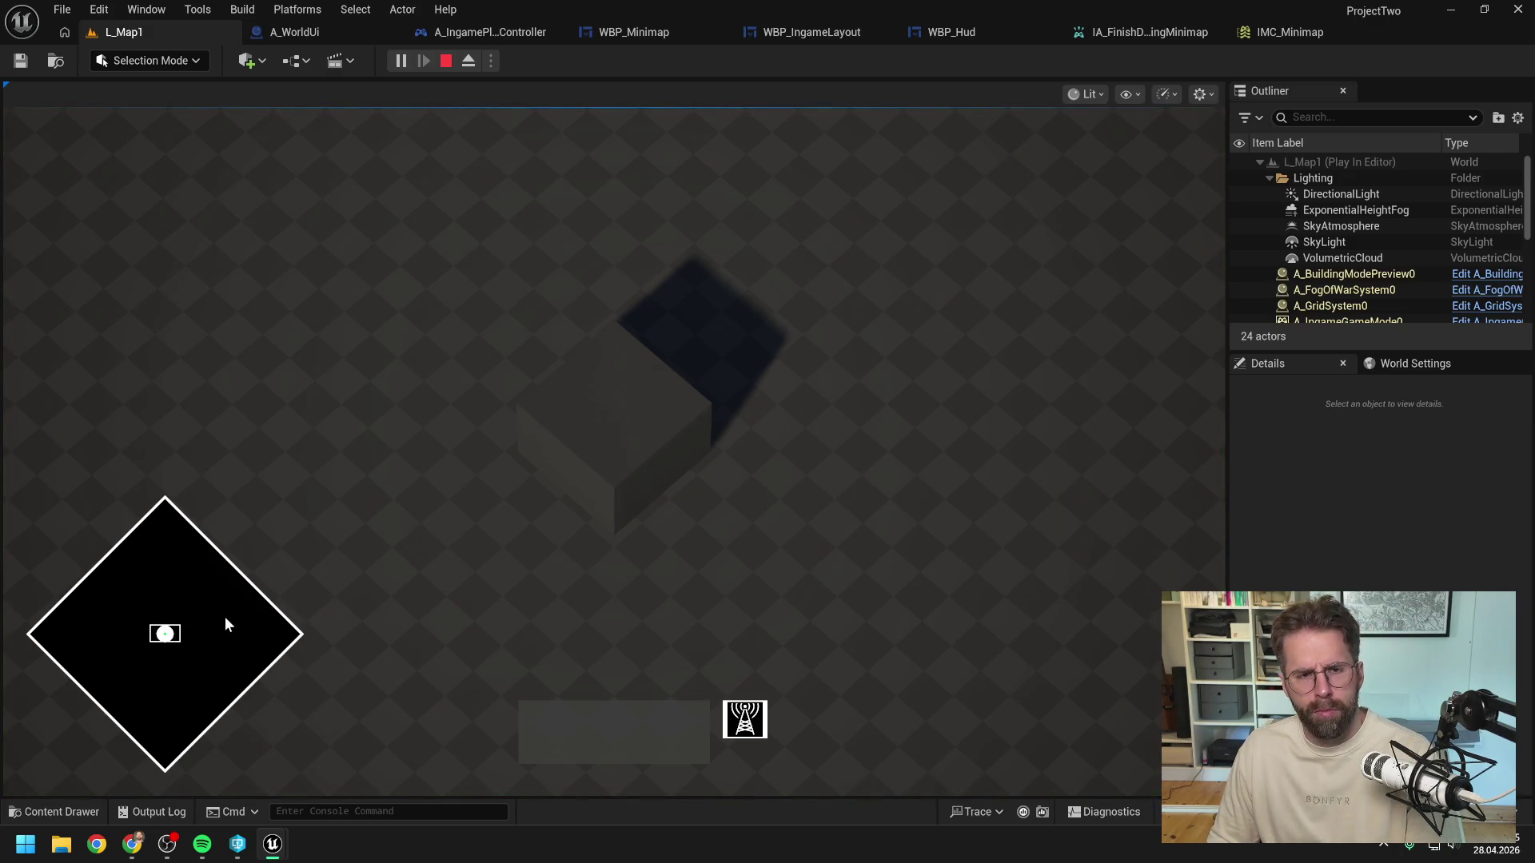
key("Escape")
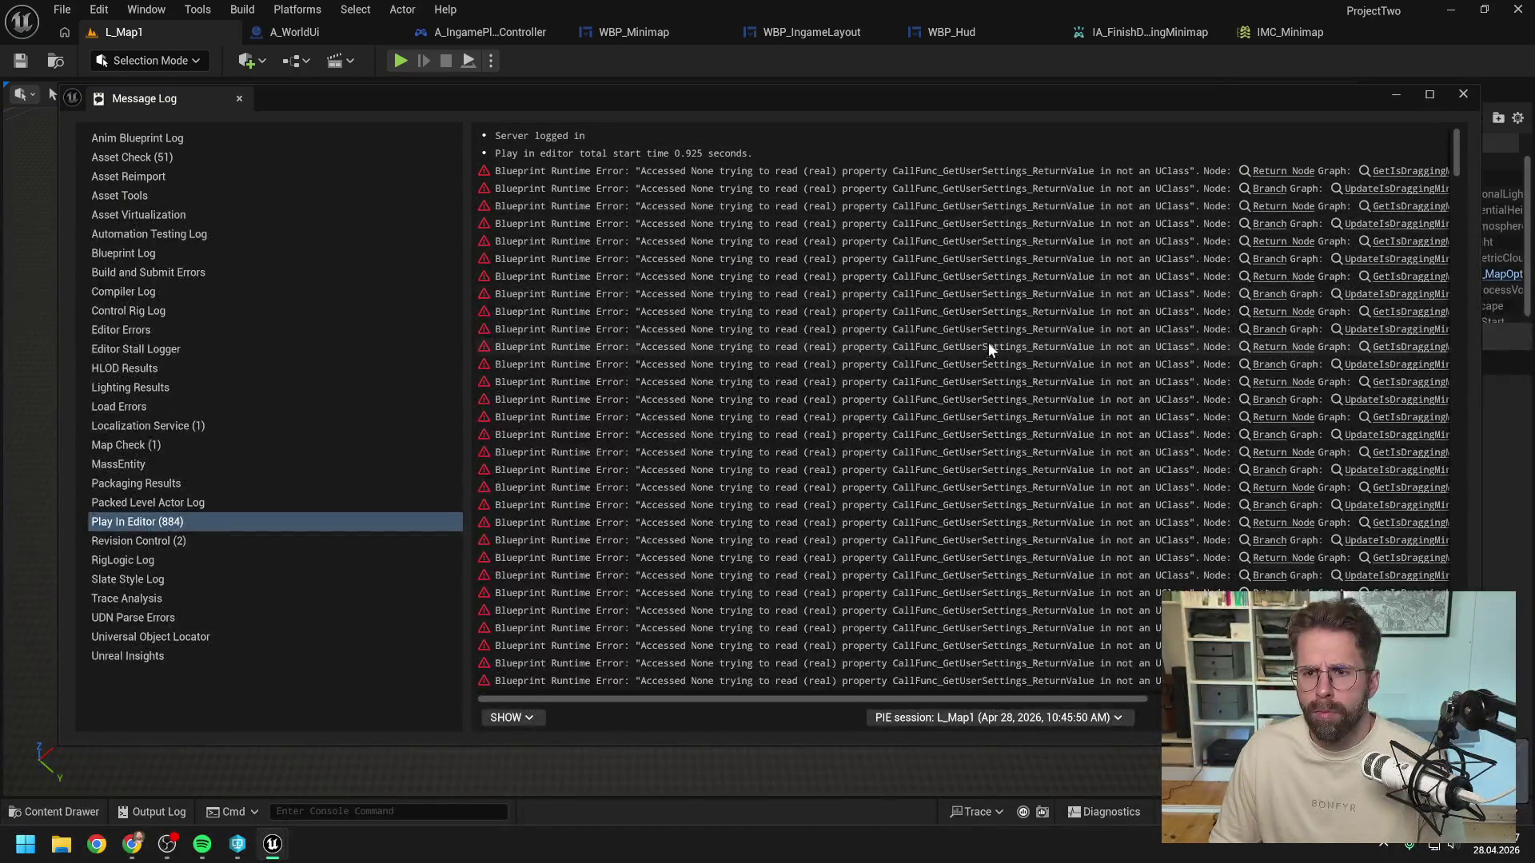
left_click(1281, 171)
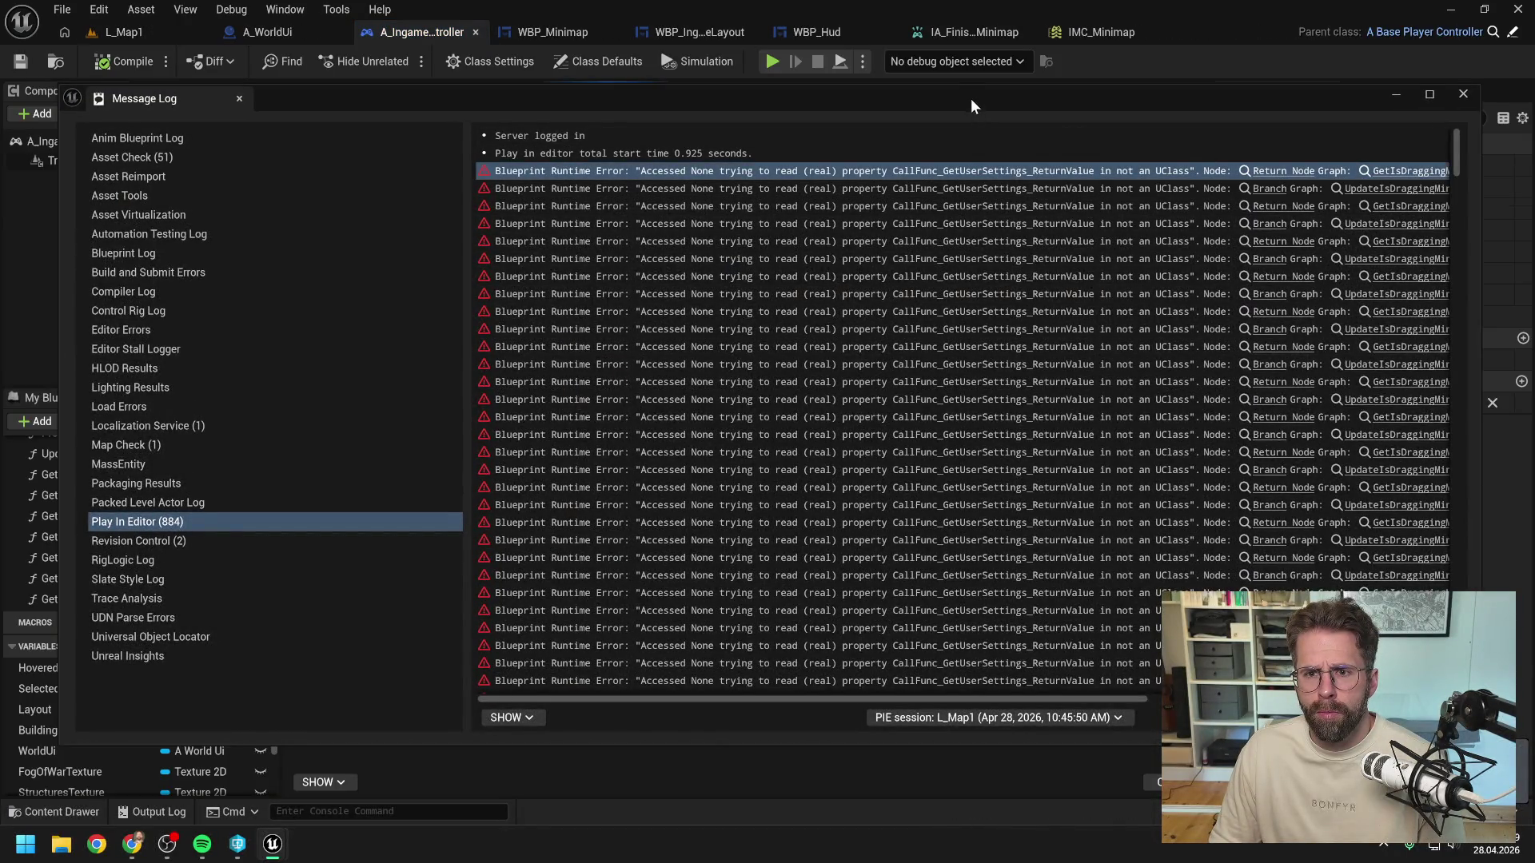
left_click_drag(970, 97, 907, 499)
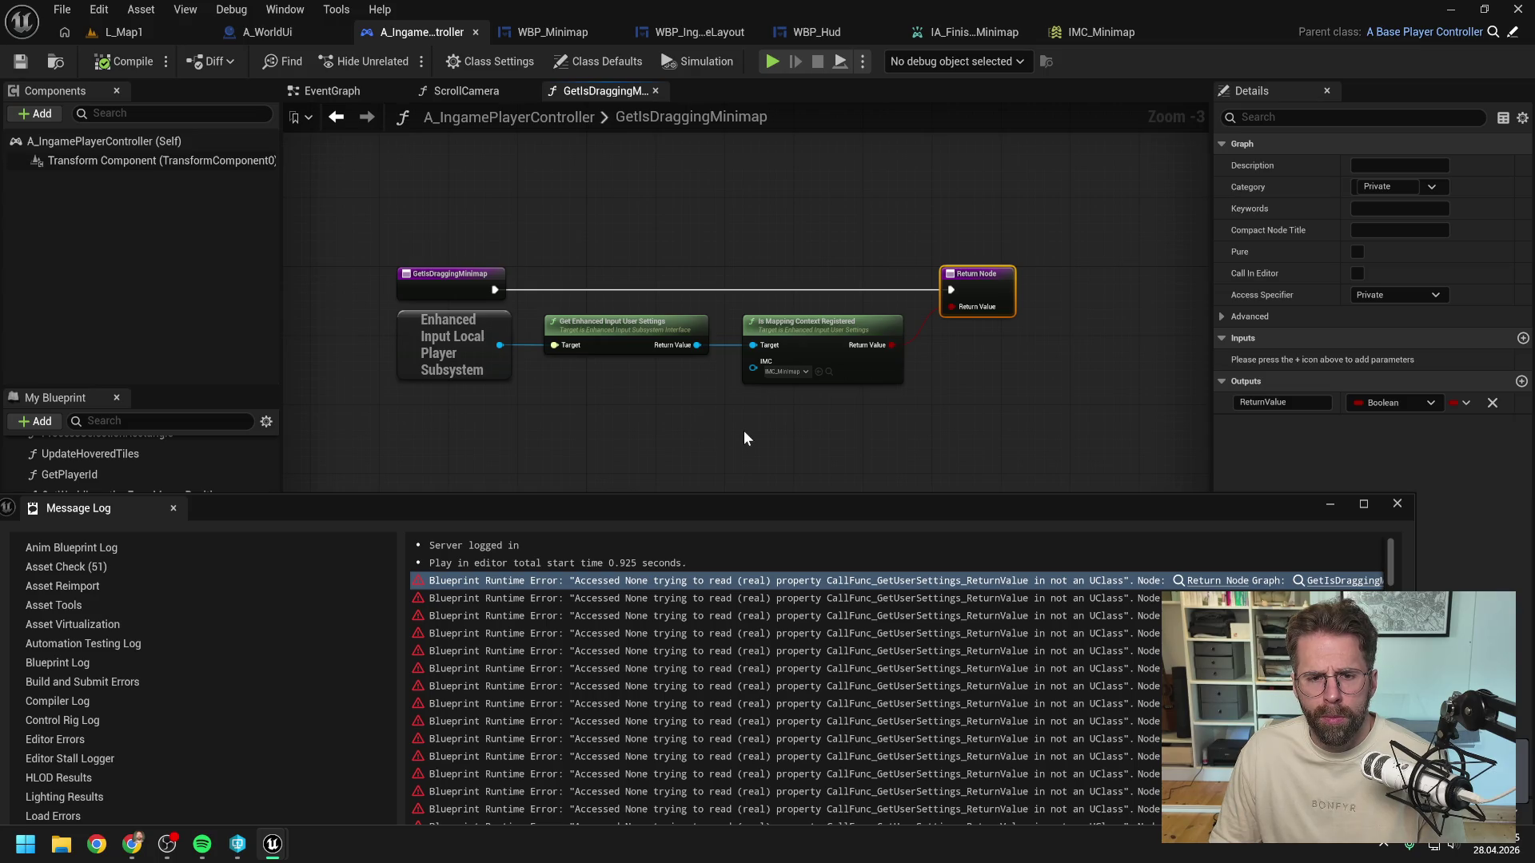
left_click(1397, 503)
Step: Look over the graph around the failing Return Node, then launch Chrome
left_click(654, 446)
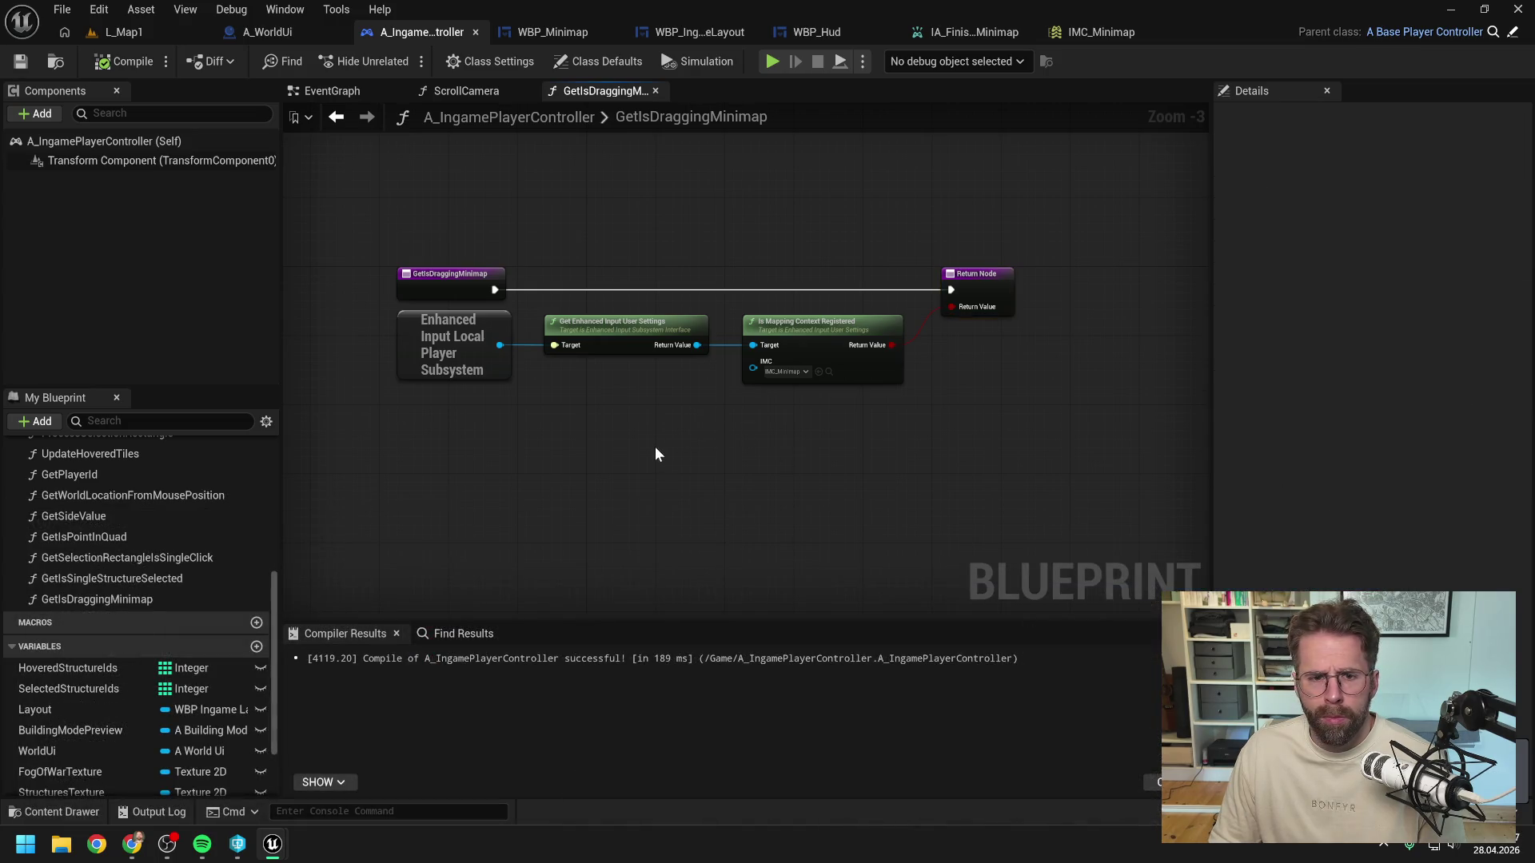
left_click_drag(655, 447, 758, 445)
scroll(757, 453, "up", 1)
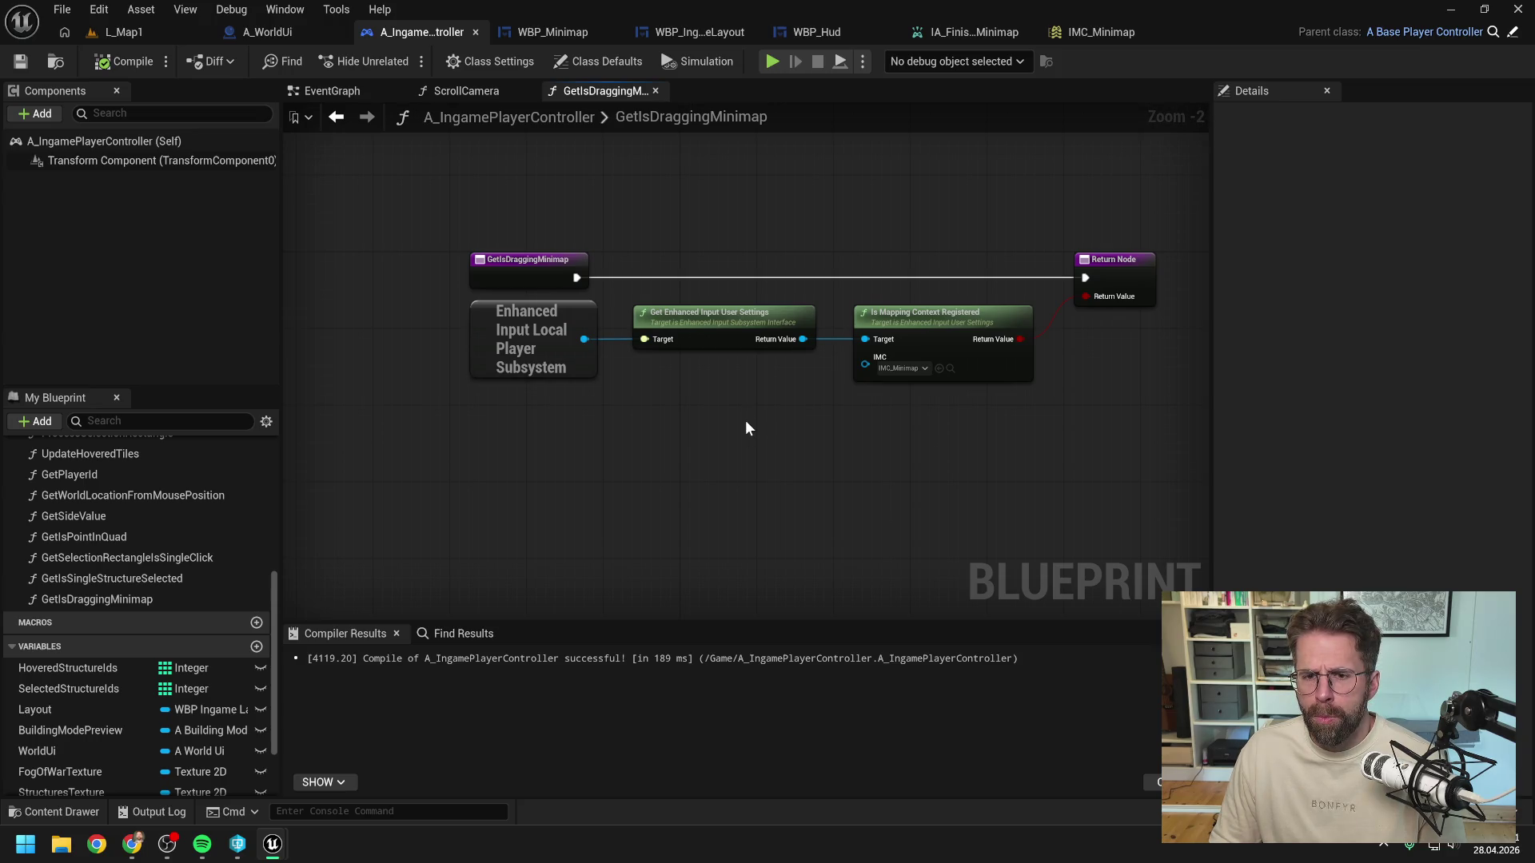
left_click_drag(1009, 447, 1004, 449)
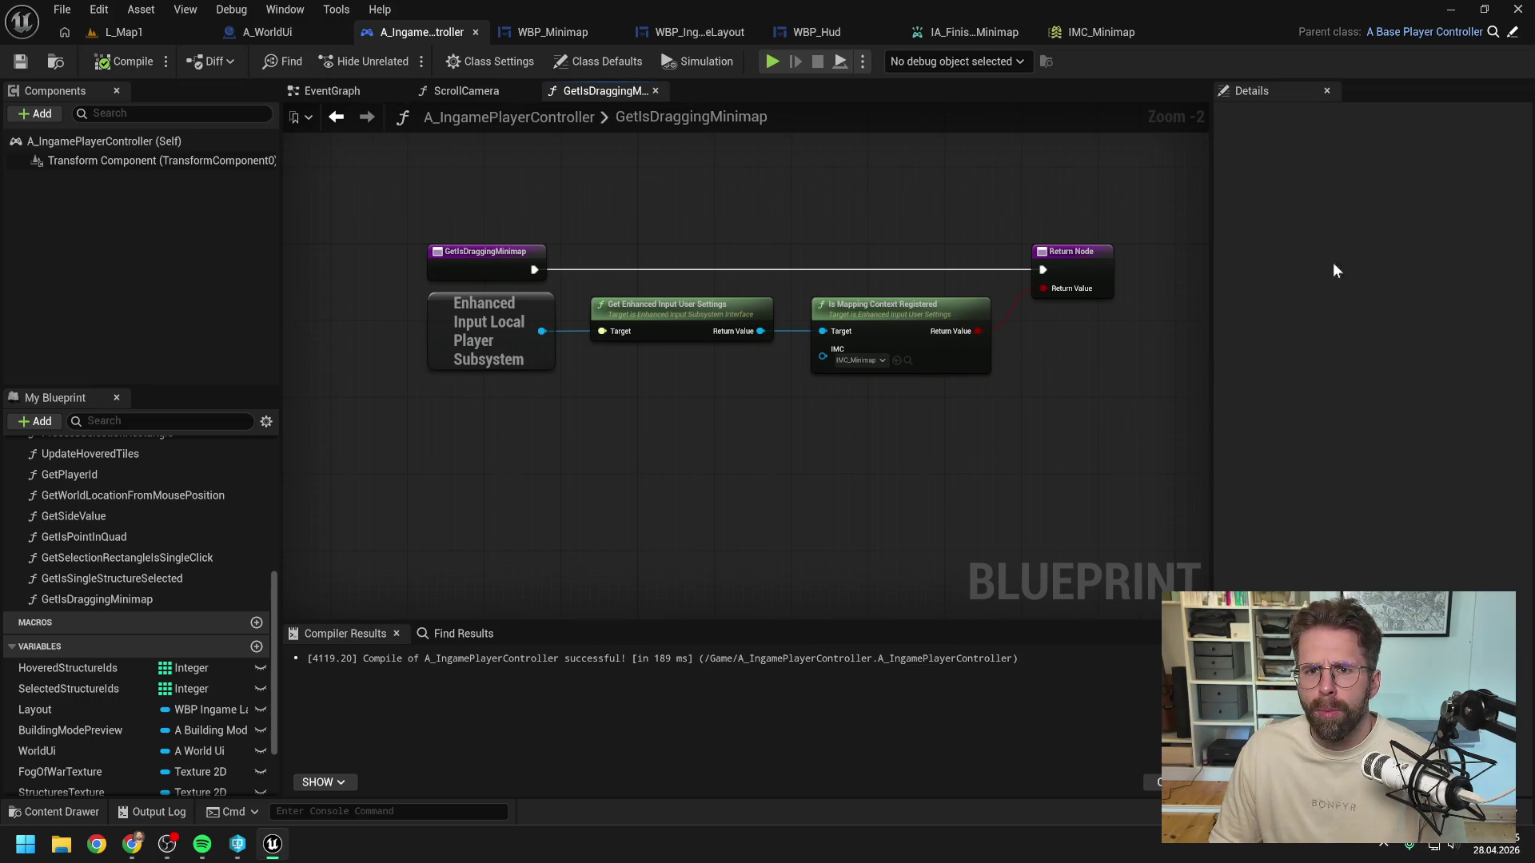
left_click(132, 844)
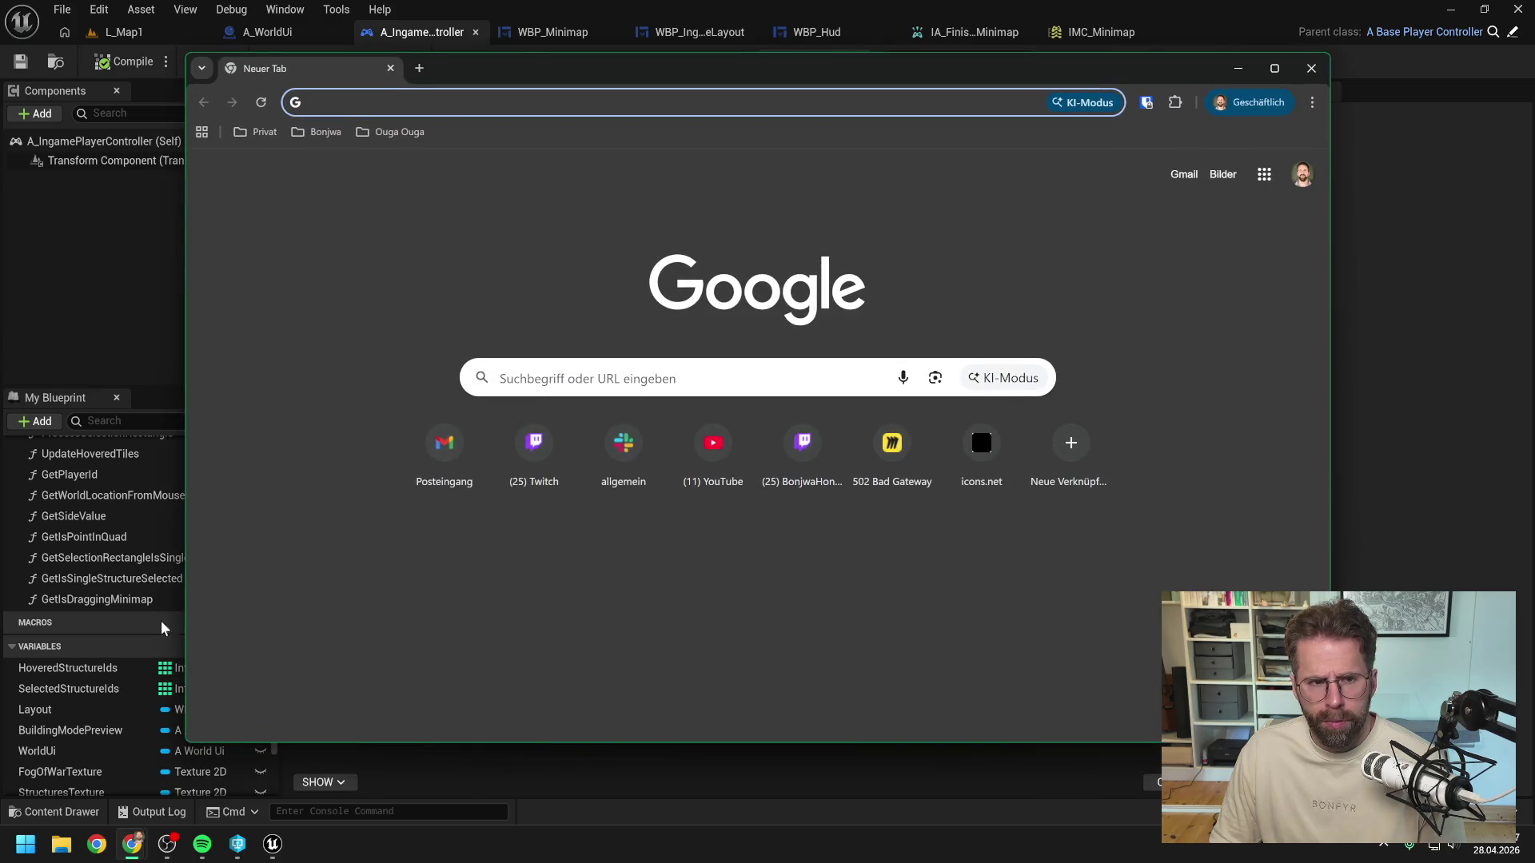
Step: Close the empty Chrome window and open a new tab in the Claude chat window
left_click(1311, 68)
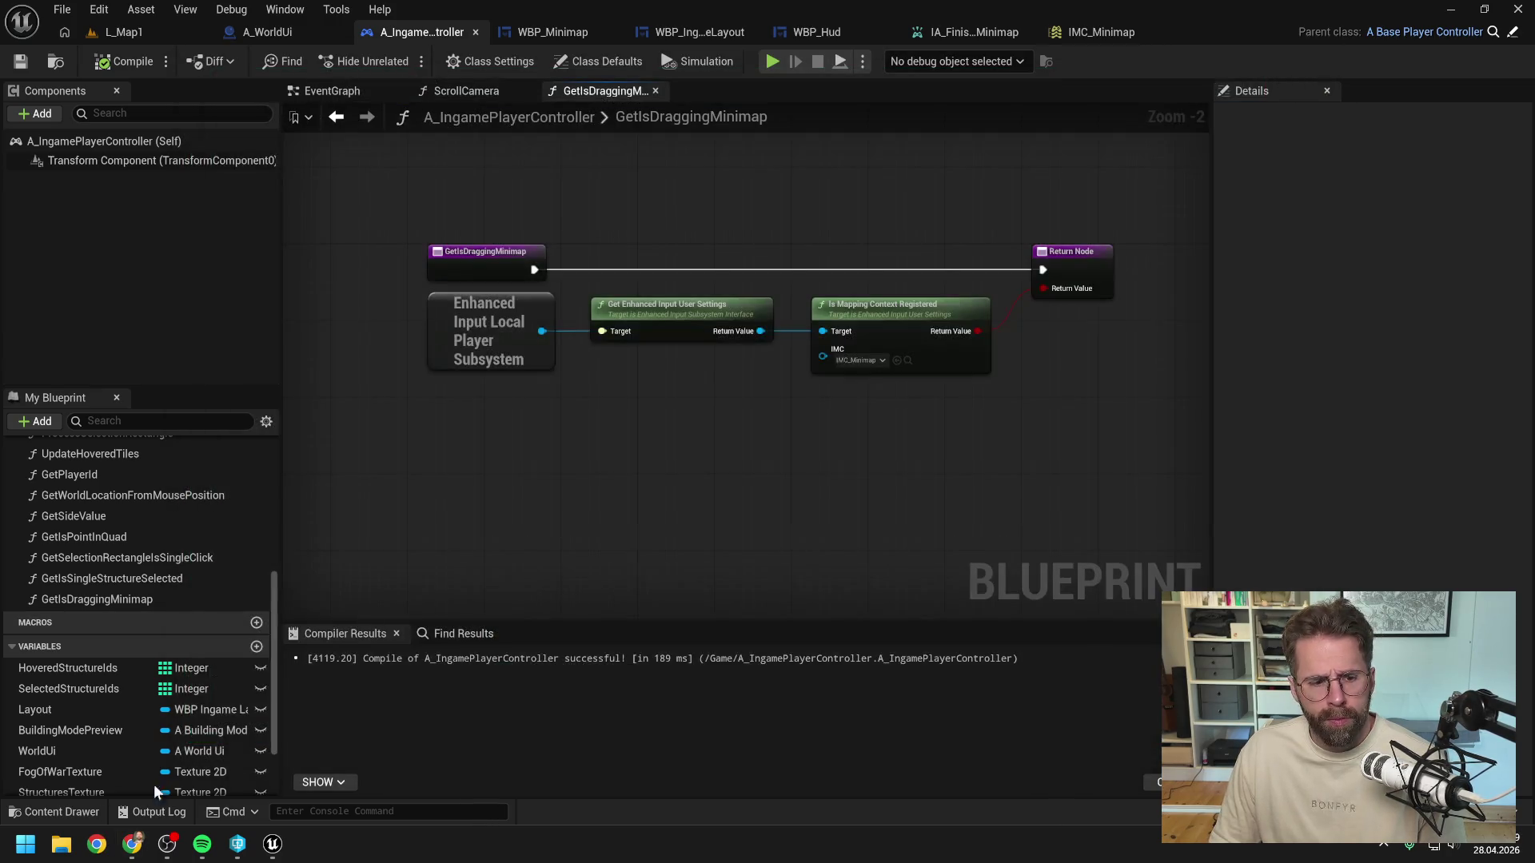
mouse_move(132, 843)
left_click(376, 704)
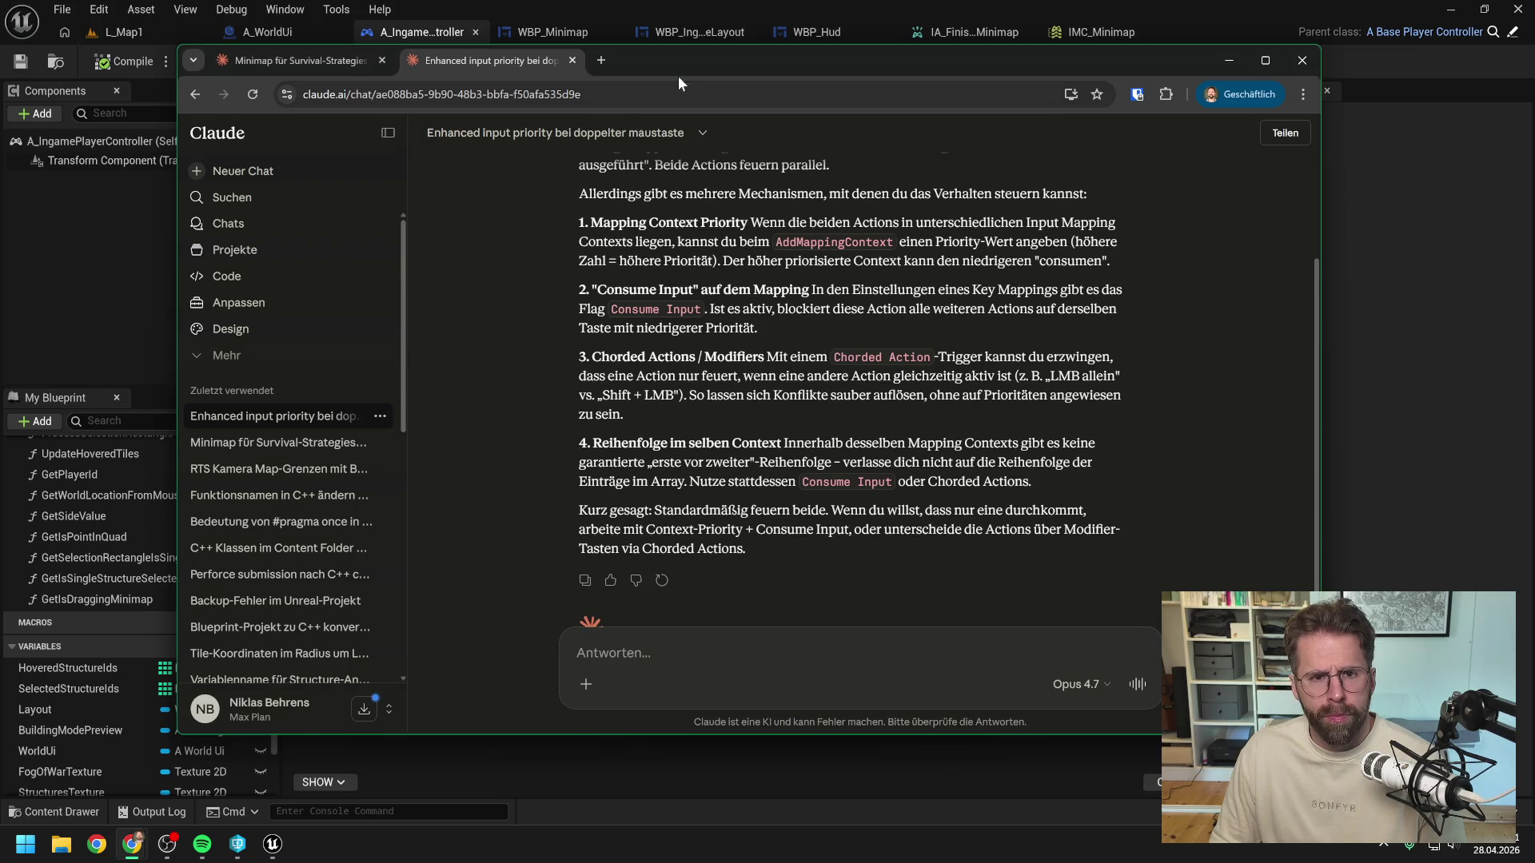
left_click(601, 60)
mouse_move(808, 64)
left_mouse_down()
mouse_move(1131, 323)
mouse_move(1057, 432)
left_mouse_up()
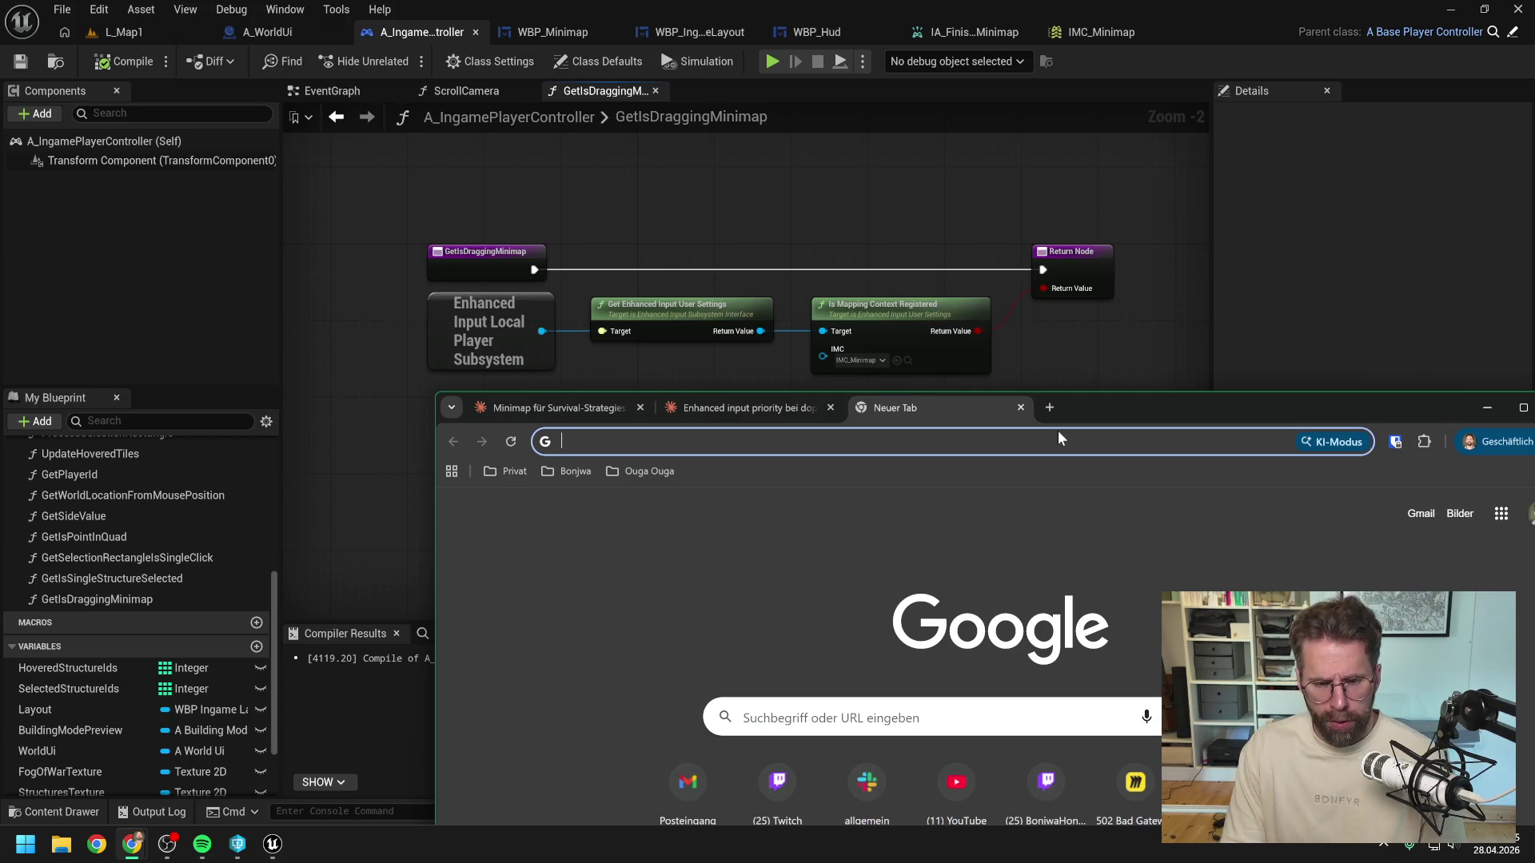
Step: Google 'is mapping context registered' and open the Epic IsMappingContextRegistered docs in the background
type("is mappo")
key("BackSpace")
key("BackSpace")
type("ping context registered")
key("Return")
left_click_drag(1132, 402, 976, 83)
scroll(842, 381, "down", 2)
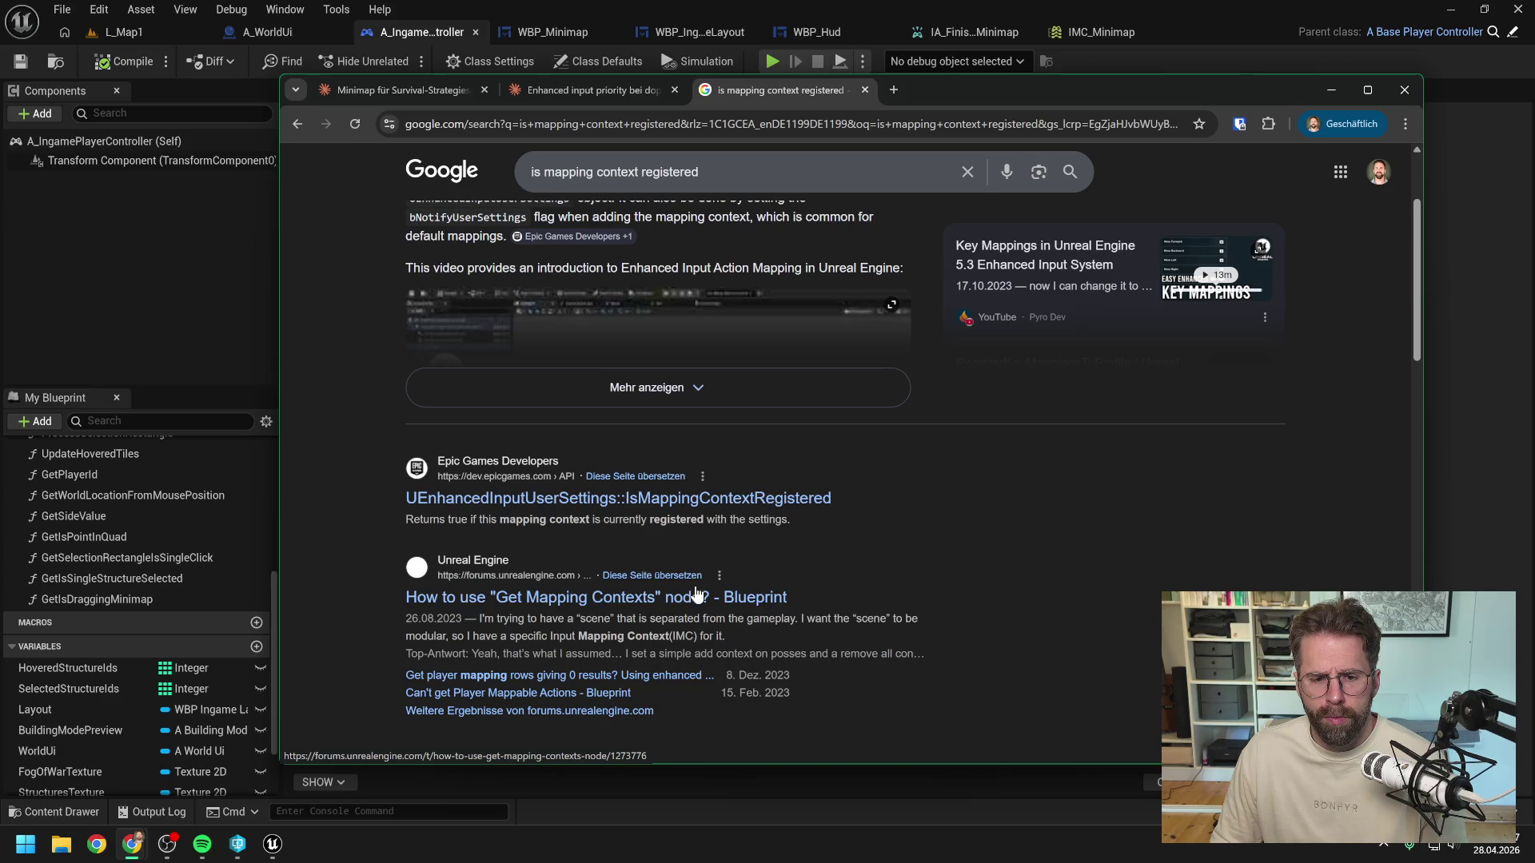
middle_click(719, 499)
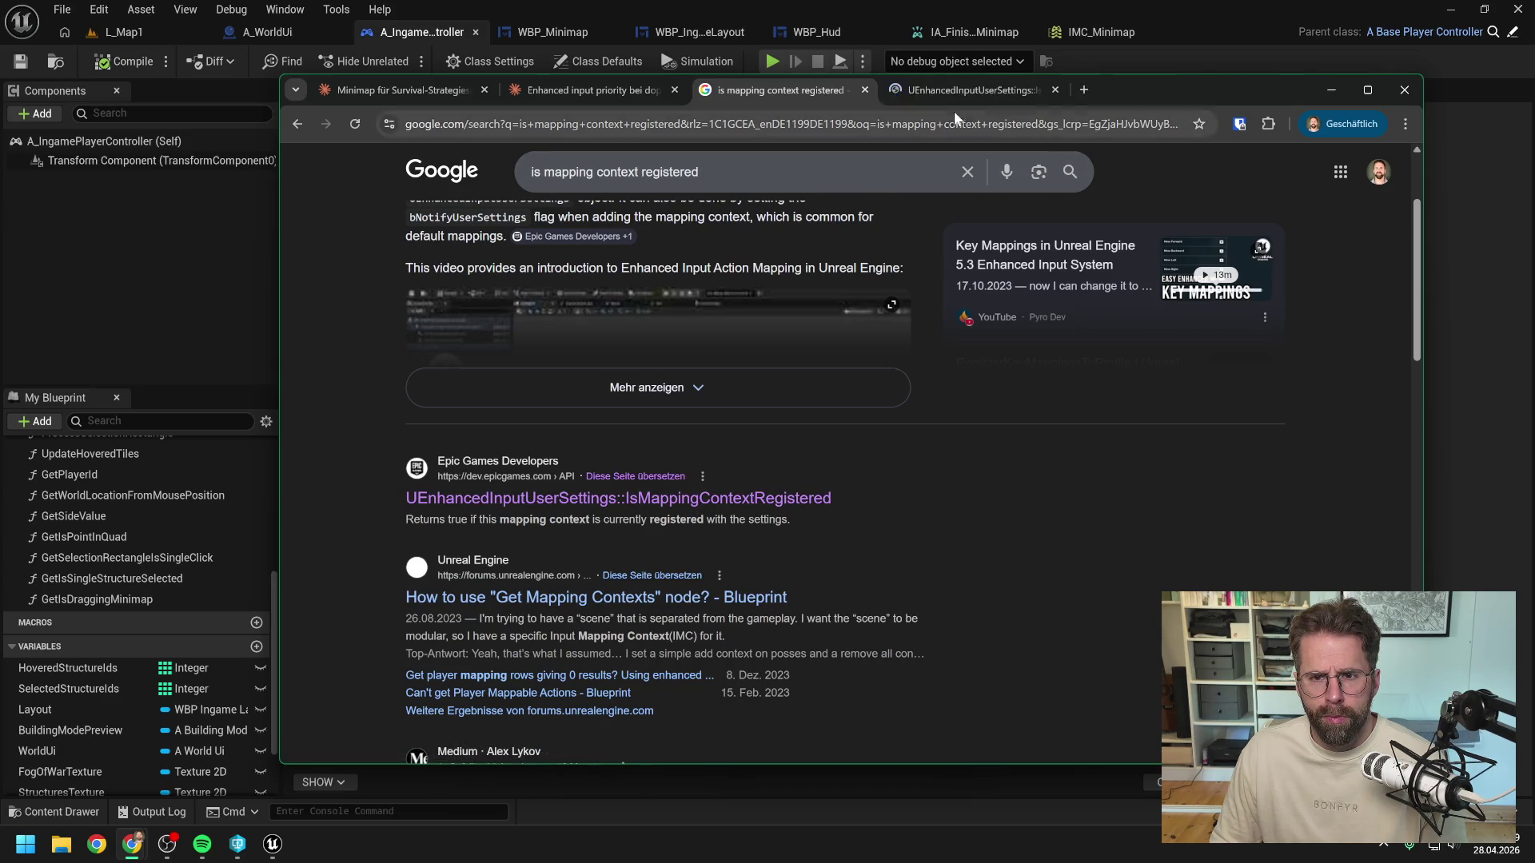
Step: Read through the Epic docs and the search results, then return to the Claude tab
left_click(954, 90)
scroll(952, 334, "down", 4)
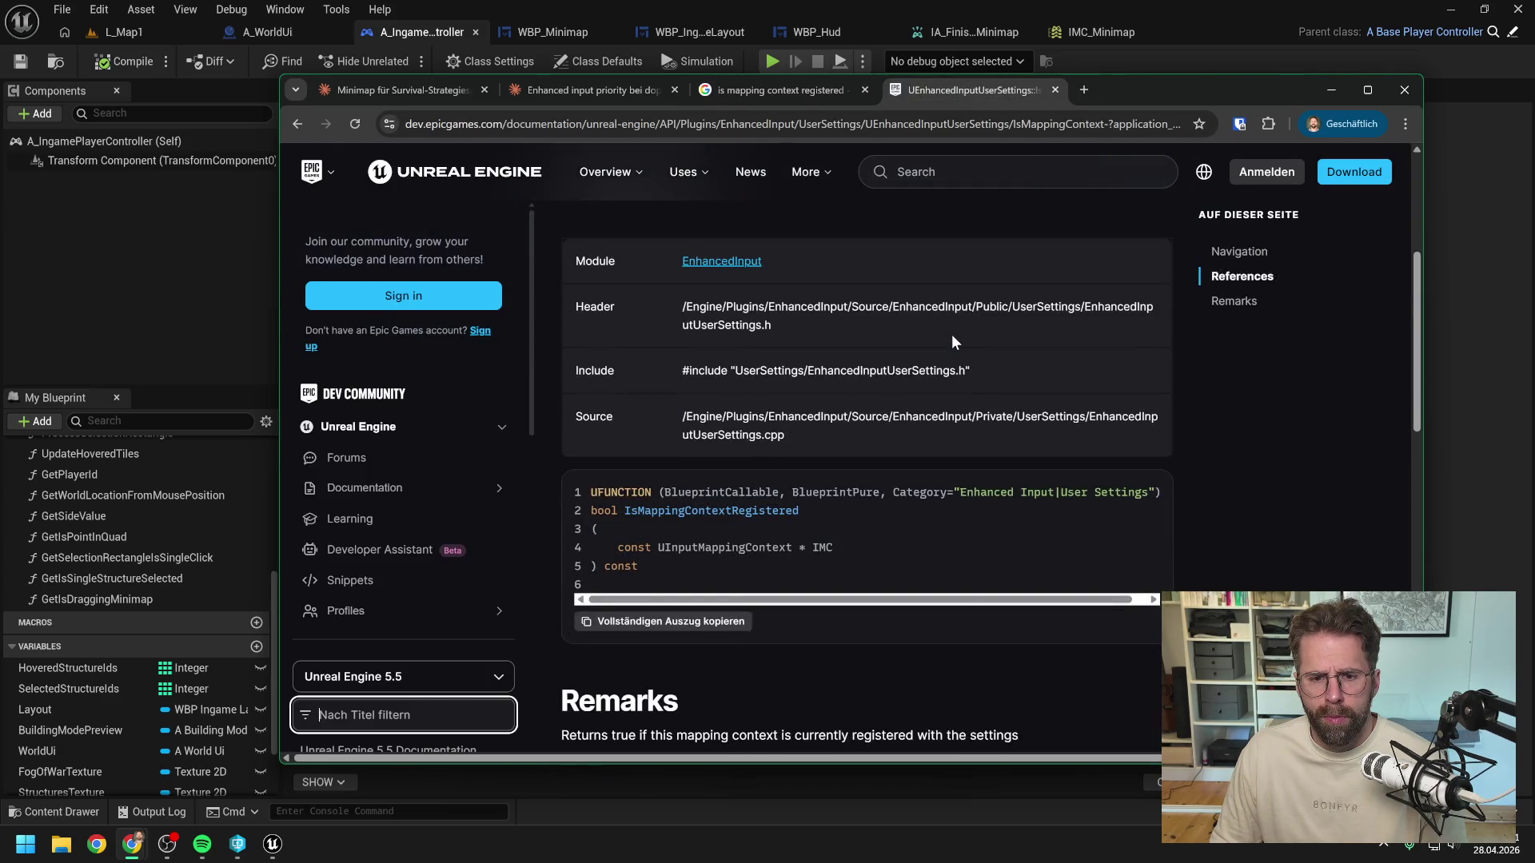
scroll(951, 334, "down", 4)
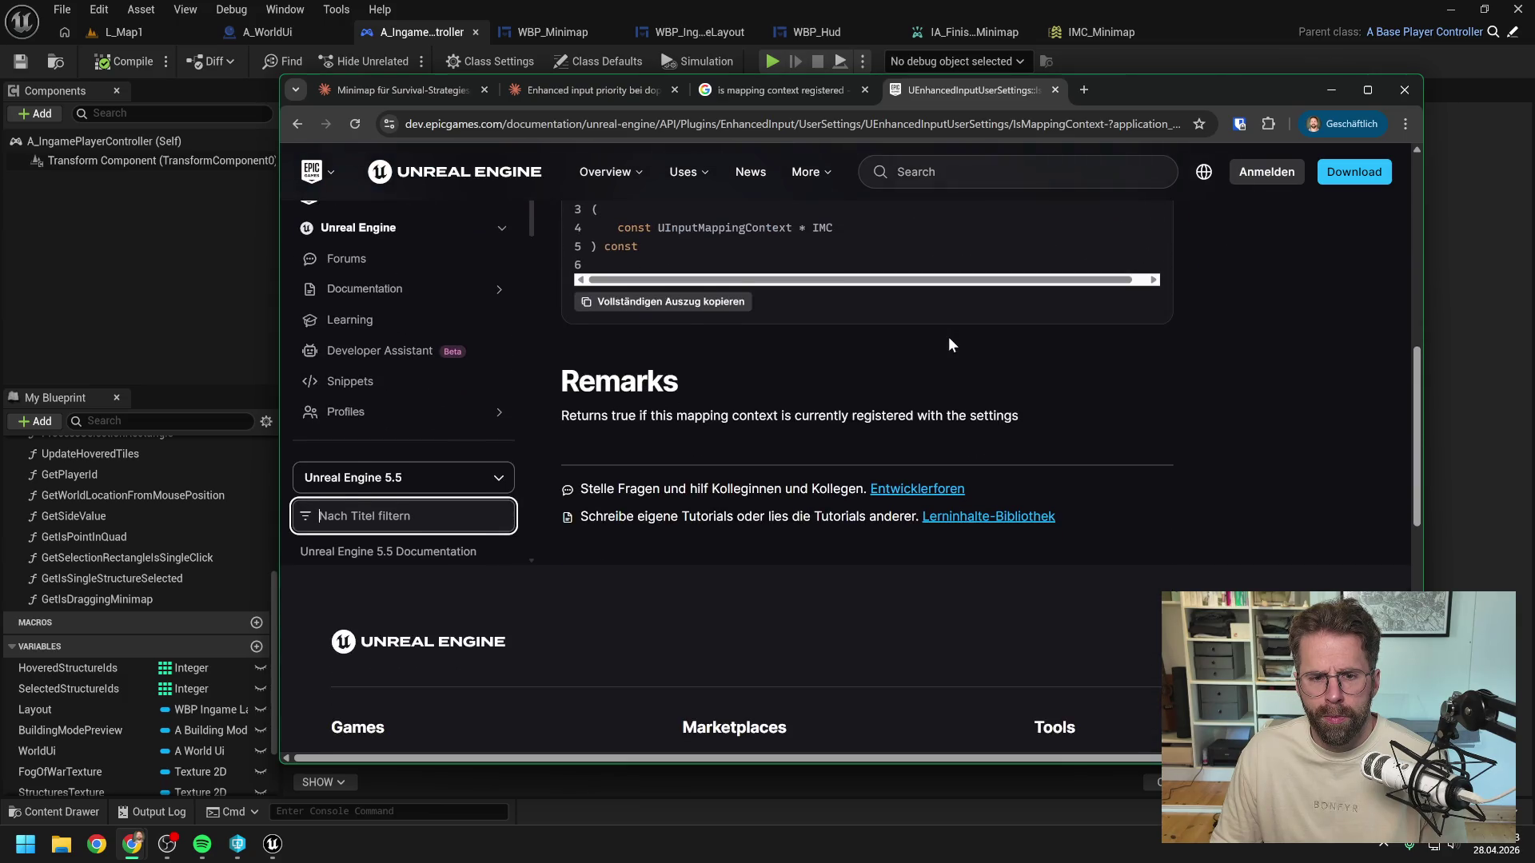
scroll(953, 343, "up", 3)
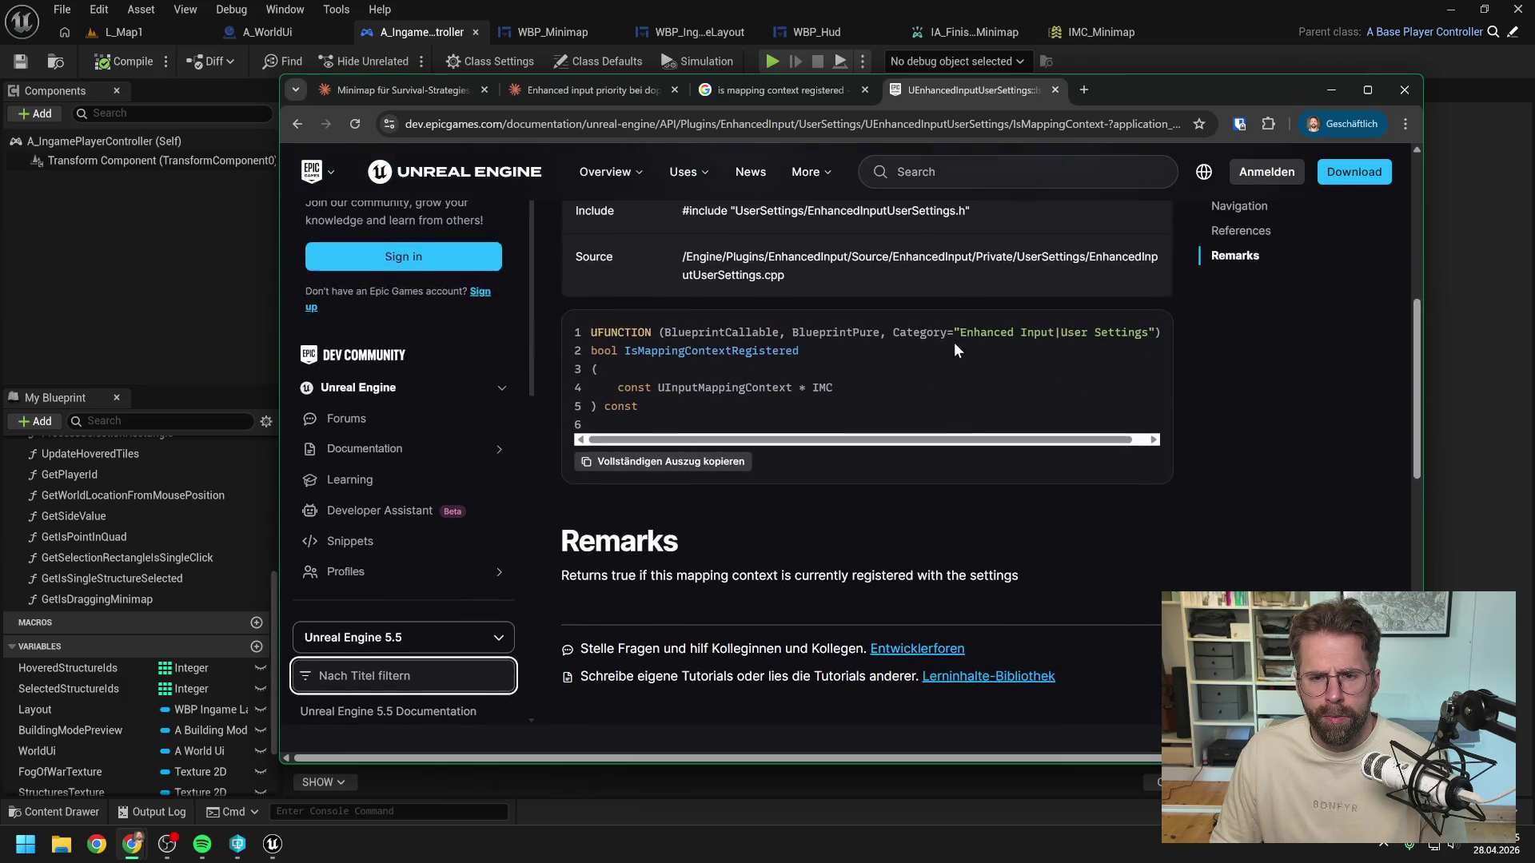
left_click(803, 89)
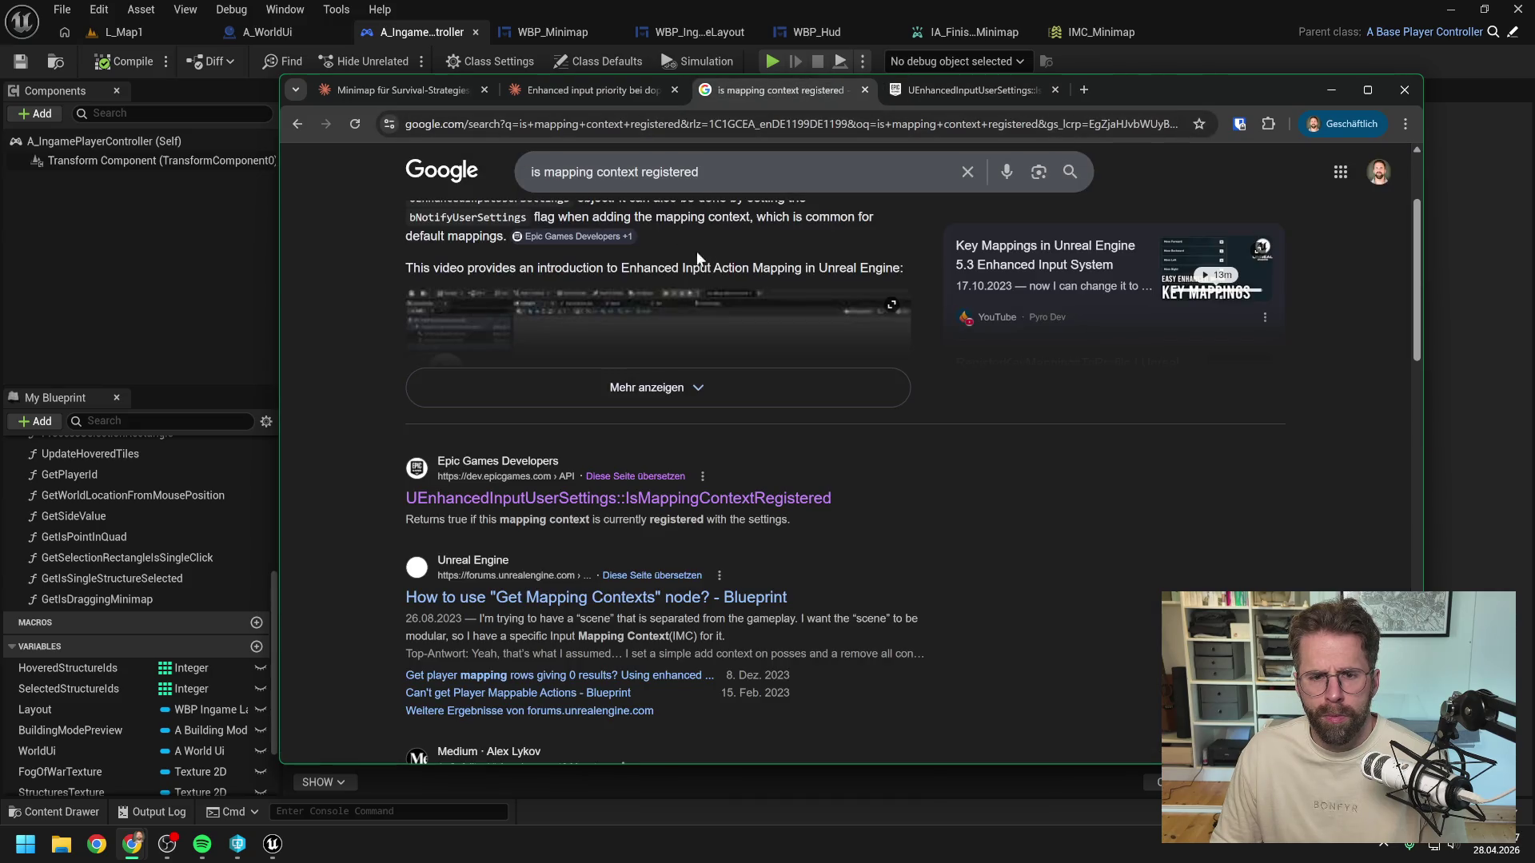
scroll(727, 319, "down", 3)
scroll(836, 357, "down", 4)
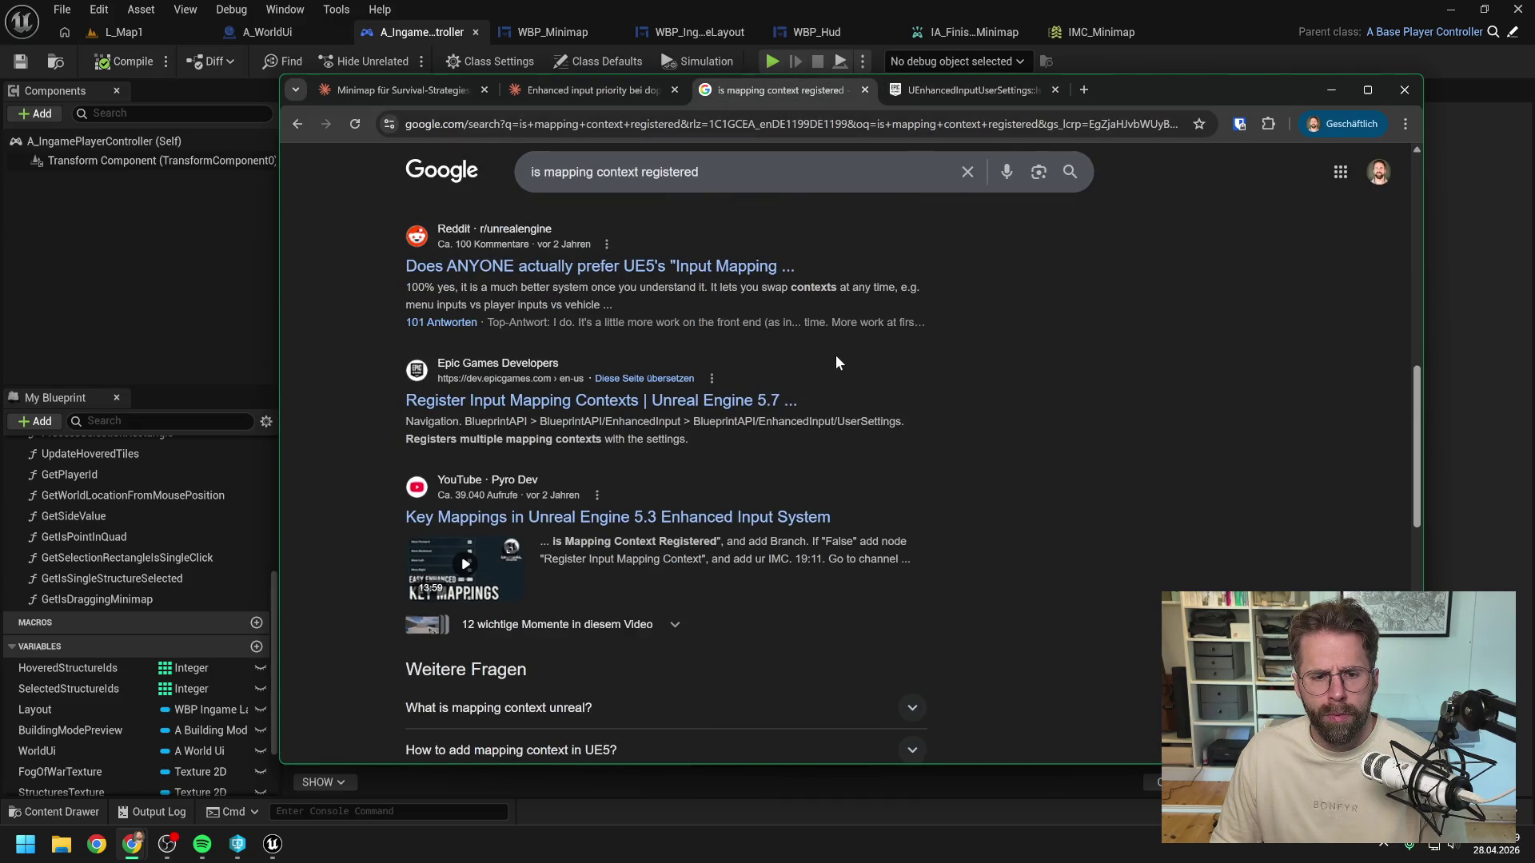
scroll(836, 355, "down", 5)
scroll(836, 356, "down", 3)
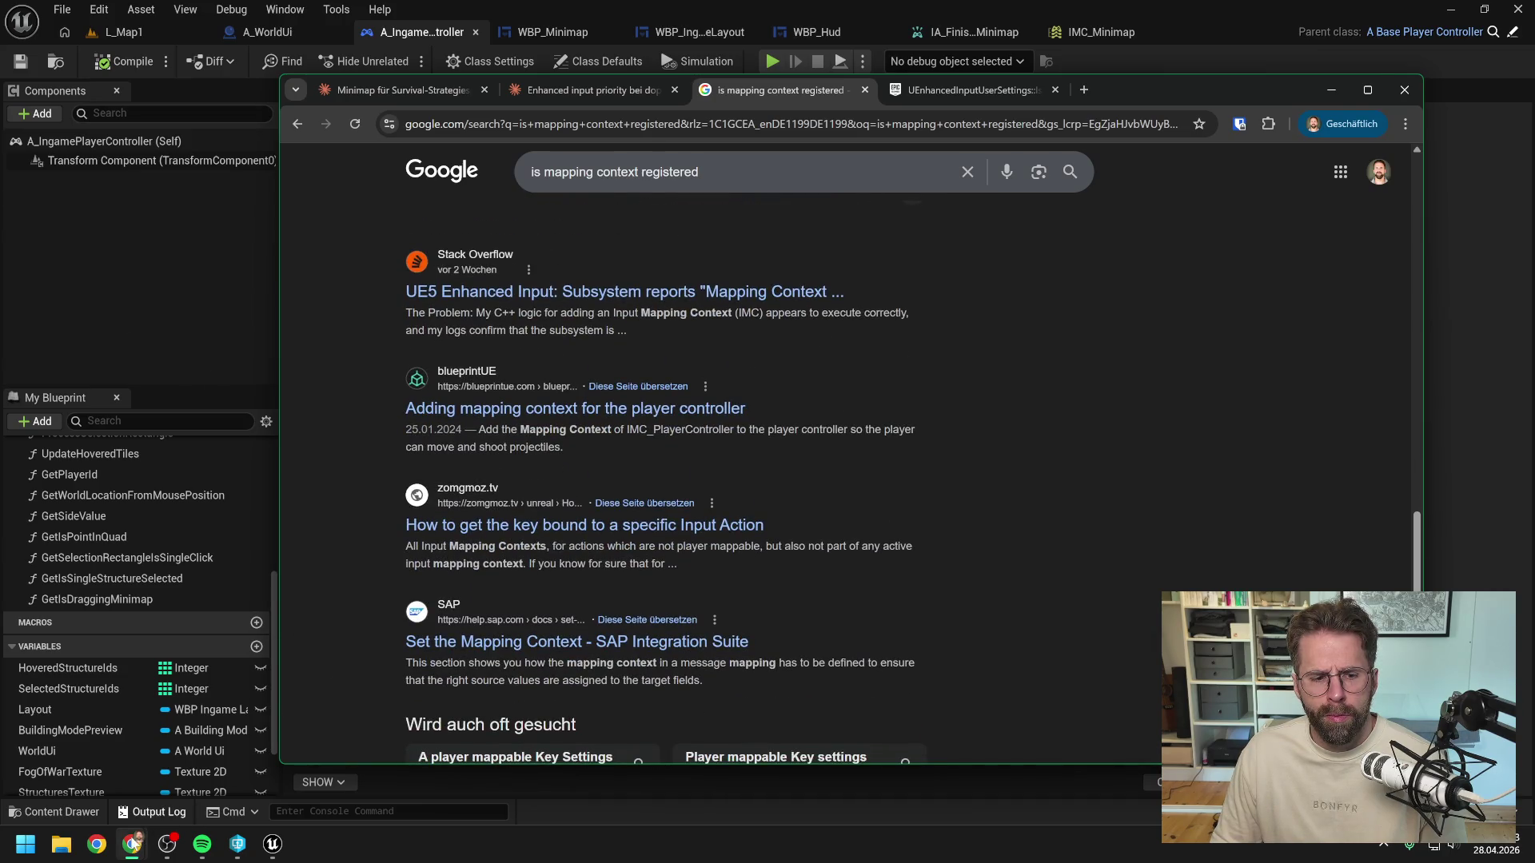
key("ctrl+shift+Tab")
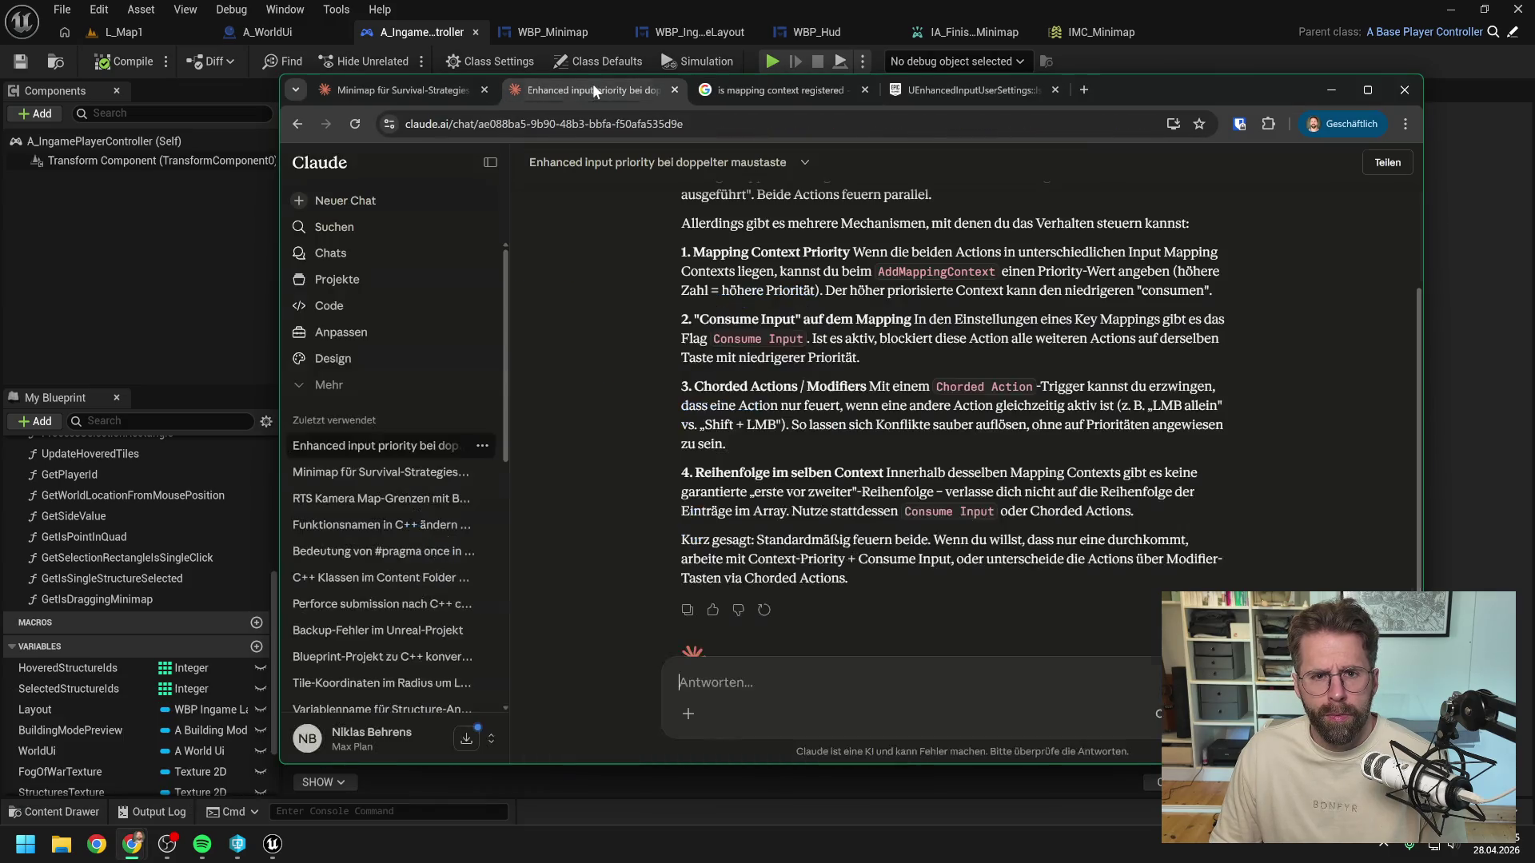
Step: Ask Claude 'wie nutze ich den Node IsMappingContextRegistered'
type("wie nutz")
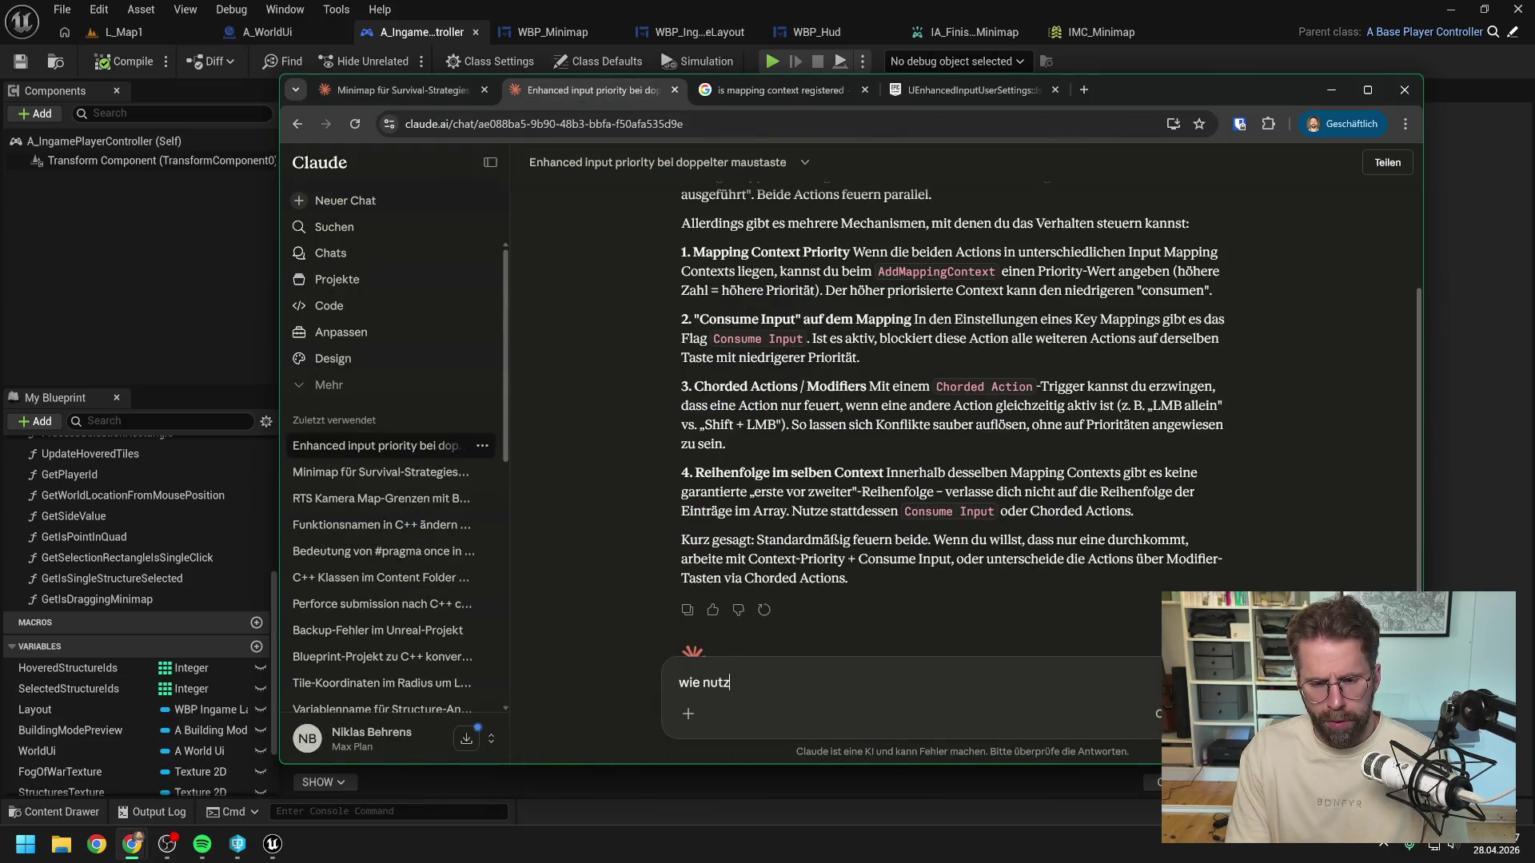
type("e ichNode IsM")
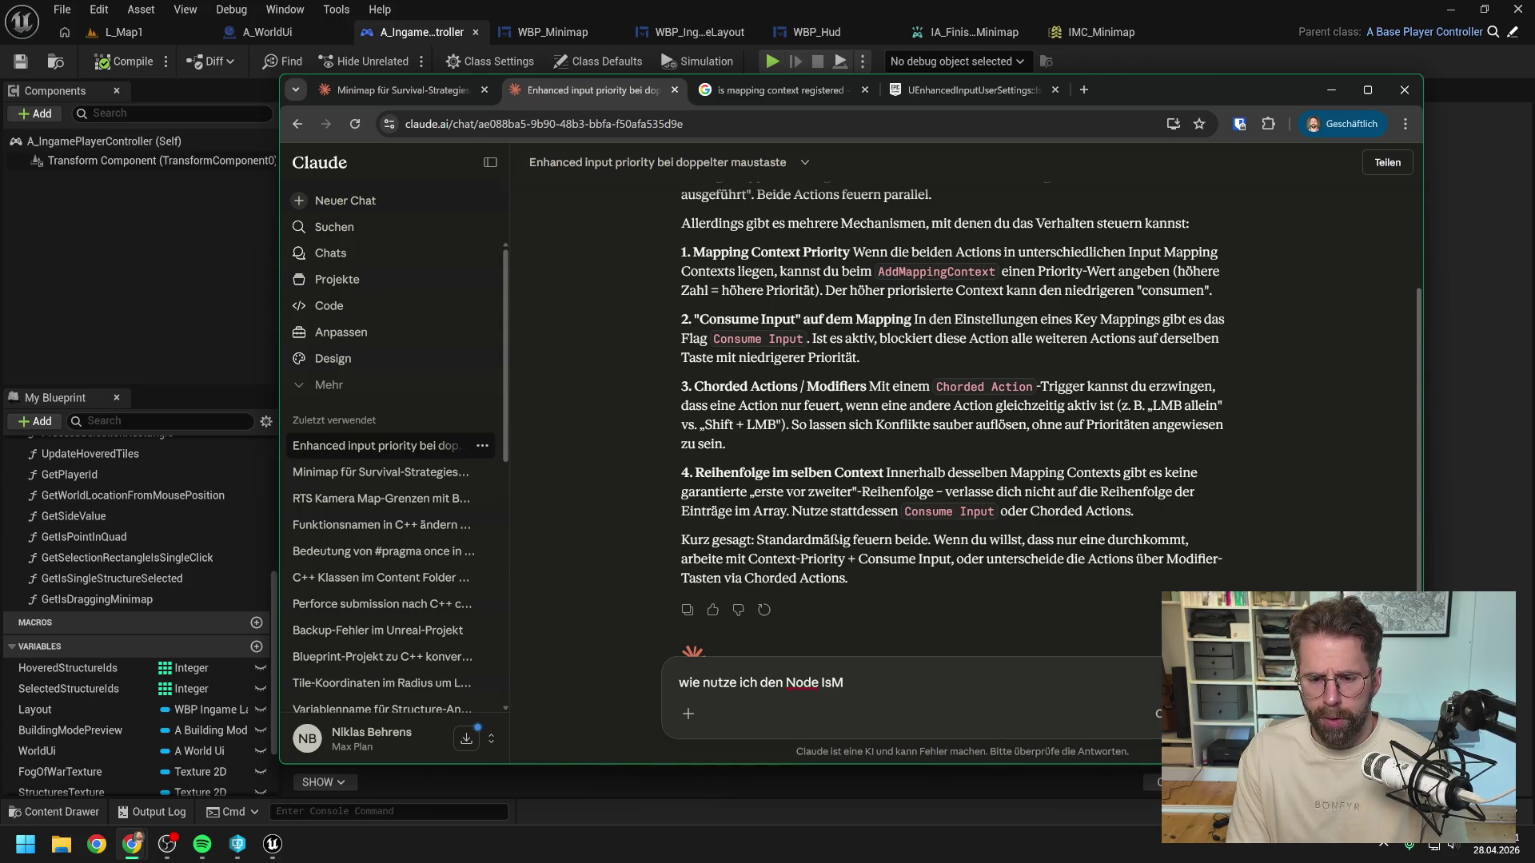
type("appingContex")
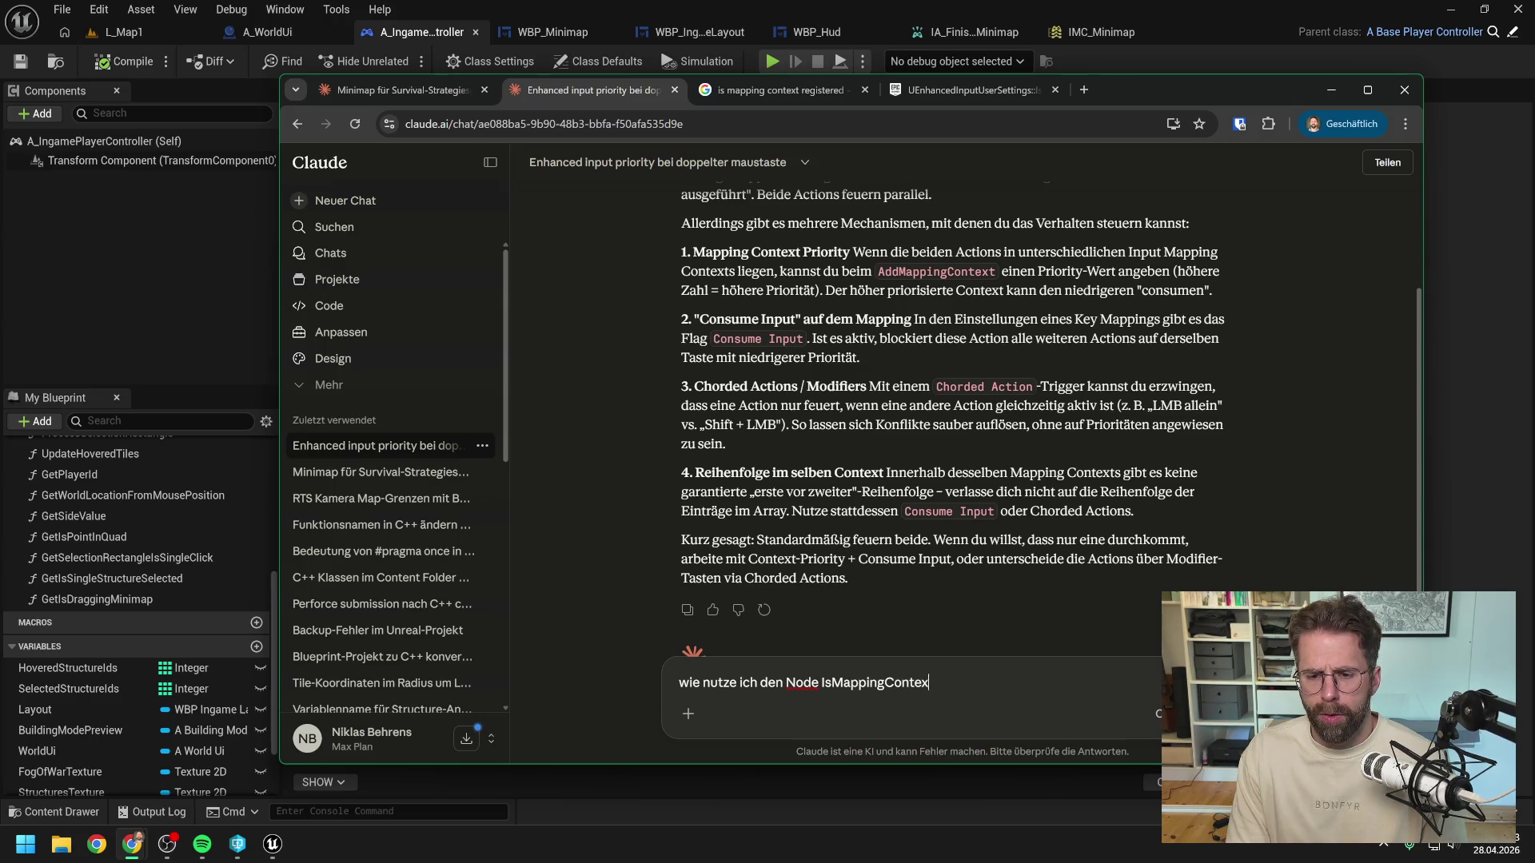
type("egistered")
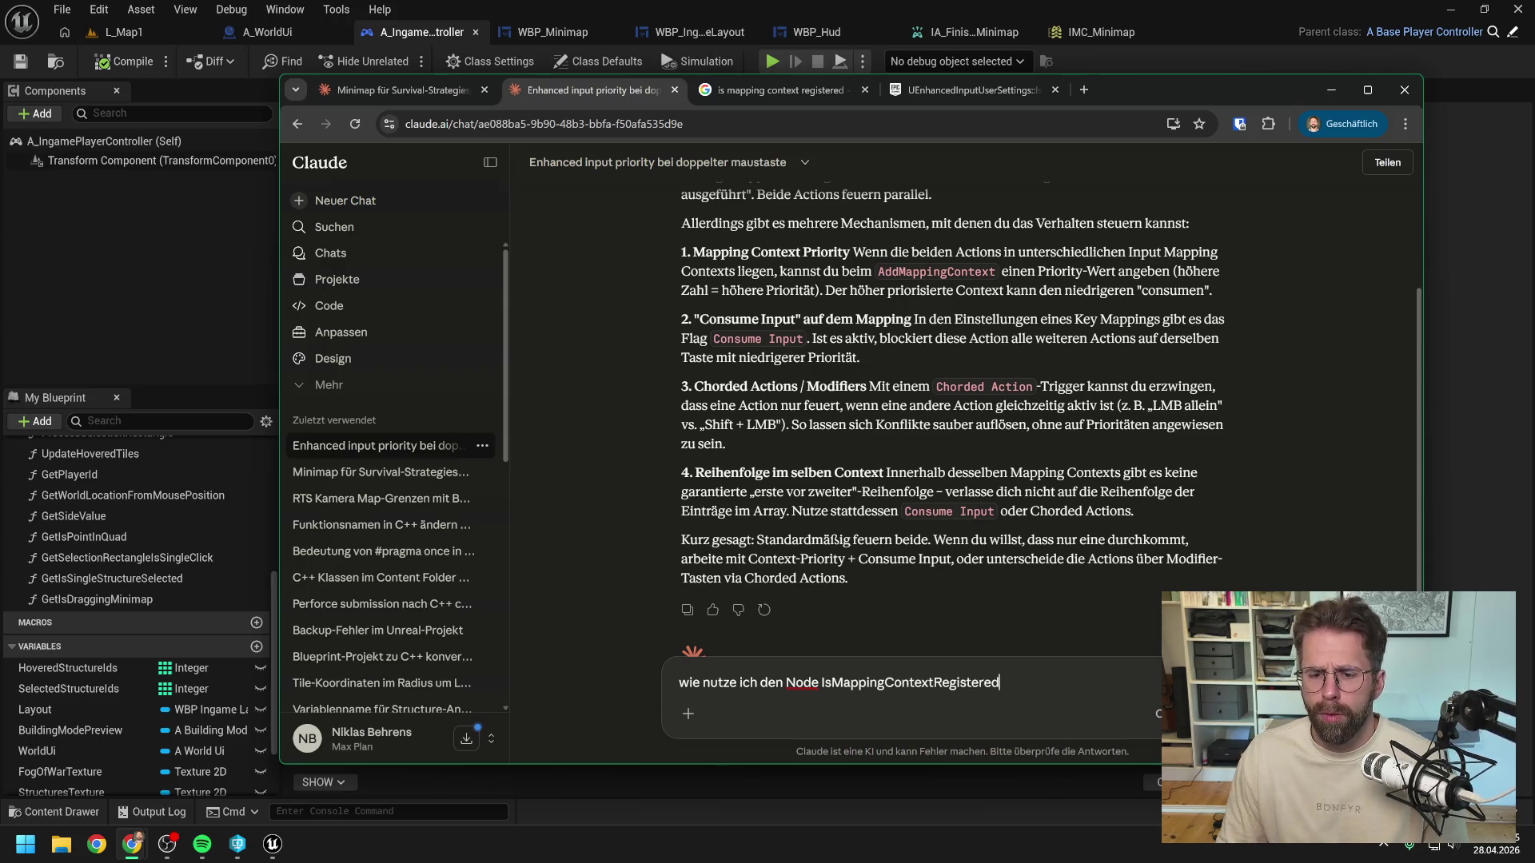
left_click(161, 284)
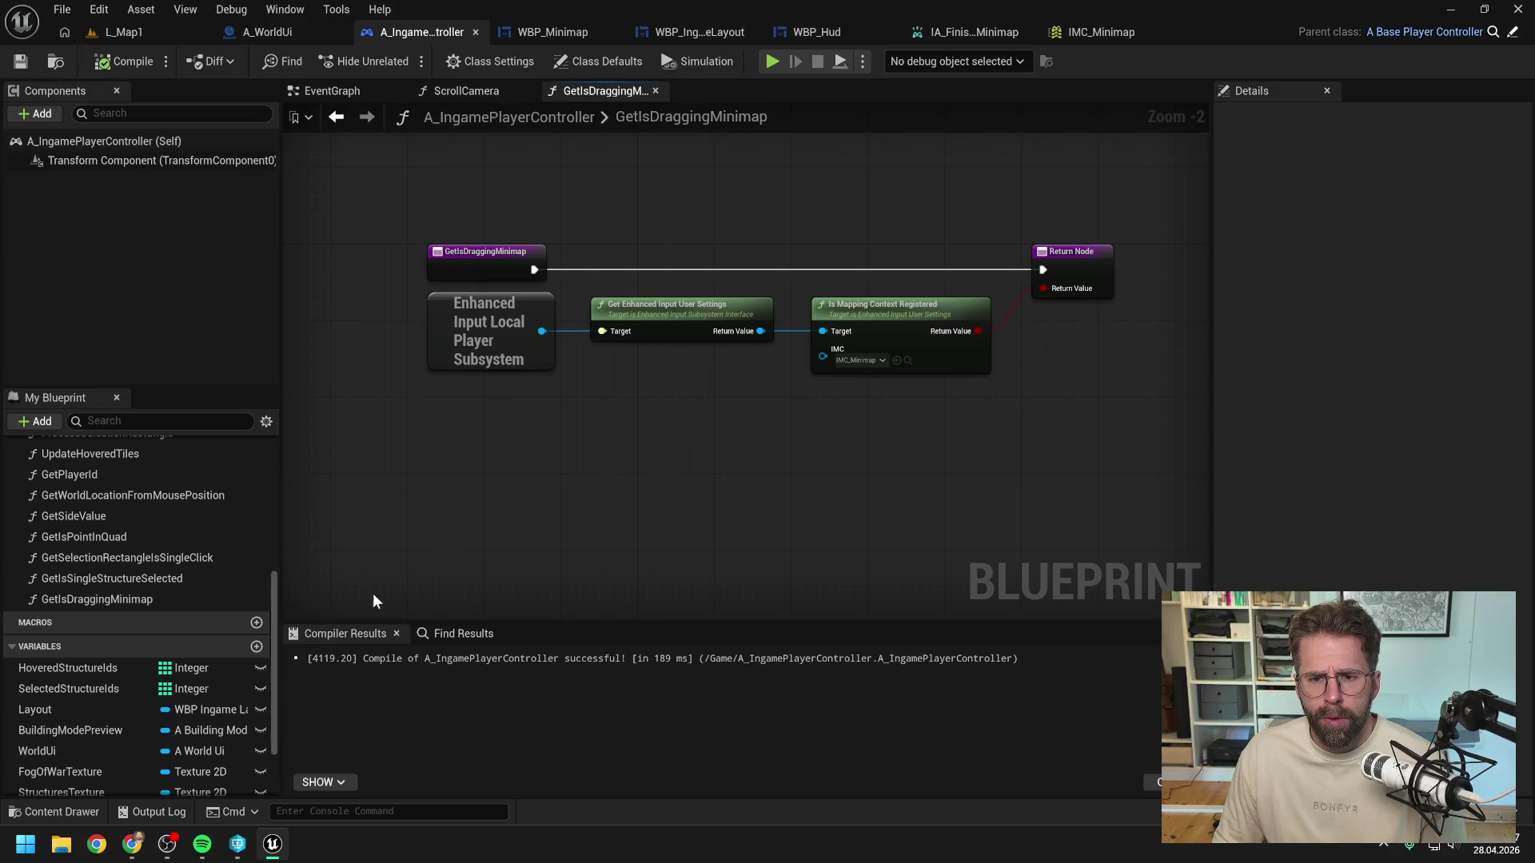
mouse_move(132, 844)
left_click(340, 771)
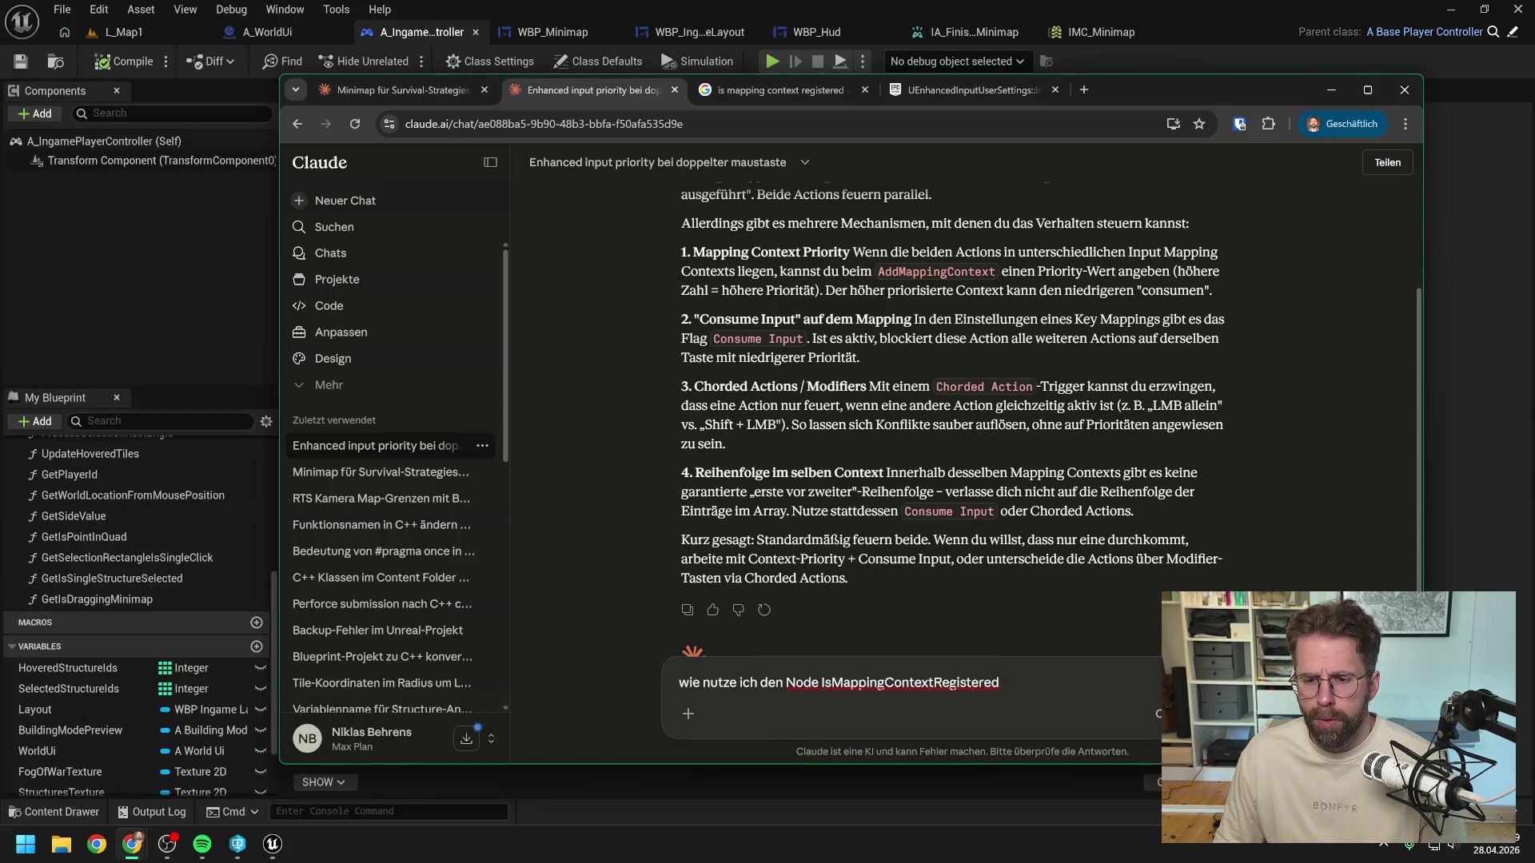
key("Return")
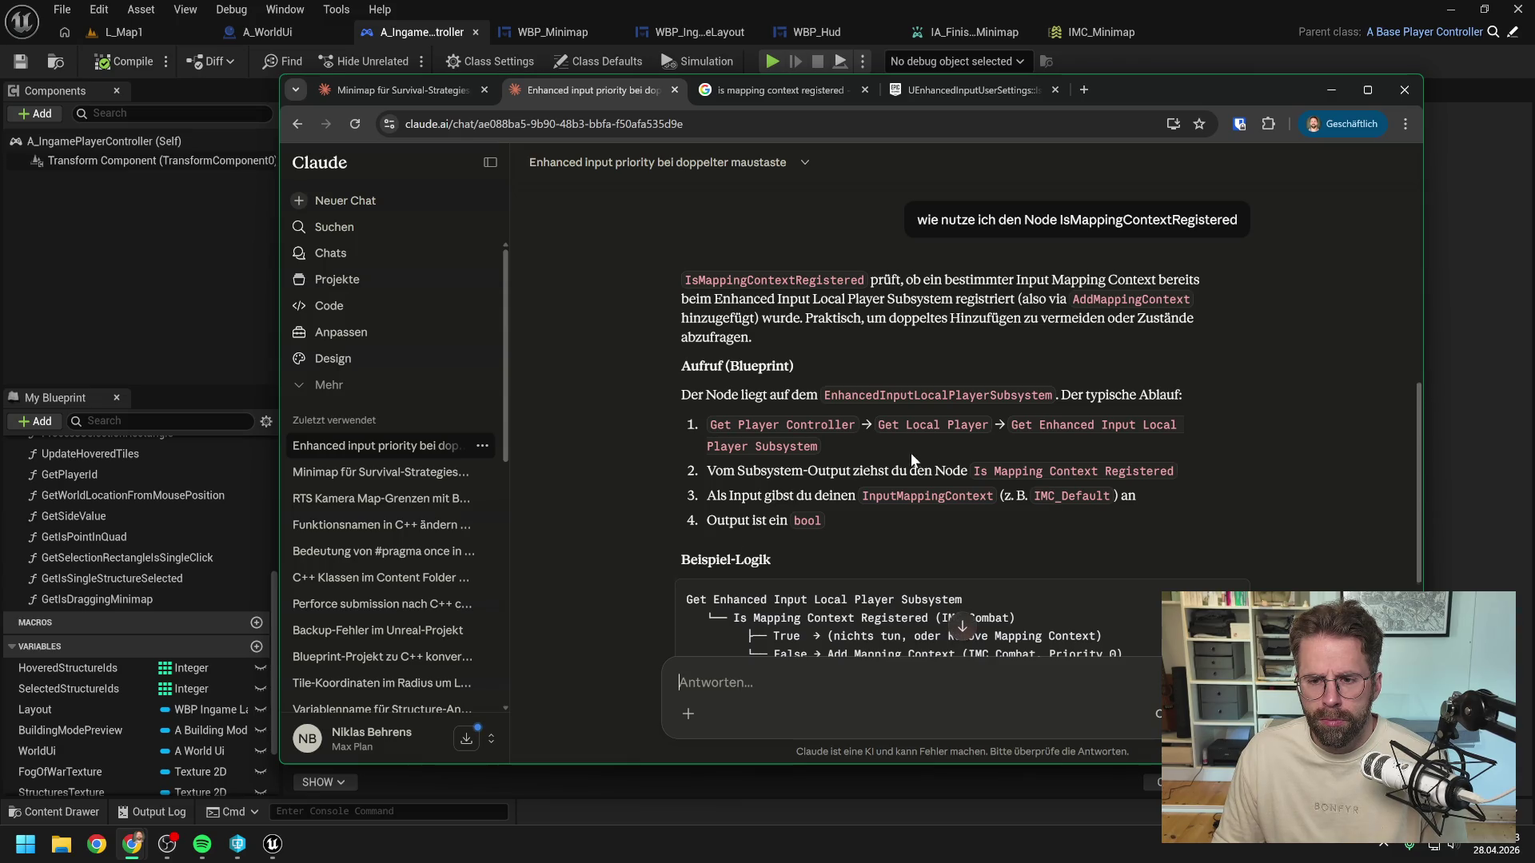
Step: Read through Claude's answer recommending HasMappingContext on the Enhanced Input subsystem
scroll(910, 453, "down", 1)
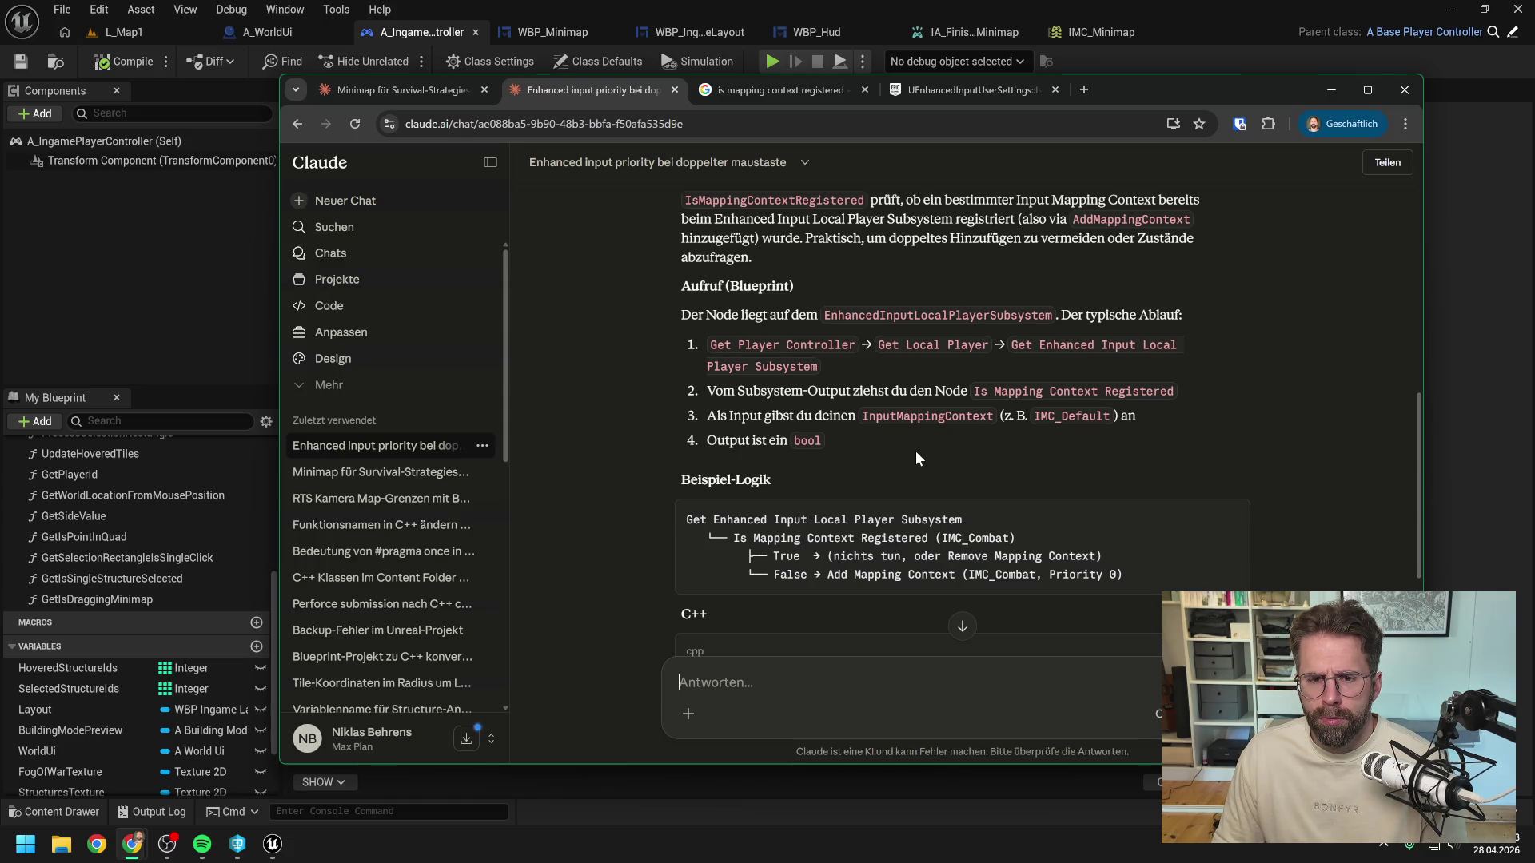
scroll(915, 451, "down", 1)
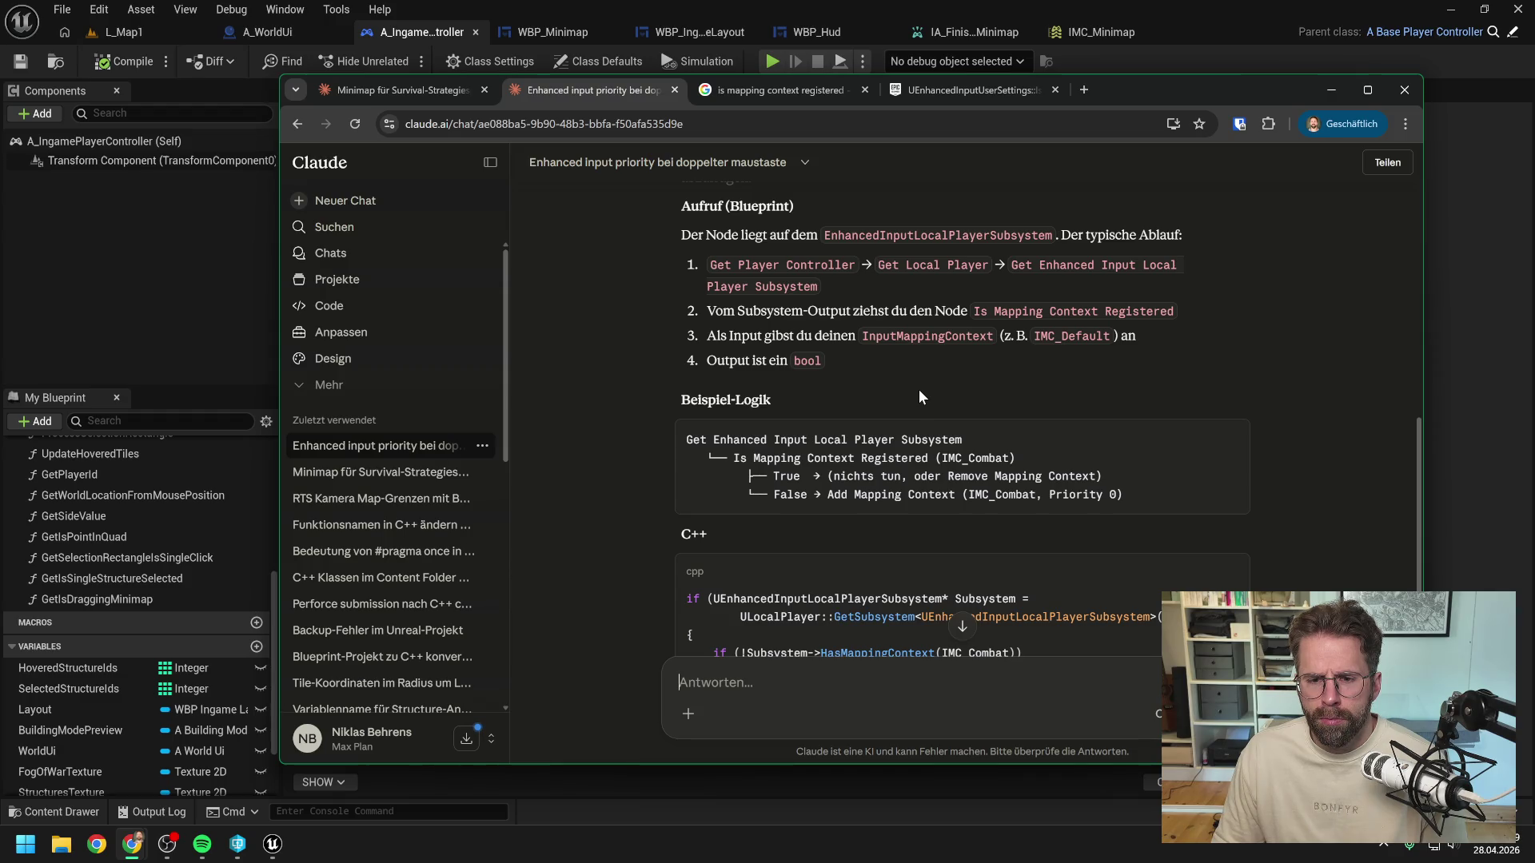
scroll(918, 387, "down", 2)
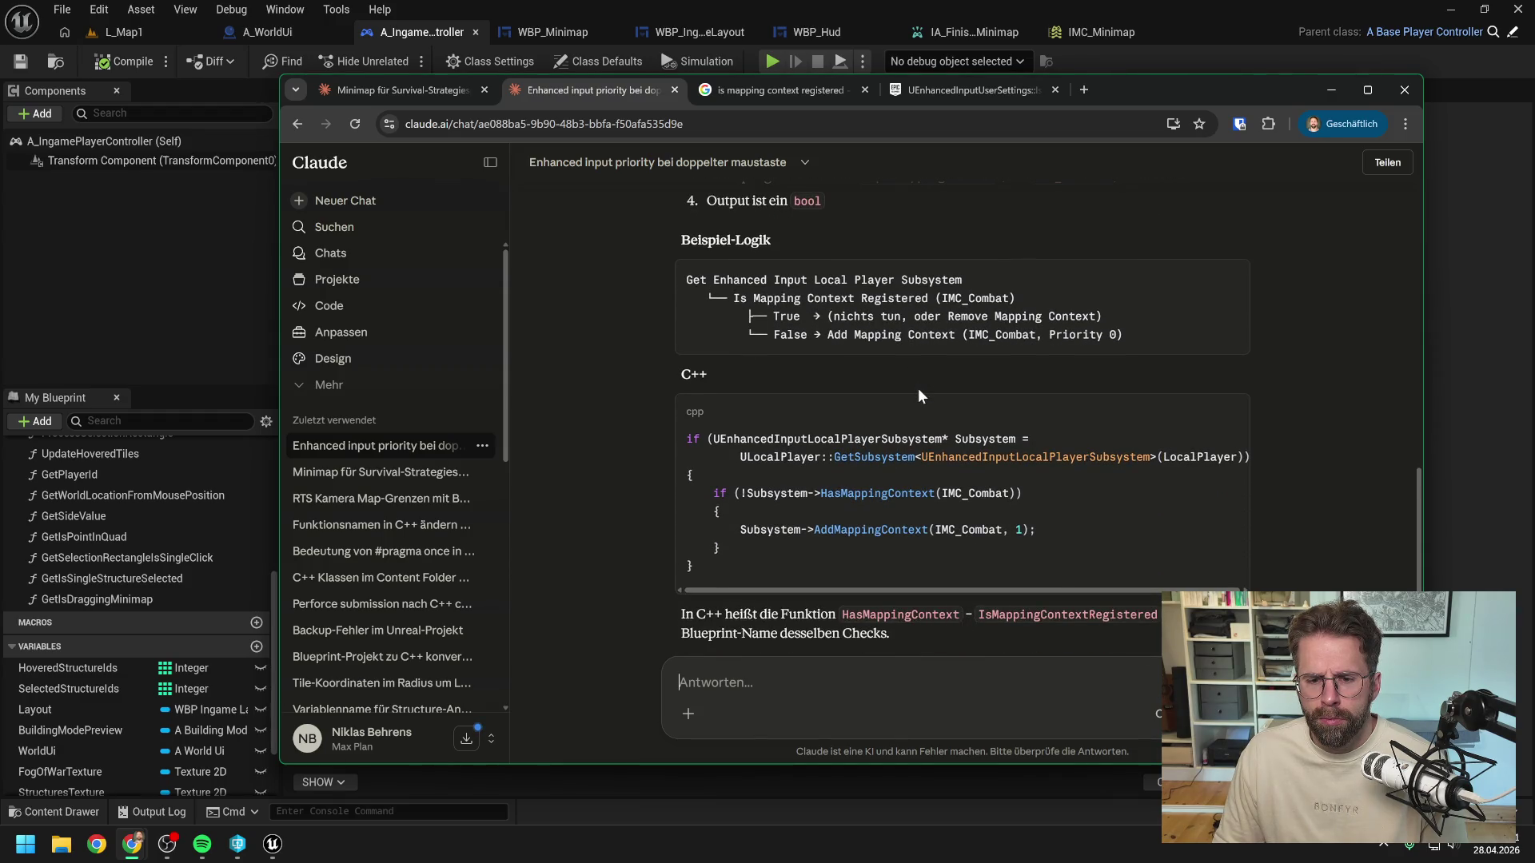
scroll(917, 387, "down", 1)
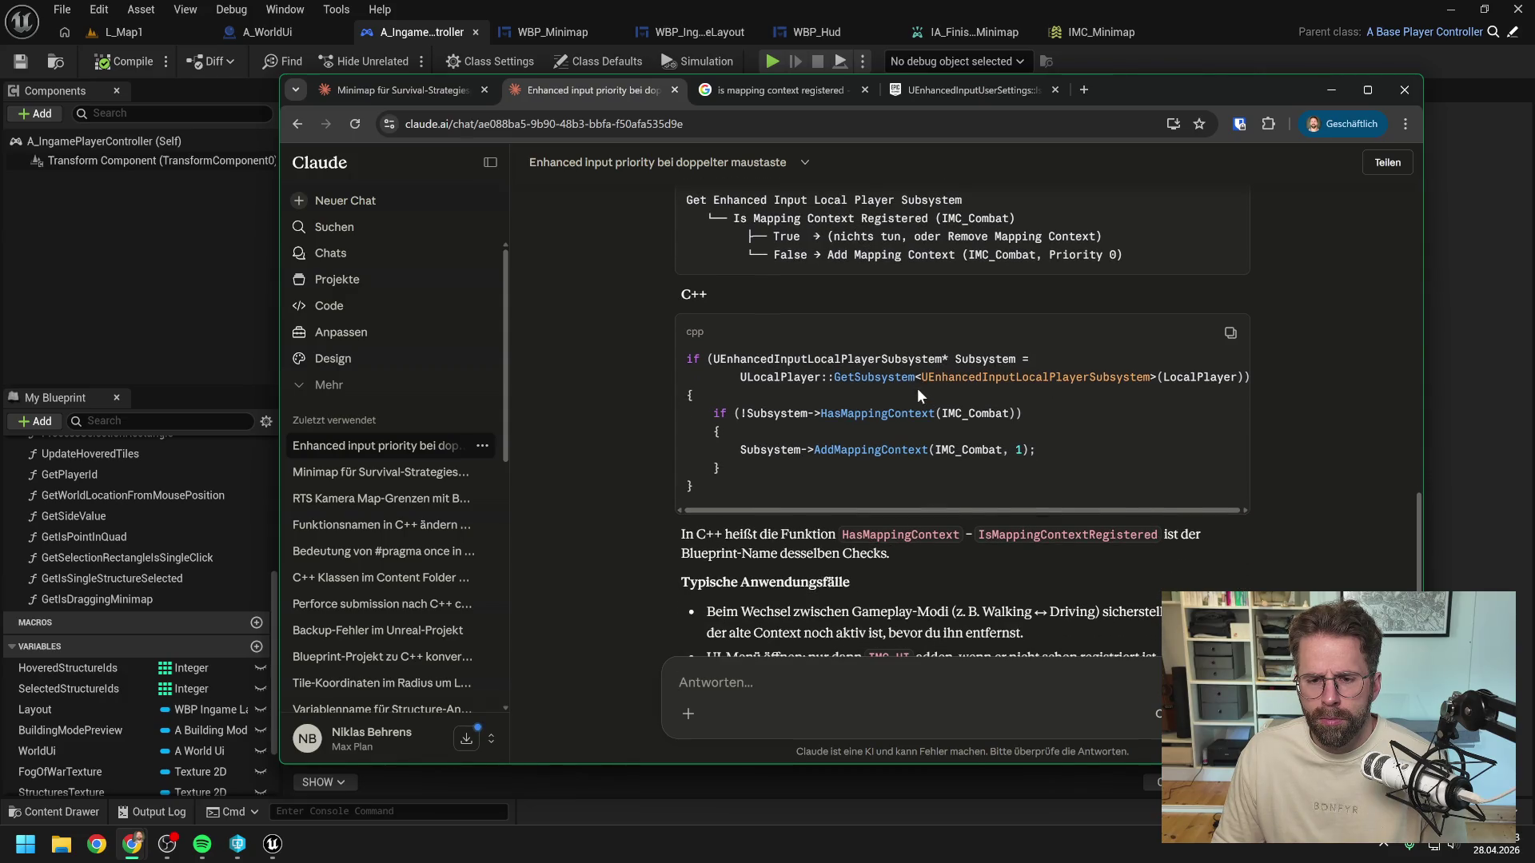
scroll(917, 387, "down", 3)
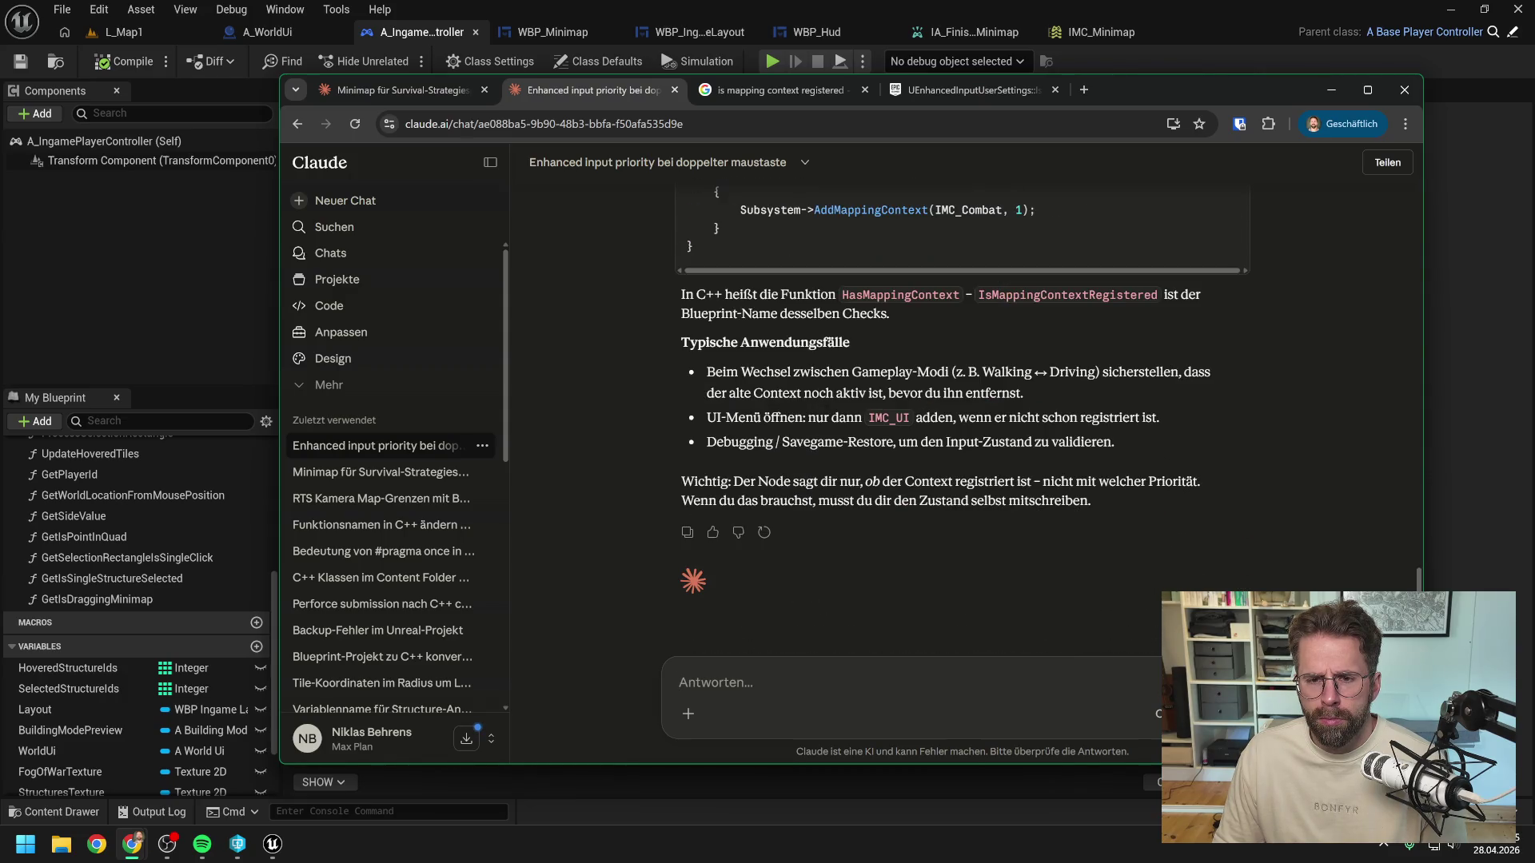
Step: In GetIsDraggingMinimap, add a Has Mapping Context node off the input subsystem
left_click(1462, 482)
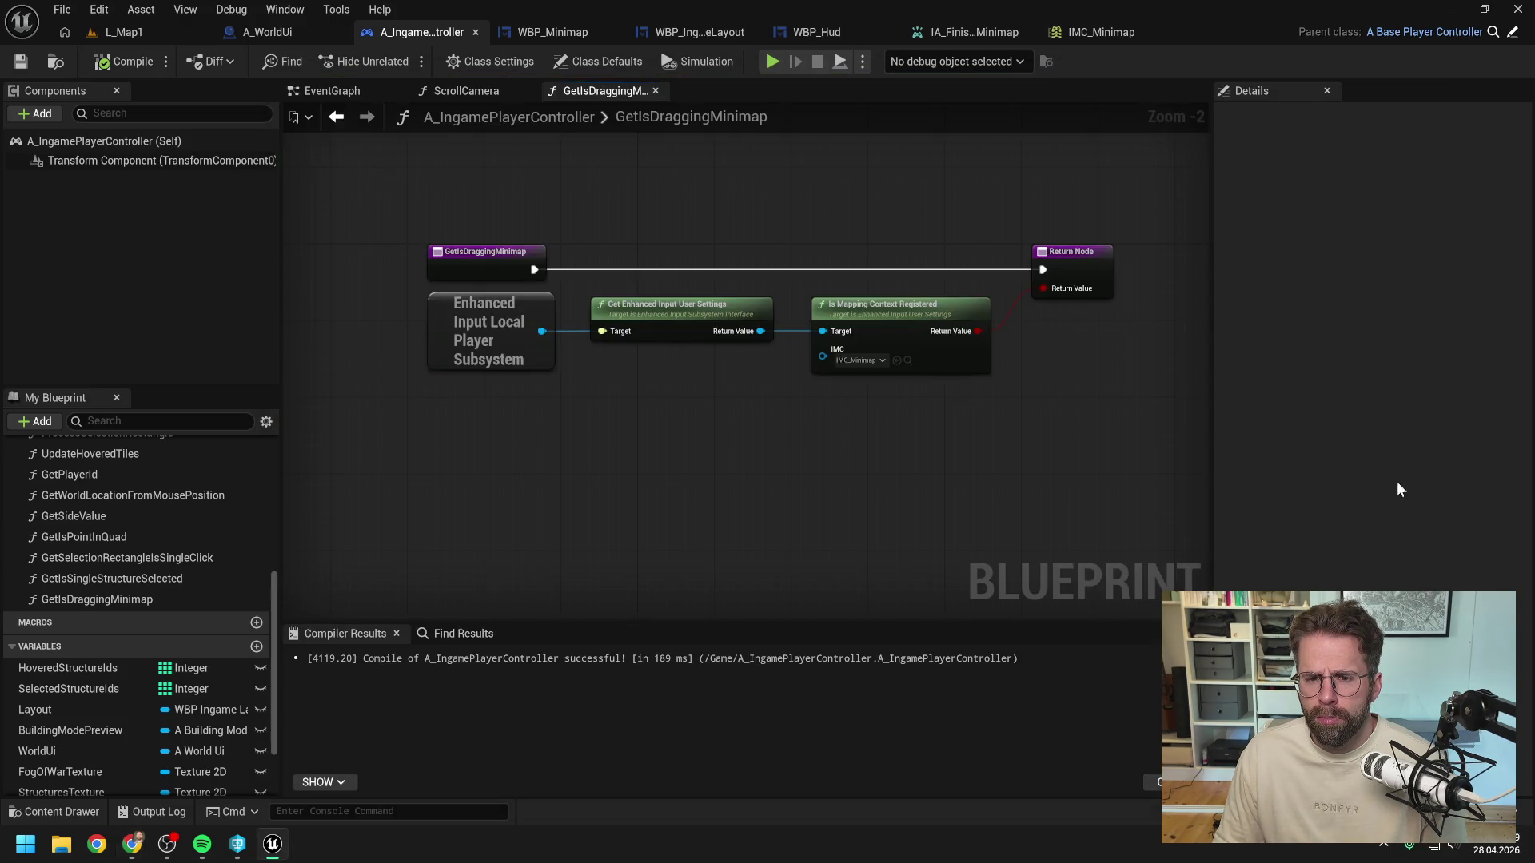
right_click(790, 487)
type("has mapping")
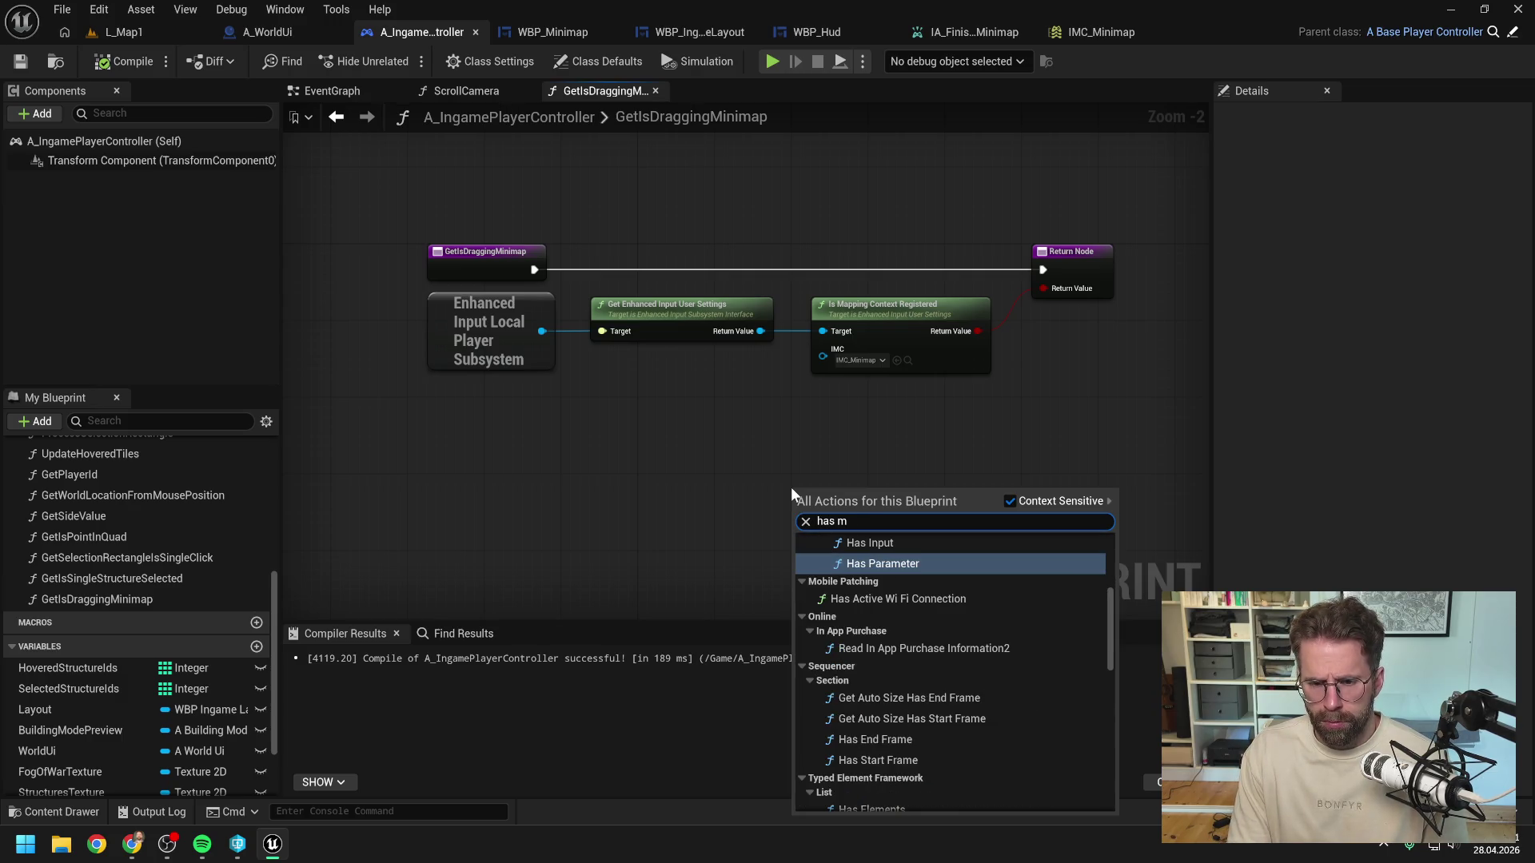
key("Escape")
left_click_drag(542, 331, 595, 387)
type("mapp")
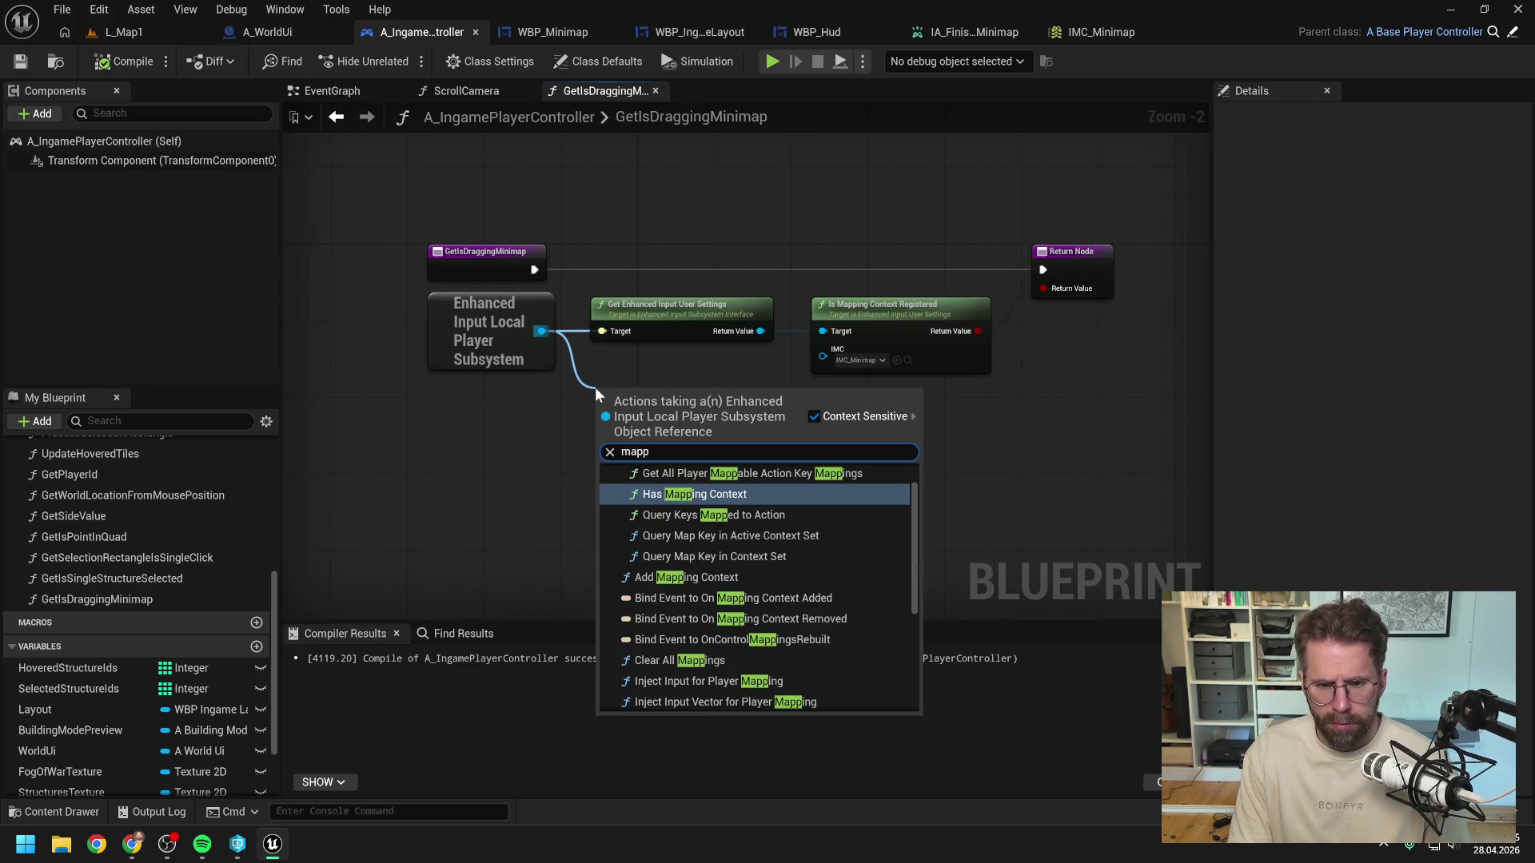
left_click(686, 492)
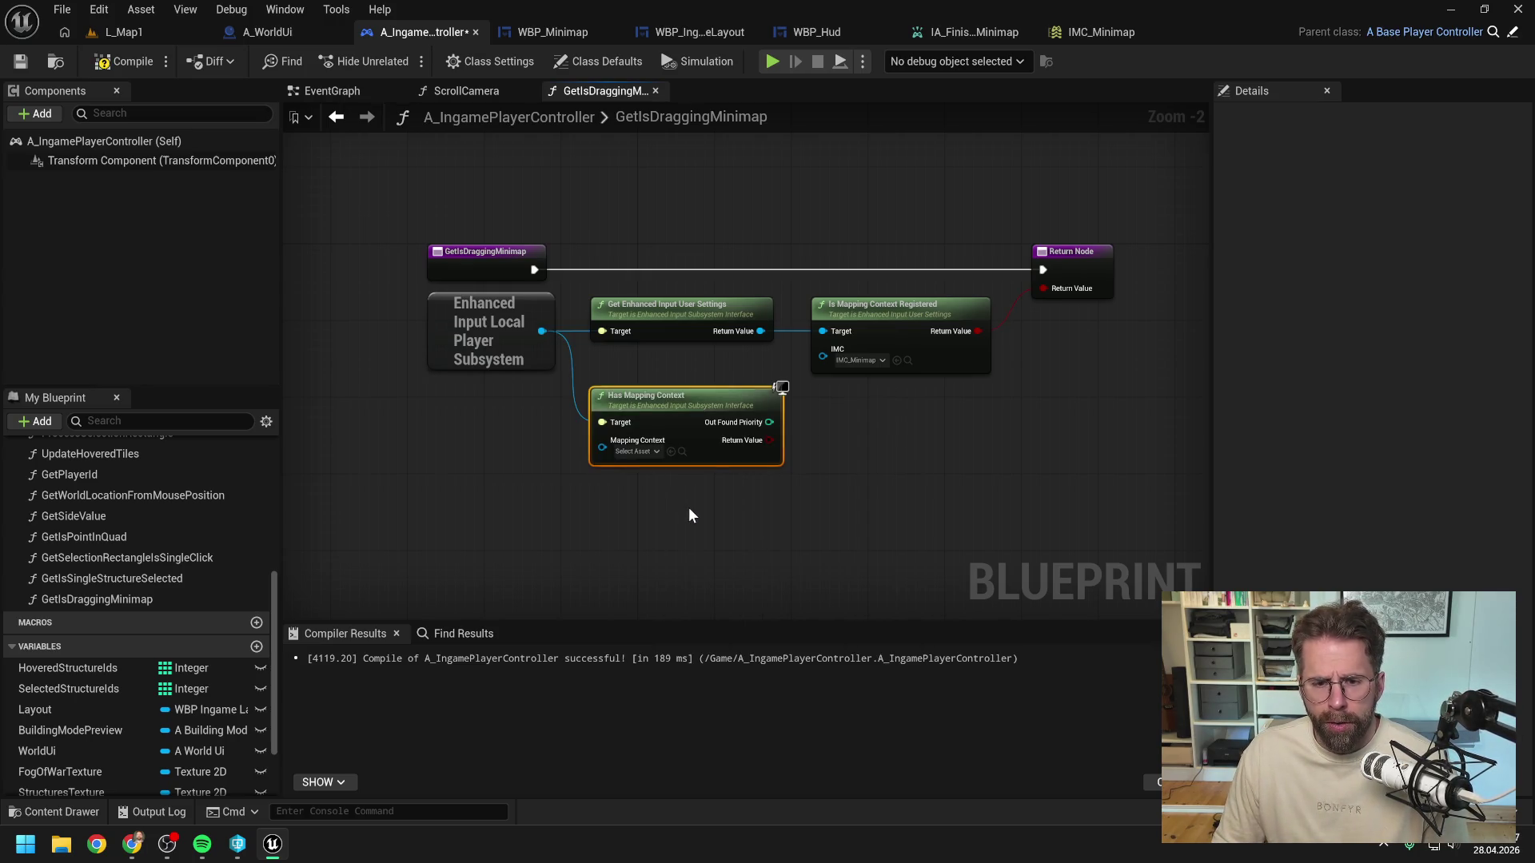
Step: Delete the old settings and registration-check nodes and set Has Mapping Context to IMC_Minimap
left_click_drag(702, 372, 863, 318)
key("Delete")
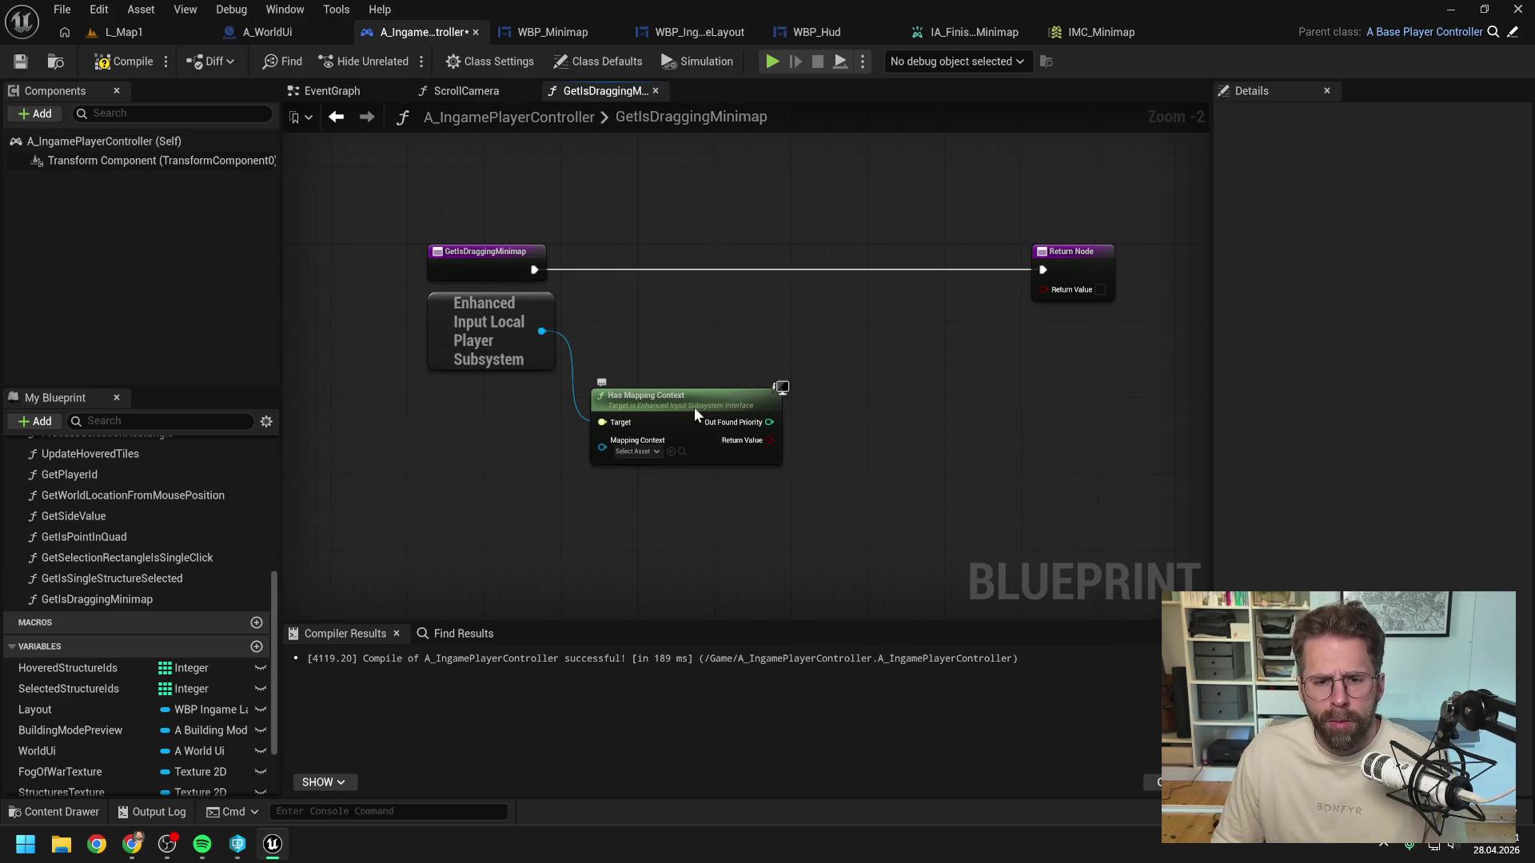
left_click_drag(680, 396, 708, 329)
left_click(663, 384)
left_click(771, 569)
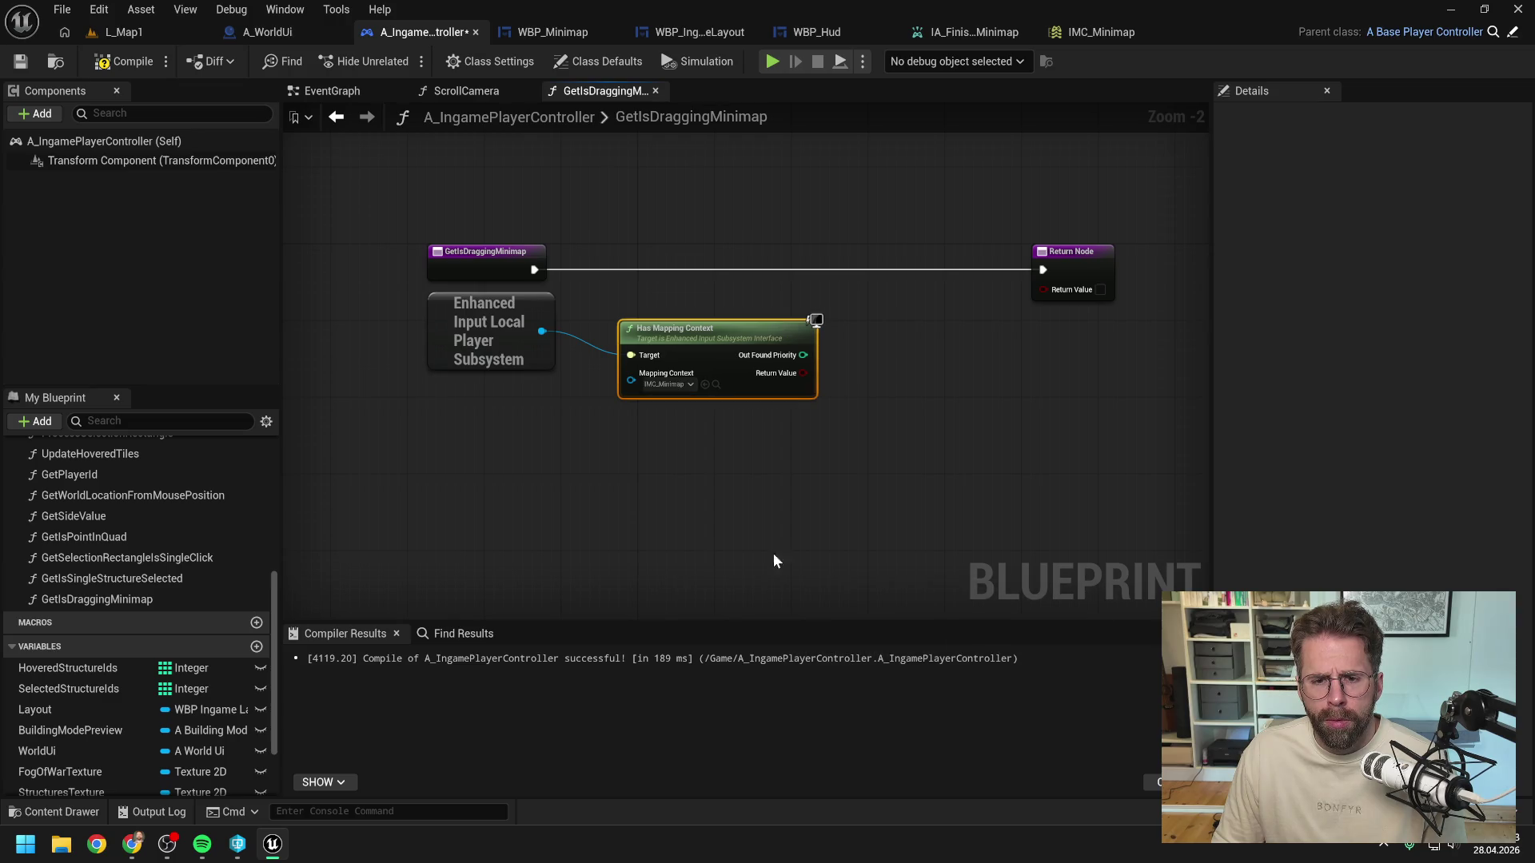
Step: Wire the Has Mapping Context result into the Return Node, tidy the graph and compile
left_click_drag(801, 373, 1044, 289)
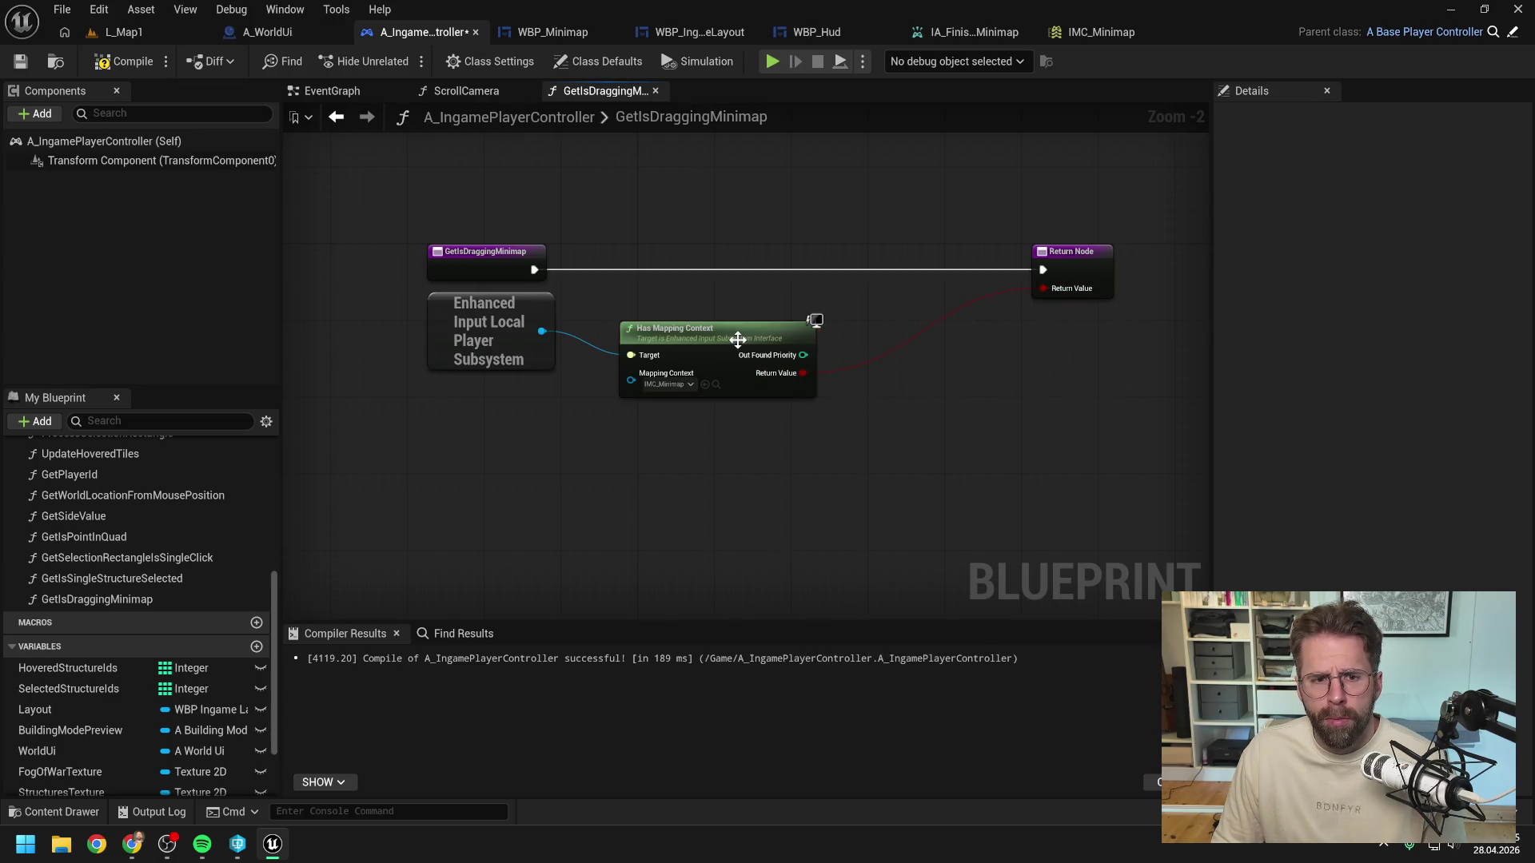
left_click_drag(737, 342, 737, 323)
left_click_drag(746, 399, 482, 345)
key("q")
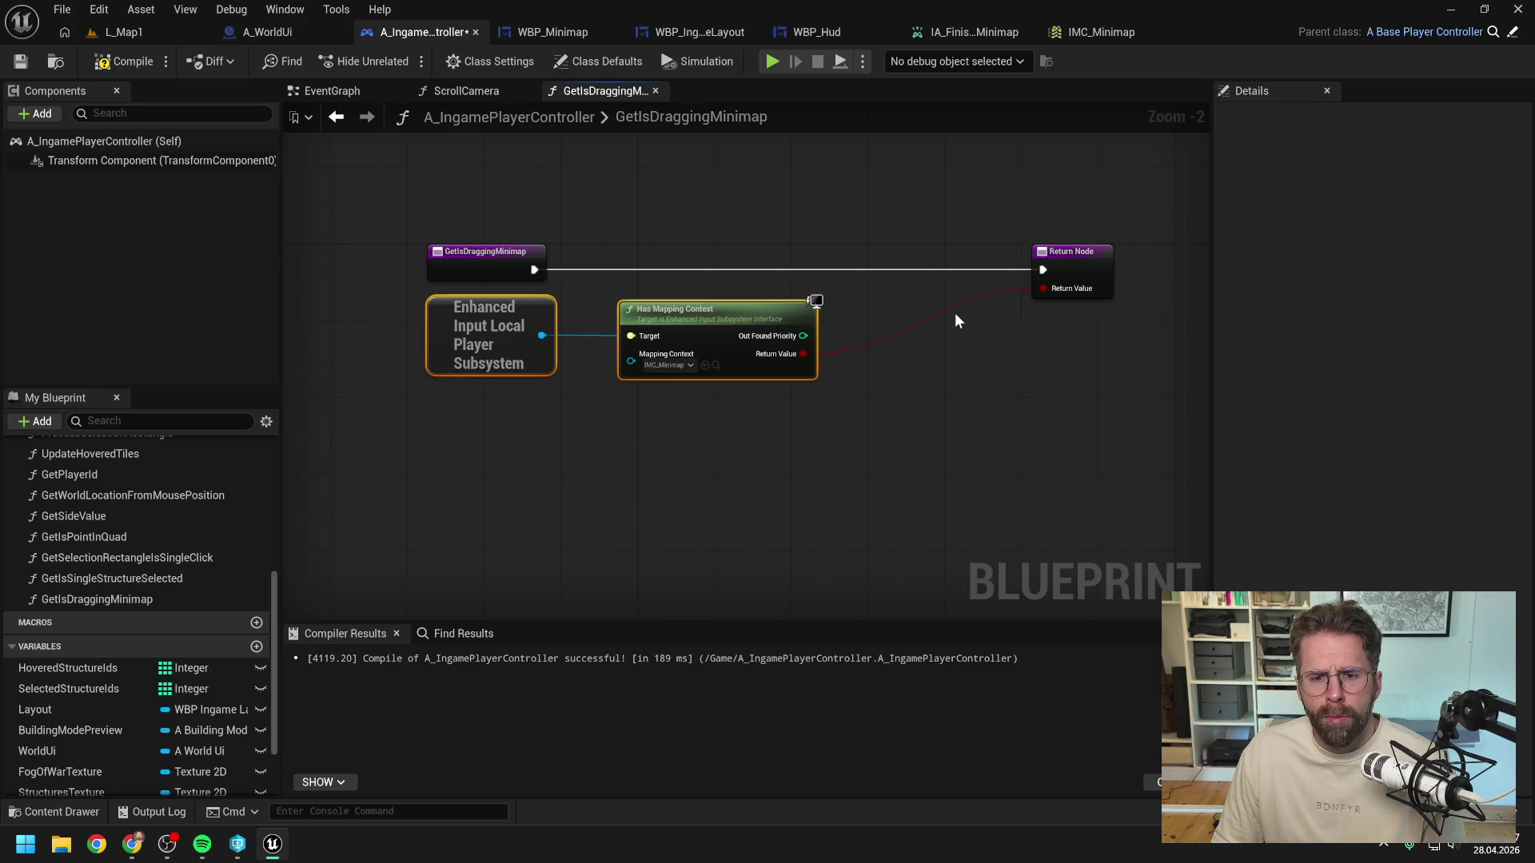
left_click(124, 62)
left_click_drag(1058, 267, 933, 268)
left_click(124, 61)
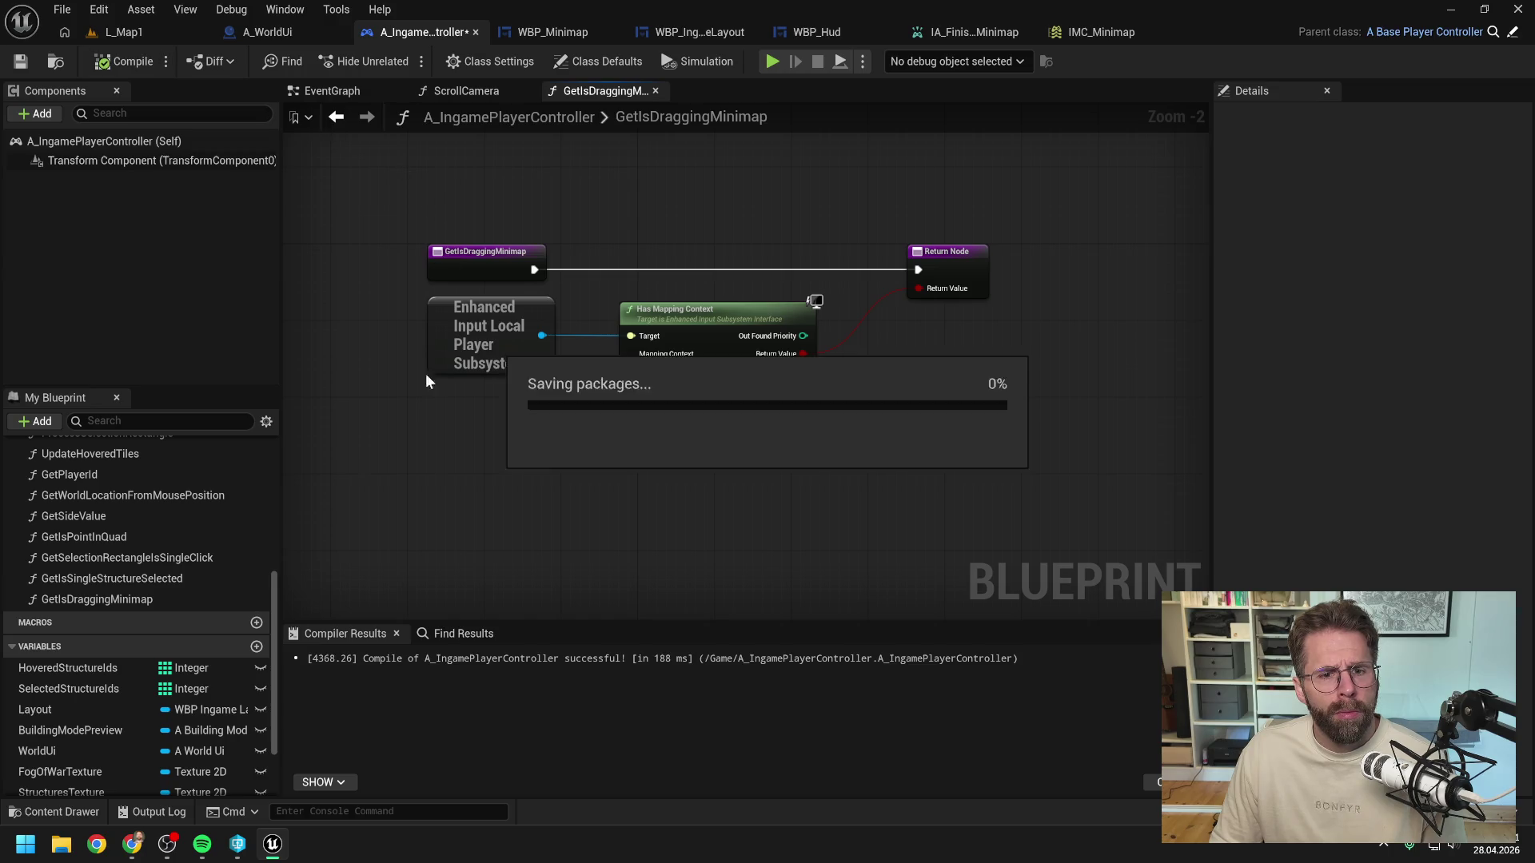
Step: In WBP_Minimap's UpdateIsDraggingMinimap, paste the nodes, feed the Branch condition, and remove the old check
left_click(542, 32)
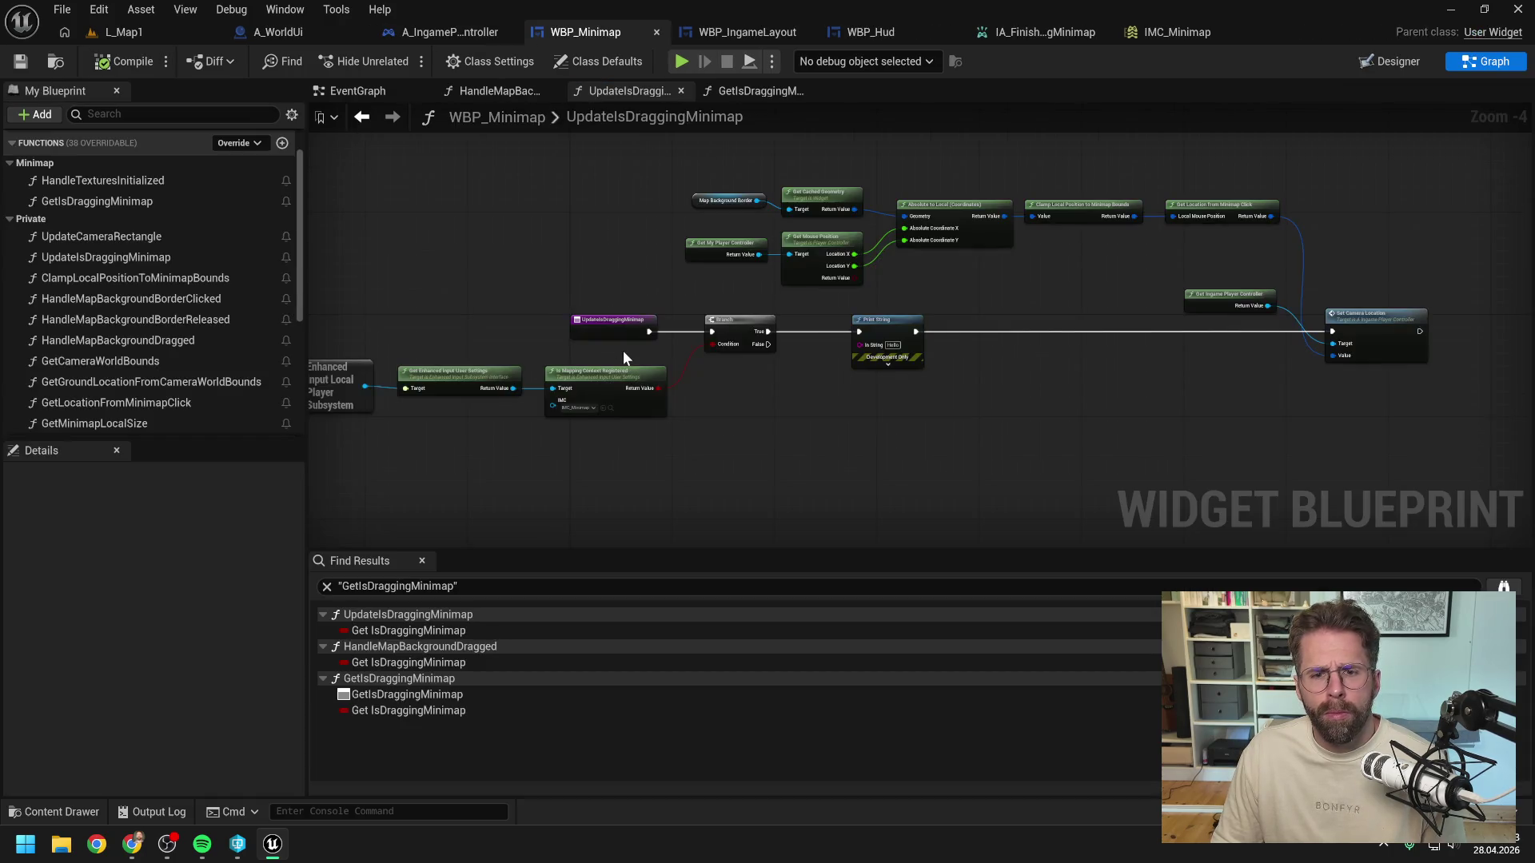
key("ctrl+v")
mouse_move(852, 467)
left_mouse_down()
mouse_move(857, 298)
mouse_move(485, 325)
left_mouse_up()
key("Delete")
mouse_move(609, 428)
left_mouse_down()
mouse_move(785, 476)
mouse_move(729, 362)
left_mouse_up()
left_click(651, 323)
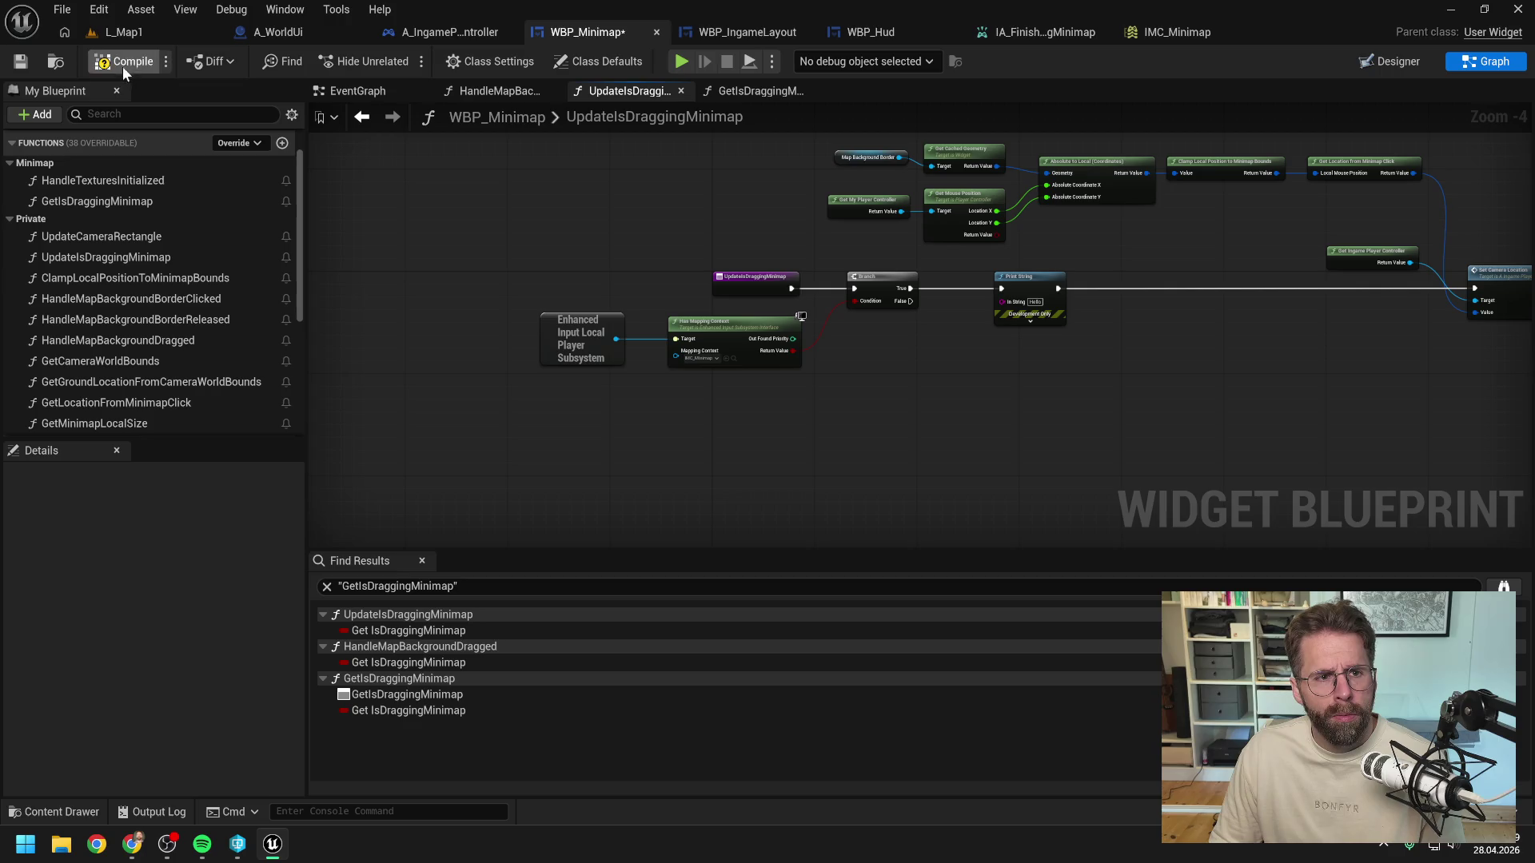
left_click(126, 32)
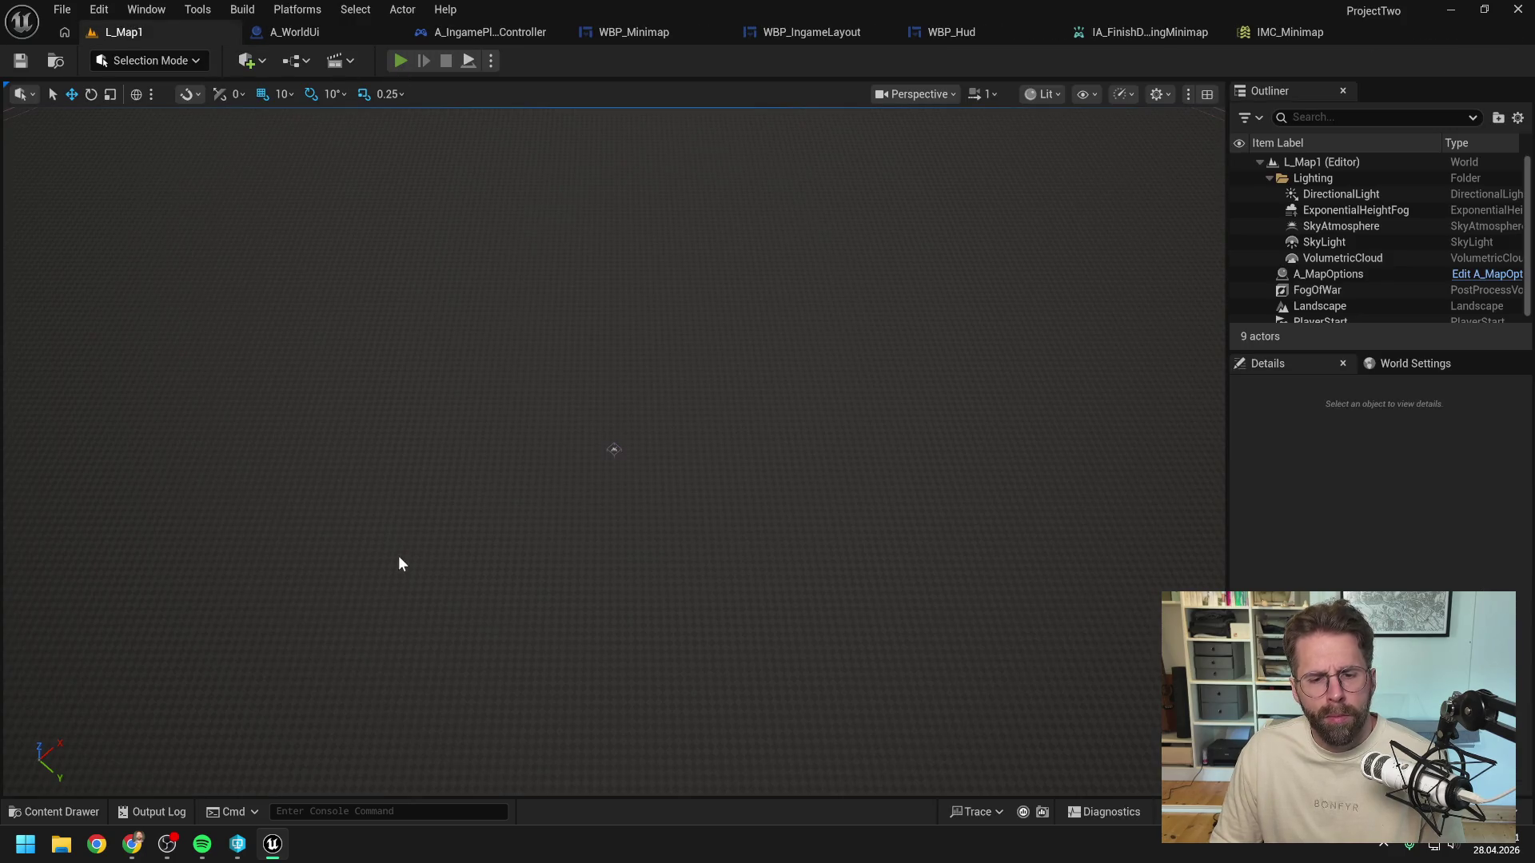
Step: After a minimap-drag playtest, delete the Print String on the Branch True path and compile
key("alt+p")
mouse_move(200, 678)
left_mouse_down()
mouse_move(138, 688)
mouse_move(210, 714)
mouse_move(703, 483)
left_mouse_up()
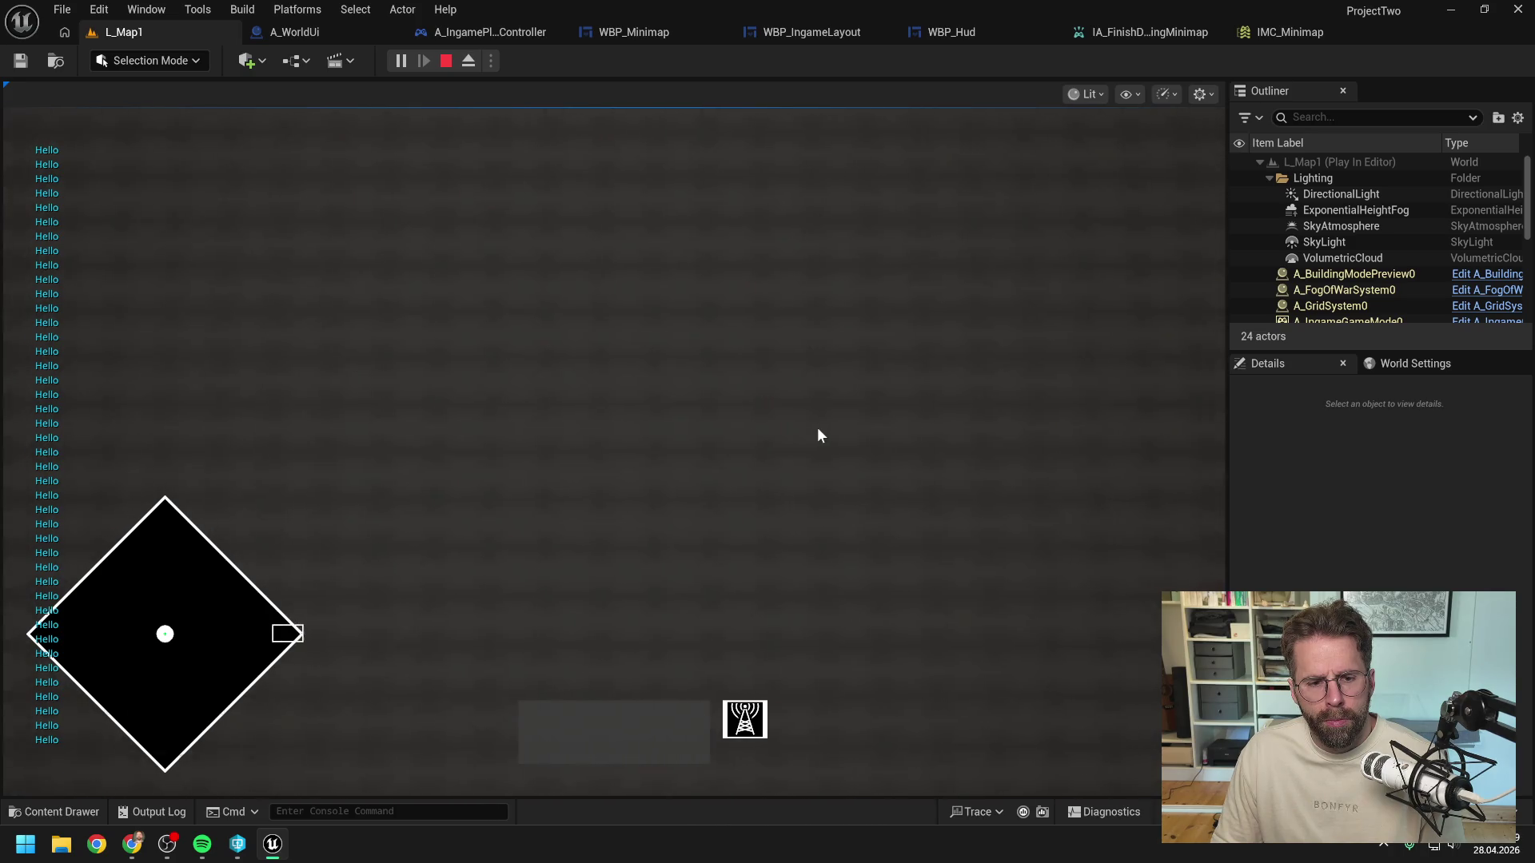
key("Escape")
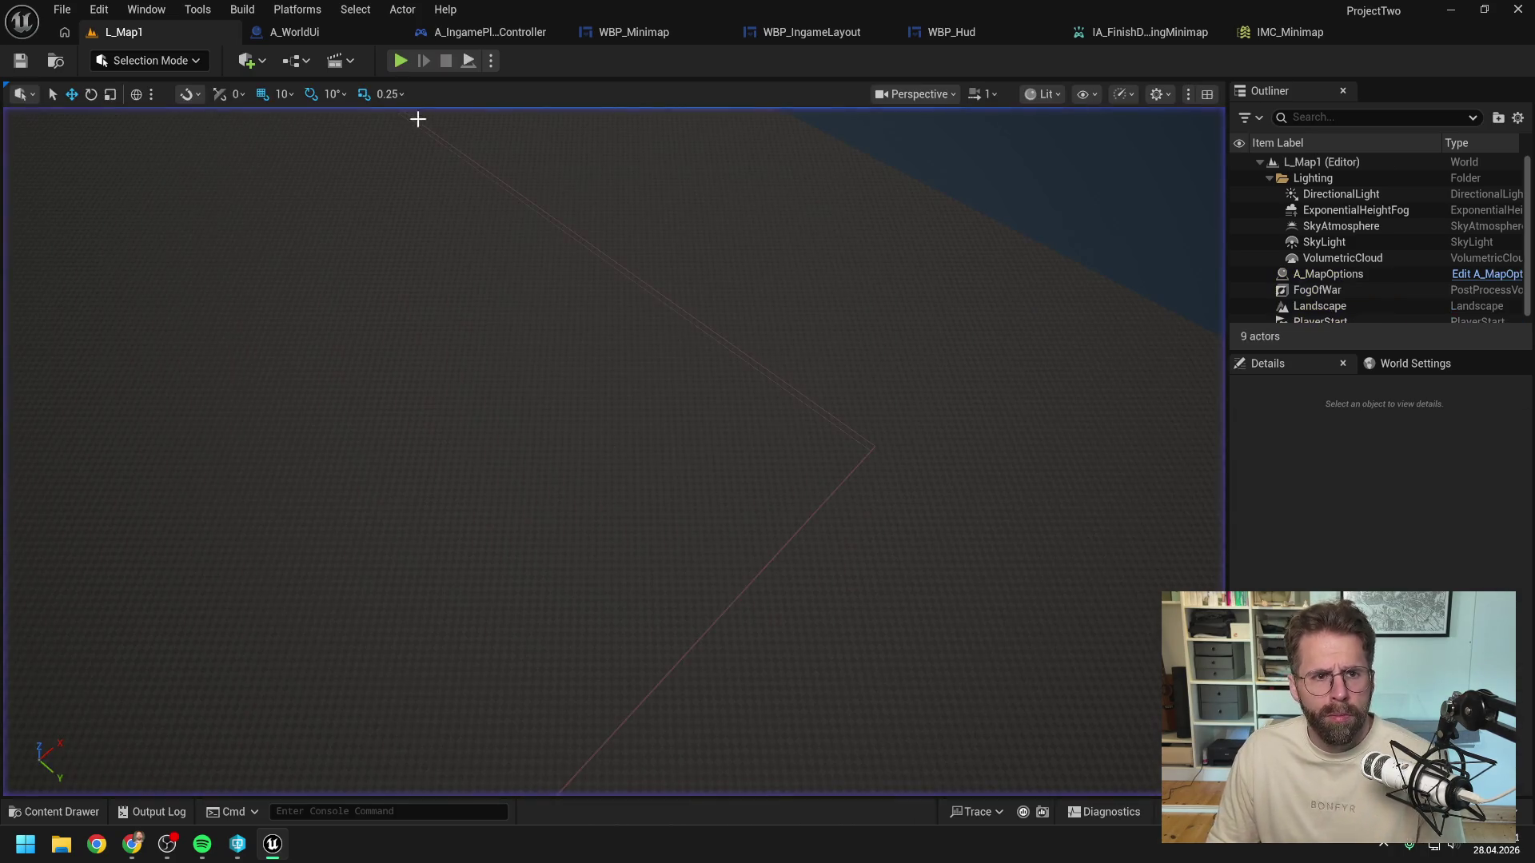
left_click(288, 32)
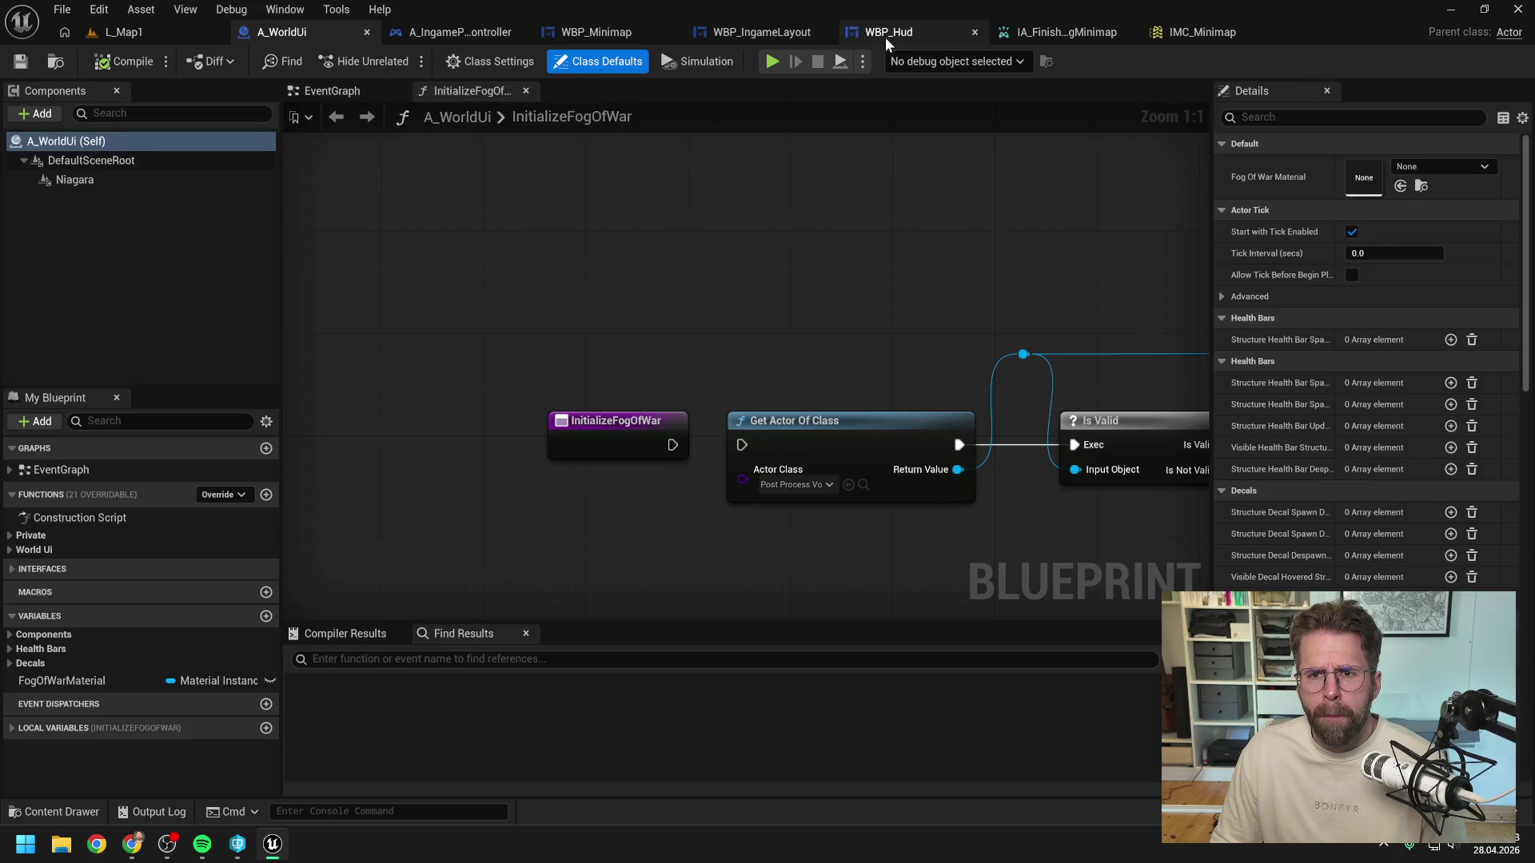
left_click(603, 37)
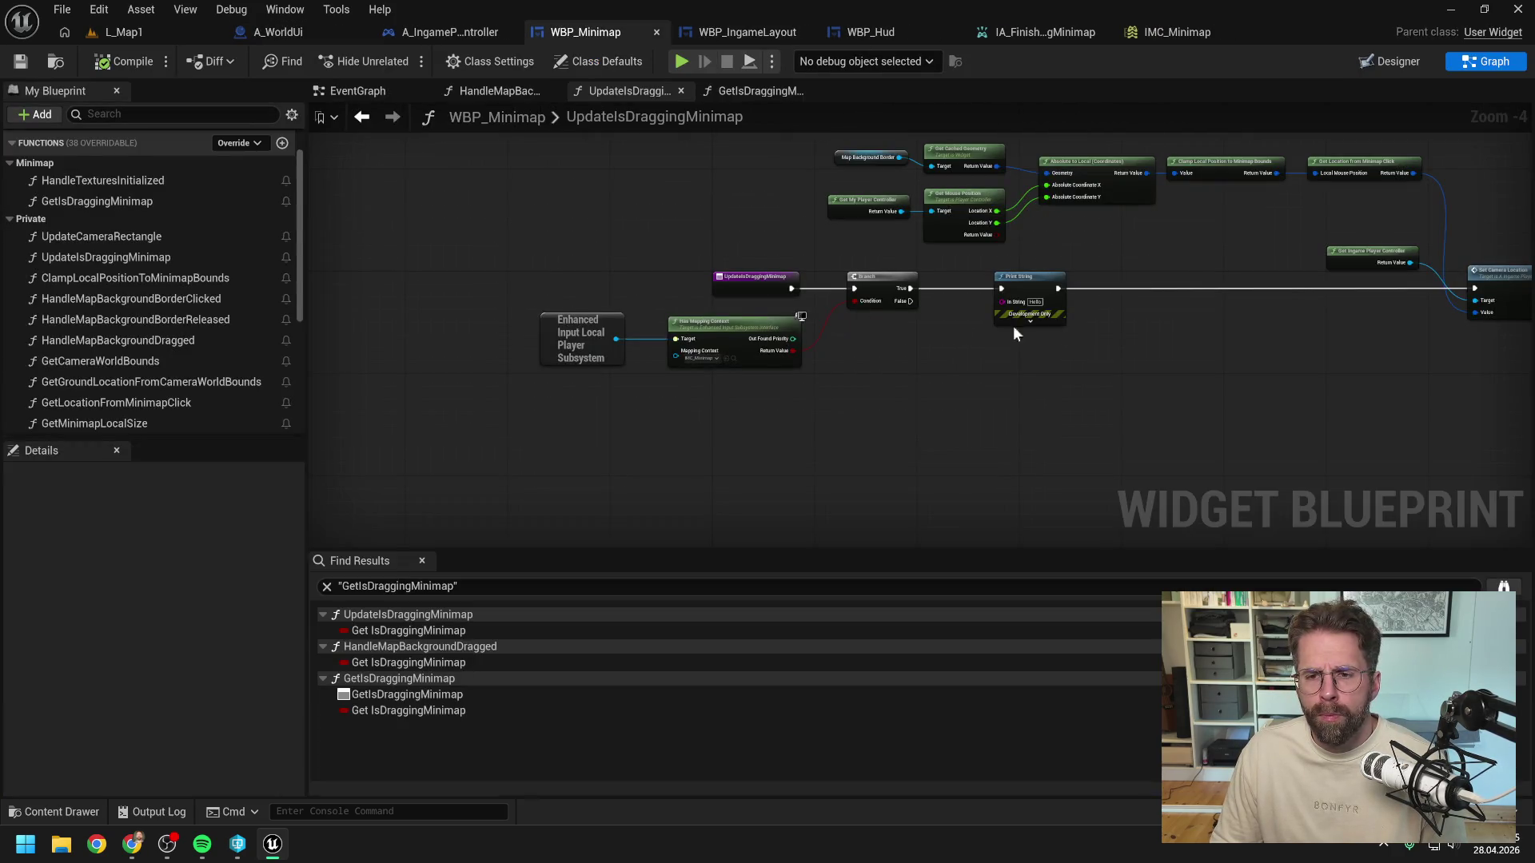
left_click_drag(961, 321, 921, 342)
left_click(813, 299)
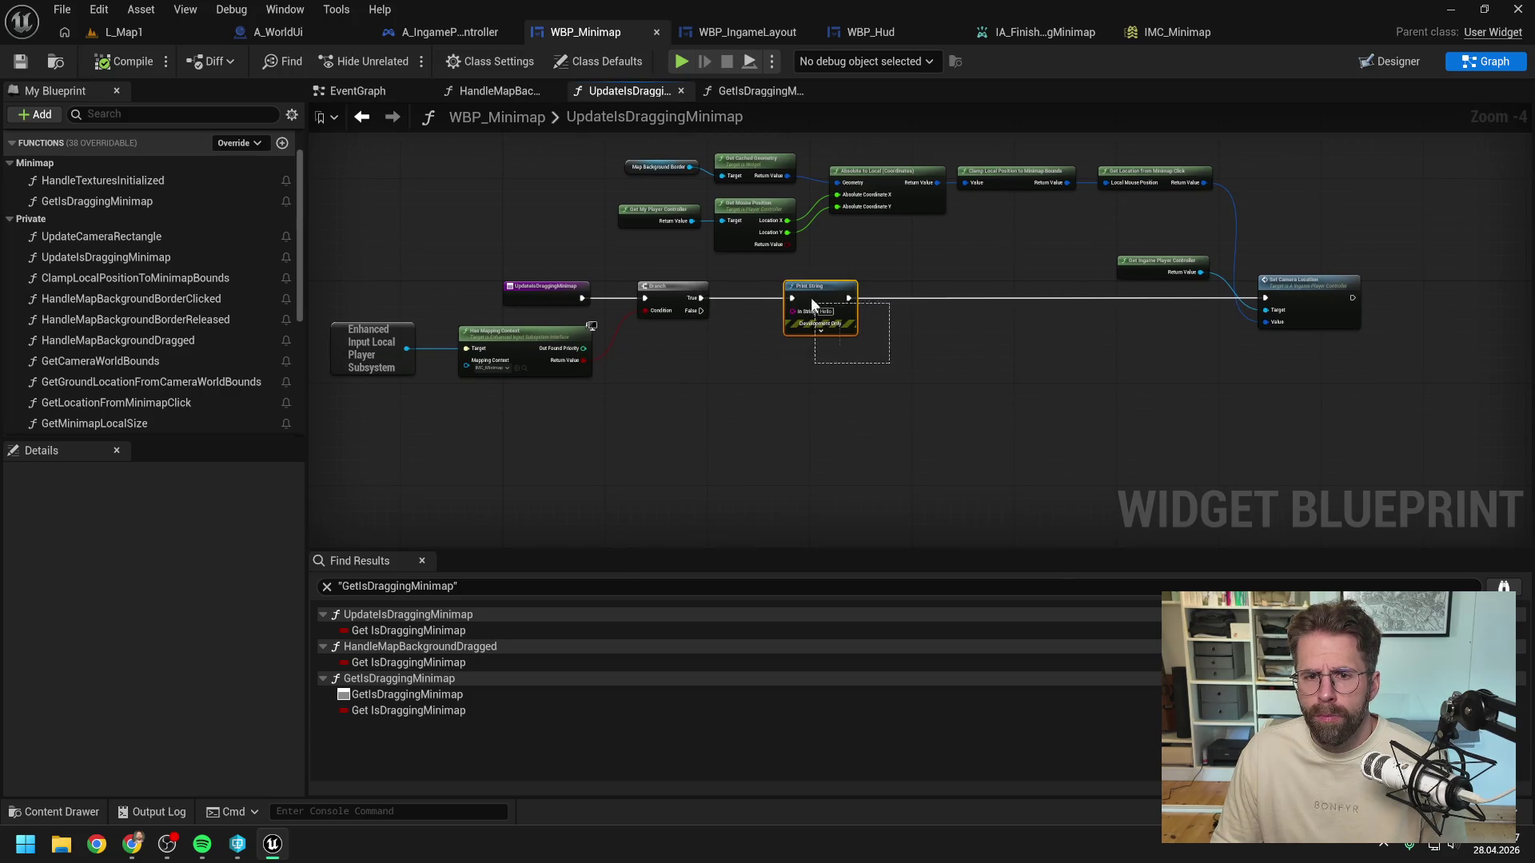
key("Delete")
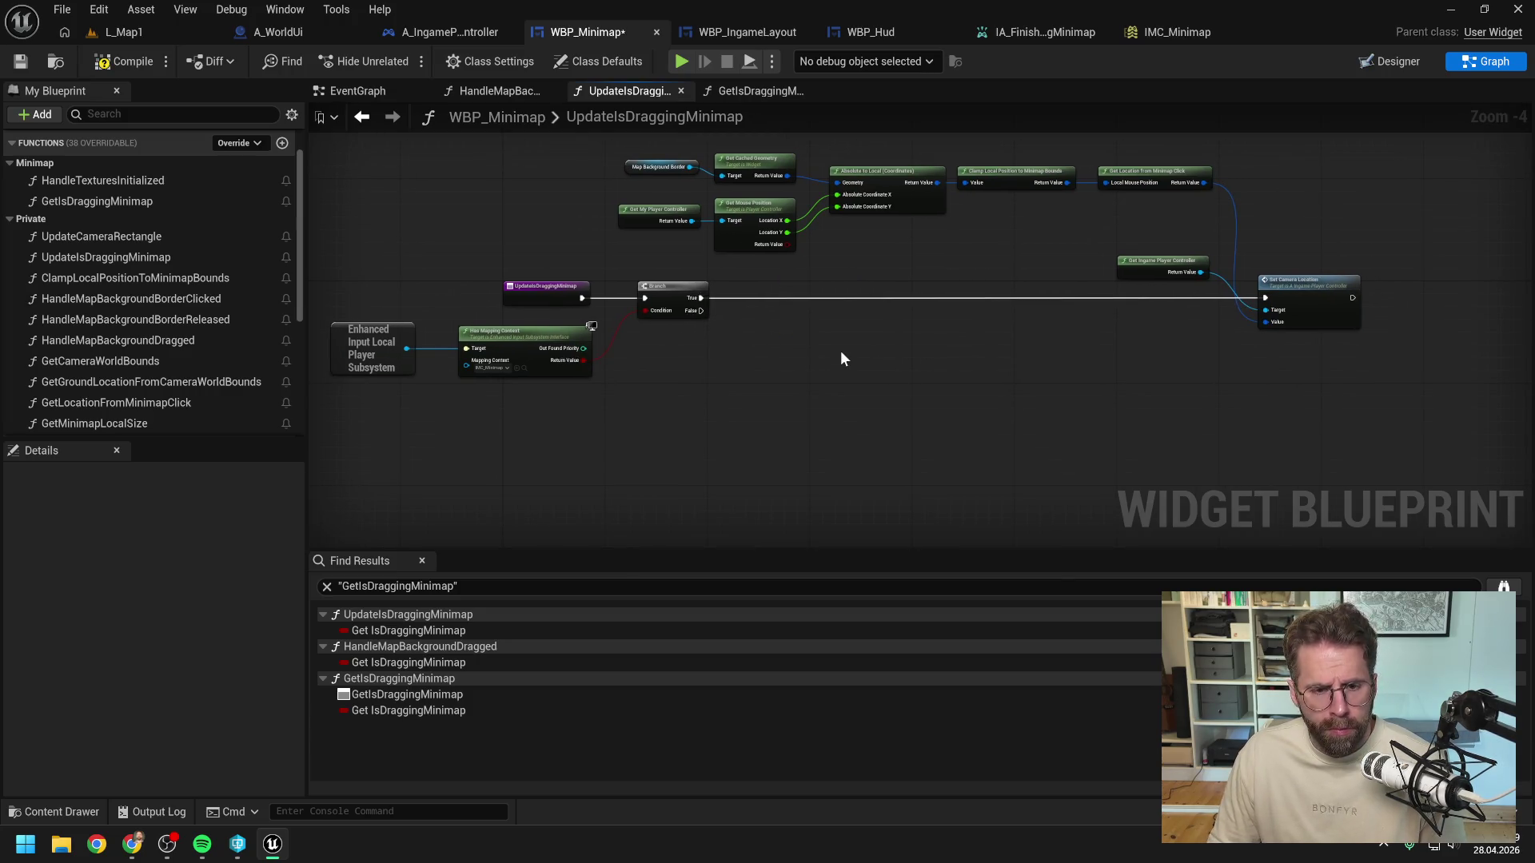
left_click(130, 71)
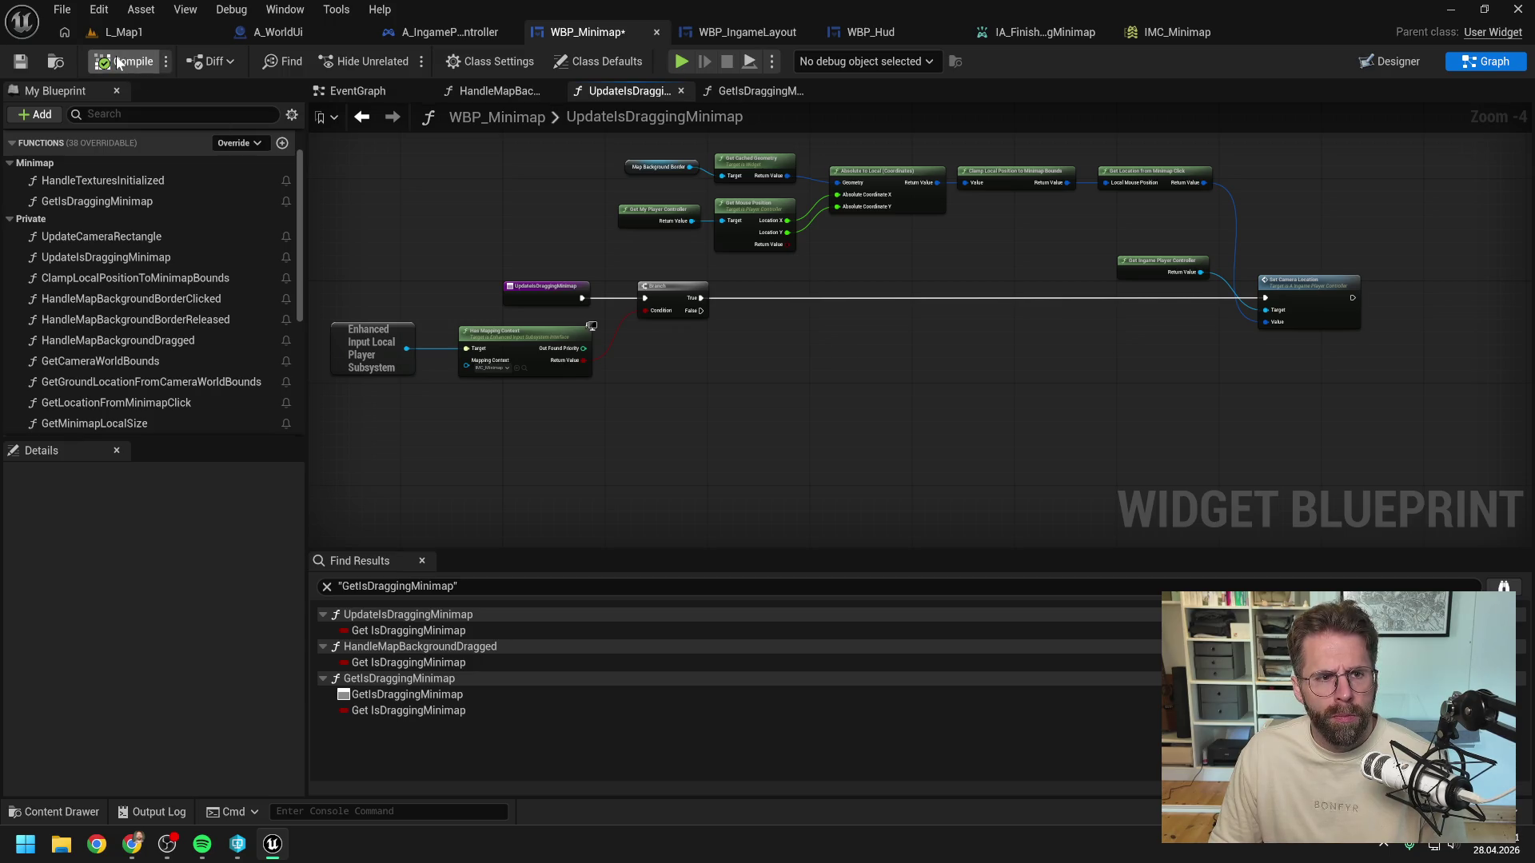
Step: Add a Print String on the Branch False path and compile WBP_Minimap
right_click(750, 375)
type("print")
key("Return")
left_click_drag(706, 313, 751, 380)
left_click(797, 355)
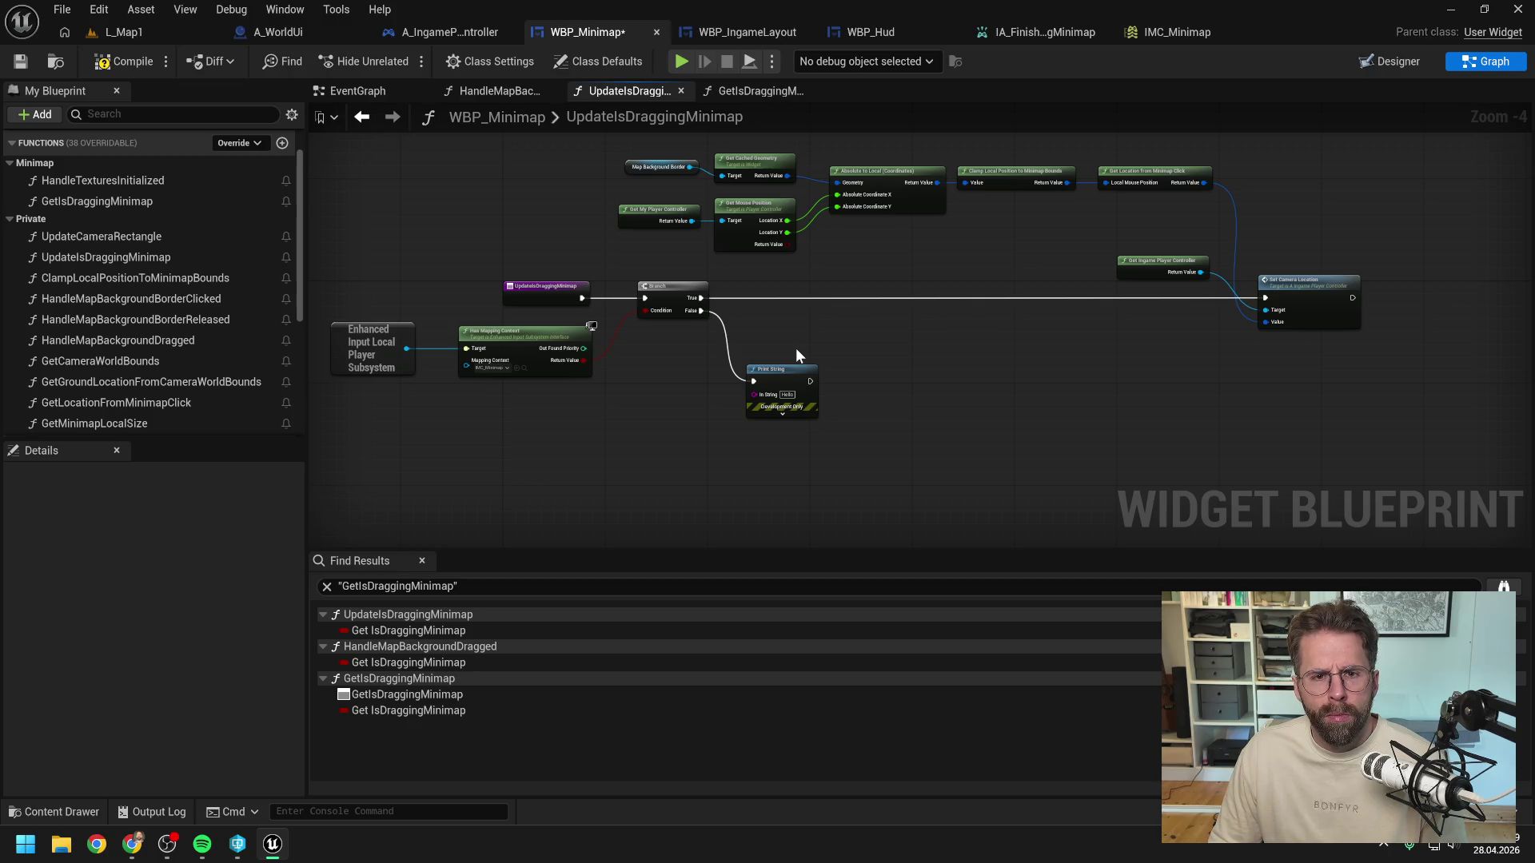
left_click(128, 60)
left_click(167, 32)
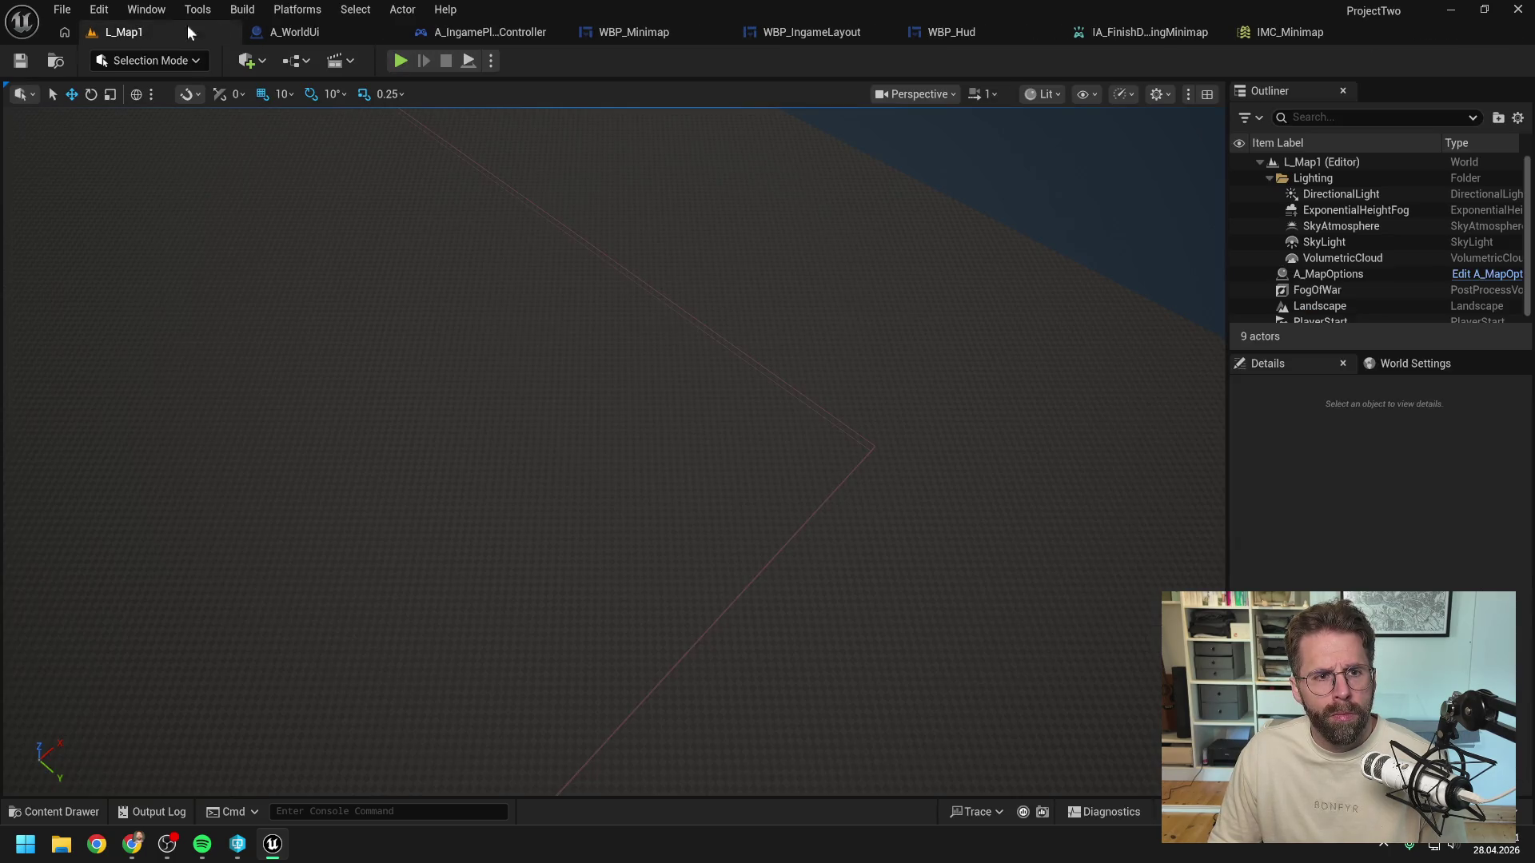
Step: Run a quick playtest, then tidy the Branch and Print String nodes in WBP_Minimap
key("alt+p")
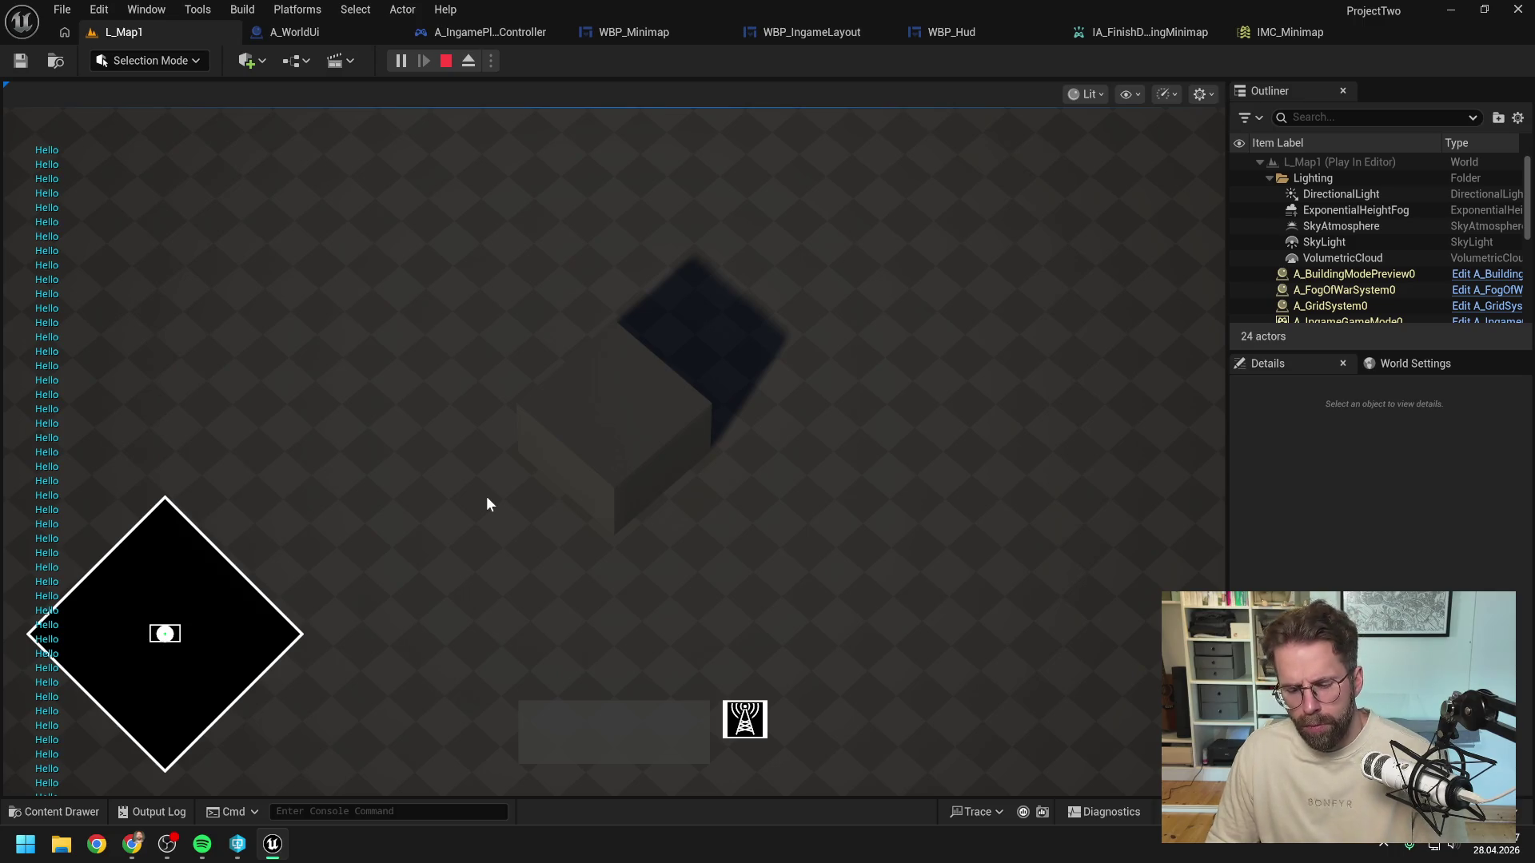
key("Escape")
left_click(480, 32)
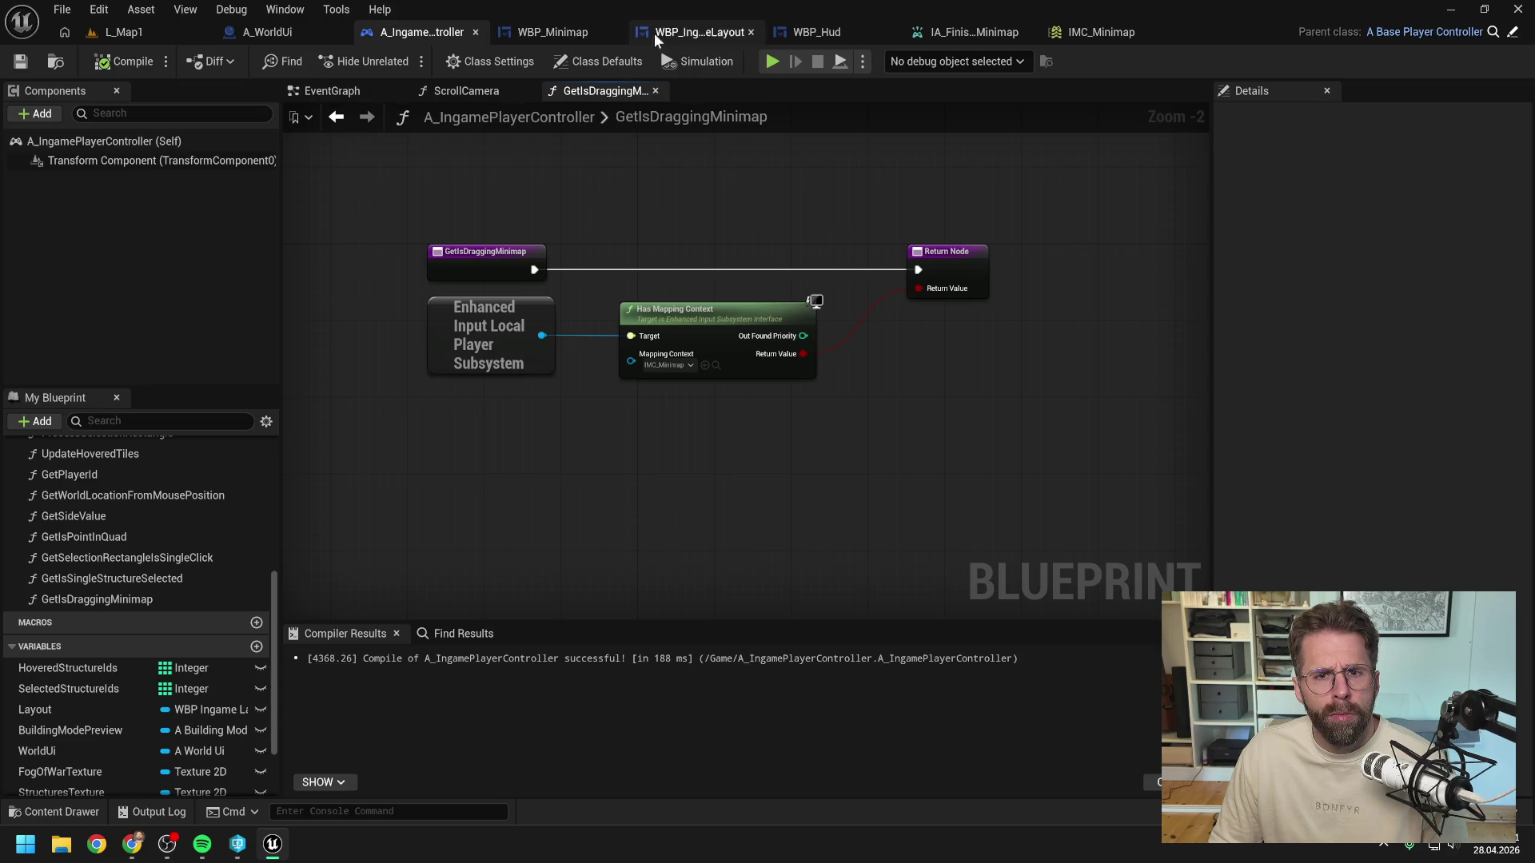
left_click(812, 32)
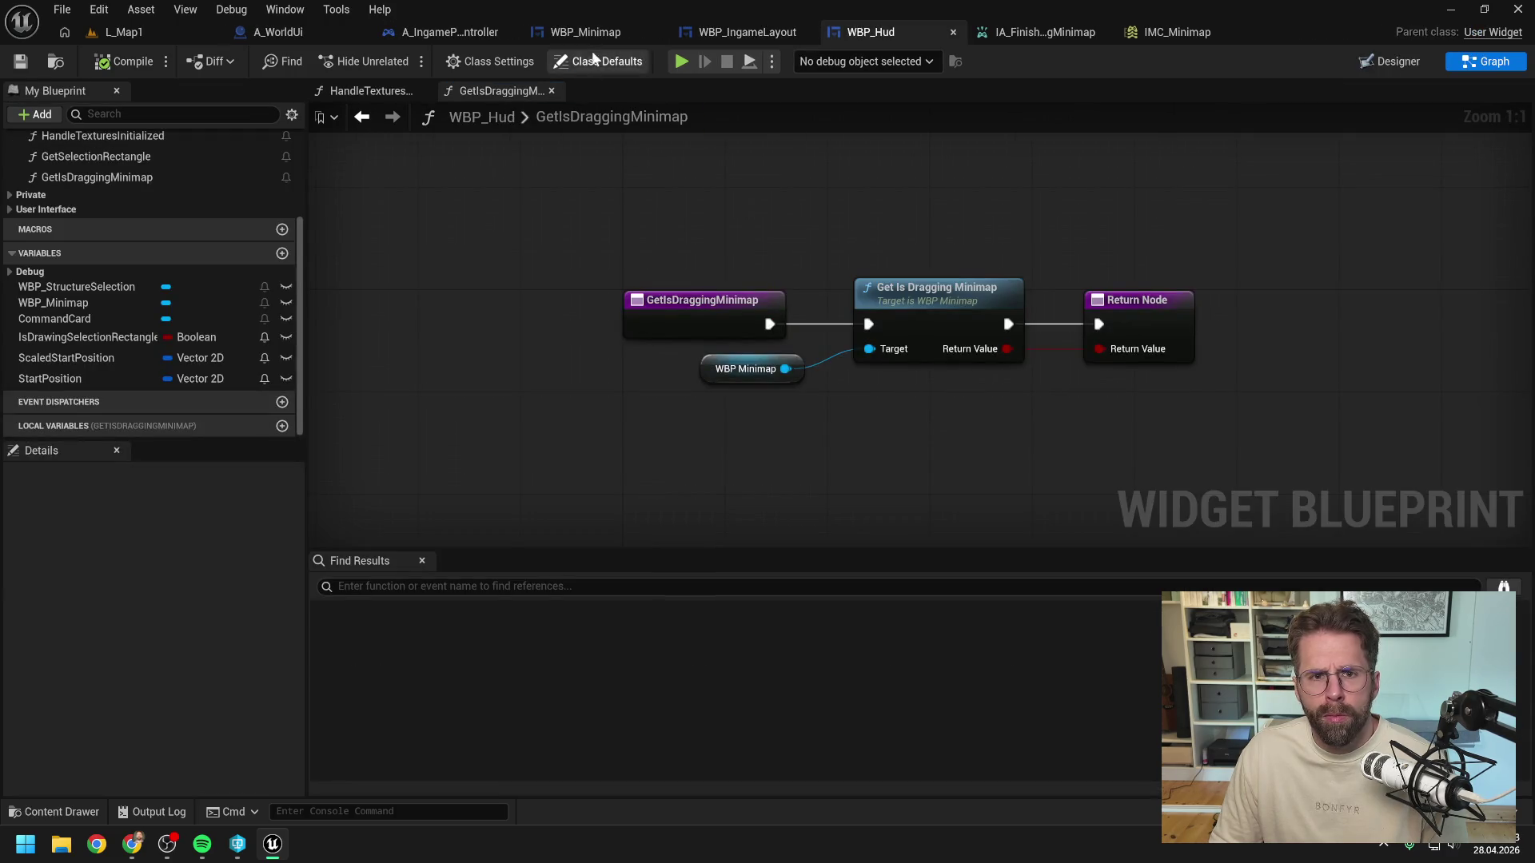
double_click(935, 287)
scroll(499, 377, "up", 2)
left_click_drag(499, 377, 718, 415)
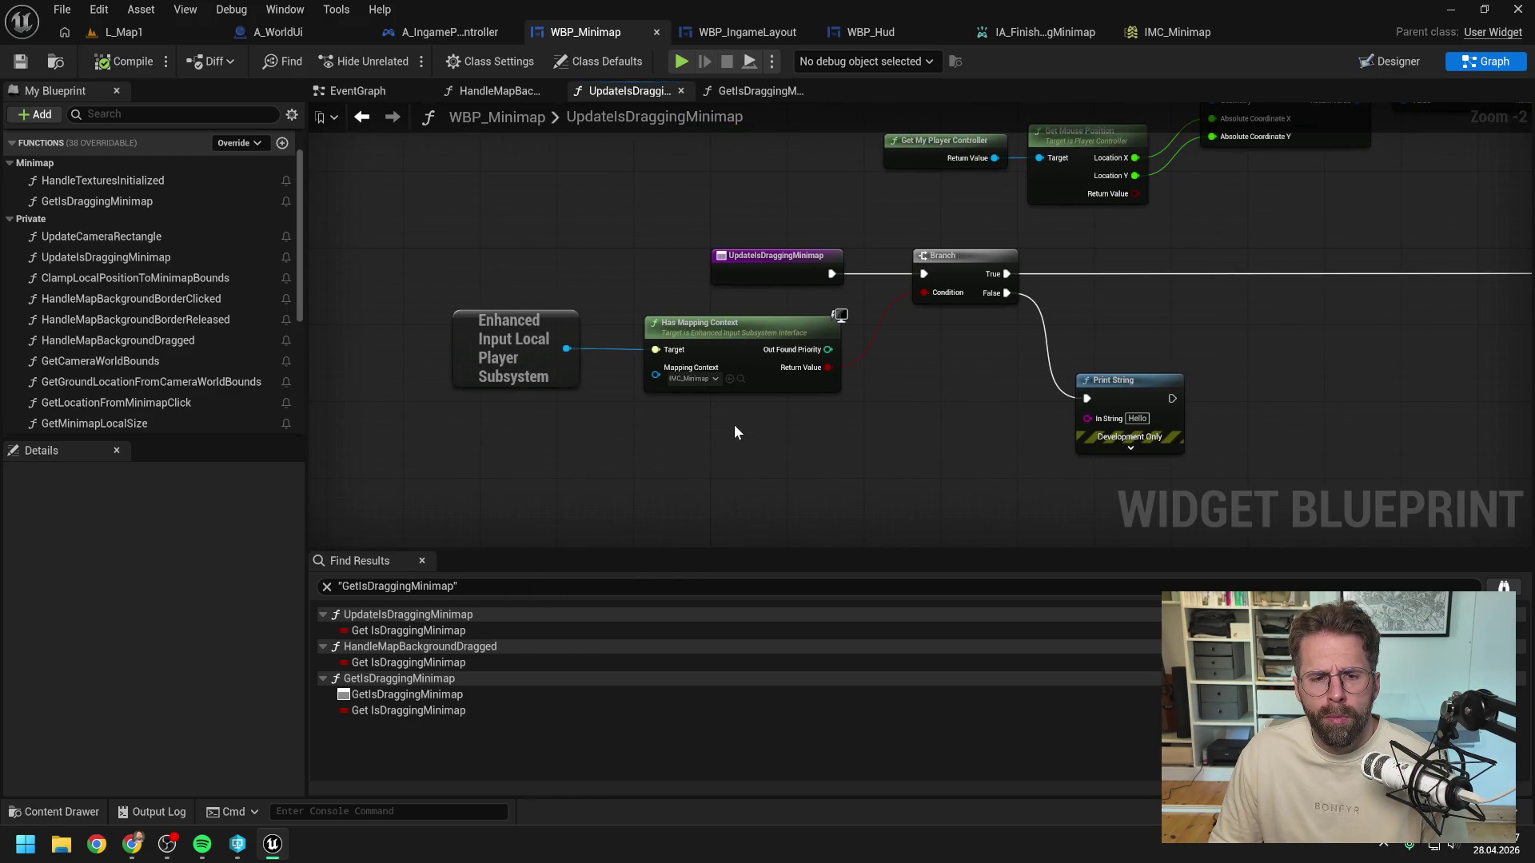
mouse_move(734, 433)
left_mouse_down()
mouse_move(805, 436)
mouse_move(696, 436)
left_mouse_up()
scroll(804, 435, "down", 2)
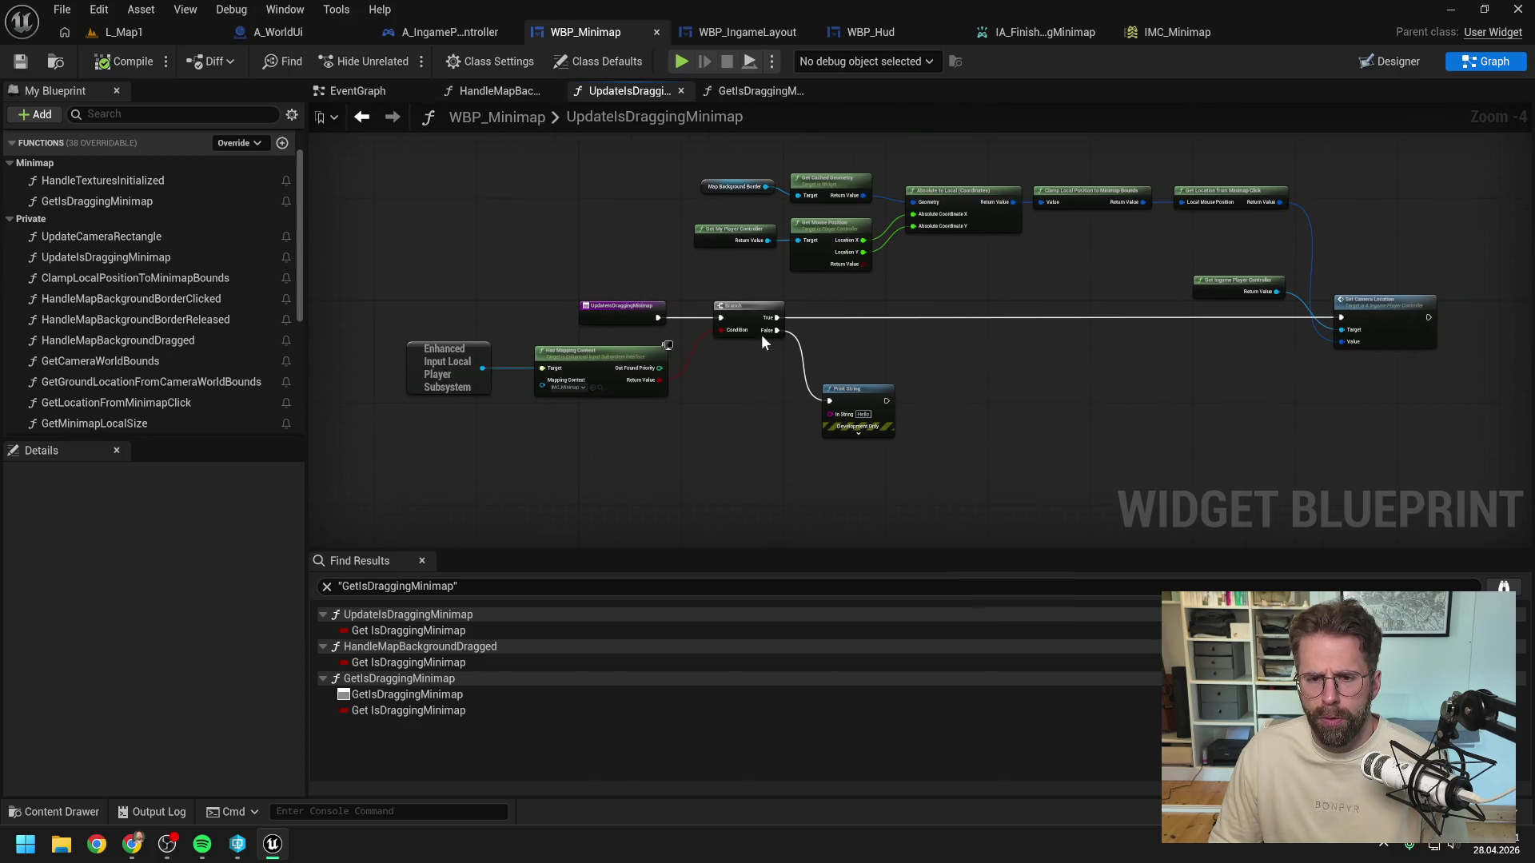
left_click(163, 34)
Step: Playtest L_Map1, dragging the minimap view to its right and top corners
key("alt+p")
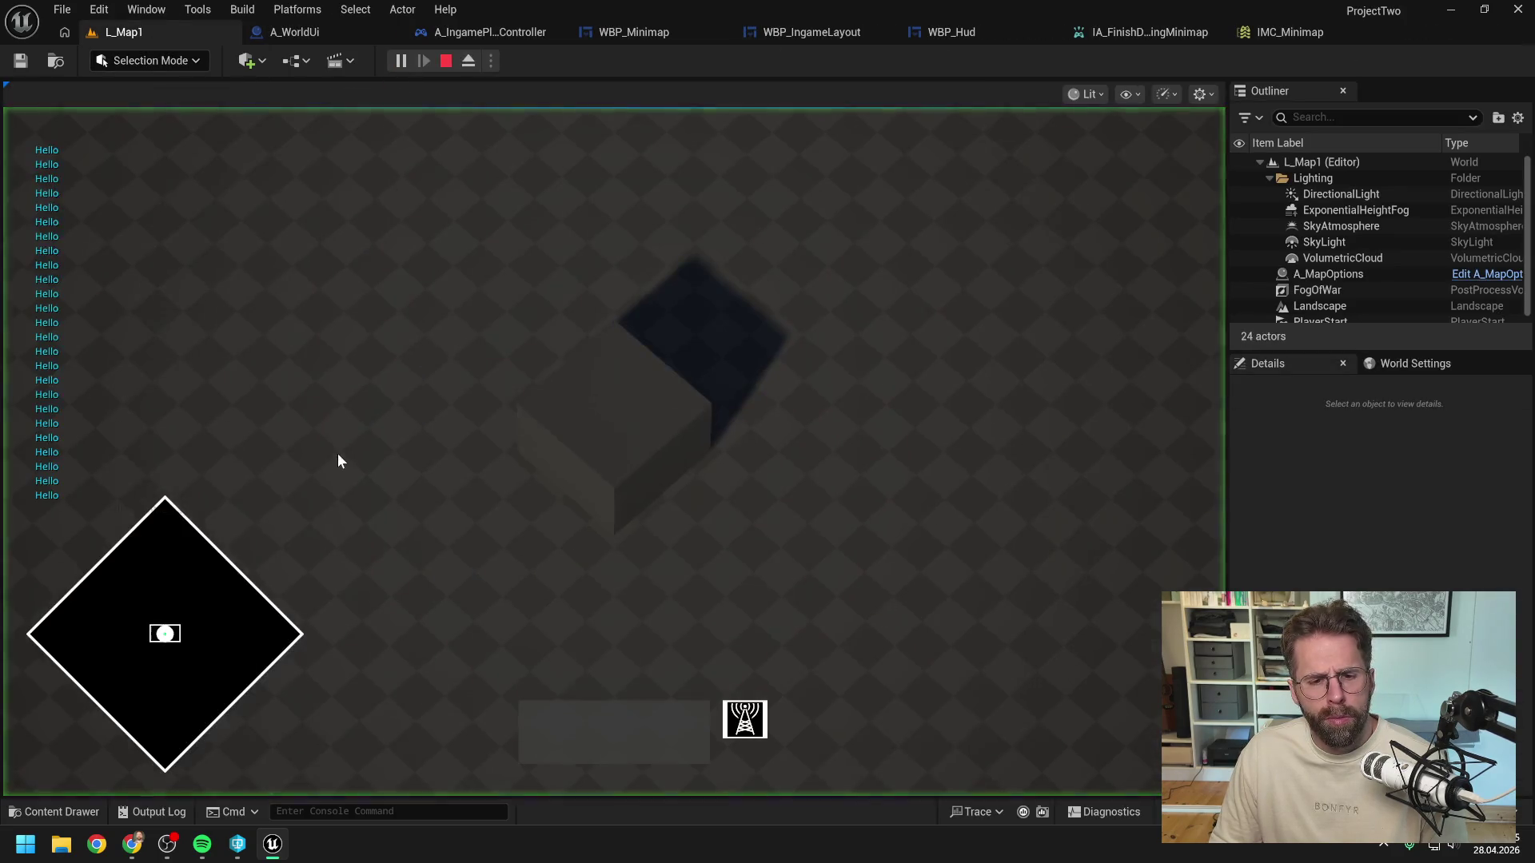
left_click(191, 586)
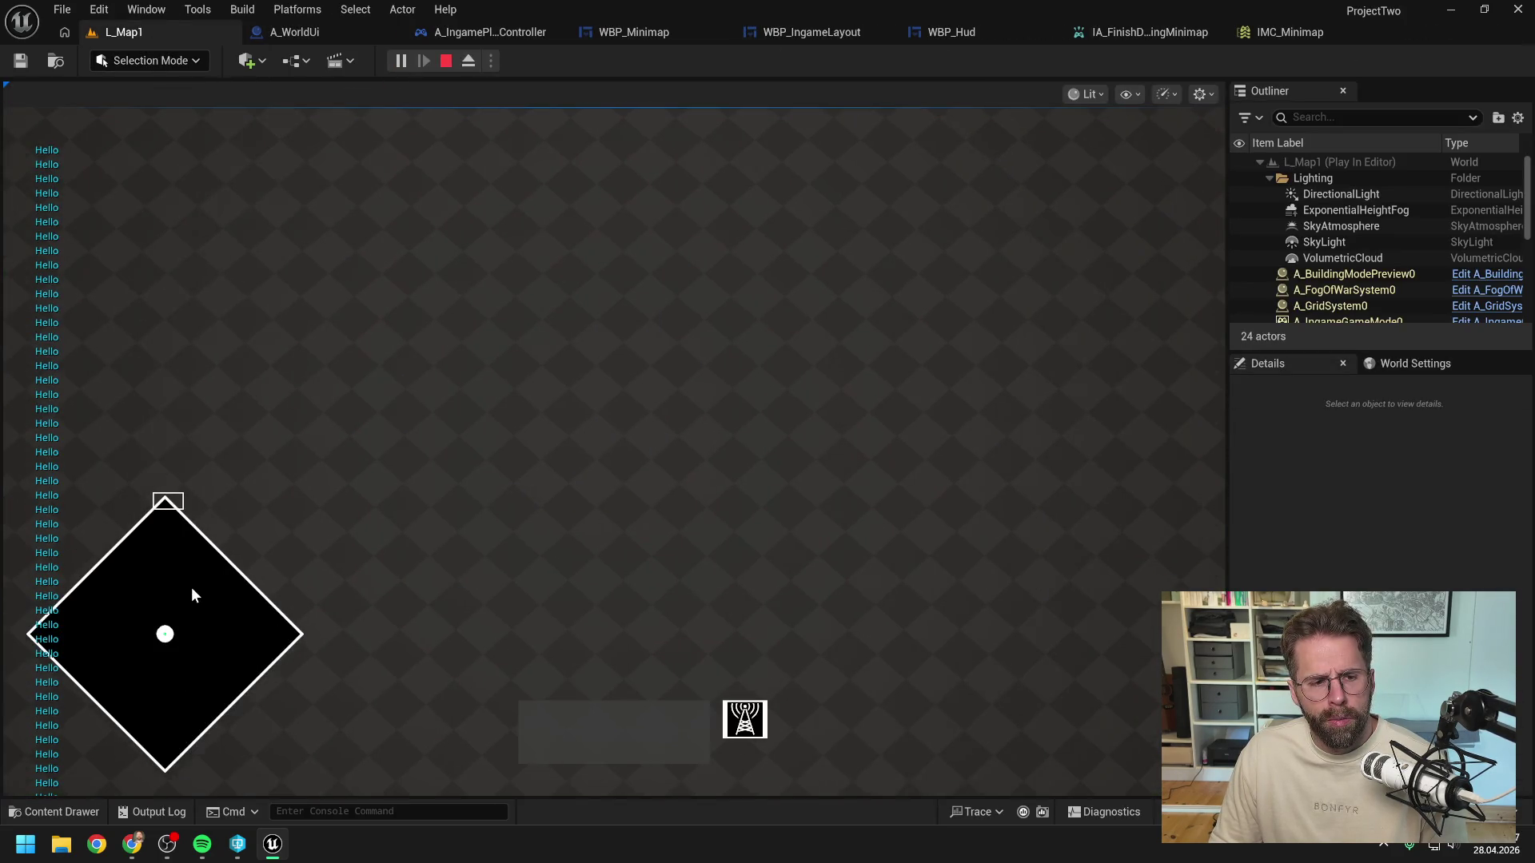
mouse_move(187, 666)
left_mouse_down()
mouse_move(250, 671)
mouse_move(229, 707)
mouse_move(560, 578)
left_mouse_up()
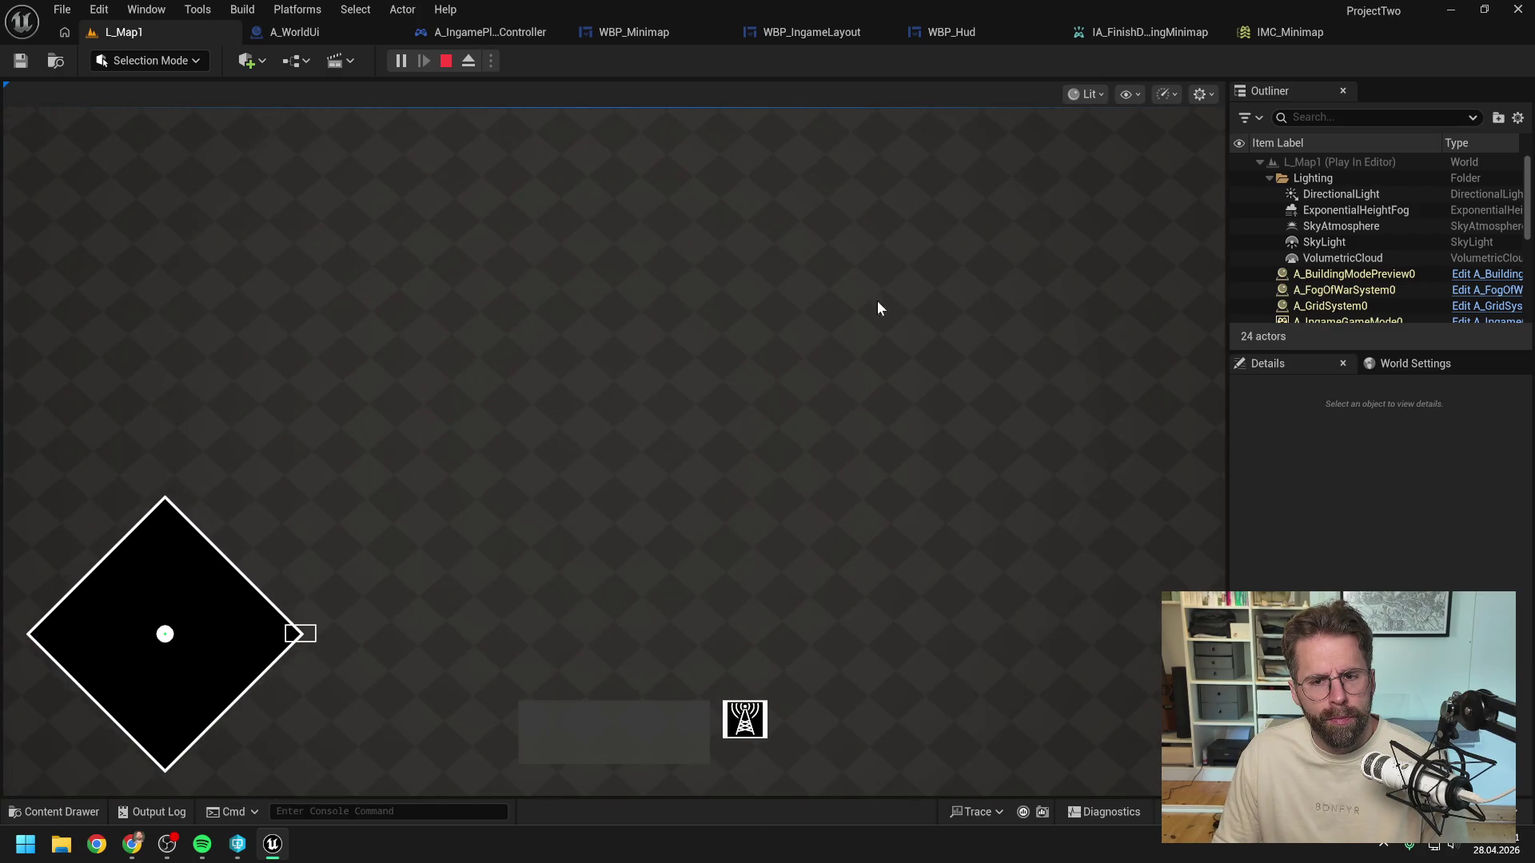
mouse_move(878, 306)
left_mouse_down()
mouse_move(151, 312)
mouse_move(55, 582)
mouse_move(547, 702)
left_mouse_up()
key("Escape")
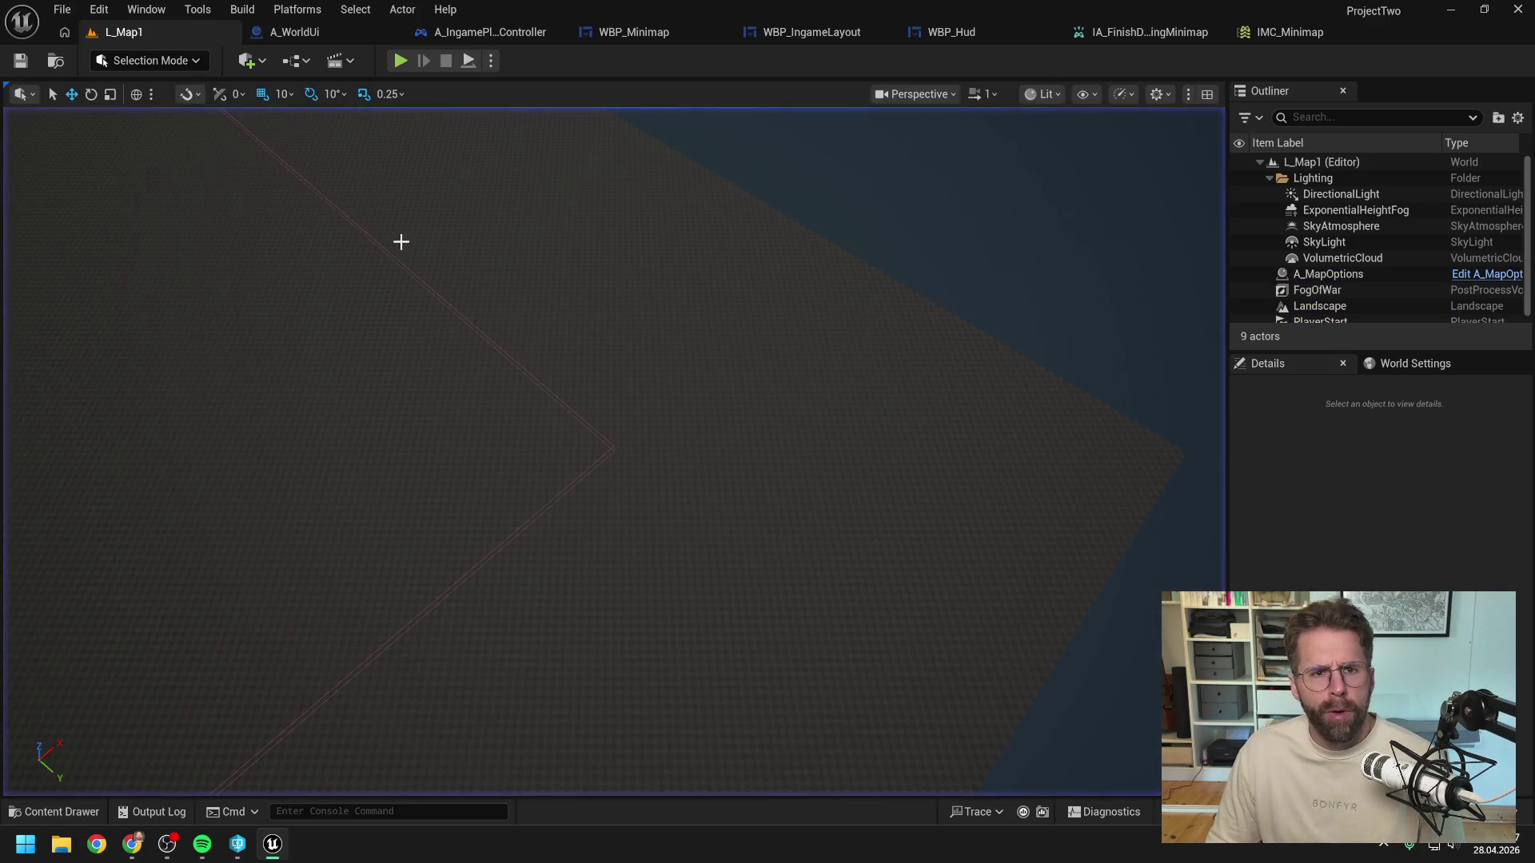
Step: Set a breakpoint on the Remove Mapping Context node in WBP_Minimap's EventGraph
left_click(322, 33)
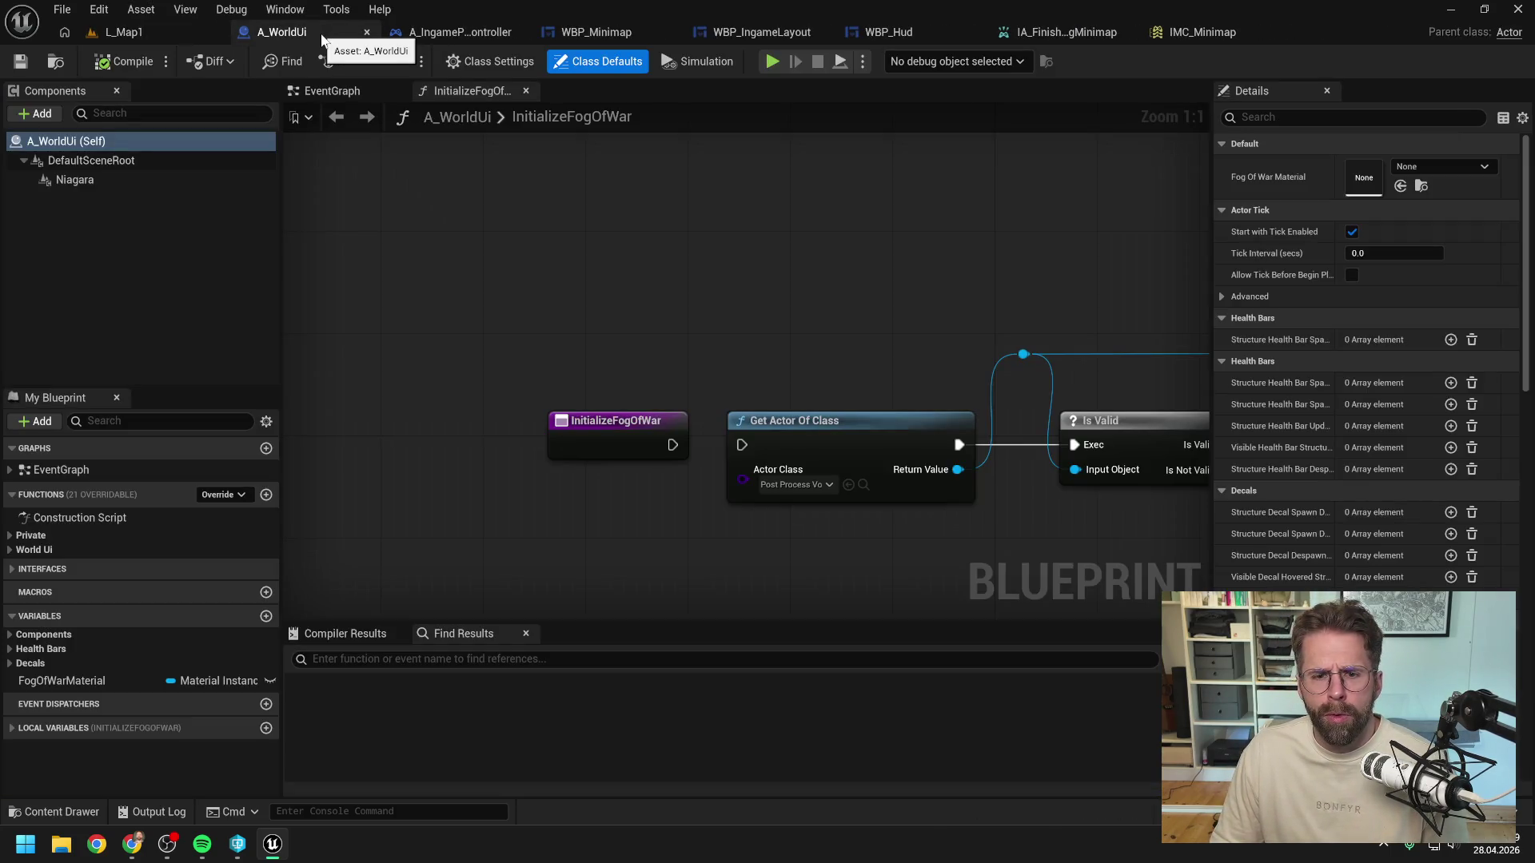
left_click(607, 32)
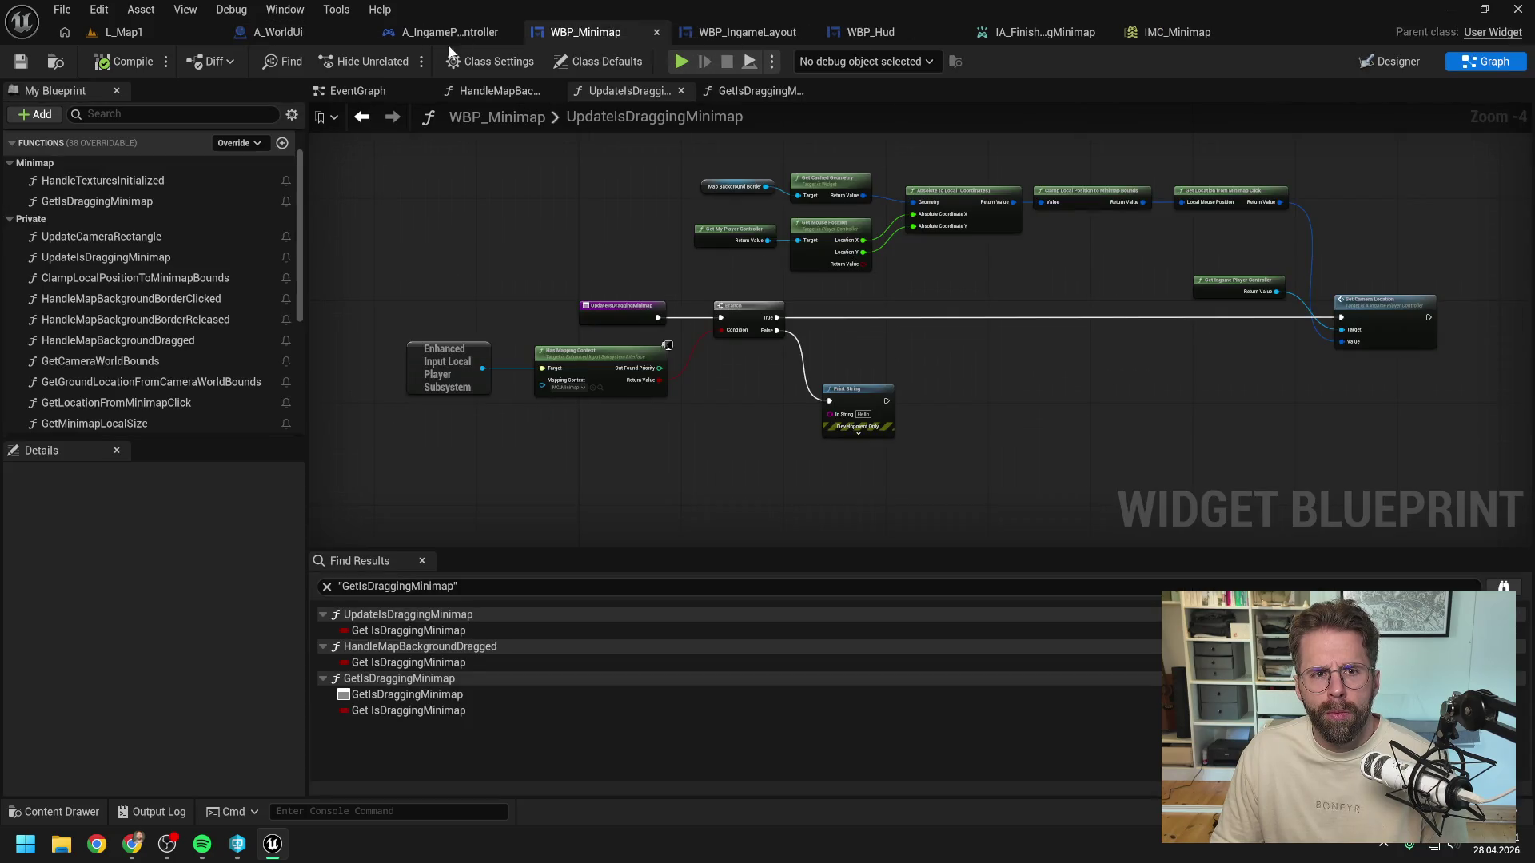
left_click(862, 32)
left_click(721, 30)
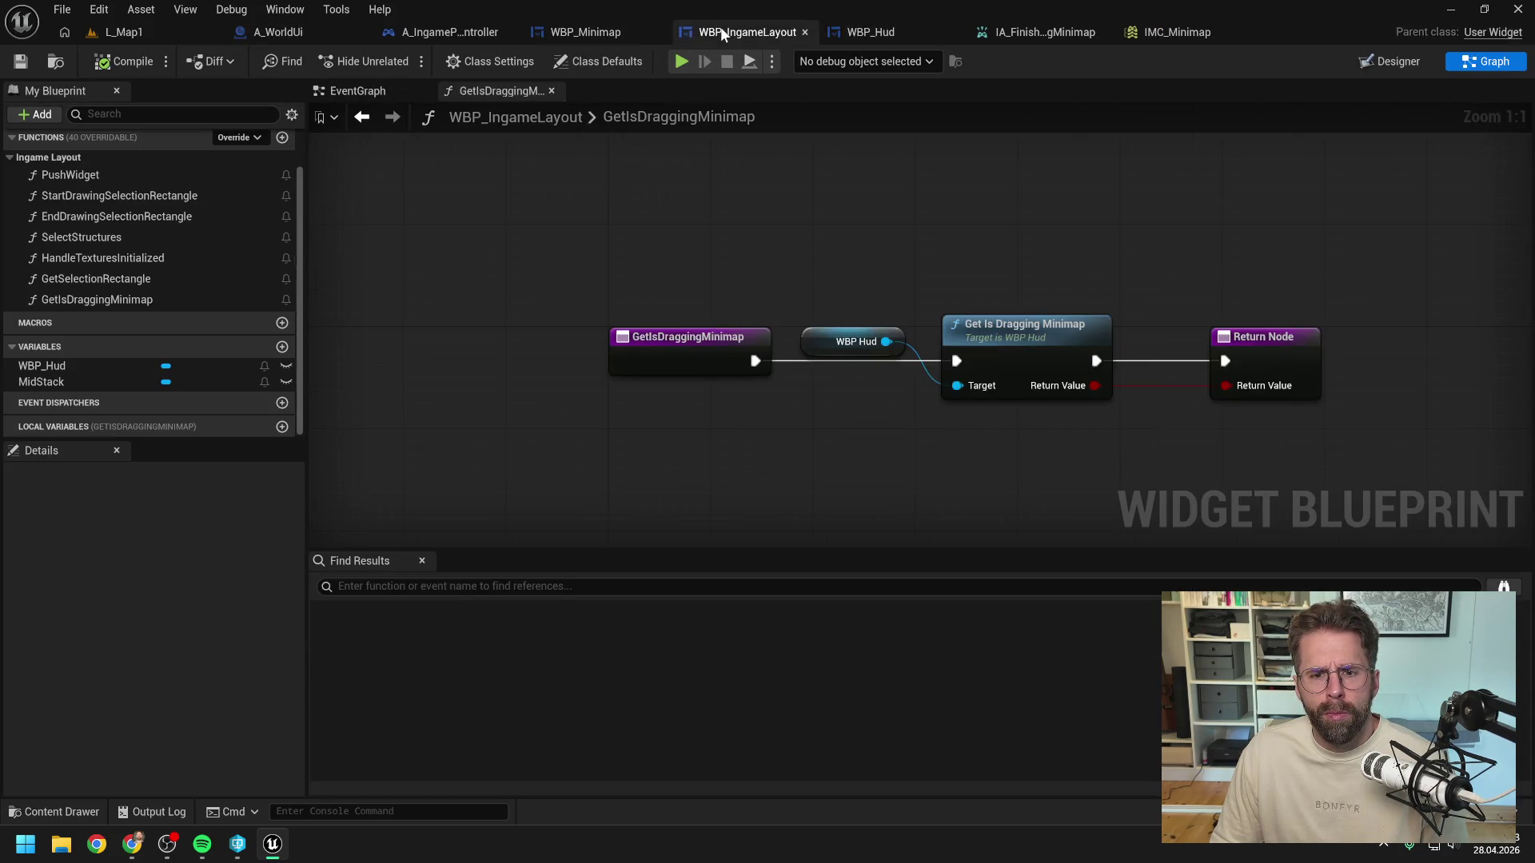
left_click(588, 32)
left_click(409, 92)
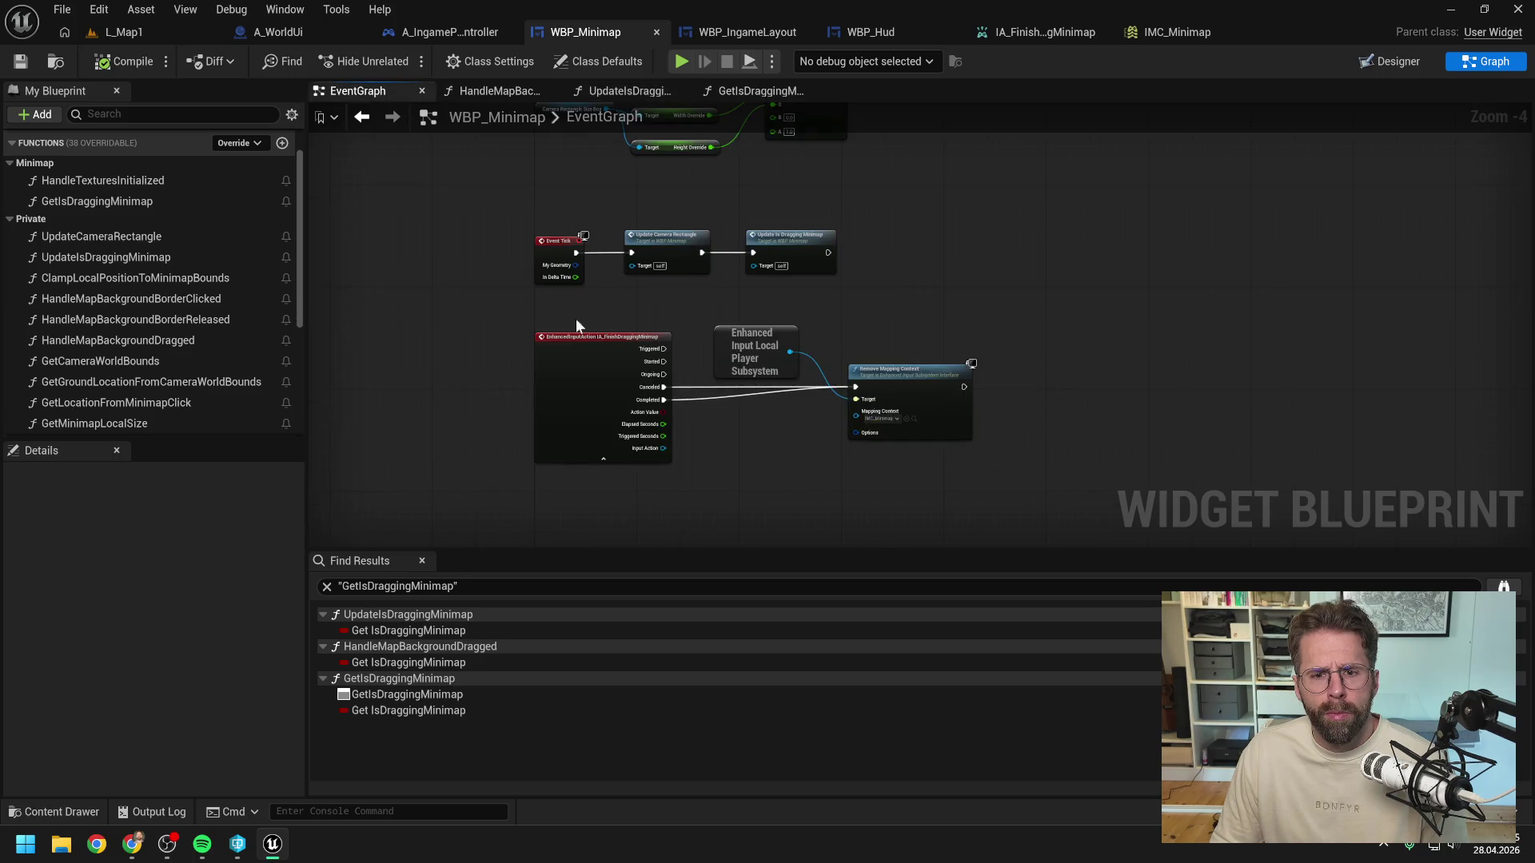
scroll(720, 414, "up", 2)
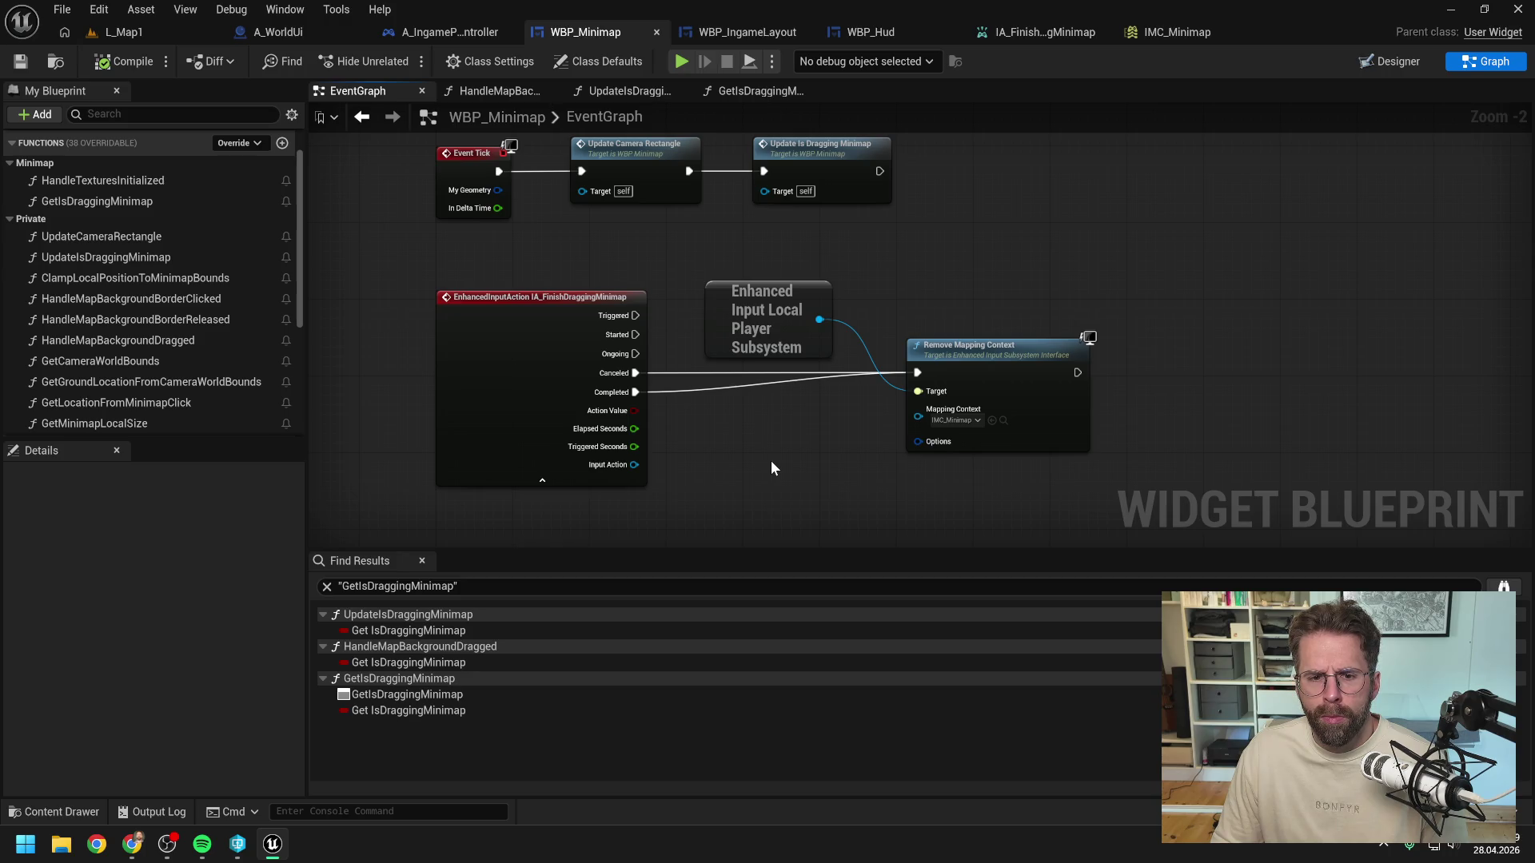
left_click(970, 352)
key("F9")
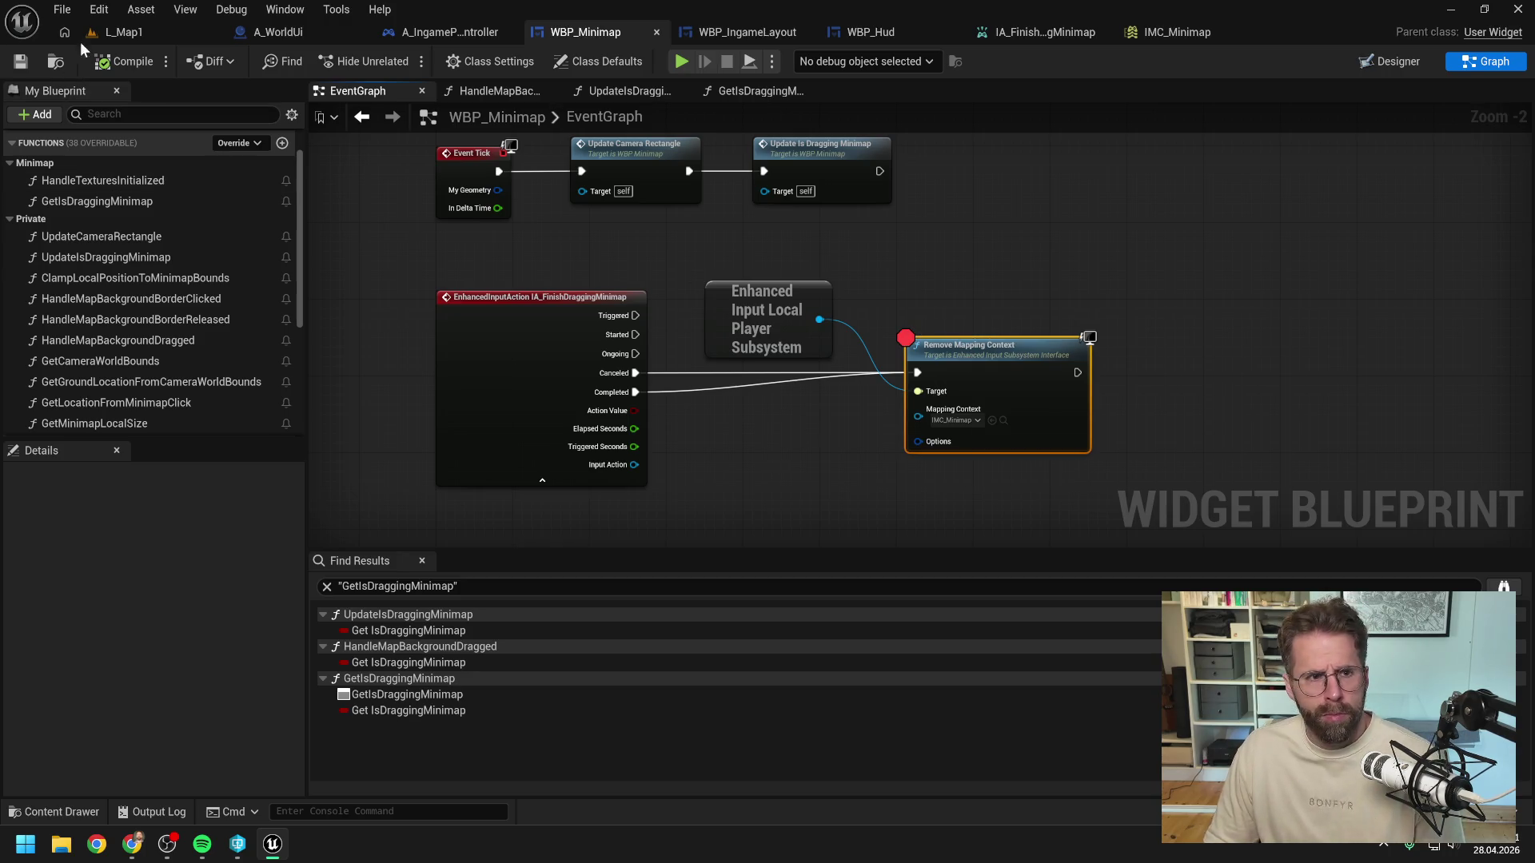
Step: Playtest again with the breakpoint, clicking a spot on the minimap
left_click(120, 32)
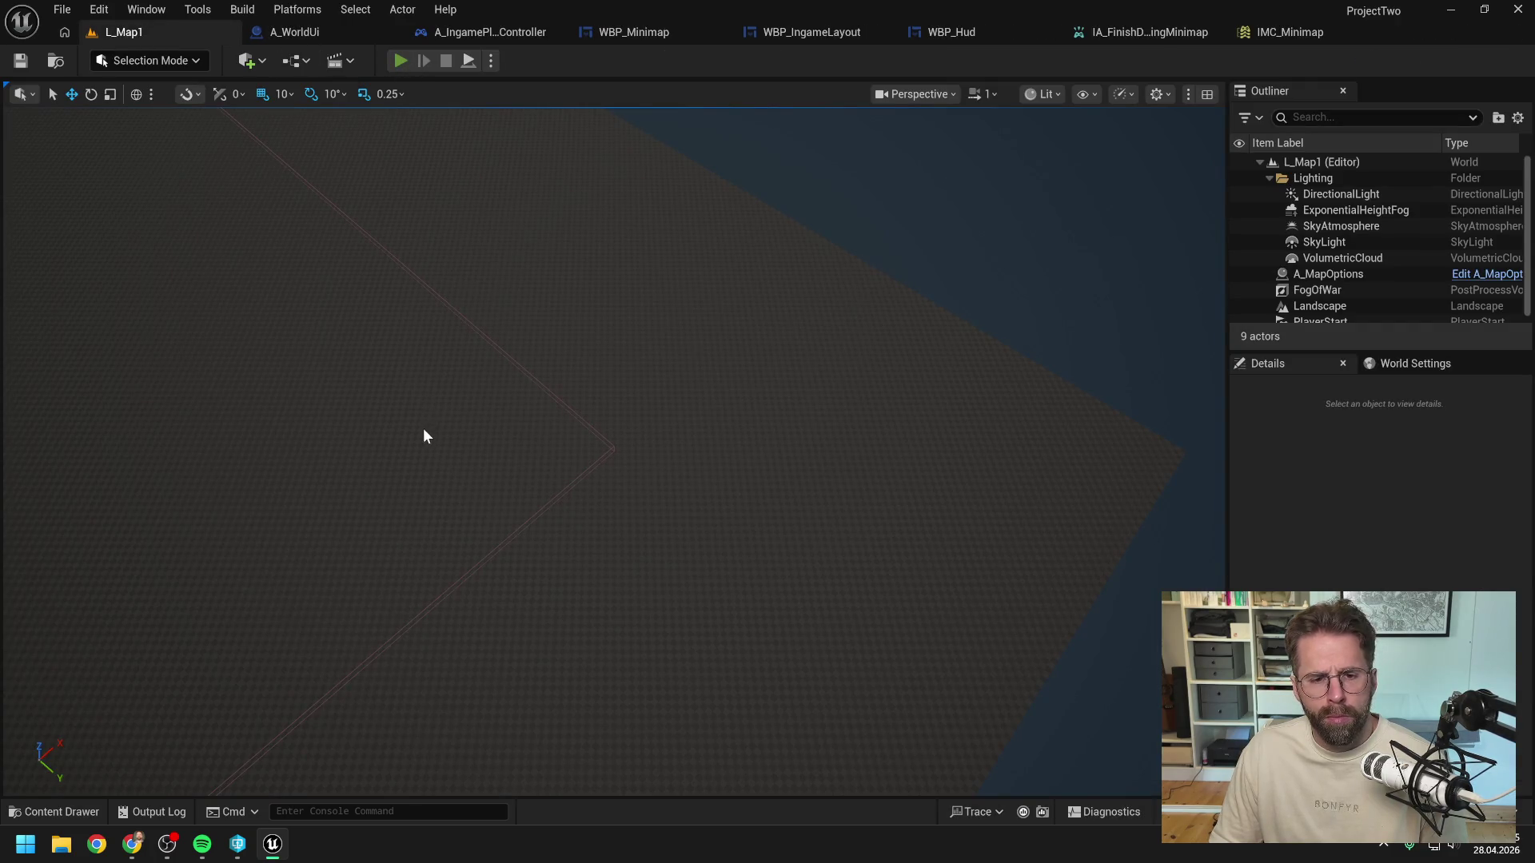
key("alt+p")
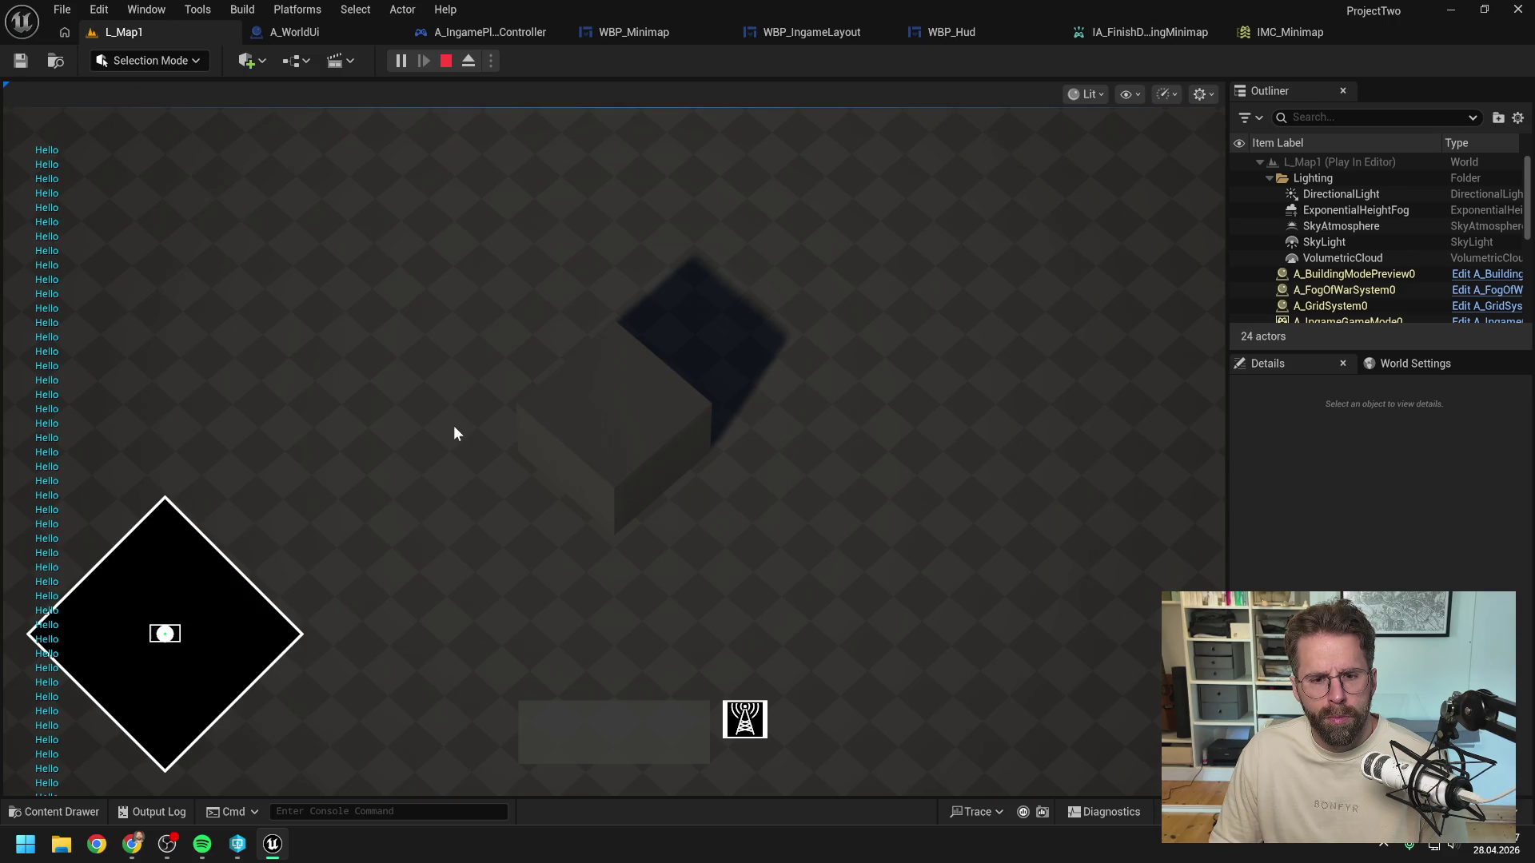
left_click(213, 625)
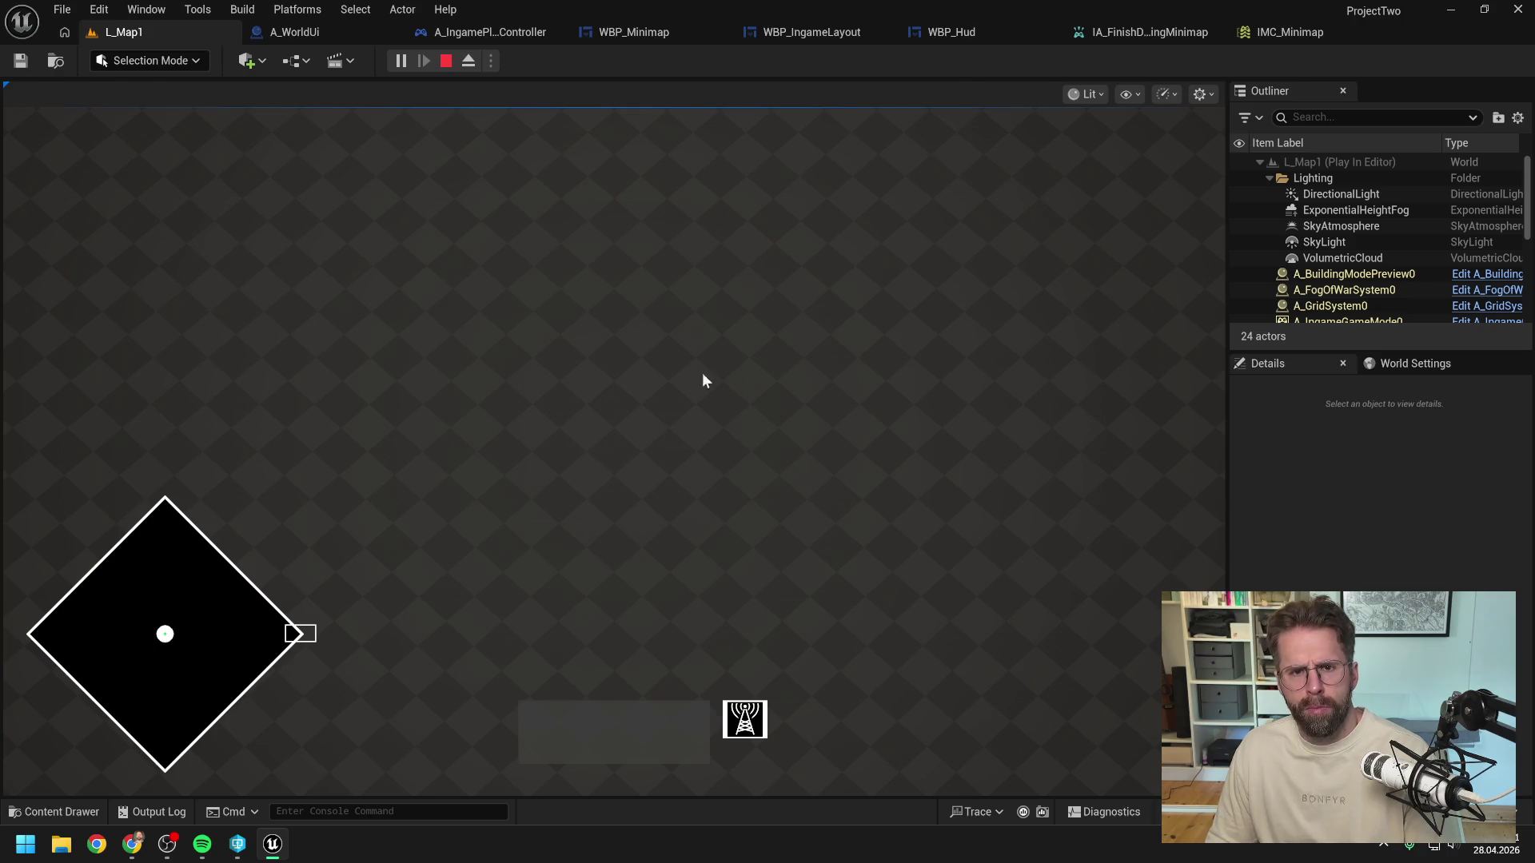
key("Escape")
Step: Review the UpdateIsDraggingMinimap function graph, then return to the minimap EventGraph
left_click(284, 32)
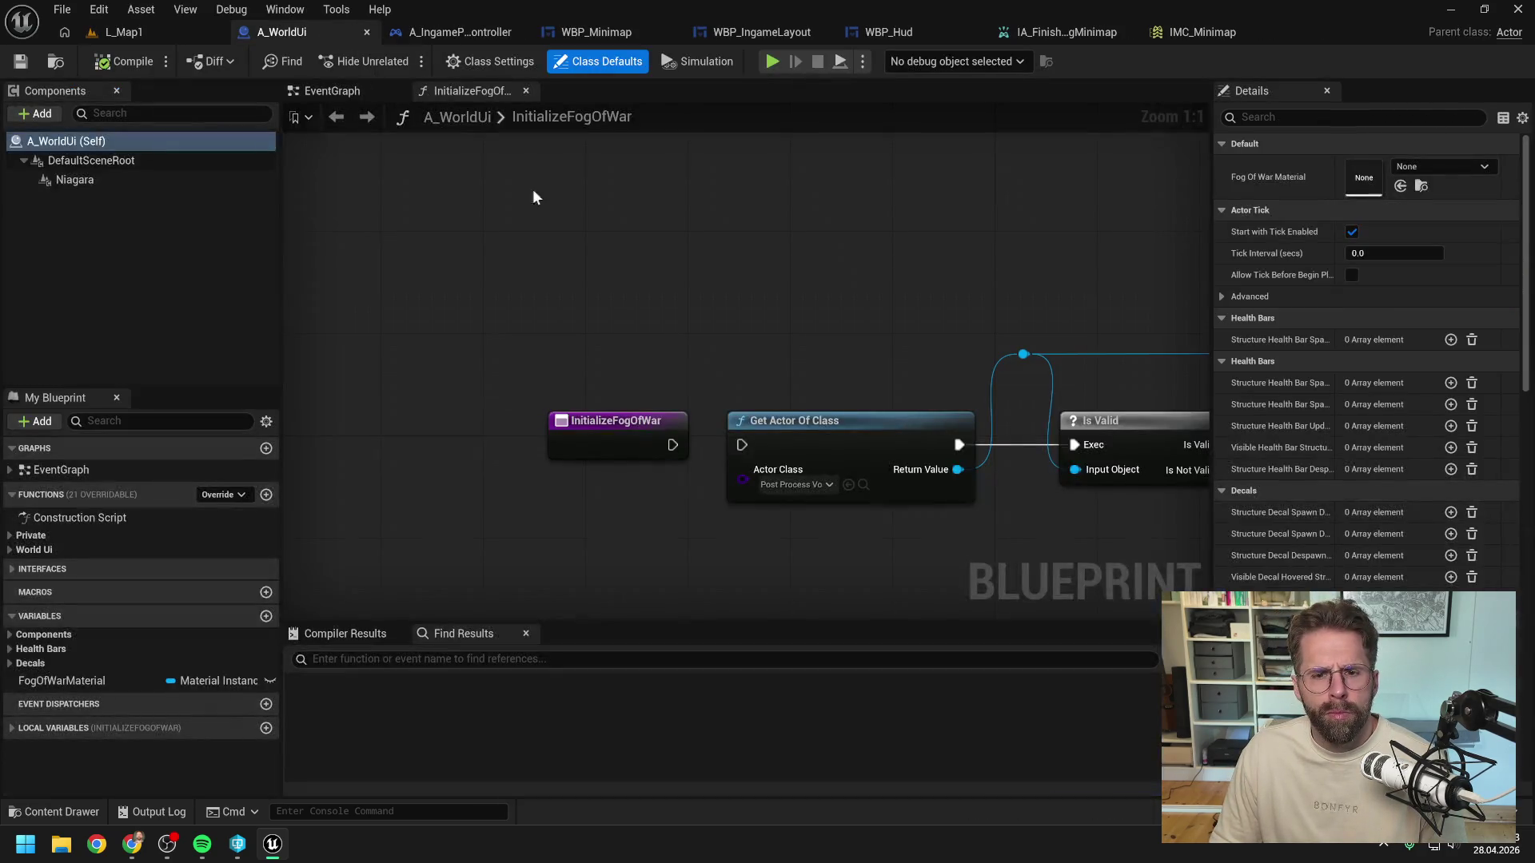
left_click(612, 30)
left_click(930, 267)
scroll(937, 270, "down", 1)
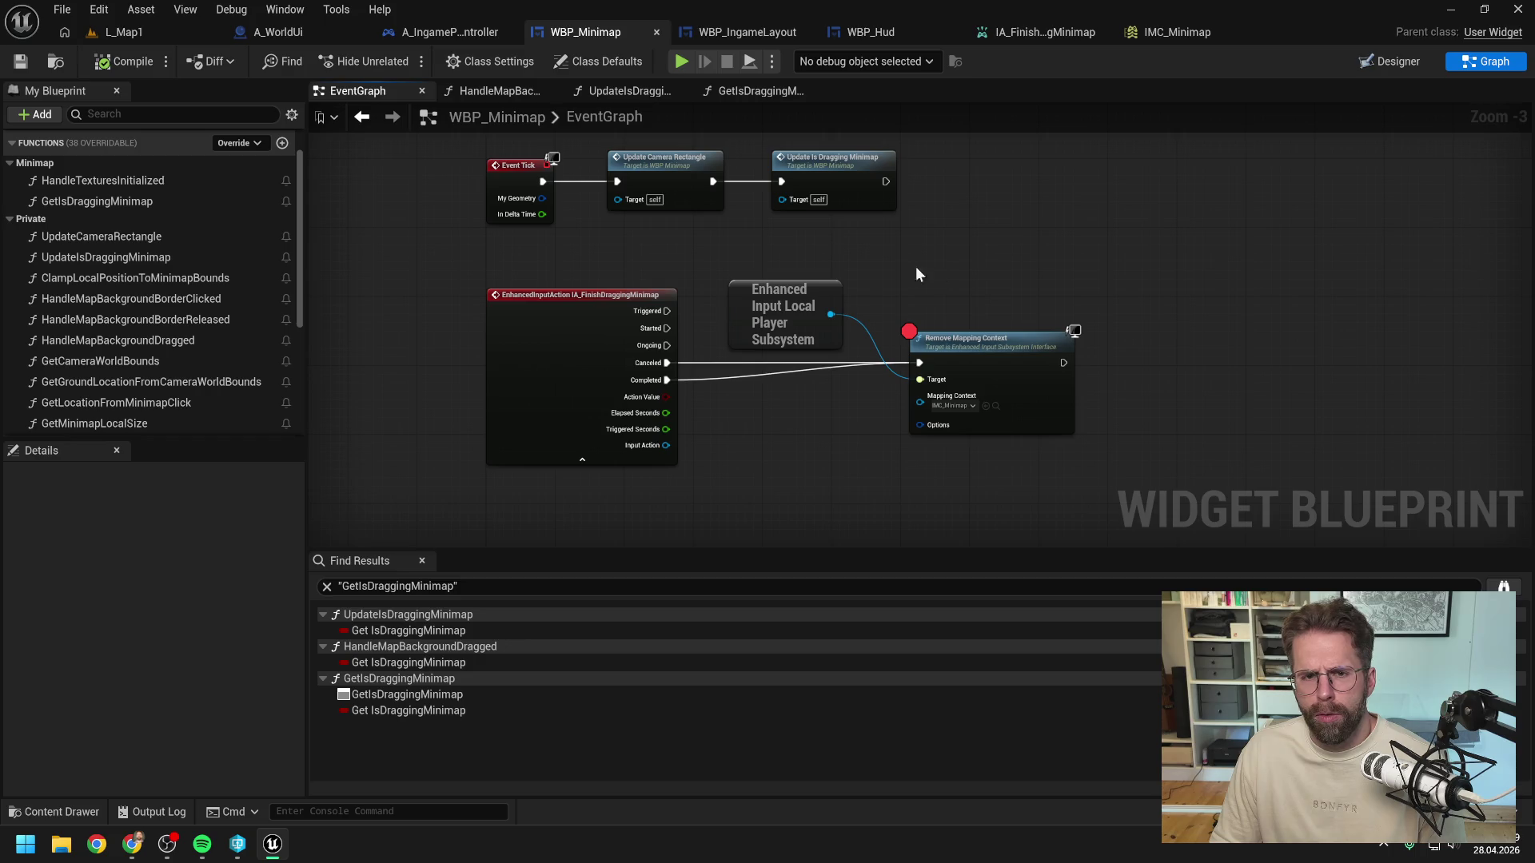
left_click(634, 90)
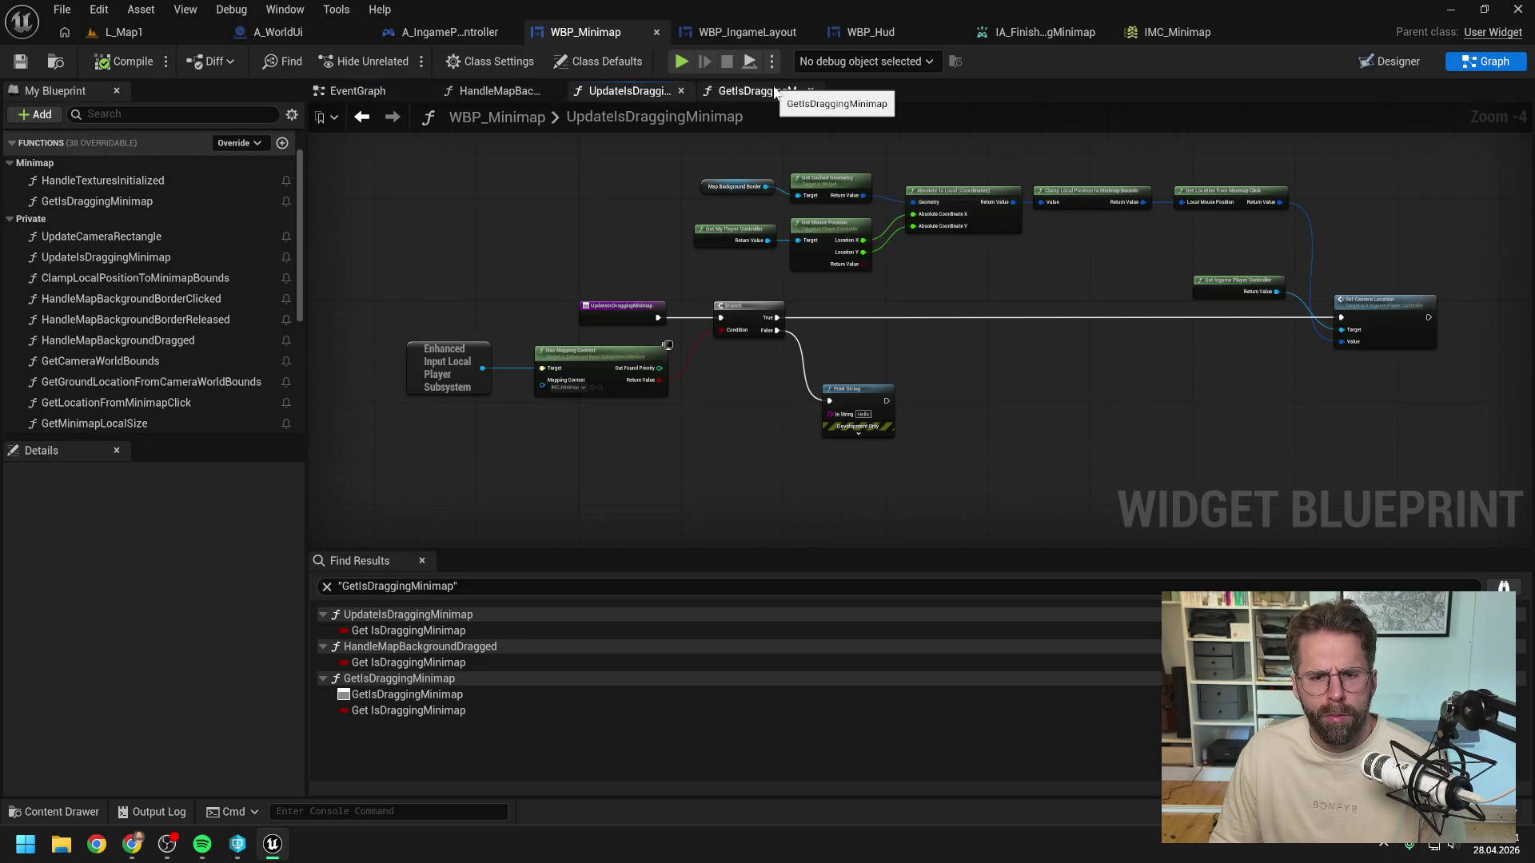
scroll(808, 323, "up", 2)
scroll(808, 323, "down", 2)
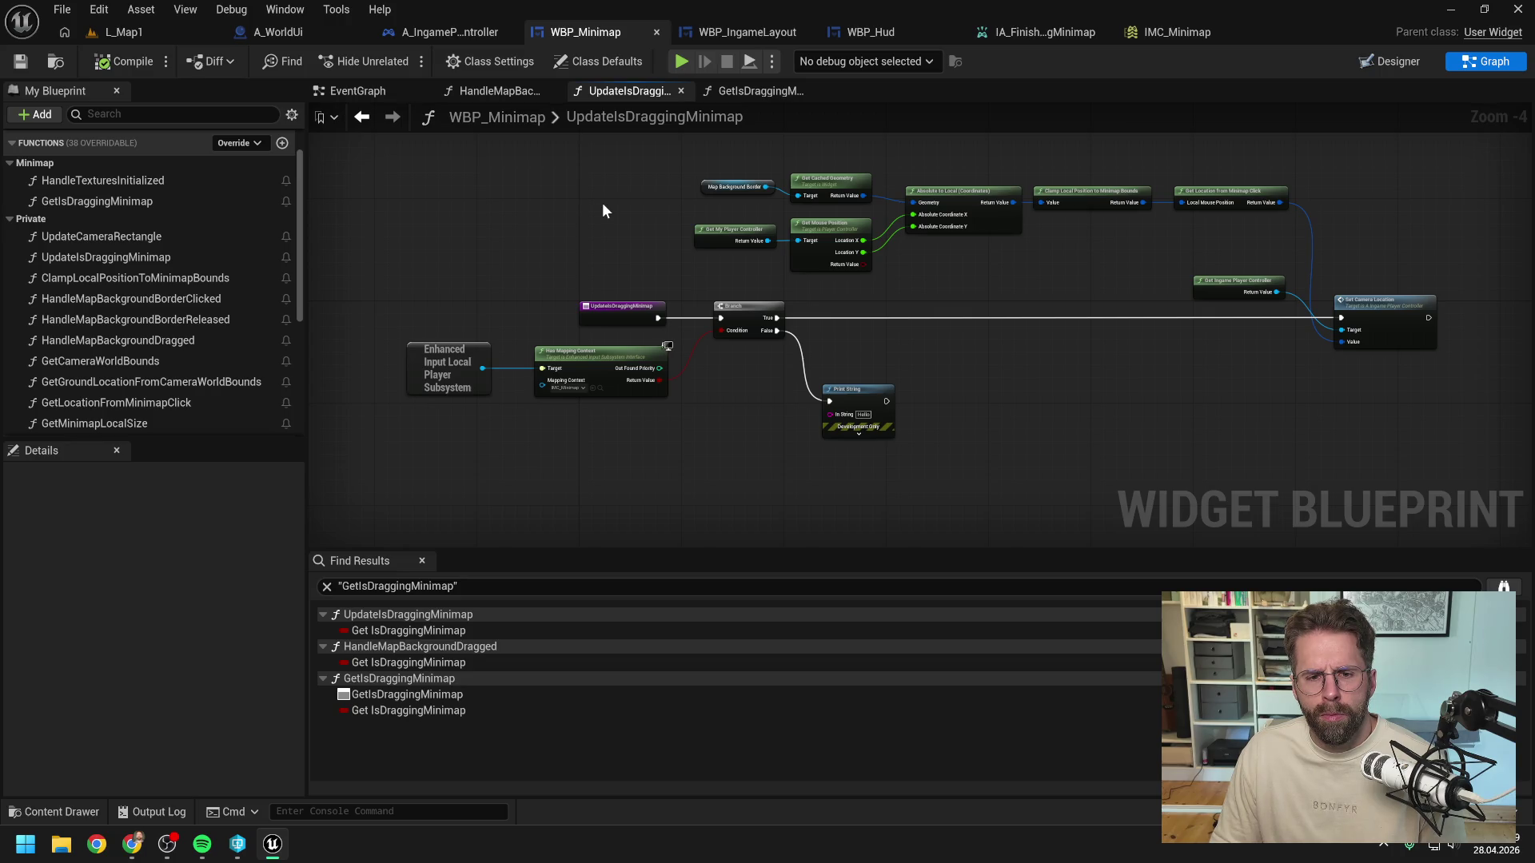
left_click(366, 93)
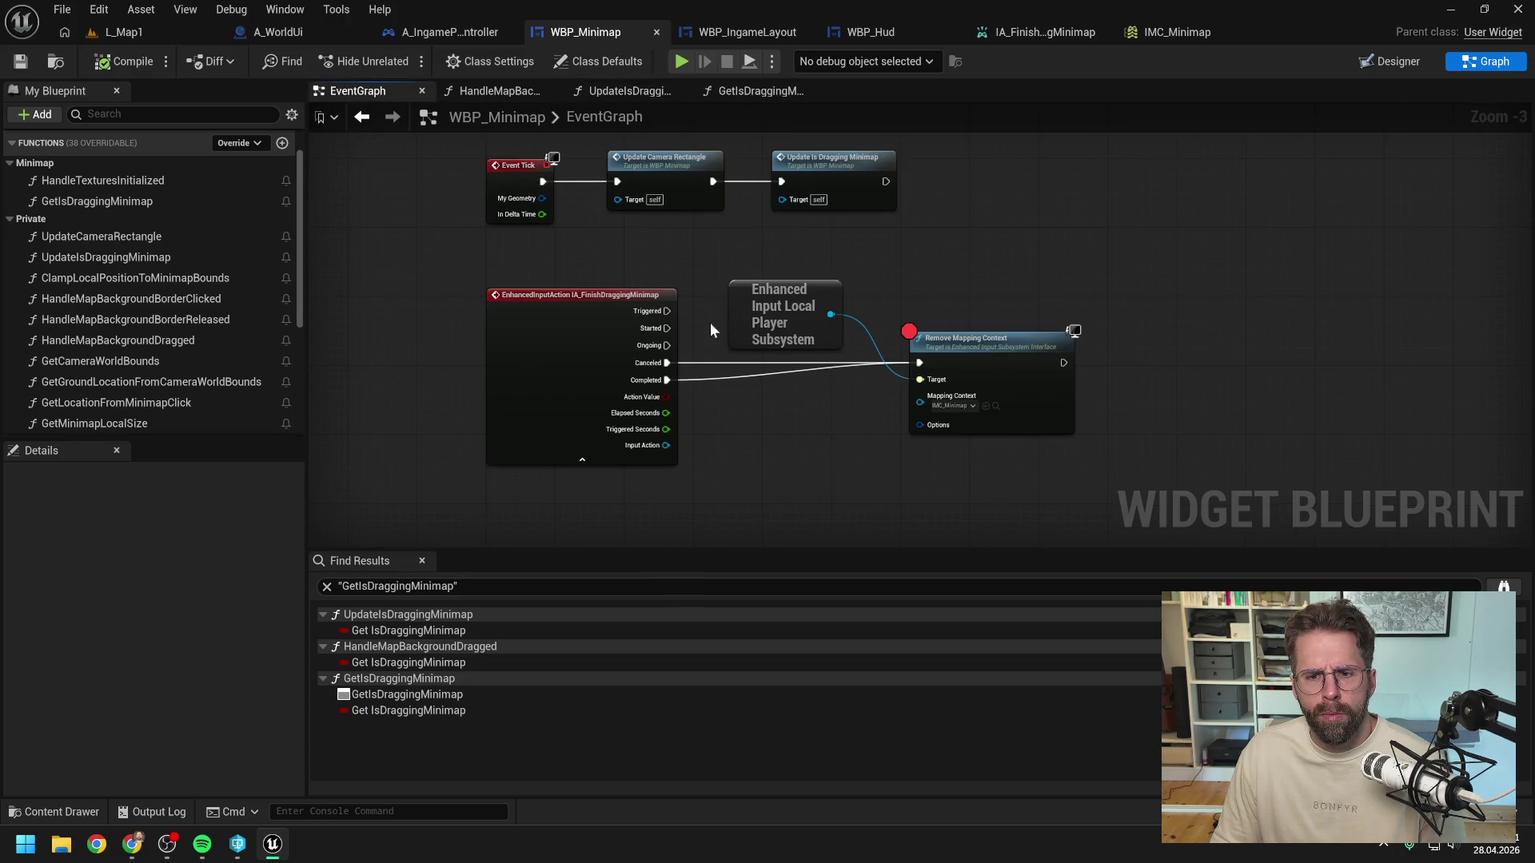
Step: Add a Print String reading "Started" on the Started output of IA_FinishDraggingMinimap
right_click(931, 261)
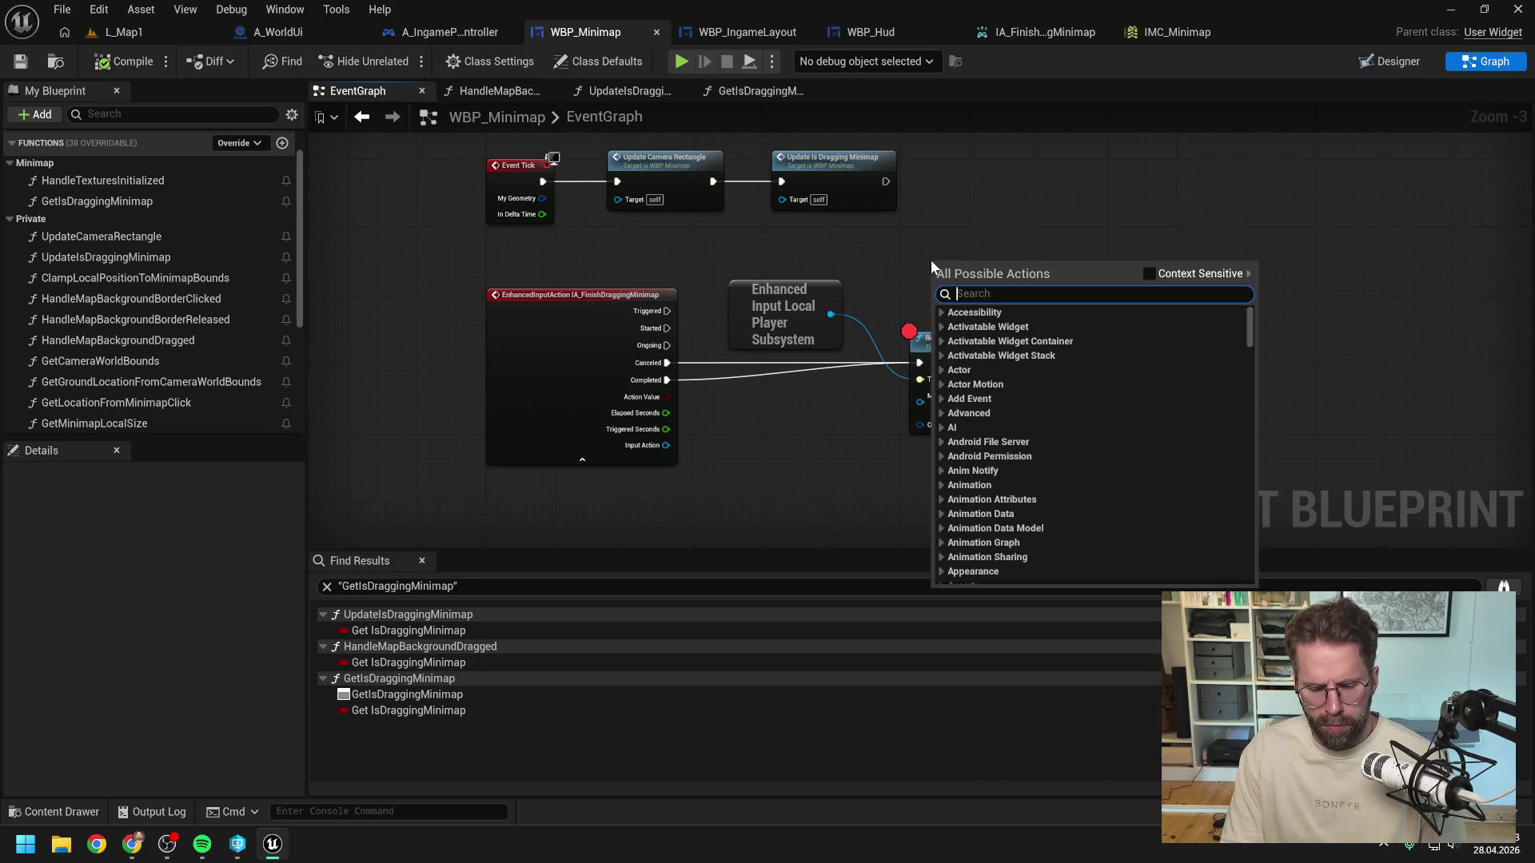
type("print string")
key("Return")
left_click_drag(931, 261, 913, 243)
mouse_move(667, 328)
left_mouse_down()
mouse_move(843, 294)
mouse_move(920, 259)
left_mouse_up()
left_click(965, 277)
type("S")
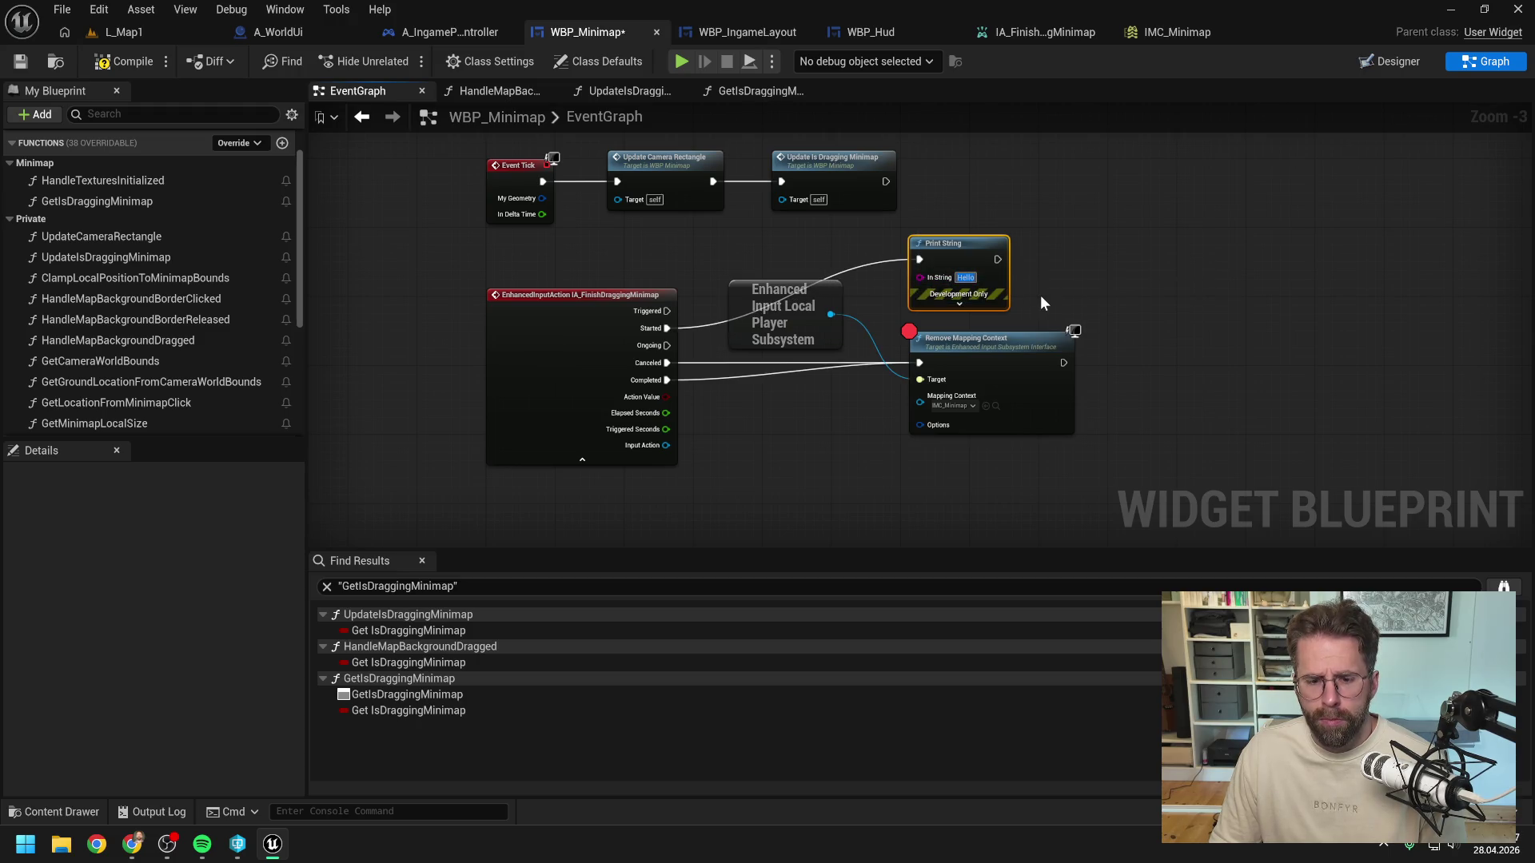
type("tar")
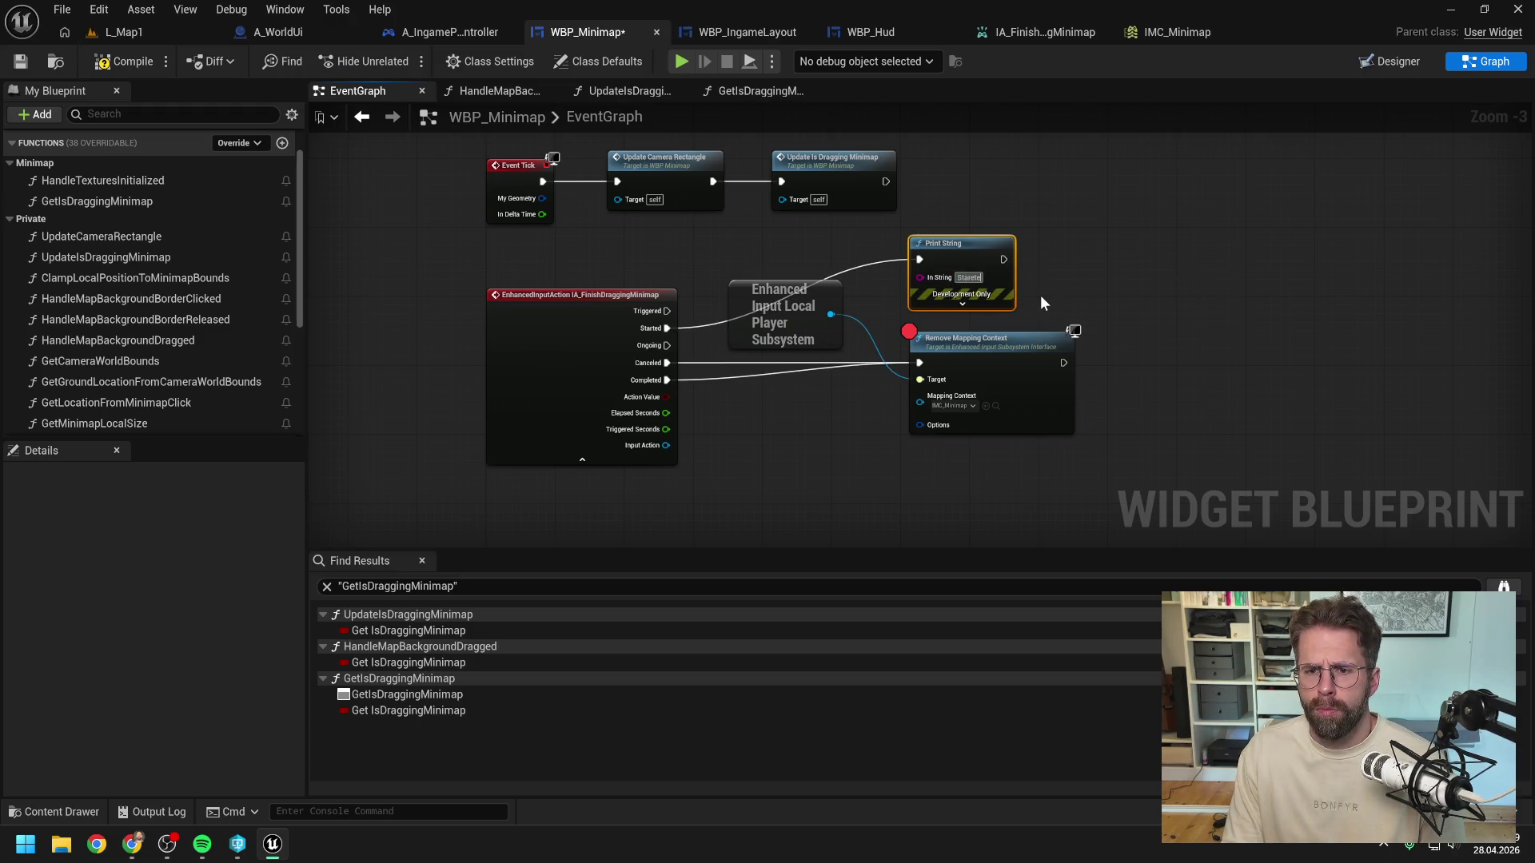
type("ted")
key("Return")
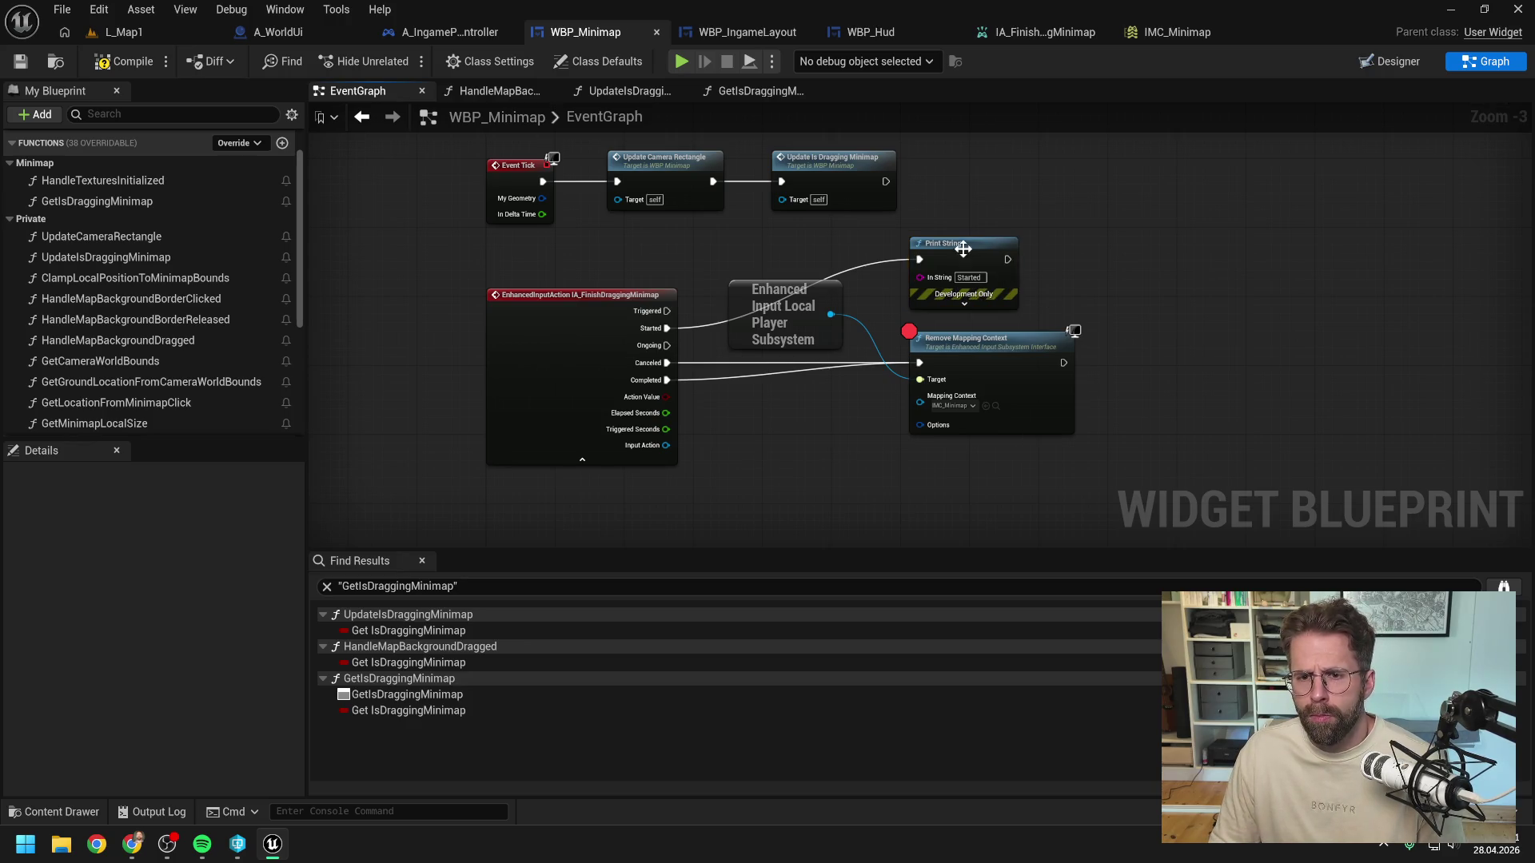
Step: Duplicate it as a "Released" Print String on the Canceled and Completed outputs, and save
key("ctrl+d")
left_click_drag(666, 363, 765, 439)
left_click_drag(666, 381, 766, 439)
left_click(813, 459)
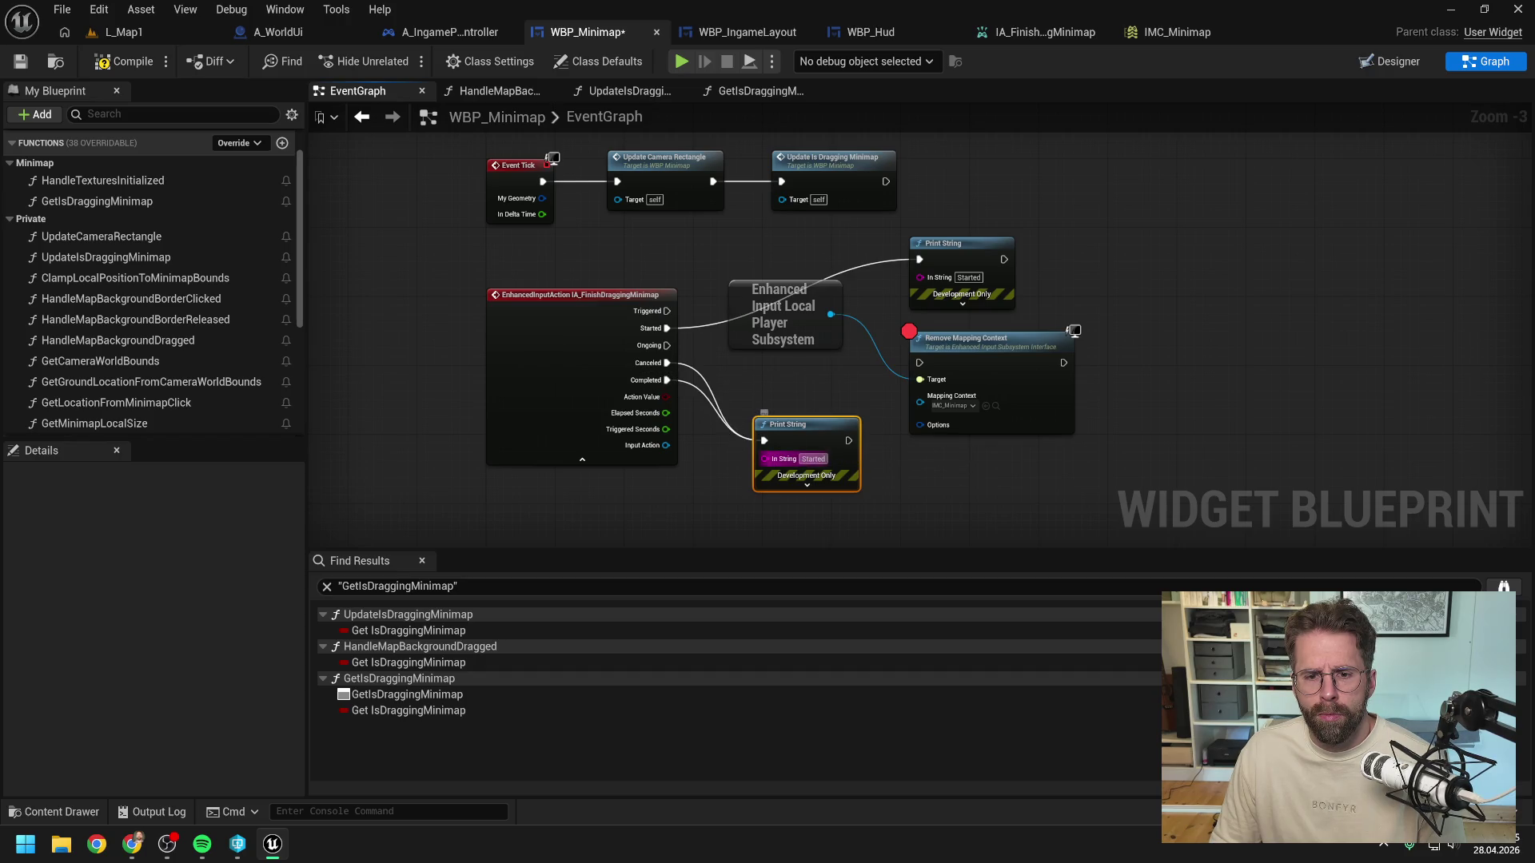
type("Released")
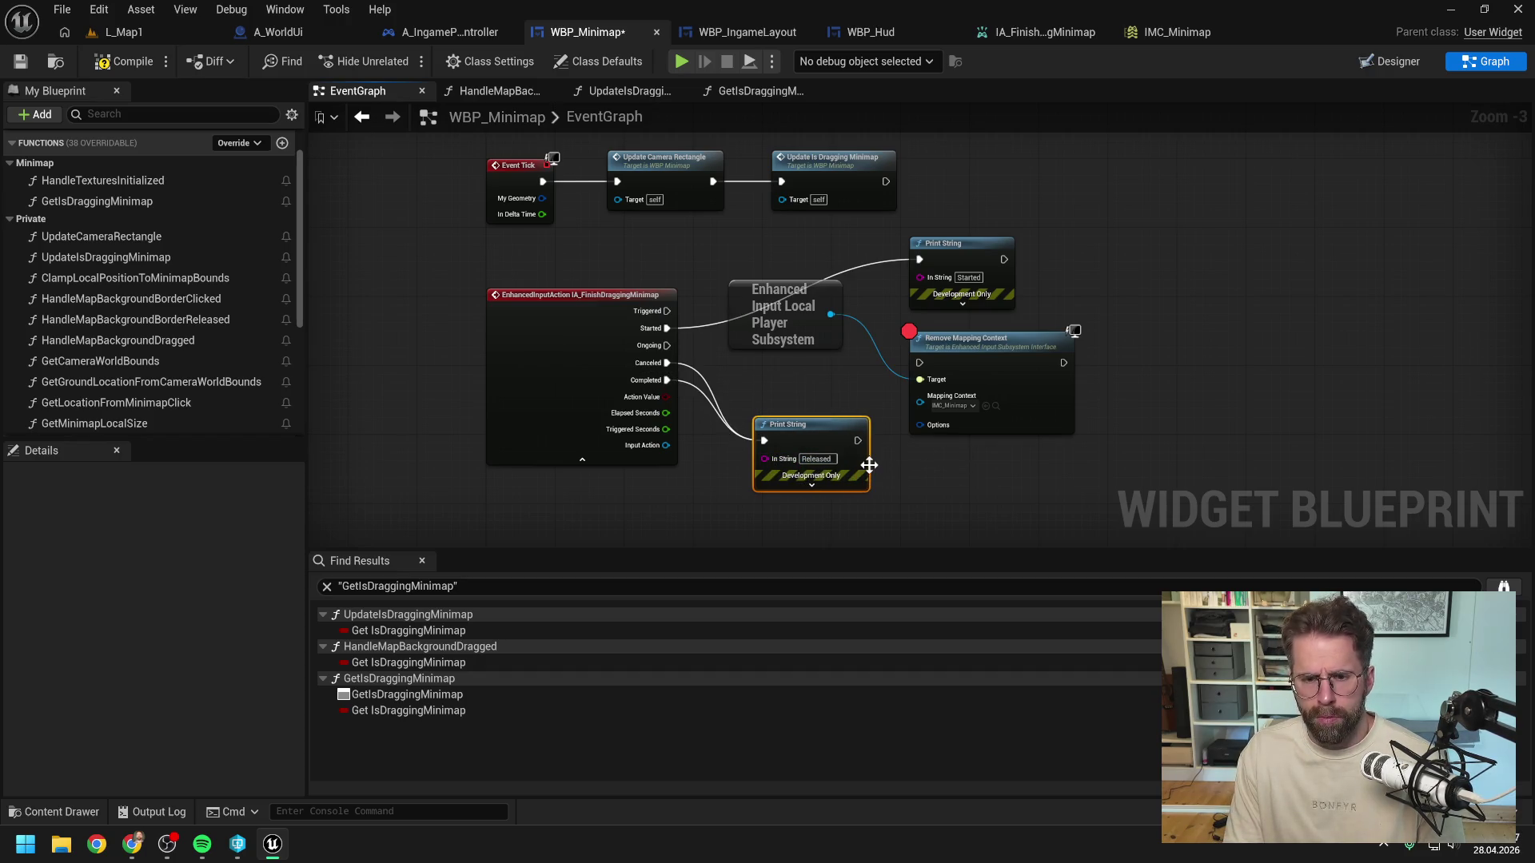
key("ctrl+s")
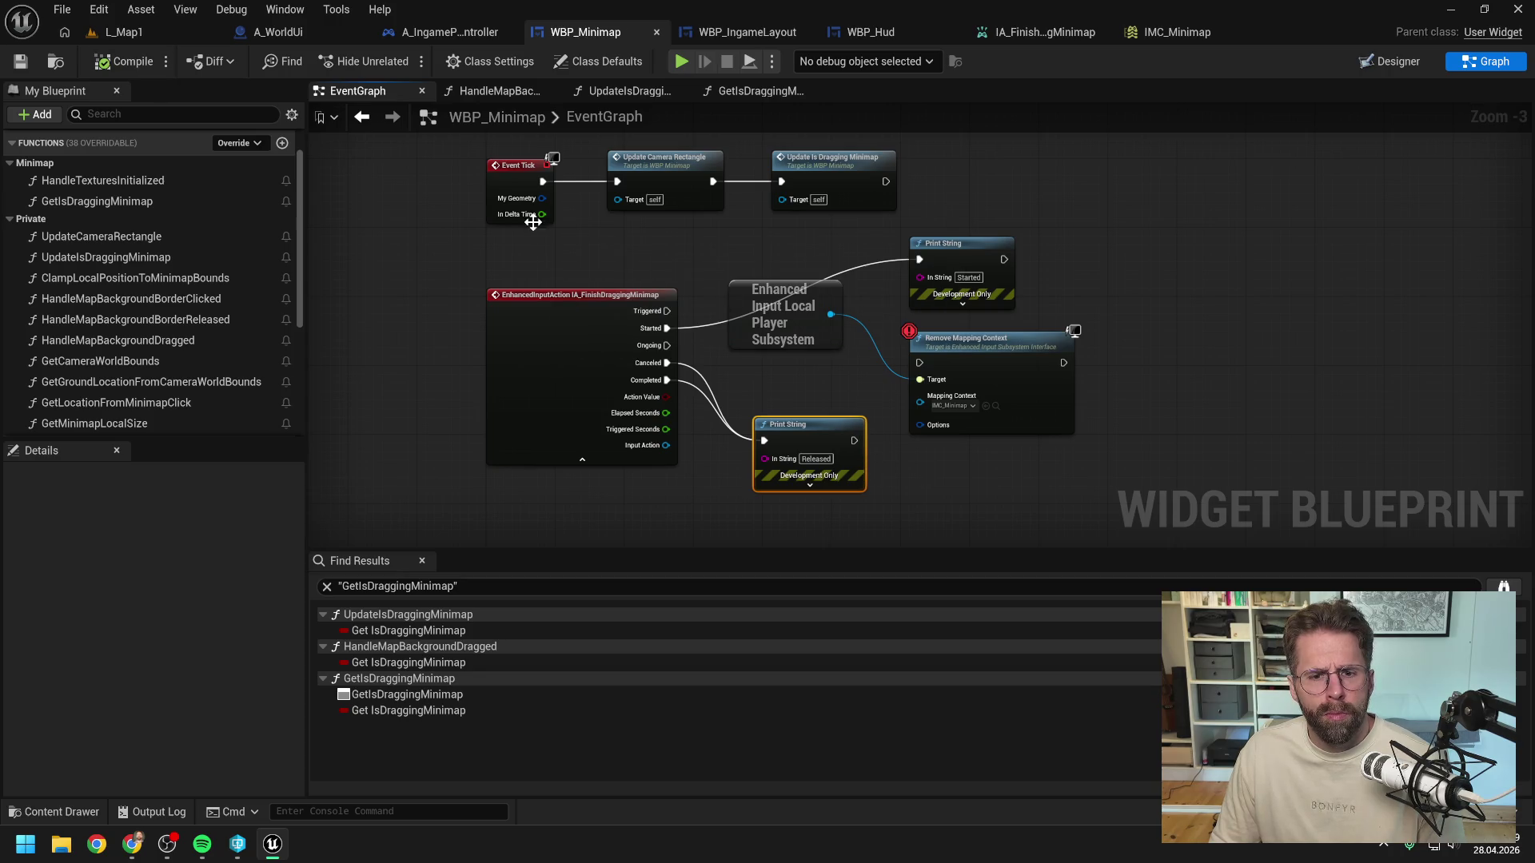
left_click(803, 91)
left_click(622, 90)
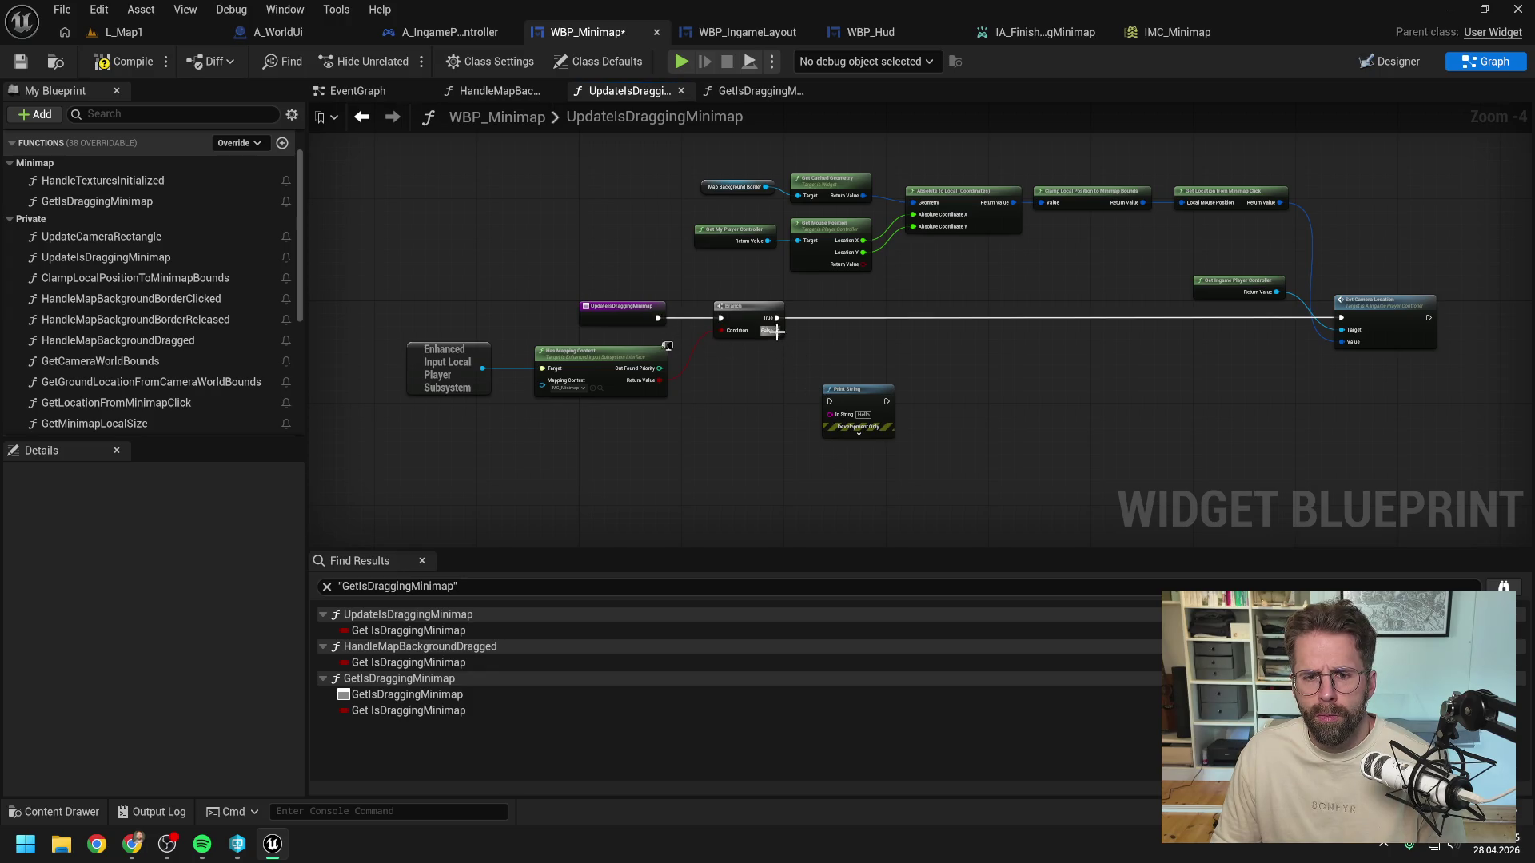
left_click(132, 33)
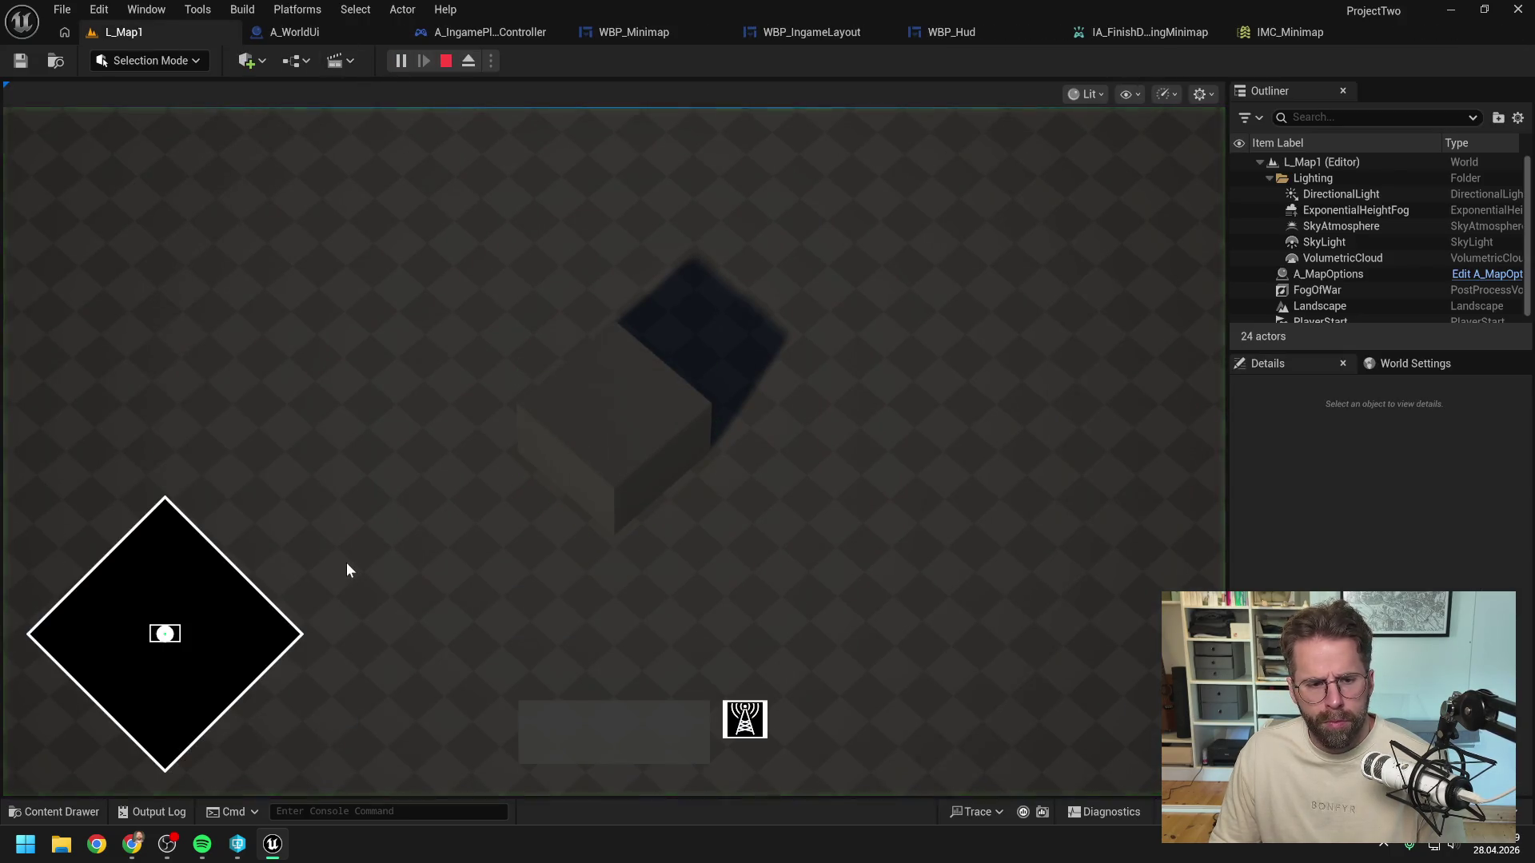
mouse_move(216, 623)
left_mouse_down()
mouse_move(149, 674)
mouse_move(199, 679)
mouse_move(234, 607)
mouse_move(226, 625)
left_mouse_up()
left_click(190, 626)
left_click(228, 643)
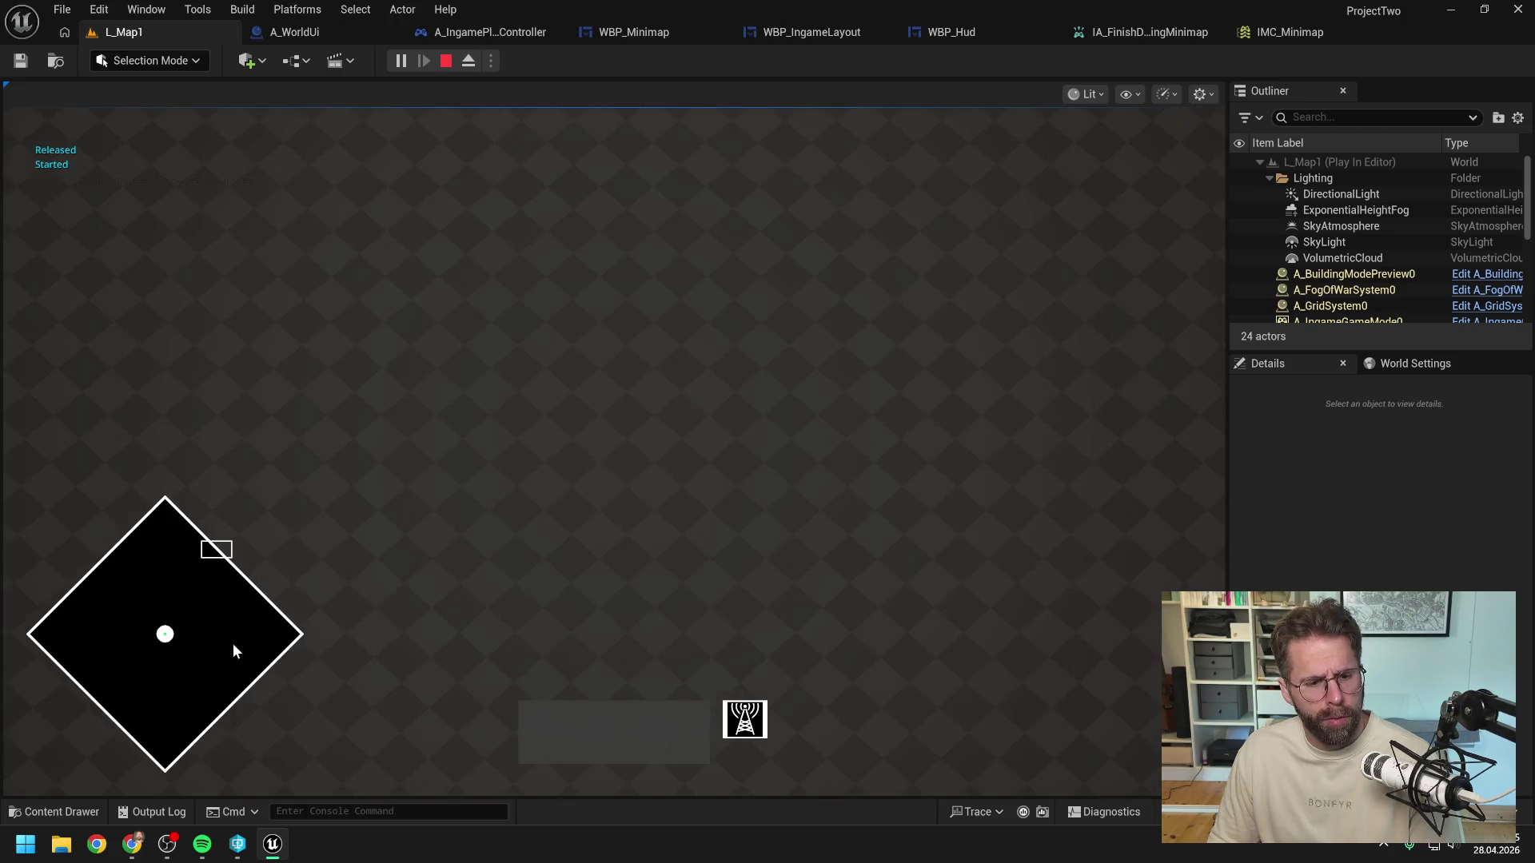
left_click(193, 635)
mouse_move(193, 633)
left_mouse_down()
mouse_move(160, 631)
mouse_move(233, 654)
mouse_move(238, 706)
mouse_move(205, 694)
mouse_move(176, 587)
mouse_move(228, 622)
mouse_move(212, 641)
mouse_move(144, 622)
mouse_move(155, 680)
mouse_move(165, 668)
left_mouse_up()
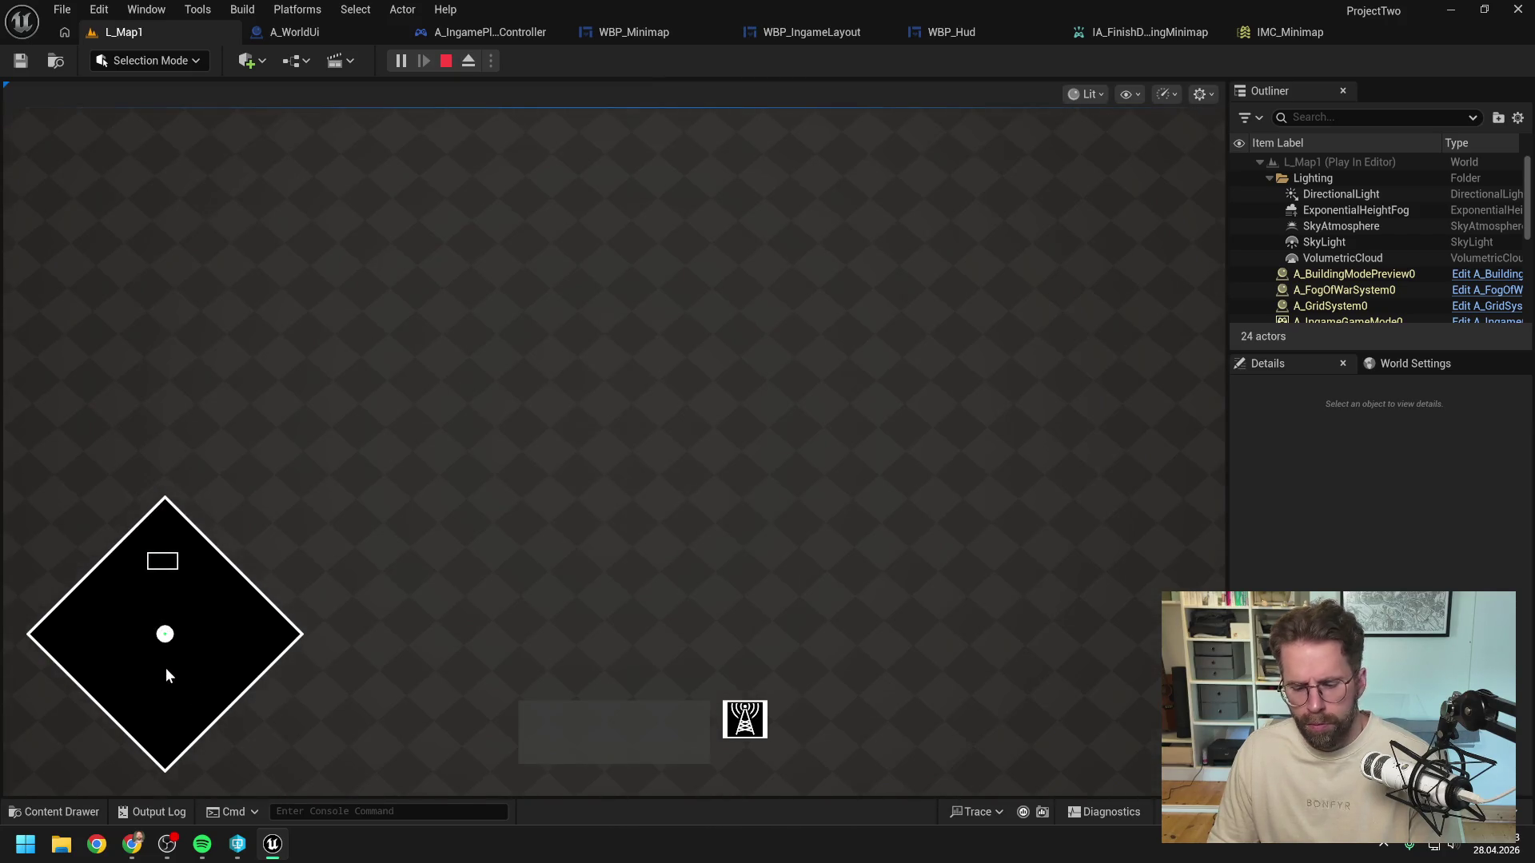
key("Escape")
left_click(636, 32)
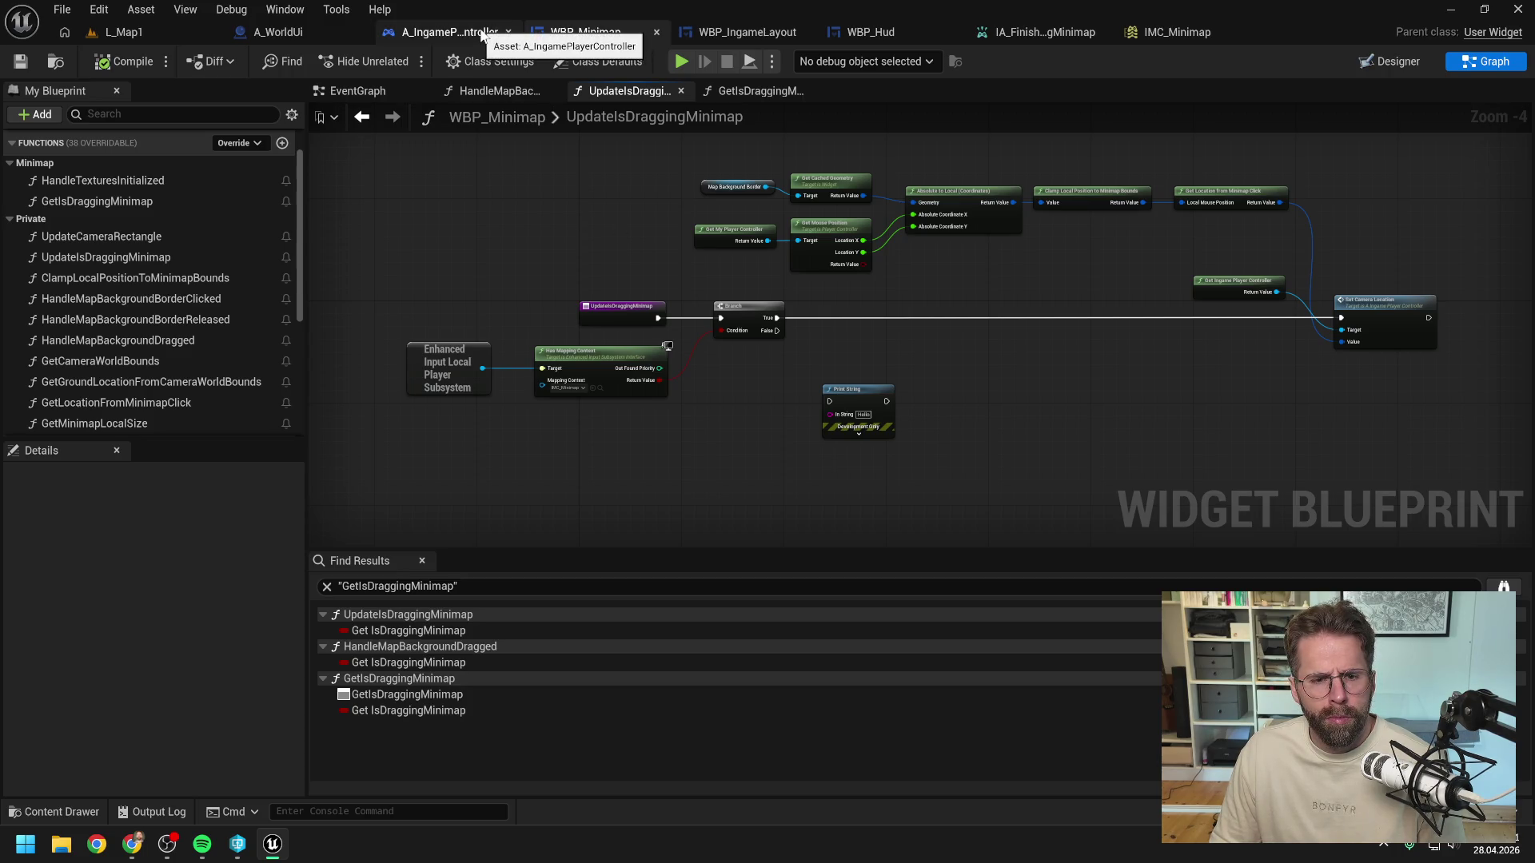
left_click(482, 36)
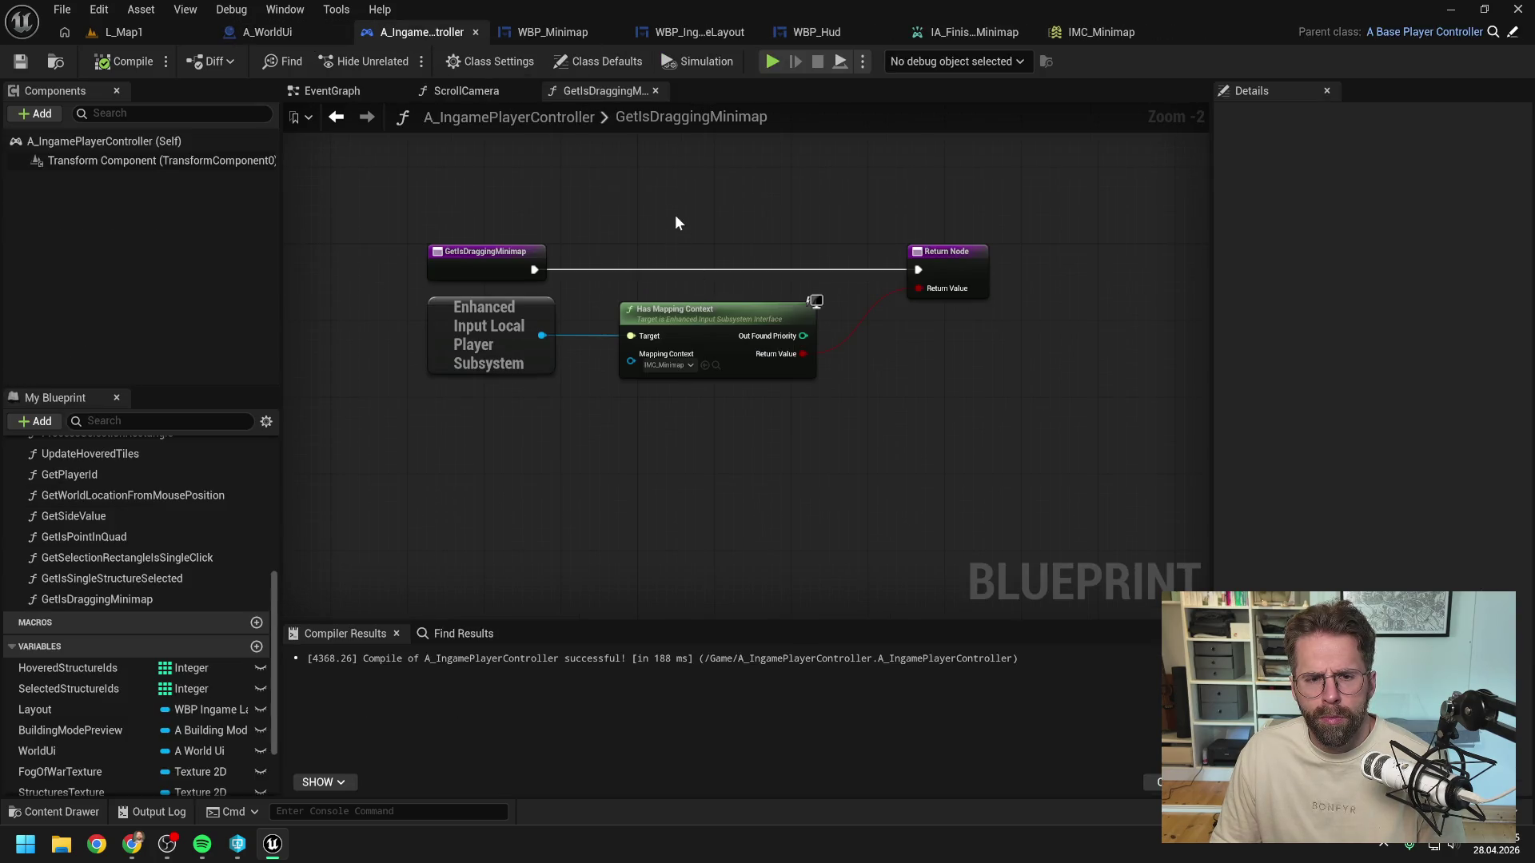
left_click(803, 31)
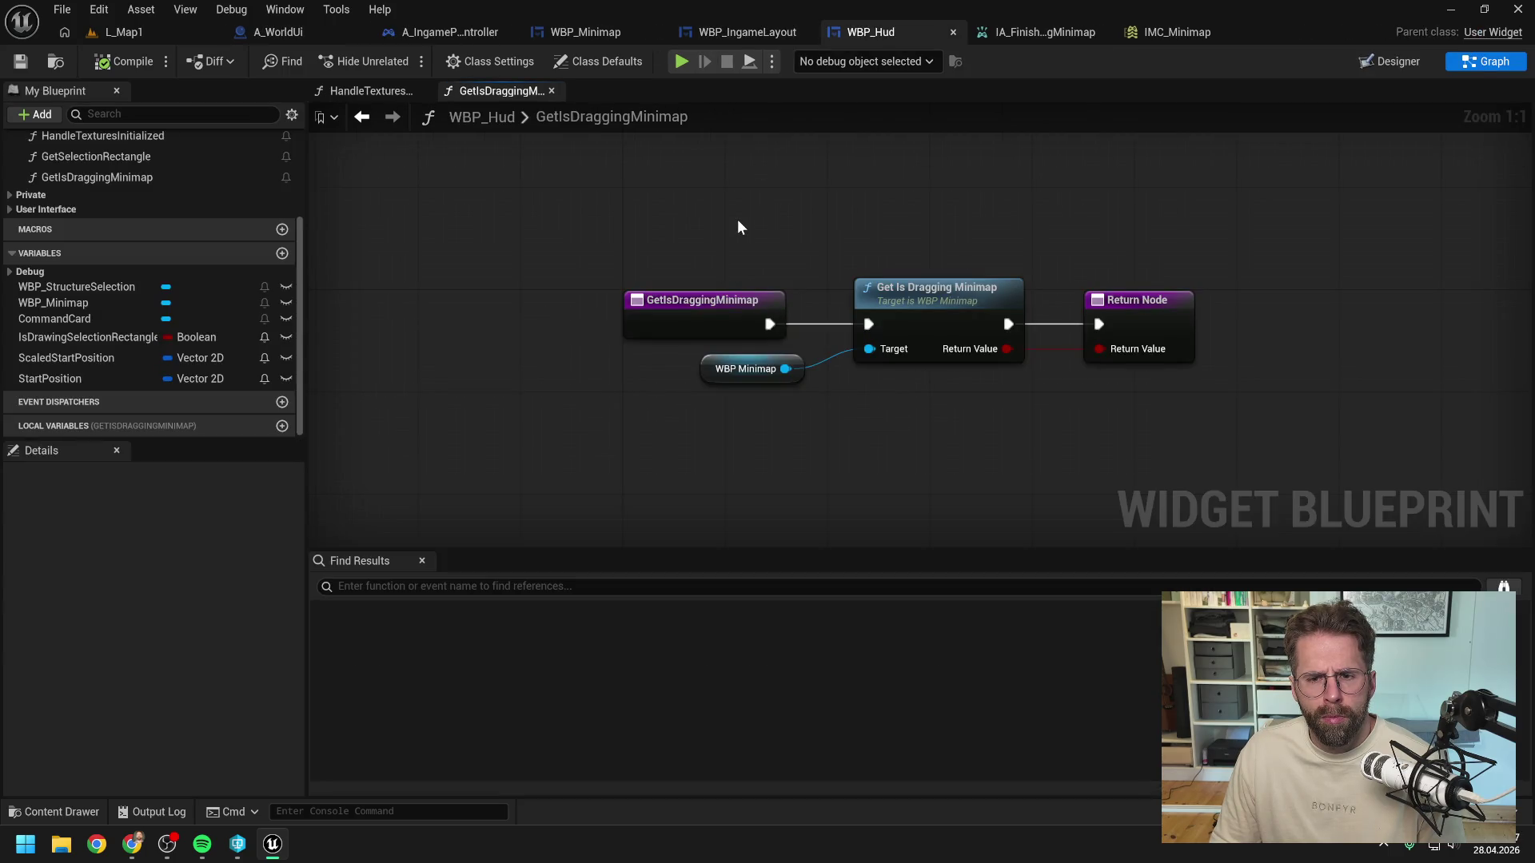
left_click(603, 35)
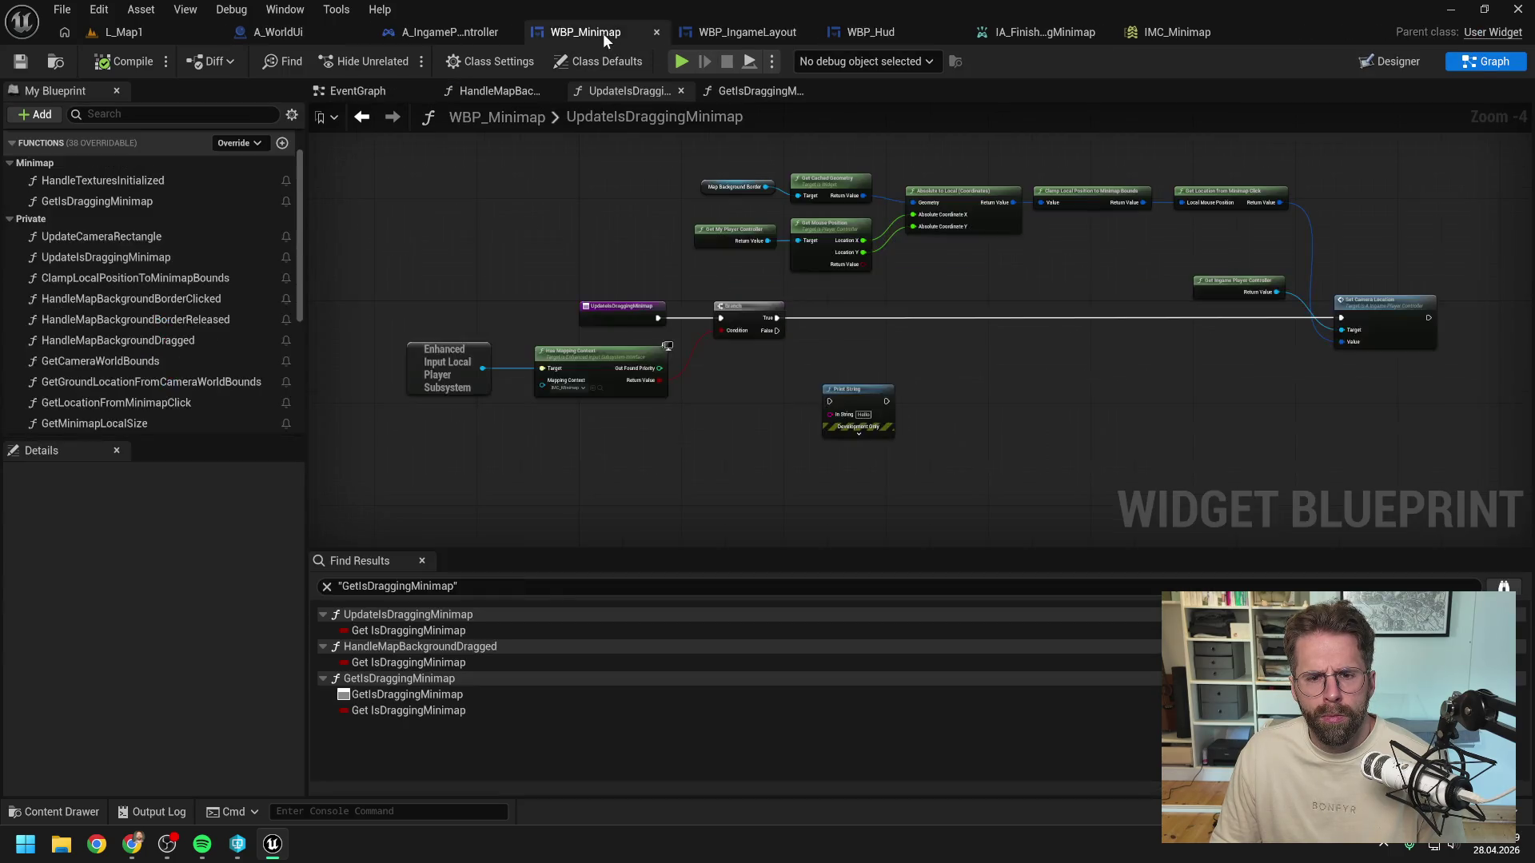
left_click(652, 272)
mouse_move(131, 844)
left_click(344, 764)
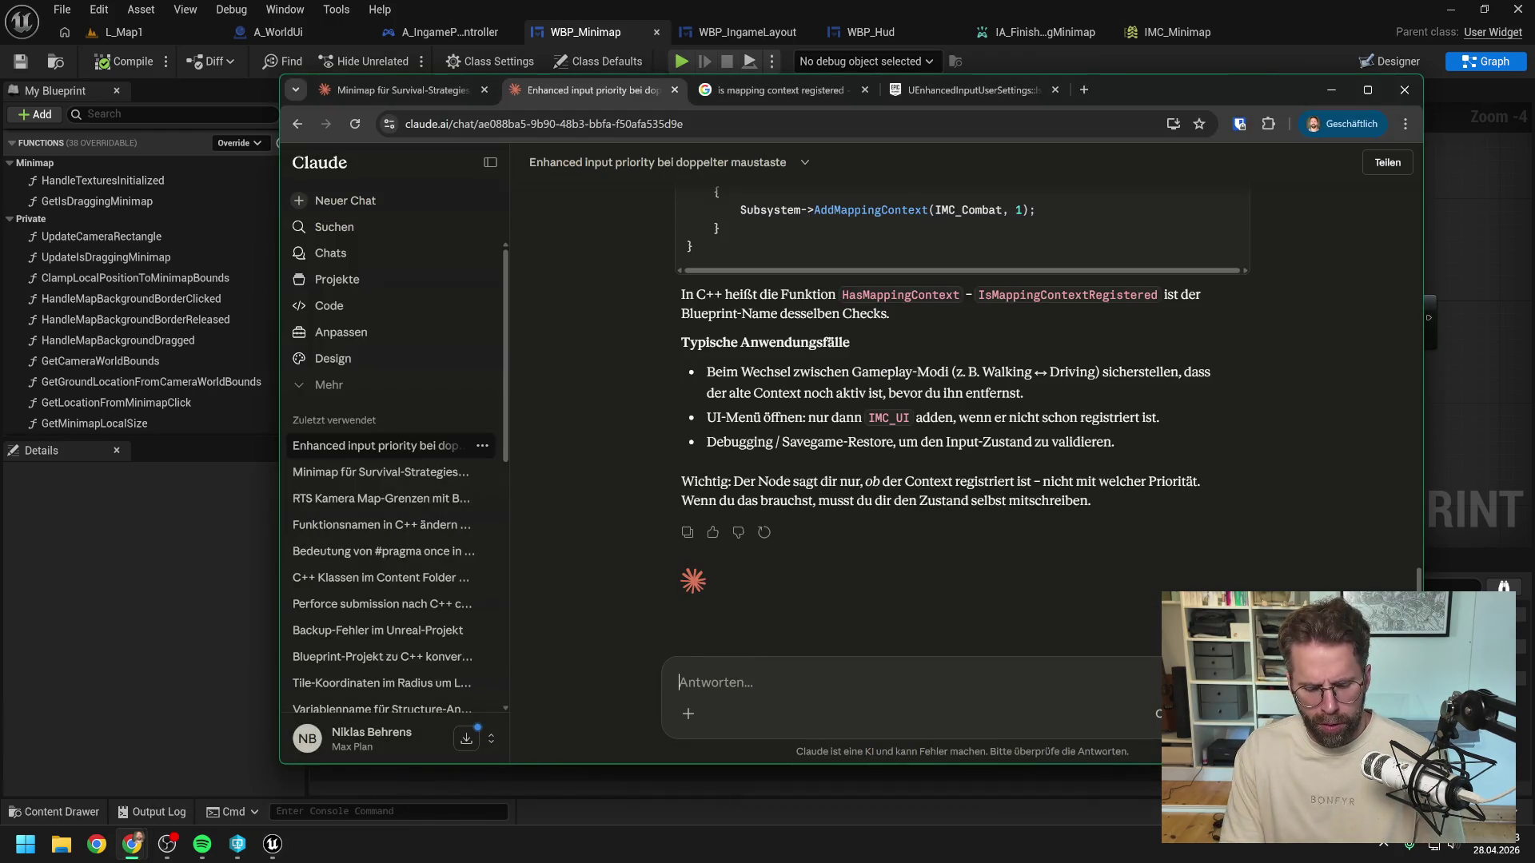
Step: Draft "Ich habe folgendes setup" plus a second line about tracking left-click via the widget's mouse-down event
type("Ich hab")
key("BackSpace")
type("fo")
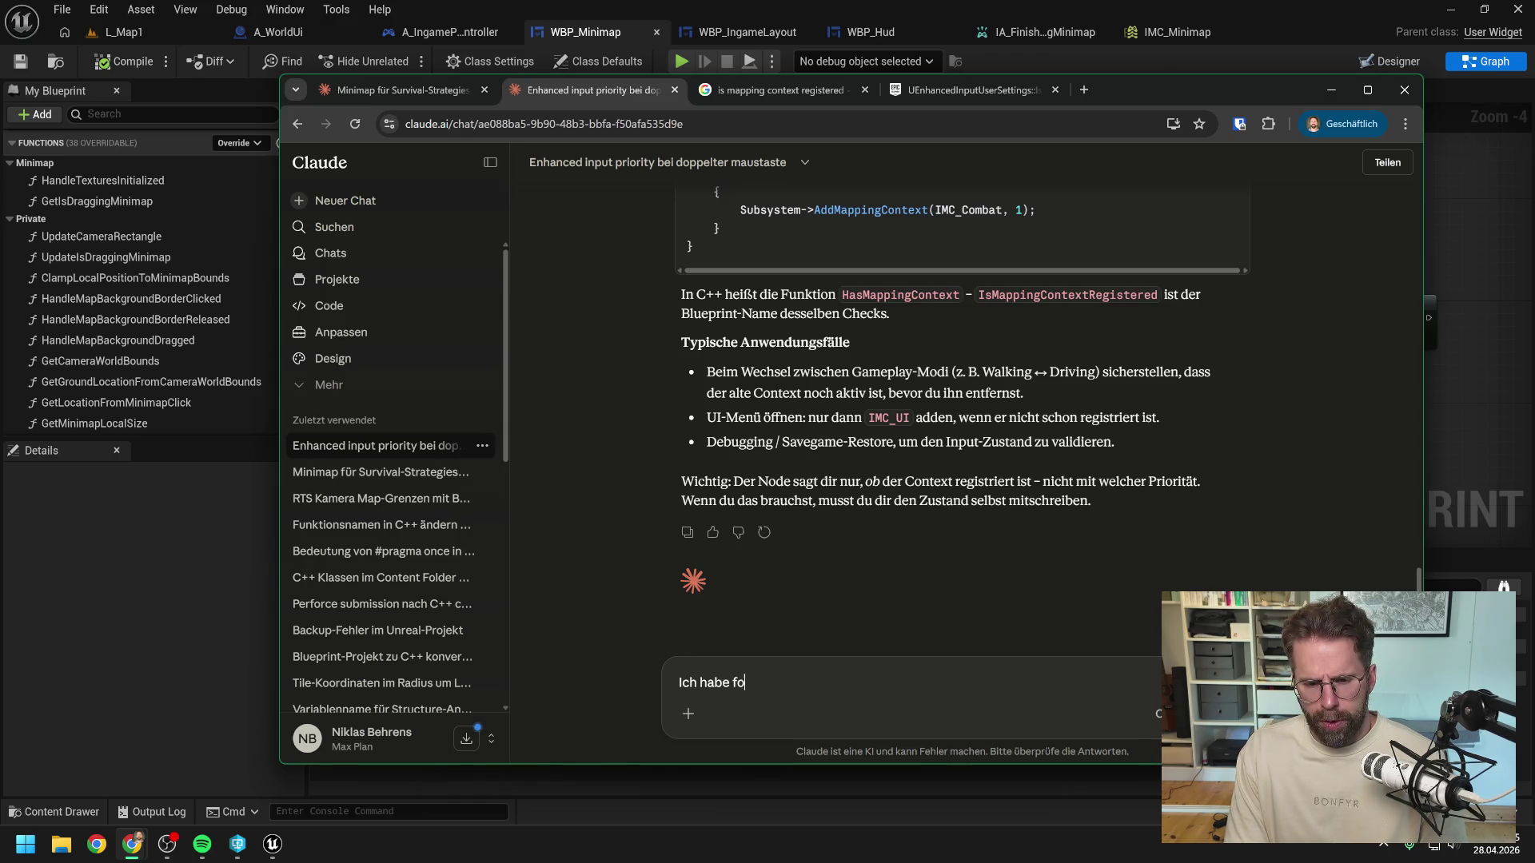
type("lgendes setup")
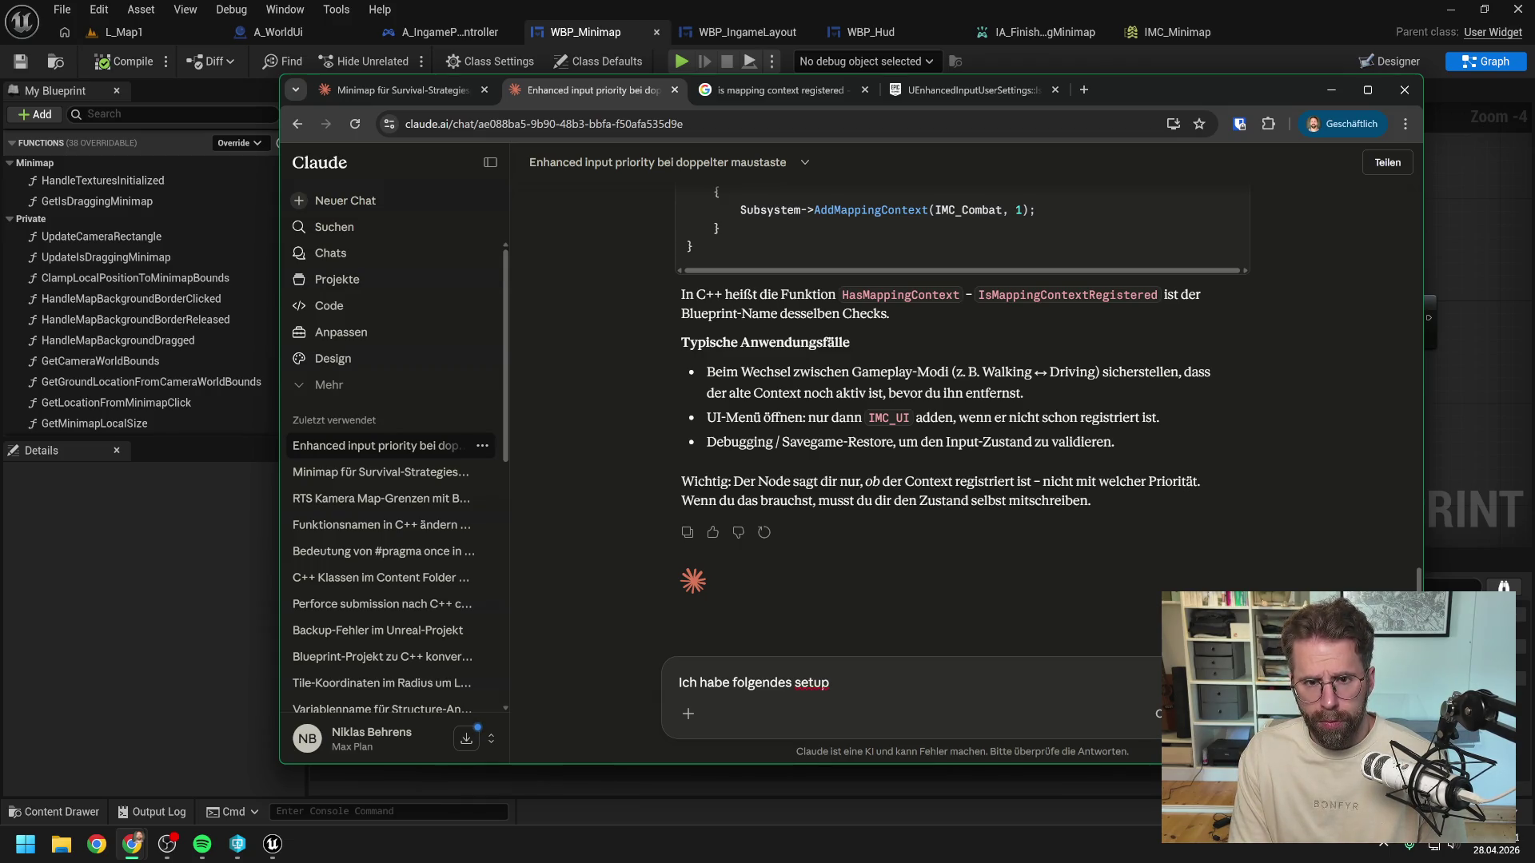
key("shift+Return")
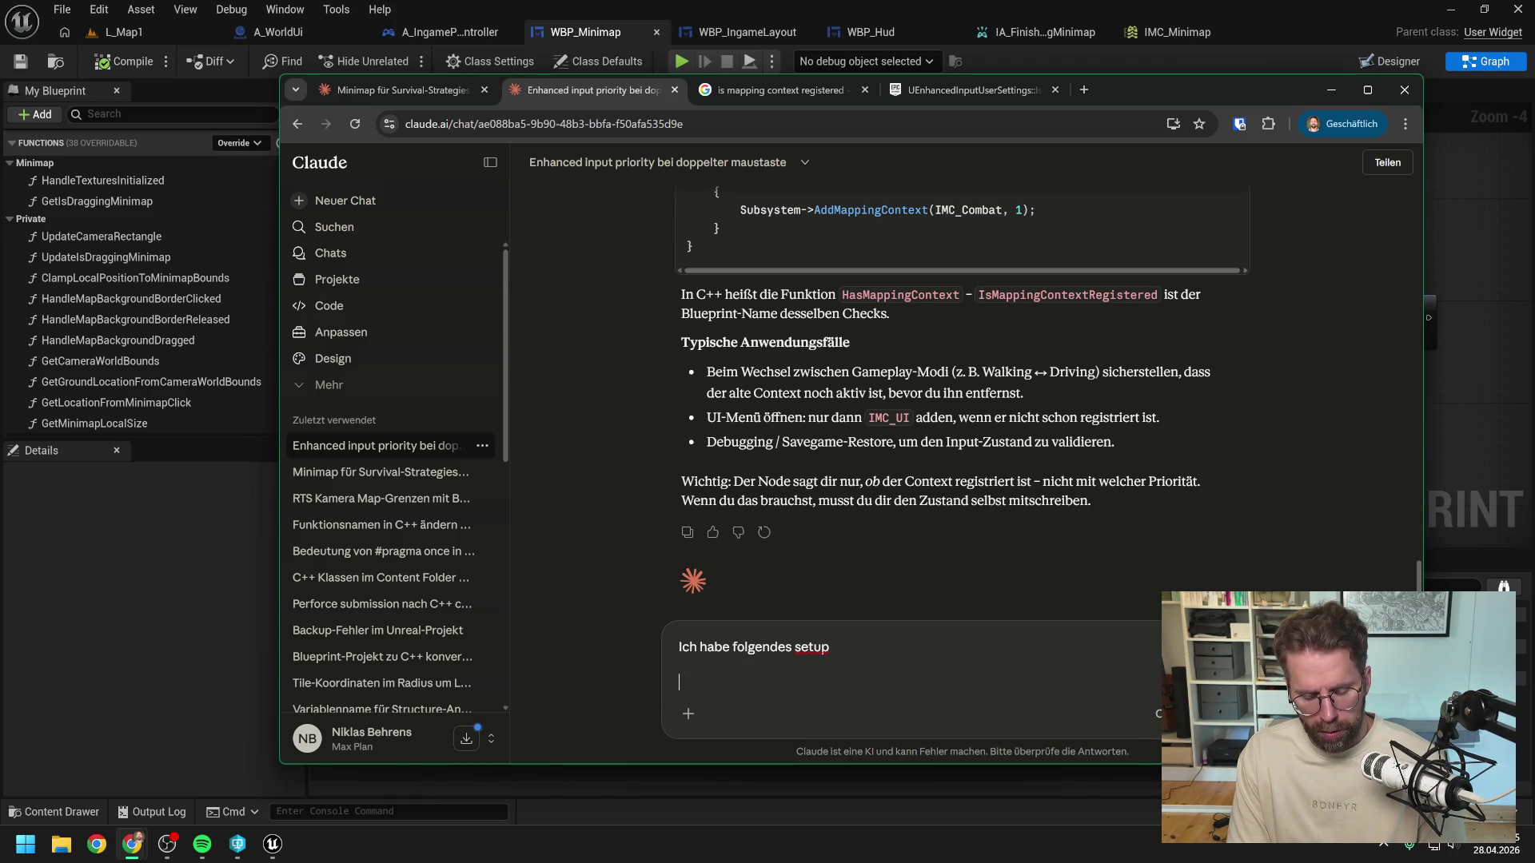
type("Wr tracken")
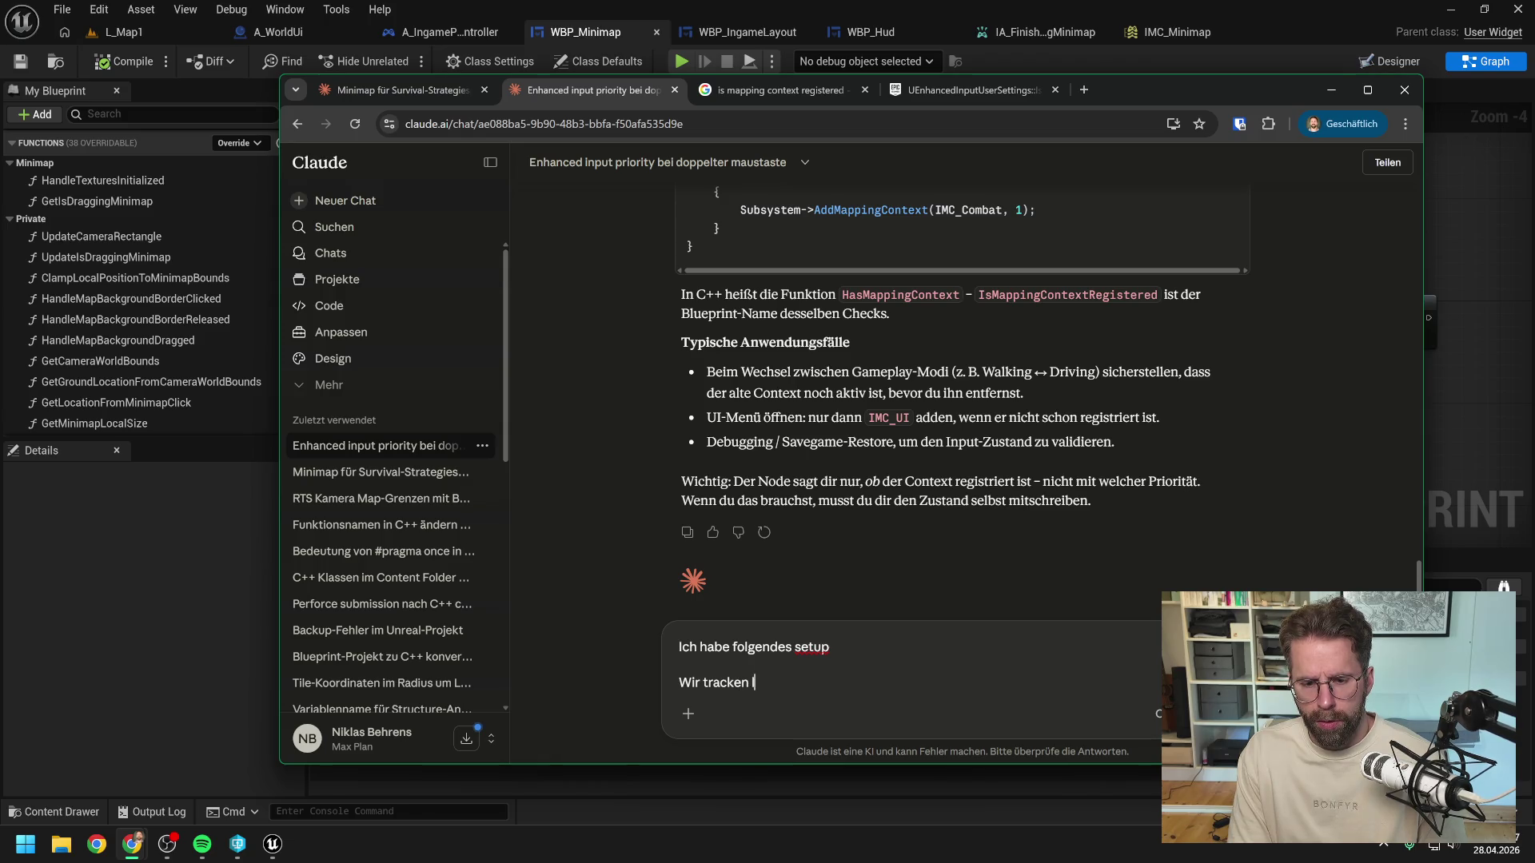
type(" linke maustaste ")
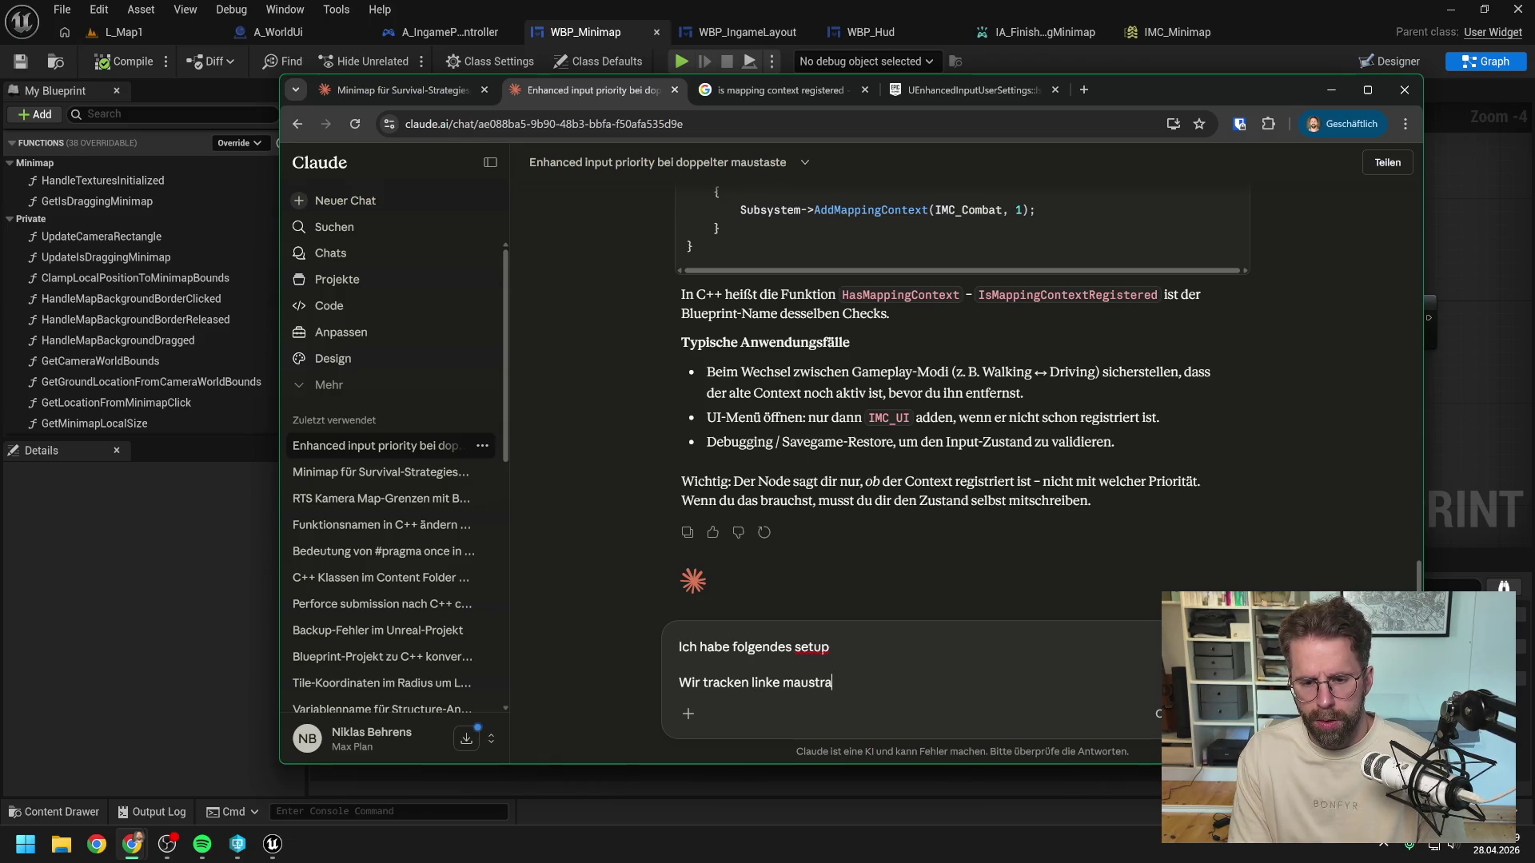
type("klicked über widget mousedown event")
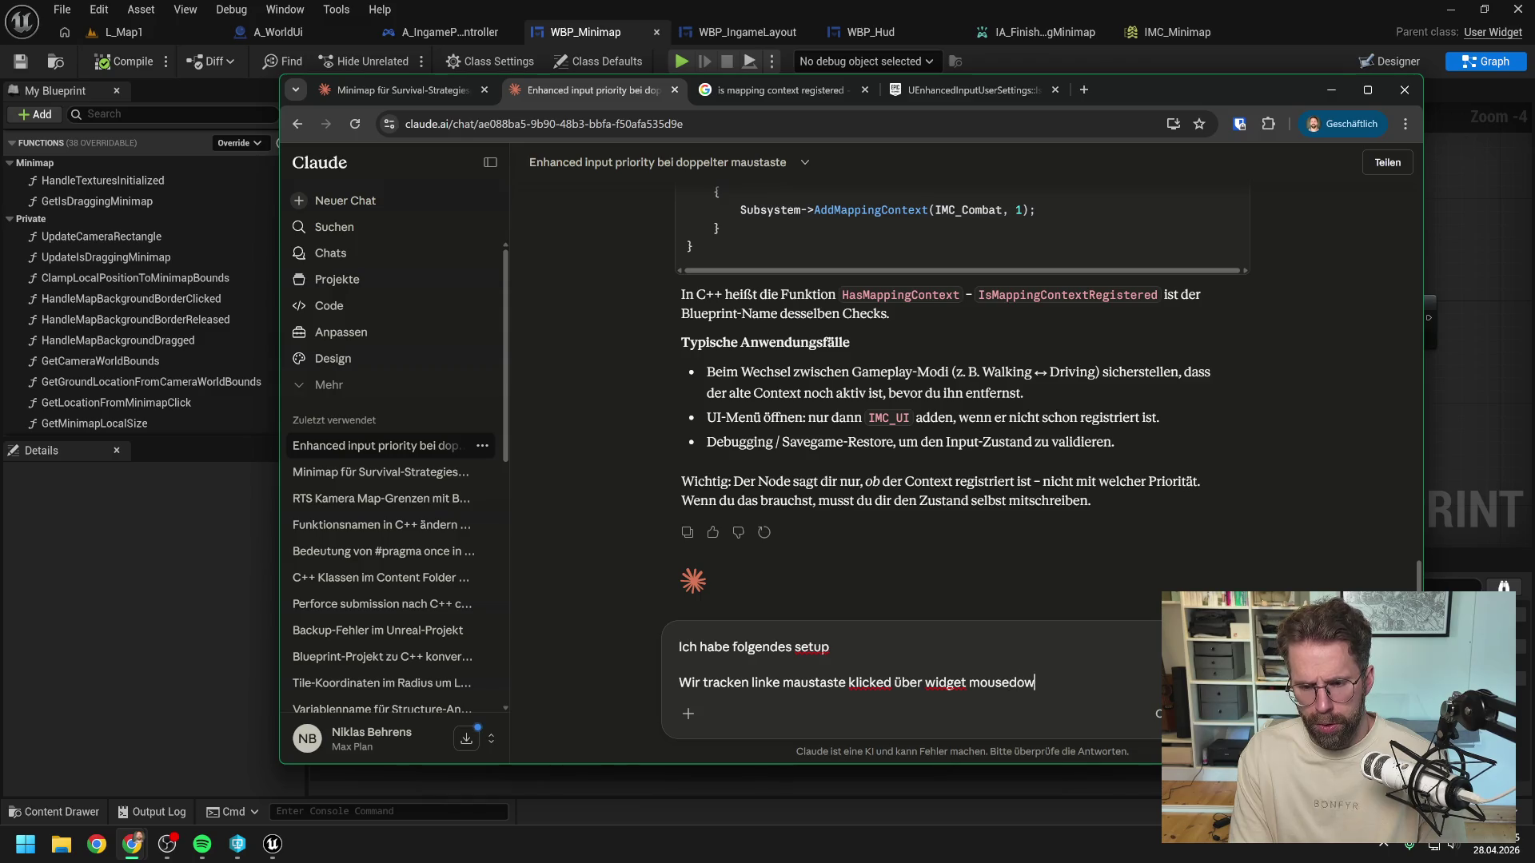
type(".")
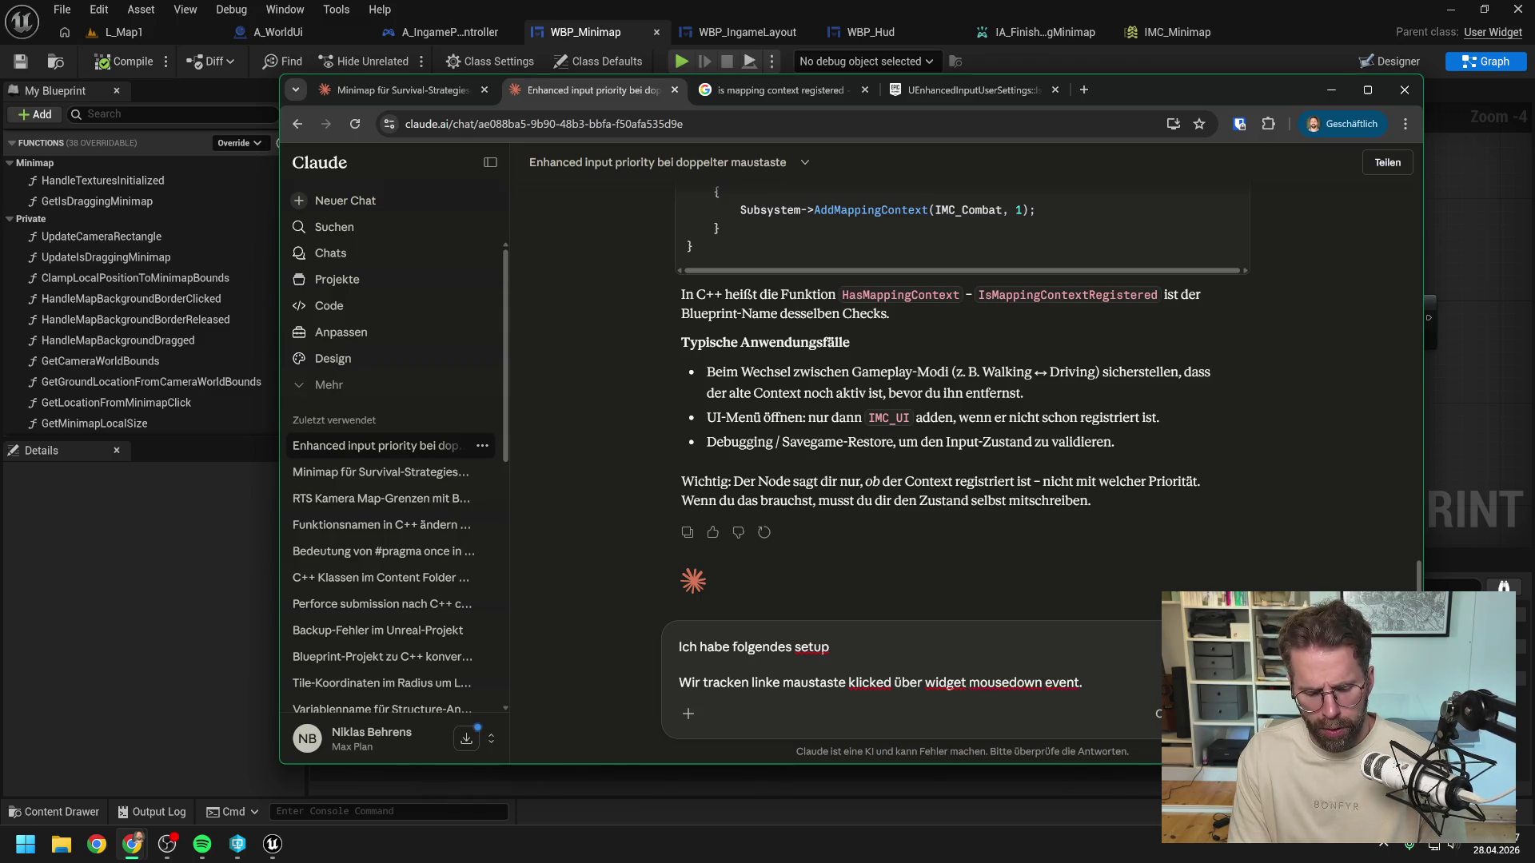
type(" im Mouse do ")
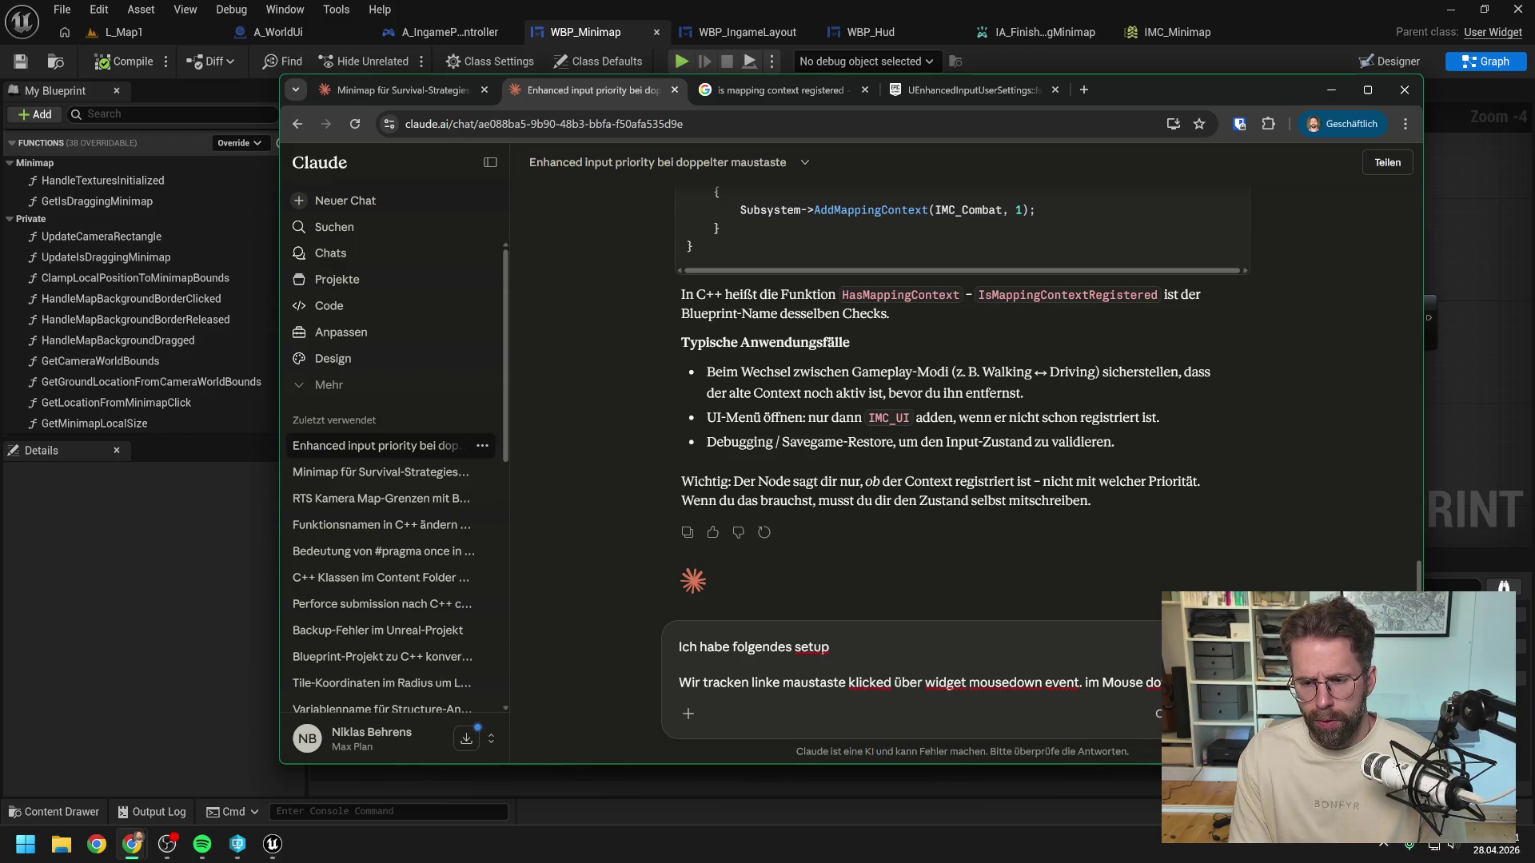
type("adden wir")
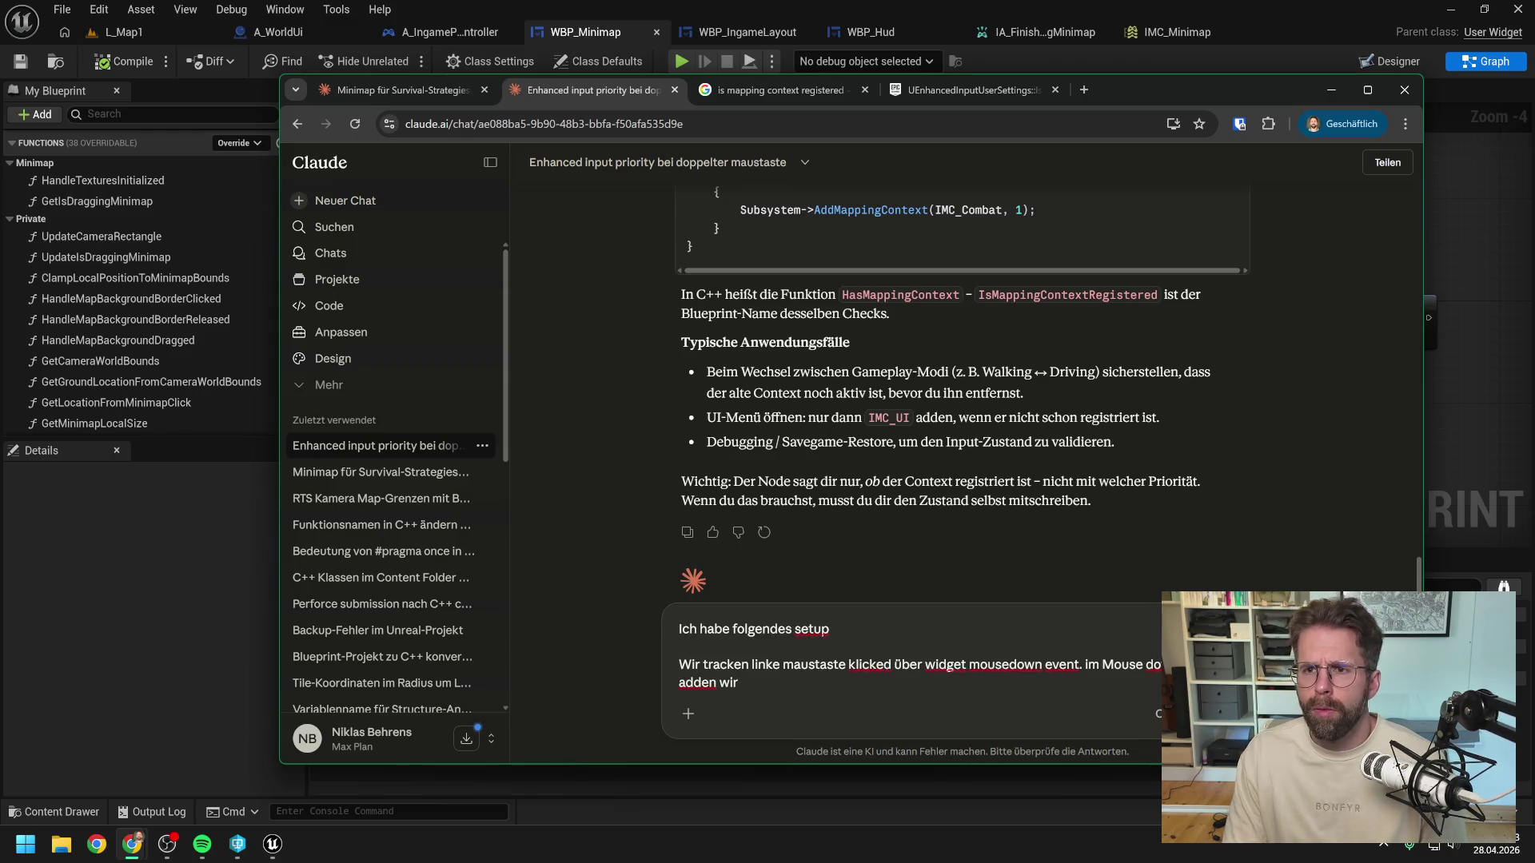